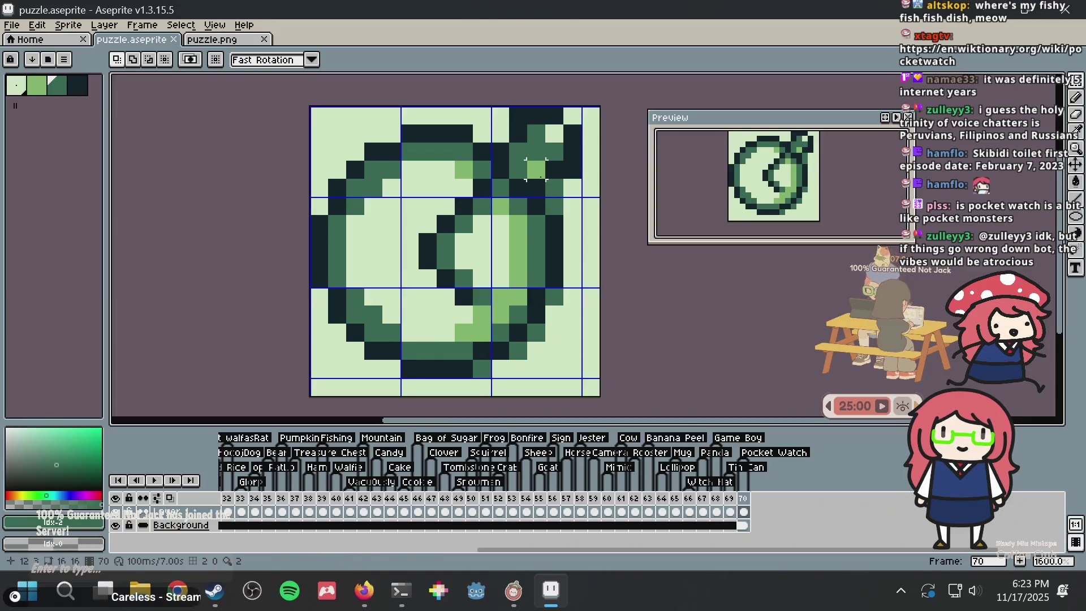
Add a new frame 71 after frame 70 and clear its cel to a blank canvas
right_click(747, 499)
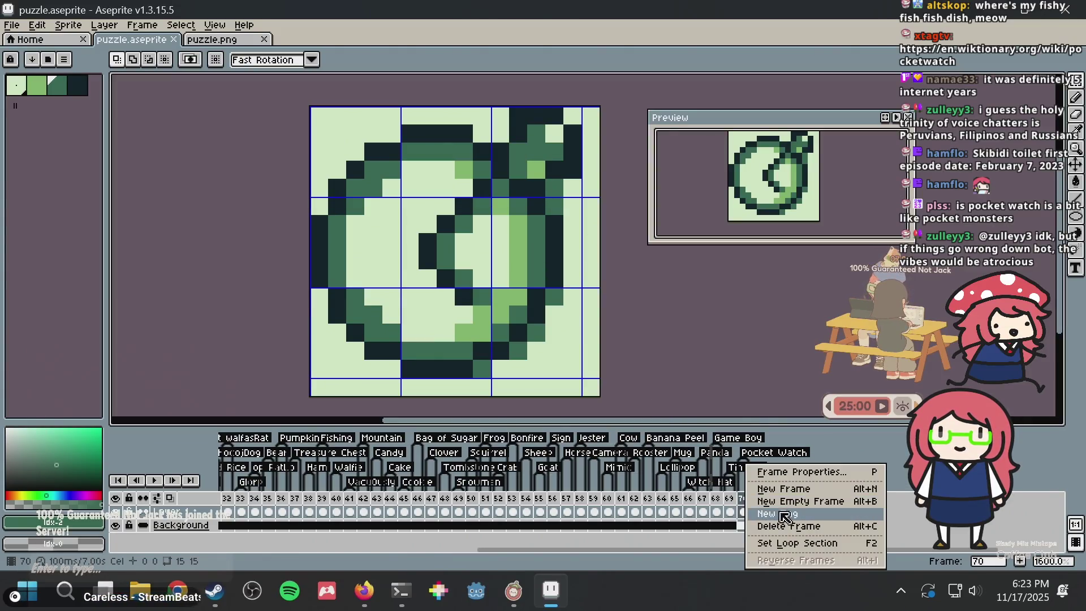
key("Escape")
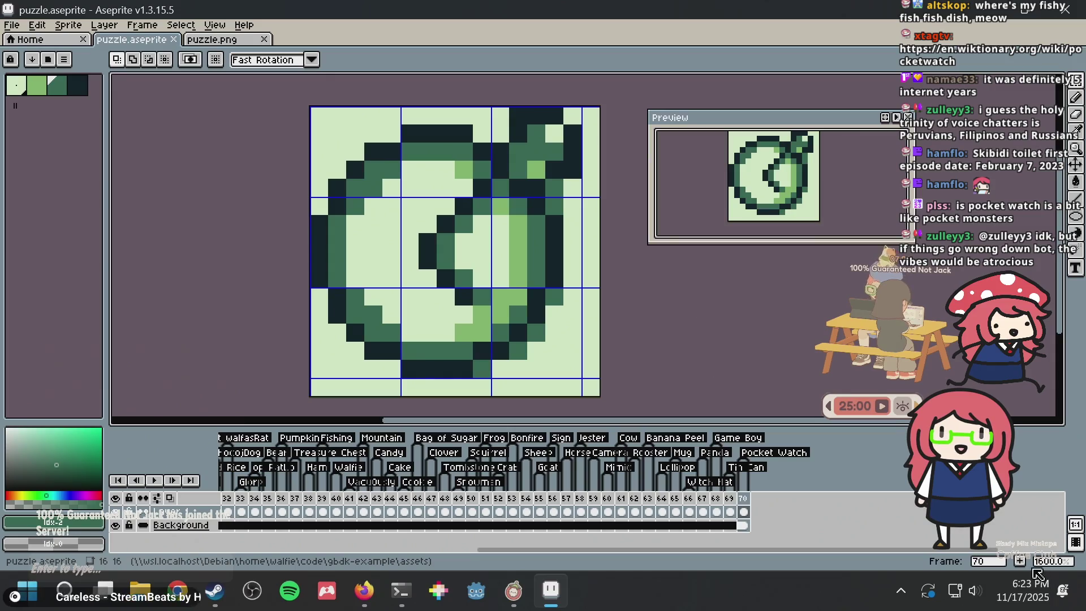
left_click(1021, 561)
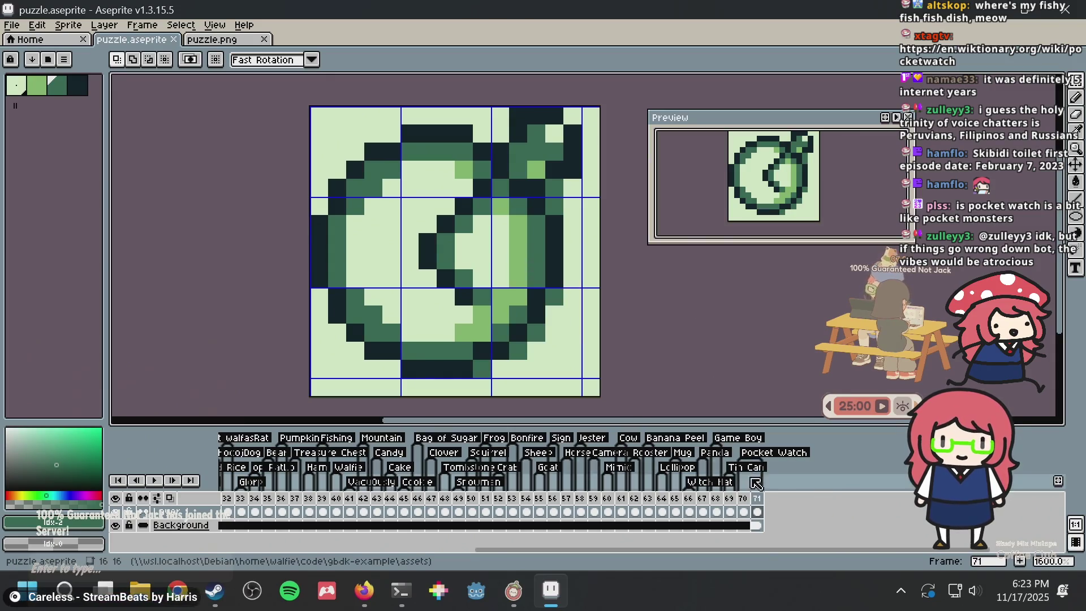
left_click(758, 512)
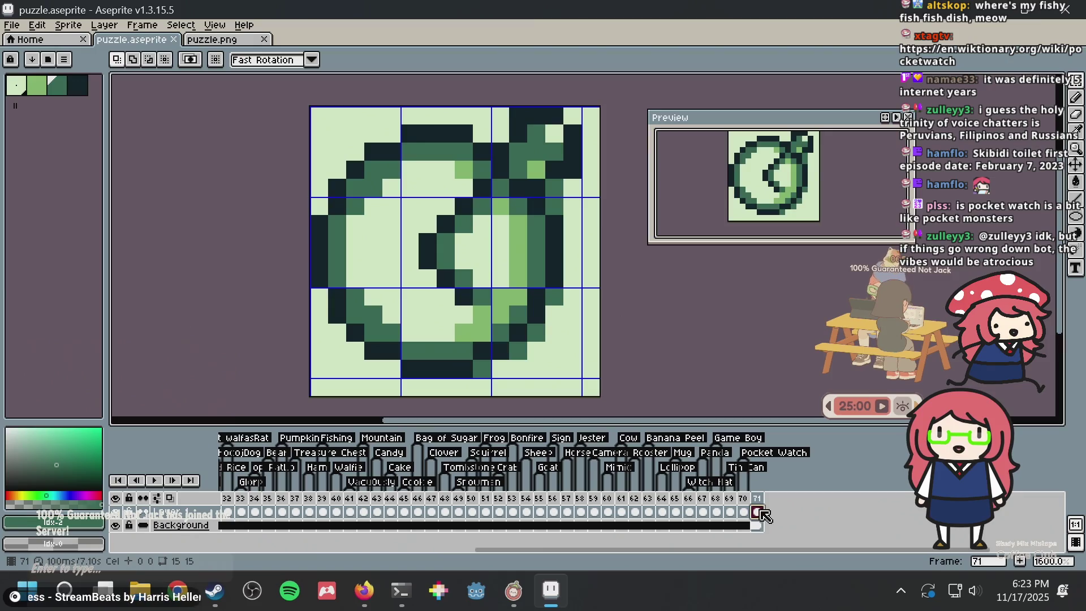
key("Delete")
Switch to the Pencil, make the darkest green swatch the drawing colour, and save puzzle.aseprite
scroll(353, 218, "up", 3)
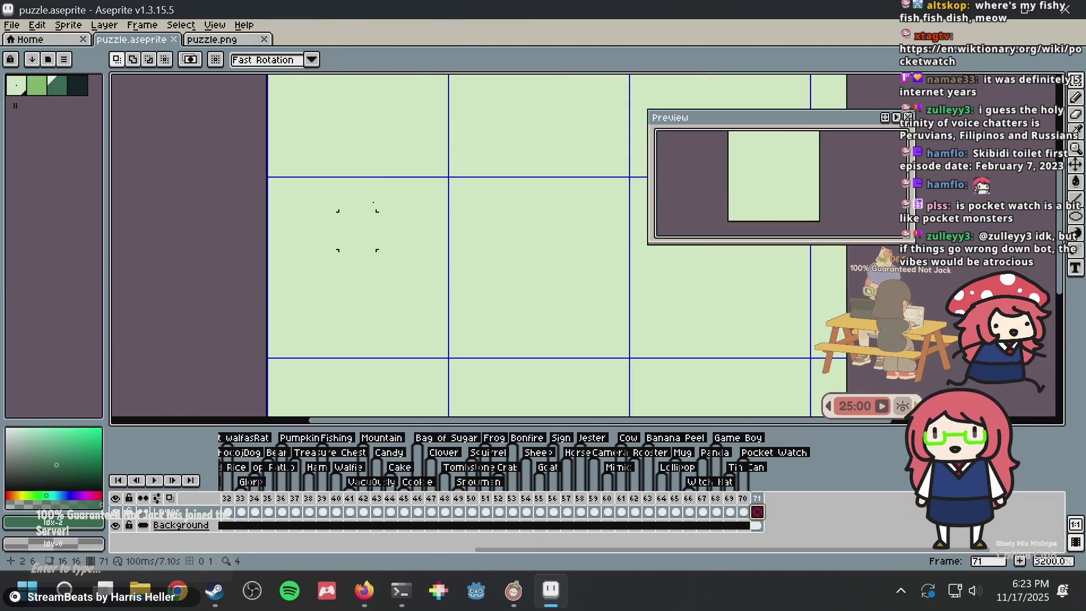
key("b")
left_click(404, 179)
scroll(387, 173, "down", 3)
key("ctrl+z")
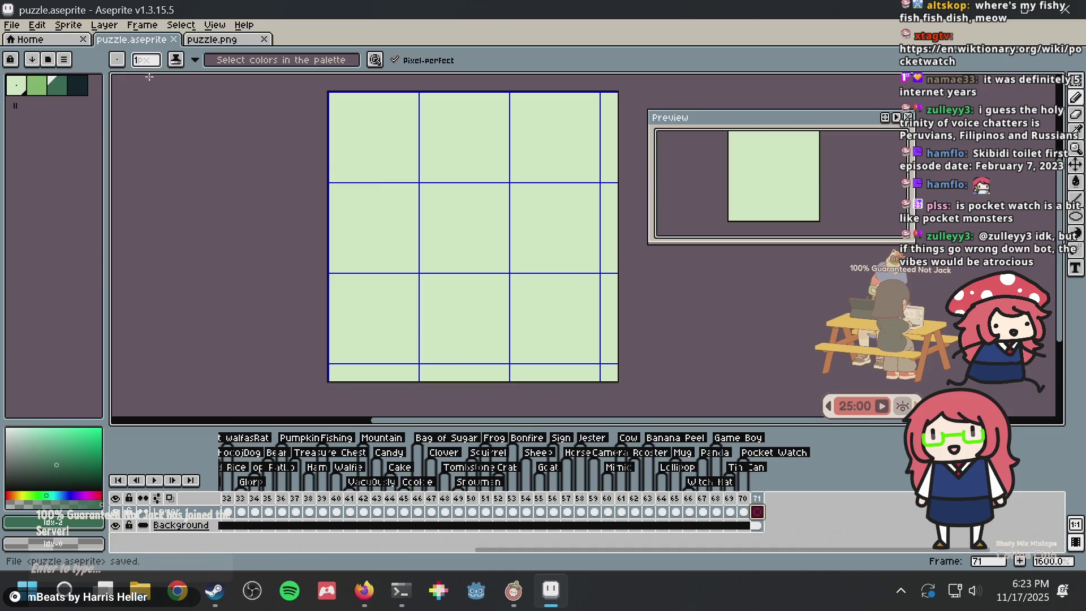
left_click(78, 85)
key("ctrl+s")
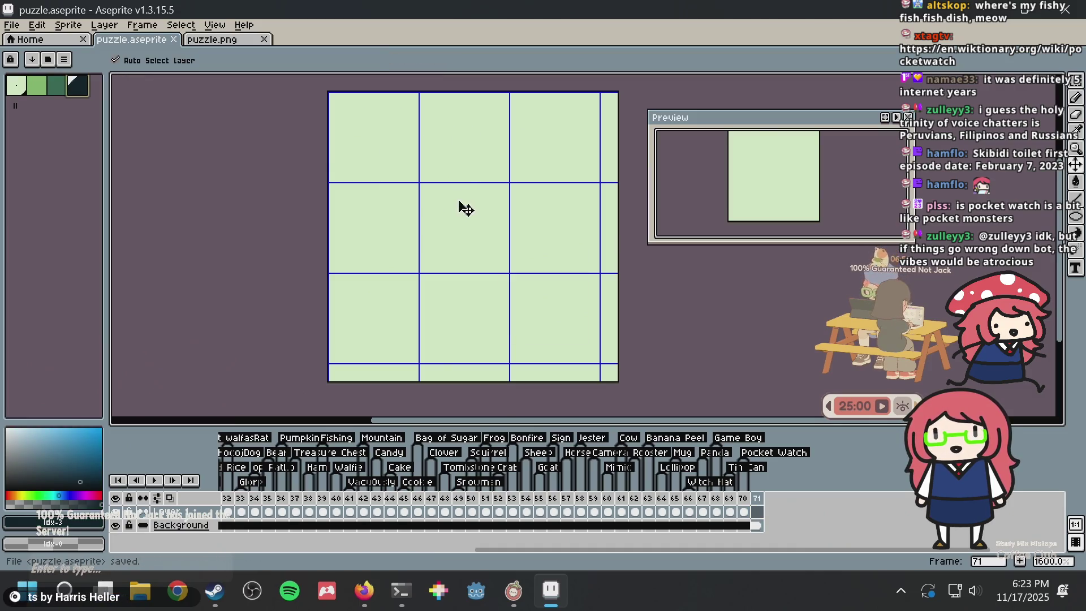
scroll(413, 170, "up", 2)
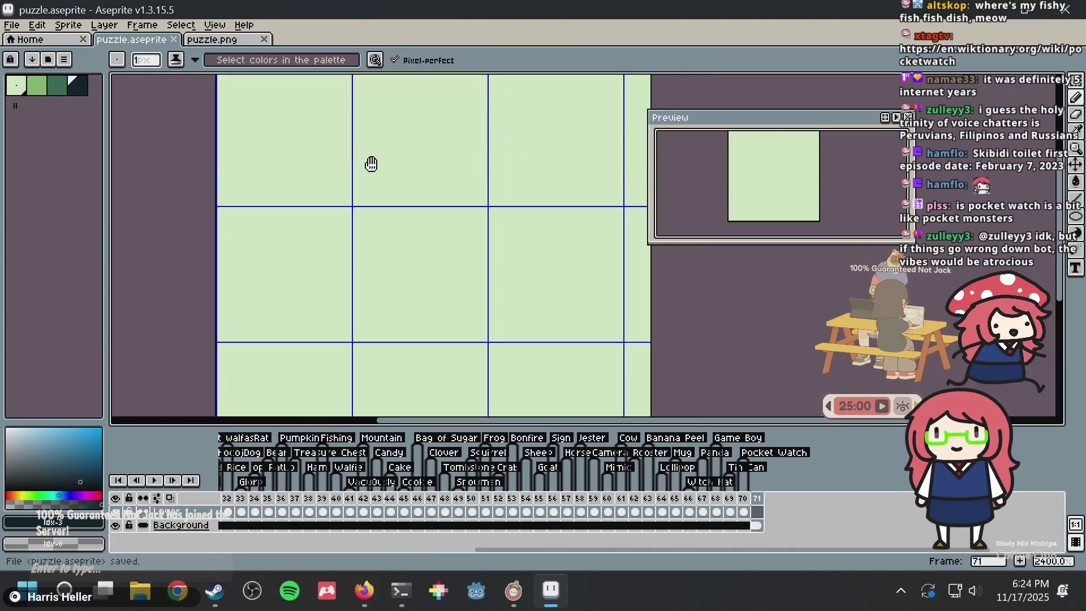
scroll(367, 161, "down", 2)
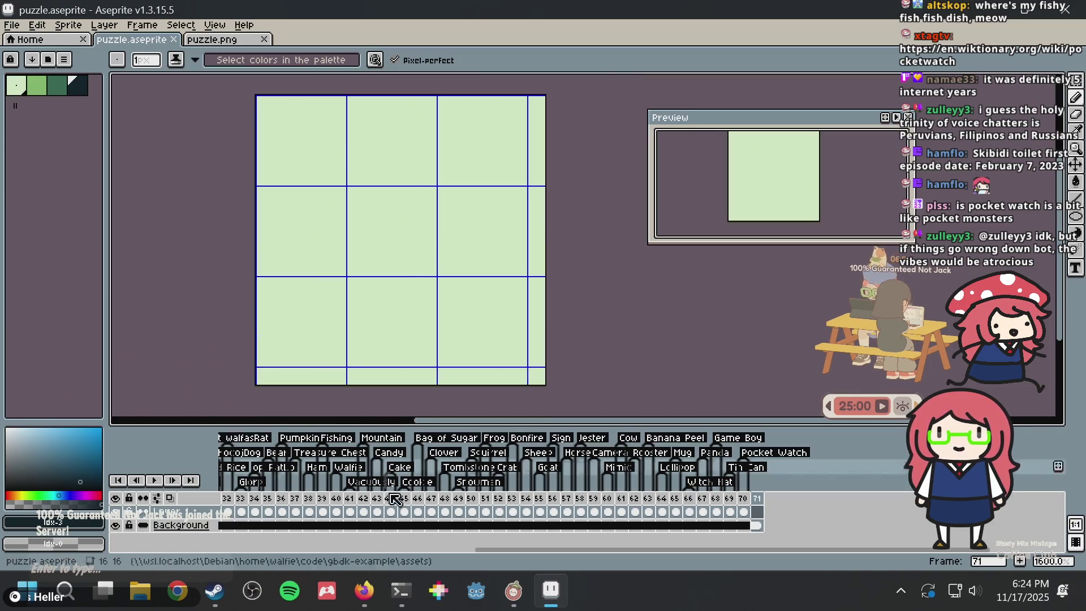
Close Firefox's Pocket watch and pocketwatch search tabs, open a blank tab, then return to Aseprite
left_click(364, 591)
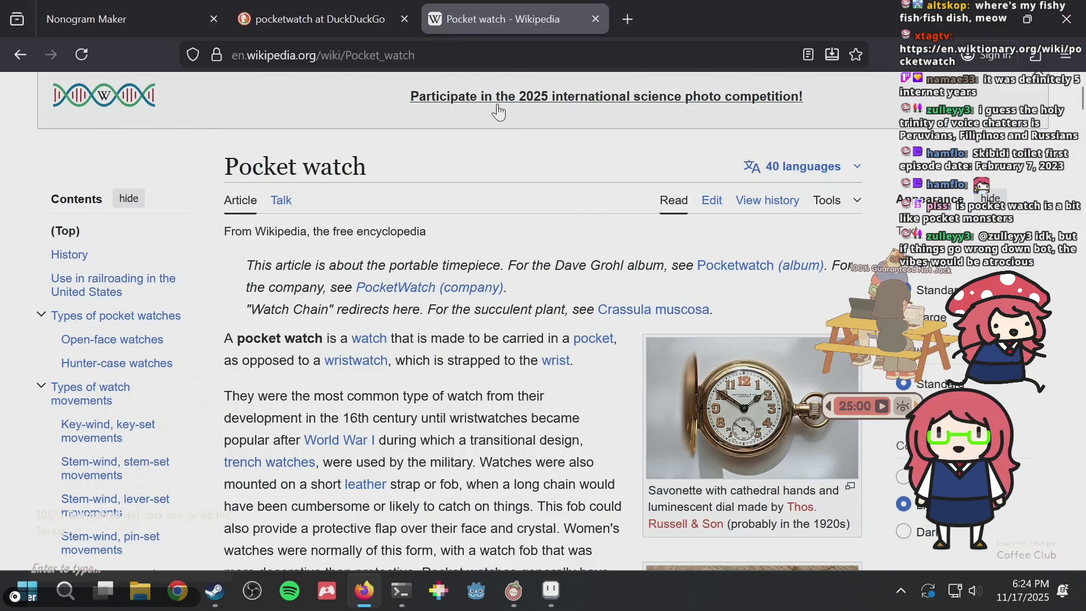
key("ctrl+w")
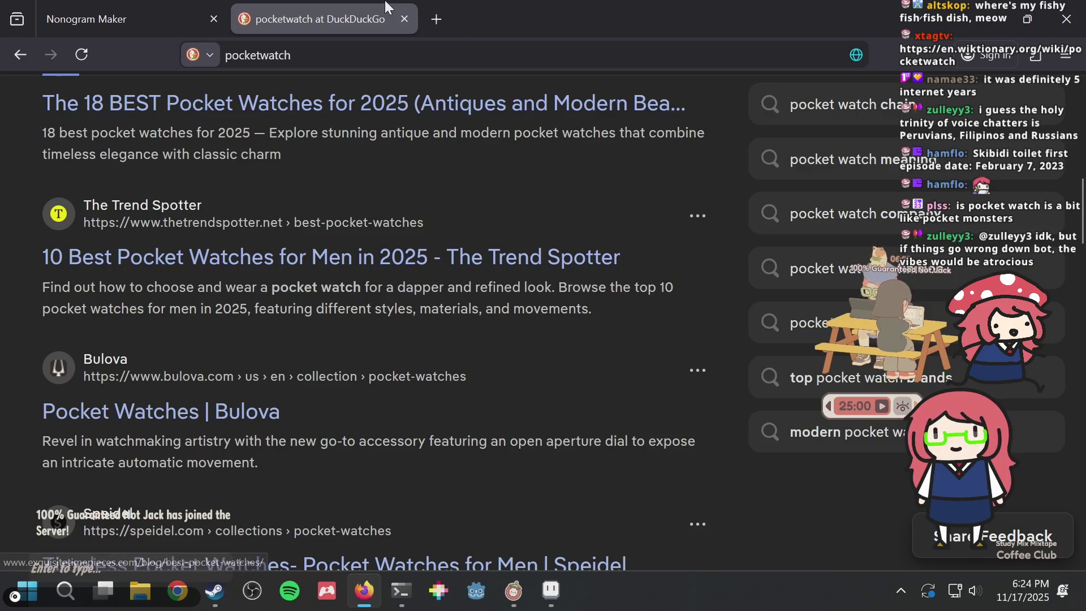
left_click(404, 19)
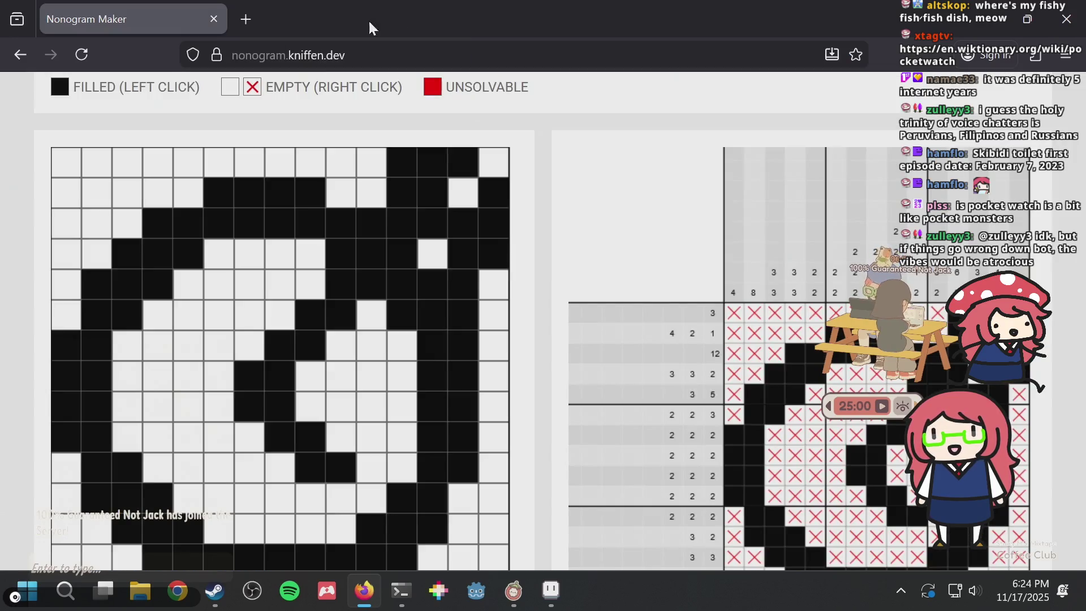
left_click(246, 20)
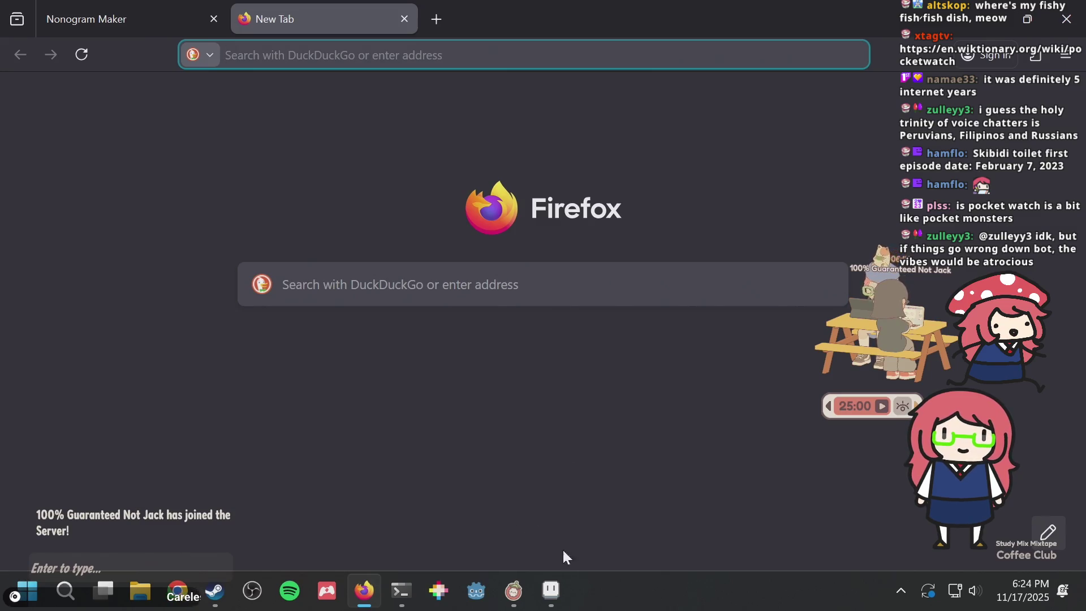
left_click(556, 580)
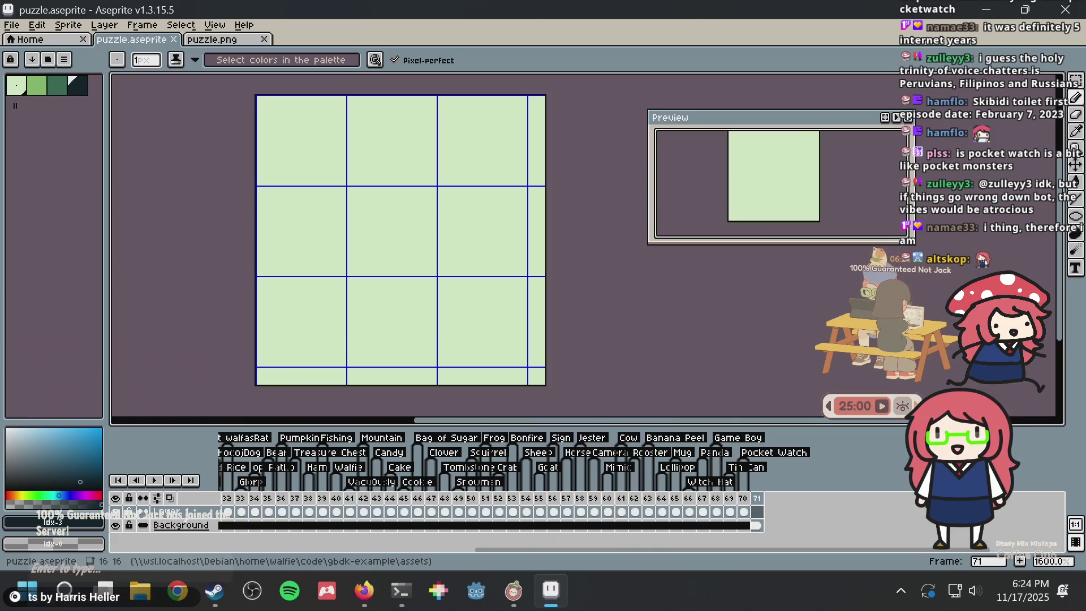
Check frame 40's sprite, return to frame 71 and save, then bring Firefox's blank tab forward
left_click(338, 498)
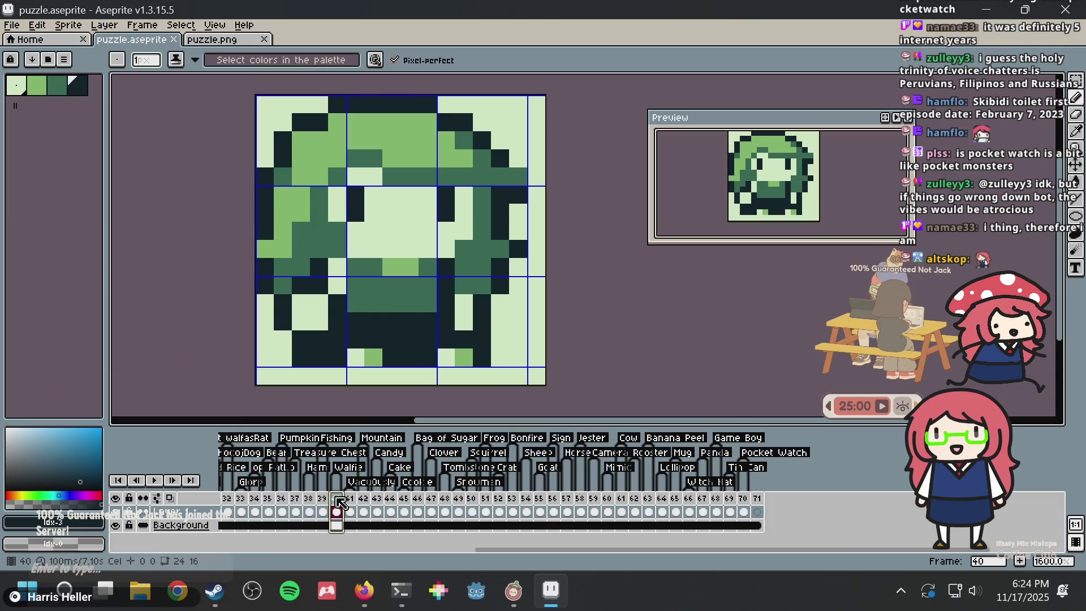
scroll(424, 342, "down", 4)
scroll(427, 339, "up", 3)
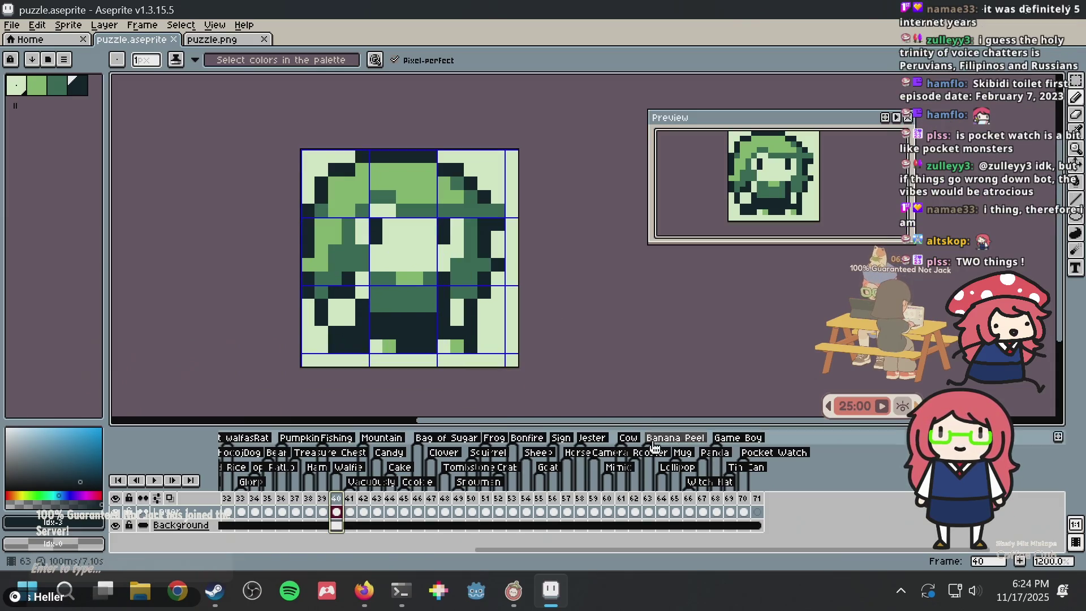
left_click(758, 512)
key("v")
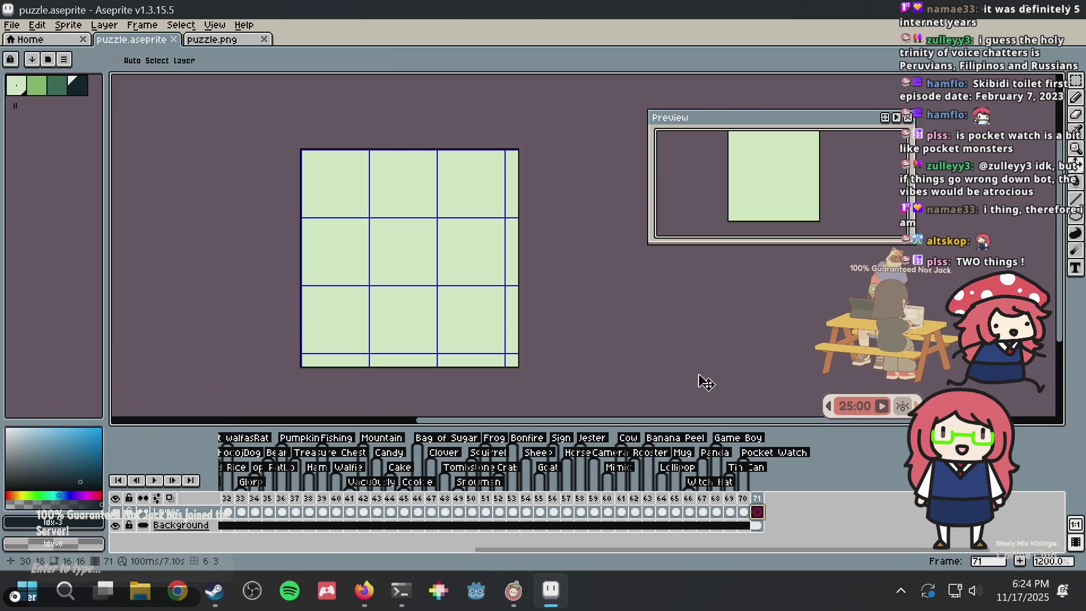
key("ctrl+s")
key("b")
scroll(417, 226, "up", 2)
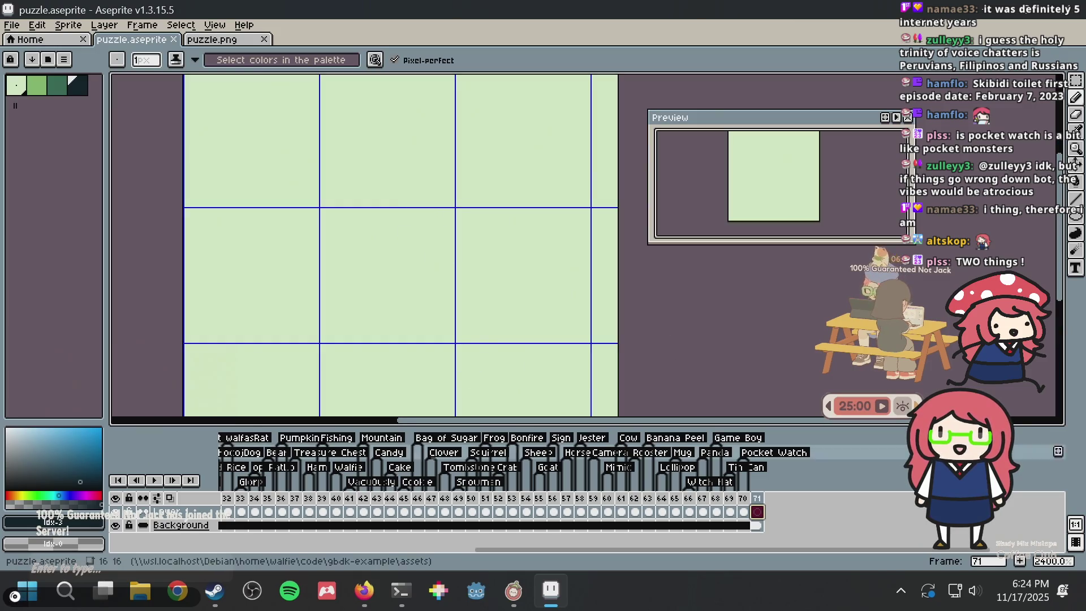
left_click(364, 583)
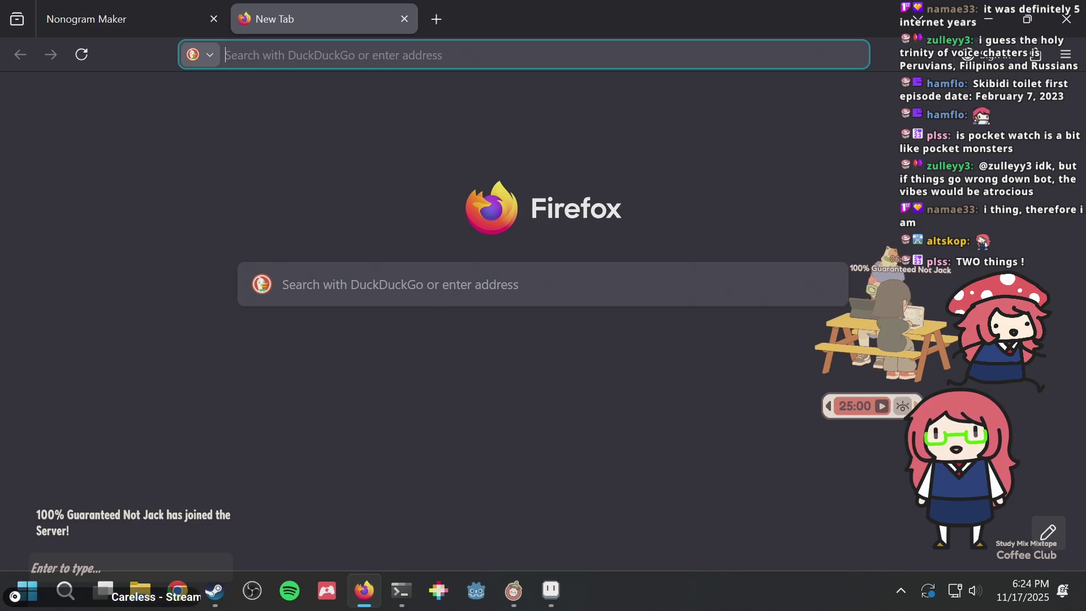
Search DuckDuckGo for 'uma musume carat' and show the image results
type("uma ")
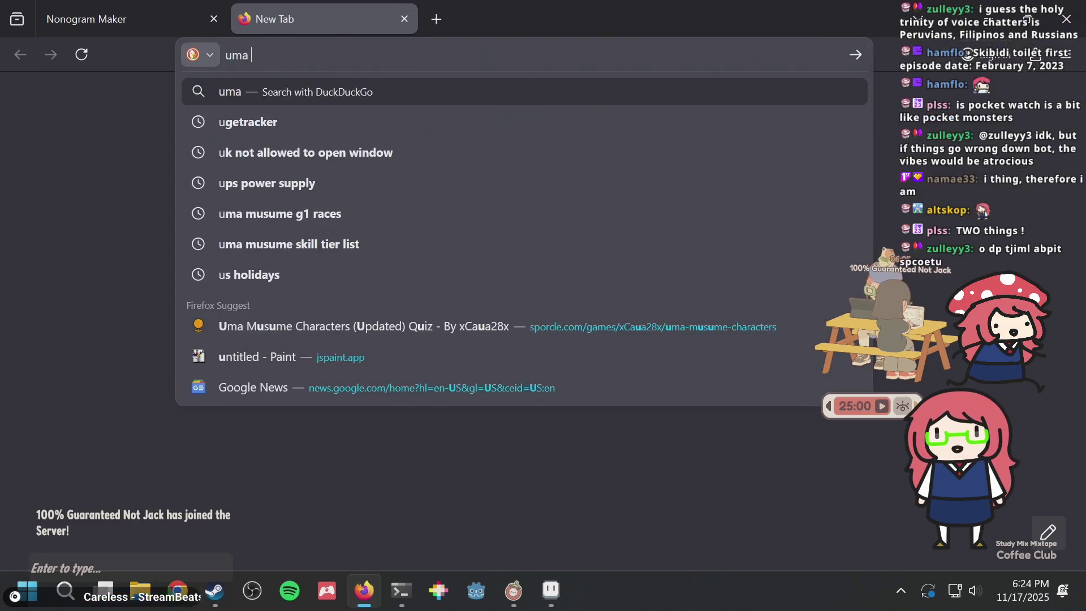
type("musume carat")
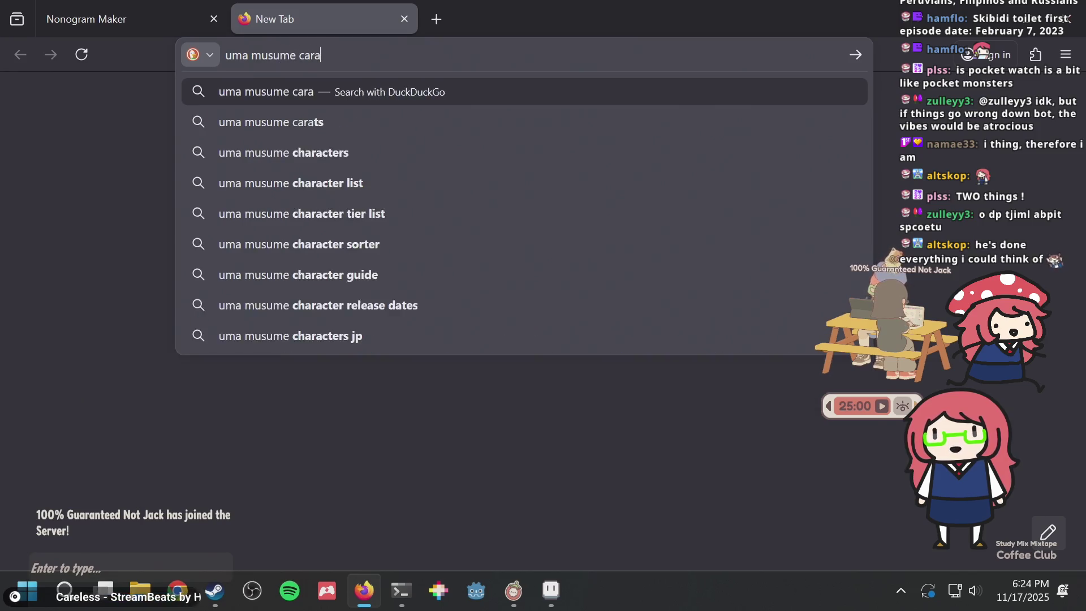
key("Return")
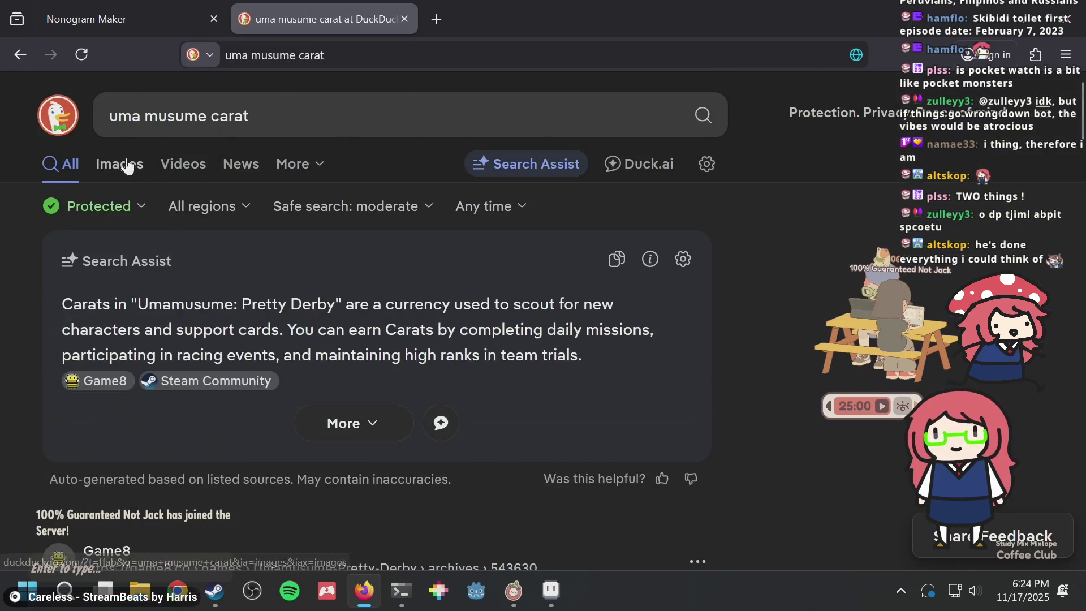
left_click(119, 164)
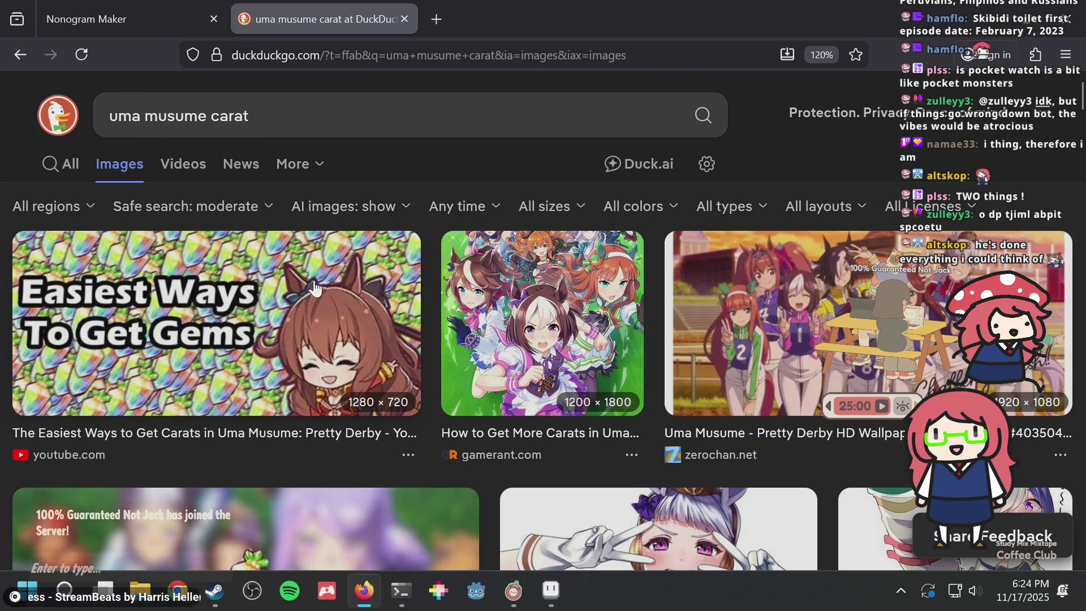
scroll(315, 286, "down", 3)
Open the xpla.ru carat image's details, then switch back to Aseprite
left_click(311, 295)
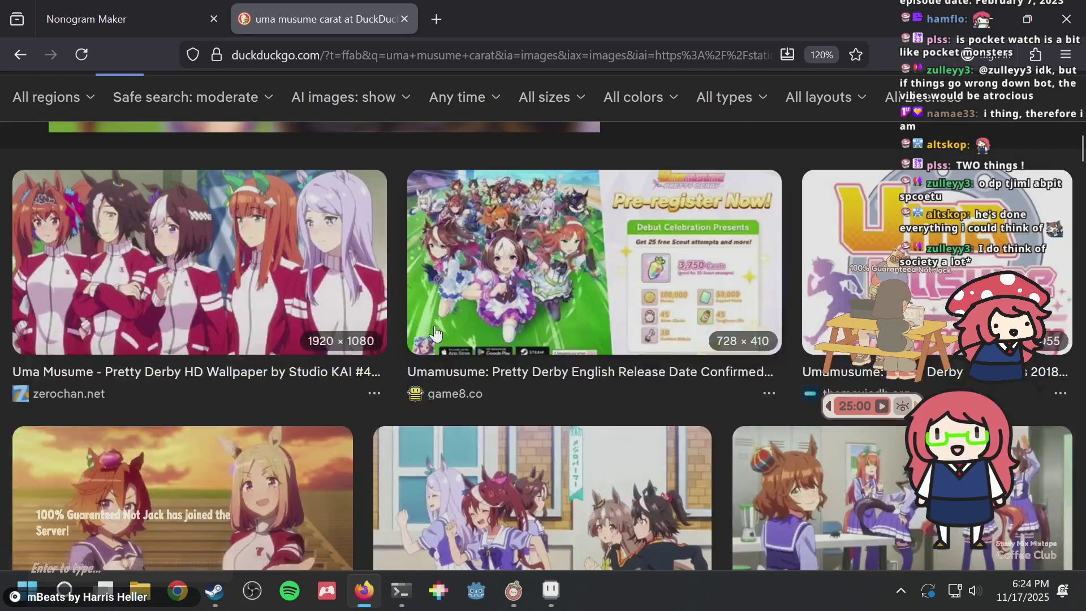
scroll(434, 334, "up", 4)
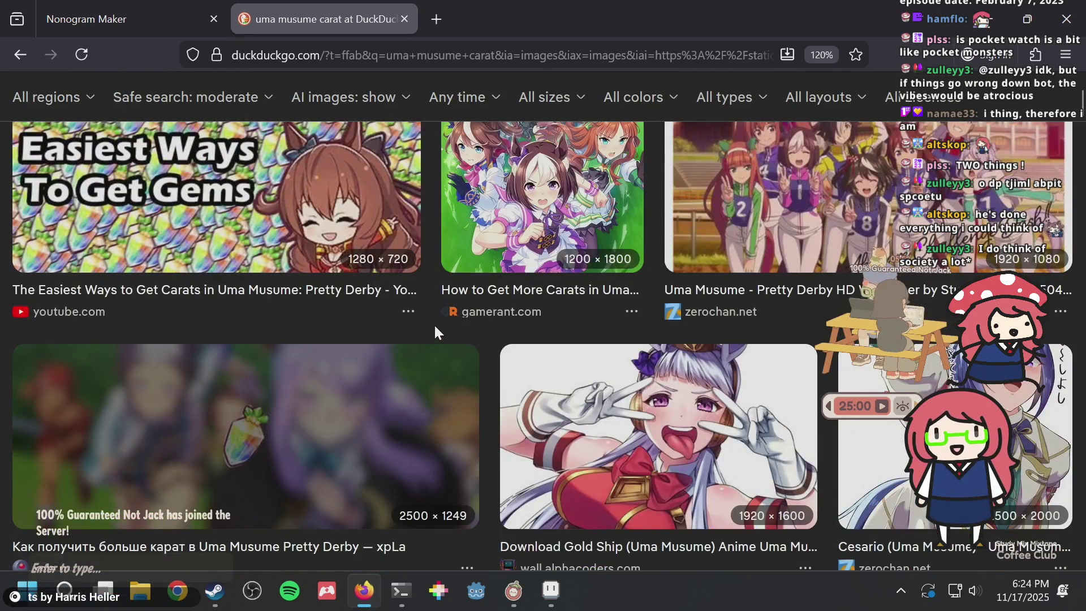
scroll(435, 334, "down", 9)
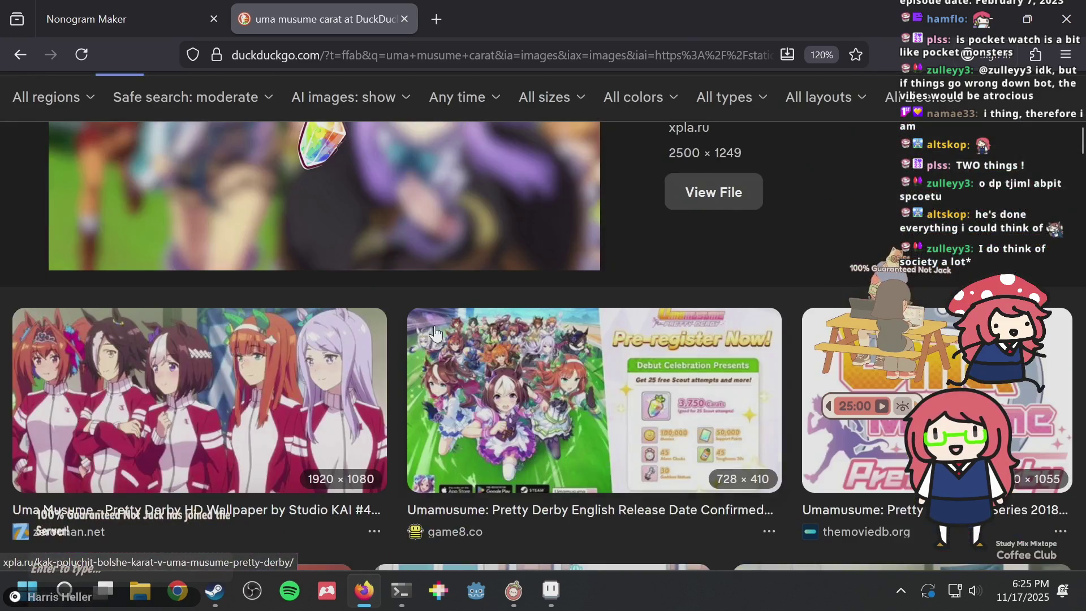
scroll(434, 334, "up", 4)
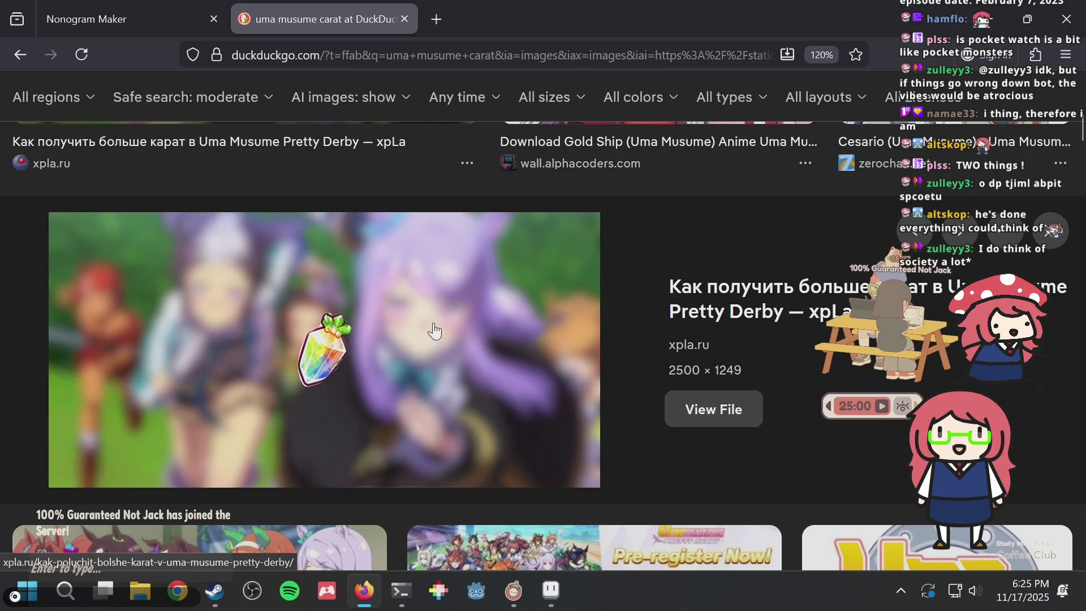
key("alt+Tab")
Save puzzle.aseprite and pan the canvas, then return to the carat image results in Firefox
key("ctrl+s")
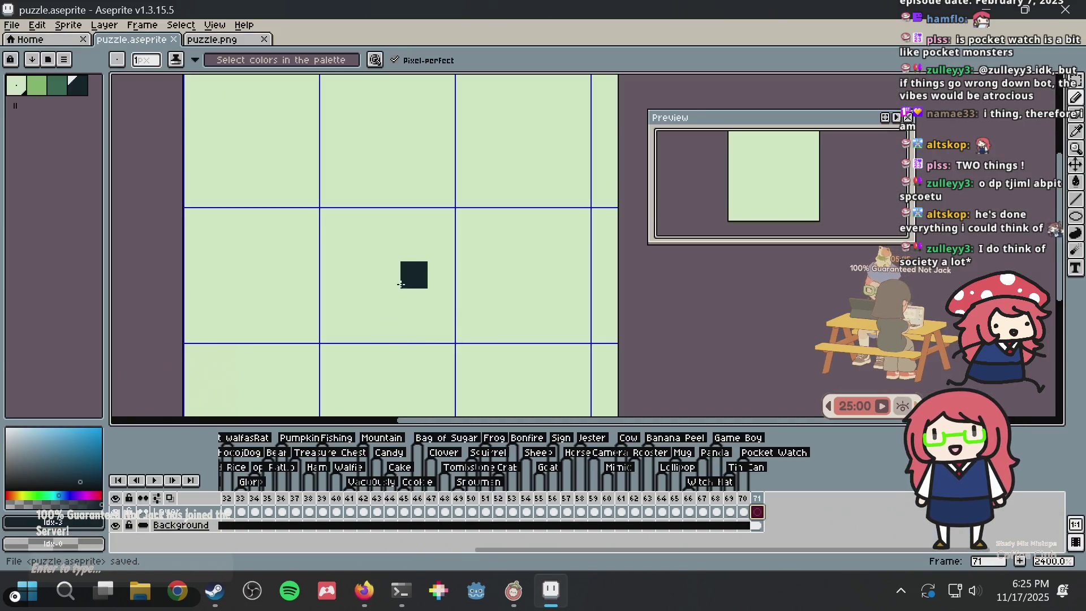
scroll(413, 274, "down", 3)
left_click_drag(407, 279, 402, 307)
scroll(402, 307, "up", 1)
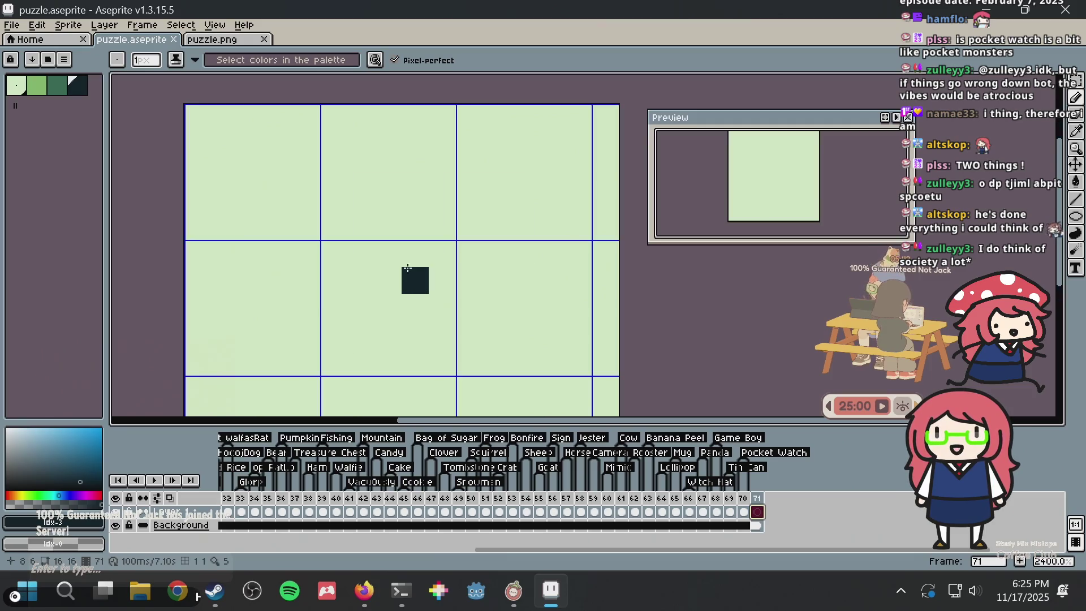
left_click_drag(434, 205, 428, 194)
scroll(430, 140, "down", 1)
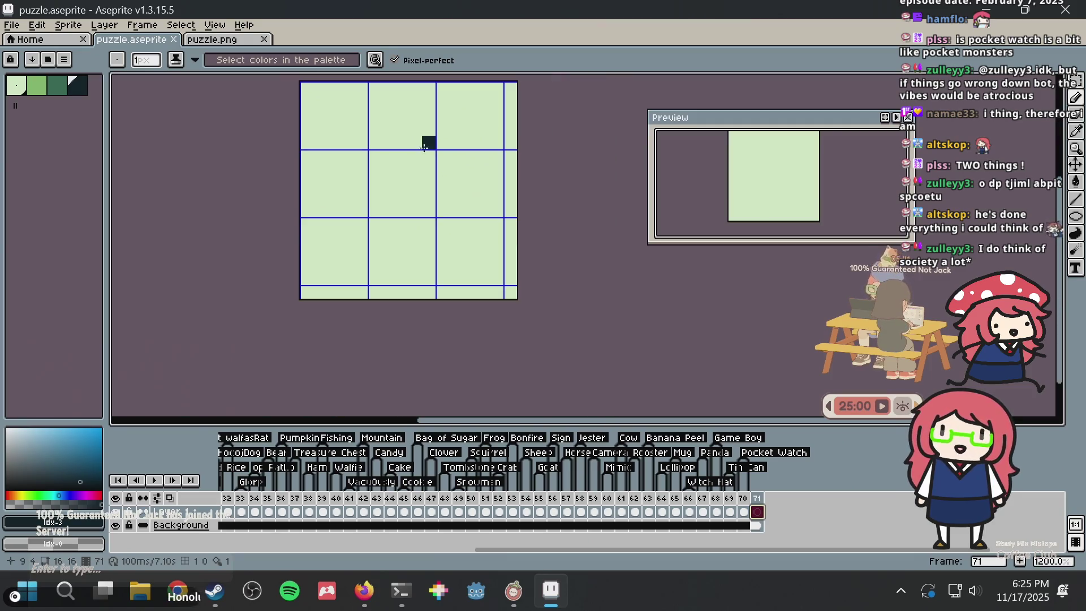
scroll(414, 170, "up", 1)
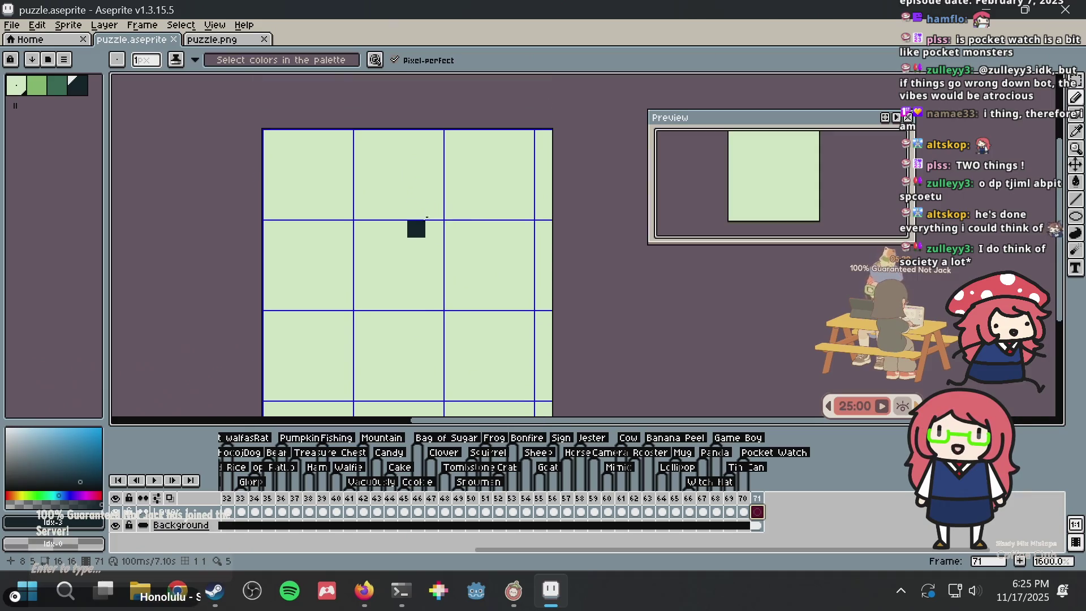
key("alt+Tab")
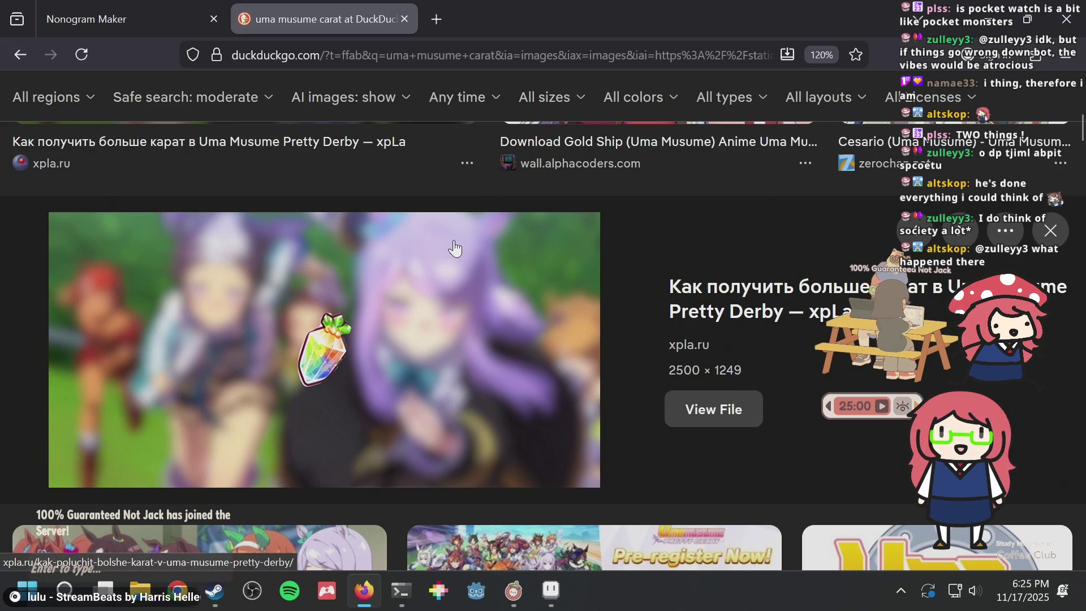
Save puzzle.aseprite and pan its canvas up, then return to the browser's image results
key("alt+Tab")
key("ctrl+s")
left_click_drag(415, 245, 399, 204)
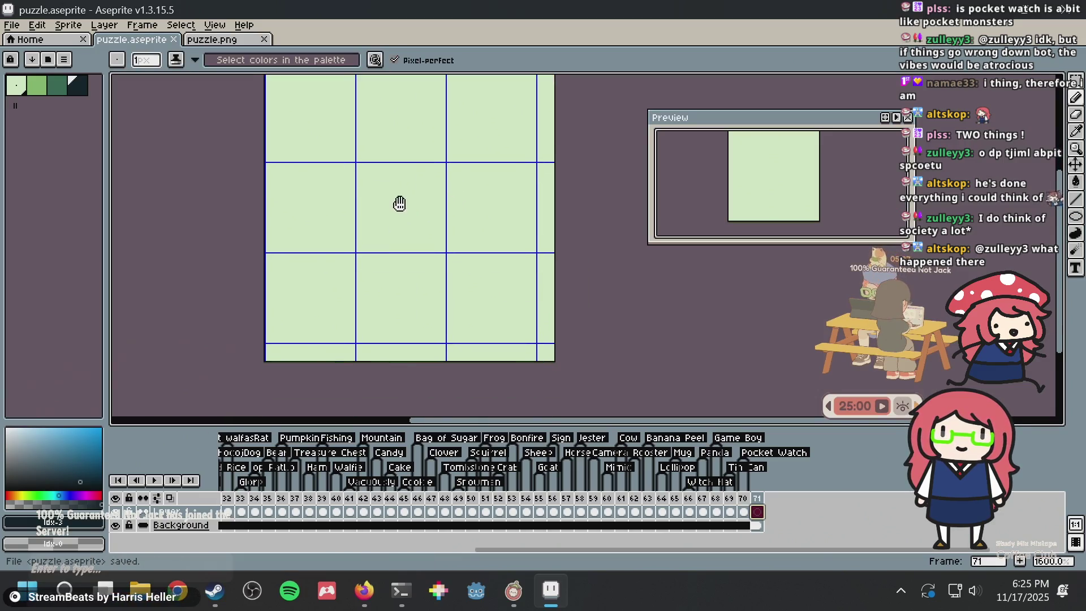
key("alt+Tab")
Close the xpla.ru preview and open the game8 carat result's article in a new tab
key("Escape")
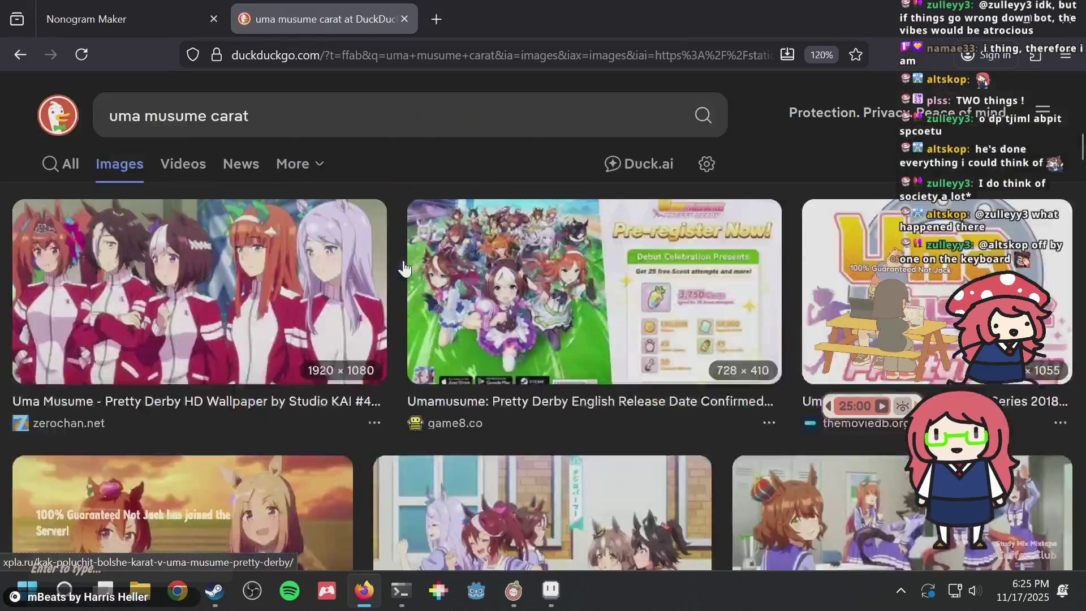
scroll(403, 269, "down", 2)
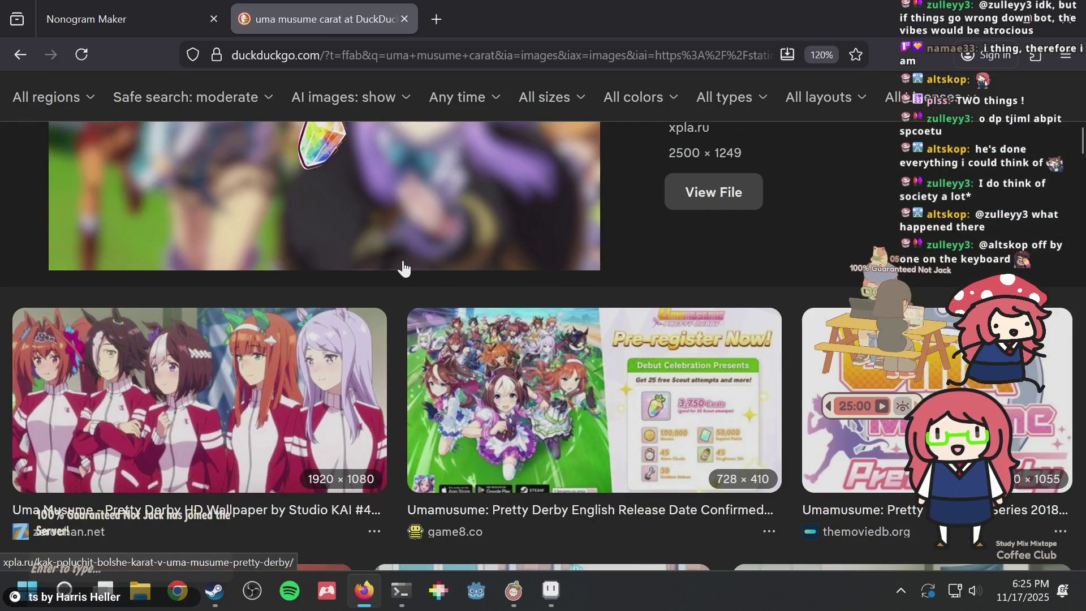
scroll(402, 263, "down", 2)
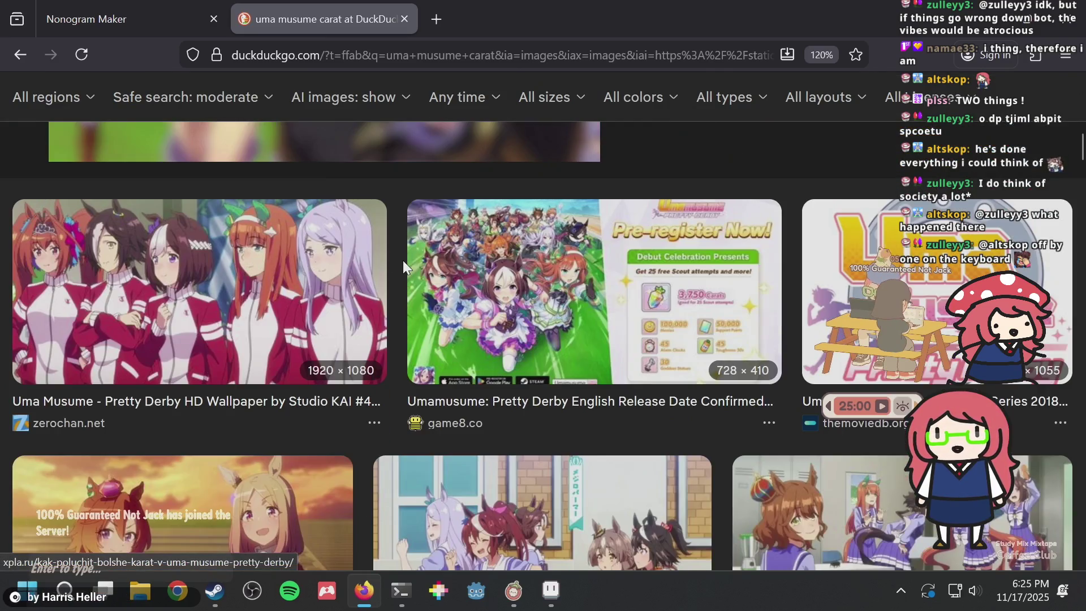
left_click(562, 261)
scroll(513, 311, "down", 4)
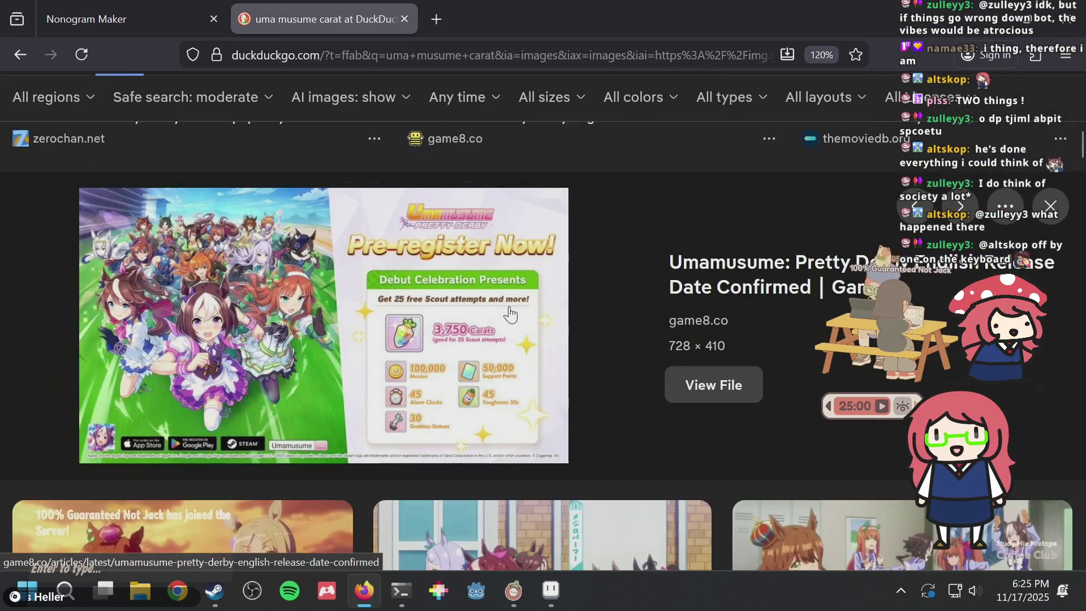
left_click(459, 292)
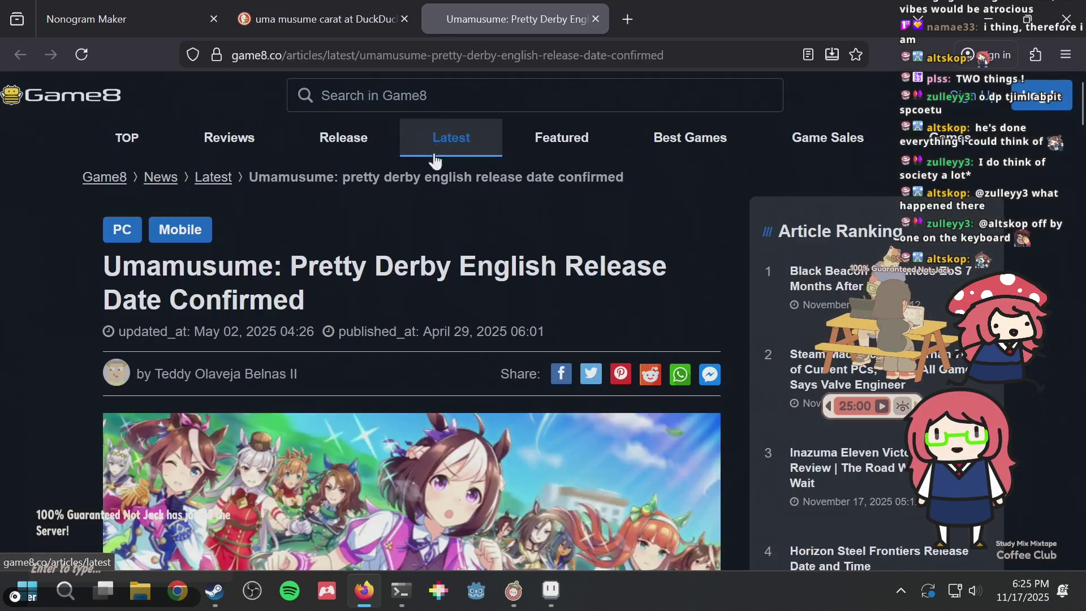
Pause the Game8 article's floating video and scroll through the Umamusume release-date article
scroll(435, 392, "down", 10)
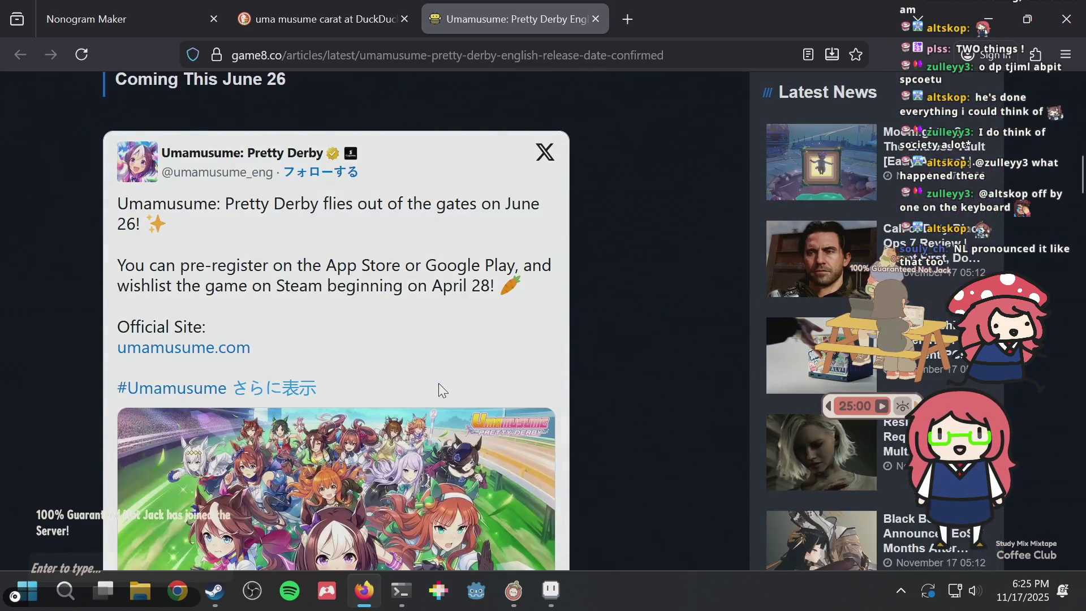
scroll(439, 388, "down", 4)
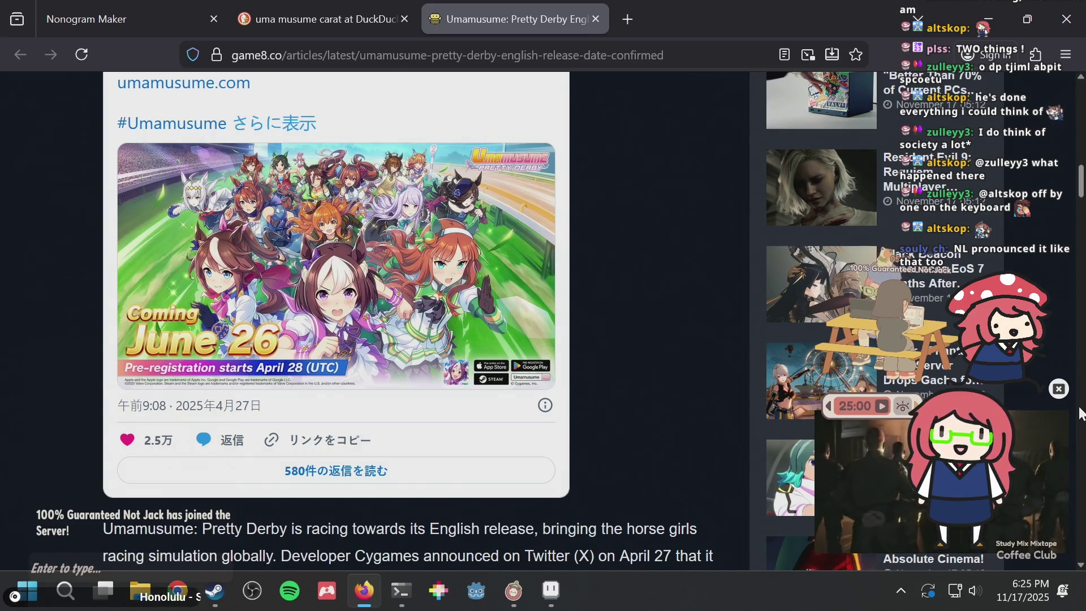
mouse_move(1065, 416)
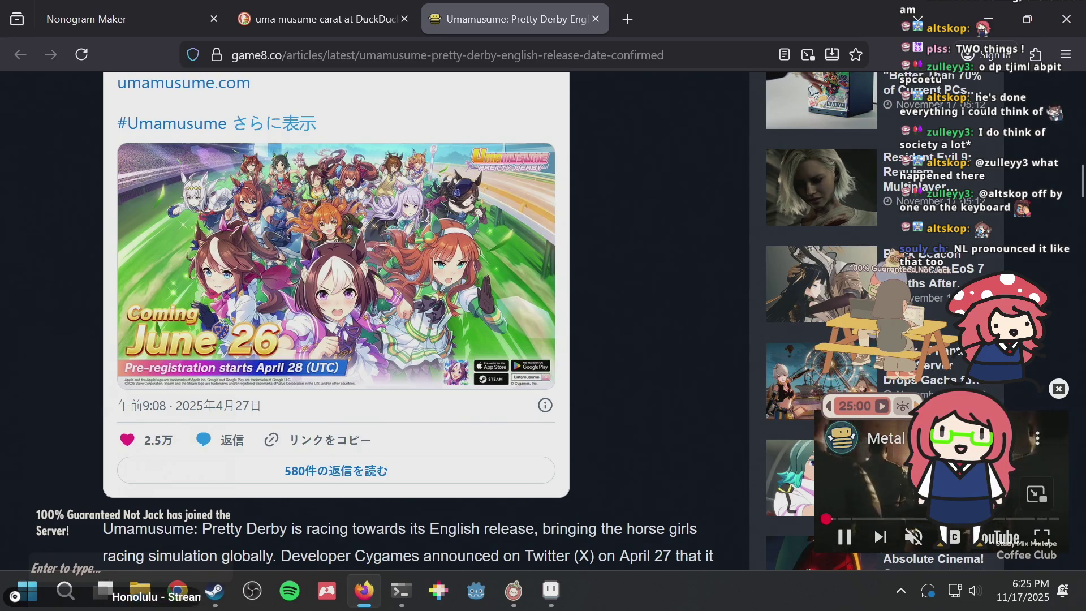
left_click(844, 536)
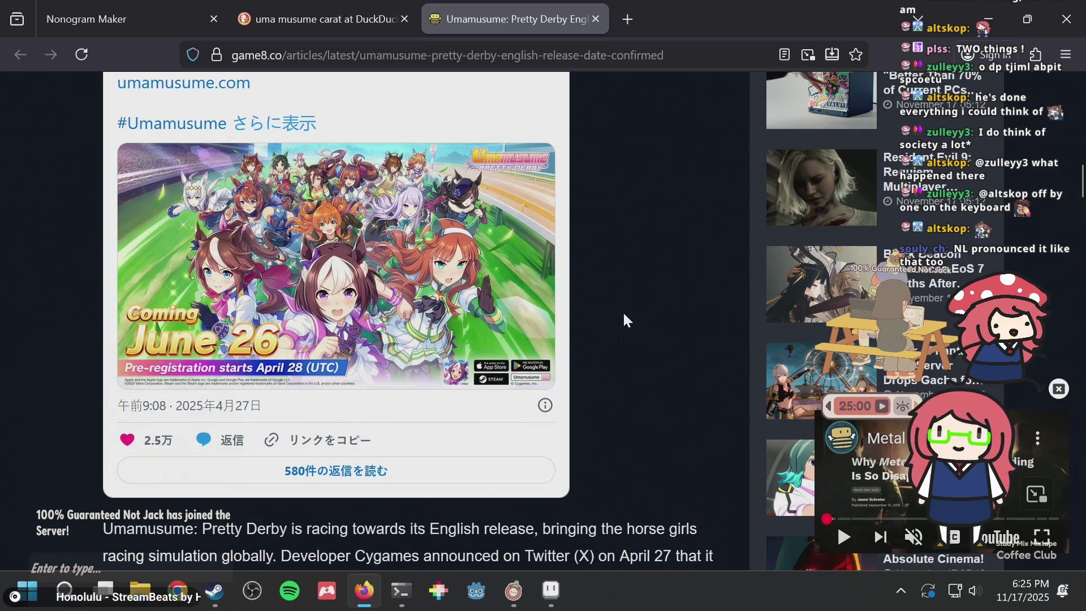
scroll(633, 297, "down", 10)
scroll(634, 298, "up", 8)
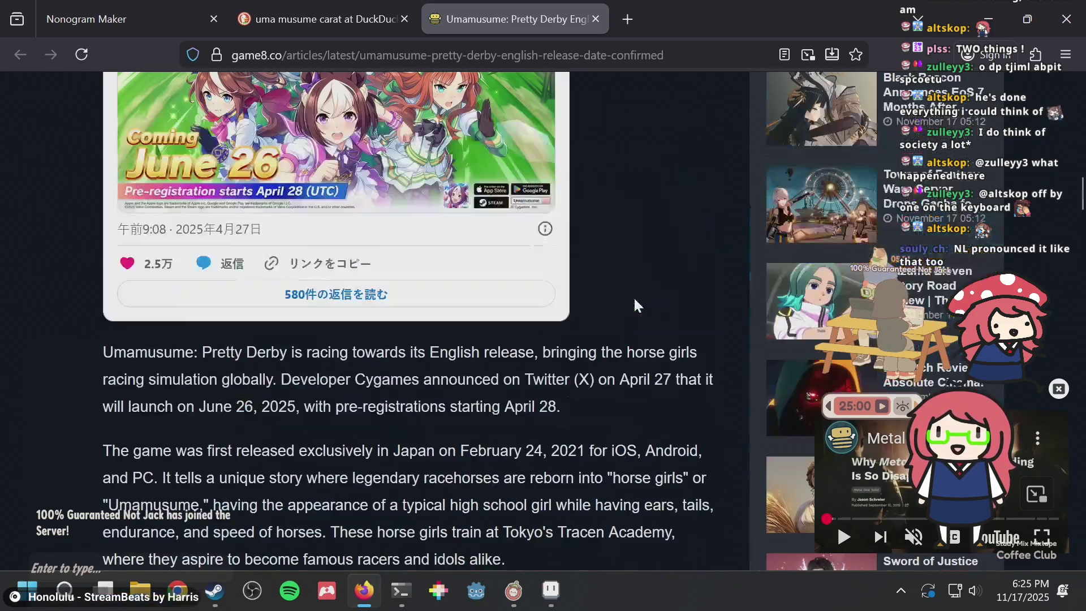
scroll(635, 300, "up", 5)
scroll(635, 300, "up", 1)
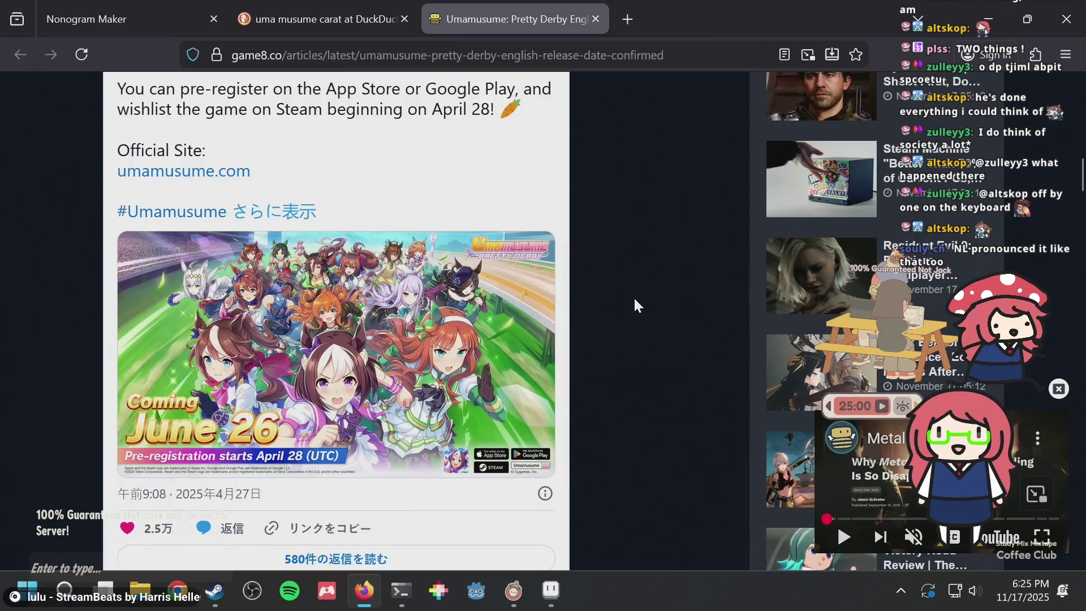
scroll(634, 296, "down", 6)
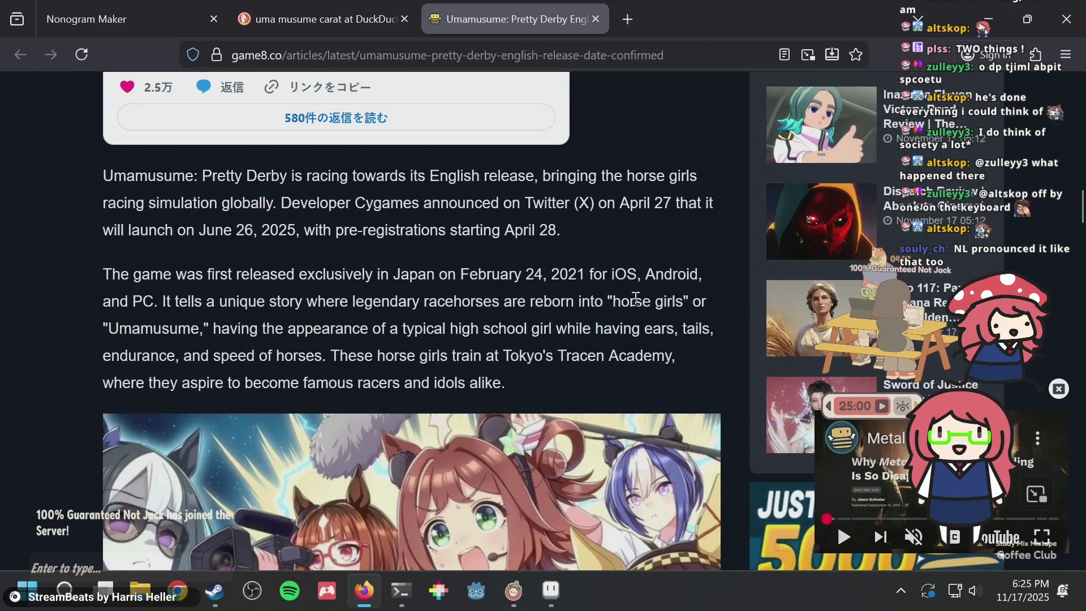
scroll(635, 297, "up", 5)
scroll(631, 324, "down", 2)
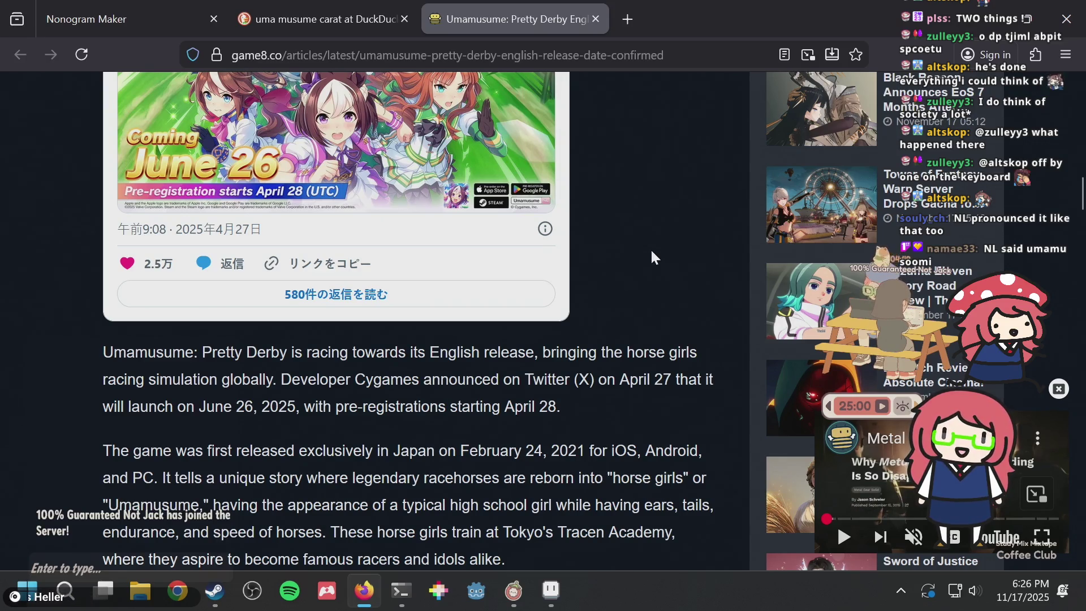
scroll(647, 249, "up", 3)
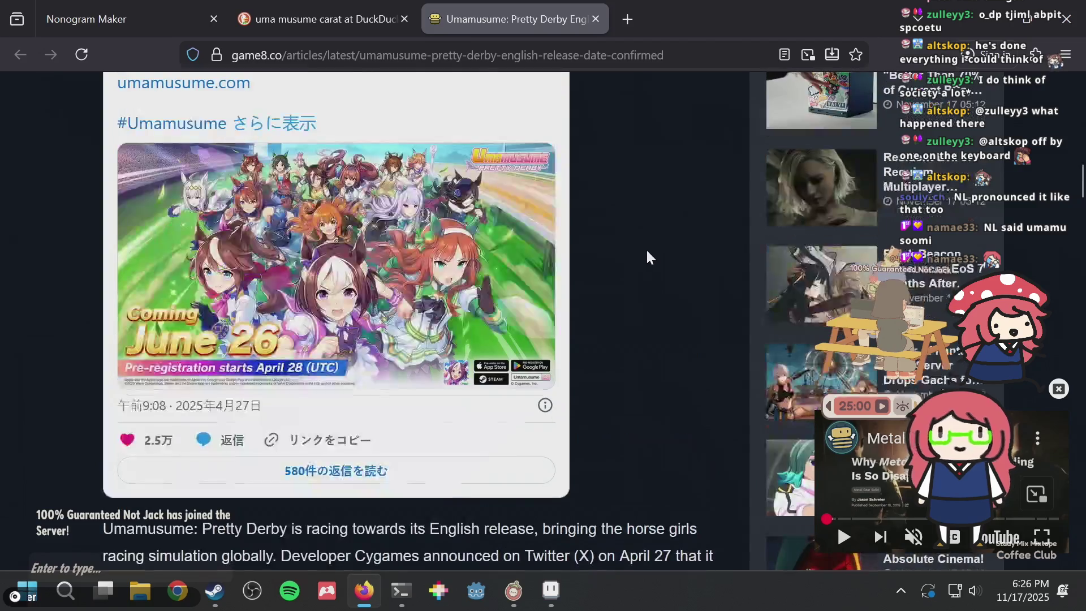
Glance at puzzle.aseprite, scroll back up the Game8 article, then return to Aseprite
key("alt+Tab")
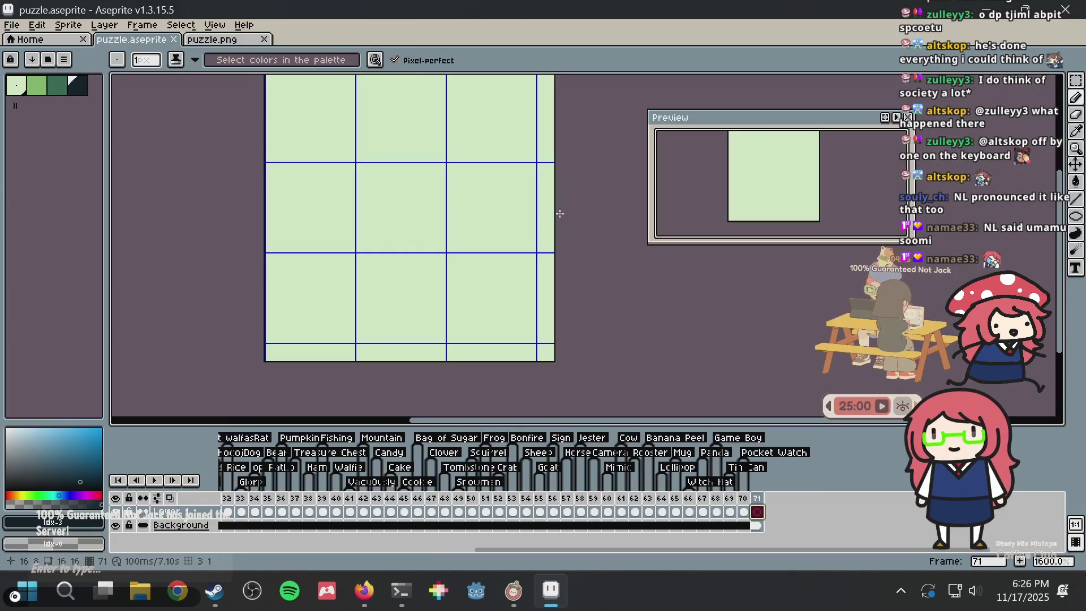
scroll(560, 214, "up", 2)
key("alt+Tab")
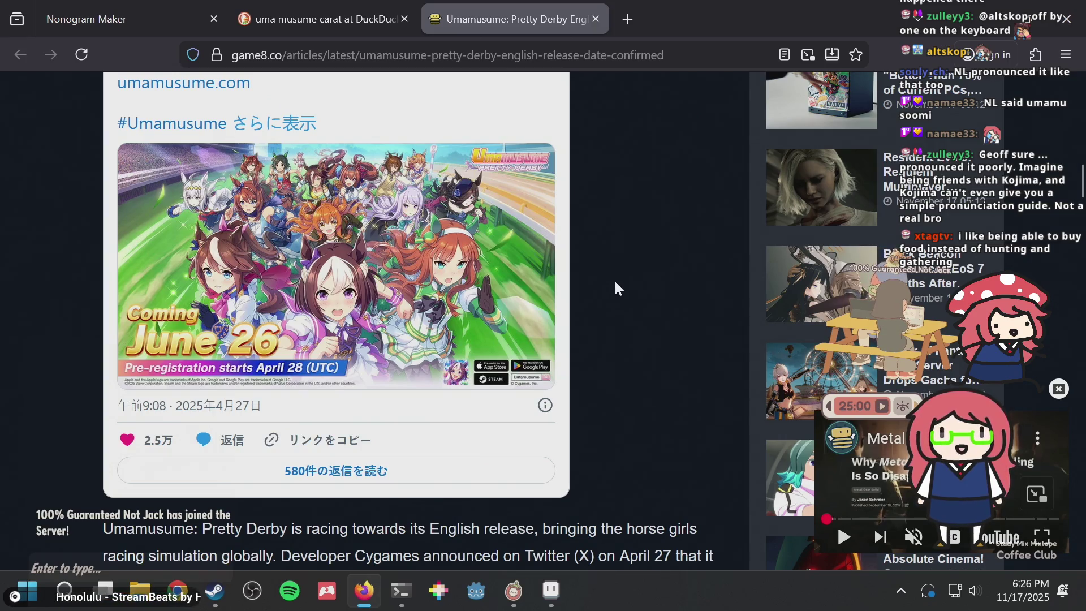
scroll(624, 276, "up", 7)
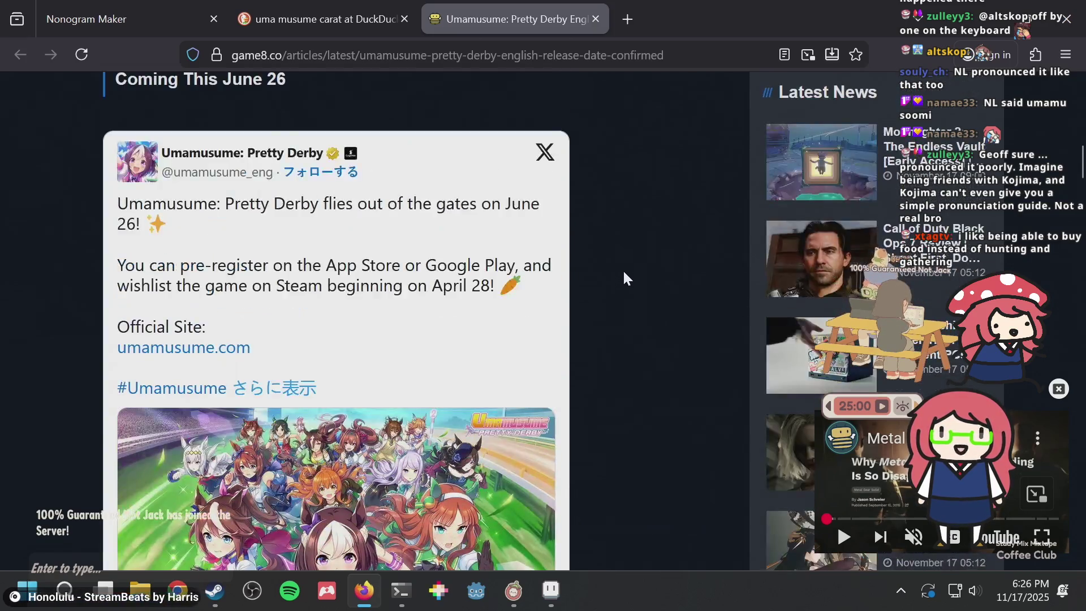
scroll(624, 271, "up", 10)
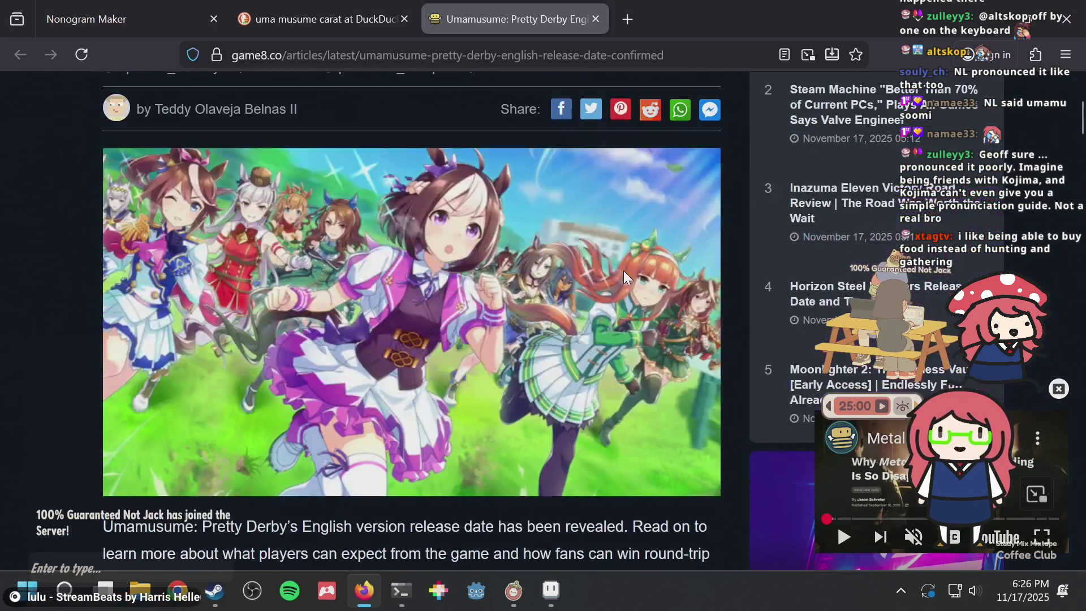
scroll(623, 270, "up", 2)
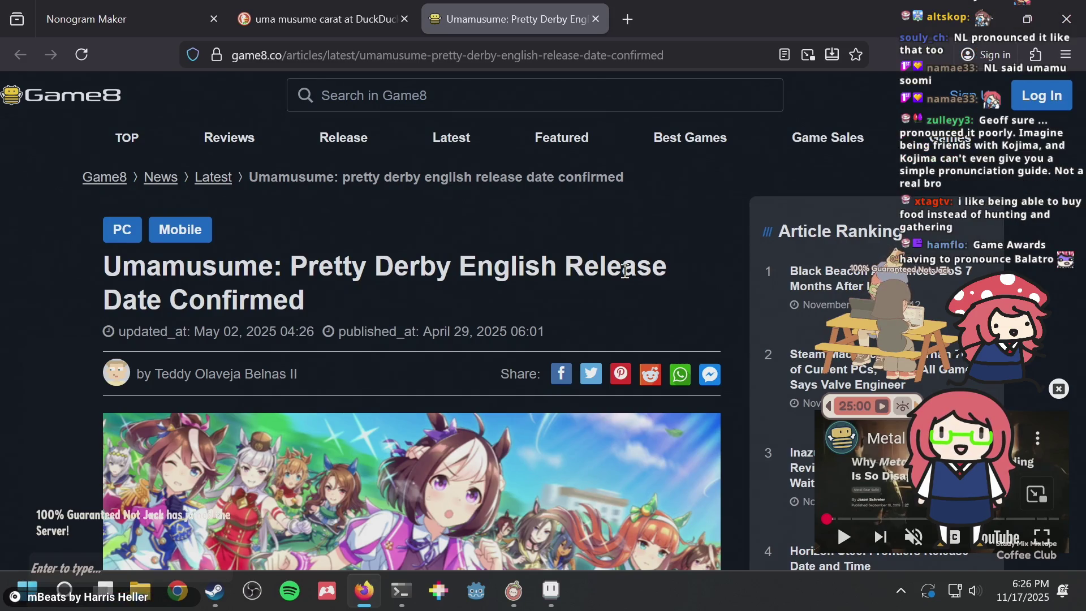
key("alt+Tab")
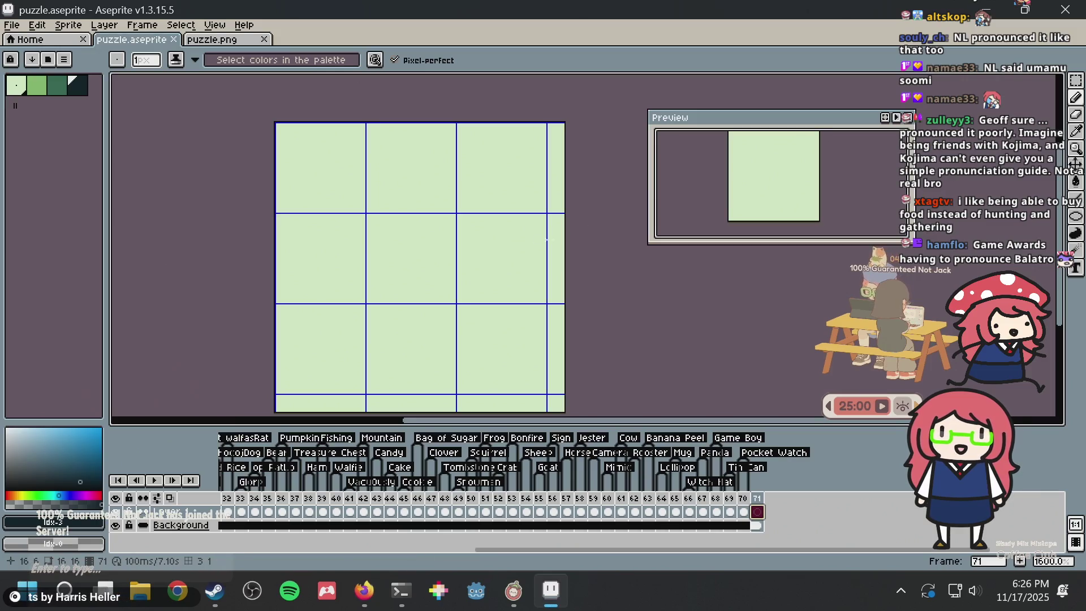
Save puzzle.aseprite while panning the canvas into position
key("ctrl+s")
mouse_move(461, 232)
left_mouse_down()
mouse_move(475, 194)
mouse_move(472, 214)
left_mouse_up()
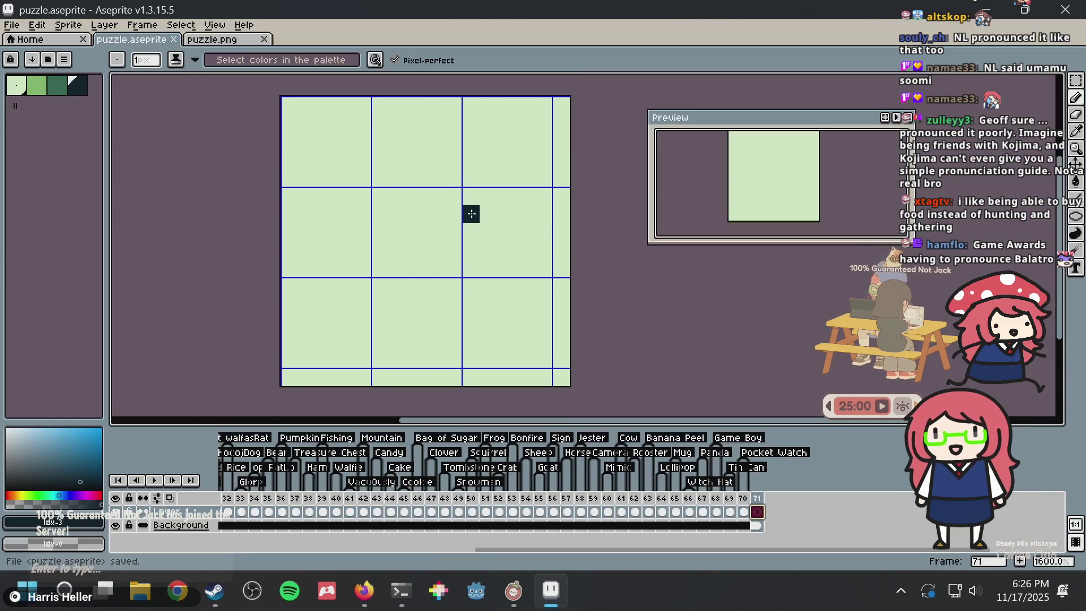
scroll(471, 214, "up", 1)
scroll(470, 214, "down", 2)
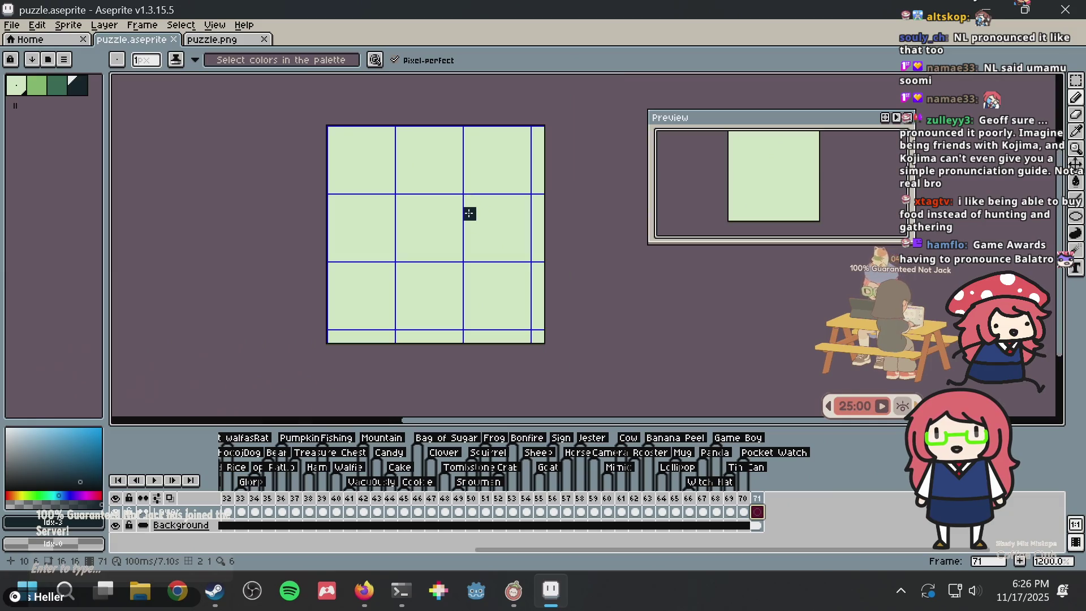
scroll(470, 214, "up", 1)
left_click_drag(468, 213, 465, 232)
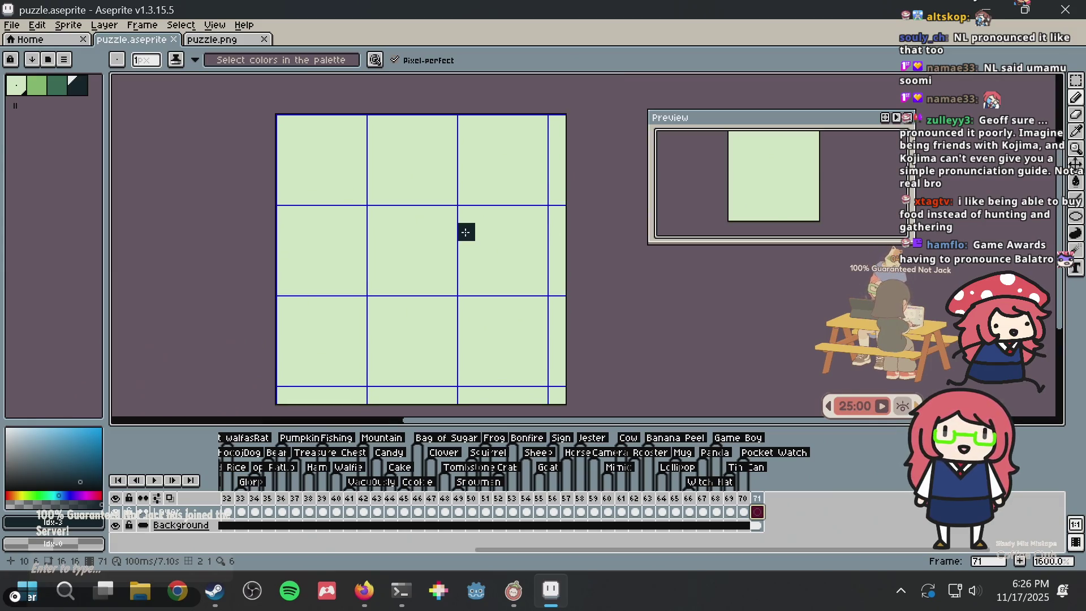
key("ctrl+s")
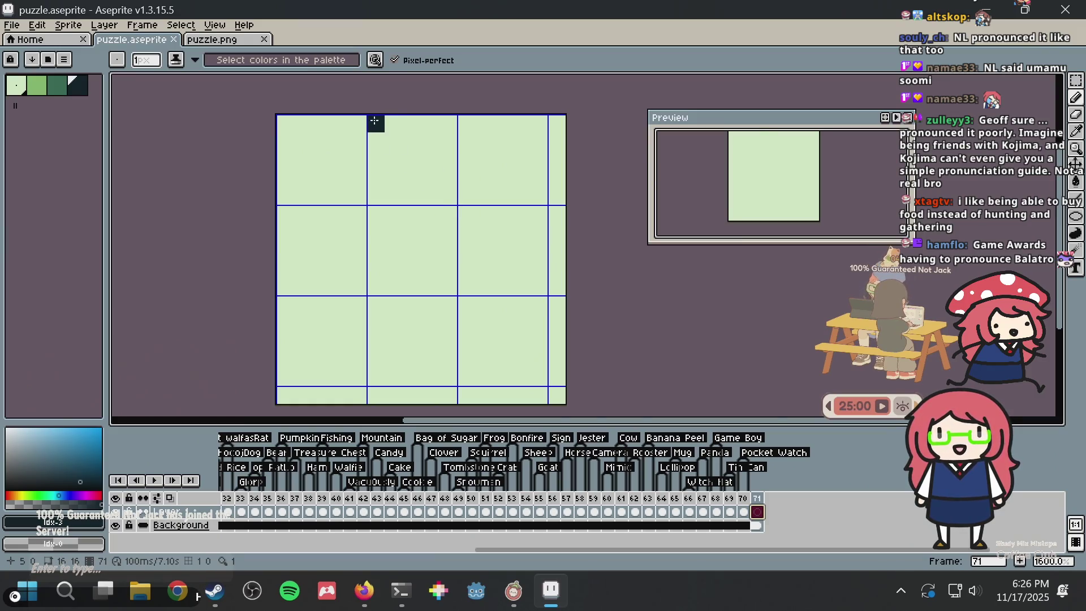
Undo a trial top-edge stroke, scroll Game8's article to the 3,750 Carats image, and return
left_click_drag(375, 121, 418, 119)
key("ctrl+z")
key("alt+Tab")
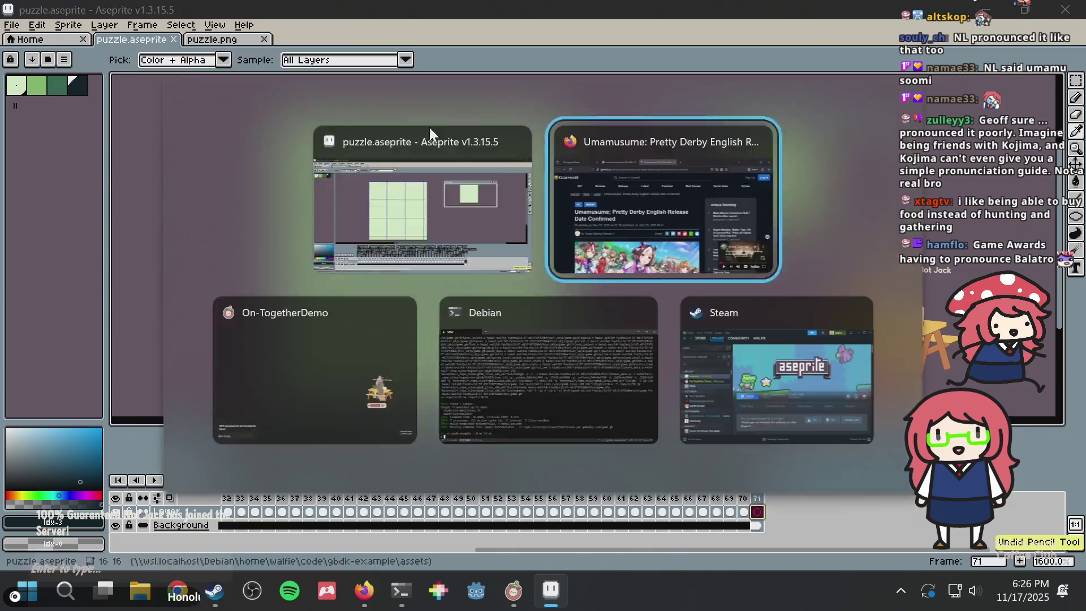
scroll(448, 202, "down", 8)
scroll(448, 202, "down", 15)
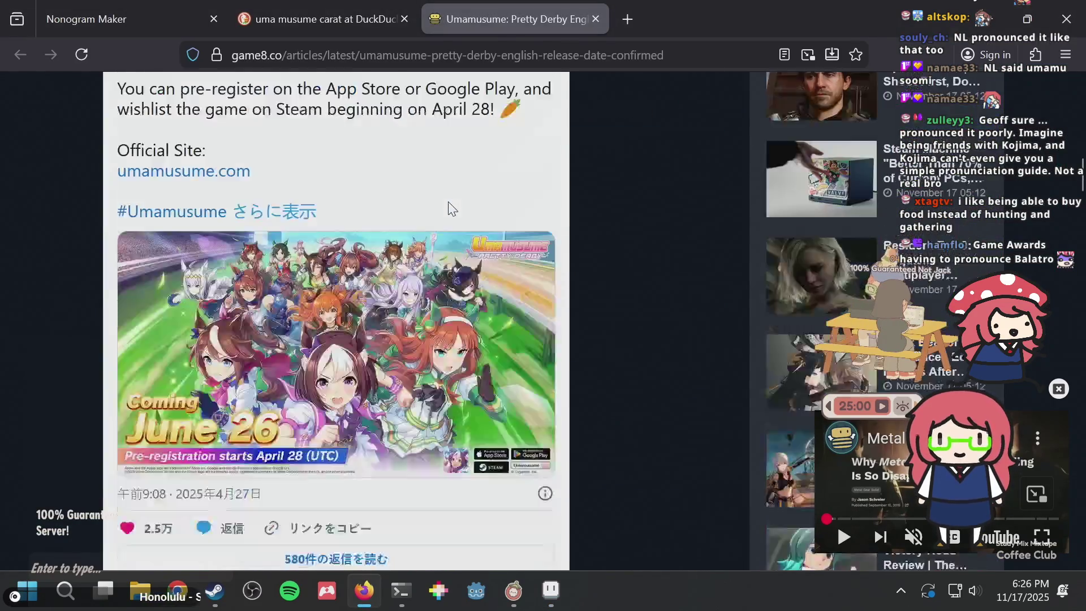
scroll(448, 202, "down", 12)
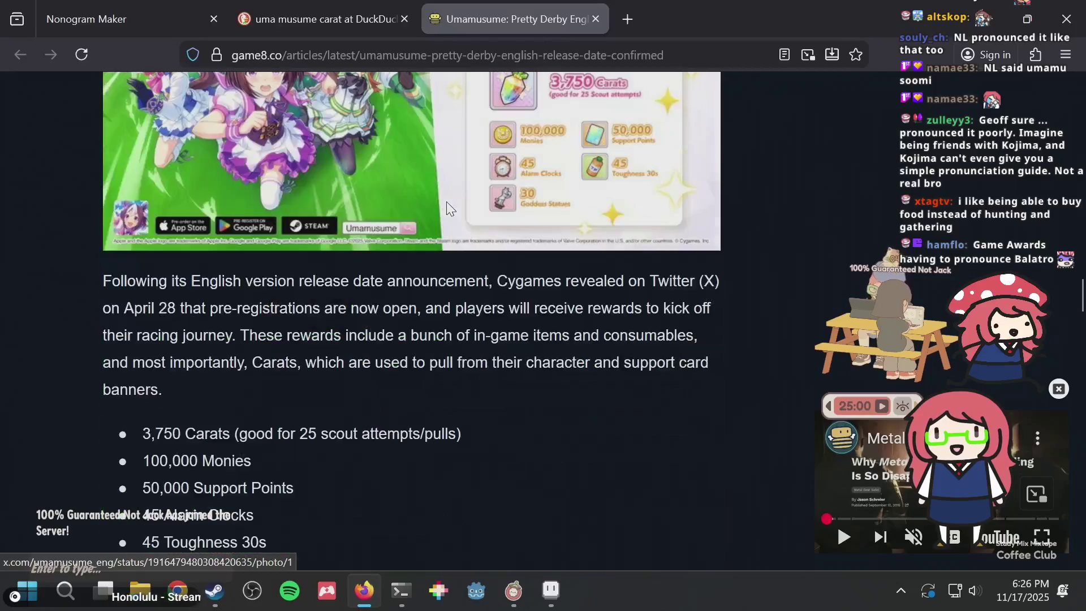
scroll(446, 201, "up", 3)
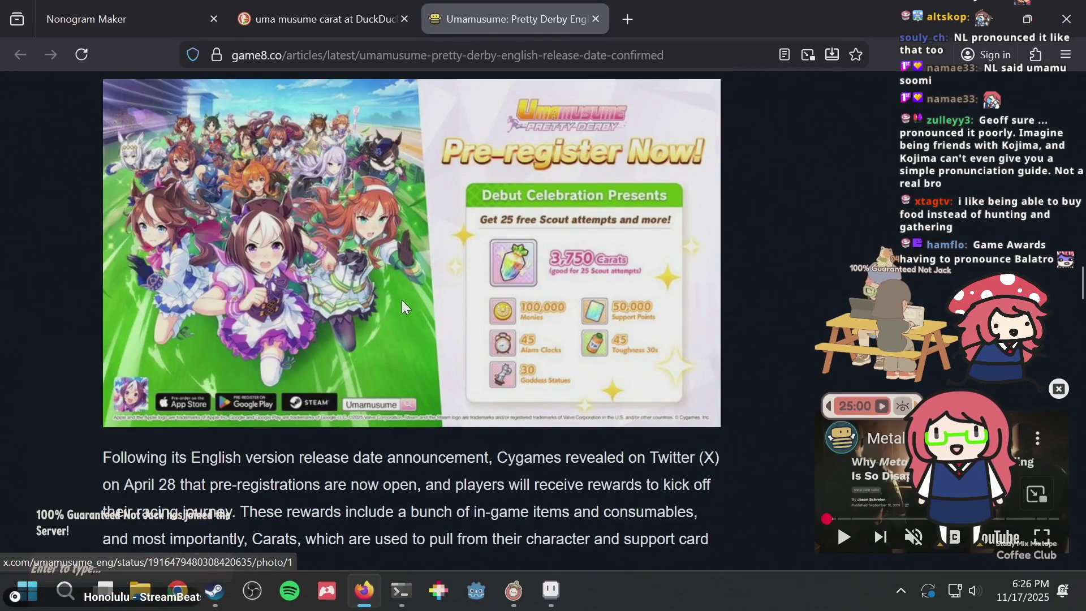
key("alt+Tab")
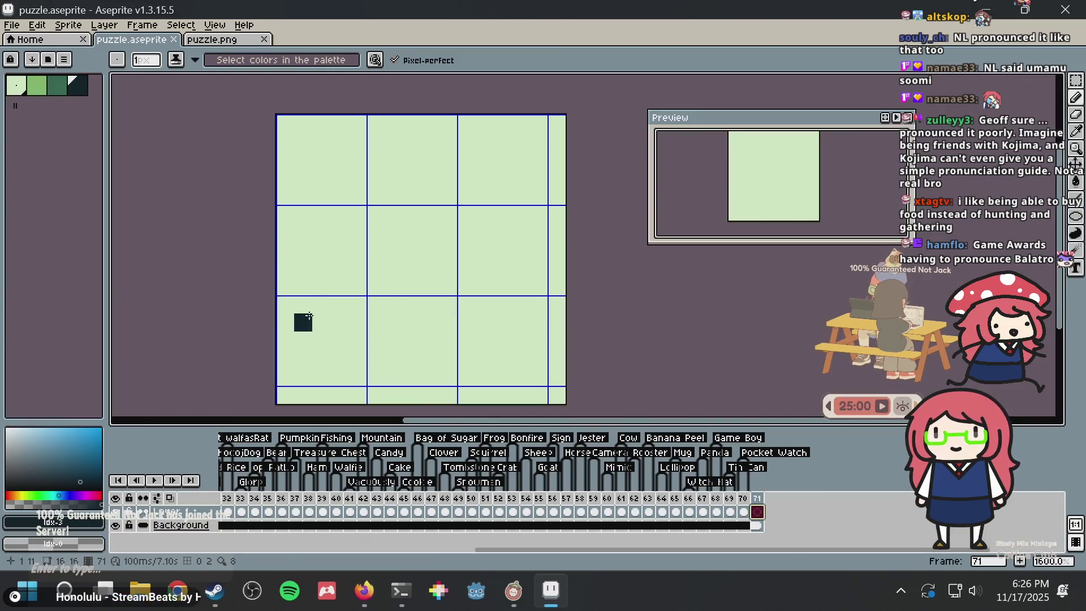
Try several left-edge strokes up from the square, undoing each back to the single square
left_click_drag(309, 315, 316, 230)
key("ctrl+z")
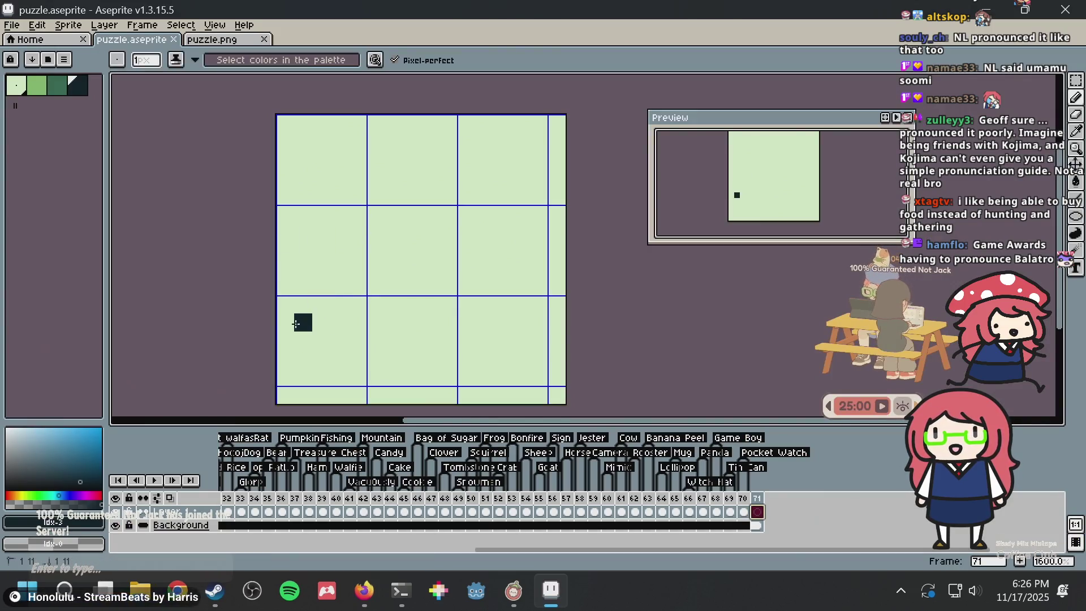
mouse_move(295, 324)
left_mouse_down()
mouse_move(300, 243)
mouse_move(333, 196)
left_mouse_up()
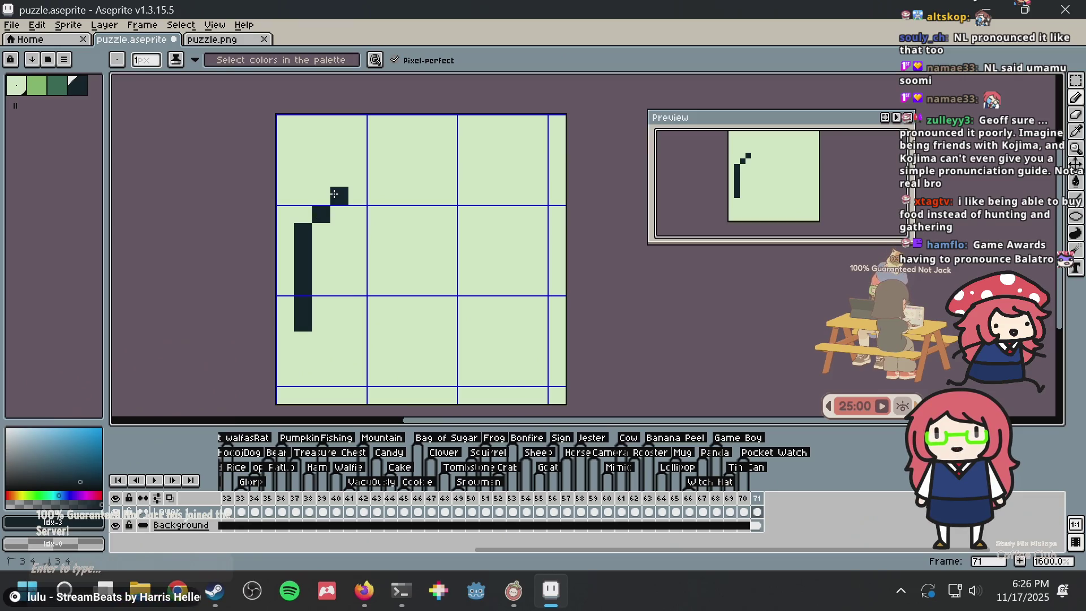
key("ctrl+z")
key("ctrl+z")
key("alt+Tab")
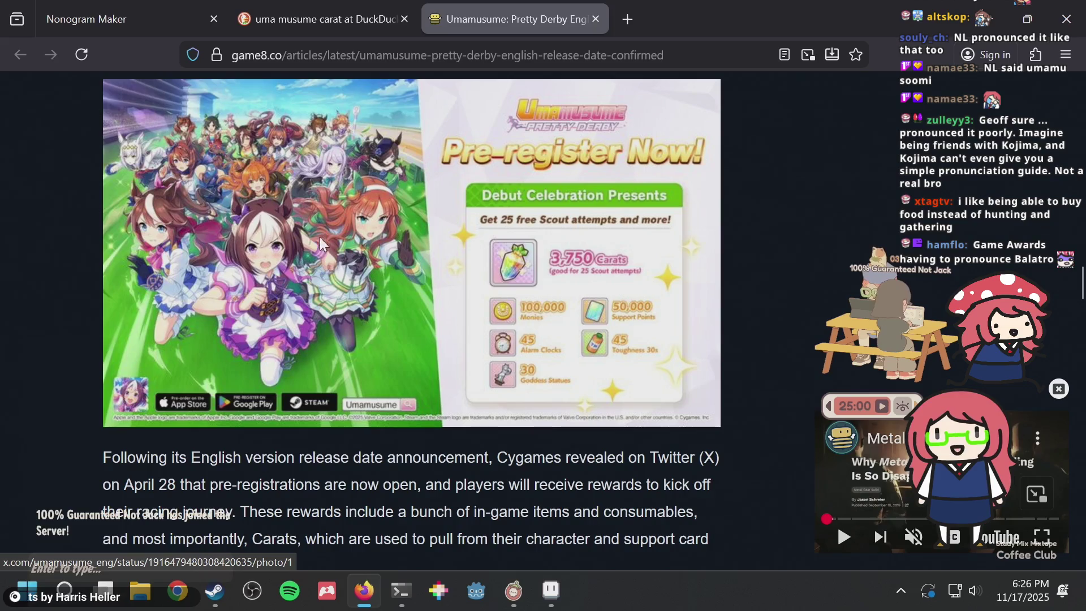
key("alt+Tab")
key("ctrl+z")
key("ctrl+z")
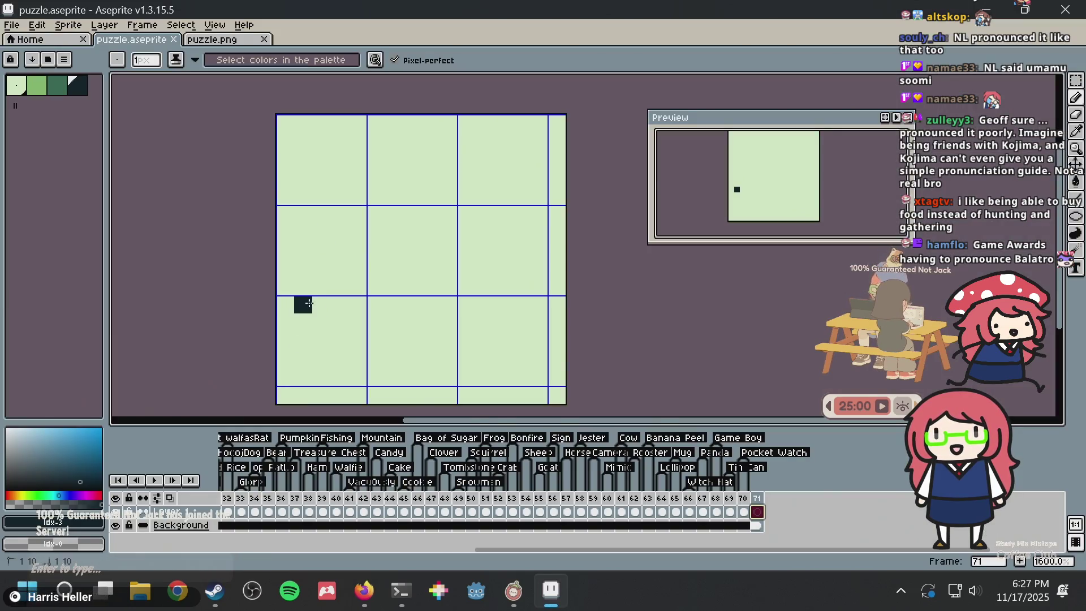
left_click_drag(309, 303, 319, 245)
key("ctrl+z")
mouse_move(303, 322)
left_mouse_down()
mouse_move(302, 265)
mouse_move(320, 231)
left_mouse_up()
key("ctrl+z")
Place pixels building the left edge up diagonally to the peak and over its top
left_click(319, 249)
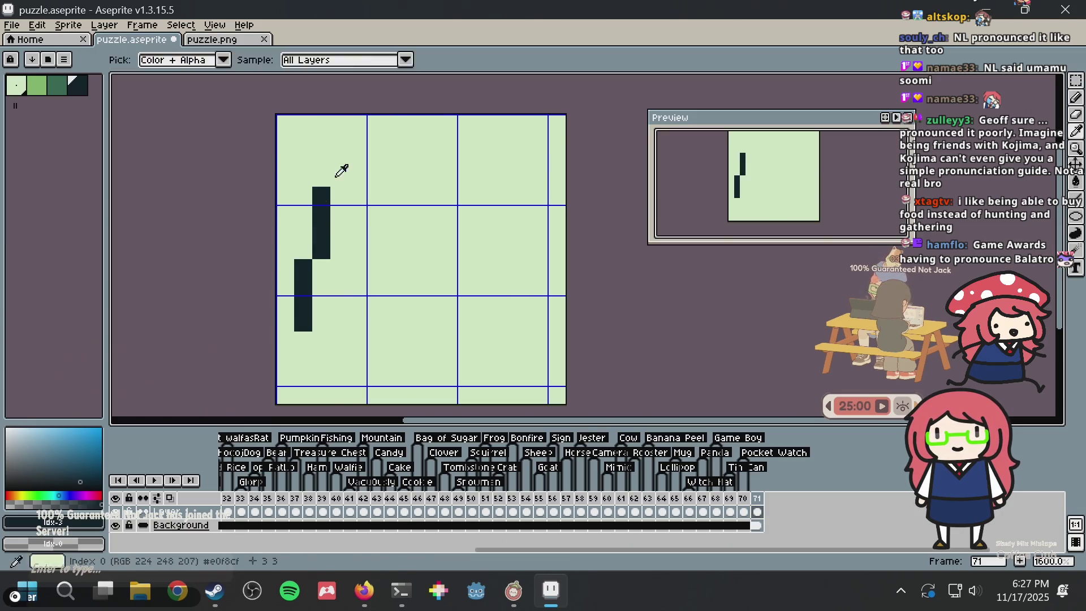
left_click(340, 178)
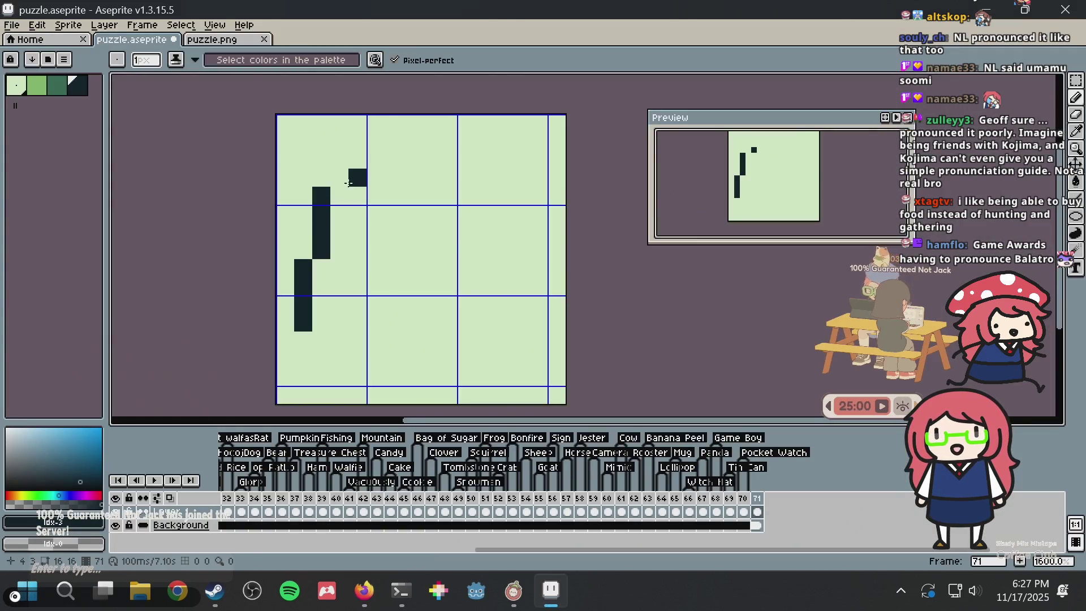
left_click(359, 181)
left_click(391, 179)
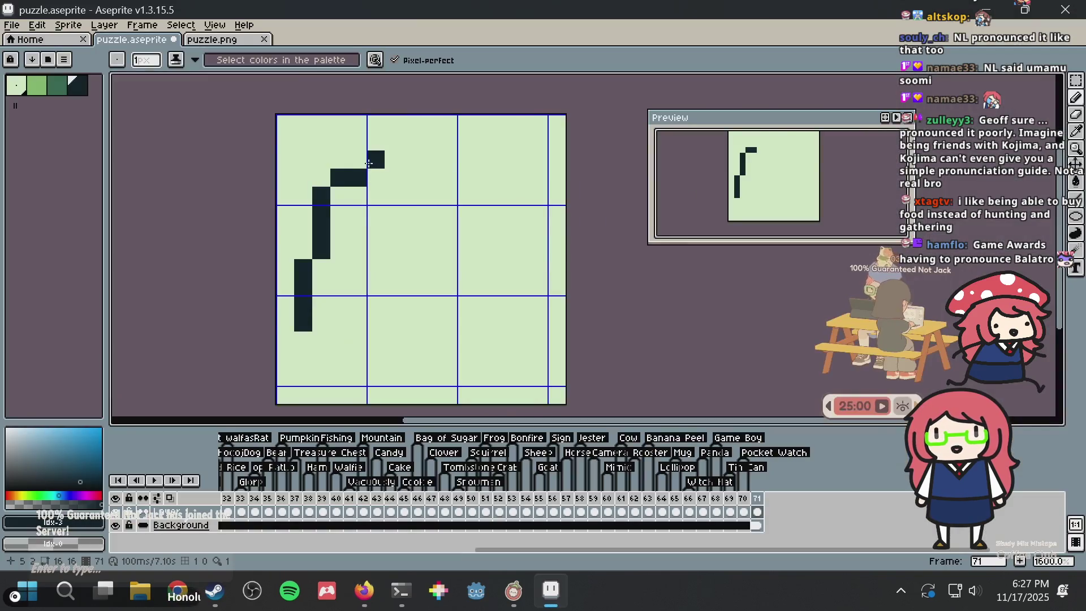
left_click(376, 126)
mouse_move(376, 141)
left_mouse_down()
mouse_move(376, 127)
mouse_move(390, 139)
mouse_move(394, 125)
mouse_move(412, 163)
left_mouse_up()
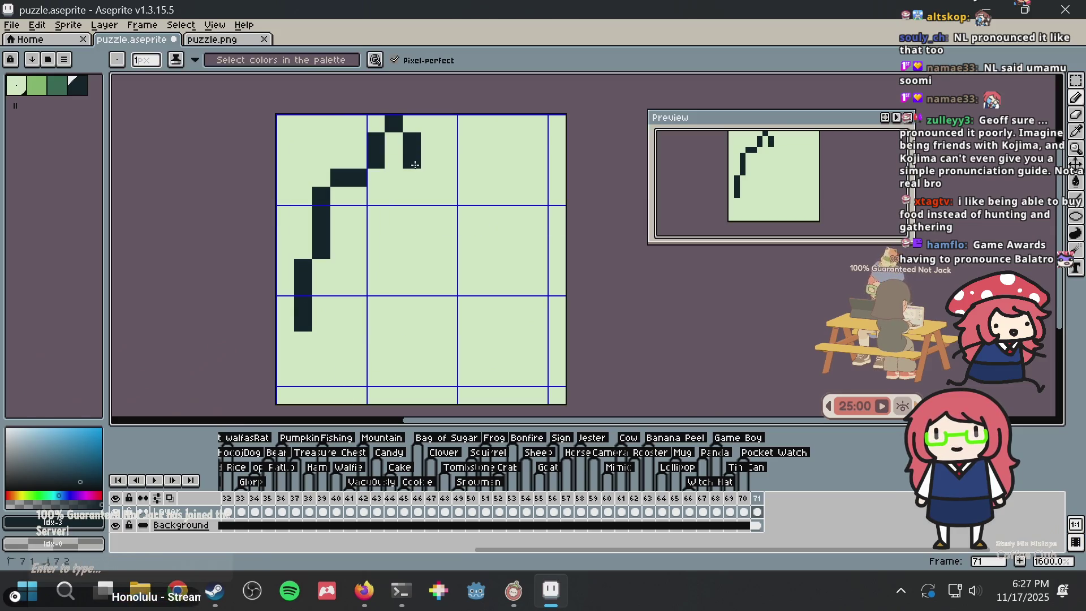
left_click(376, 124)
left_click(434, 182)
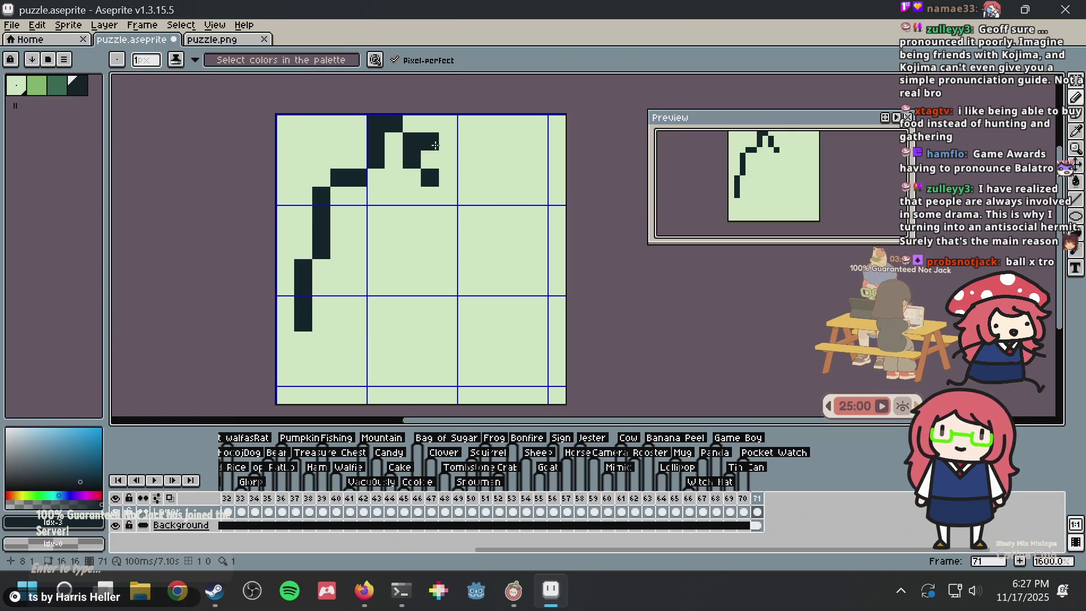
Extend the top row right, then step the right edge down-left into a hook
mouse_move(447, 164)
left_mouse_down()
mouse_move(468, 145)
mouse_move(482, 152)
mouse_move(477, 122)
mouse_move(482, 204)
left_mouse_up()
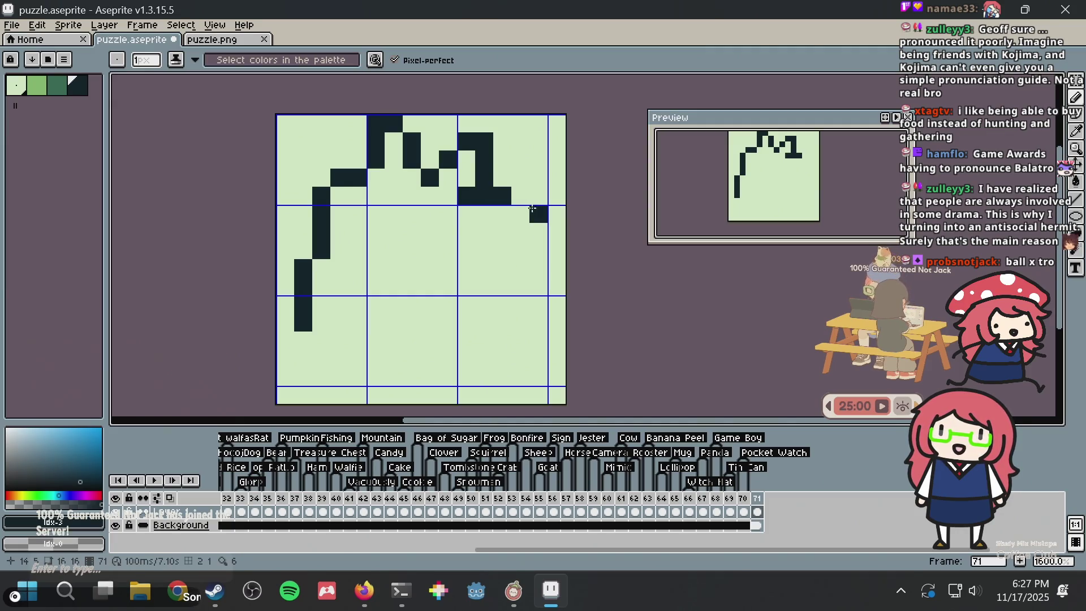
key("alt+Tab")
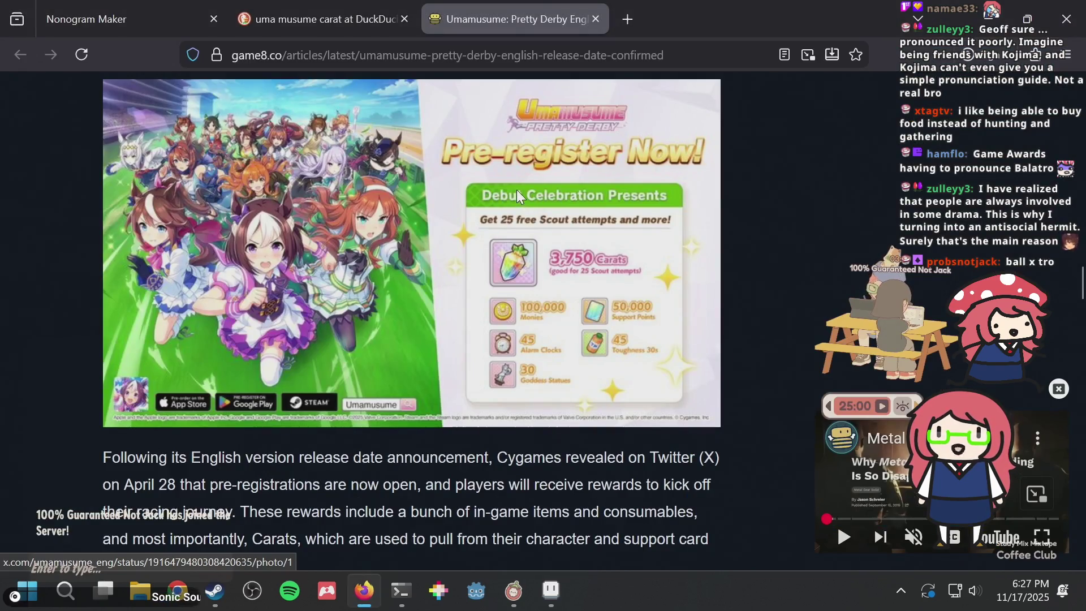
key("alt+Tab")
left_click(522, 217)
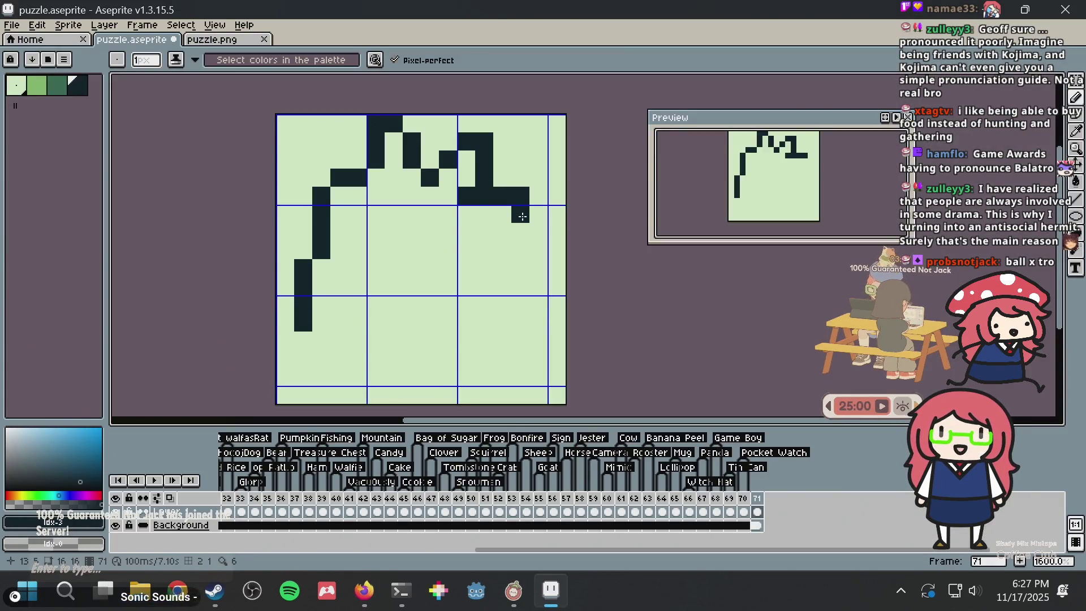
left_click(501, 234)
left_click(486, 233)
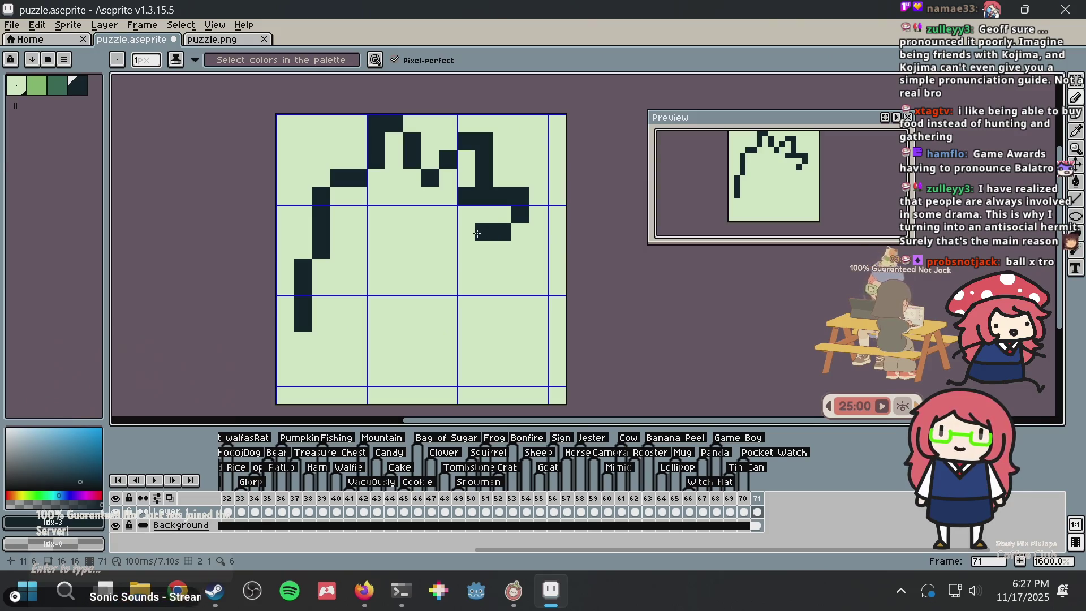
left_click(477, 253)
left_click_drag(476, 254, 474, 254)
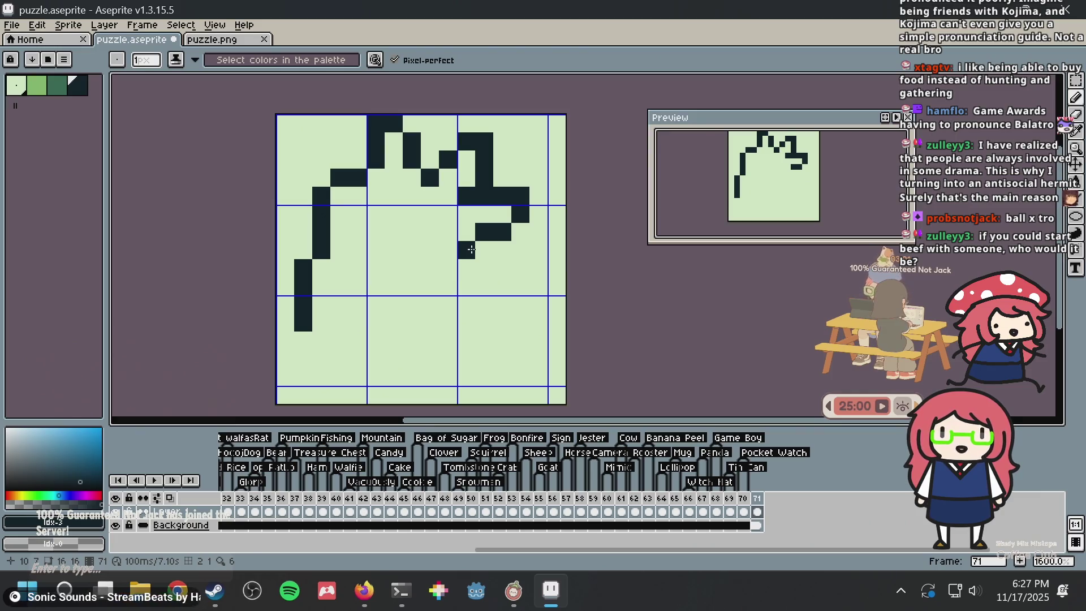
key("ctrl+z")
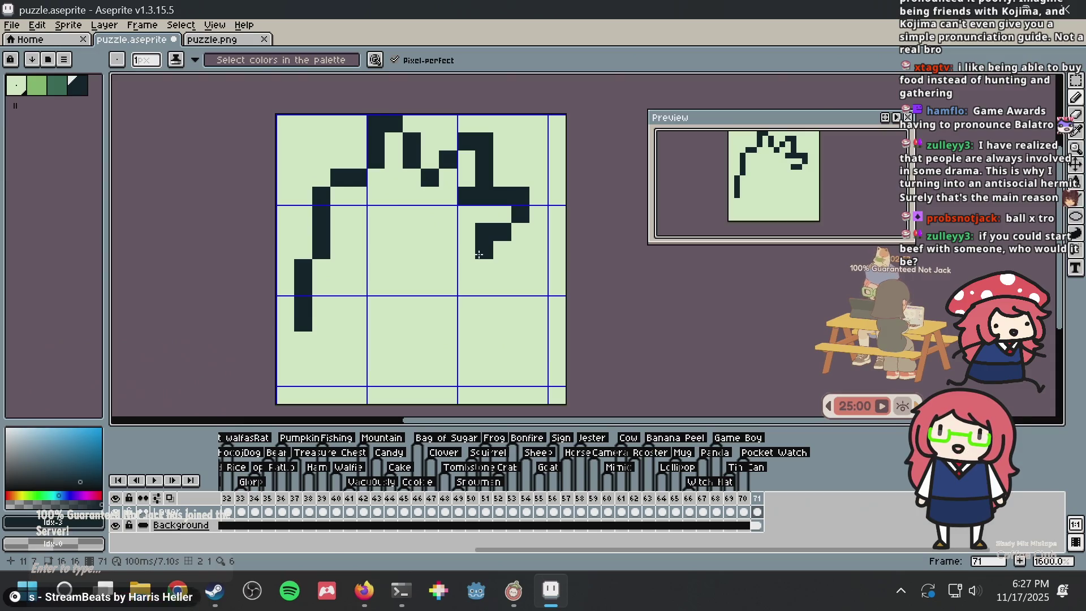
Select the top of the sprite and nudge a 2x2 pixel block down one
key("m")
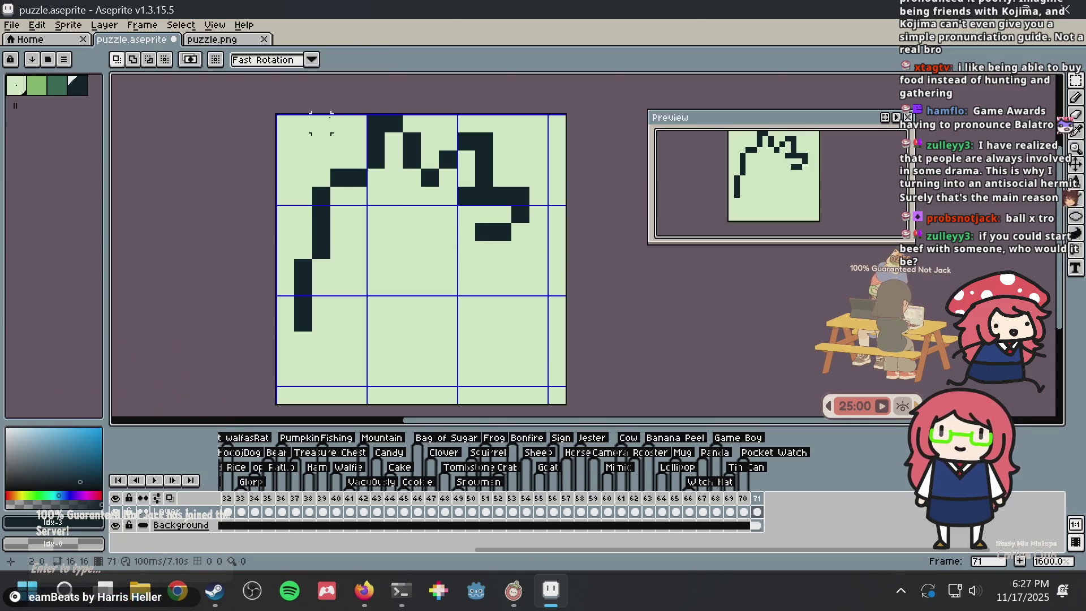
mouse_move(328, 113)
left_mouse_down()
mouse_move(516, 182)
mouse_move(582, 243)
mouse_move(569, 262)
left_mouse_up()
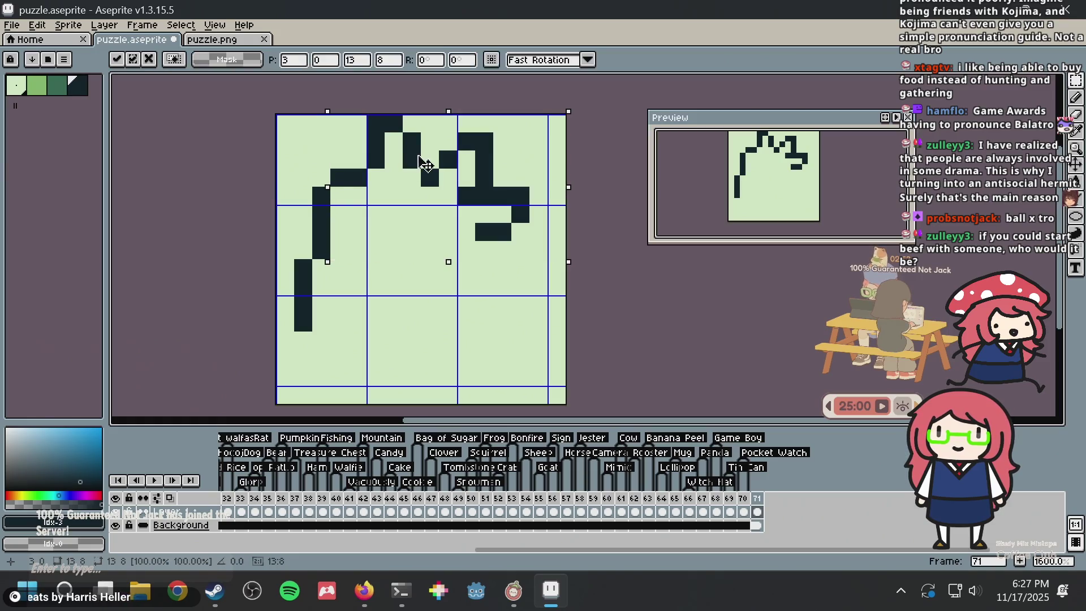
key("ctrl+d")
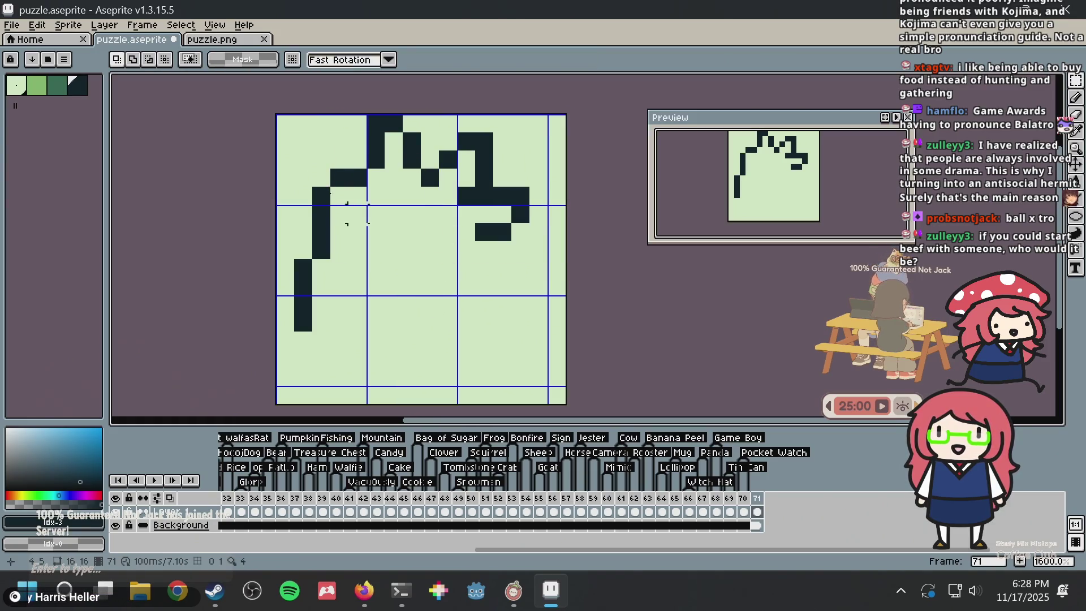
mouse_move(314, 169)
left_mouse_down()
mouse_move(347, 204)
mouse_move(338, 214)
left_mouse_up()
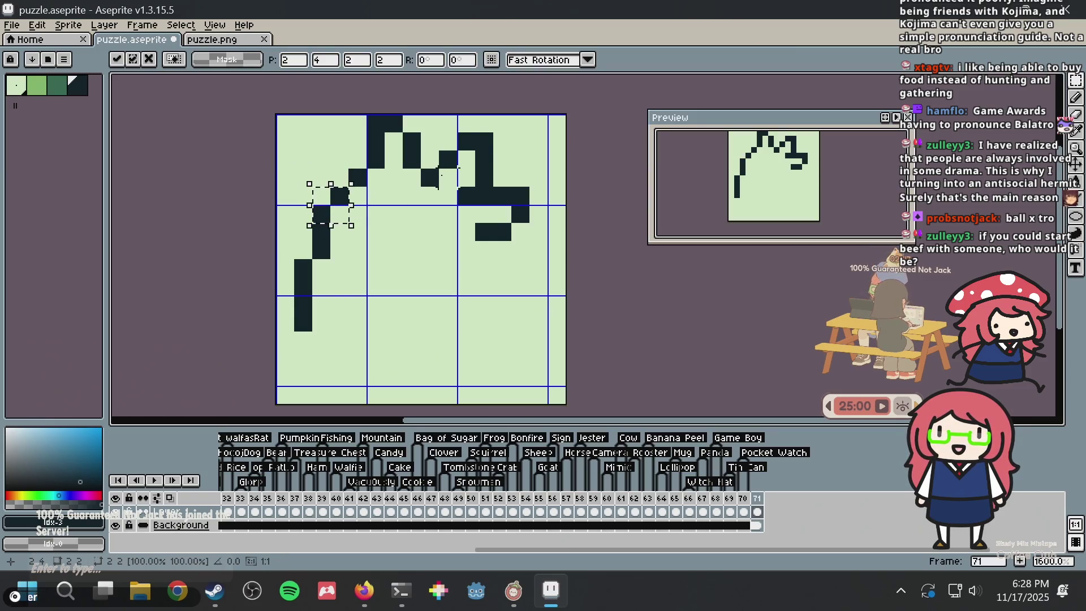
key("b")
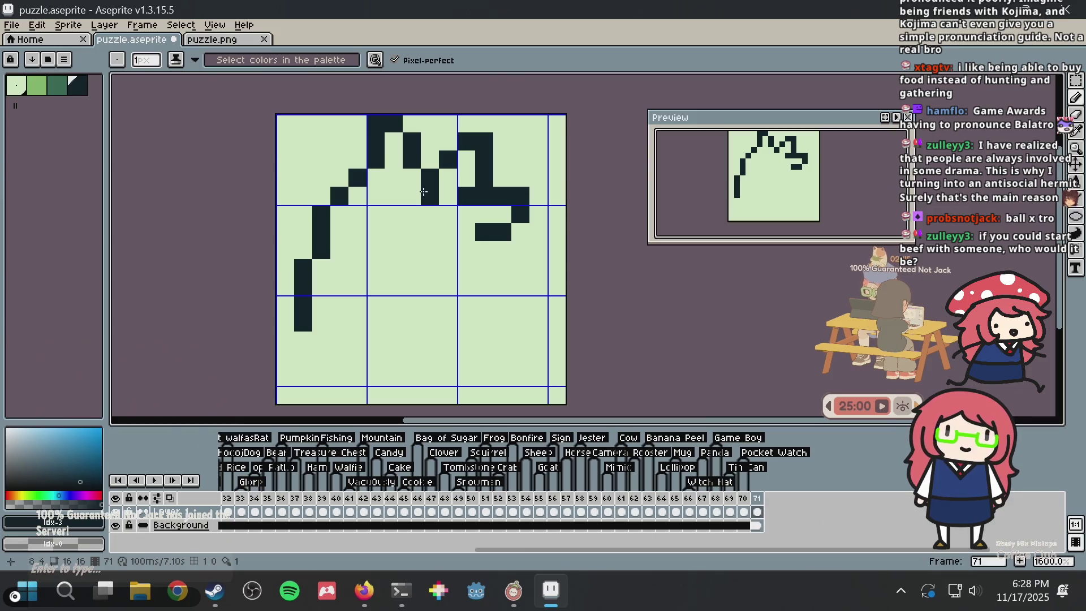
Undo the block move, join the lone pixel to the hook, and shift the drawing one pixel right
key("v")
key("ctrl+z")
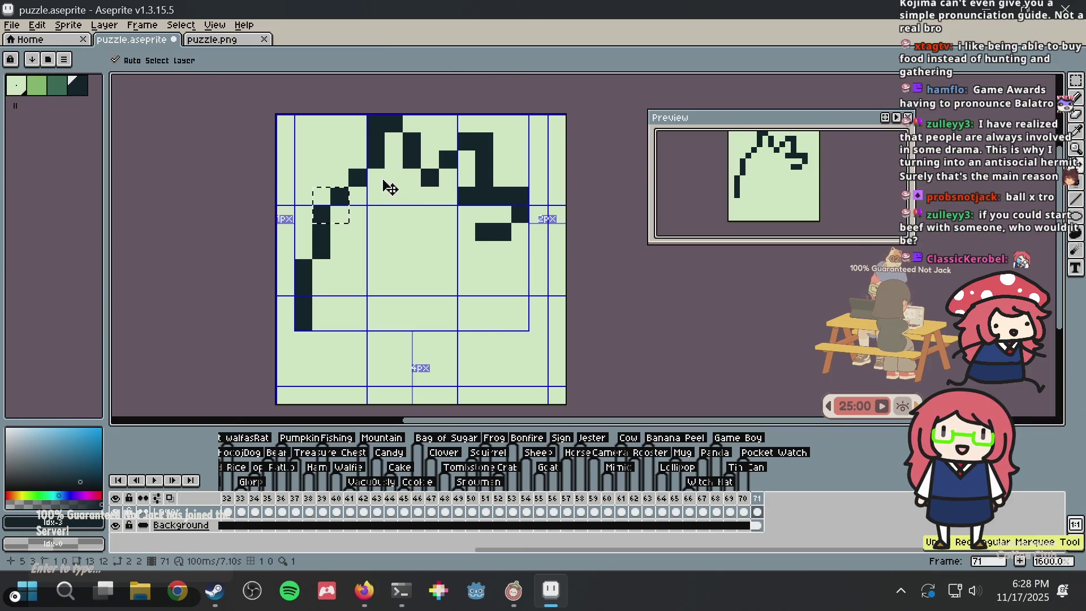
key("ctrl+z")
key("b")
key("ctrl+d")
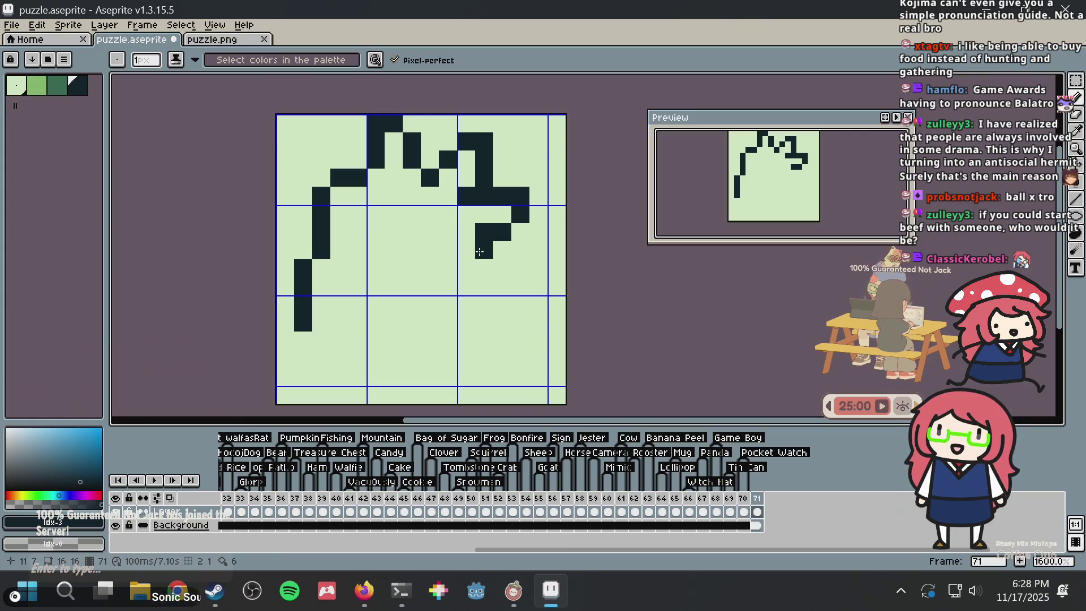
left_click(484, 252)
key("ctrl+z")
key("ctrl+z")
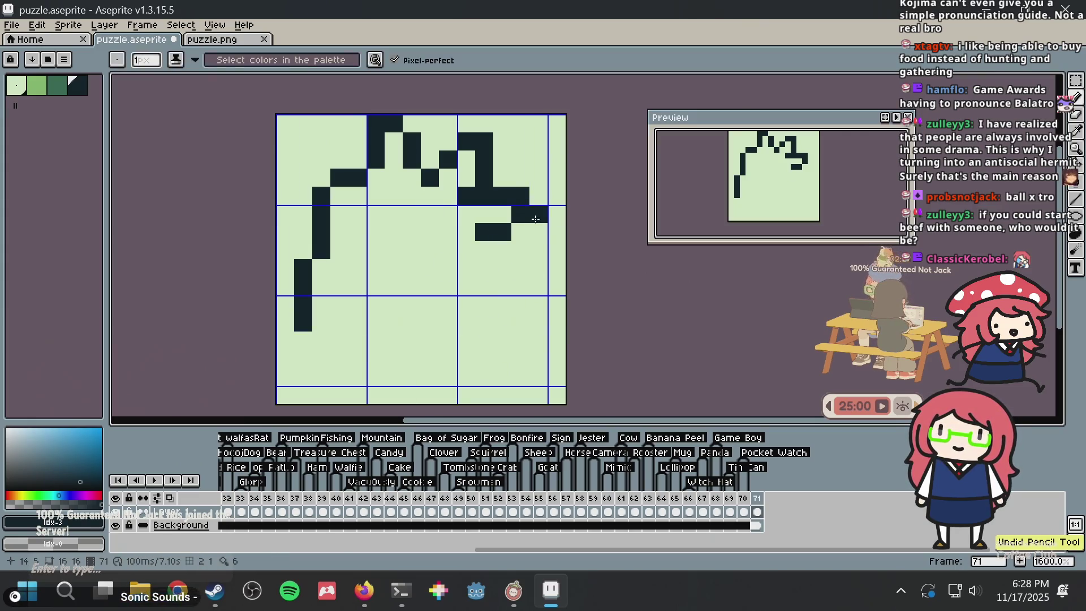
key("Right")
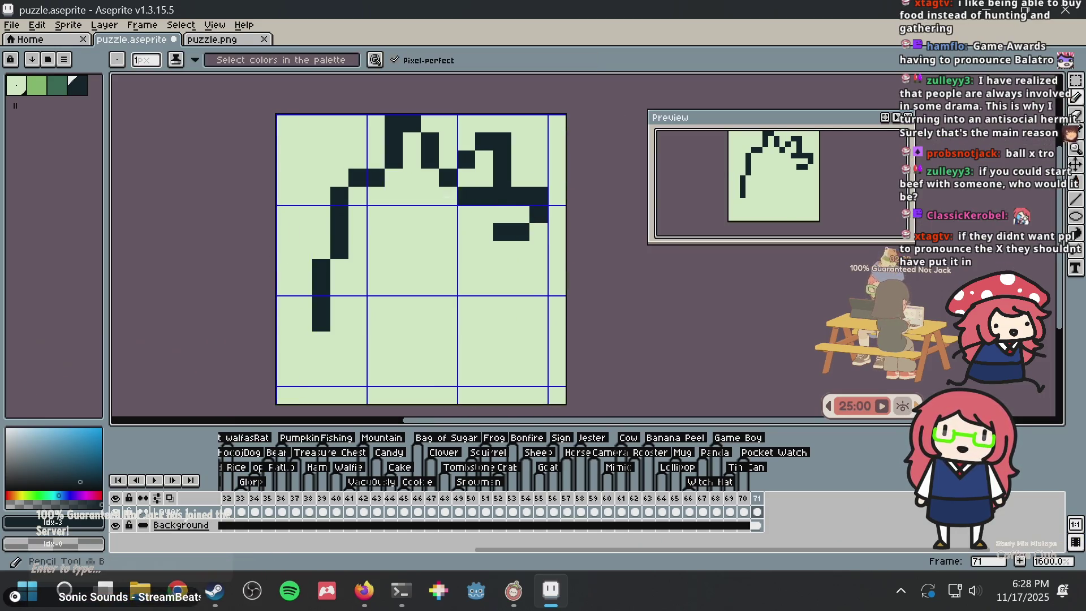
key("alt+Tab")
key("alt+Tab")
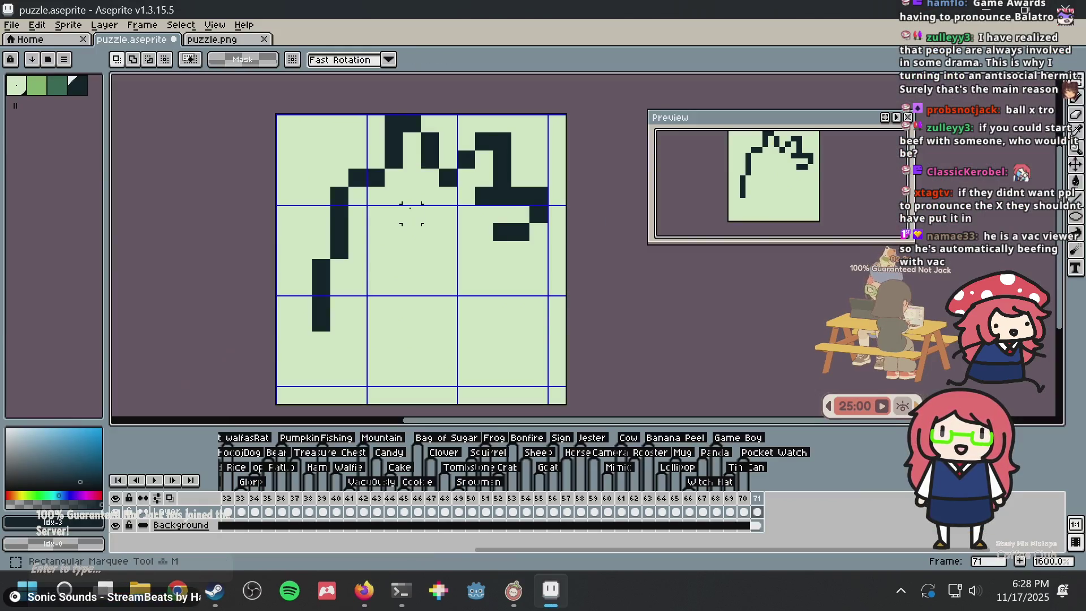
Save the file and move the left edge stroke one pixel left
key("ctrl+s")
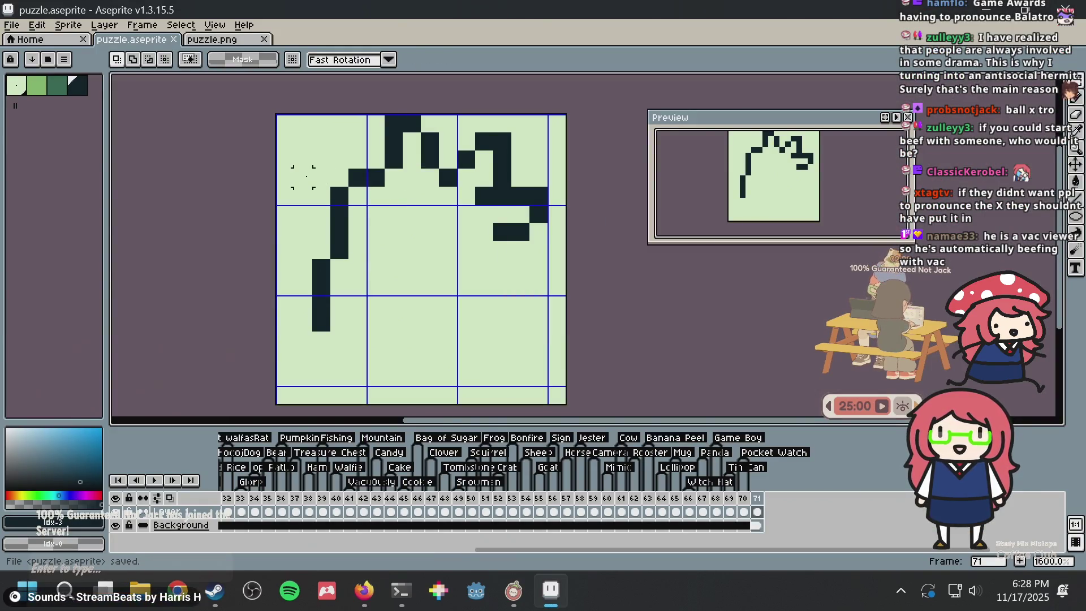
mouse_move(306, 176)
left_mouse_down()
mouse_move(404, 297)
mouse_move(443, 365)
left_mouse_up()
left_click_drag(364, 308, 338, 298)
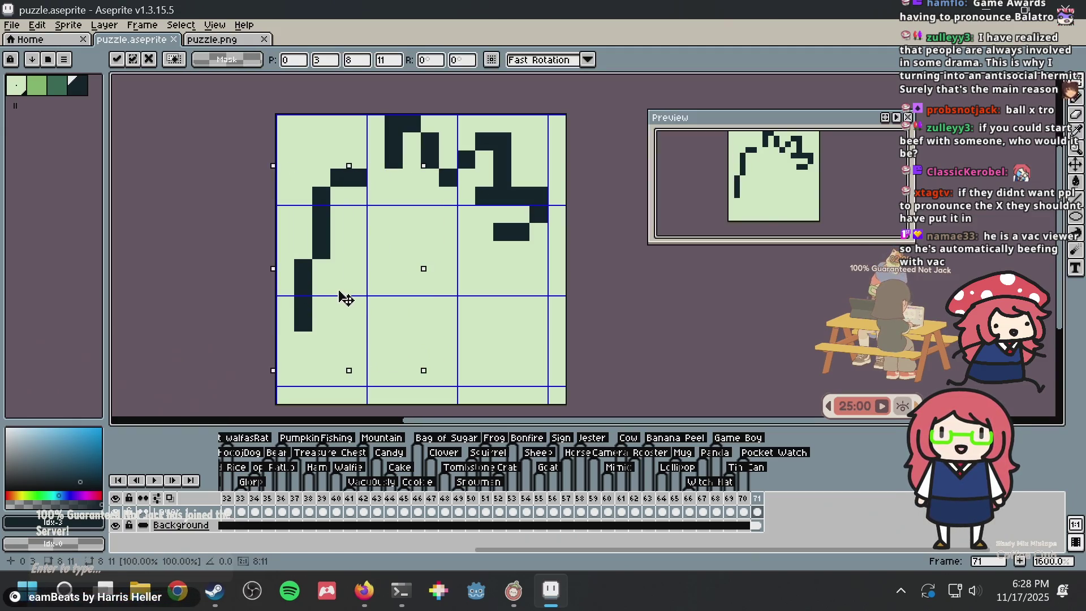
left_click(521, 215)
Extend the upper-left bar one pixel right and try a short line below the right hook
key("b")
left_click(508, 262)
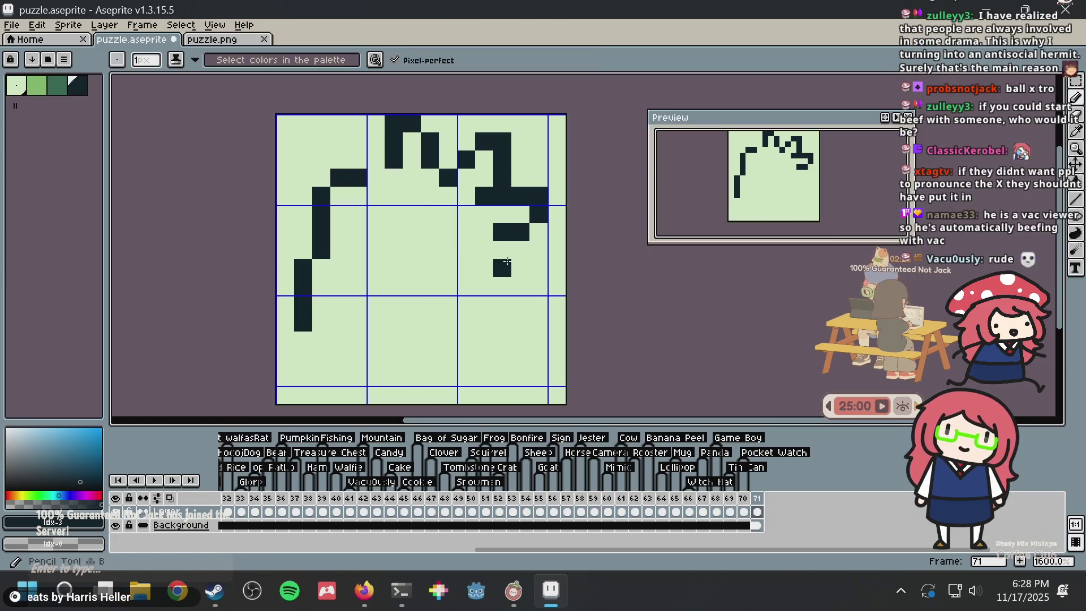
key("ctrl+z")
left_click(378, 178)
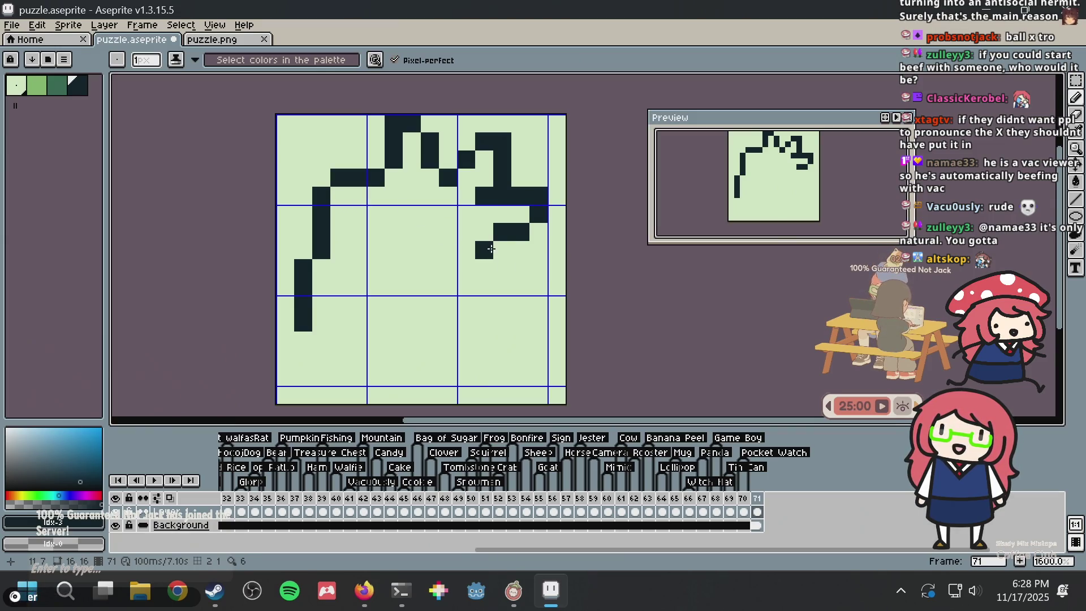
mouse_move(489, 248)
left_mouse_down()
mouse_move(492, 304)
mouse_move(450, 326)
mouse_move(472, 317)
left_mouse_up()
key("ctrl+z")
key("ctrl+z")
key("ctrl+z")
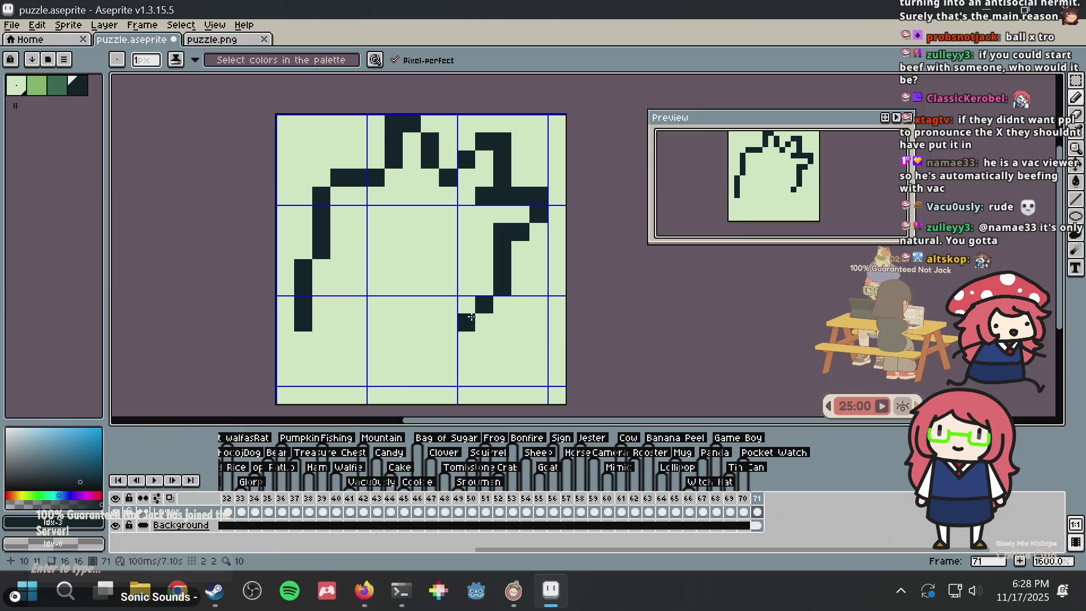
After checking the browser reference, add the next step down the right edge, undoing misplaced pixels
key("alt+Tab")
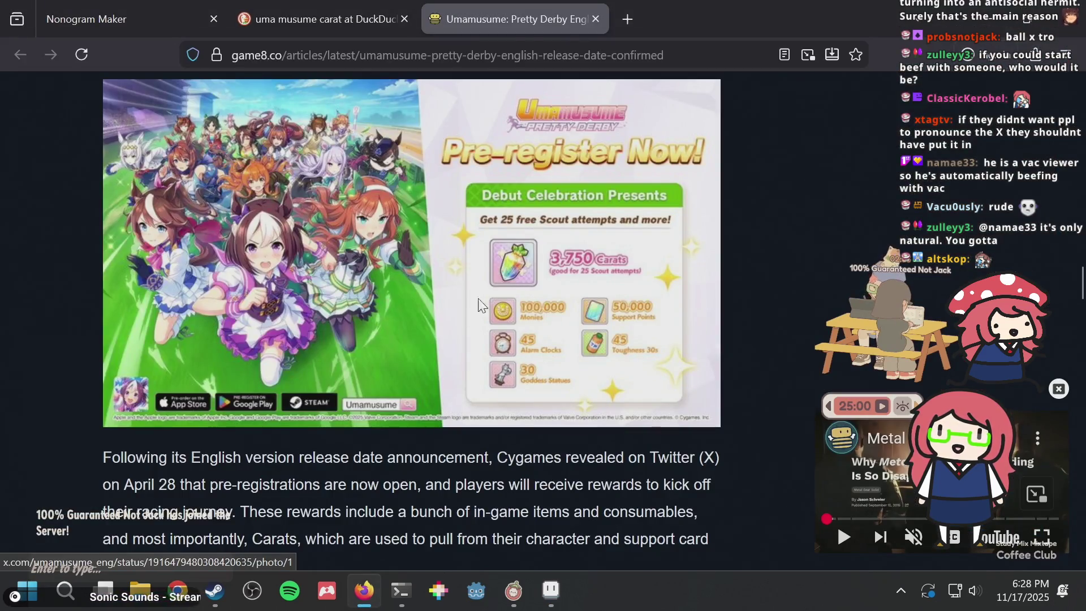
key("alt+Tab")
left_click(450, 334)
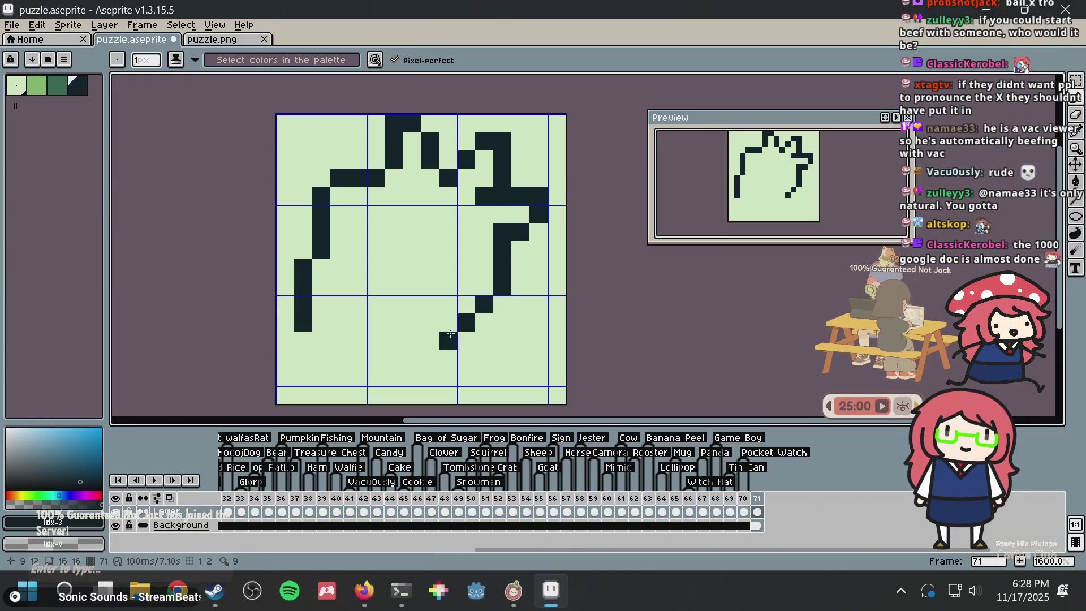
key("ctrl+z")
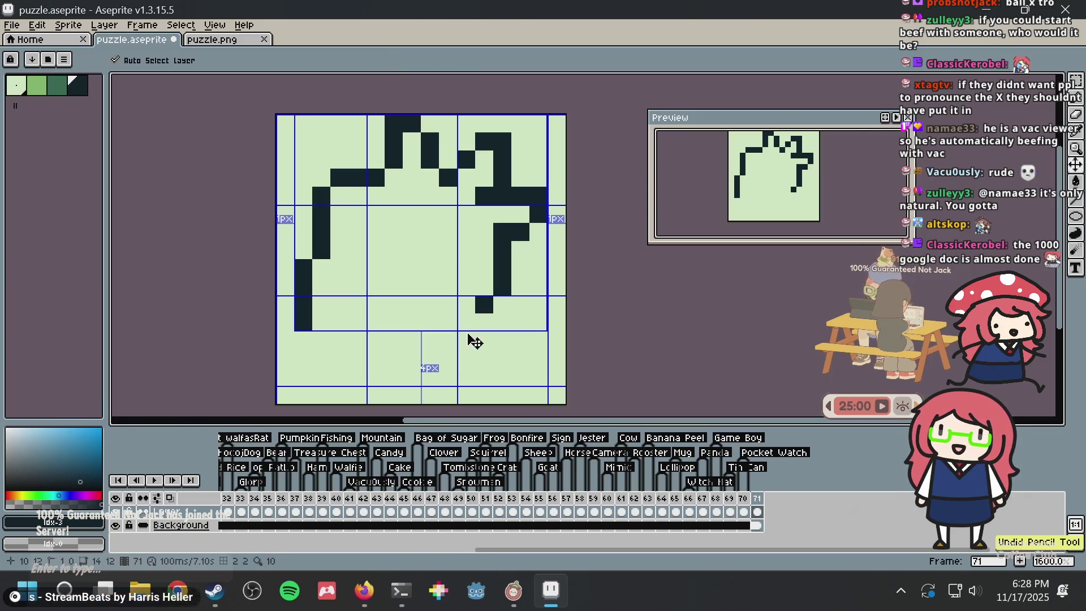
left_click(466, 304)
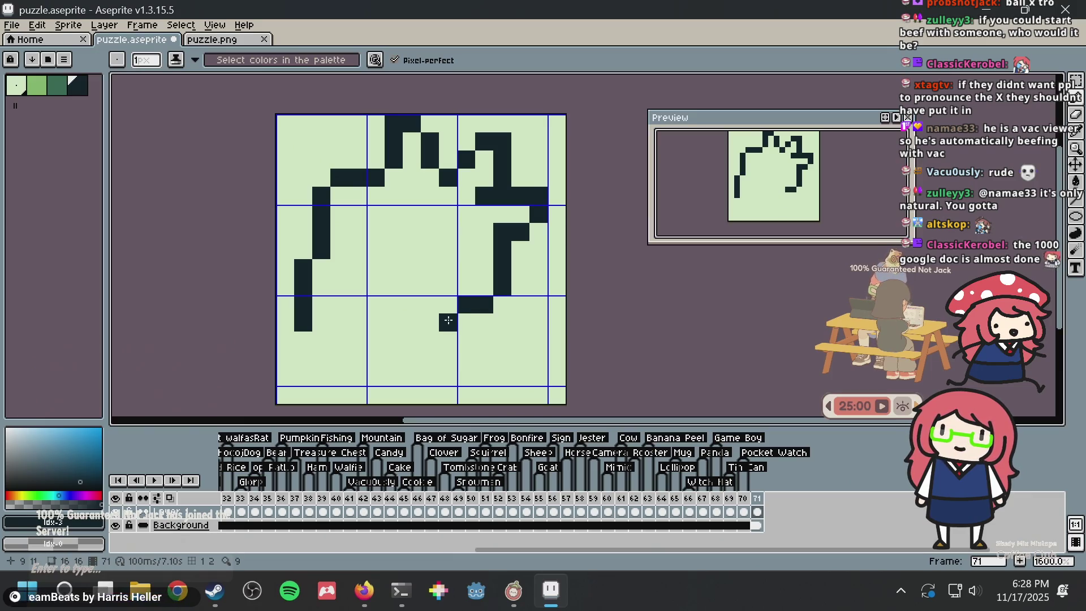
left_click(448, 322)
key("ctrl+z")
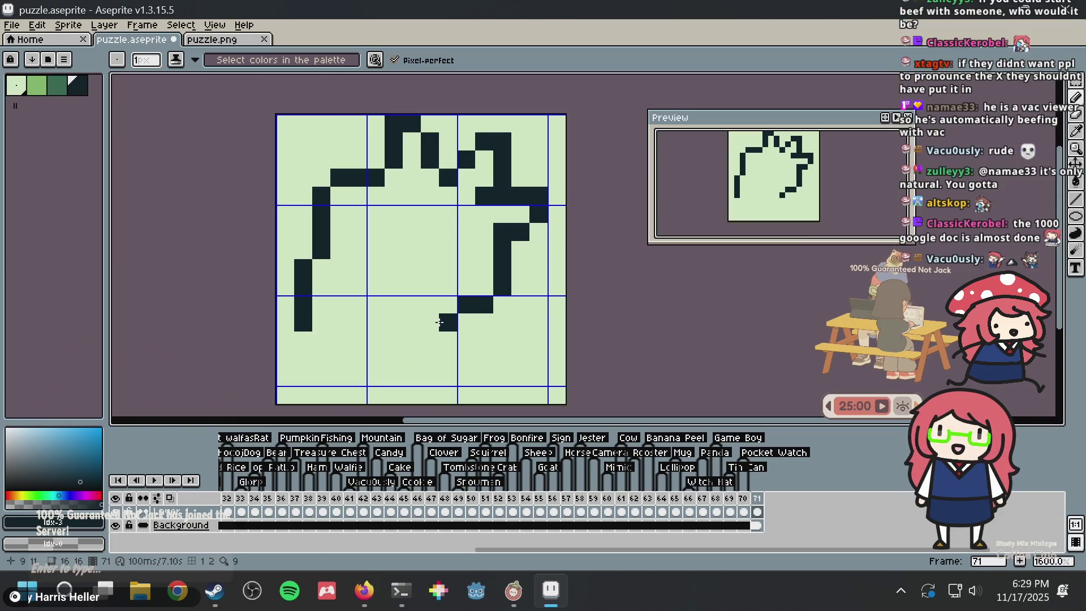
Draw the diagonal steps down-left, extend the left edge downward, and start the bottom row
left_click(429, 341)
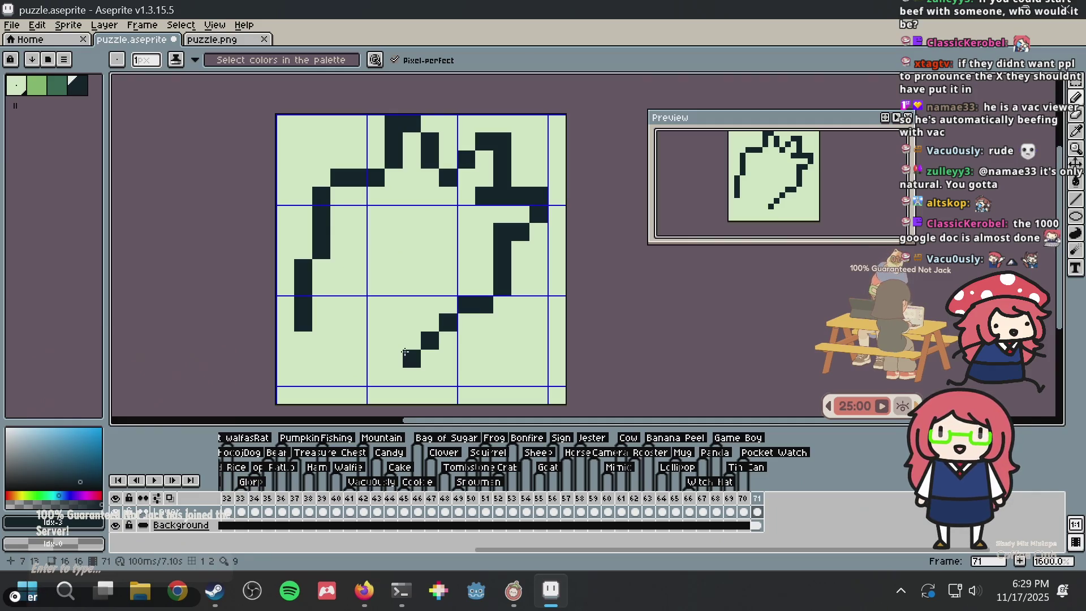
left_click(411, 341)
left_click(389, 355)
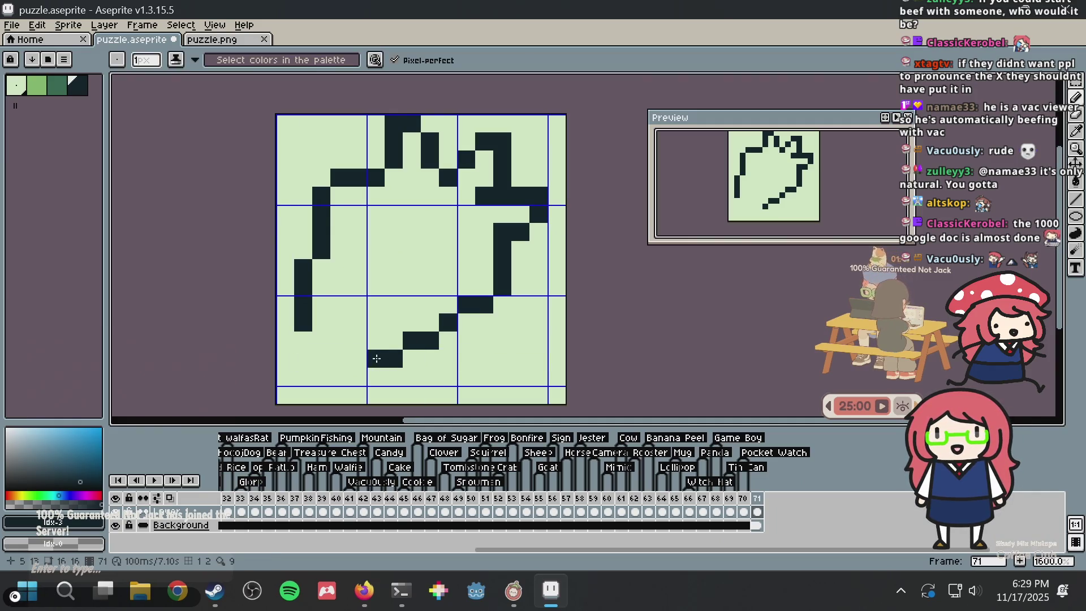
left_click(313, 341)
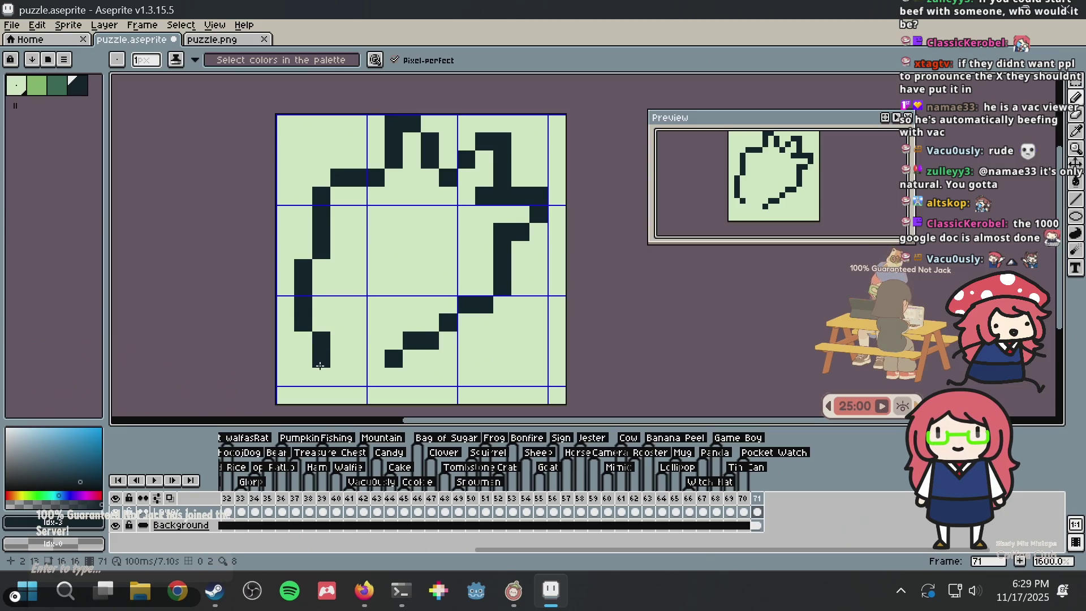
left_click(321, 366)
left_click_drag(347, 372, 370, 372)
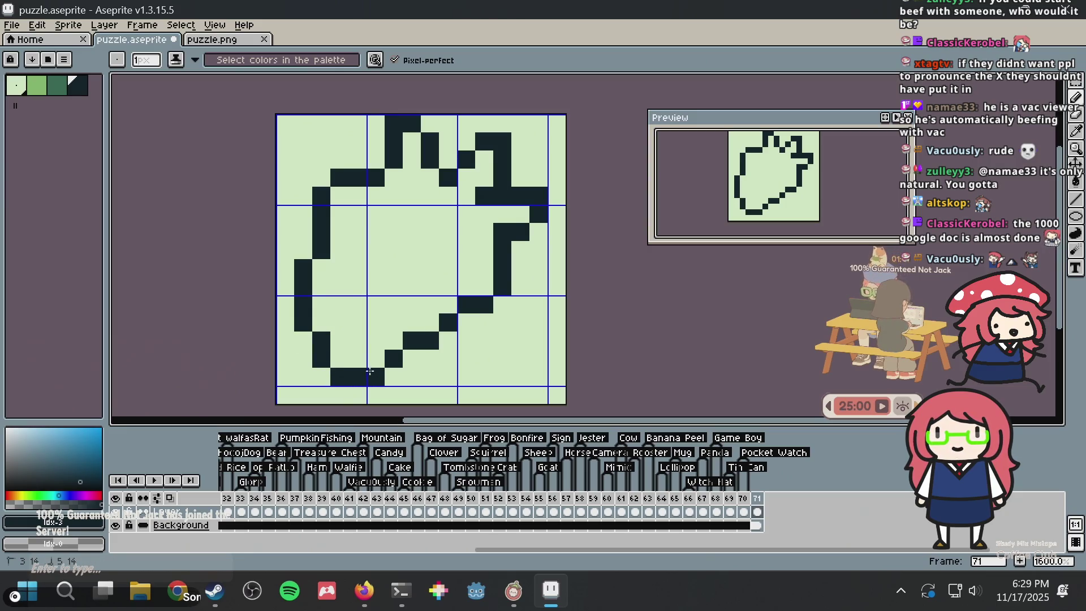
left_click(322, 378)
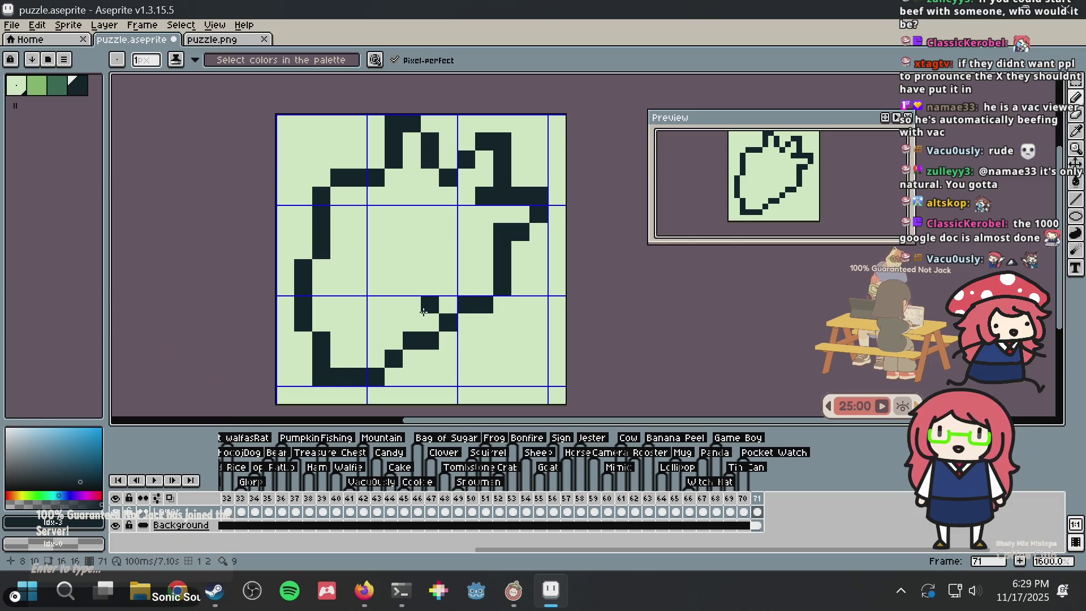
Fix the bottom-left corner, swapping between background green and outline colours, joining left edge to bottom row
left_click(342, 315, "alt")
left_click(327, 345)
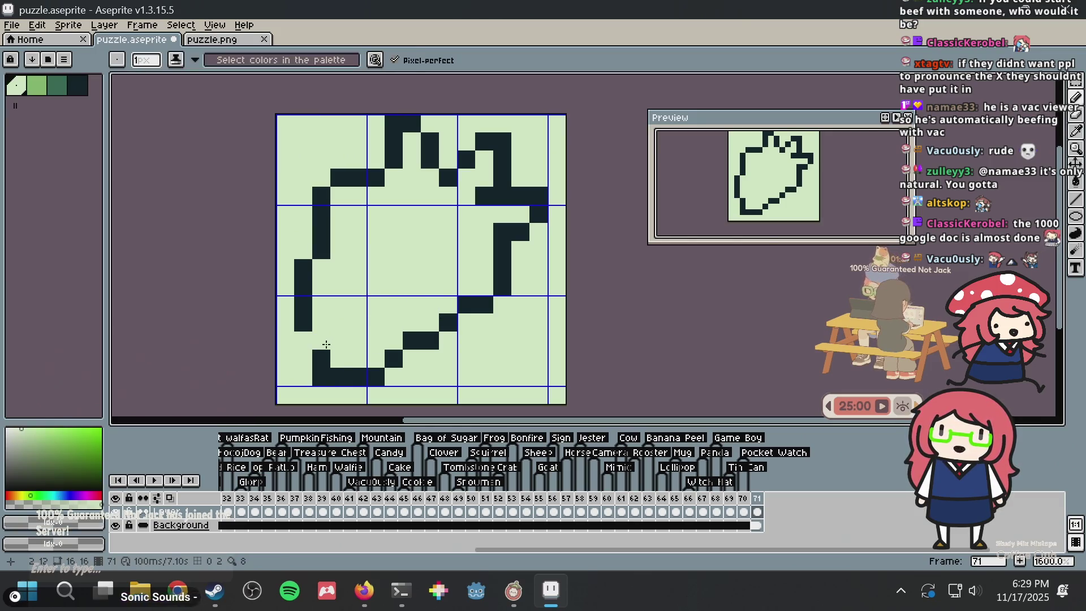
left_click(308, 315, "alt")
left_click(303, 340)
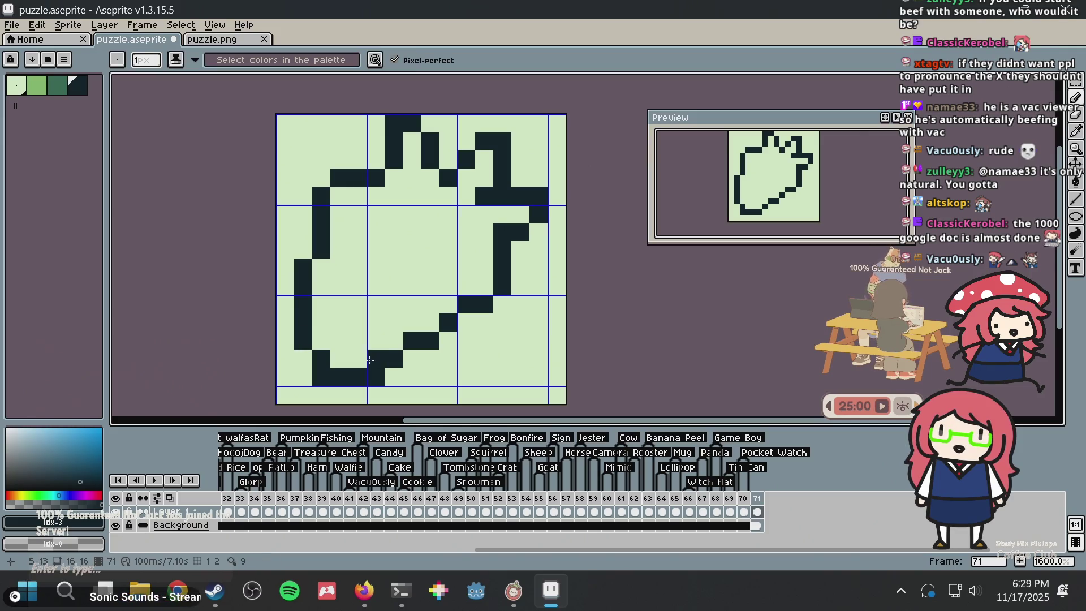
left_click(324, 343, "alt")
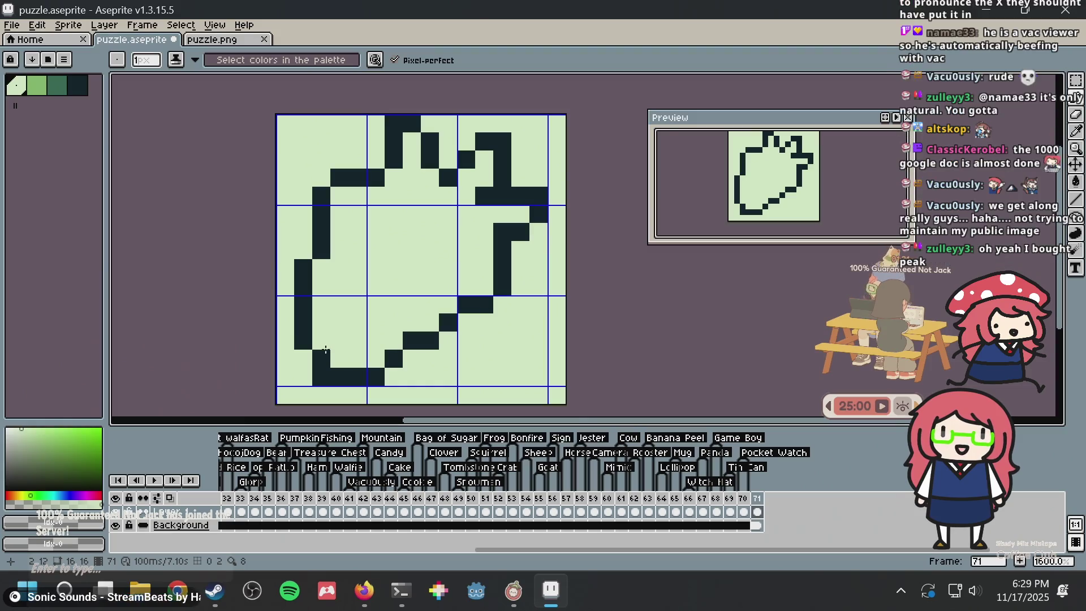
left_click(325, 352)
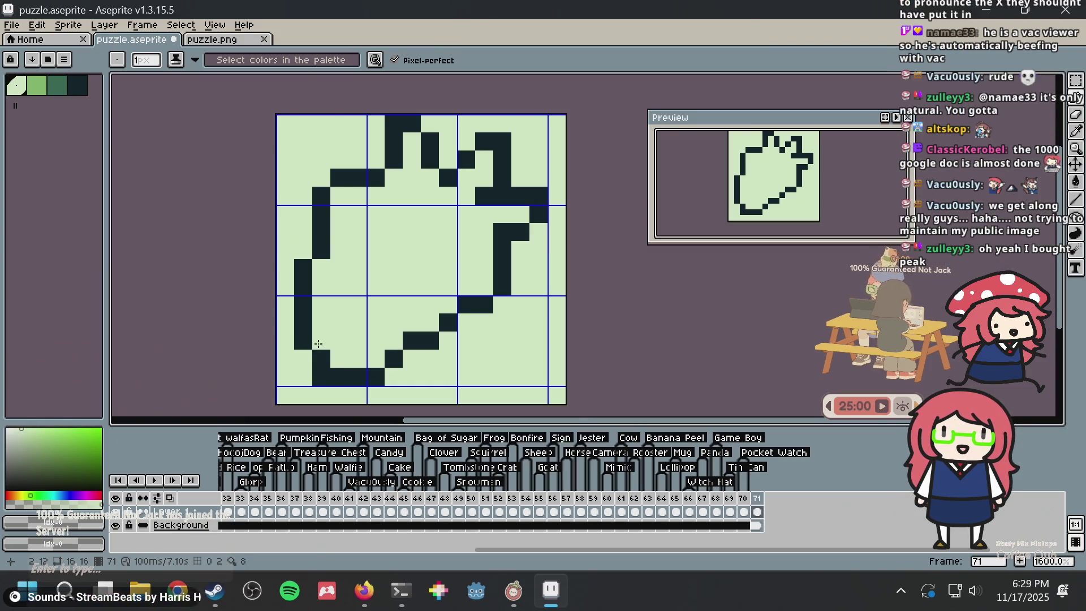
left_click(317, 374)
left_click(310, 345, "alt")
mouse_move(305, 344)
left_mouse_down()
mouse_move(303, 377)
mouse_move(319, 377)
left_mouse_up()
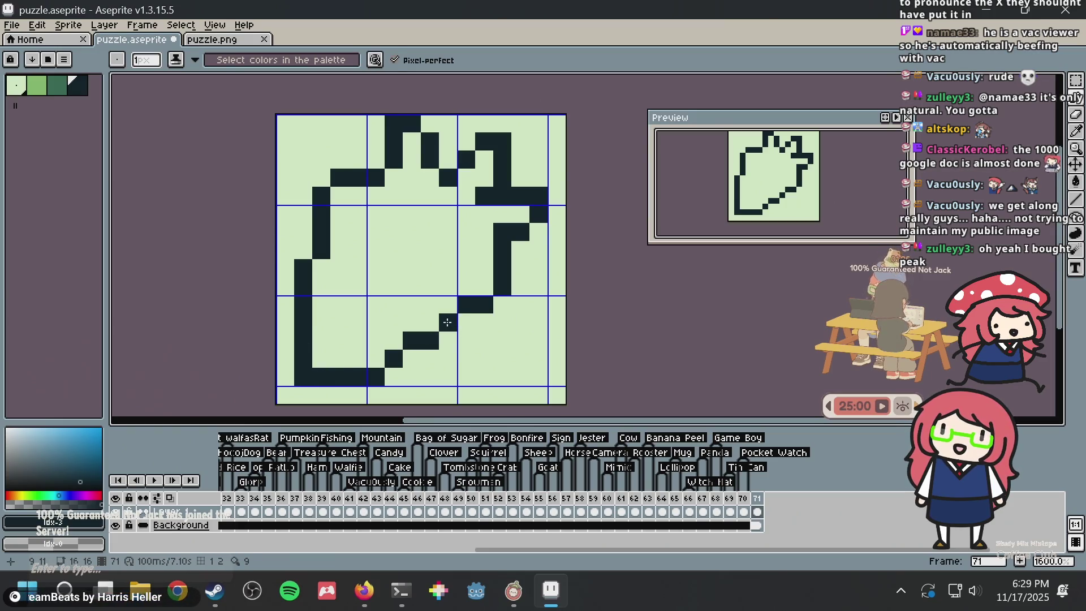
left_click(478, 322)
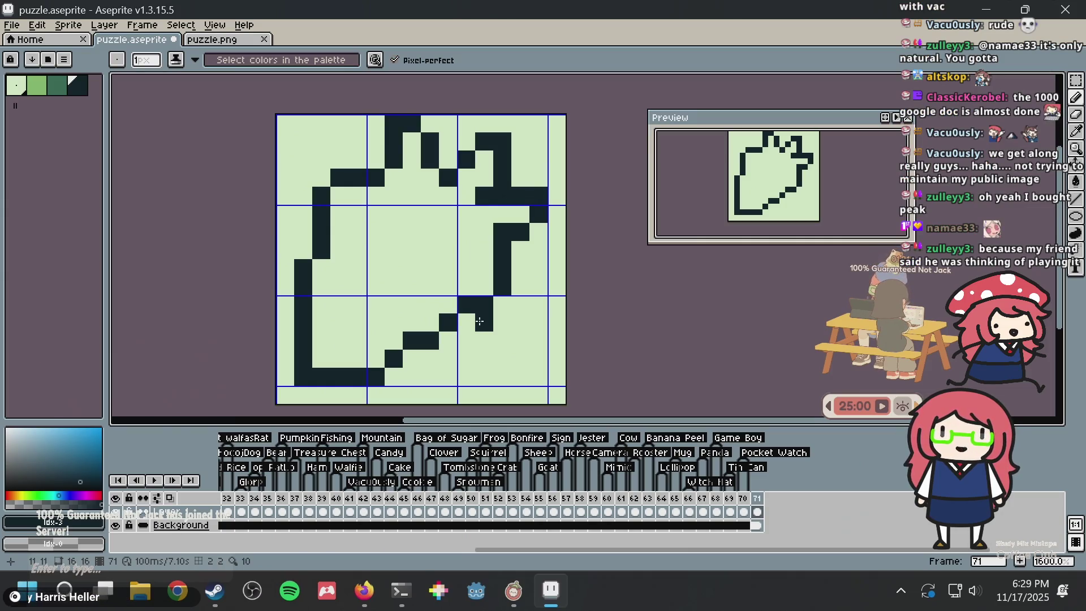
Erase the old diagonal steps, redraw the diagonal one step lower, and extend the bottom row to meet it
key("ctrl+z")
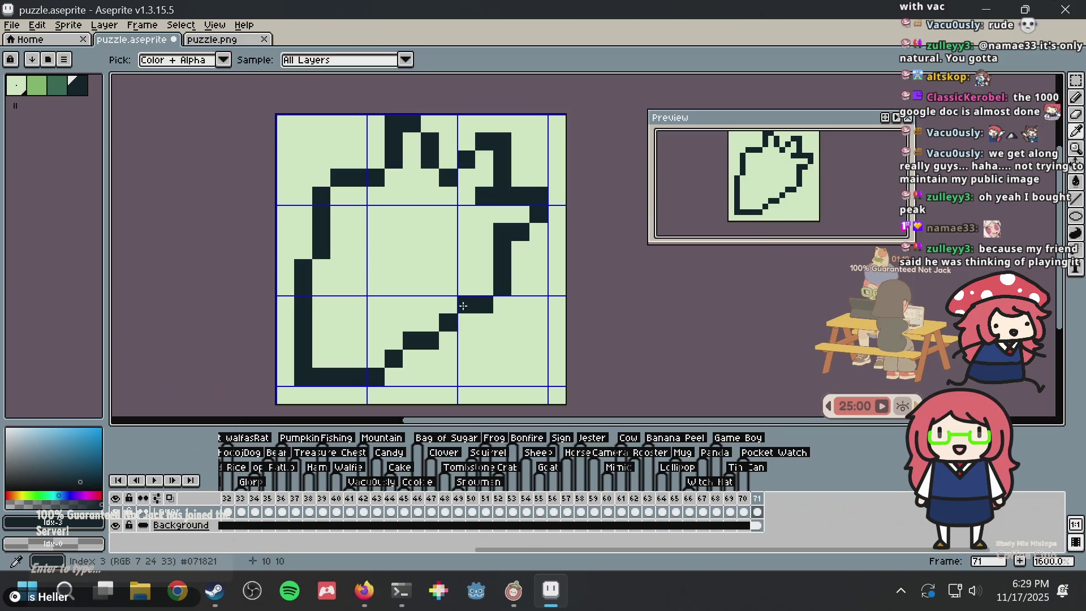
left_click(465, 321)
left_click(448, 286, "alt")
left_click(464, 297)
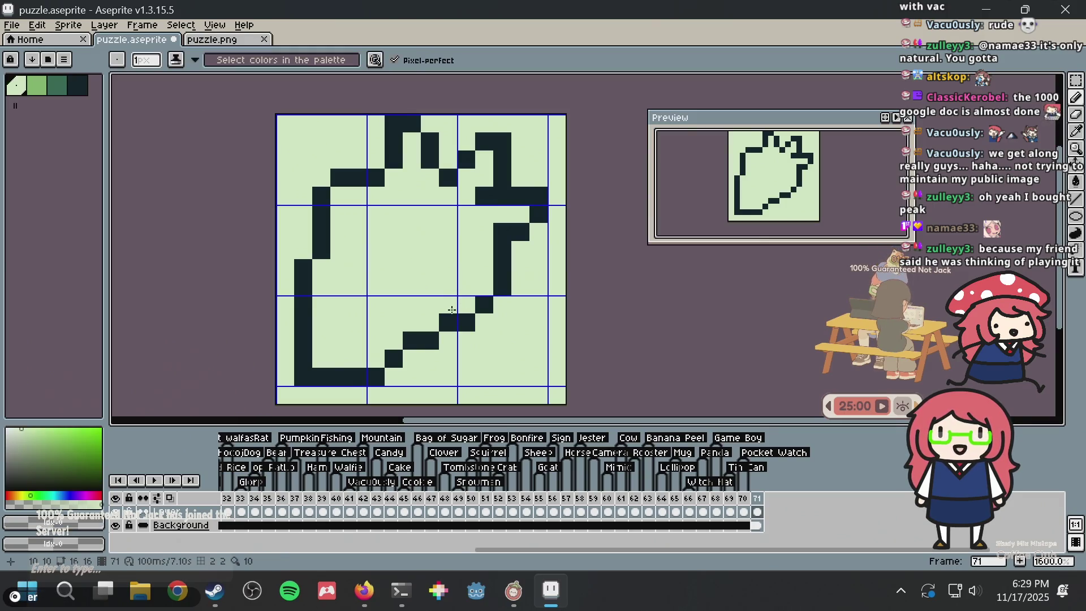
left_click(448, 315)
left_click(393, 358)
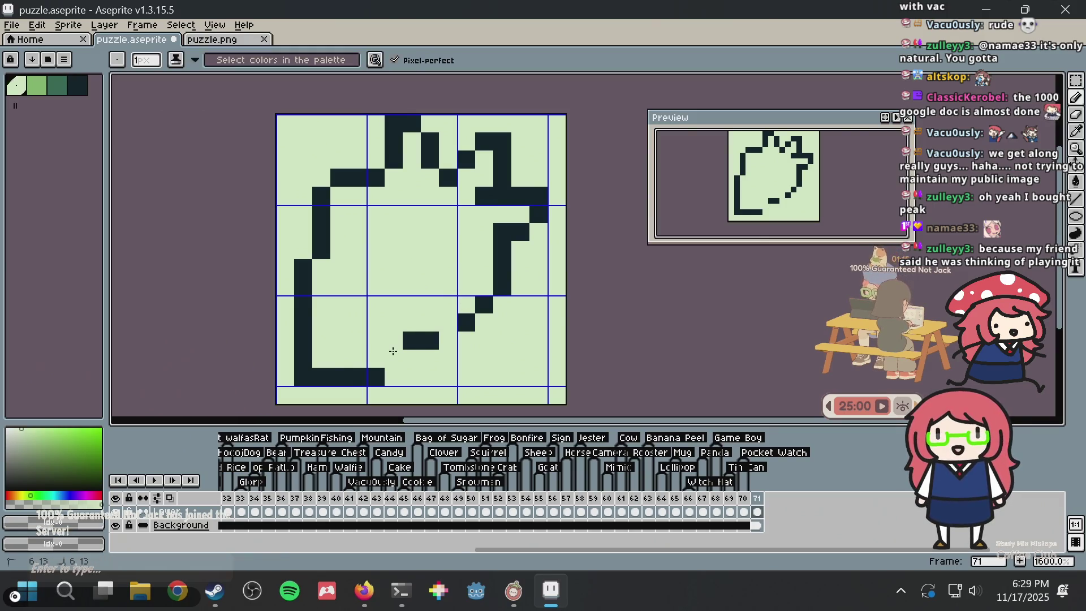
left_click_drag(411, 340, 430, 340)
left_click(474, 323, "alt")
left_click(450, 338)
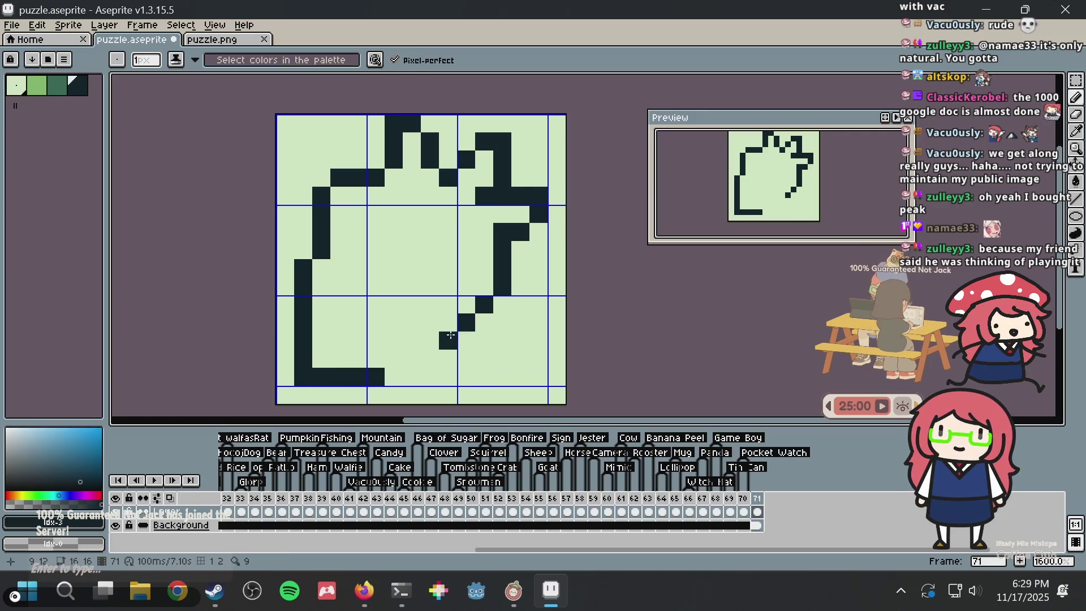
left_click(431, 358)
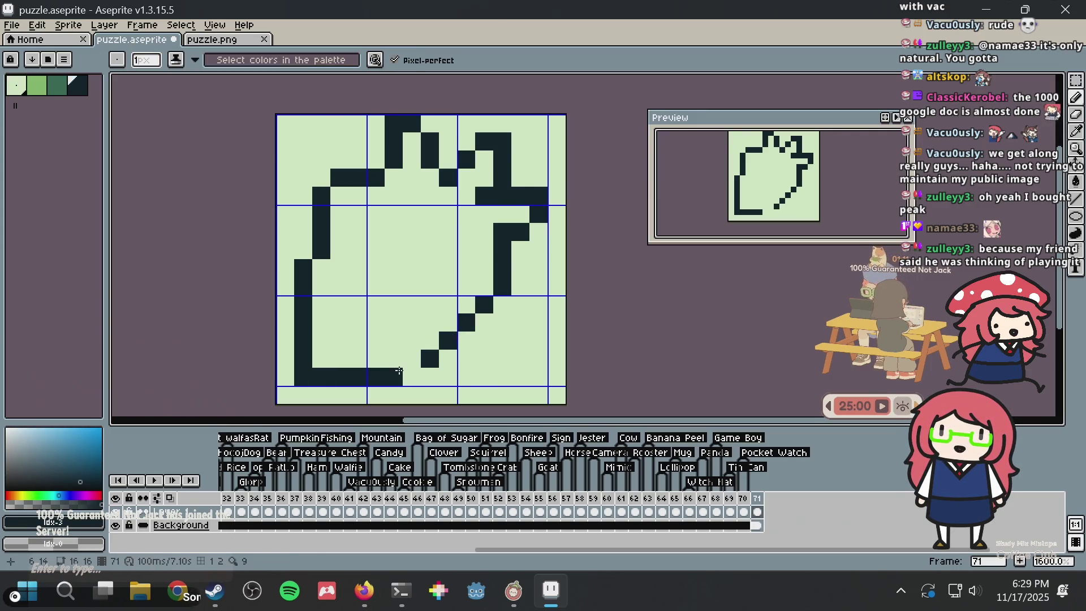
left_click_drag(394, 376, 406, 372)
Clean up the right inner notch pixels below the hook, then save puzzle.aseprite
scroll(525, 277, "down", 1)
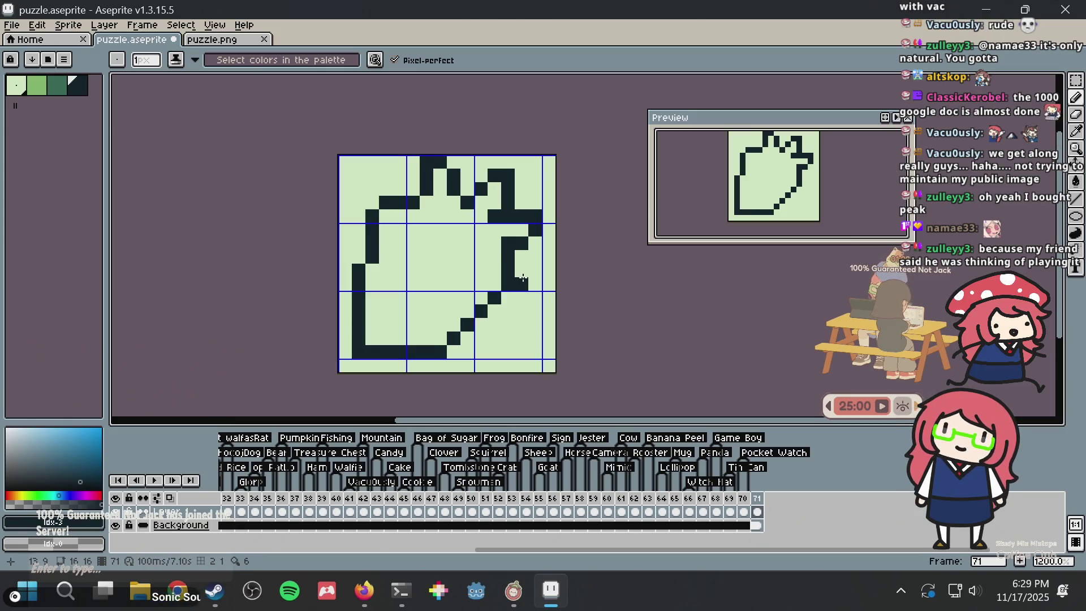
key("alt")
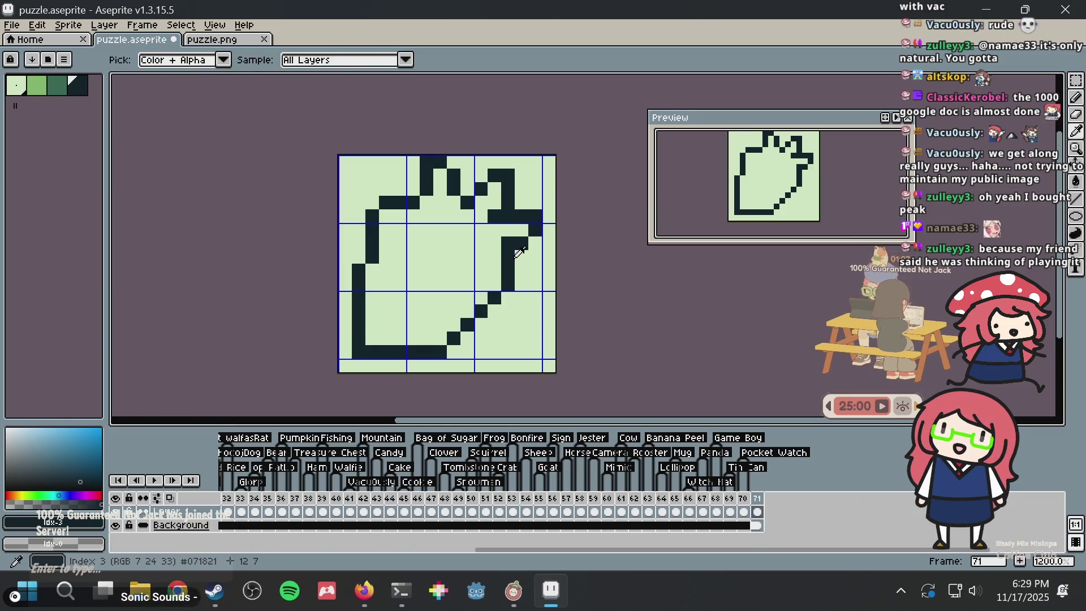
left_click(522, 244)
left_click(521, 271)
left_click(500, 273, "alt")
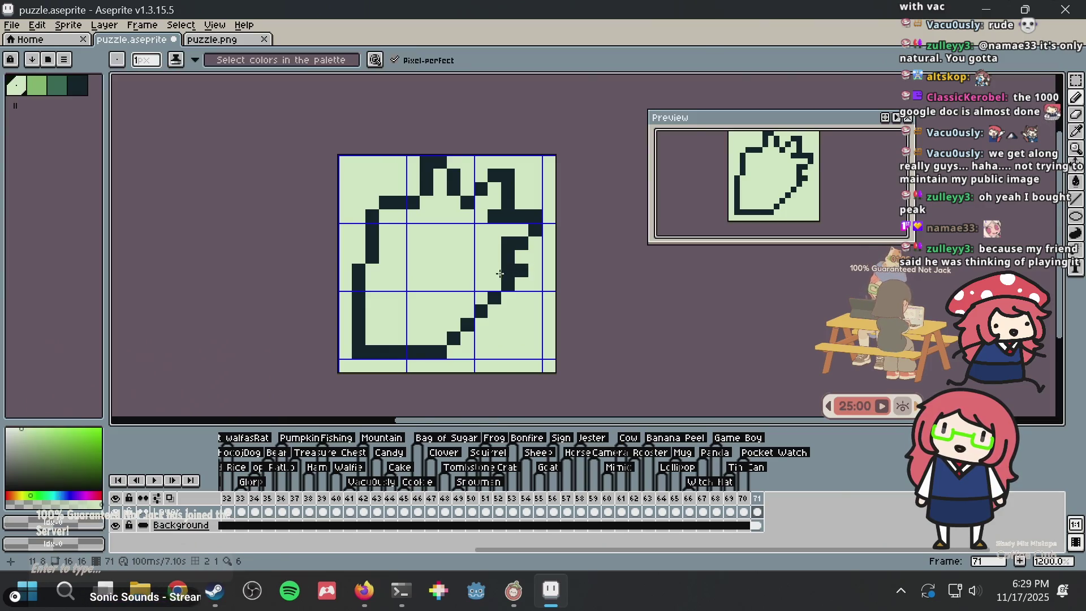
mouse_move(500, 274)
left_mouse_down()
mouse_move(508, 284)
mouse_move(508, 271)
mouse_move(520, 270)
mouse_move(512, 280)
left_mouse_up()
left_click(512, 258, "alt")
left_click(509, 270)
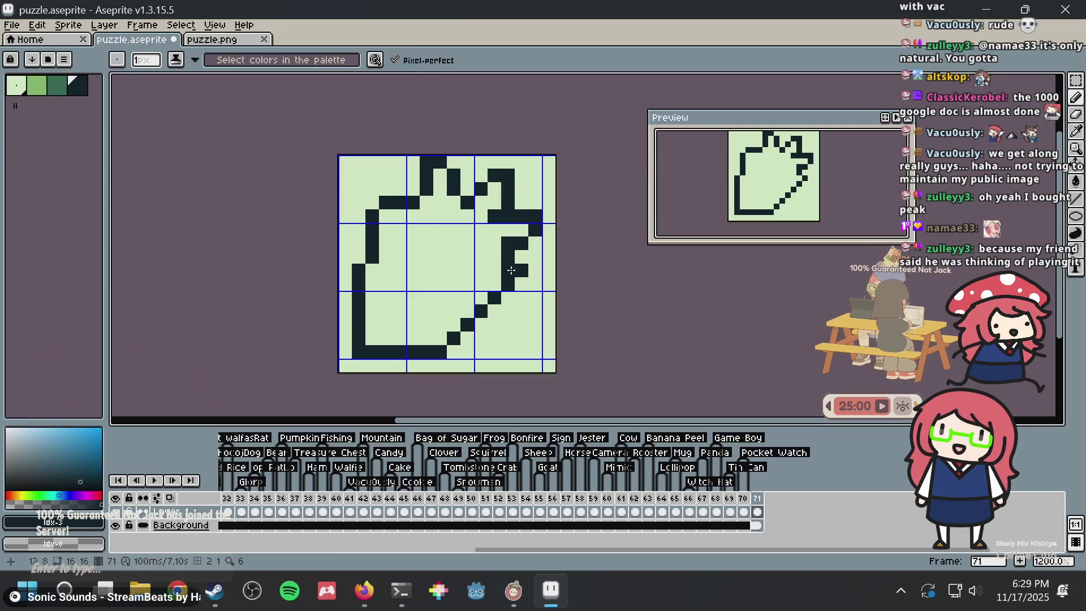
left_click(531, 245, "alt")
left_click(522, 270)
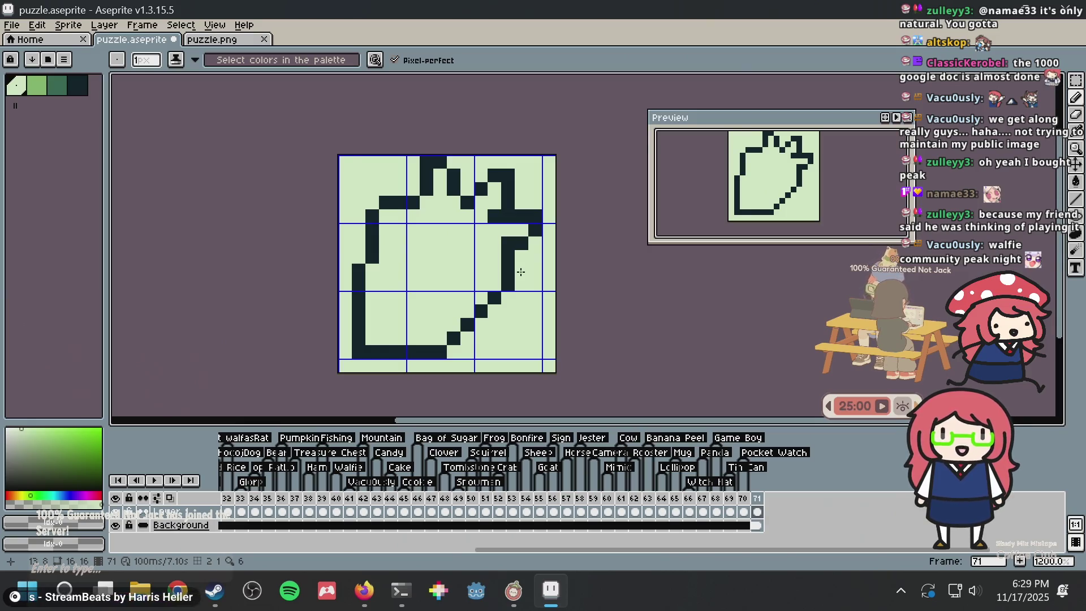
key("ctrl+s")
scroll(520, 272, "up", 3)
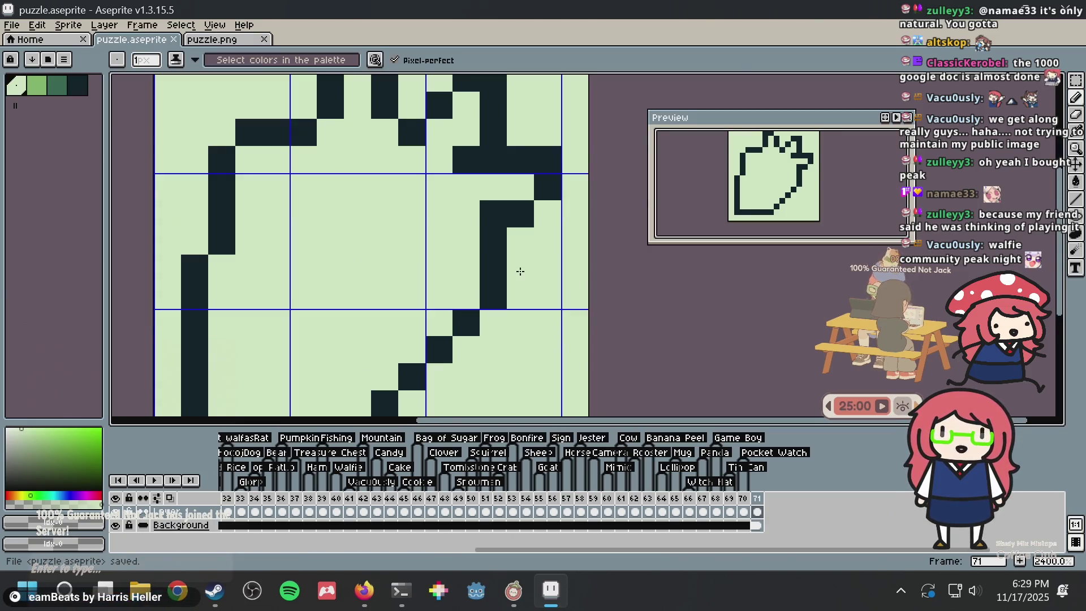
Try redrawing the lower-right diagonal outline in the dark colour, undoing the attempts
scroll(521, 272, "down", 4)
scroll(430, 201, "up", 1)
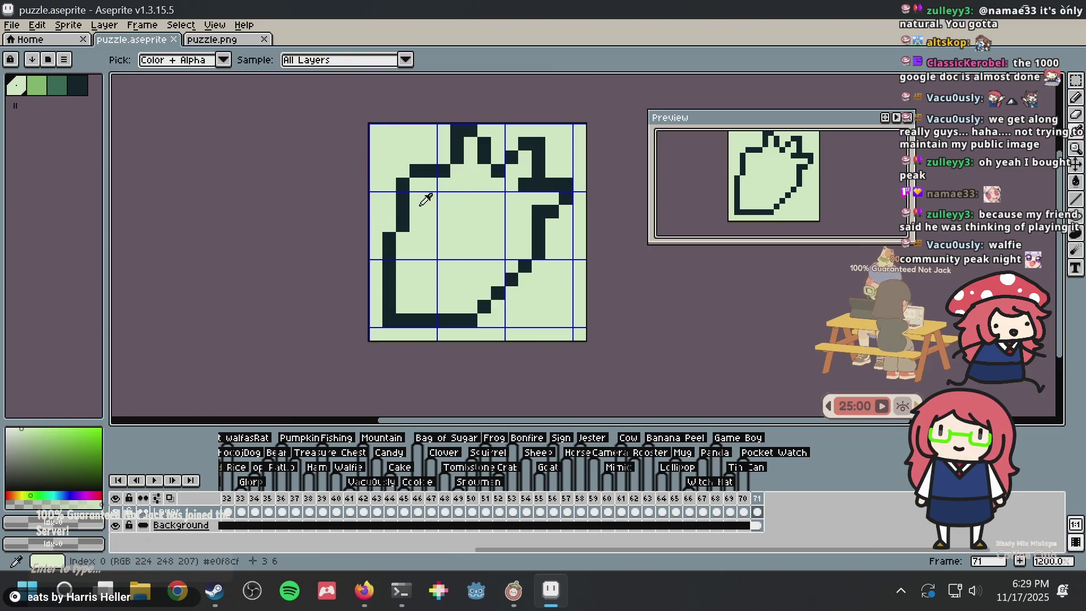
left_click(408, 218, "alt")
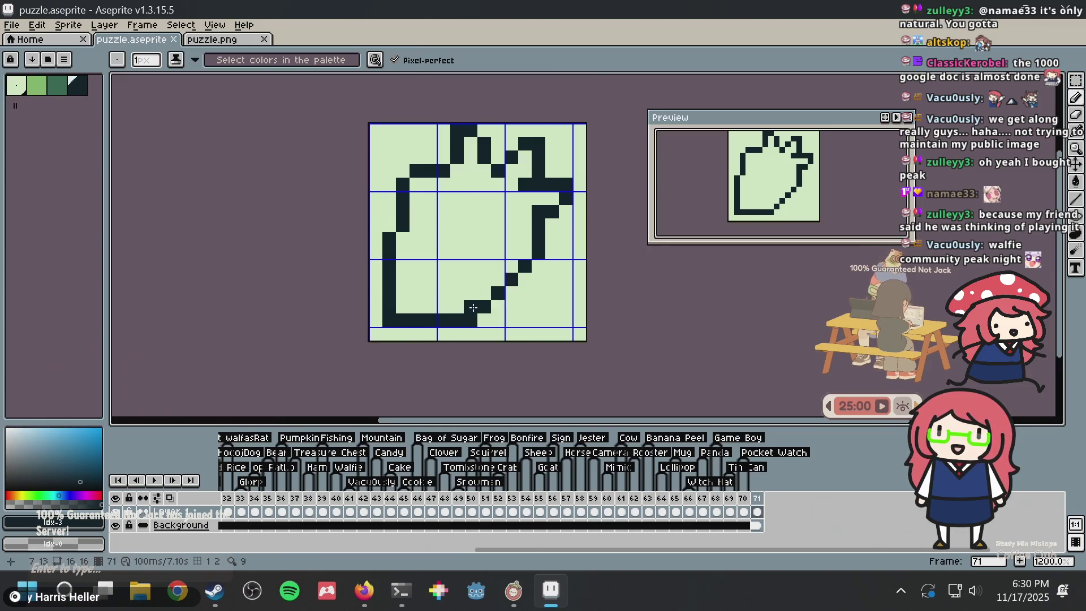
left_click_drag(484, 294, 521, 270)
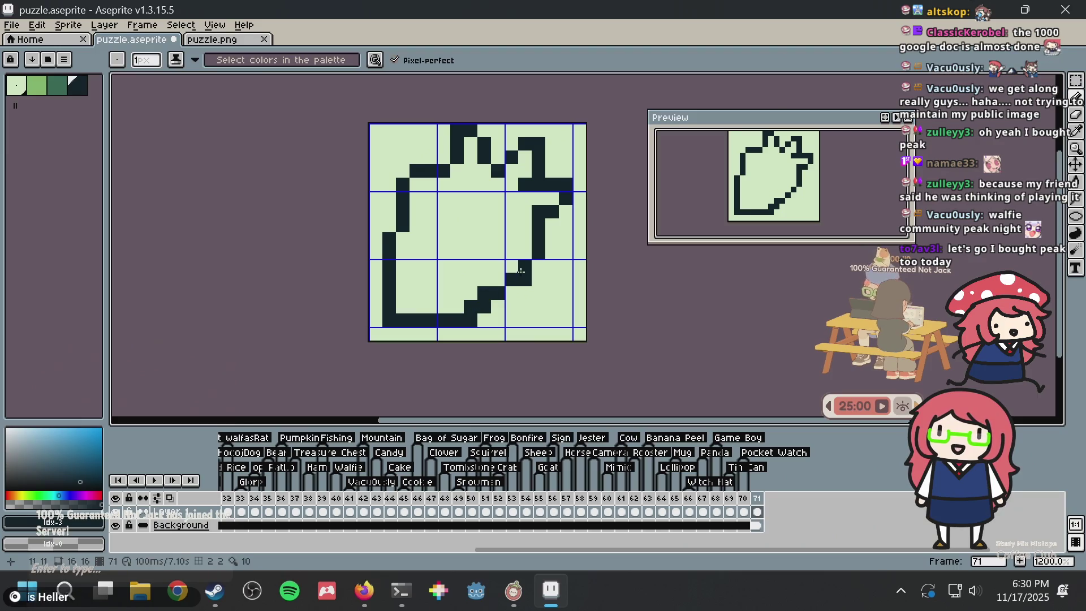
left_click(512, 291)
key("ctrl+z")
key("ctrl+z")
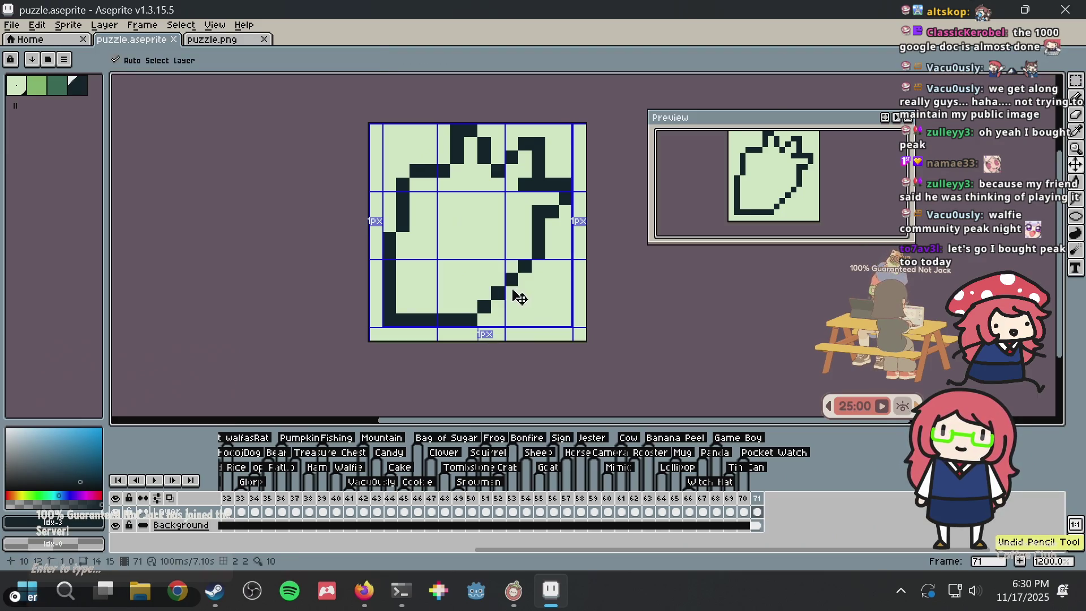
left_click_drag(511, 290, 555, 238)
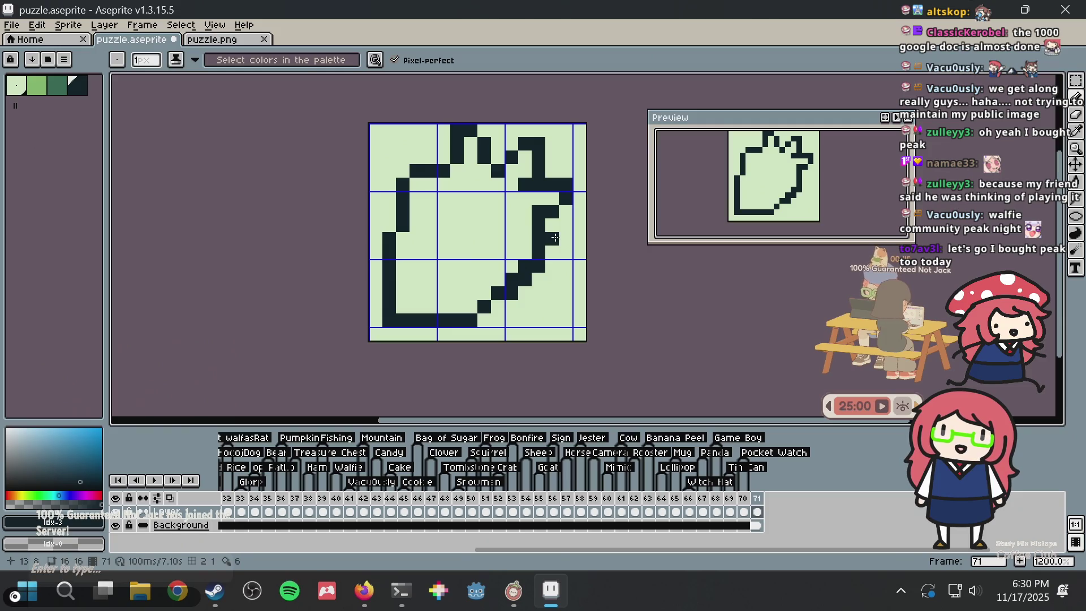
key("ctrl+z")
key("ctrl+z")
key("ctrl+z")
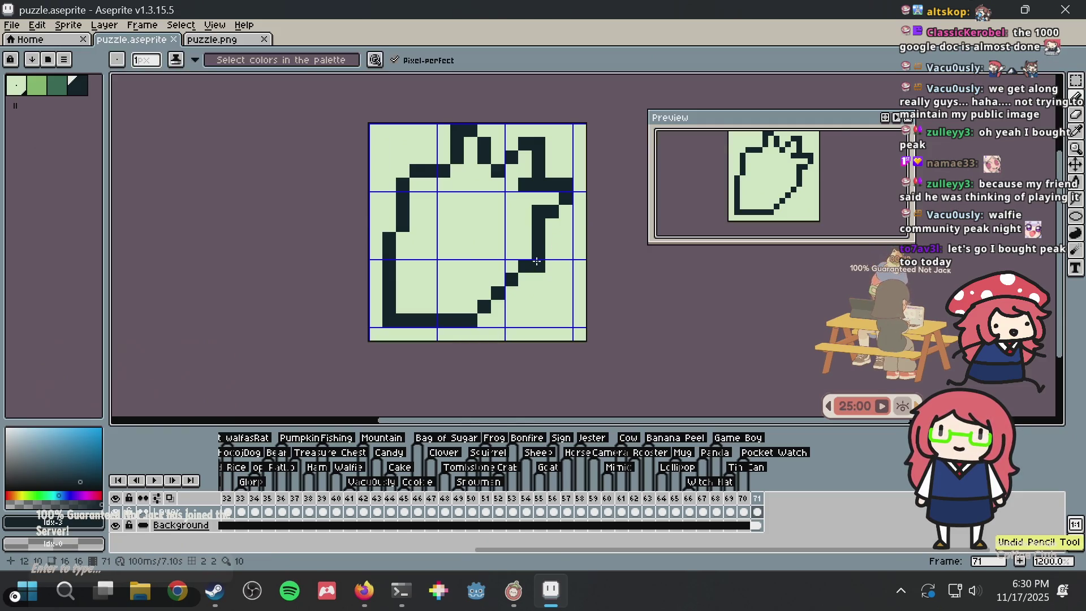
key("ctrl+z")
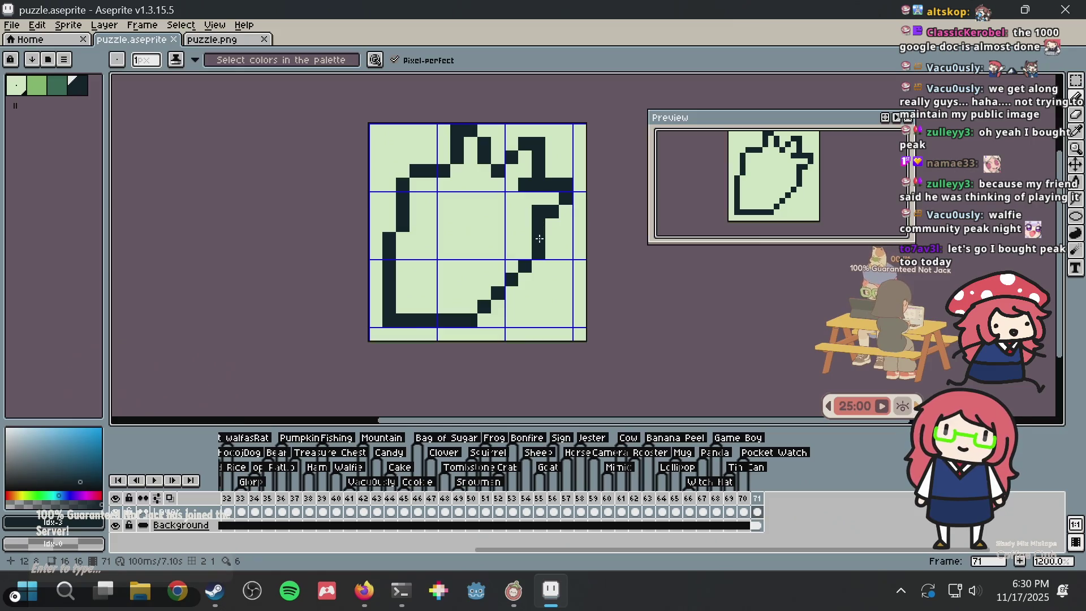
Add a dark notch pixel and erase two pixels of the right inner column
left_click(526, 227)
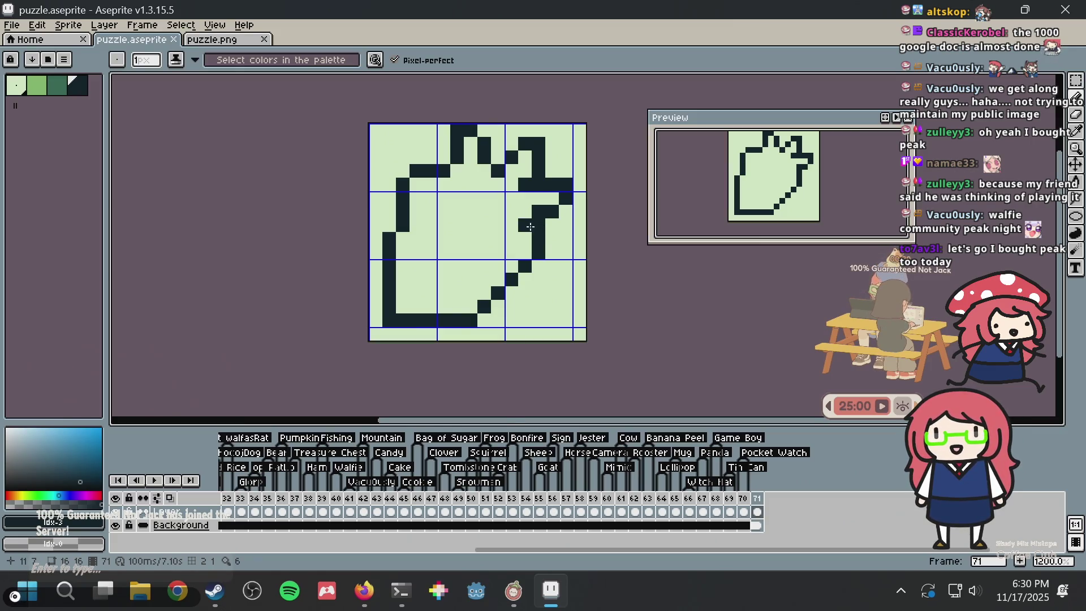
left_click(553, 237, "alt")
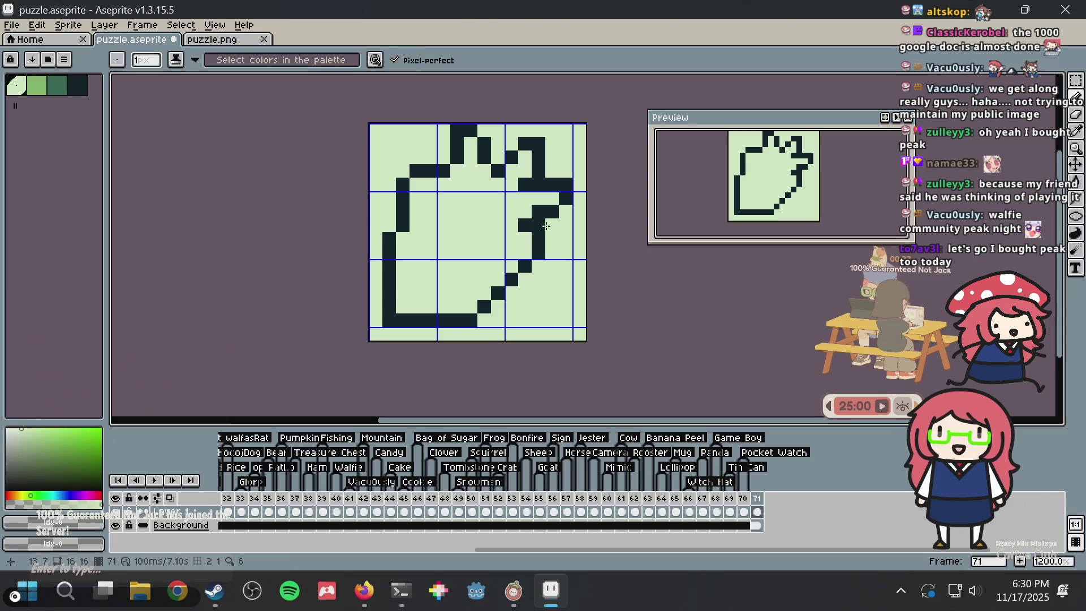
left_click_drag(539, 225, 539, 236)
left_click(537, 246, "alt")
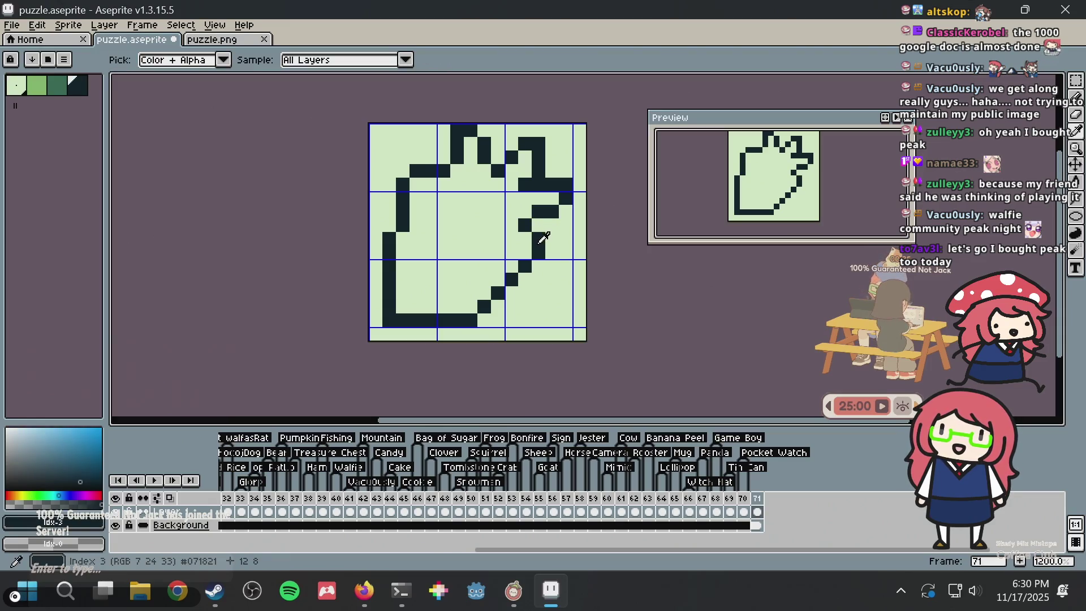
left_click(526, 239)
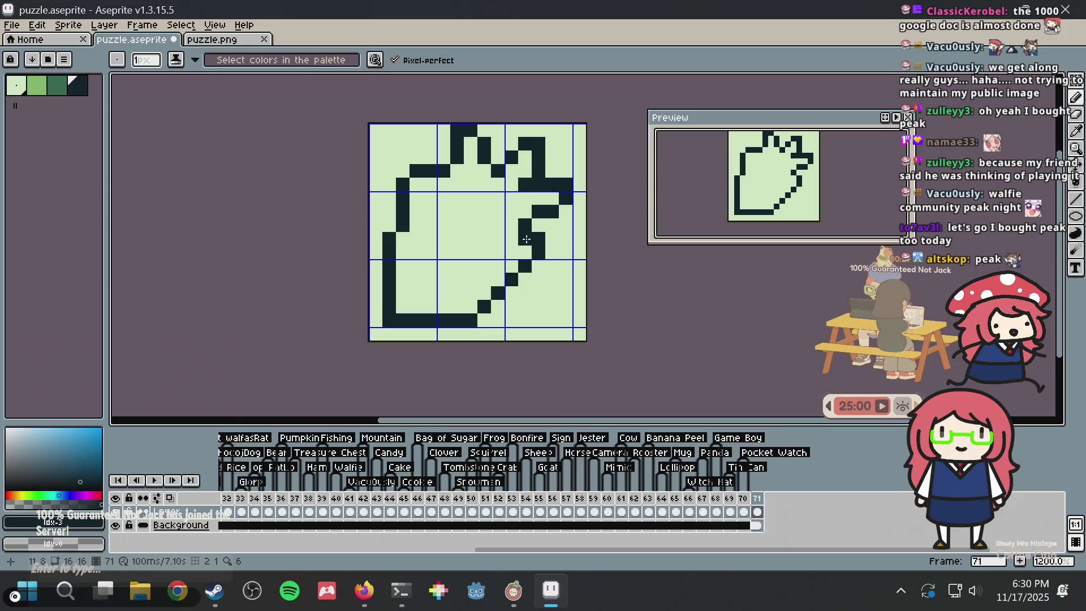
right_click(527, 239)
key("b")
left_click(539, 225)
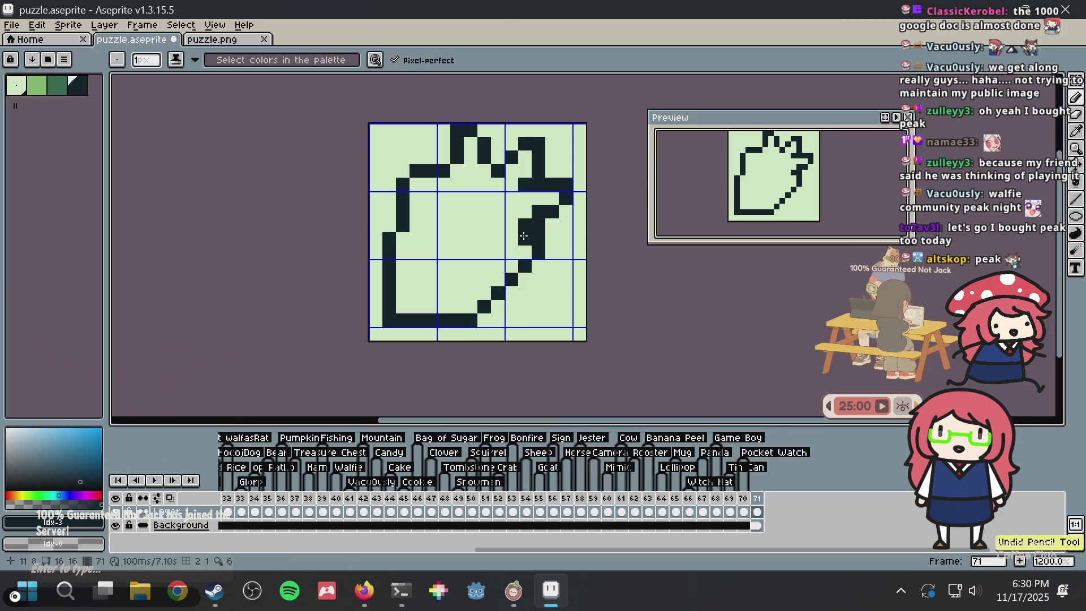
Reposition the notch pixel, erase leftover stray pixels, and extend the notch line one pixel down
left_click(526, 226, "alt")
left_click(526, 226)
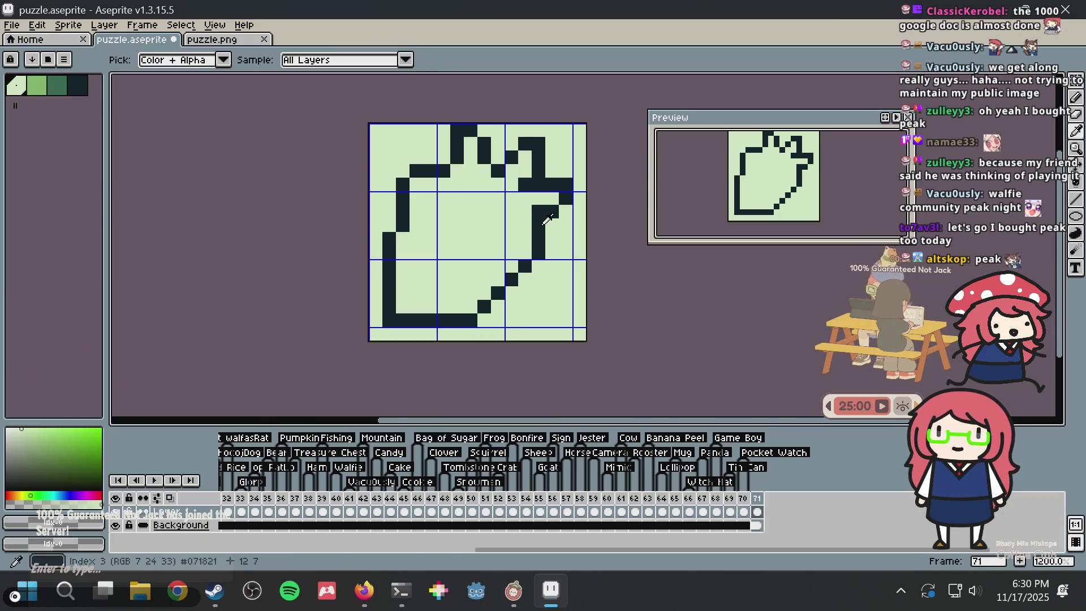
left_click(540, 225, "alt")
left_click(526, 225)
left_click(566, 219, "alt")
left_click(541, 224)
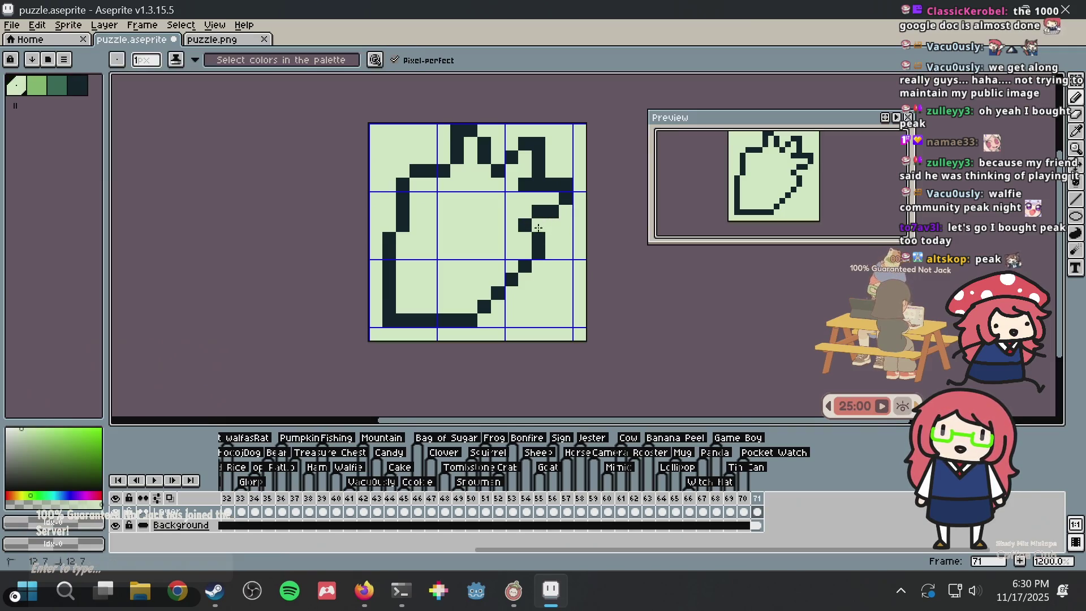
left_click(538, 252)
left_click(525, 225, "alt")
left_click(526, 238)
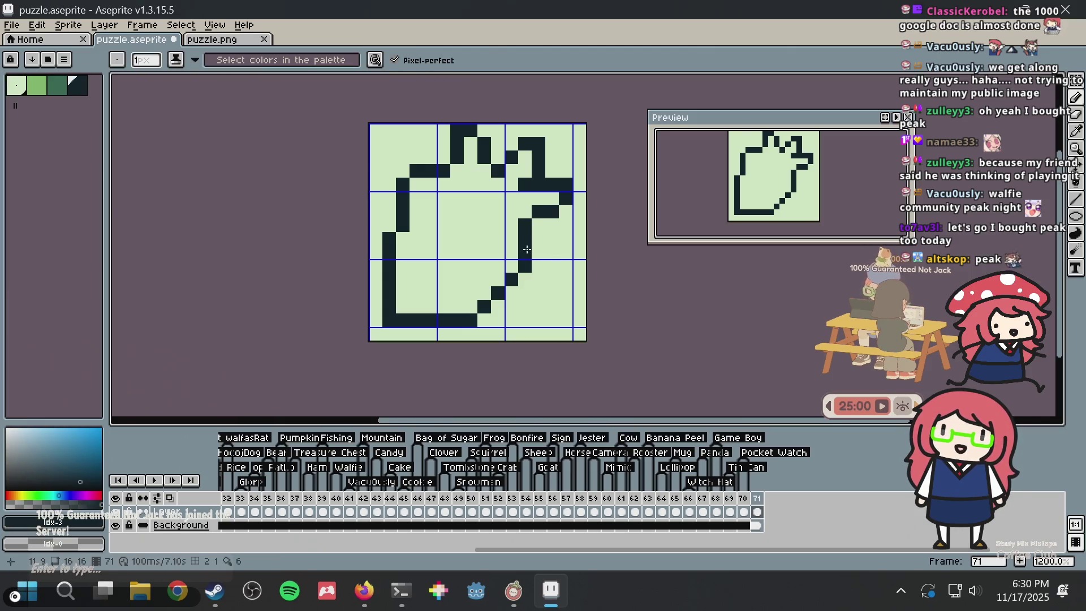
Add two diagonal steps below the inner stroke, erase stray pixels, then open a new Firefox tab
left_click(510, 264)
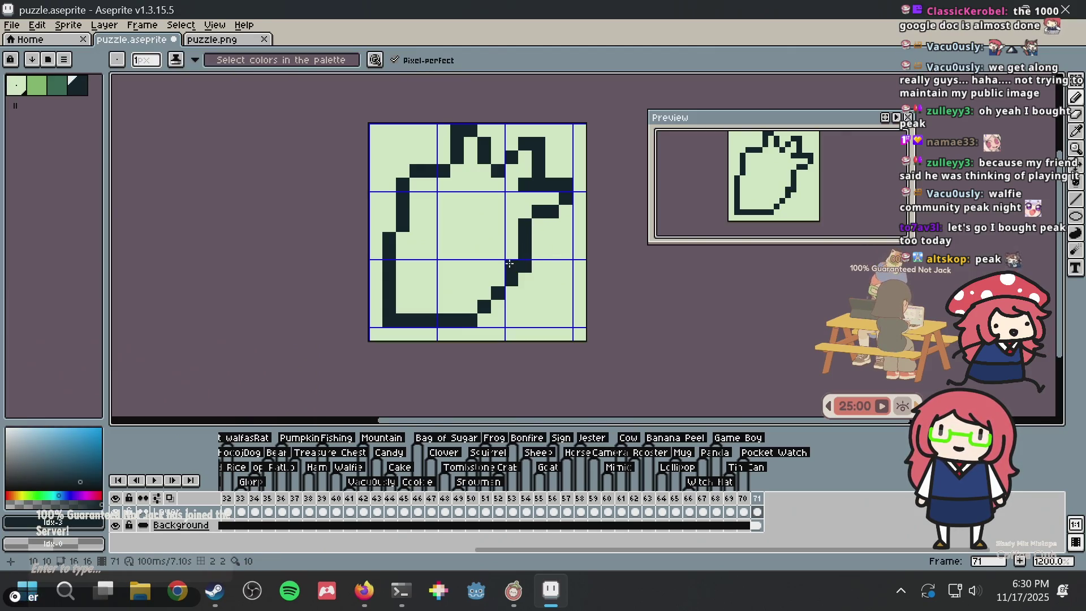
left_click(499, 279)
left_click(539, 265, "alt")
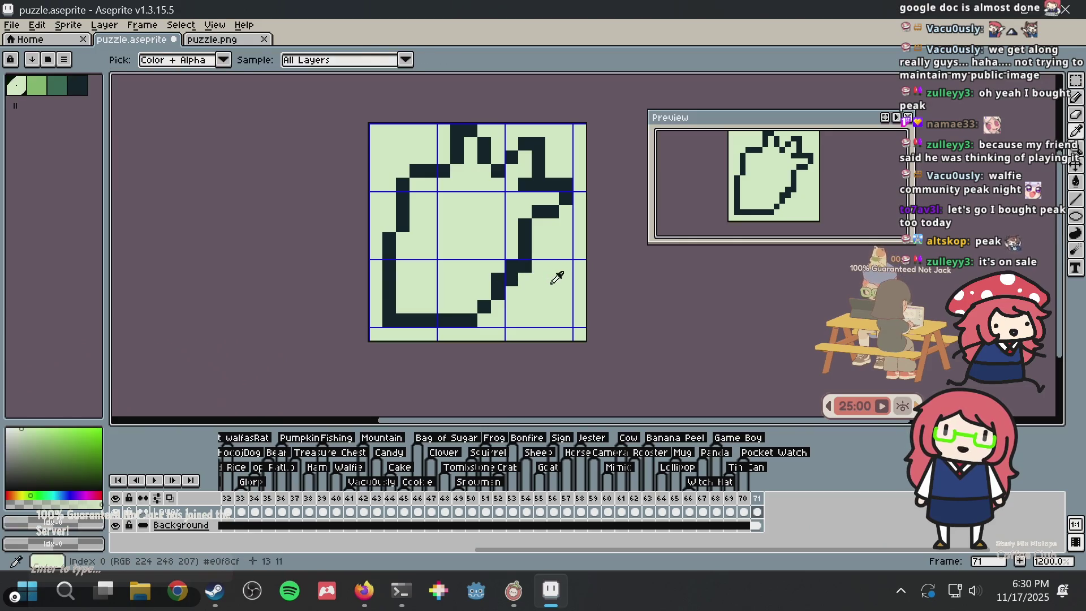
left_click(526, 266)
left_click(512, 280)
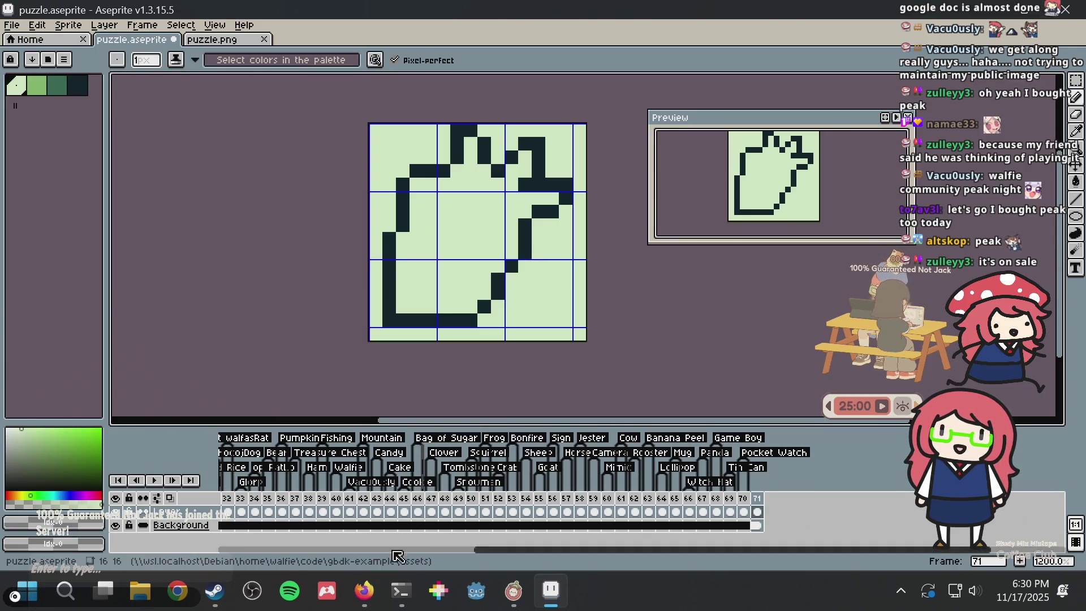
left_click(365, 591)
key("ctrl+t")
Search 'peak steam' and open PEAK's Steam store page, pausing the trailer
type("pea")
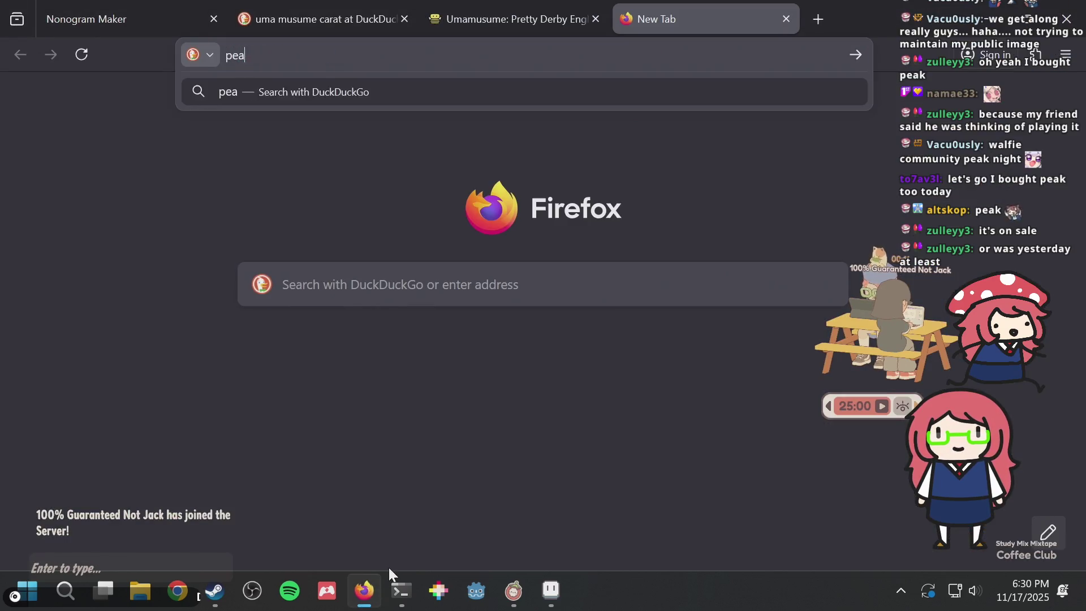
type("k steam")
key("Return")
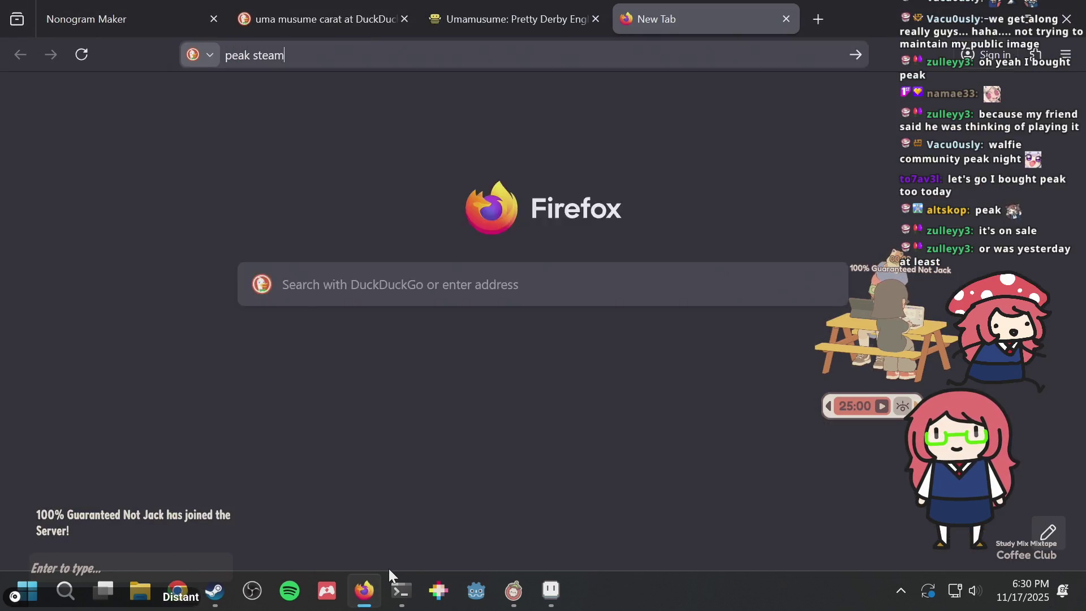
left_click(218, 300)
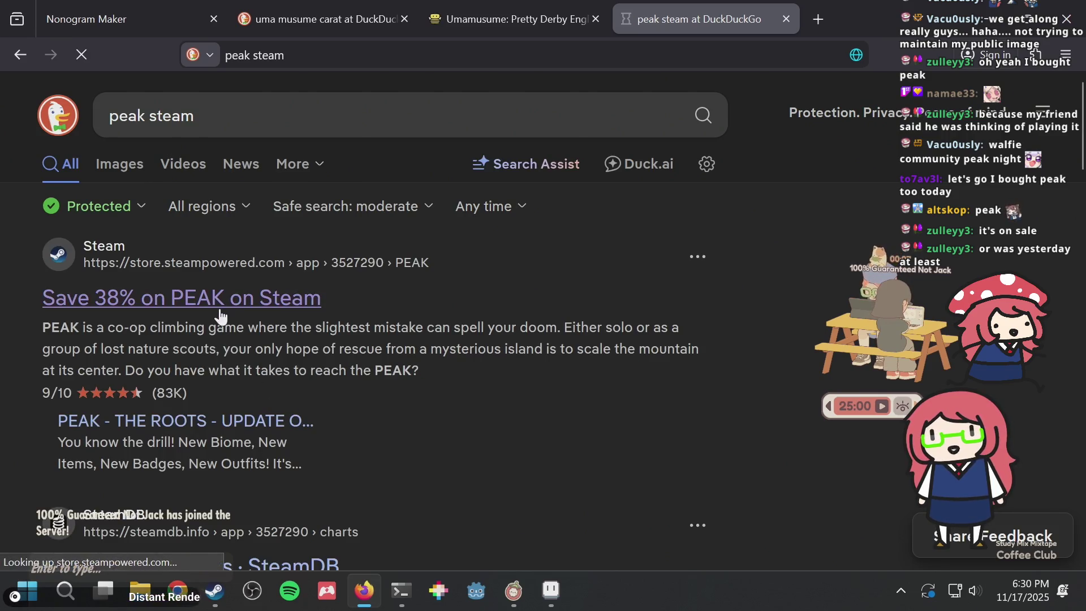
scroll(453, 313, "down", 8)
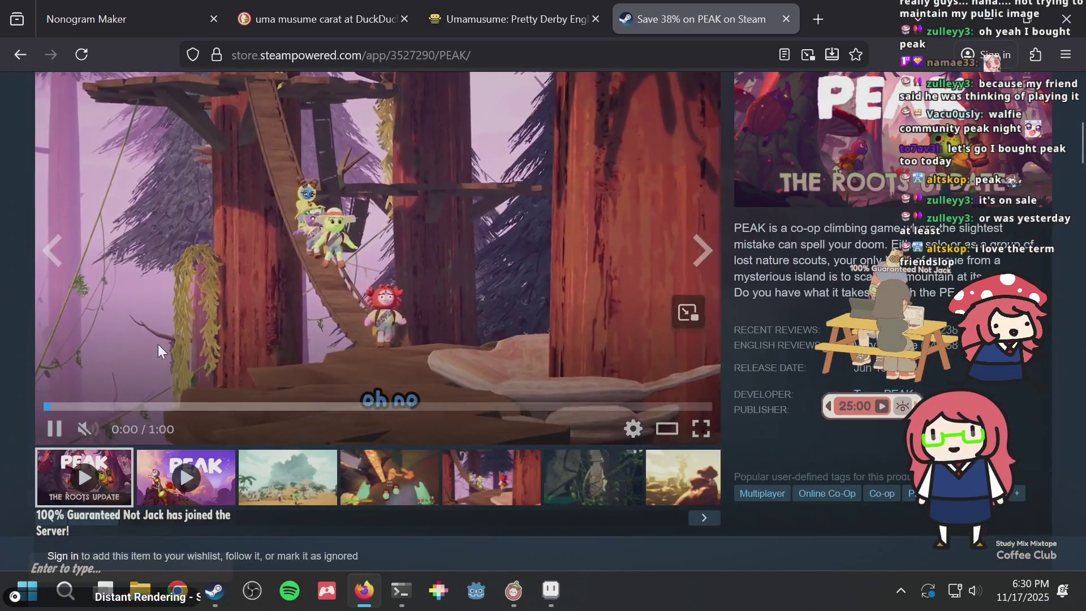
left_click(53, 430)
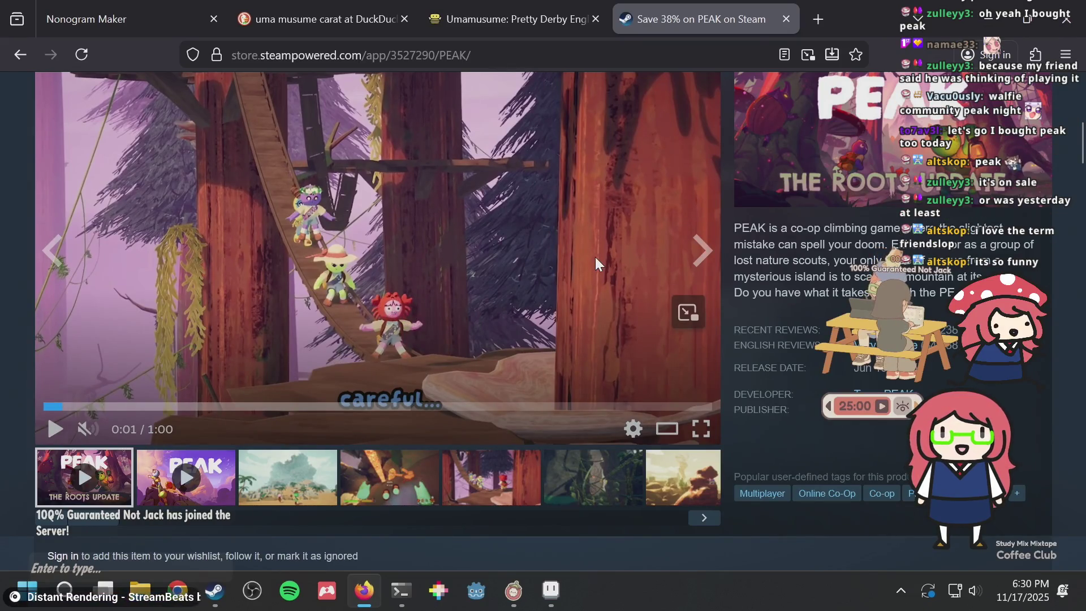
Scroll the PEAK page to the Buy PEAK section at $4.95, then return to Aseprite
scroll(595, 256, "down", 3)
scroll(592, 256, "up", 2)
scroll(591, 256, "up", 2)
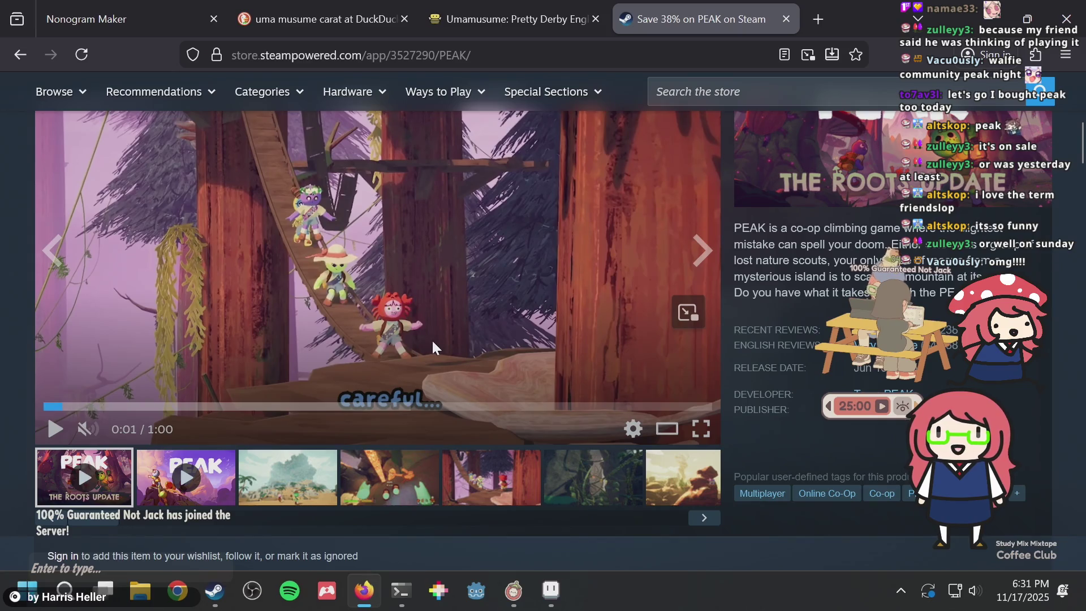
scroll(433, 346, "up", 3)
scroll(433, 347, "down", 3)
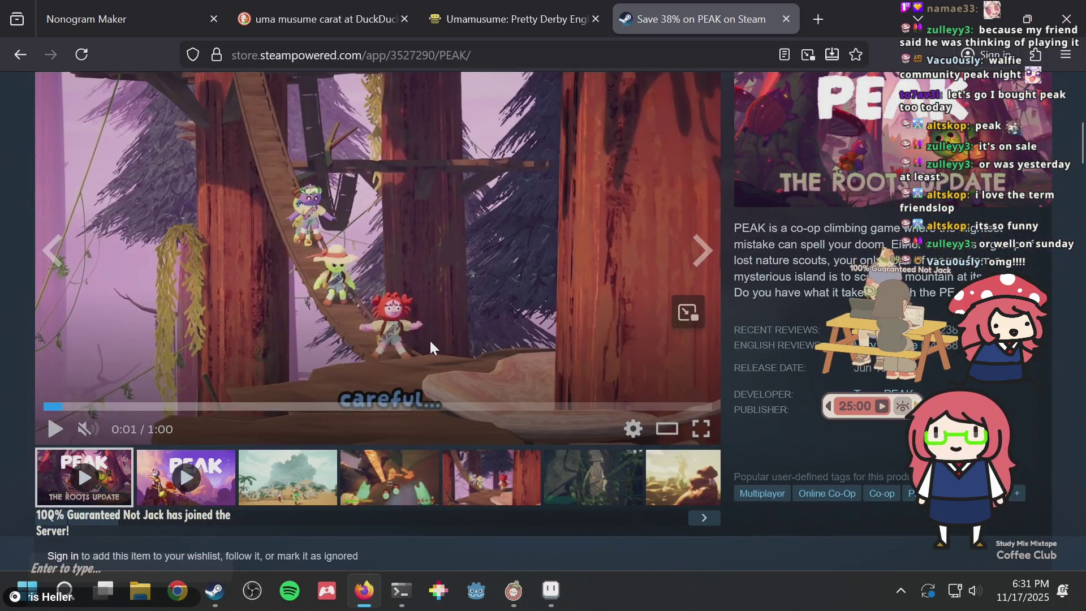
scroll(428, 339, "up", 1)
scroll(426, 339, "down", 3)
scroll(426, 338, "up", 3)
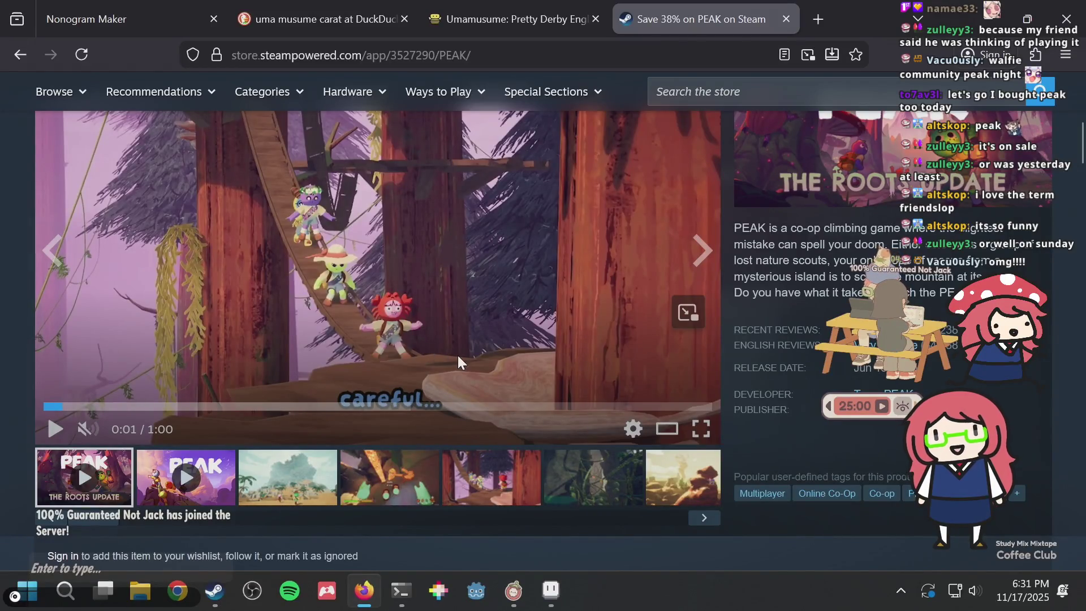
scroll(368, 223, "down", 2)
scroll(595, 243, "down", 5)
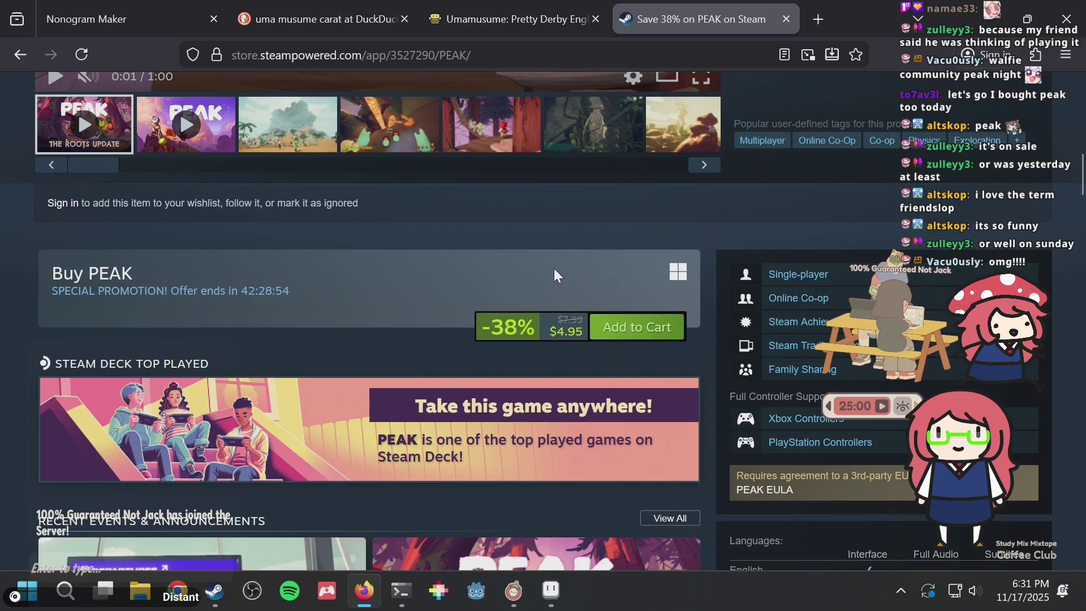
key("alt+Tab")
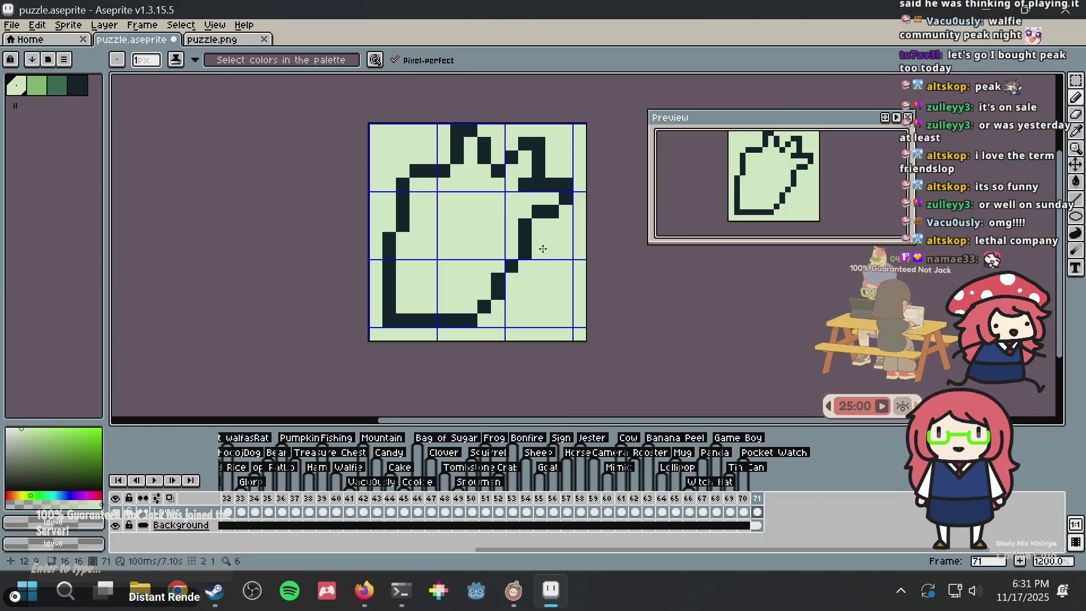
Clear a dark pixel beside the inner stroke, leaving the neighbouring pixels unchanged
left_click(529, 240, "alt")
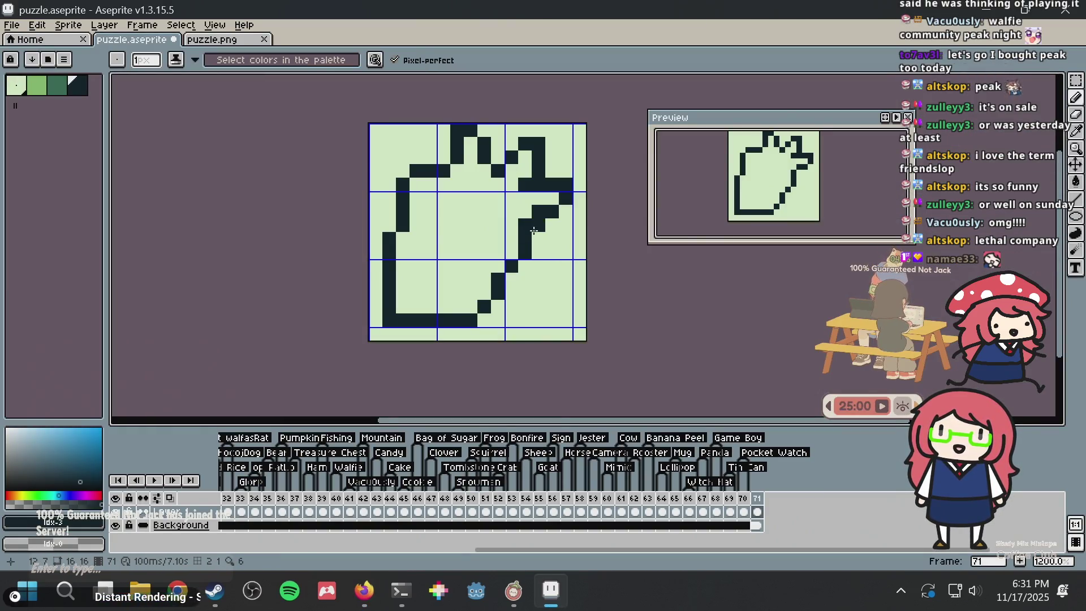
key("ctrl+z")
left_click(546, 196, "alt")
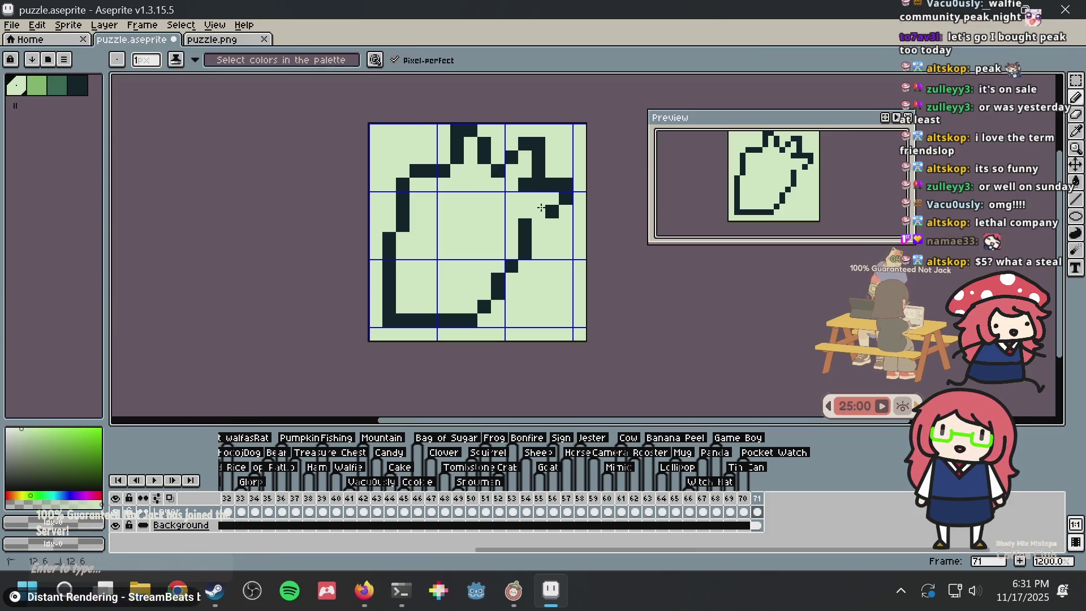
left_click(553, 211, "alt")
left_click(538, 211)
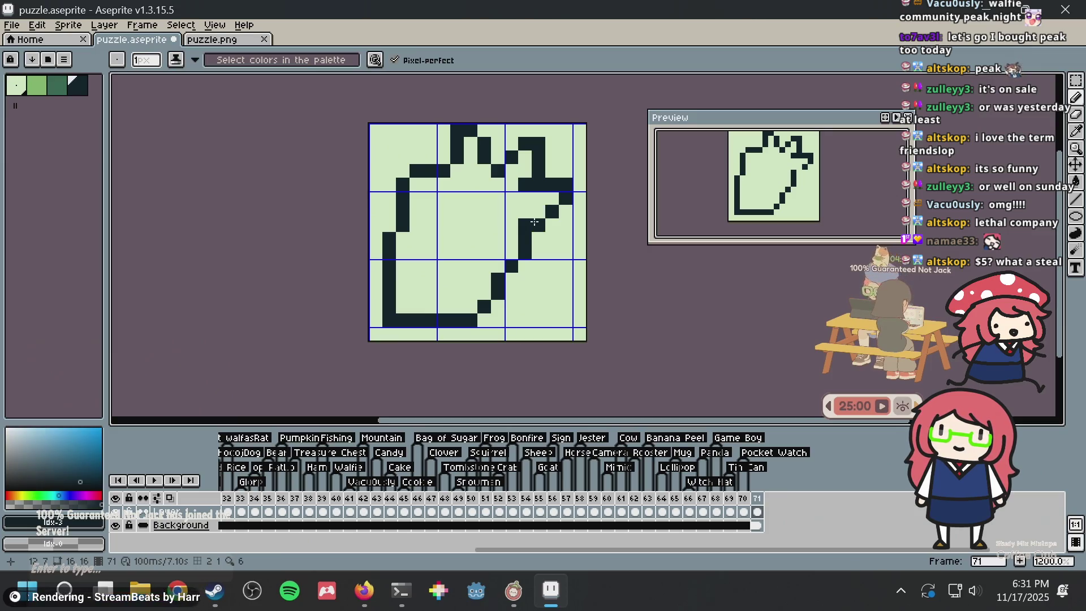
key("ctrl+z")
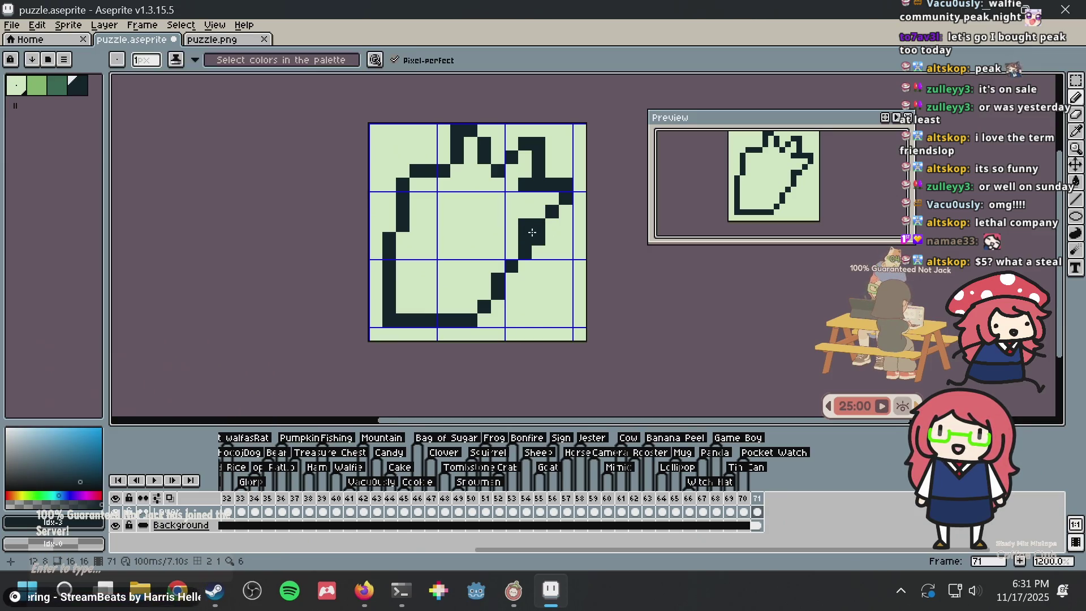
Select the left outline, paste a floating copy, and drag it rightward into the sprite
key("m")
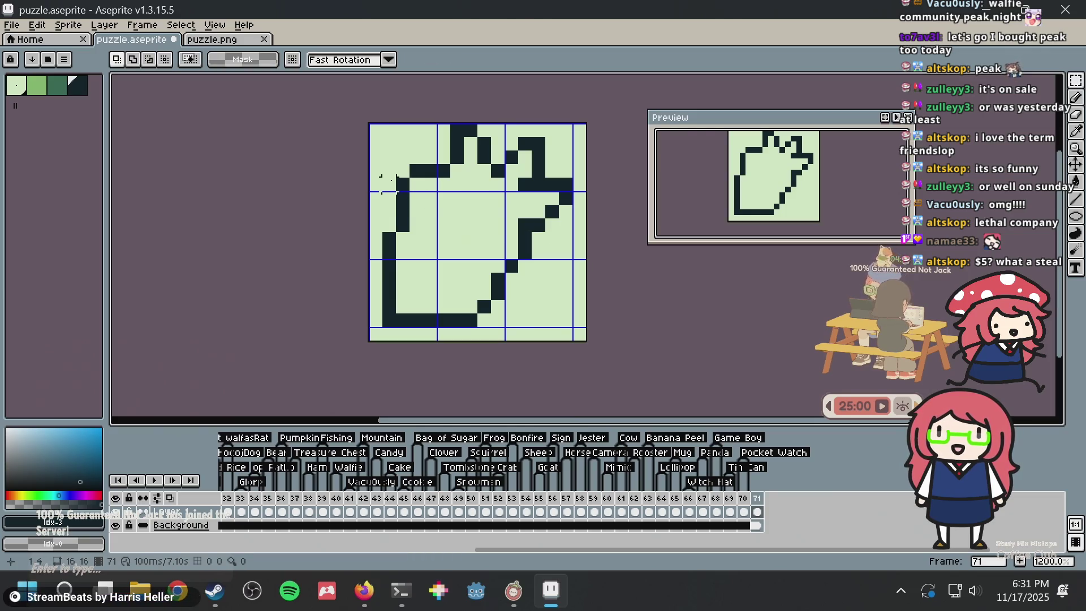
mouse_move(388, 170)
left_mouse_down()
mouse_move(428, 290)
mouse_move(454, 329)
left_mouse_up()
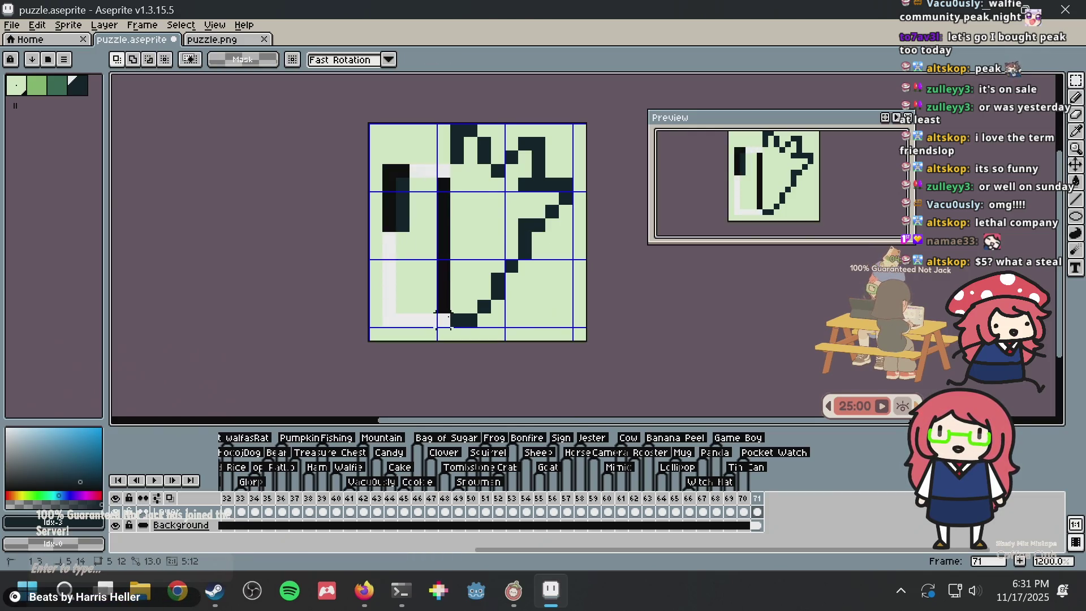
left_click_drag(553, 239, 444, 327)
key("ctrl+z")
key("ctrl+z")
key("ctrl+z")
key("ctrl+v")
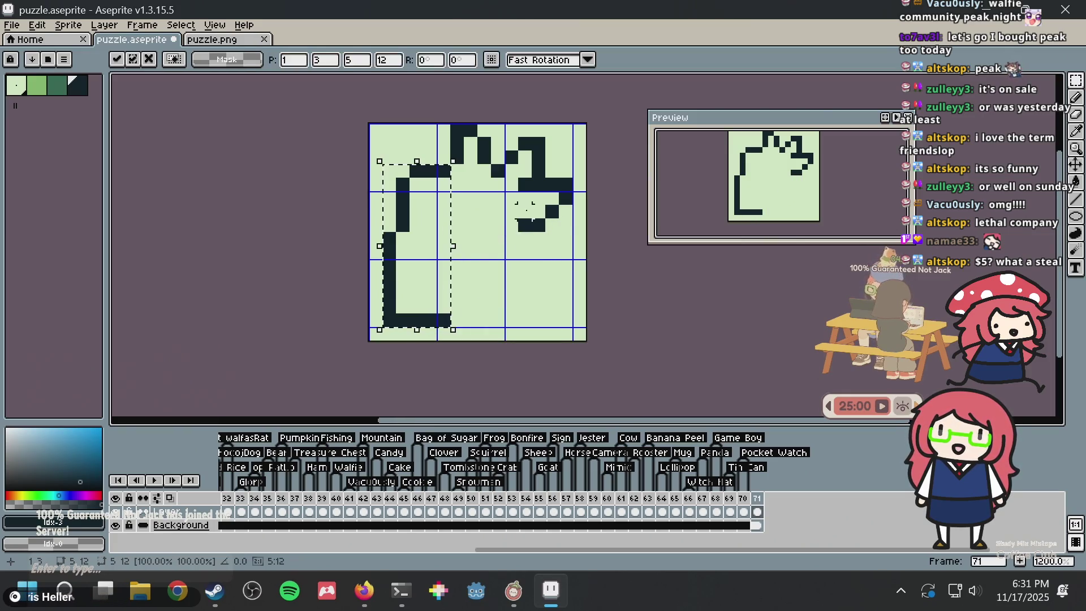
mouse_move(442, 232)
left_mouse_down()
mouse_move(512, 238)
mouse_move(468, 232)
mouse_move(468, 249)
mouse_move(485, 221)
mouse_move(481, 234)
left_mouse_up()
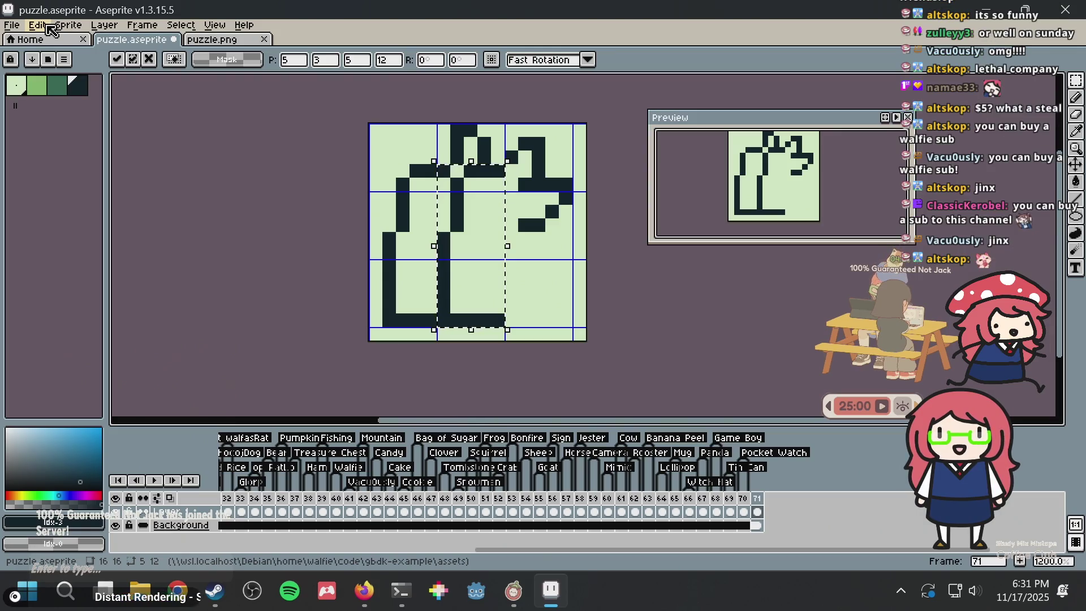
Flip the copied left edge horizontally, rotate it -90° and place it at the lower right
left_click(49, 30)
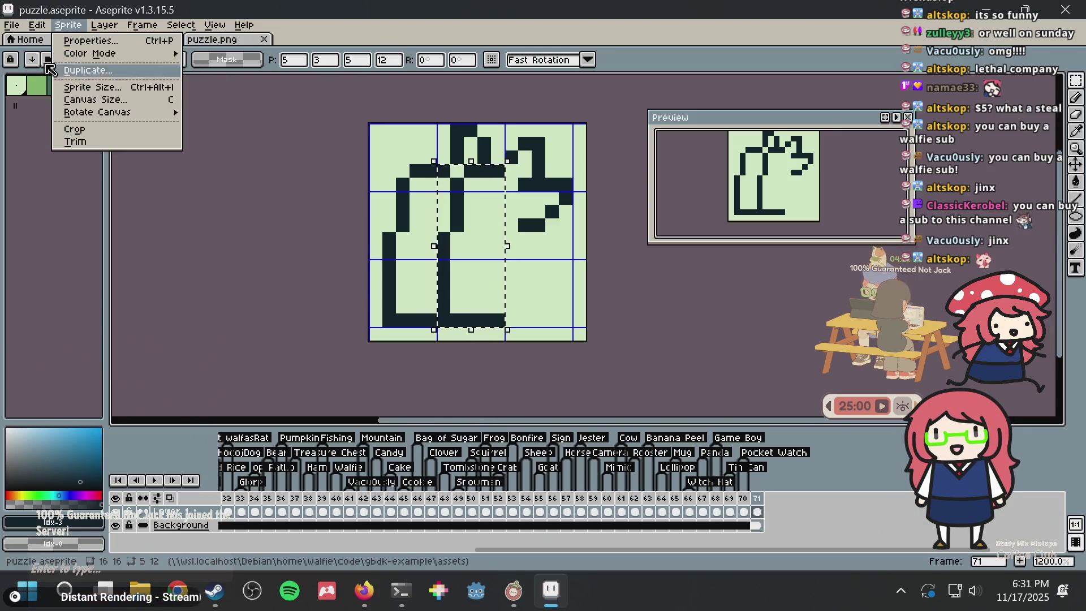
left_click(38, 25)
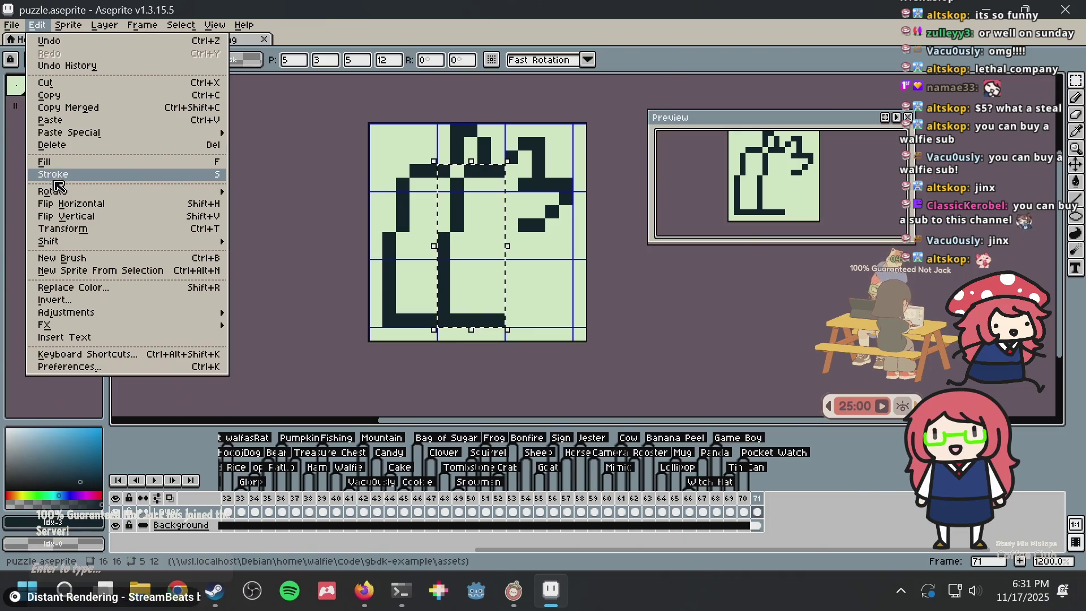
left_click(72, 209)
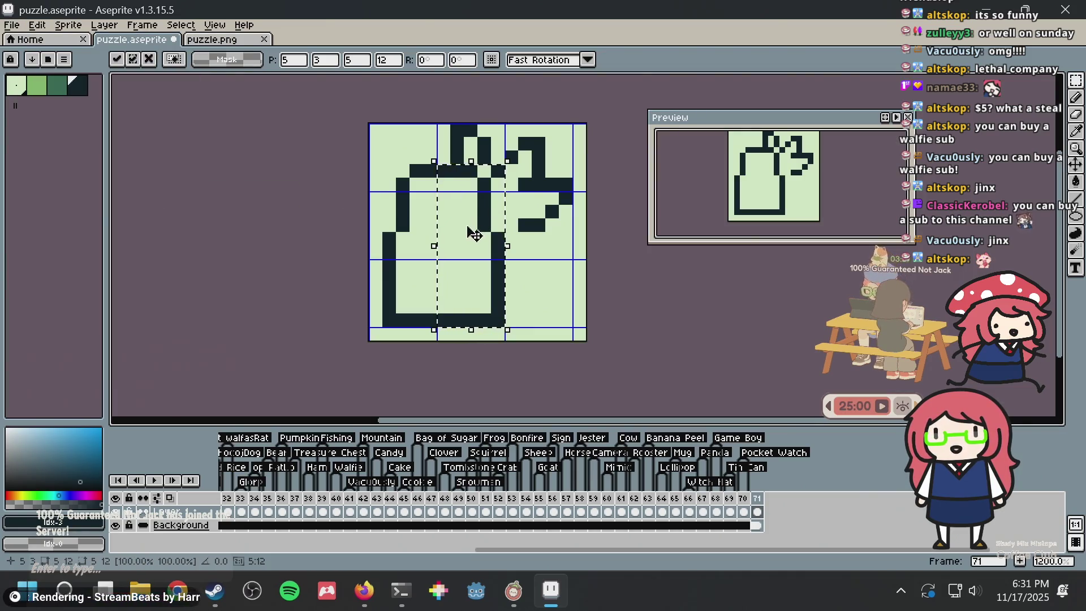
mouse_move(432, 242)
left_mouse_down()
mouse_move(487, 257)
mouse_move(472, 237)
mouse_move(511, 189)
mouse_move(550, 245)
mouse_move(538, 296)
mouse_move(544, 287)
left_mouse_up()
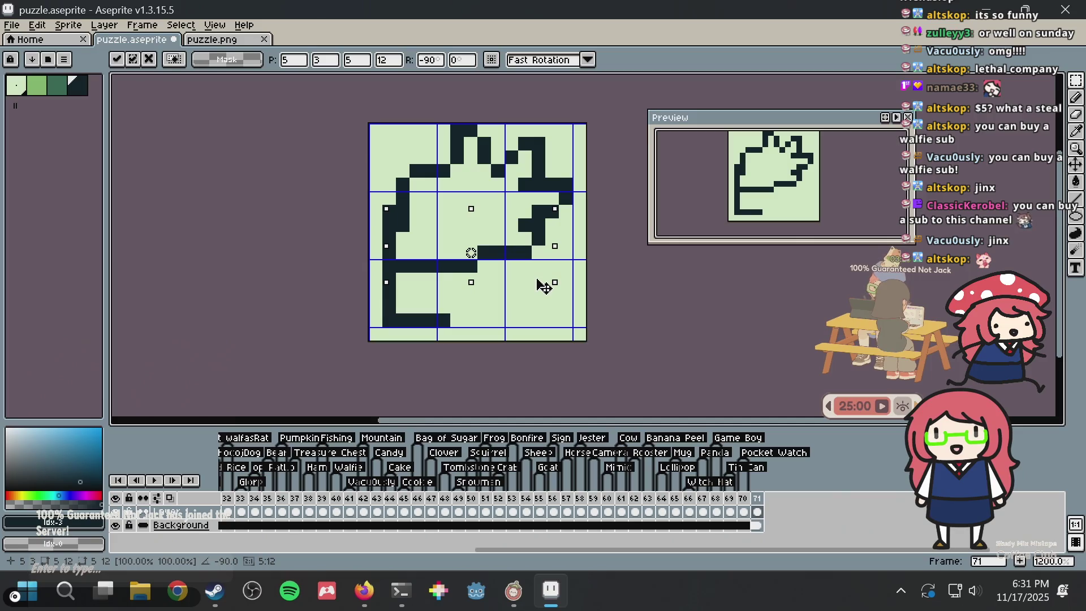
left_click_drag(532, 247, 535, 301)
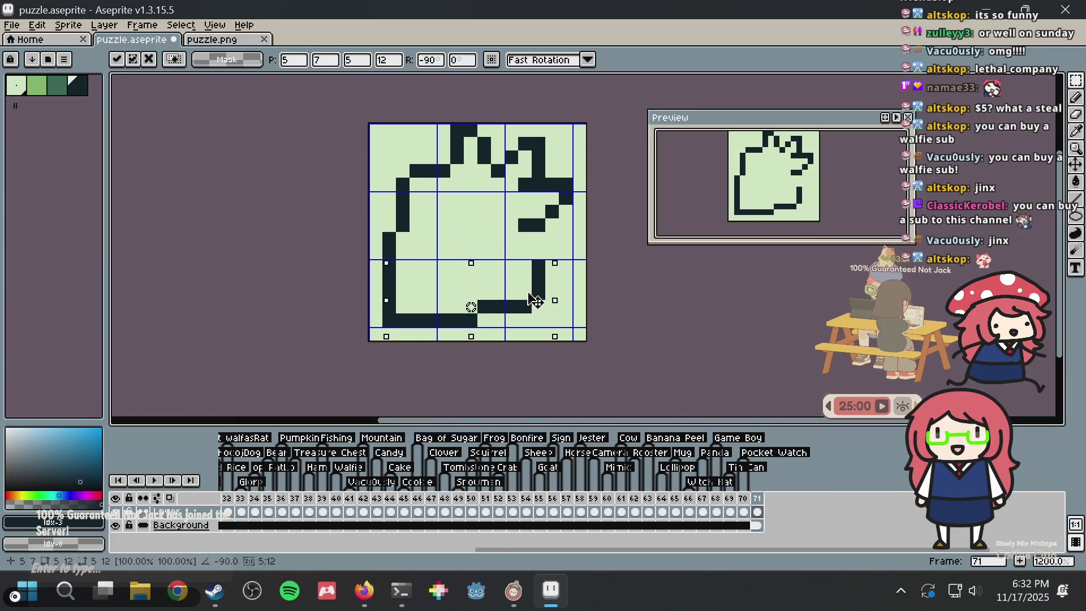
left_click(573, 192)
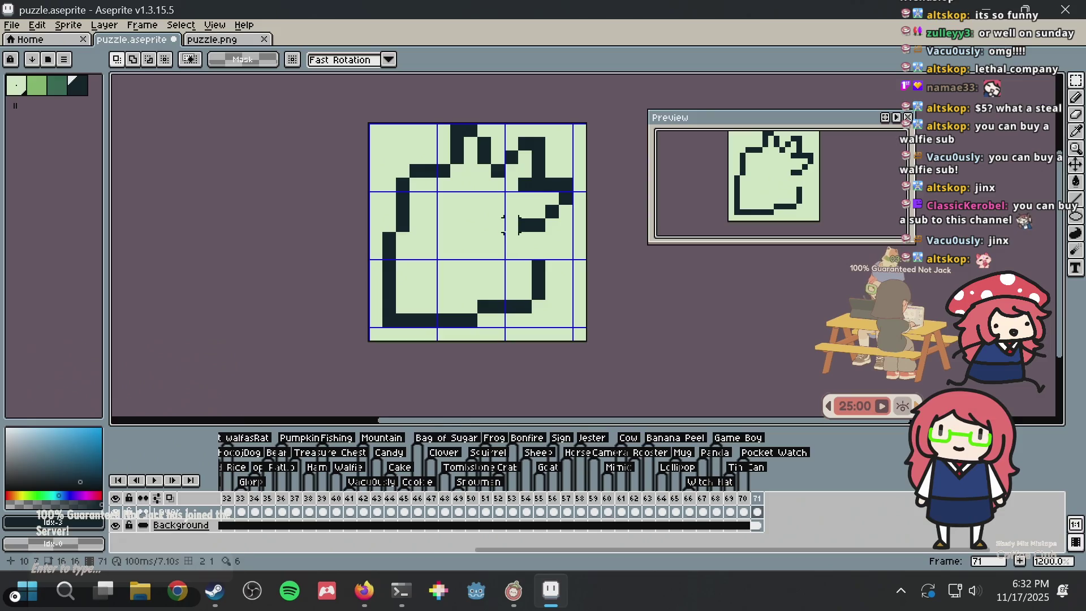
Clear a stray dark pixel and shift the lower-right outline one pixel left
left_click(525, 225)
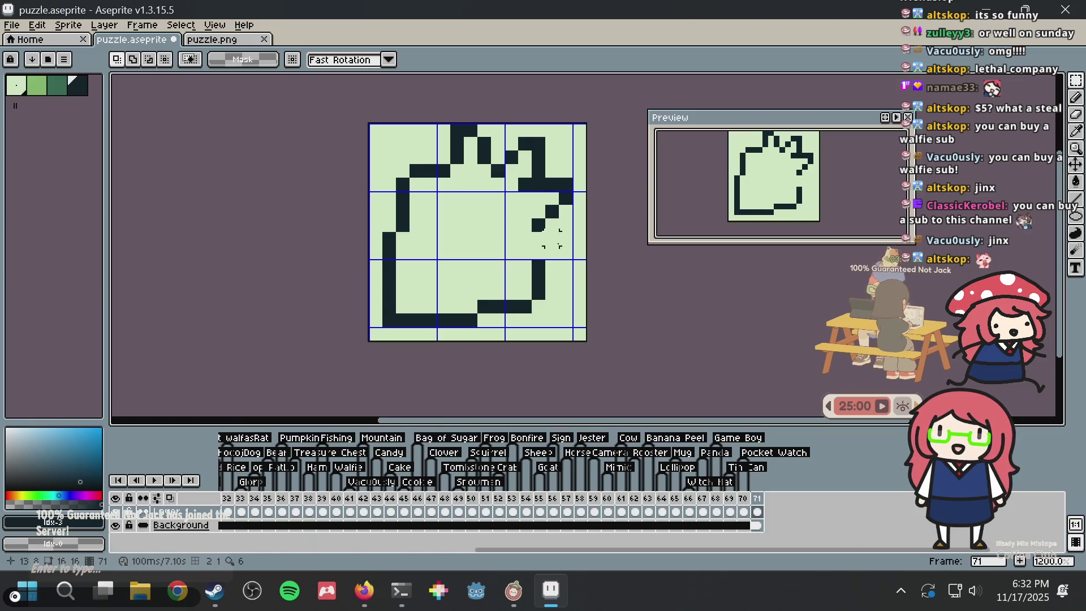
mouse_move(436, 231)
left_mouse_down()
mouse_move(464, 271)
mouse_move(560, 331)
left_mouse_up()
left_click_drag(509, 305, 497, 304)
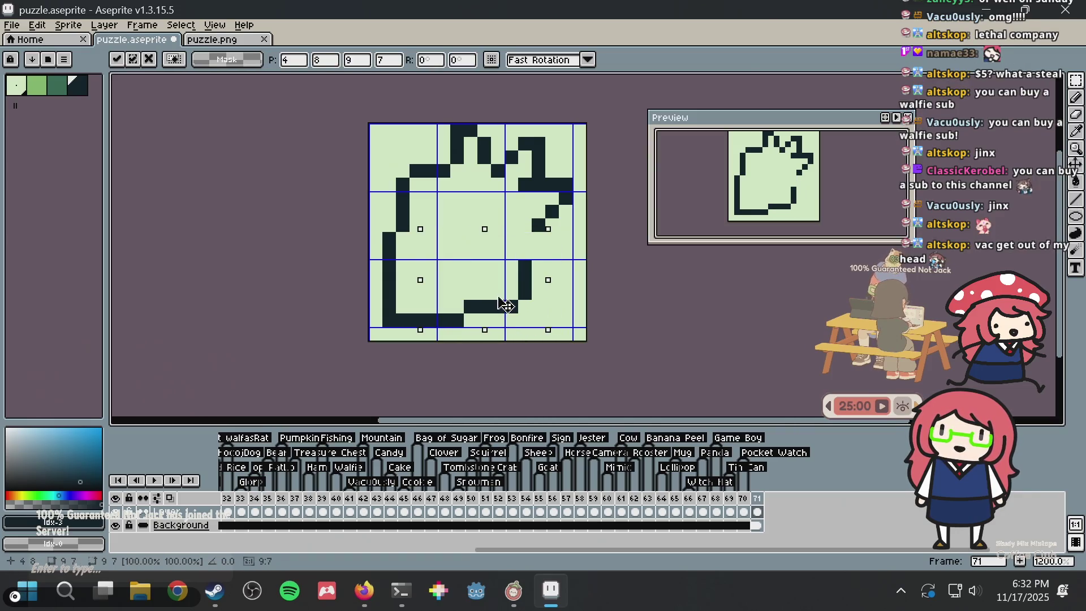
key("Return")
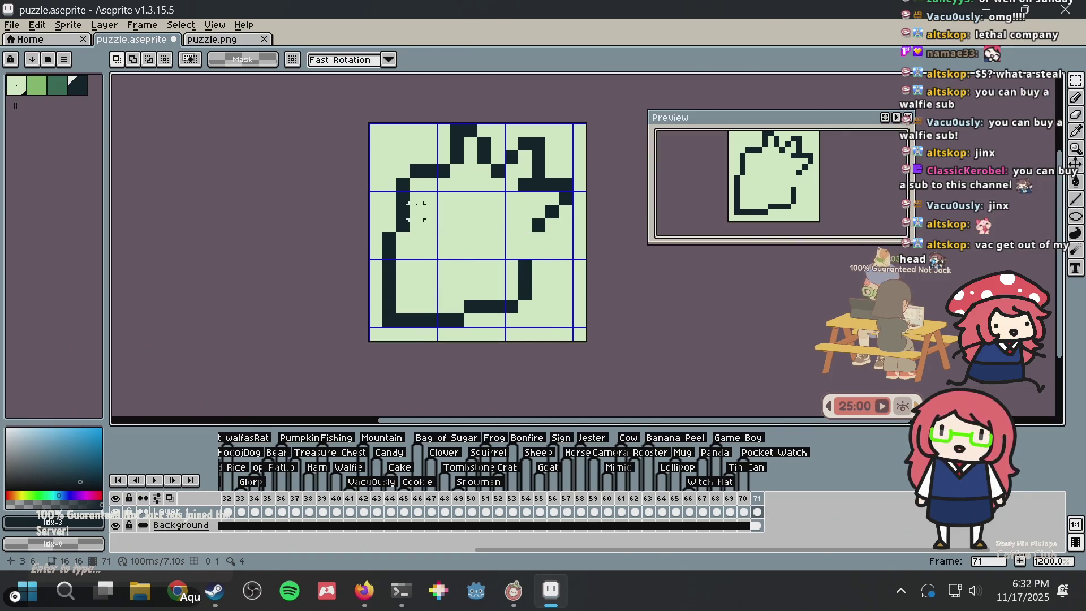
Touch up the inner arm stroke using eyedropper-picked green and dark colours, undoing a stray pixel
key("i")
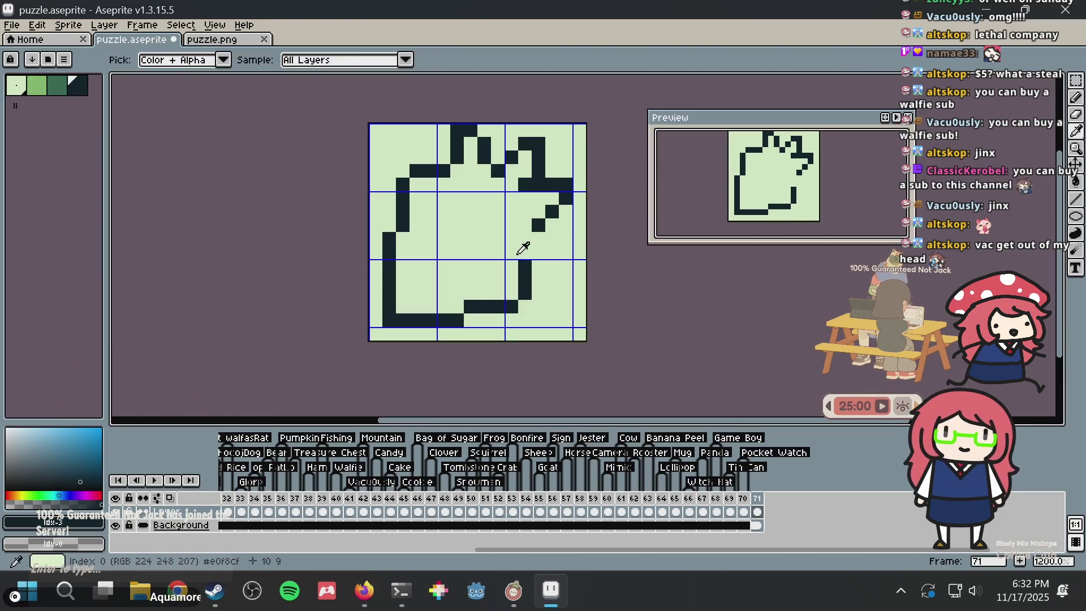
left_click(527, 252)
left_click(526, 264)
key("b")
left_click(525, 238)
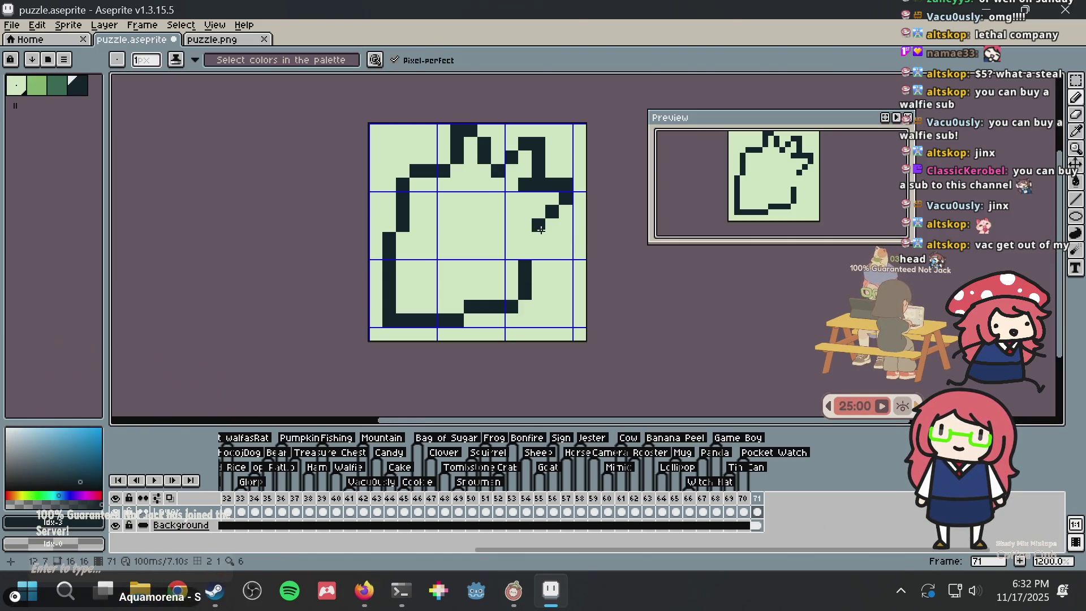
key("ctrl+z")
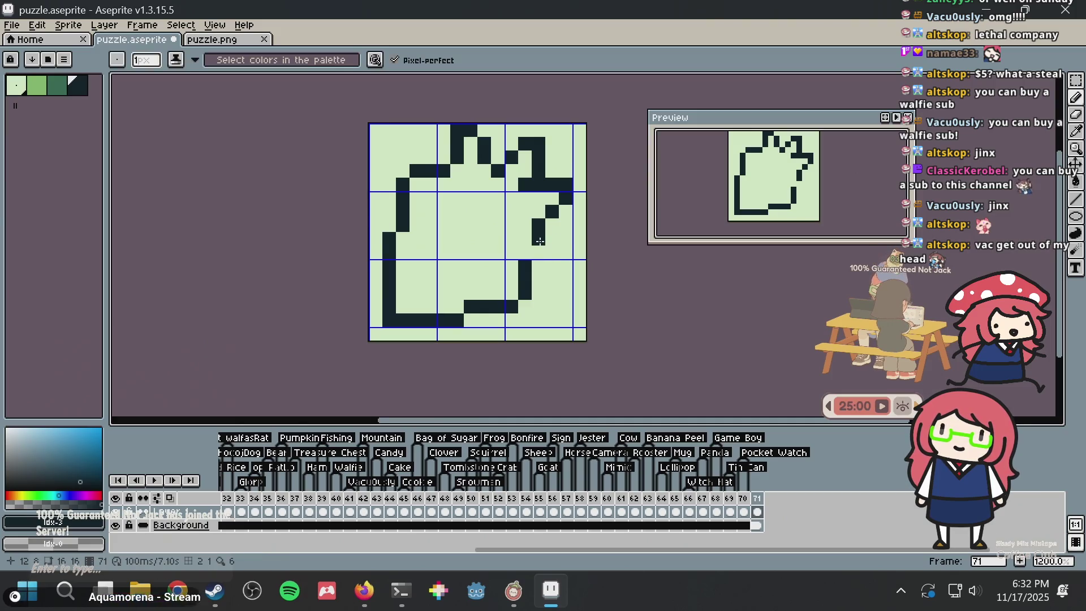
Glance at the Umamusume article tab in the browser, then return to the sprite
scroll(541, 251, "down", 3)
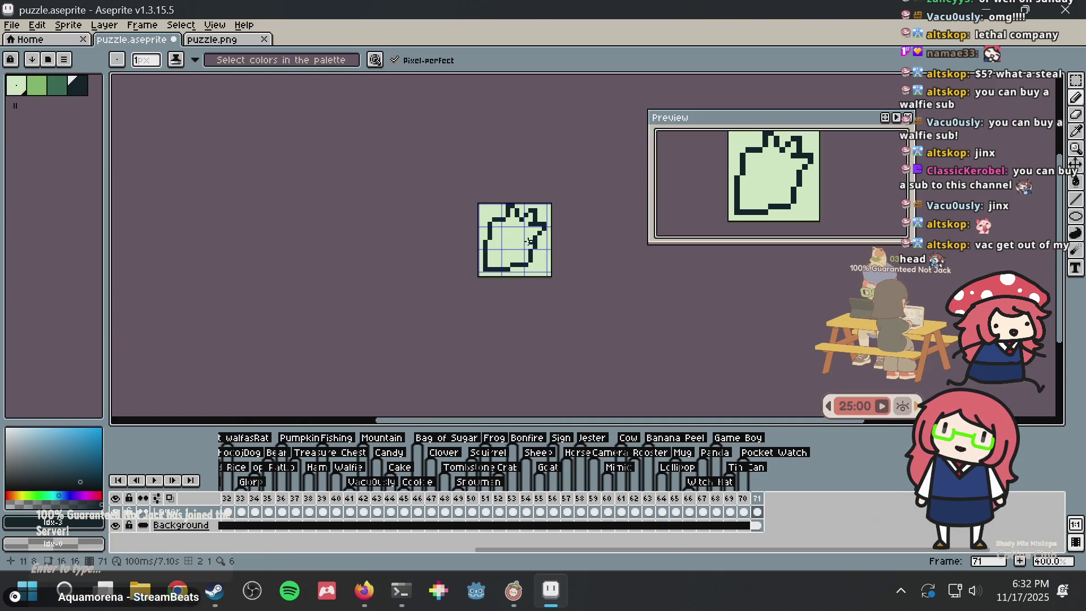
scroll(534, 236, "up", 1)
key("i")
key("alt+Tab")
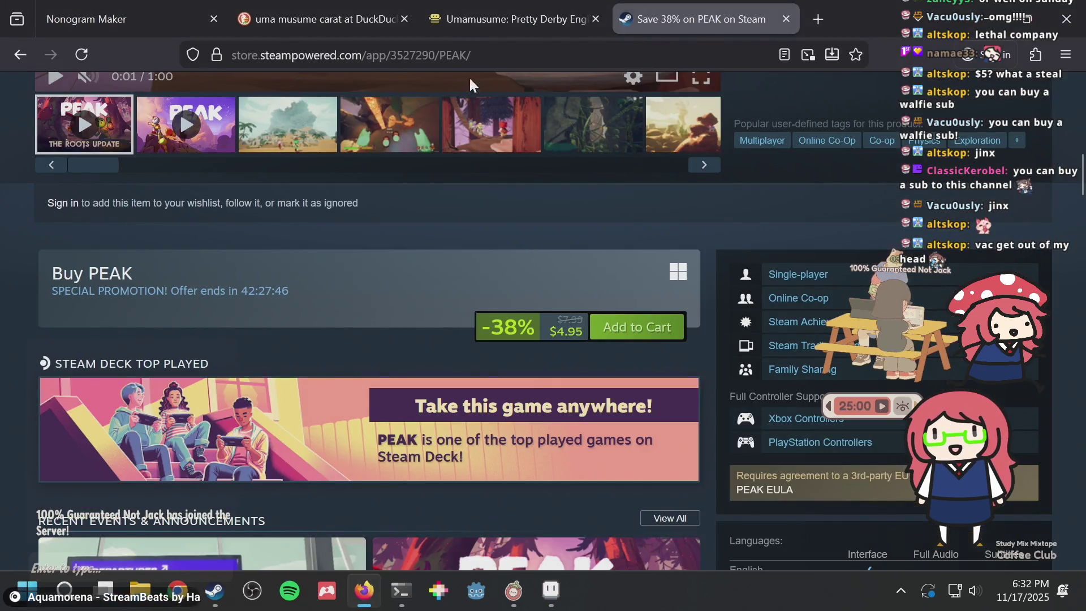
key("ctrl+shift+Tab")
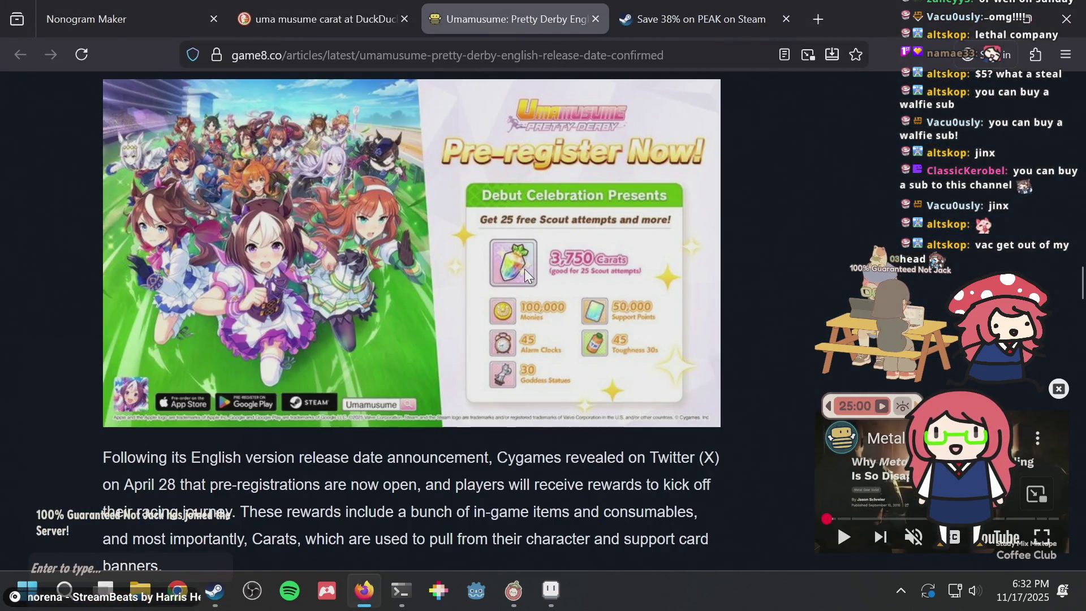
key("alt+Tab")
scroll(533, 222, "up", 2)
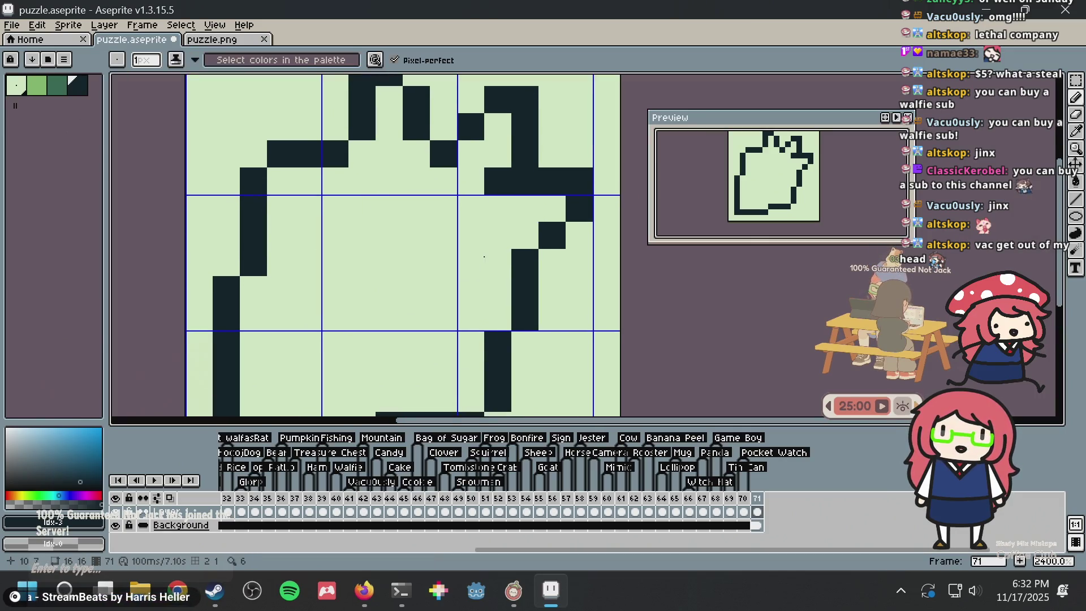
Extend the inner arm stroke downward and paint over two dark pixels on the right
scroll(516, 264, "down", 1)
left_click(522, 261)
key("ctrl+z")
left_click(491, 260)
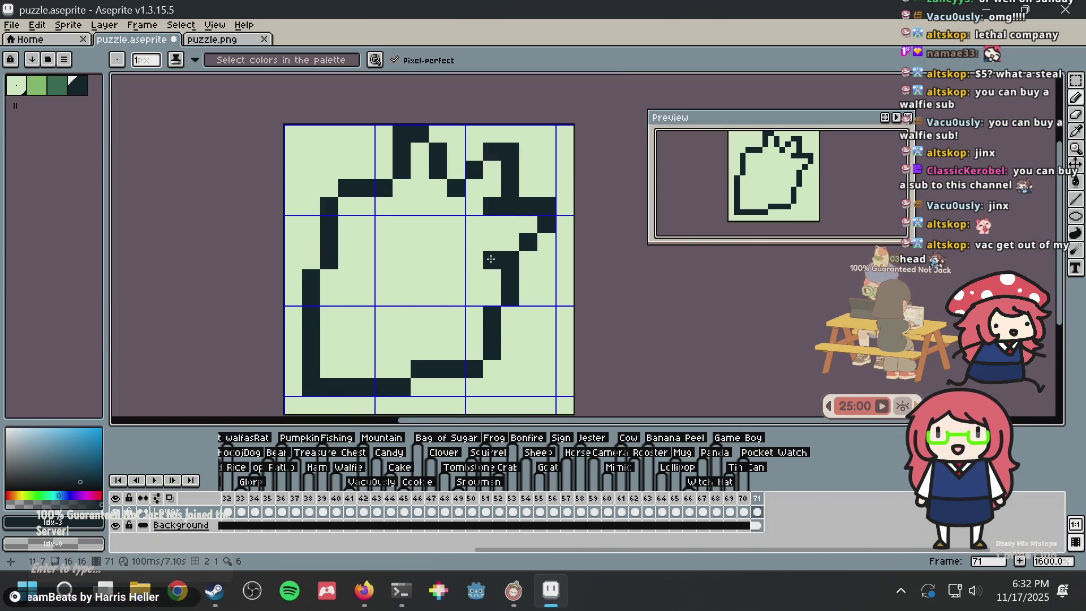
left_click(492, 296)
left_click(538, 274, "alt")
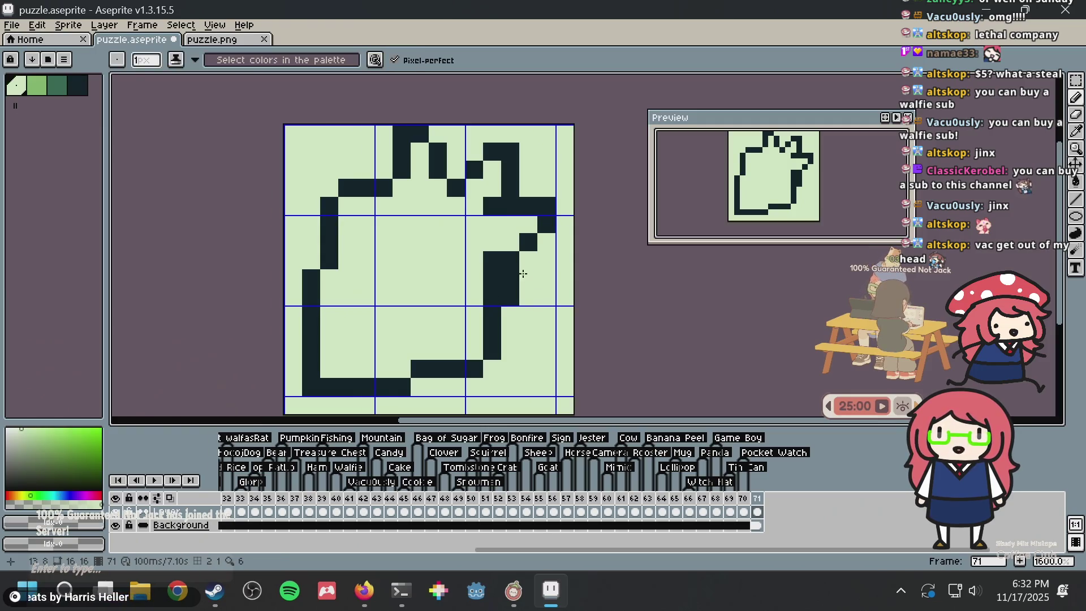
left_click_drag(512, 276, 518, 304)
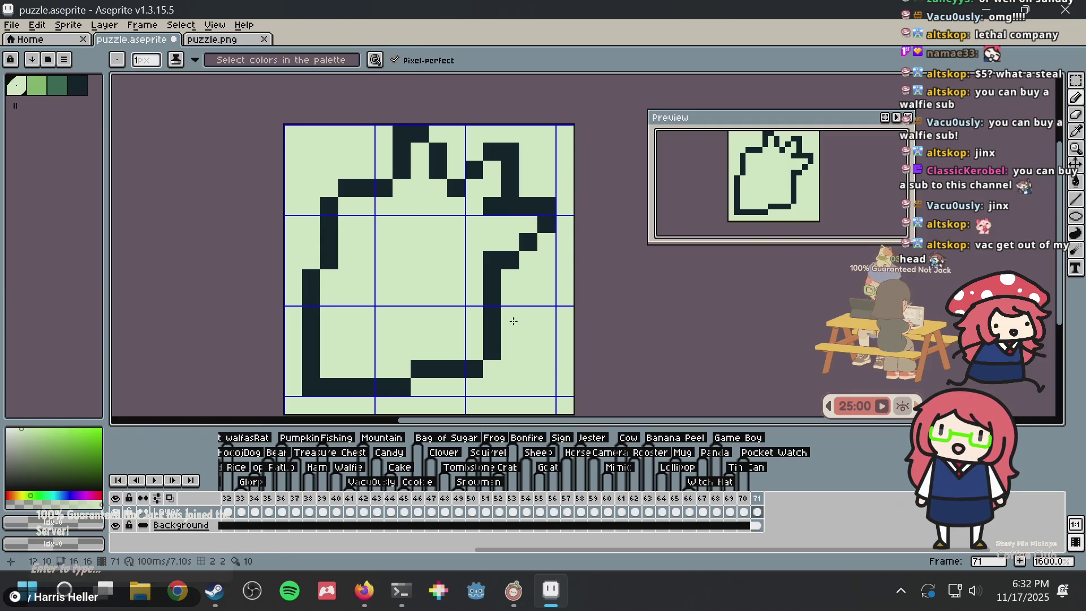
Smooth the lower right edge by adding two dark pixels and erasing two extras
left_click(493, 333, "alt")
left_click(474, 351)
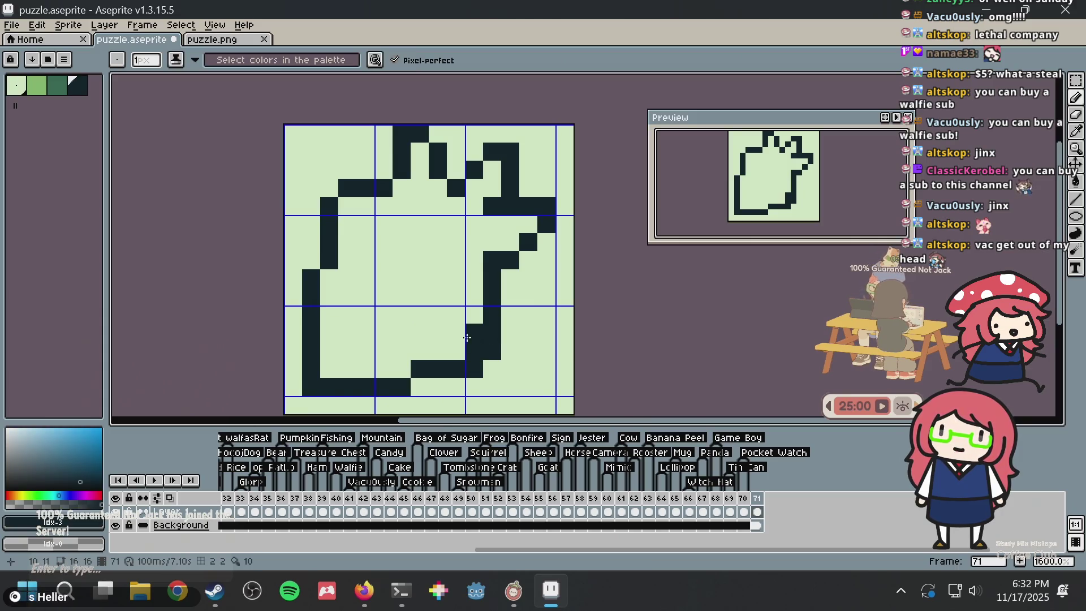
left_click(448, 347)
left_click(487, 367, "alt")
mouse_move(455, 369)
left_mouse_down()
mouse_move(482, 369)
mouse_move(495, 338)
left_mouse_up()
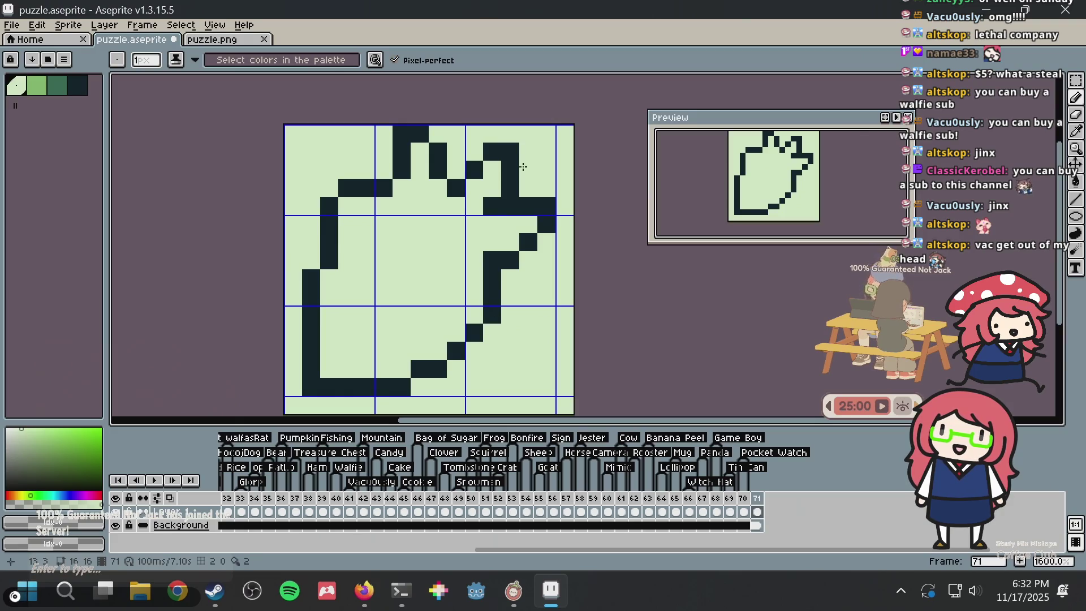
scroll(498, 176, "down", 5)
scroll(474, 223, "up", 4)
Try erasing a left-outline pixel, save puzzle.aseprite, then undo the erase
left_click(401, 125, "alt")
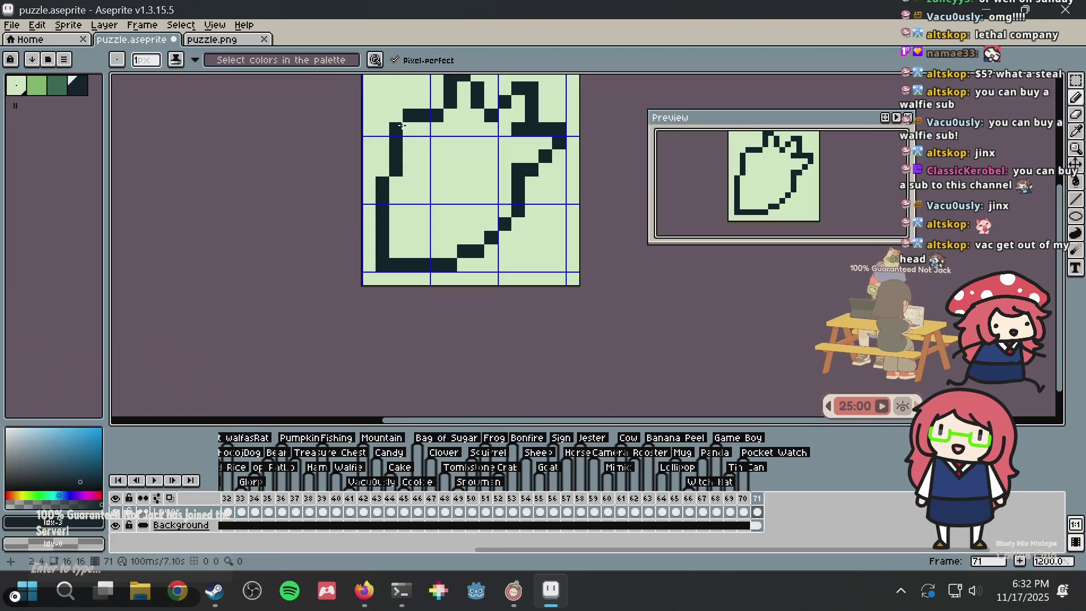
left_click(417, 85, "alt")
scroll(412, 143, "down", 2)
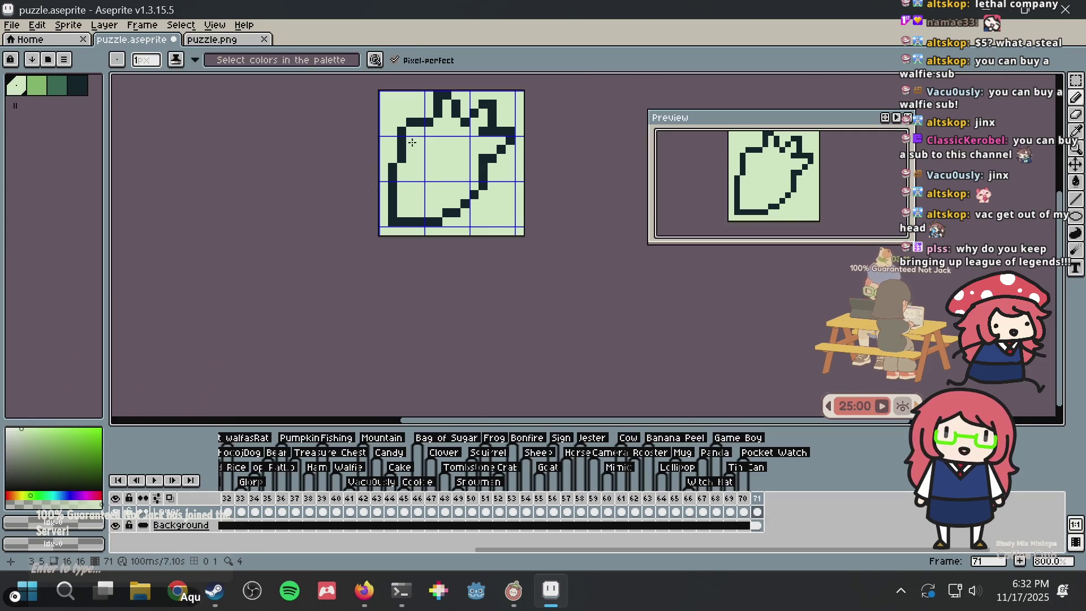
scroll(413, 143, "up", 2)
left_click(387, 202)
key("ctrl+s")
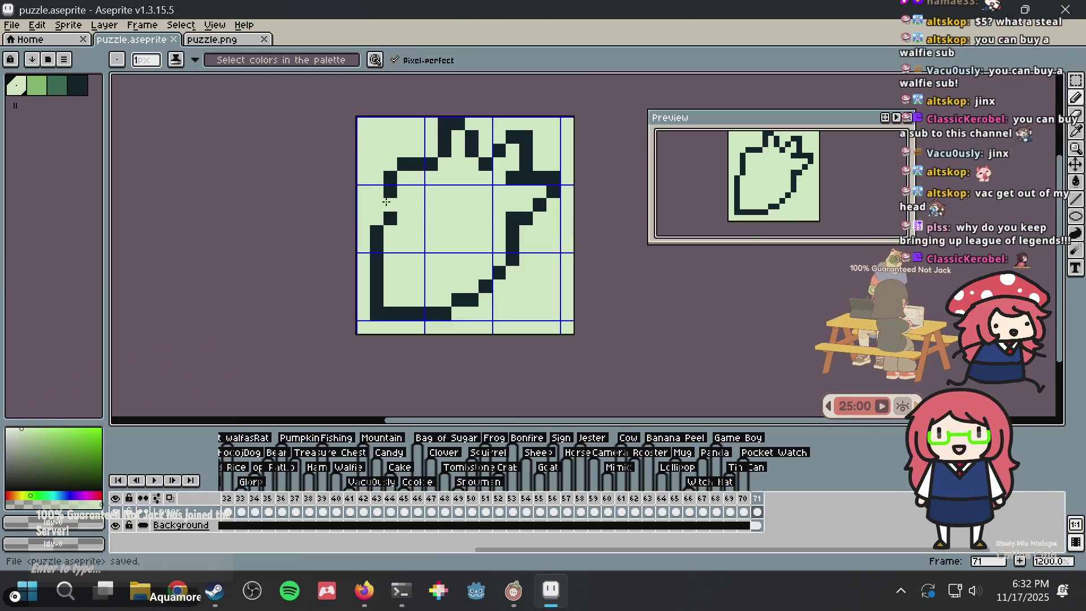
key("ctrl+z")
scroll(393, 183, "up", 1)
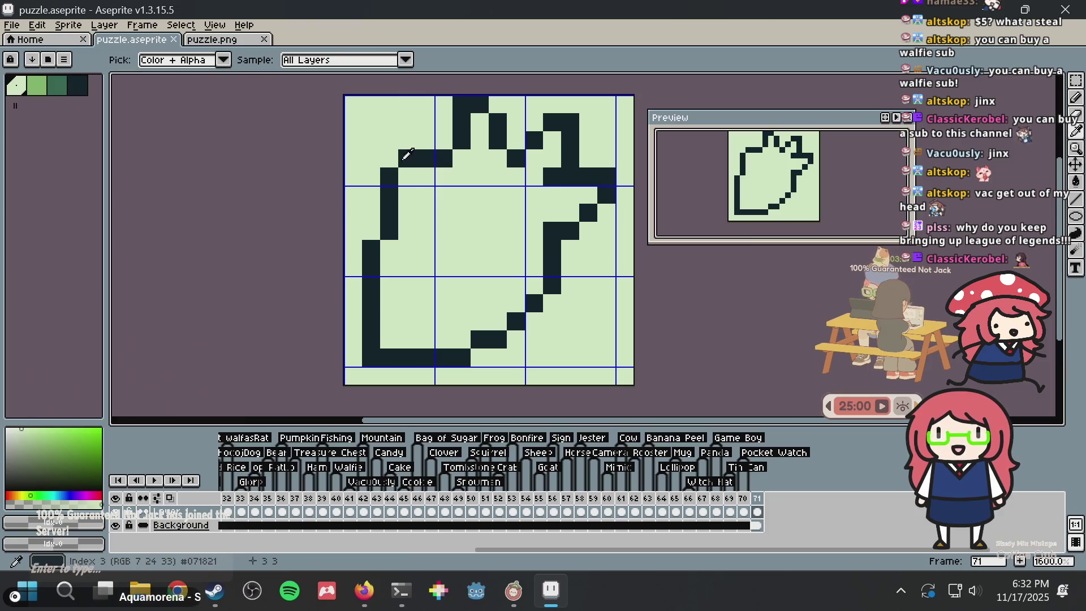
Rework the upper-left corner with one added dark pixel and two erased pixels
left_click(406, 154, "alt")
left_click(406, 175)
left_click(413, 121, "alt")
left_click(406, 159)
left_click(390, 171)
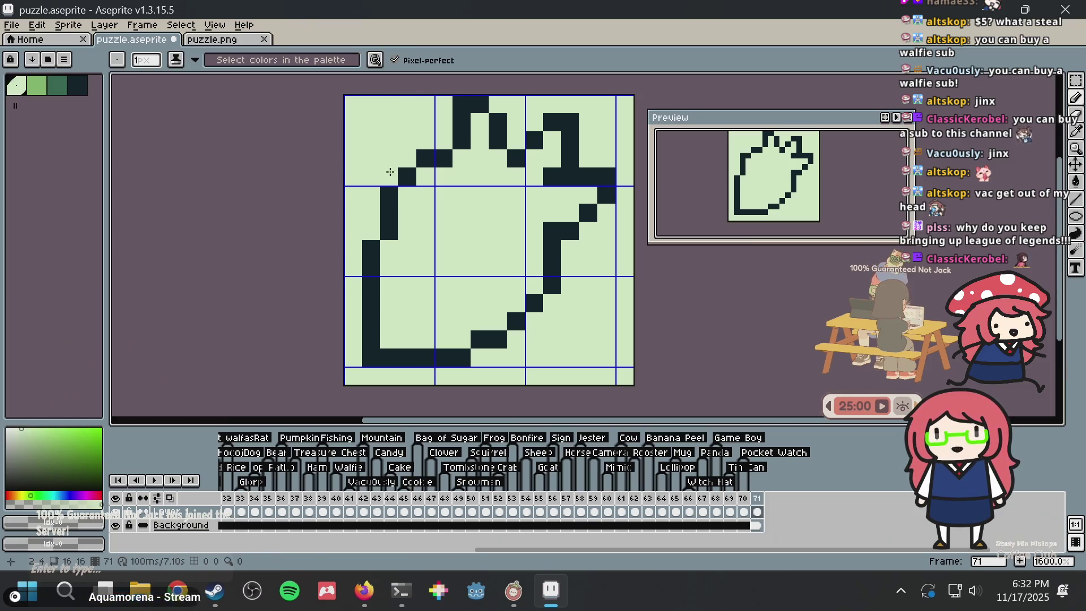
scroll(487, 173, "down", 2)
scroll(476, 174, "up", 1)
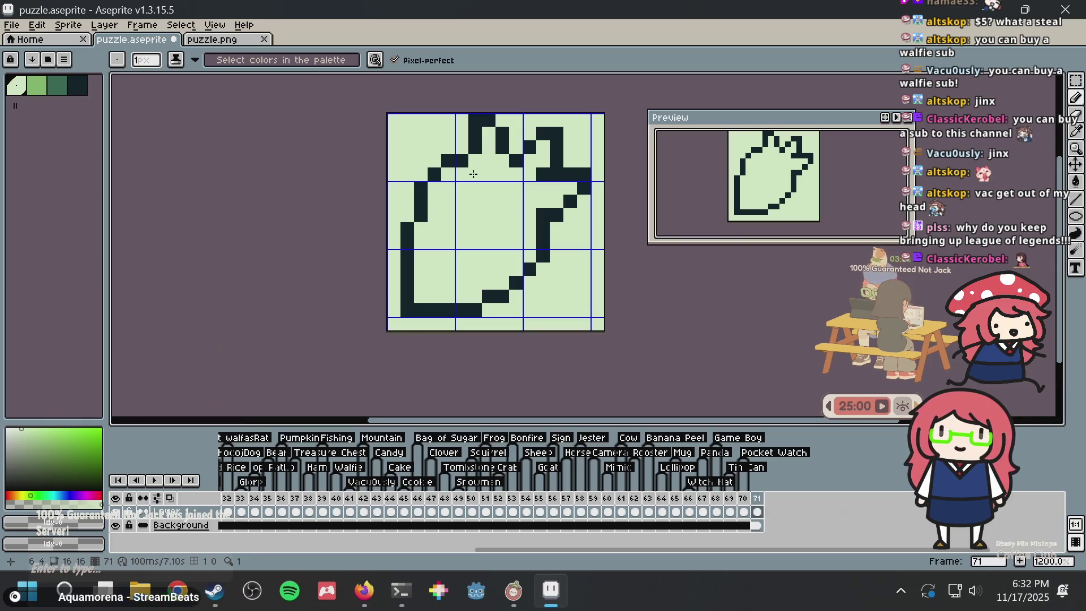
Erase two more upper-left outline pixels, revert them, and save puzzle.aseprite
left_click(423, 180, "alt")
left_click(424, 151, "alt")
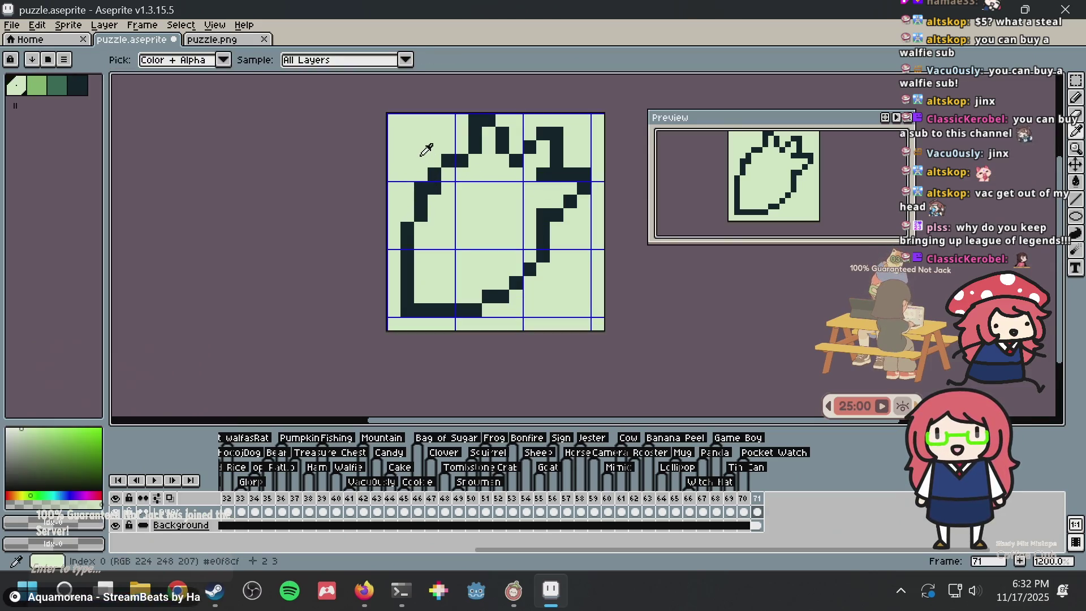
left_click(423, 189)
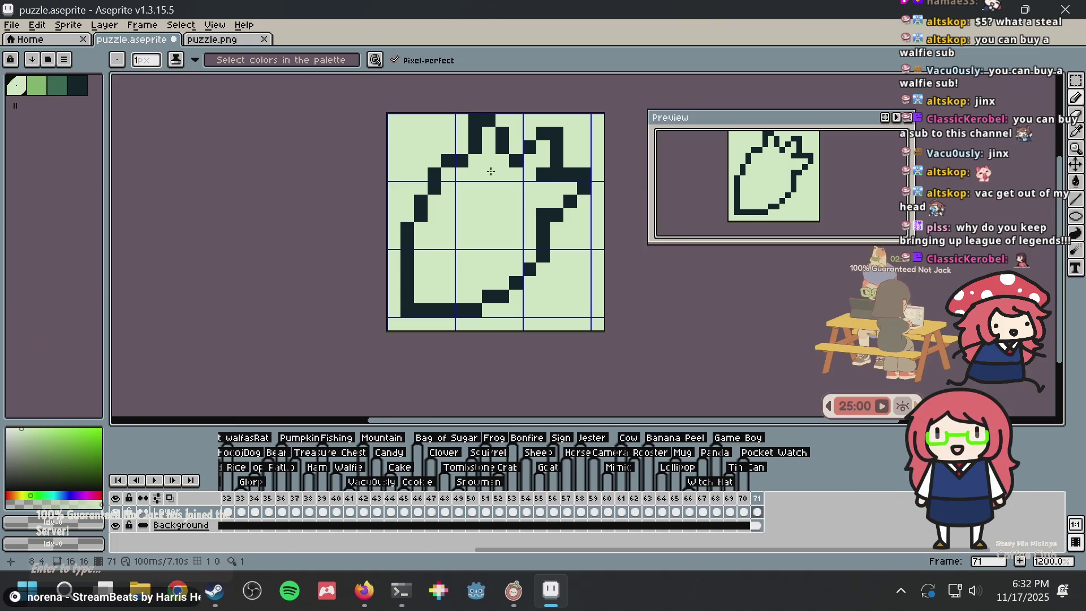
left_click(446, 176, "alt")
left_click(432, 151, "alt")
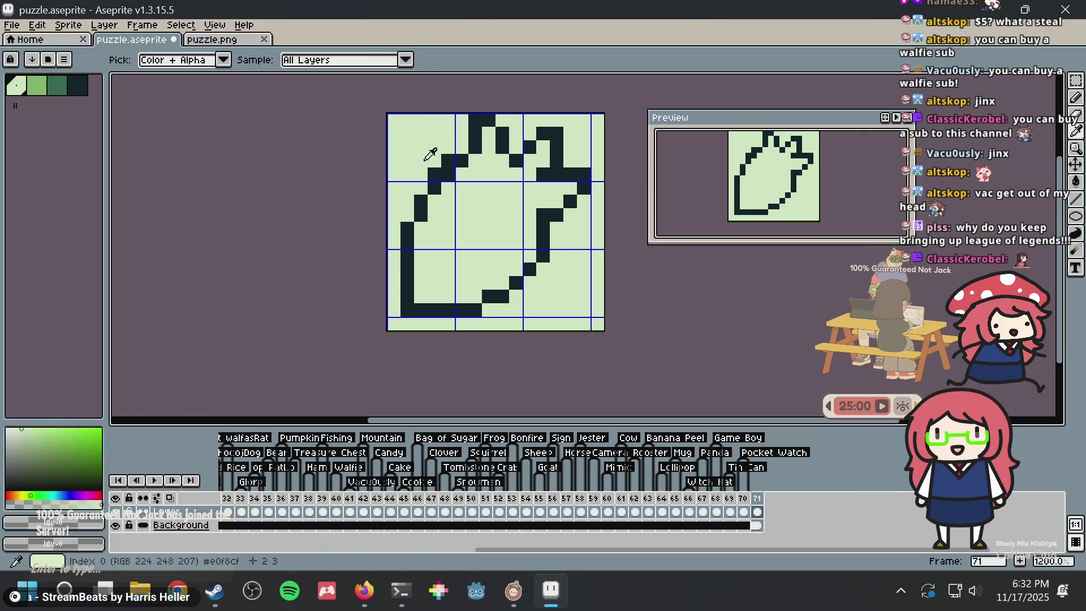
left_click(435, 171)
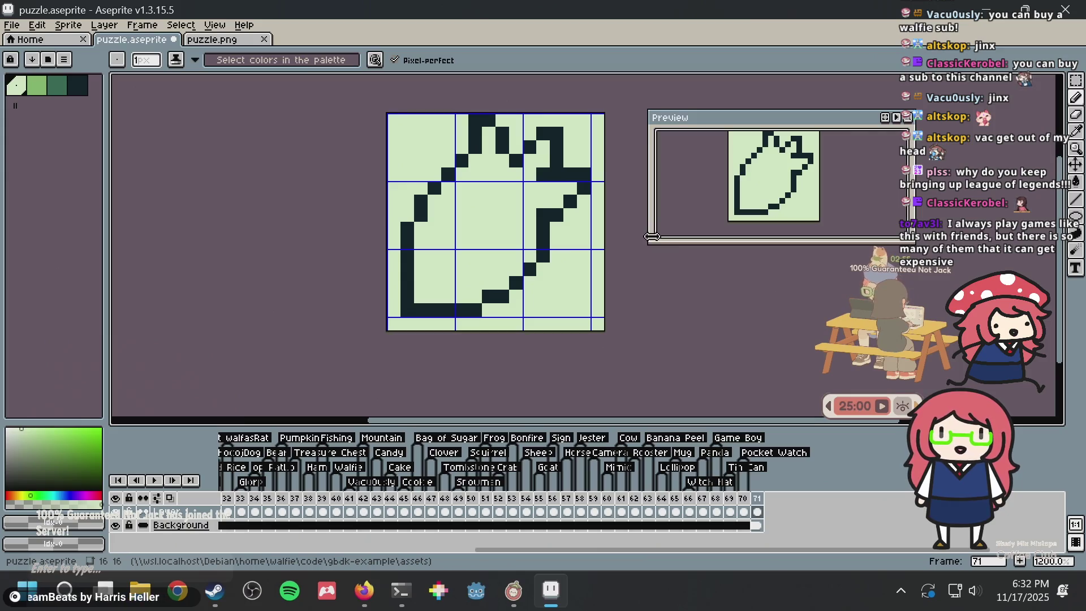
key("ctrl+z")
key("ctrl+z")
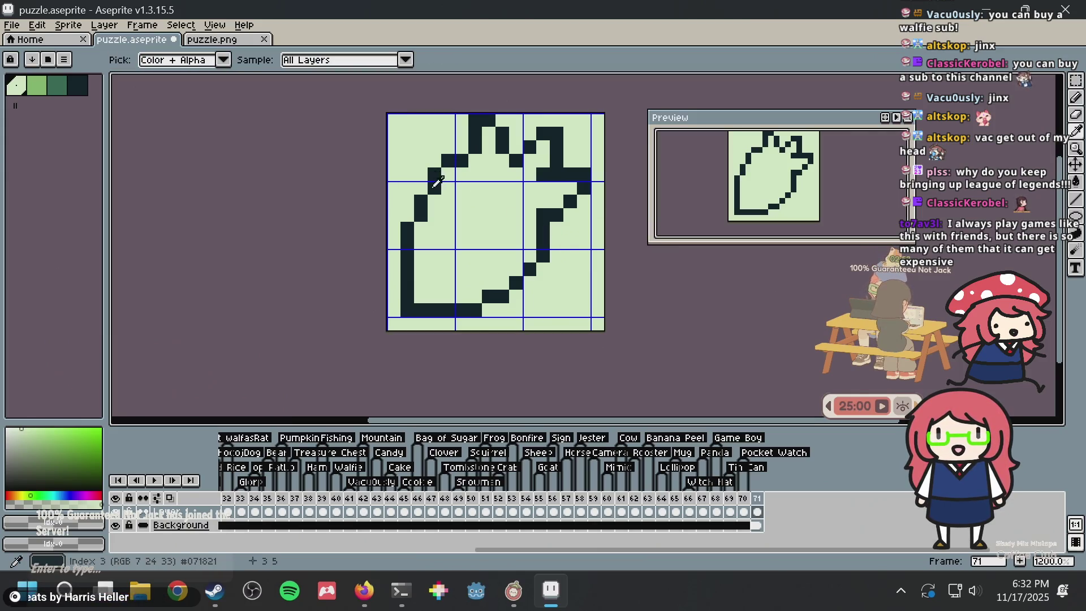
left_click(436, 181, "alt")
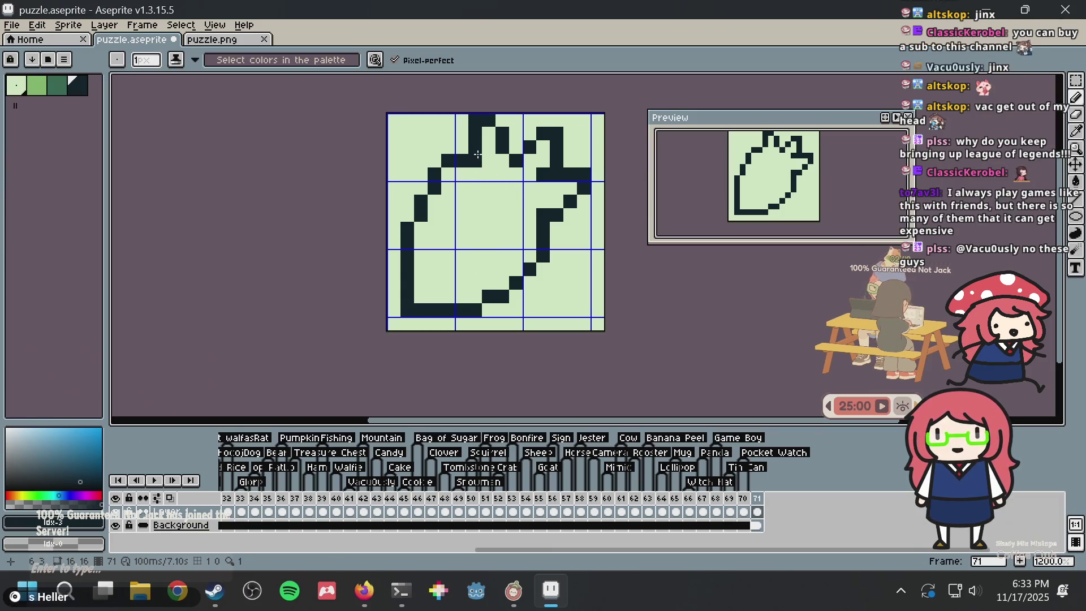
key("ctrl+s")
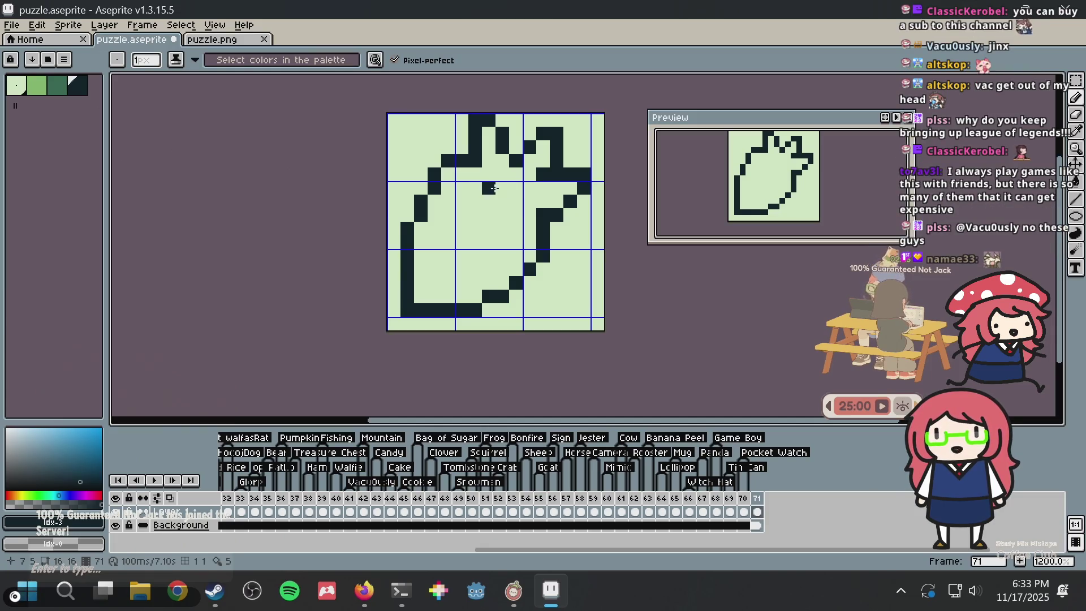
Draw the diagonal inner notch line near the top and save
left_click(488, 175)
left_click(502, 188)
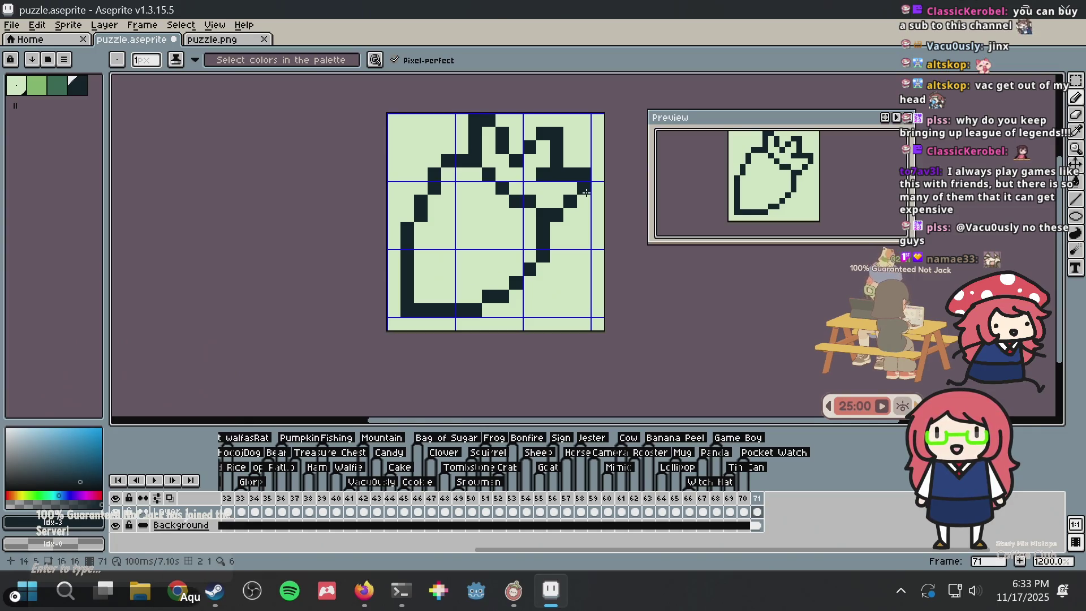
key("ctrl+s")
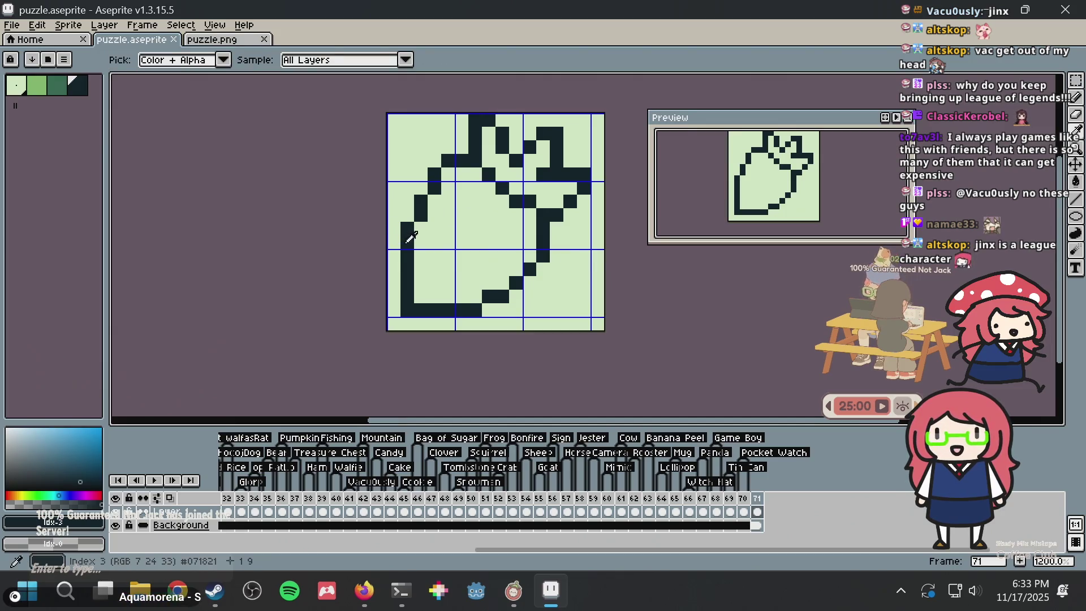
Add a dark pixel to the left outline and redraw a dark column down the far-left edge
left_click_drag(391, 242, 391, 306)
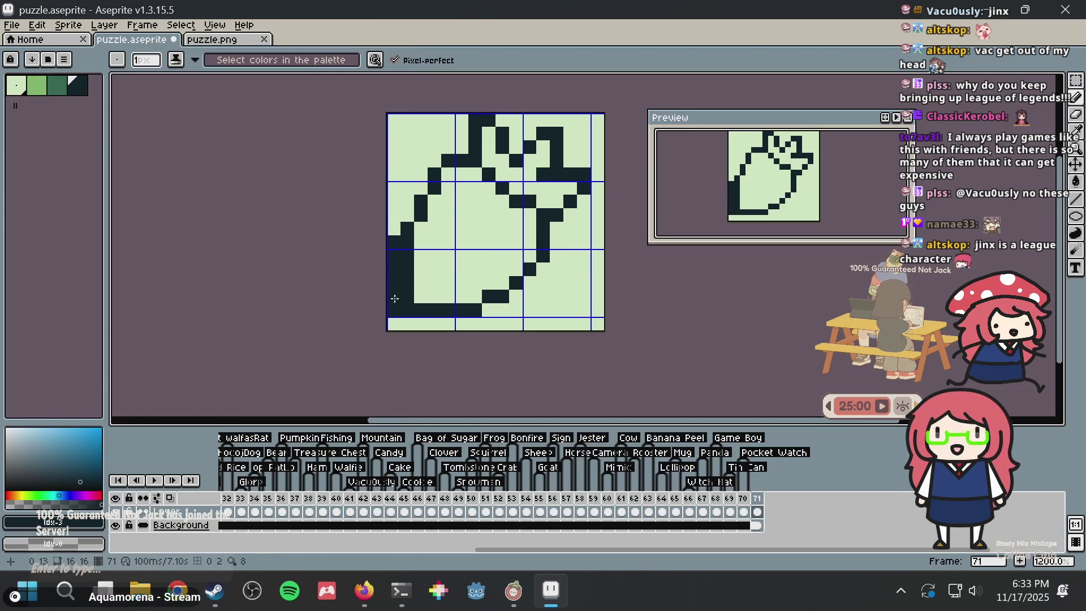
key("ctrl+z")
left_click(421, 239, "alt")
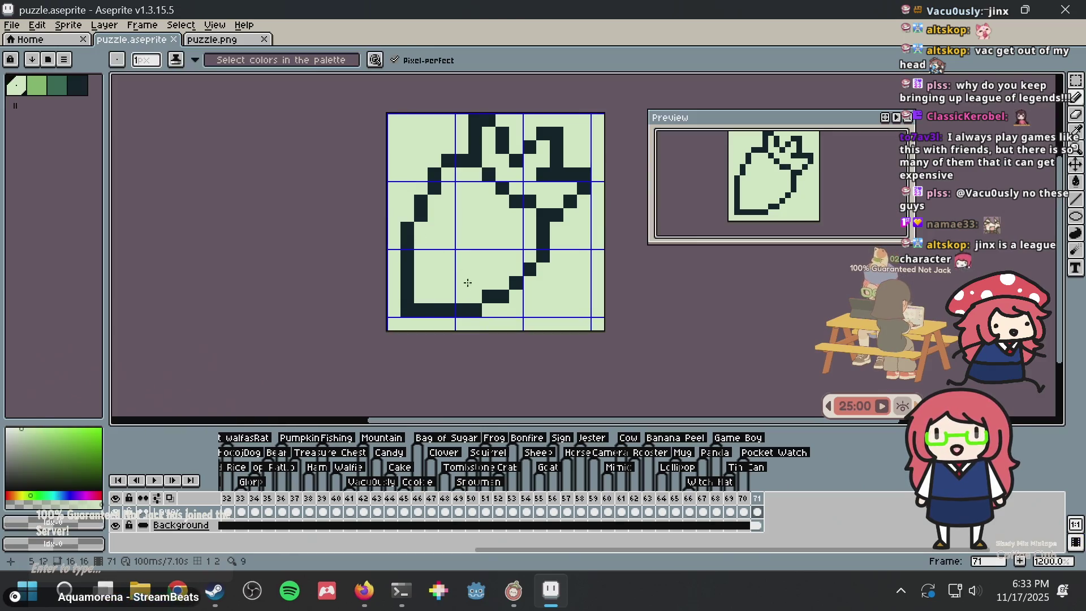
key("alt")
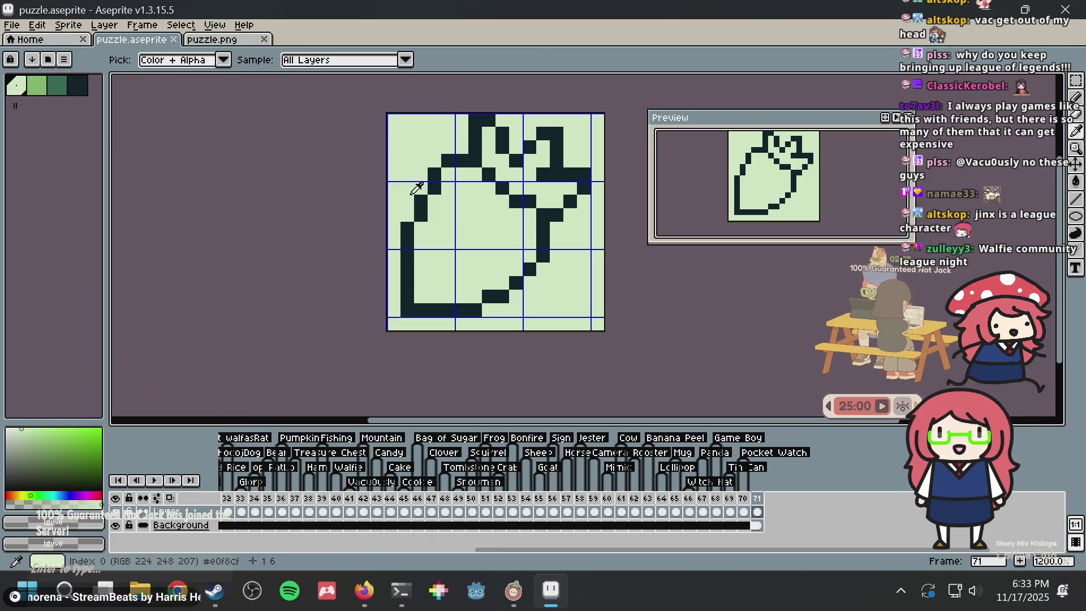
left_click(433, 177, "alt")
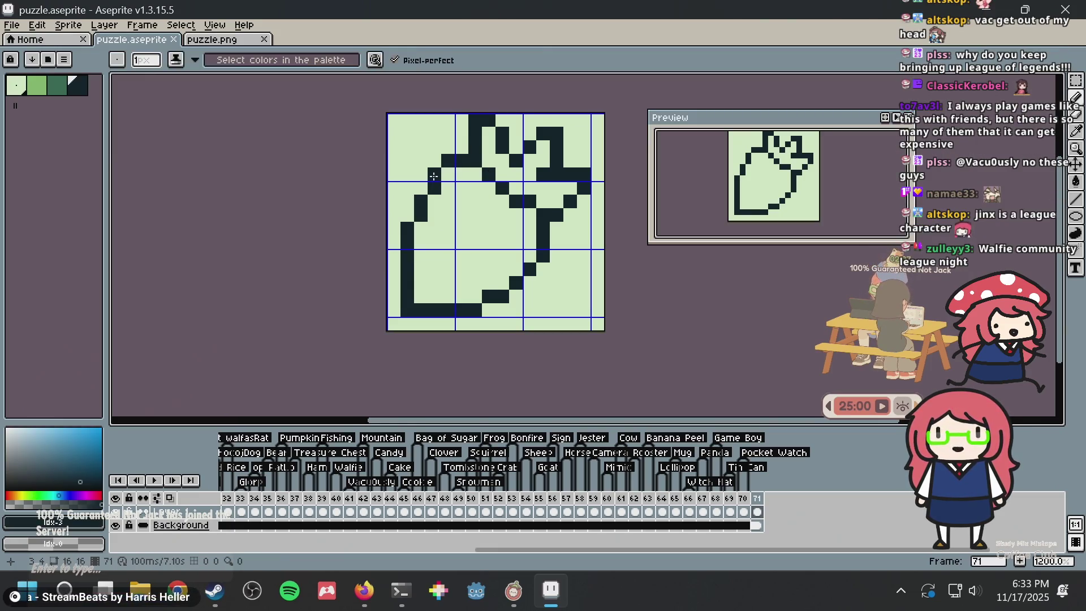
left_click(433, 177)
key("alt")
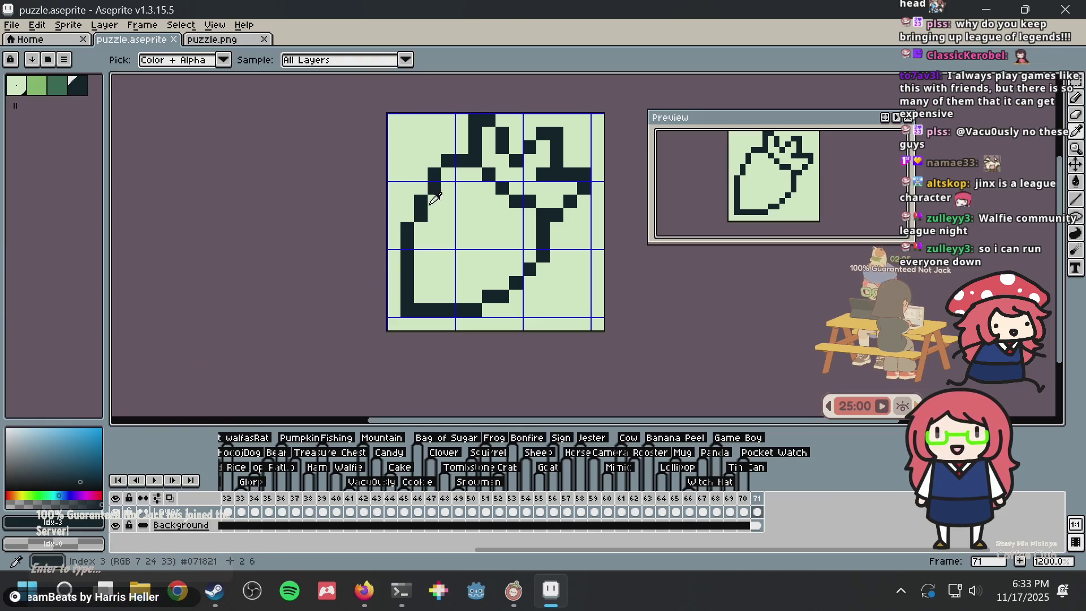
left_click_drag(393, 242, 390, 306)
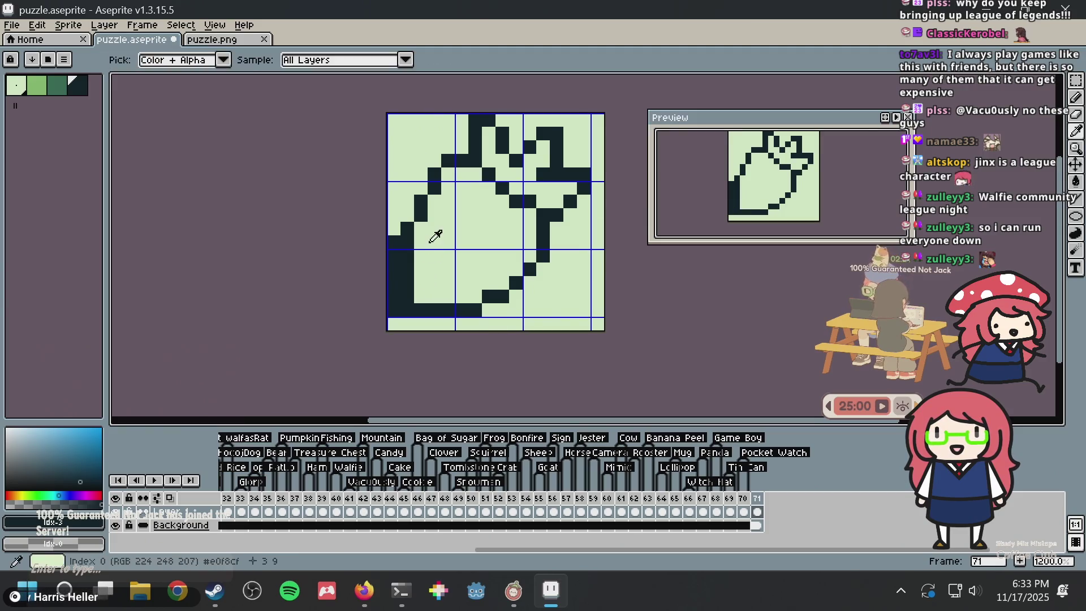
Thin the left outline to one pixel wide, save, and undo the last left-edge stroke
left_click(436, 235, "alt")
left_click_drag(407, 241, 406, 302)
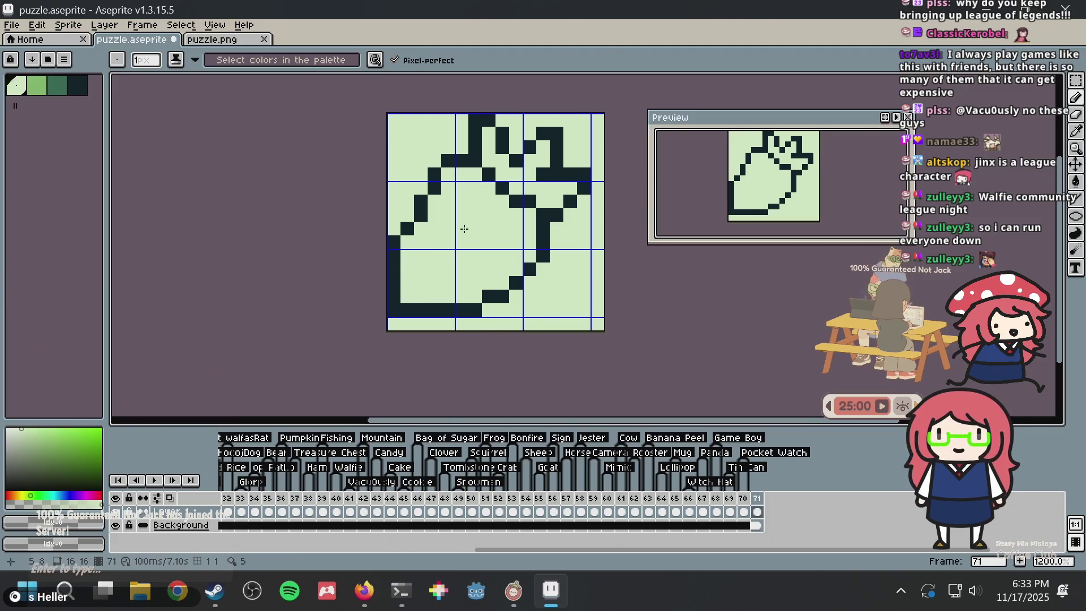
left_click(411, 229, "alt")
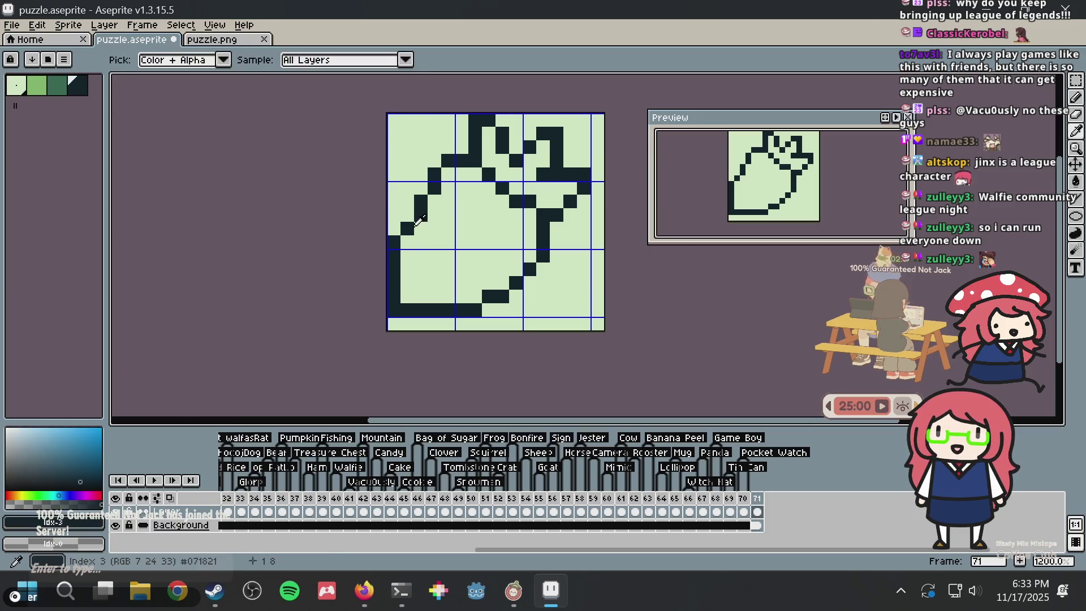
left_click(407, 242)
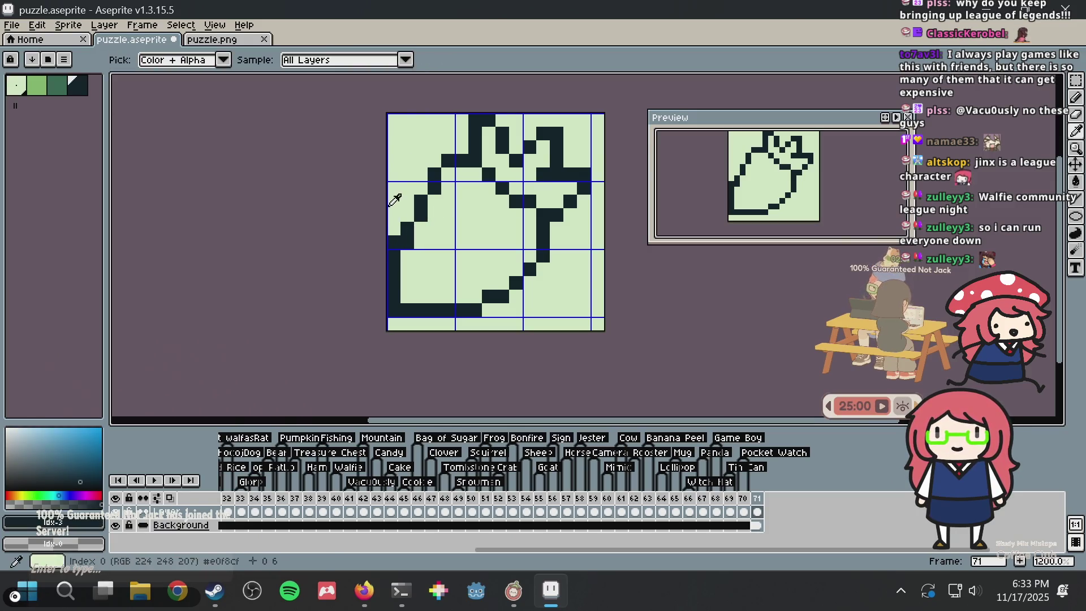
key("ctrl+z")
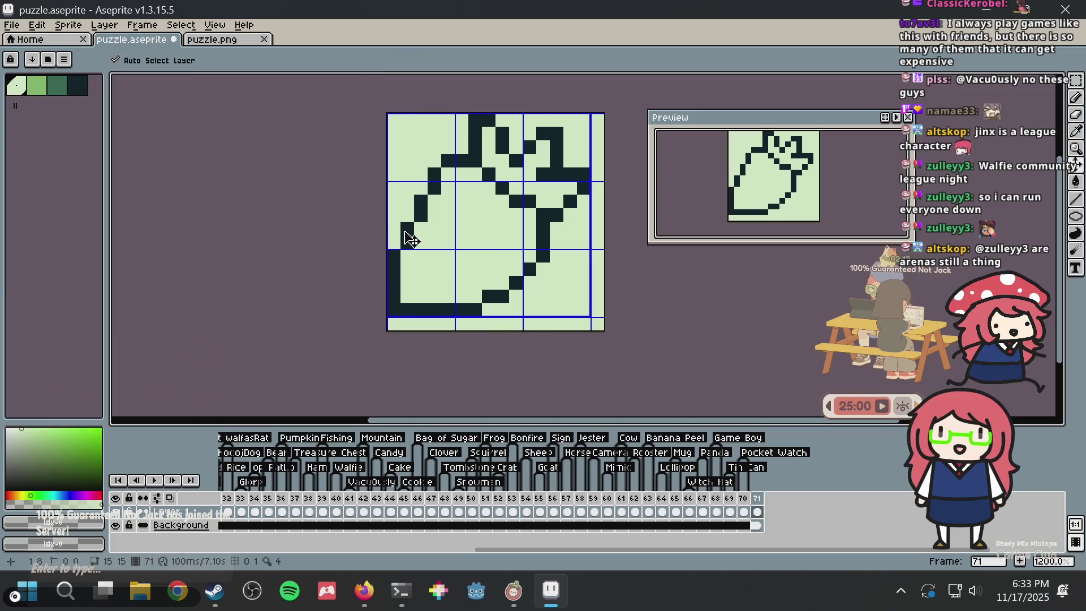
key("ctrl+s")
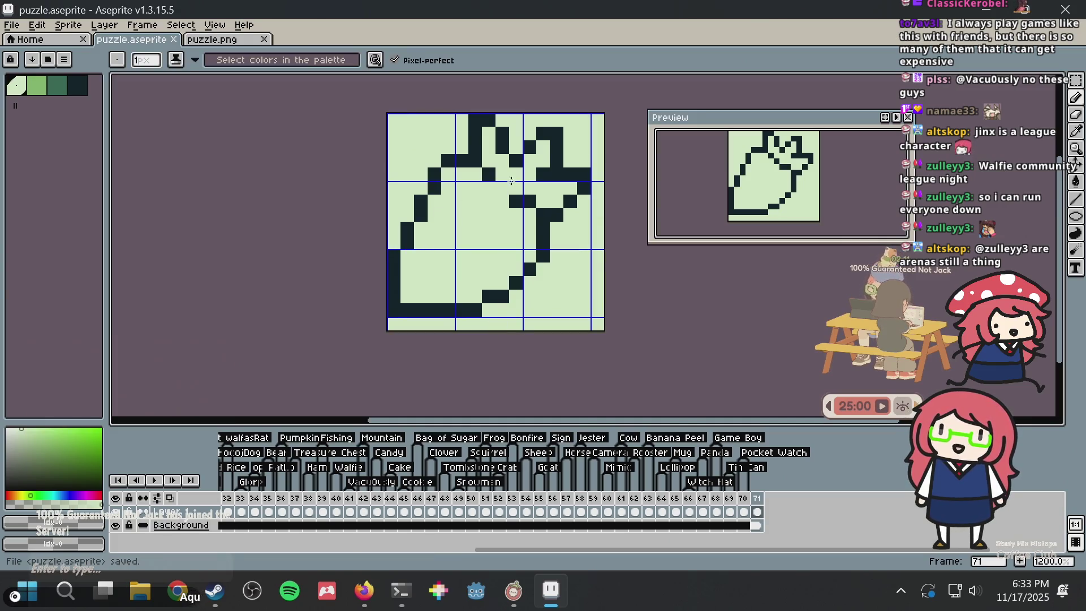
key("ctrl+z")
key("ctrl+z")
key("ctrl+z")
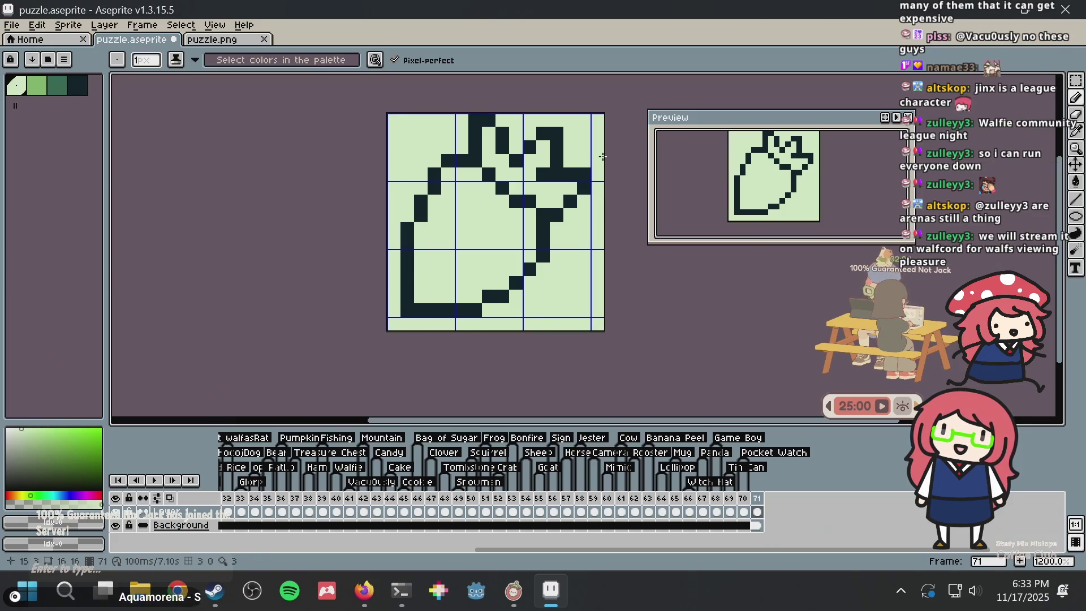
key("m")
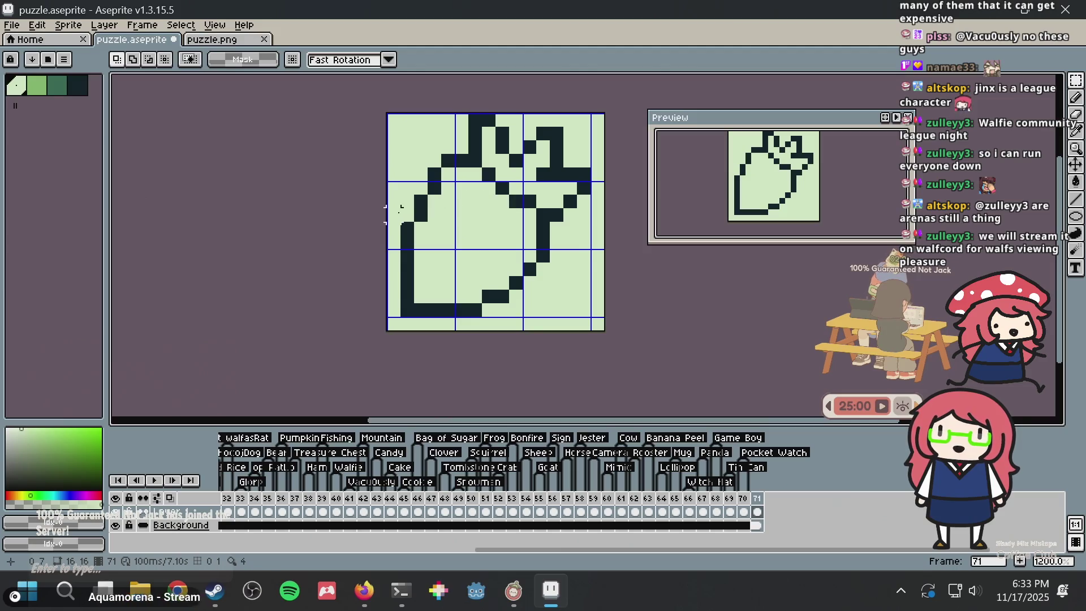
key("ctrl+s")
mouse_move(390, 197)
left_mouse_down()
mouse_move(453, 275)
mouse_move(577, 319)
mouse_move(431, 278)
left_mouse_up()
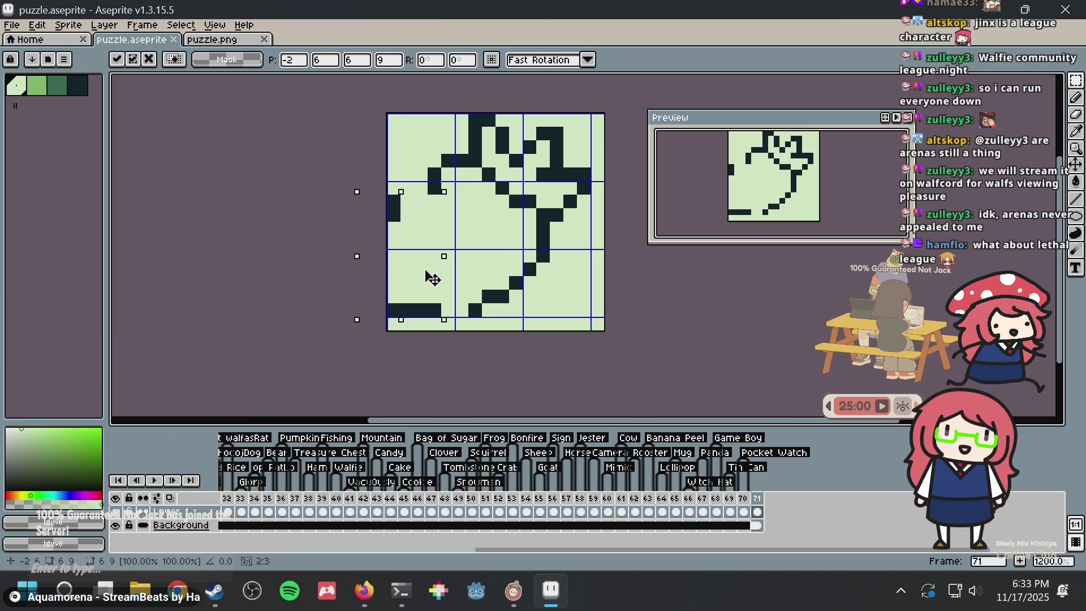
key("Right")
key("ctrl+s")
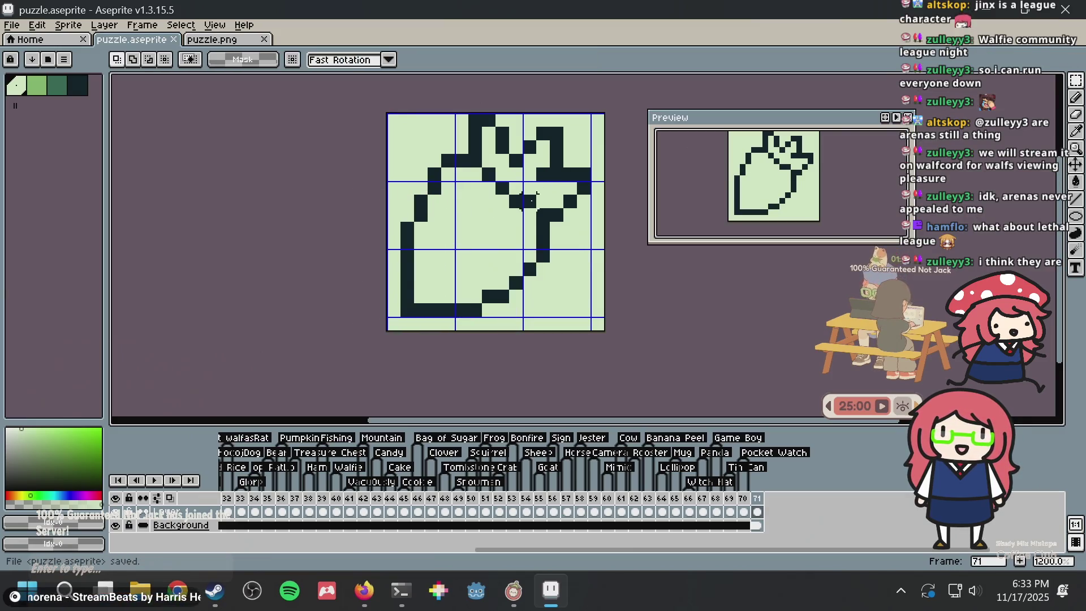
left_click_drag(394, 320, 569, 274)
key("Right")
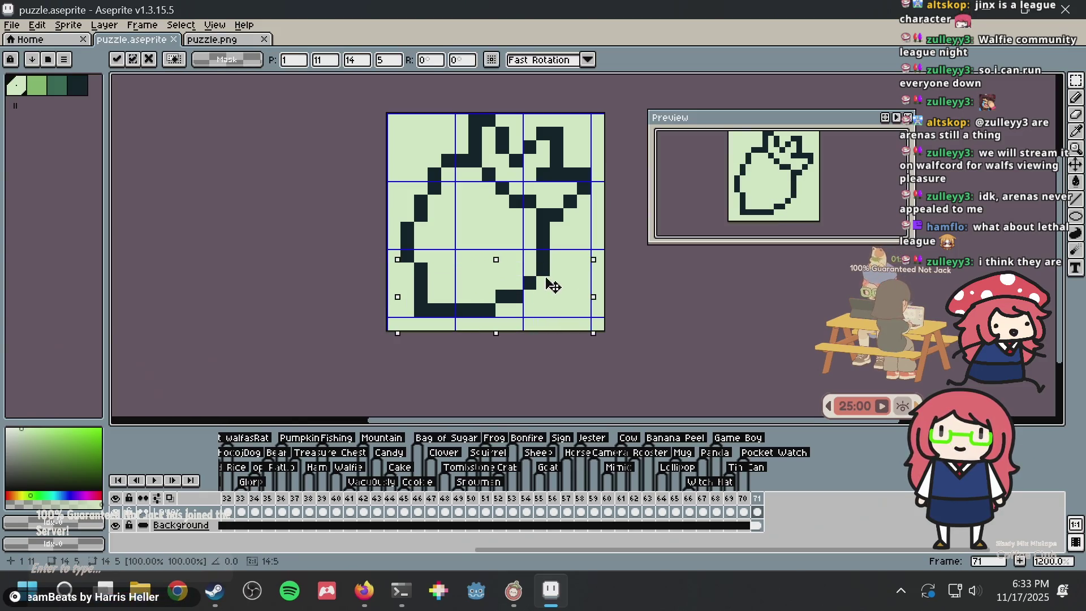
key("Left")
key("ctrl+d")
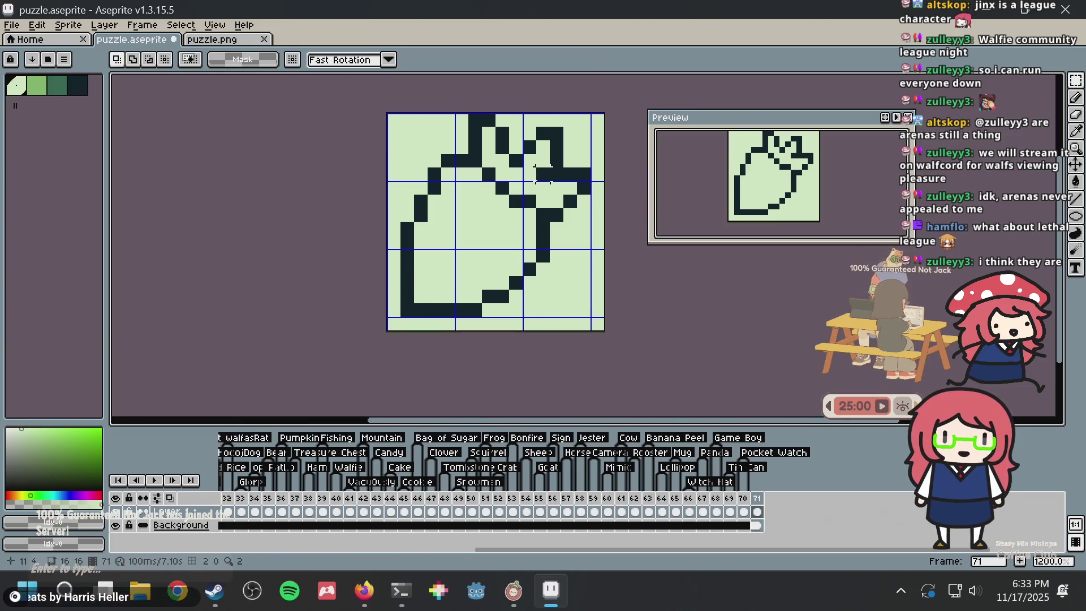
key("ctrl+s")
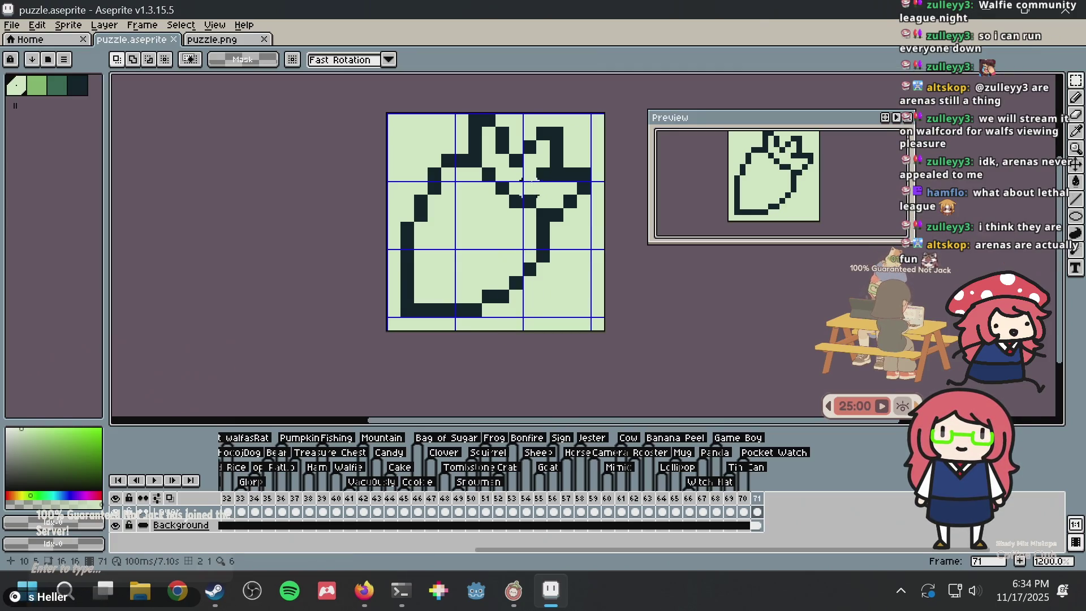
left_click_drag(326, 133, 447, 322)
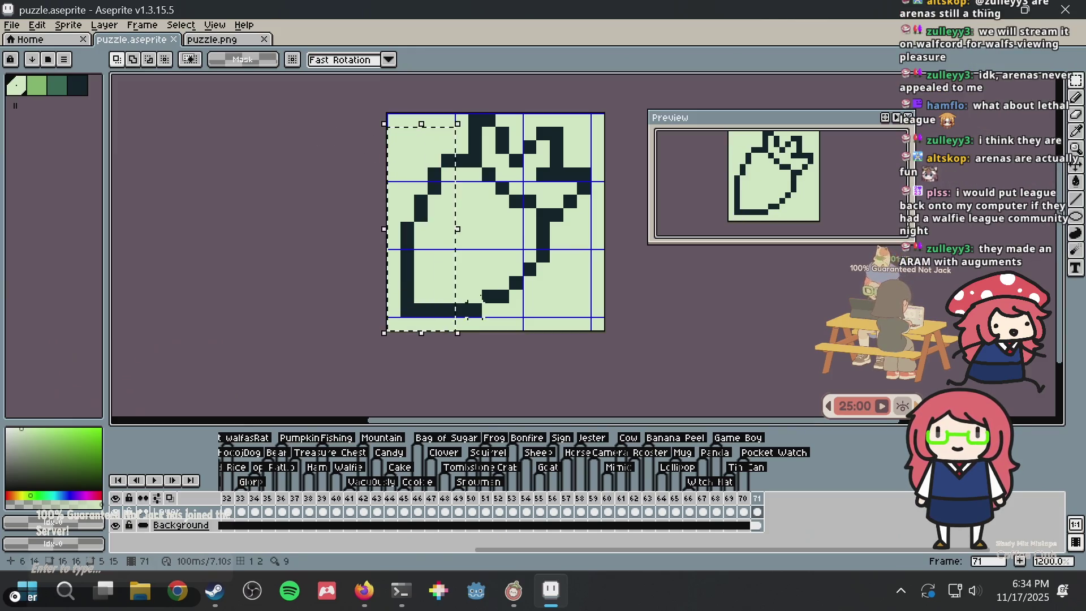
mouse_move(441, 206)
left_mouse_down()
mouse_move(457, 211)
mouse_move(433, 212)
left_mouse_up()
key("ctrl+d")
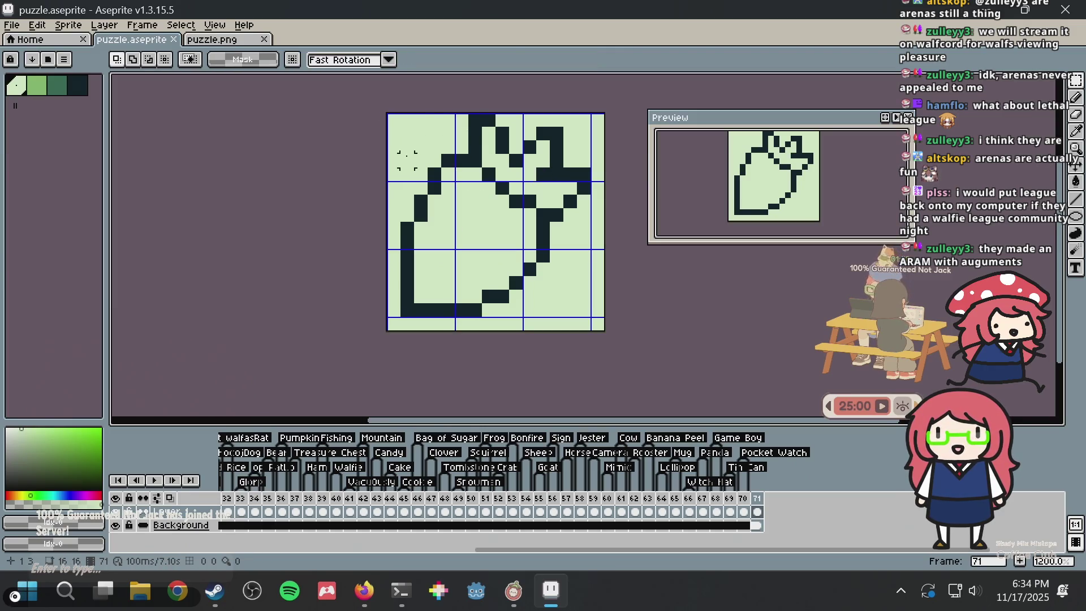
left_click_drag(414, 127, 461, 178)
key("Return")
Try dark and light step-pixel fixes on the left edge, then undo them
scroll(523, 170, "down", 5)
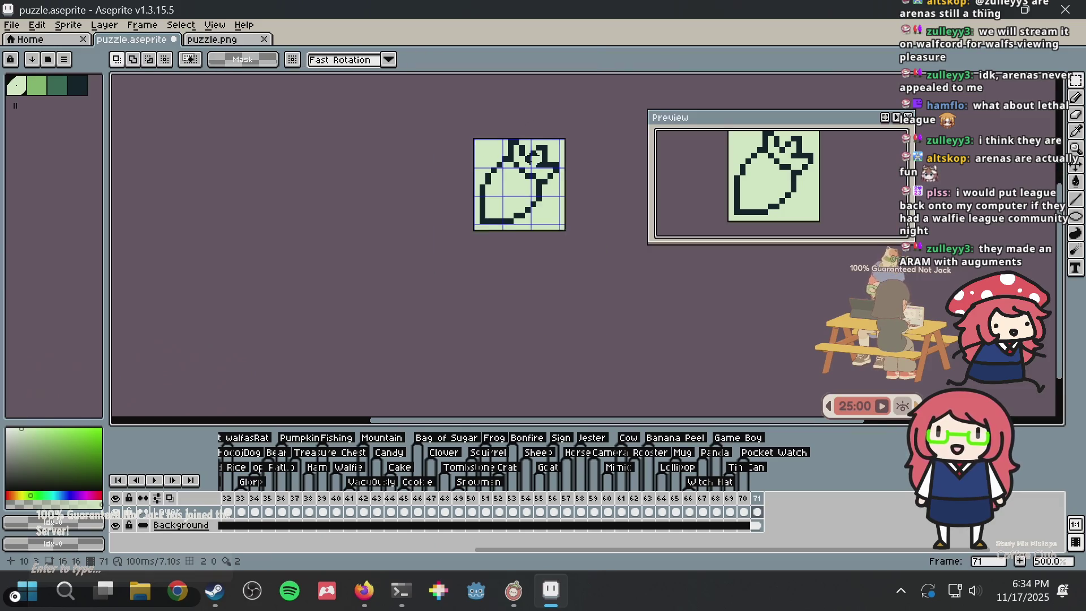
scroll(529, 163, "up", 5)
key("i")
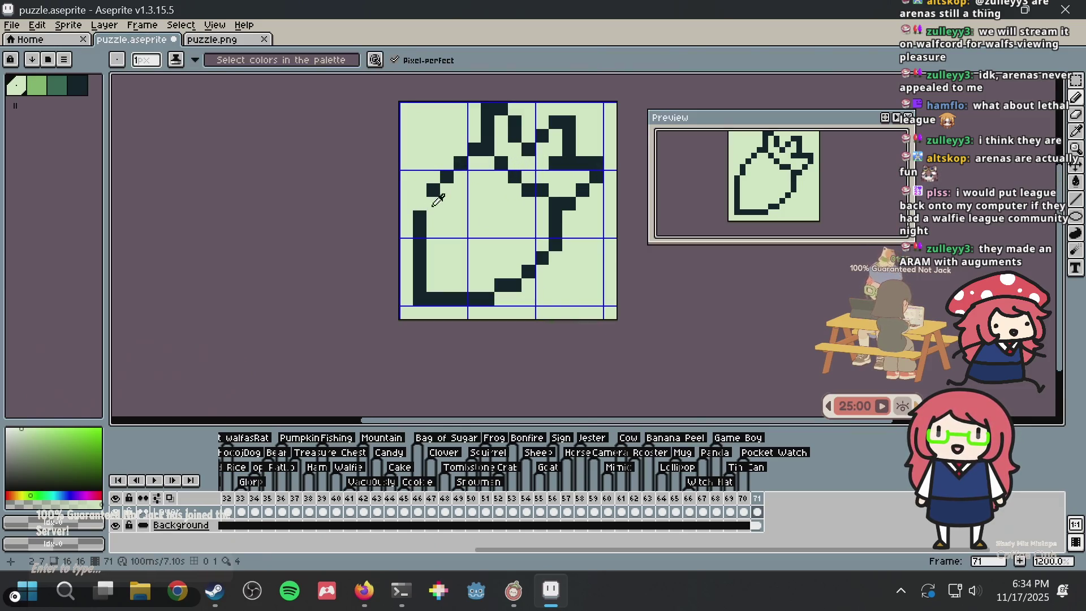
left_click(433, 217)
left_click(447, 192, "alt")
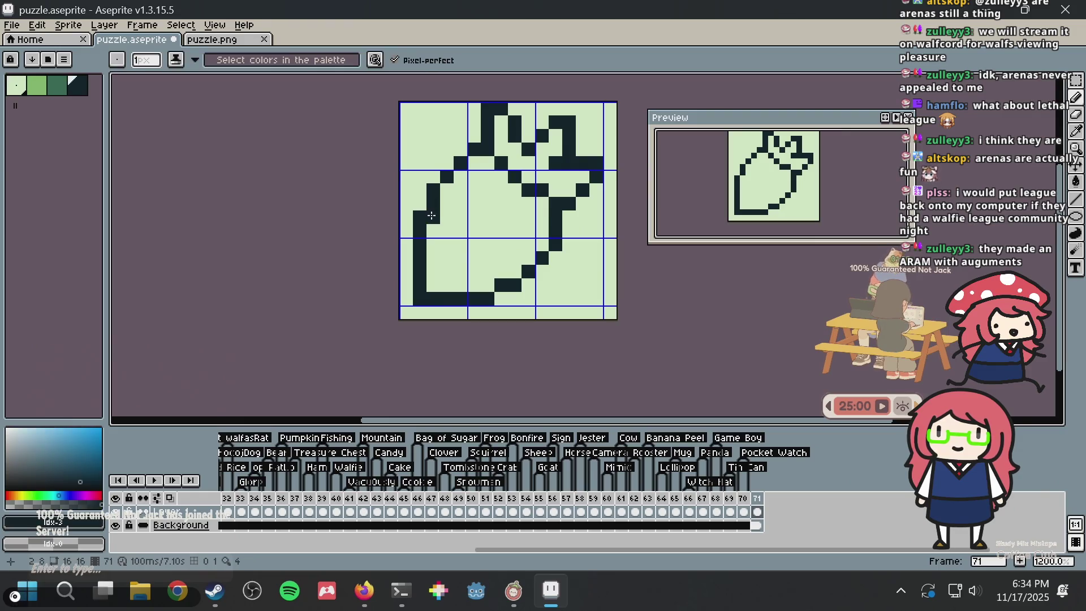
left_click(433, 190)
left_click(420, 217)
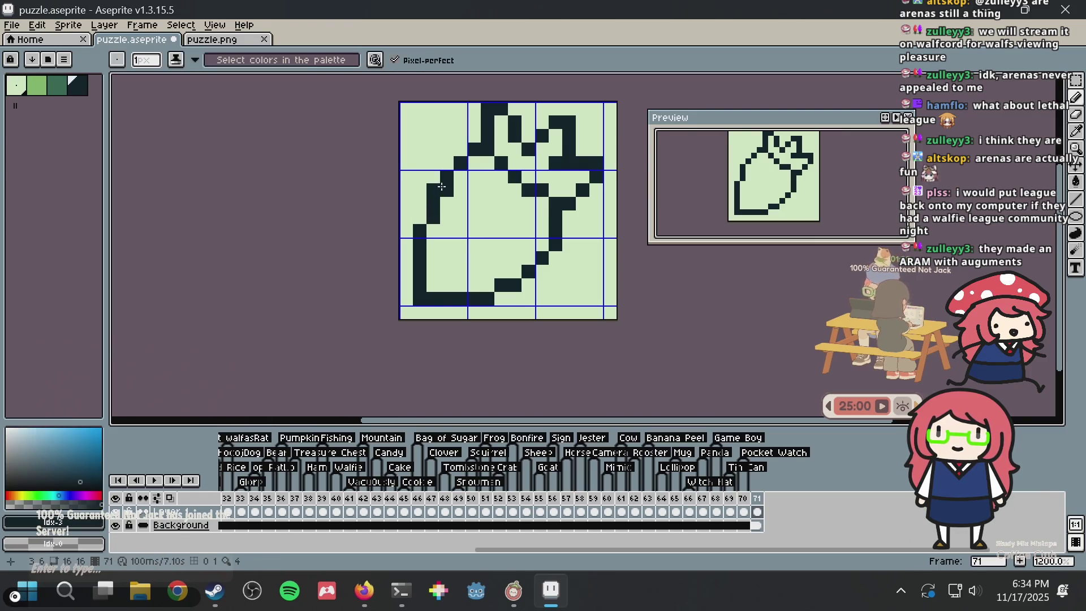
left_click(441, 158, "alt")
scroll(503, 166, "down", 3)
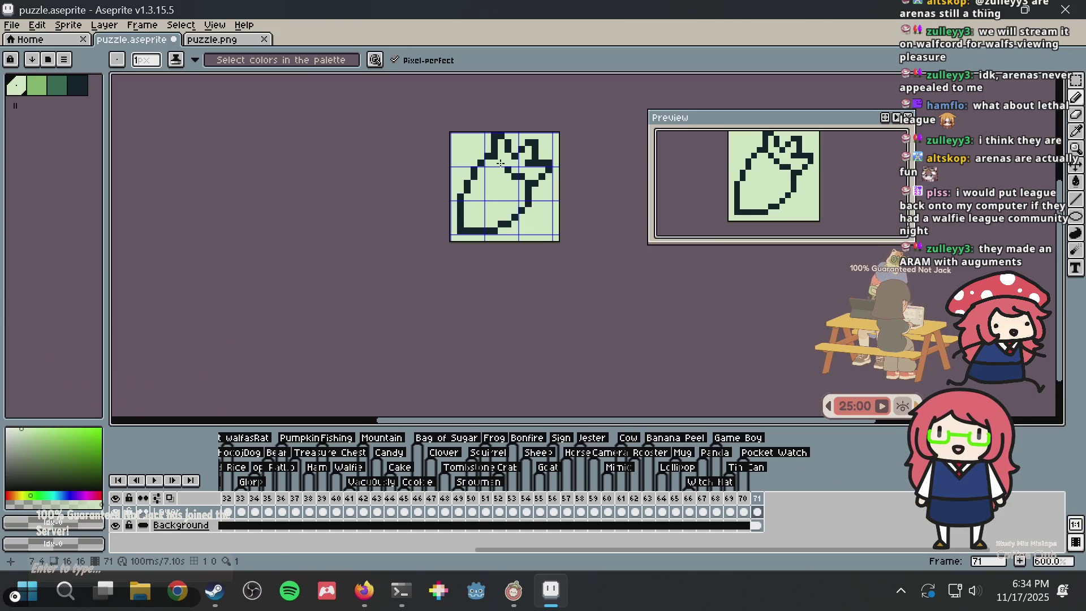
scroll(503, 165, "up", 3)
key("ctrl+z")
key("ctrl+z")
key("ctrl+z")
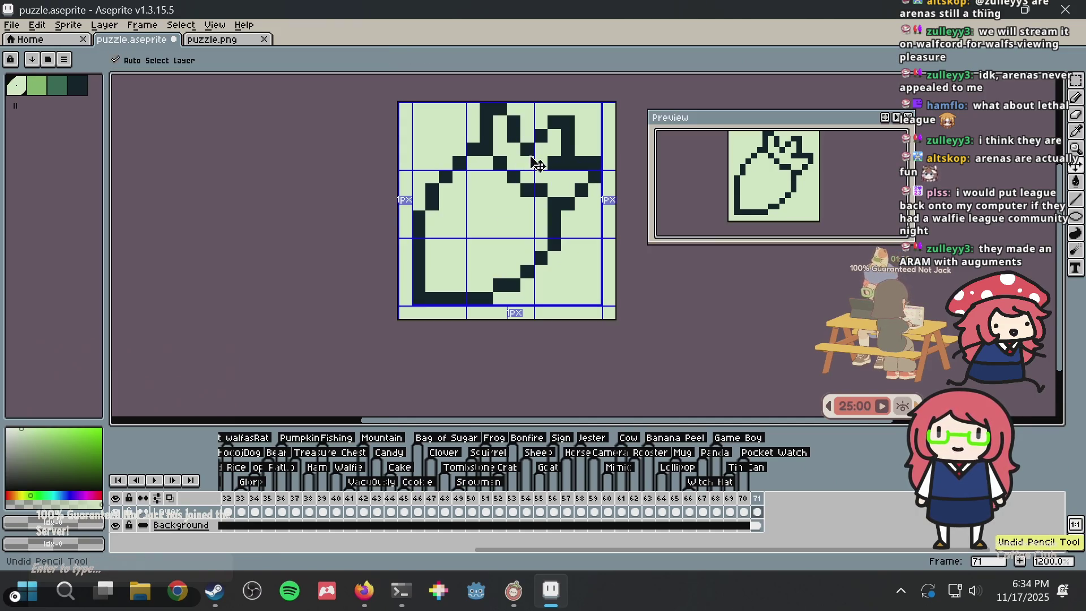
Select the lower-left part of the outline, saving along the way, and cancel a trial nudge
key("m")
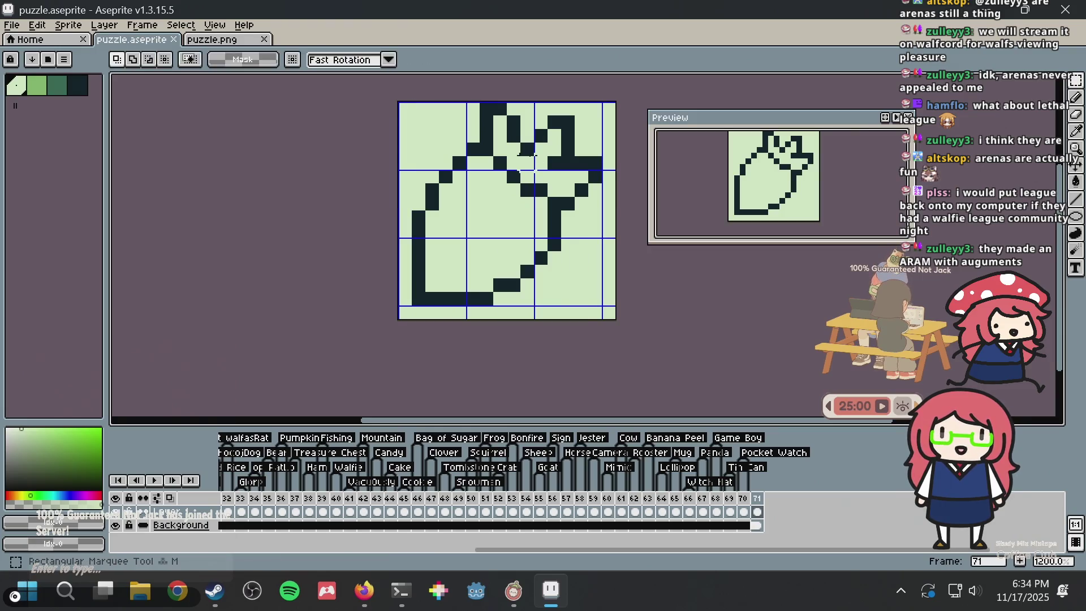
key("ctrl+s")
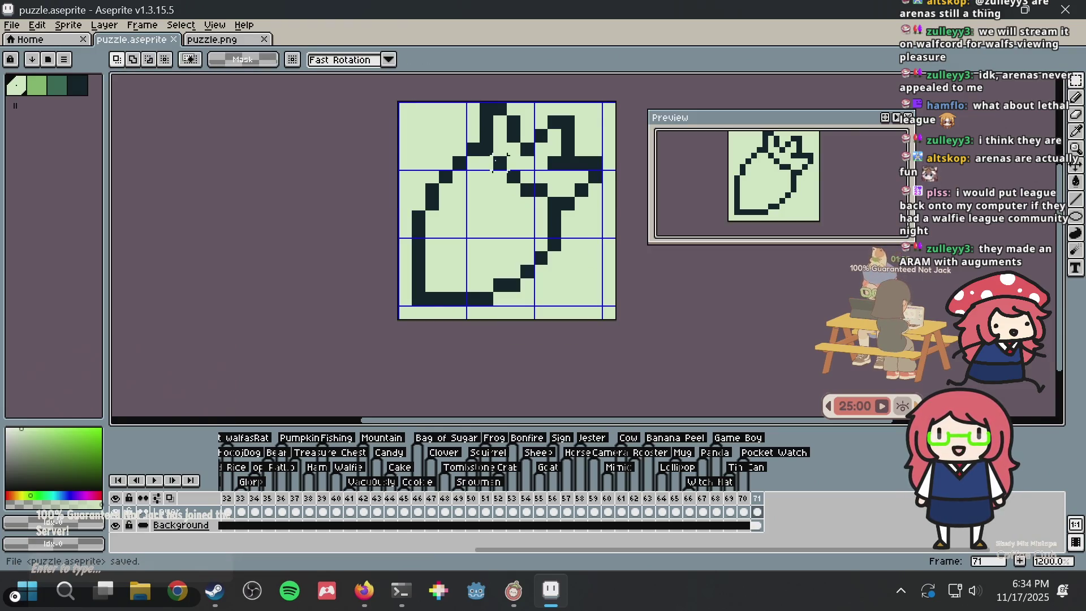
mouse_move(397, 308)
left_mouse_down()
mouse_move(413, 275)
mouse_move(510, 194)
left_mouse_up()
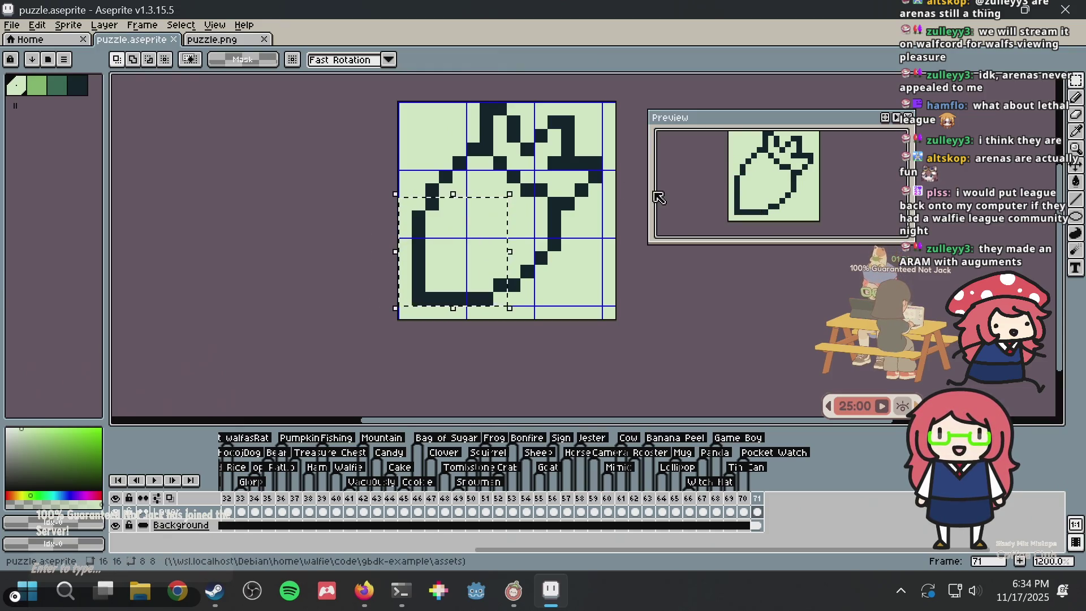
key("ctrl+s")
left_click(554, 164)
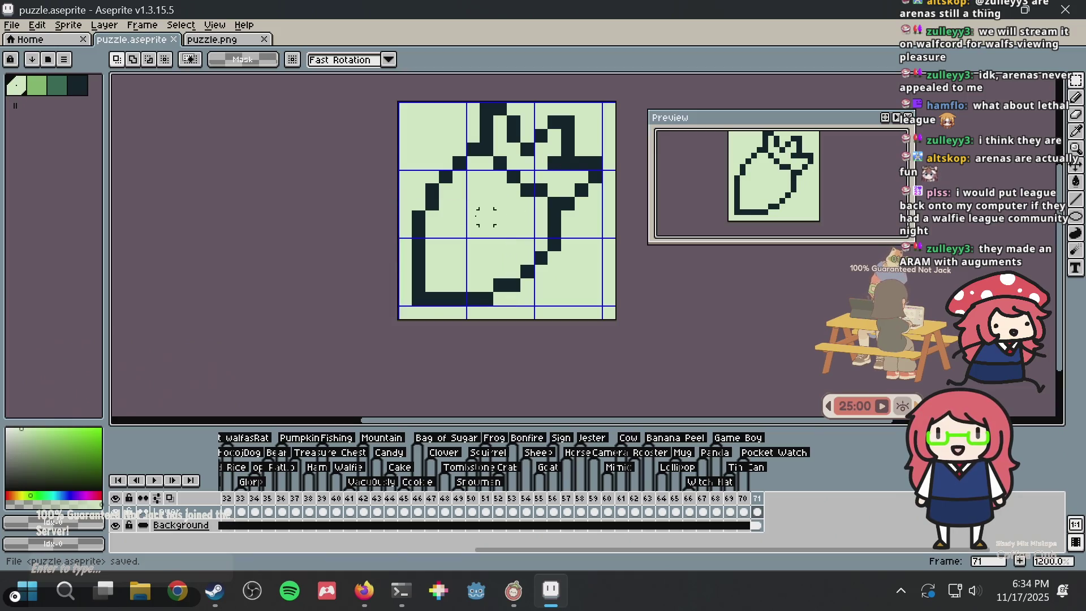
mouse_move(365, 217)
left_mouse_down()
mouse_move(481, 325)
mouse_move(543, 323)
left_mouse_up()
left_click(491, 260)
key("Left")
key("Escape")
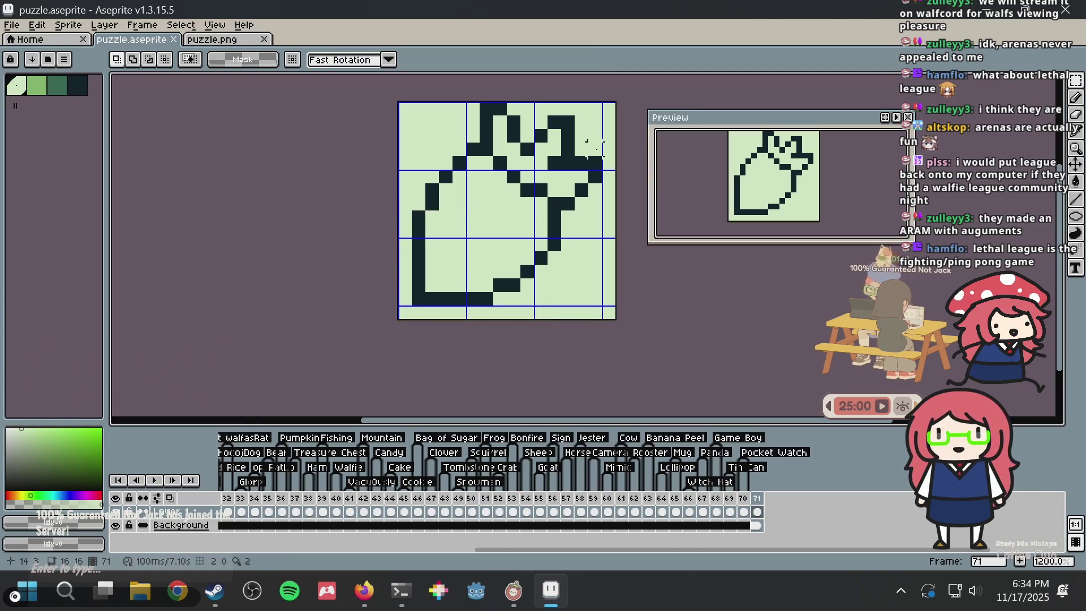
Shift a 9×9 lower-left block one pixel left, undo it, and save puzzle.aseprite
mouse_move(378, 217)
left_mouse_down()
mouse_move(389, 208)
mouse_move(503, 314)
left_mouse_up()
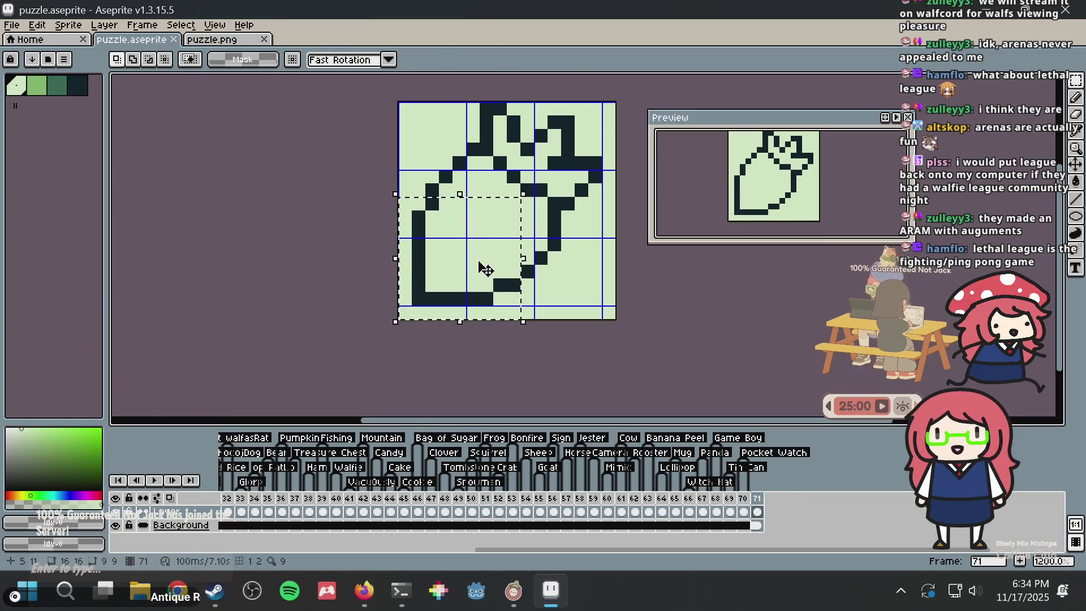
left_click_drag(486, 267, 468, 270)
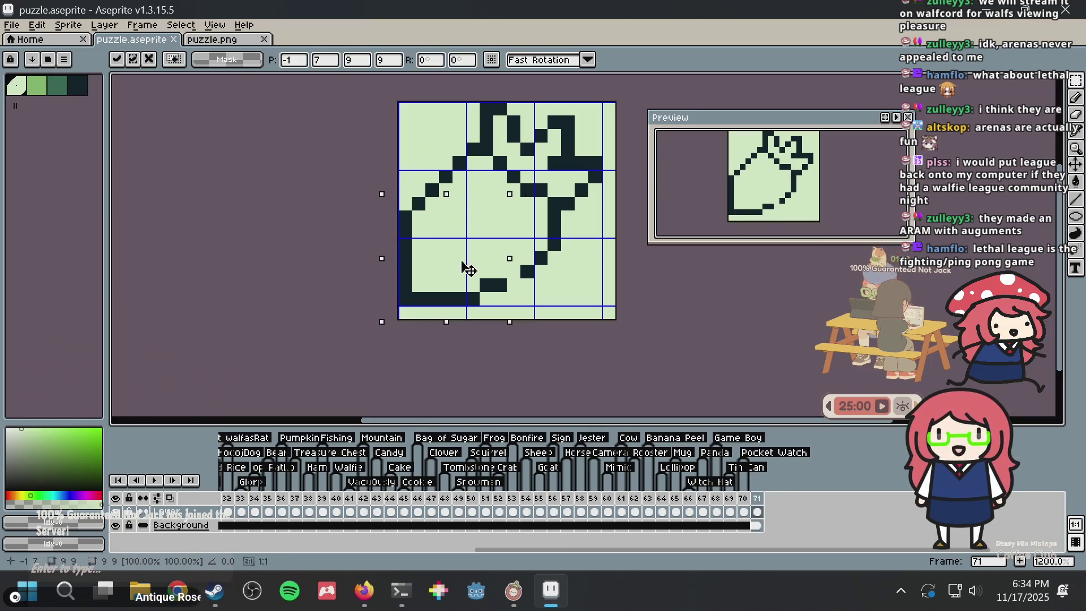
left_click(622, 204)
key("ctrl+z")
key("ctrl+z")
key("ctrl+z")
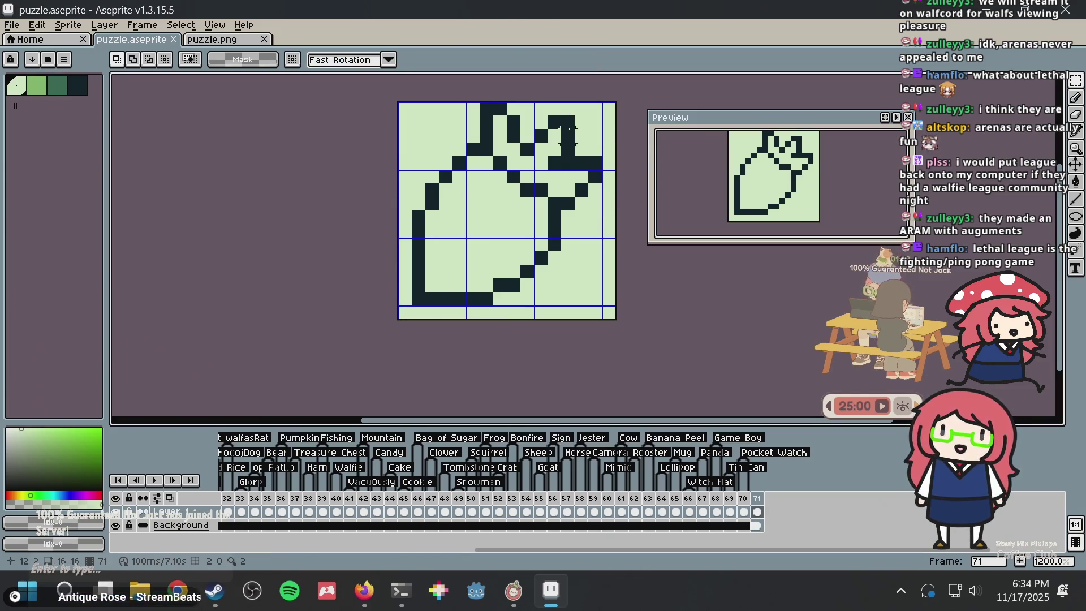
key("ctrl+s")
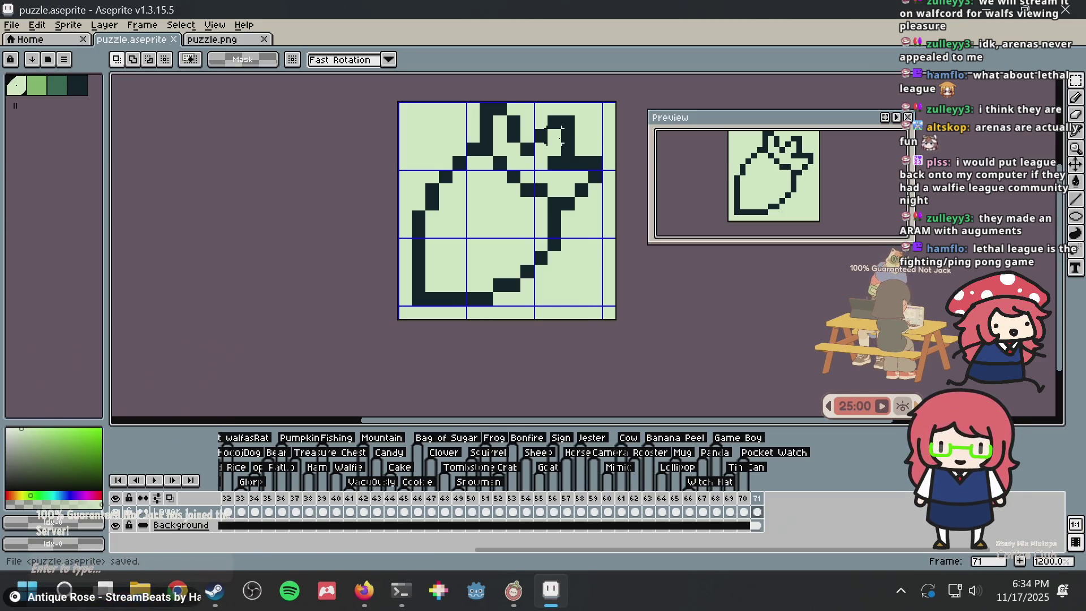
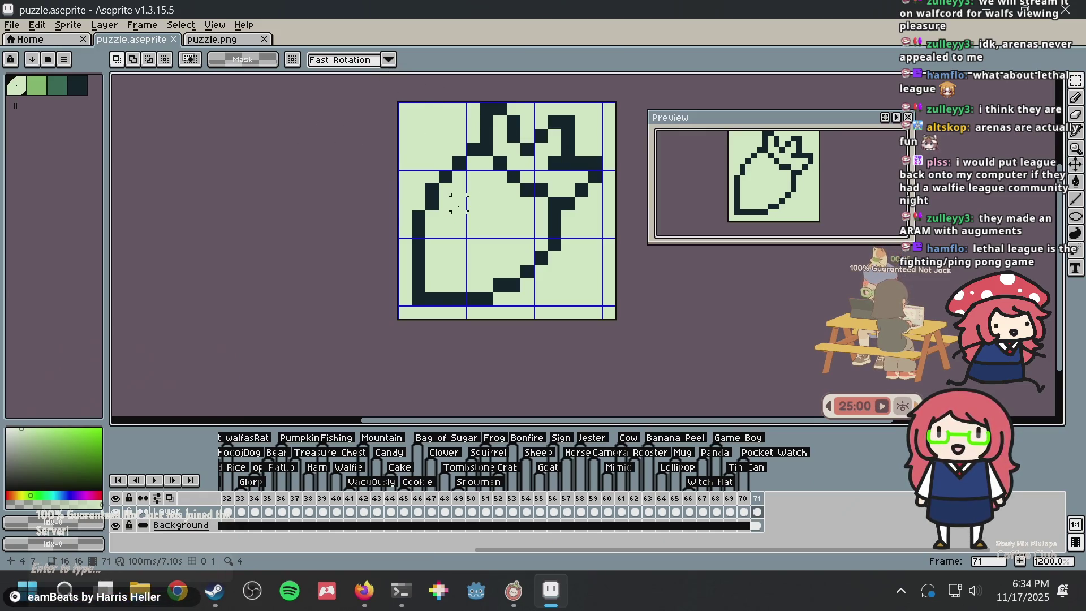
Try thickening the carrot's left edge with dark outline pixels, then undo it
key("b")
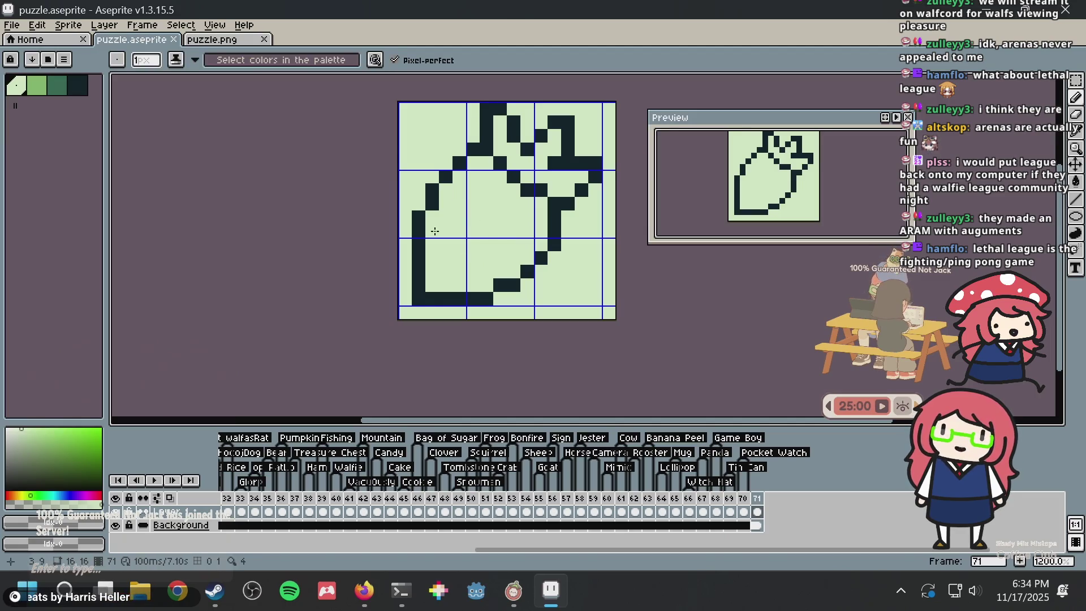
left_click(418, 217, "alt")
left_click(408, 233)
left_click_drag(407, 242, 406, 288)
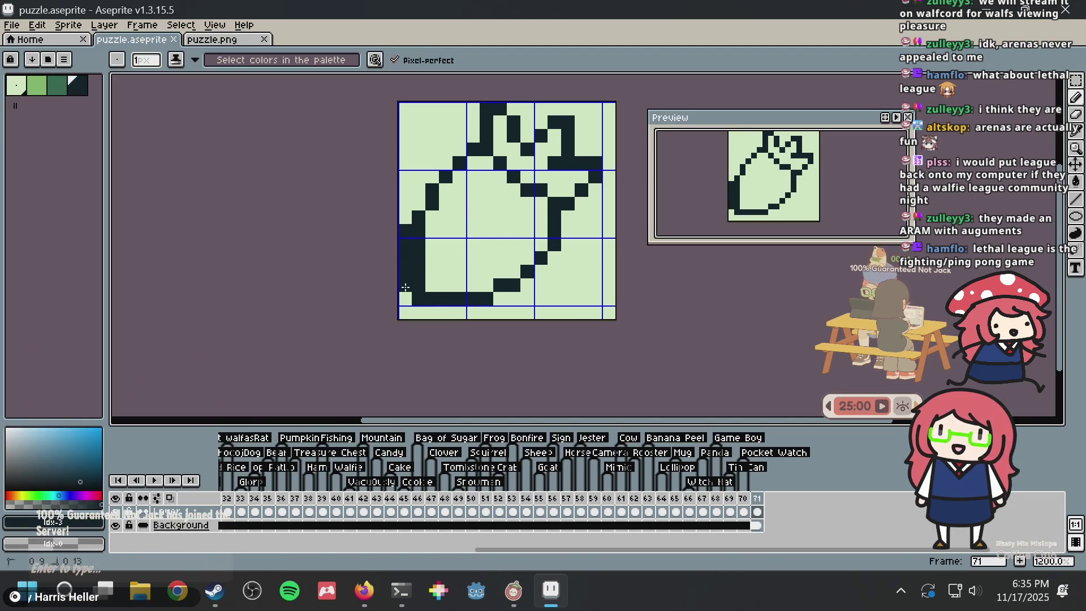
key("ctrl+z")
key("ctrl+z")
key("ctrl+z")
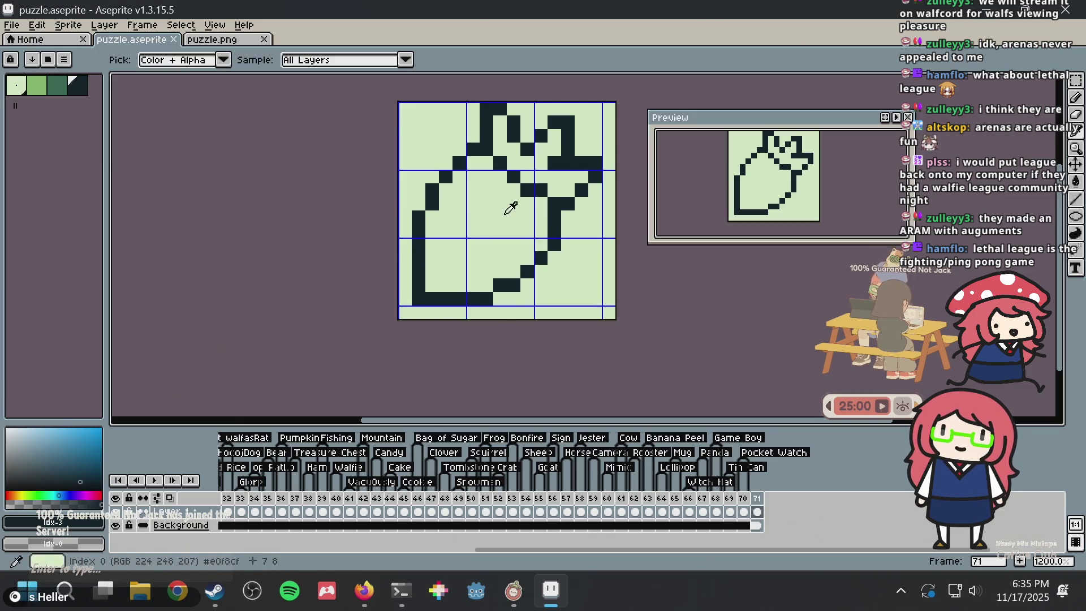
Paint over stray dark pixels at the top right and beside the right leaf in background green
left_click(501, 209, "alt")
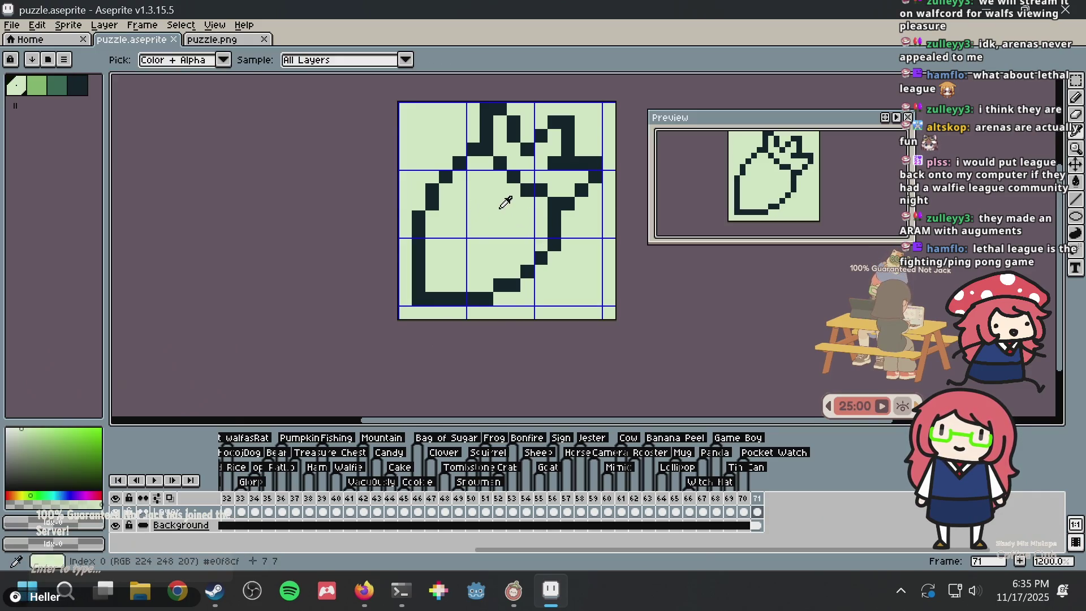
left_click(557, 140, "alt")
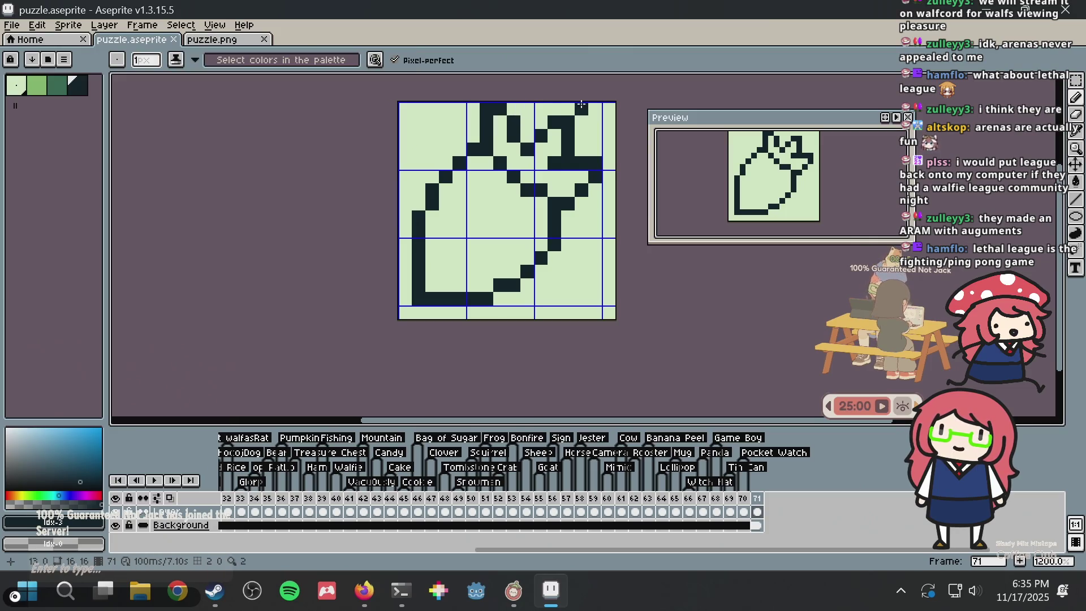
left_click(605, 118)
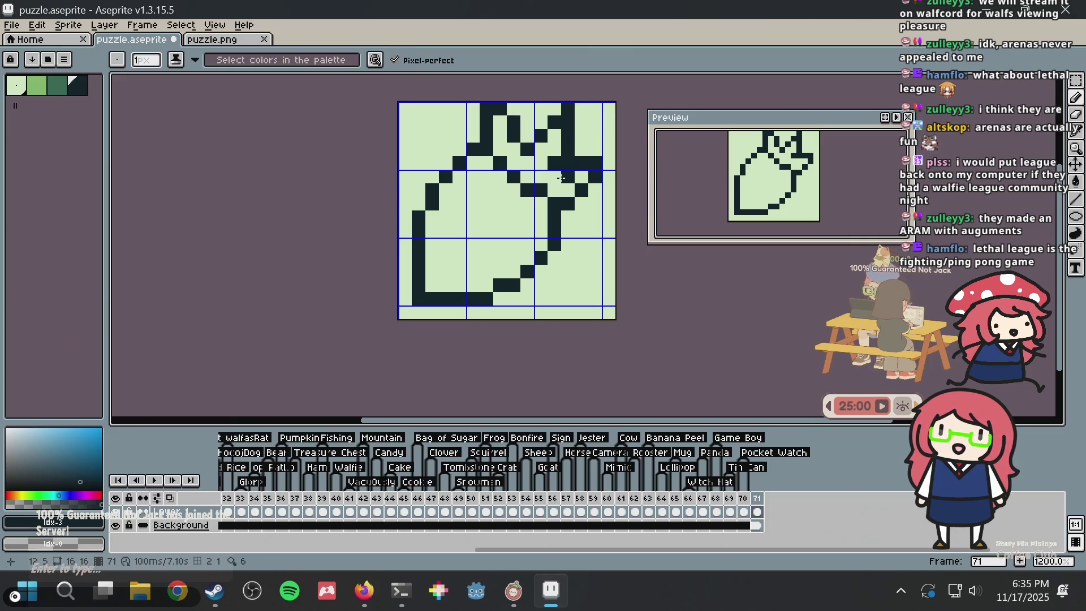
key("alt")
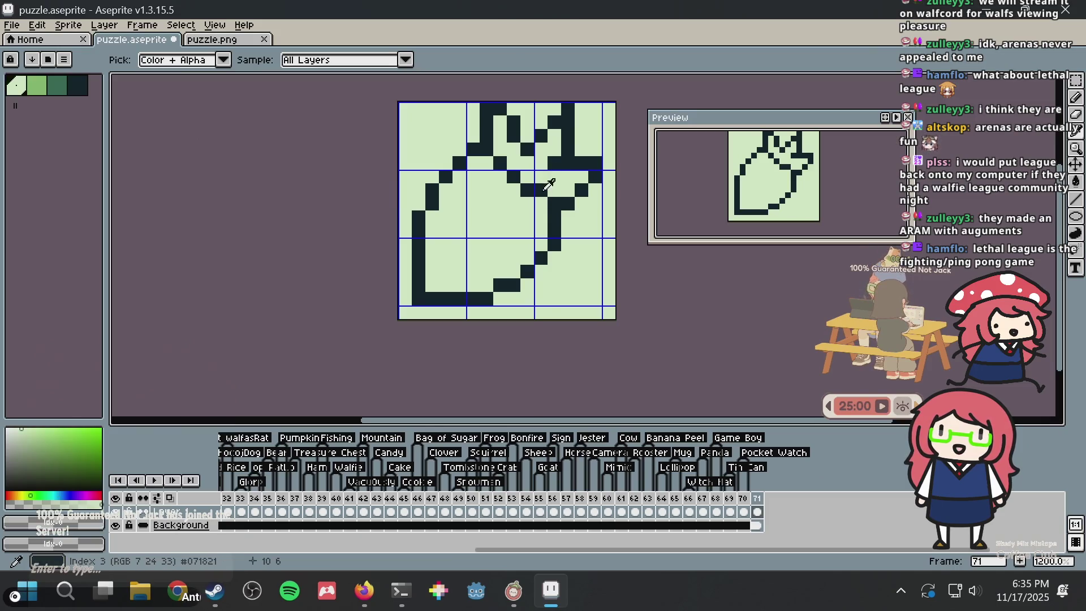
left_click(549, 179, "alt")
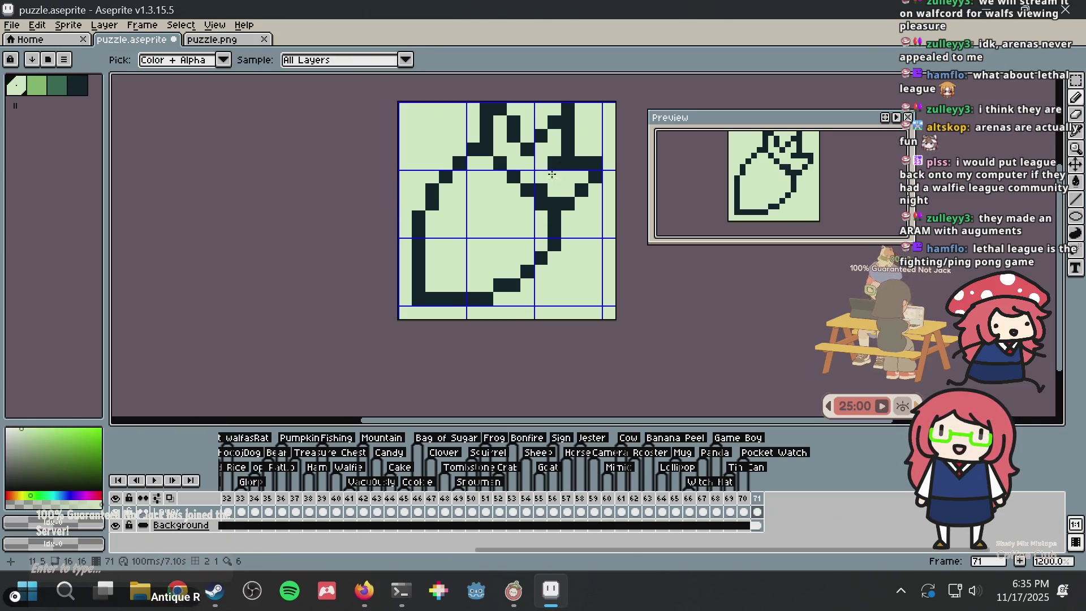
left_click(543, 187)
Add a dark pixel to the right leaf outline, clear one below it, and save puzzle.aseprite
left_click(572, 204, "alt")
left_click(568, 190)
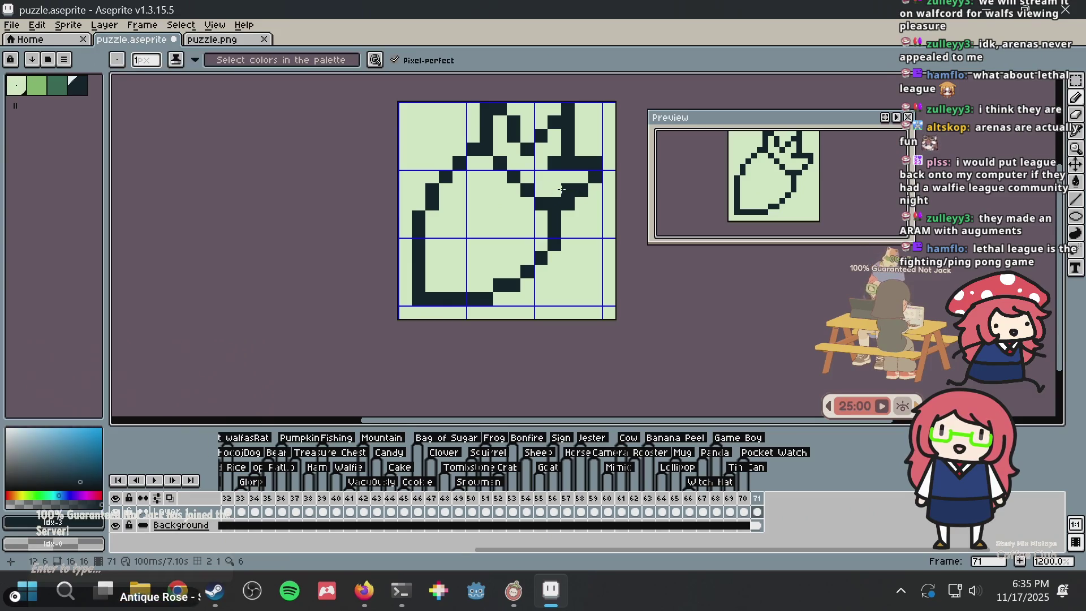
key("alt")
left_click(579, 211, "alt")
left_click(569, 204)
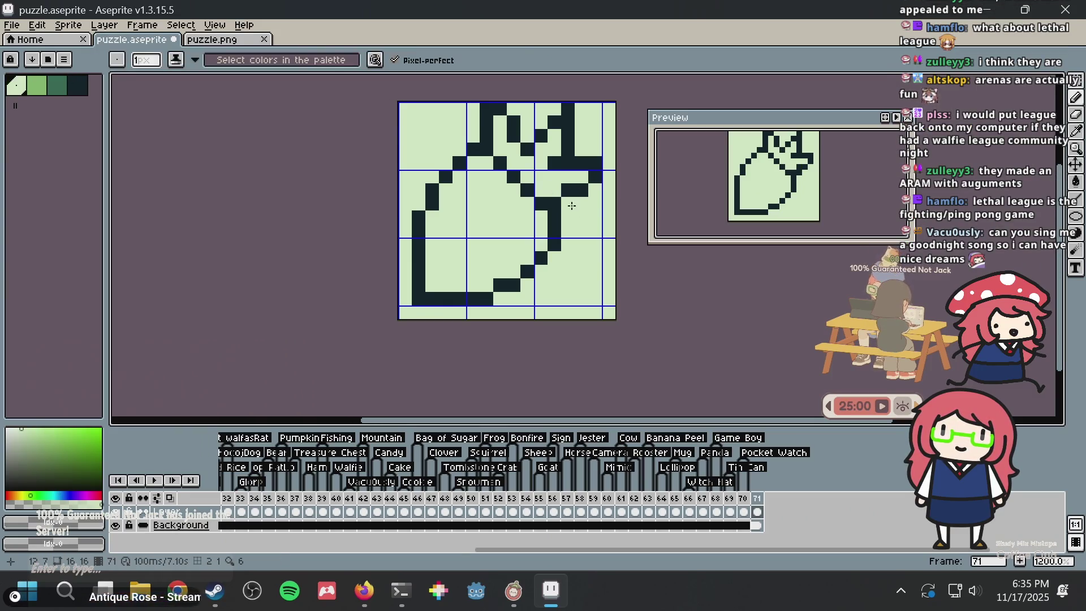
key("ctrl+s")
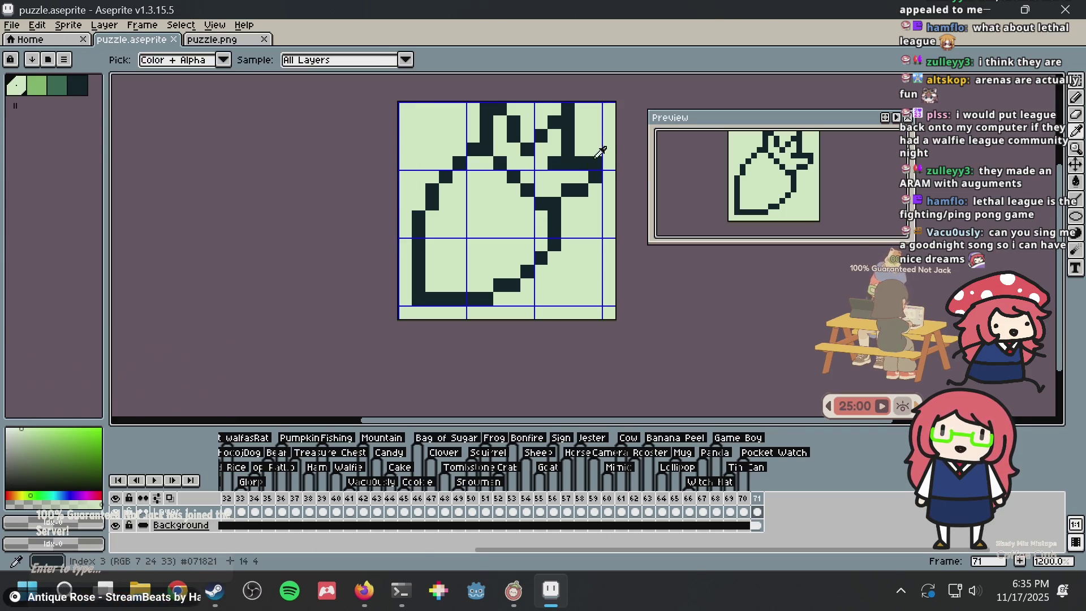
Try a dark pixel at the right leaf's tip, undo it, and save again
left_click(596, 163, "alt")
left_click(596, 148)
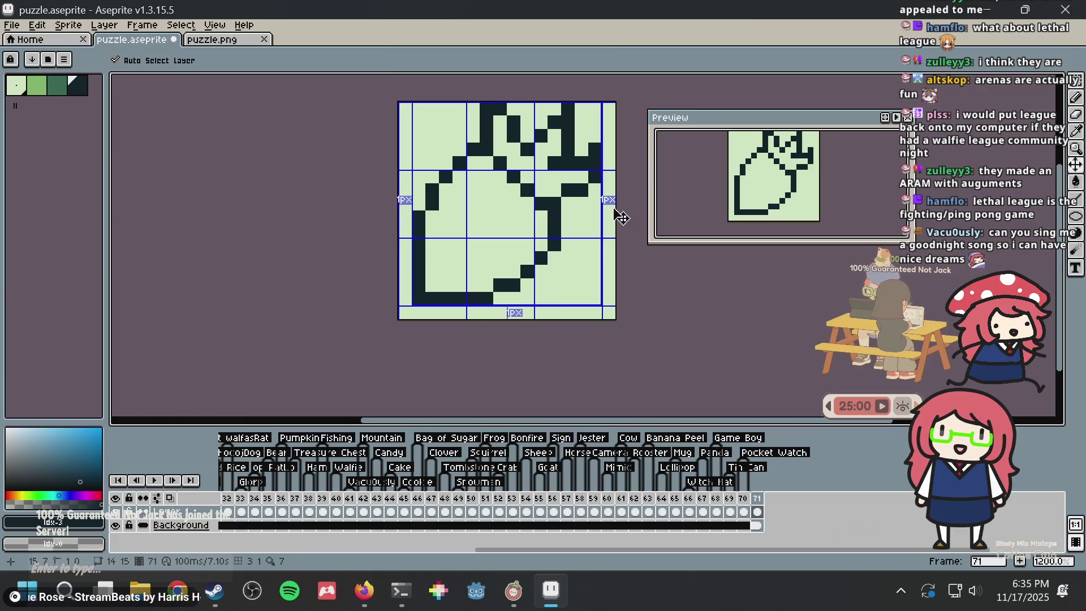
key("ctrl+z")
key("ctrl+s")
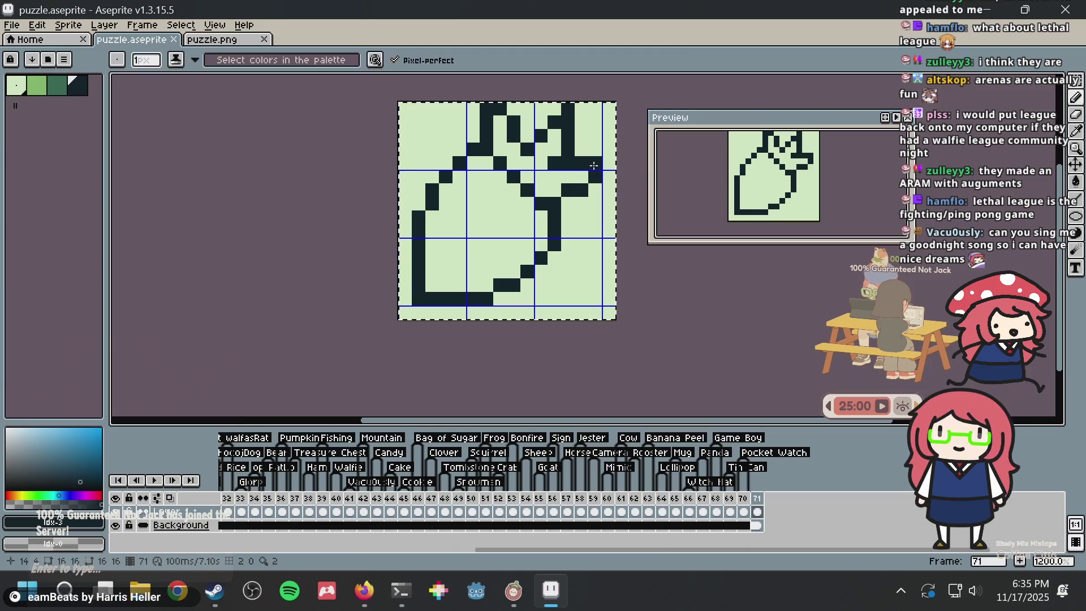
Shift the entire carrot drawing one pixel left and save
key("ctrl+a")
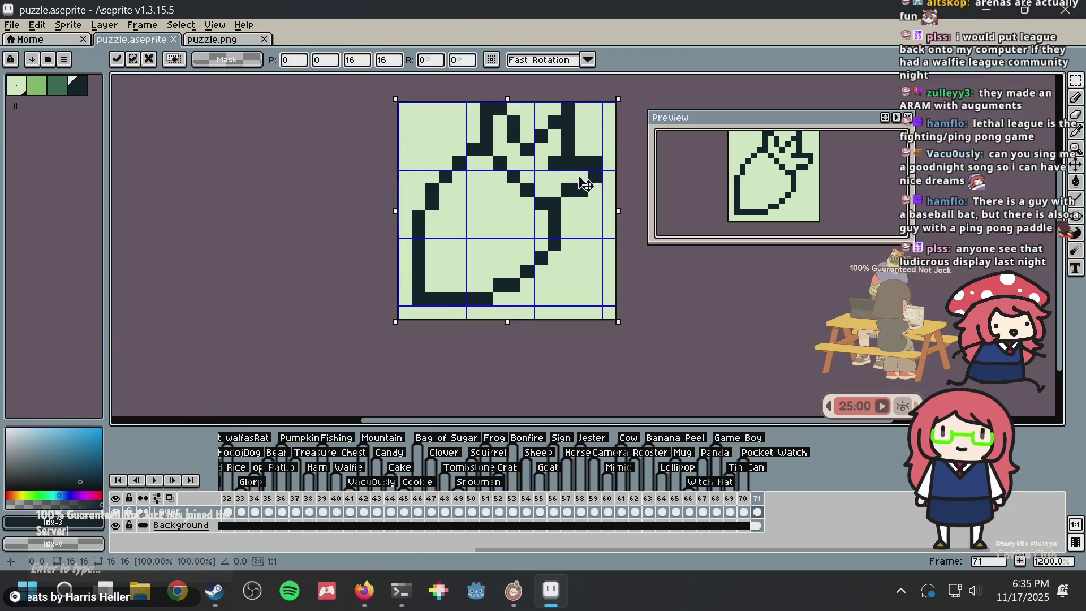
left_click_drag(582, 182, 567, 182)
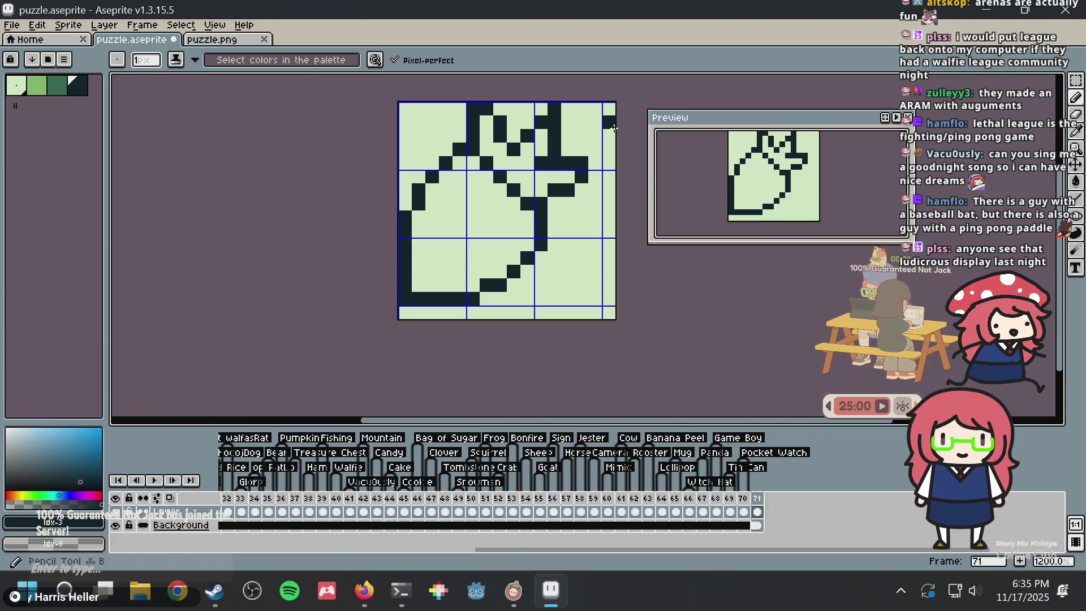
key("ctrl+s")
Add dark outline pixels to the leaf and below the right leaf, saving puzzle.aseprite
left_click(596, 163)
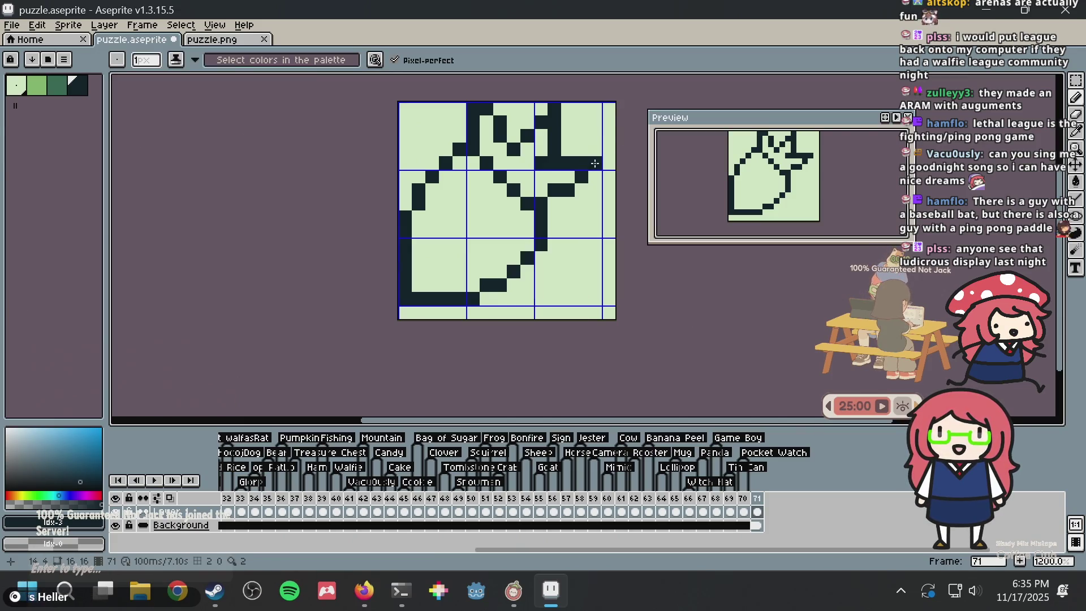
key("ctrl+s")
left_click(549, 204)
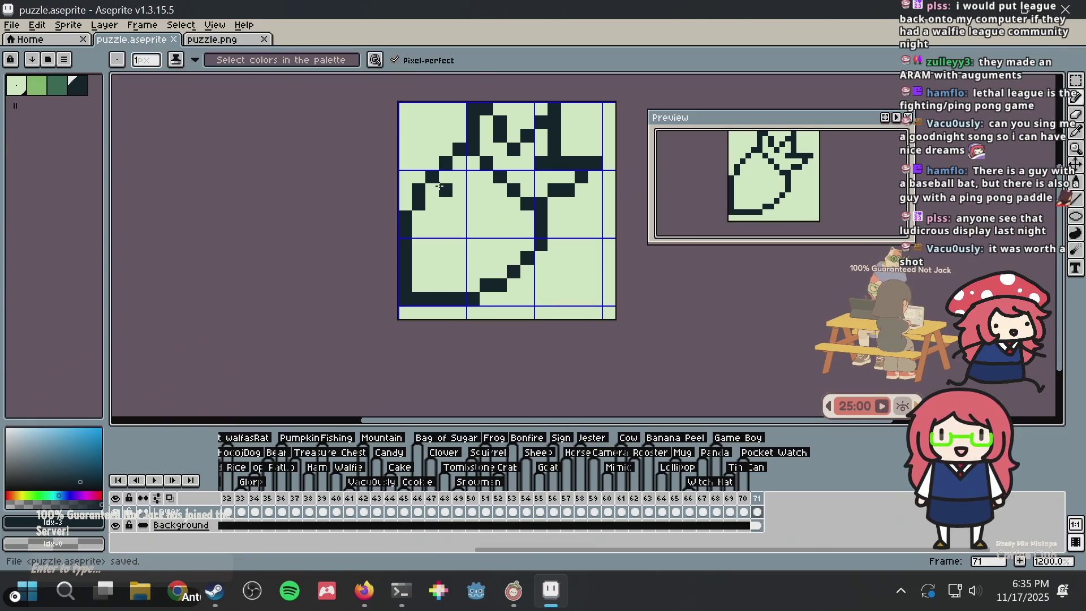
left_click(554, 202, "alt")
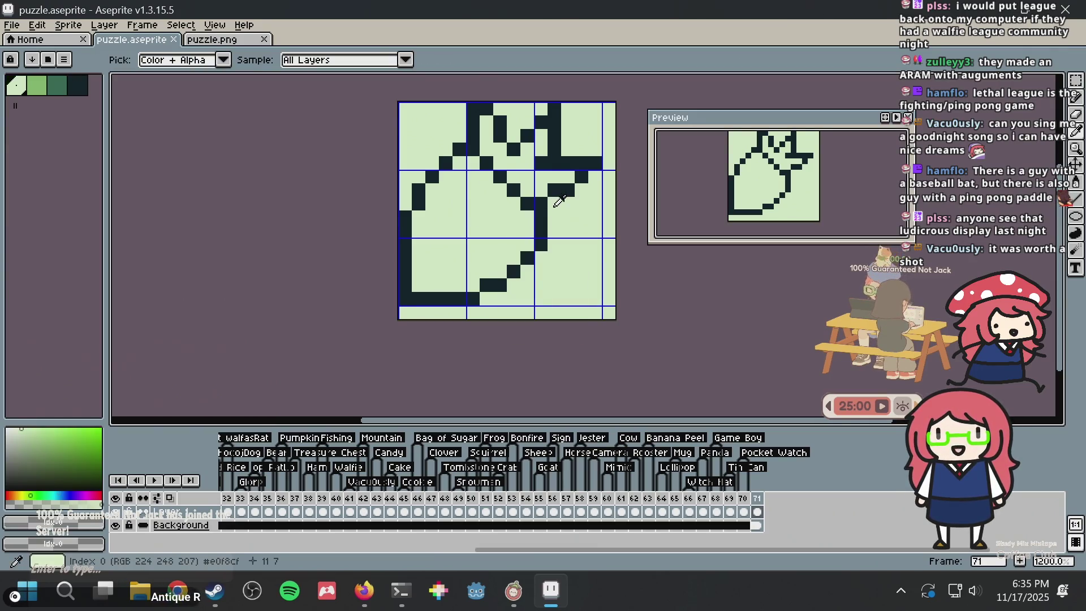
left_click(562, 187, "alt")
left_click(531, 191)
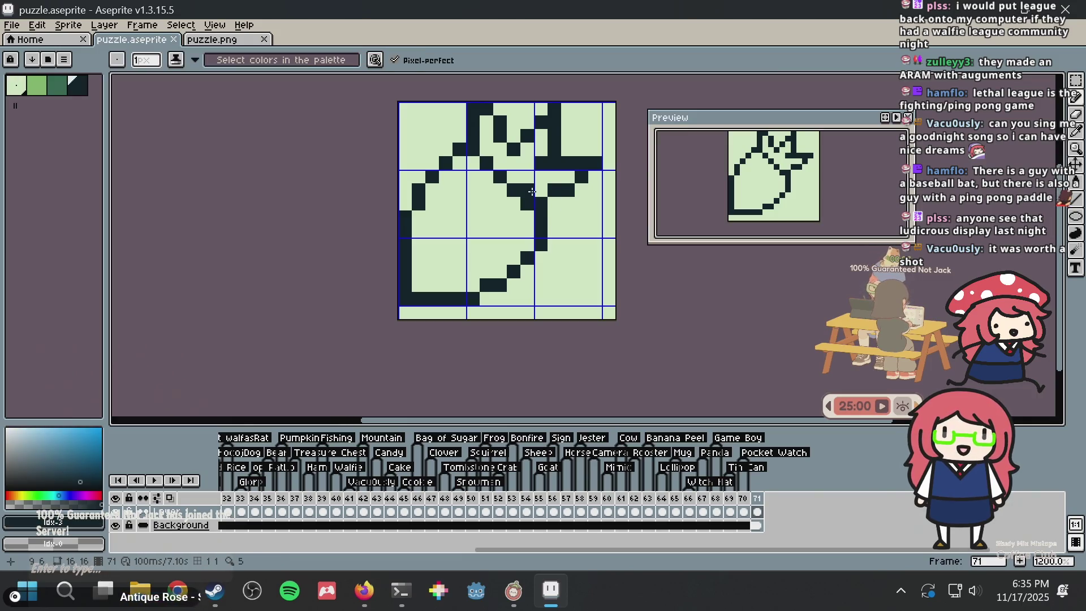
key("ctrl+s")
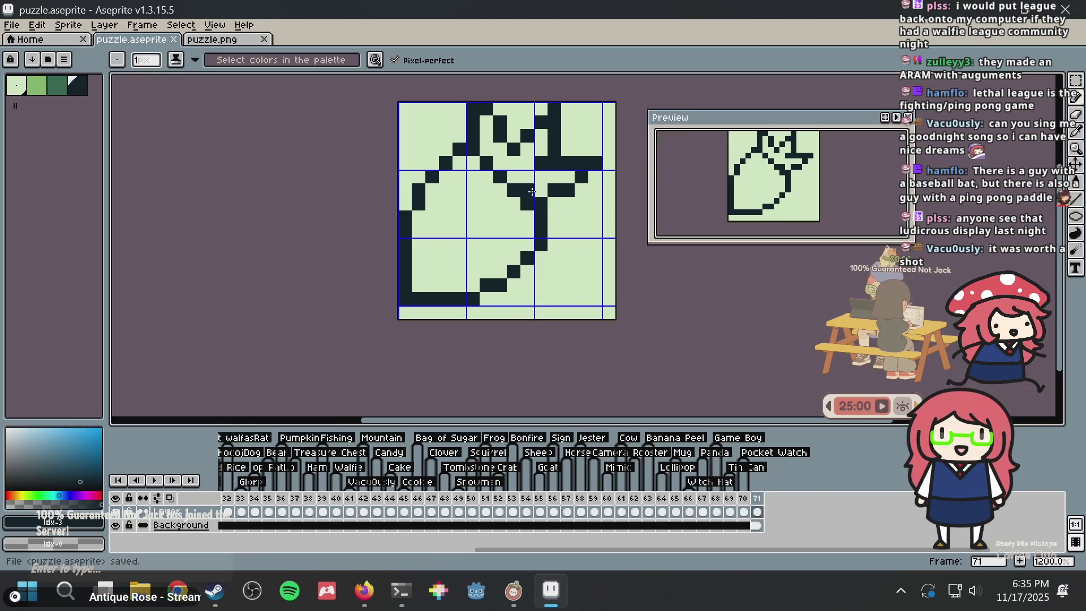
Clear stray dark pixels around the stem and add one up-right of it
right_click(539, 185)
left_click(552, 177)
scroll(551, 176, "up", 1)
scroll(545, 177, "down", 1)
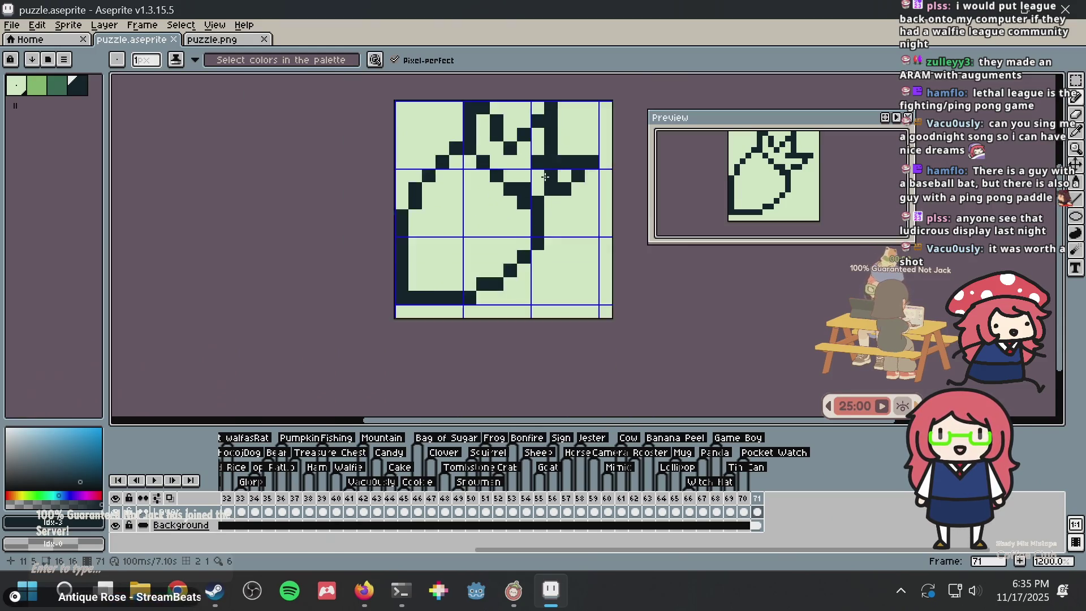
scroll(545, 177, "up", 1)
right_click(545, 177)
scroll(492, 226, "down", 1)
scroll(486, 232, "up", 1)
scroll(484, 234, "up", 1)
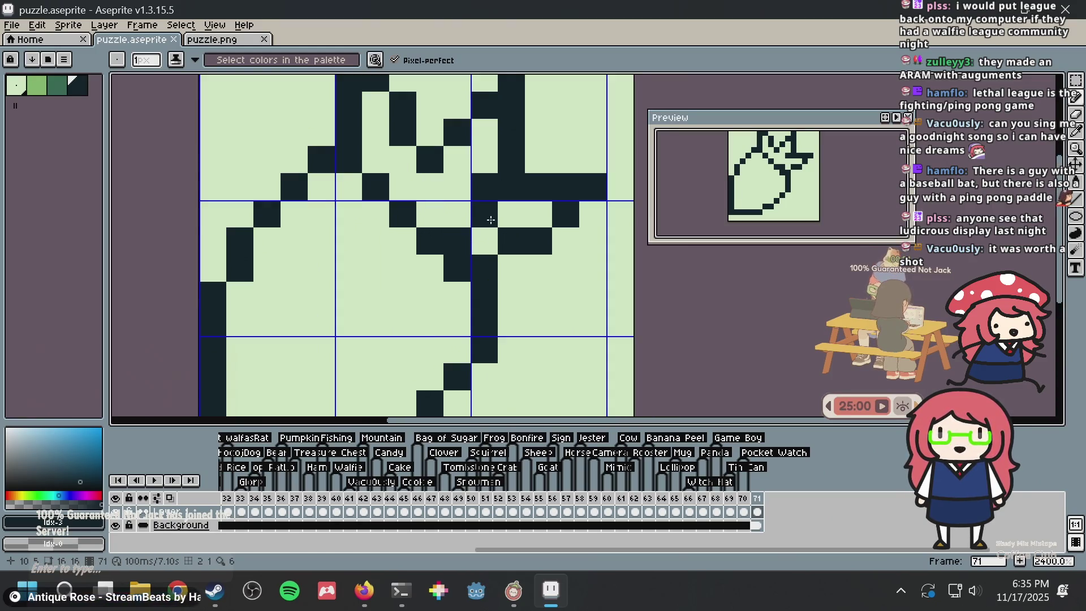
scroll(484, 233, "down", 1)
right_click(483, 234)
Paint two dark outline pixels back to light green and save
key("i")
left_click(482, 215)
key("b")
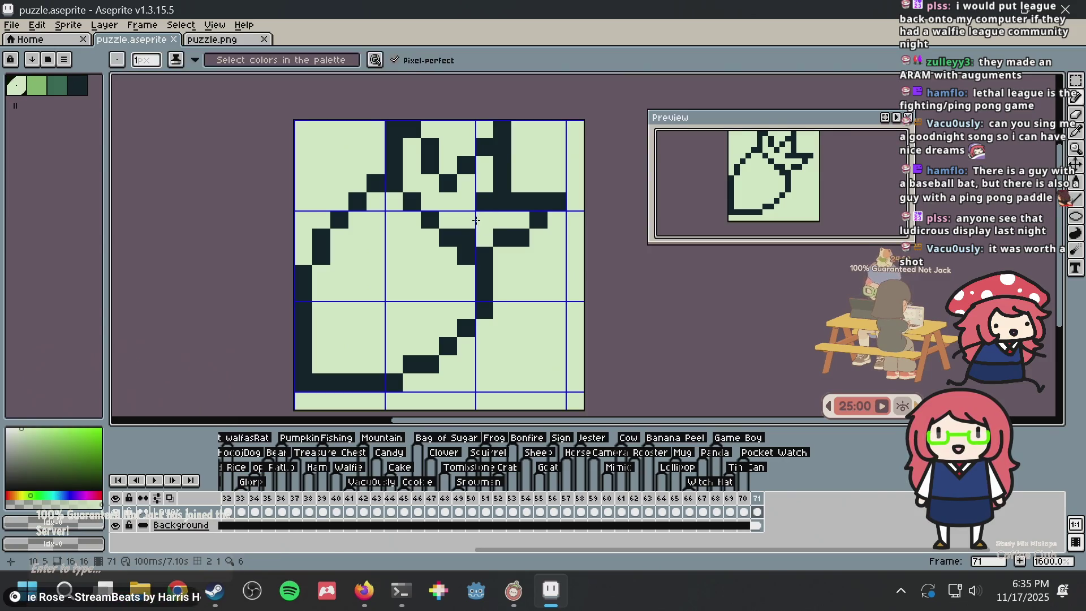
left_click(466, 238)
left_click(521, 238)
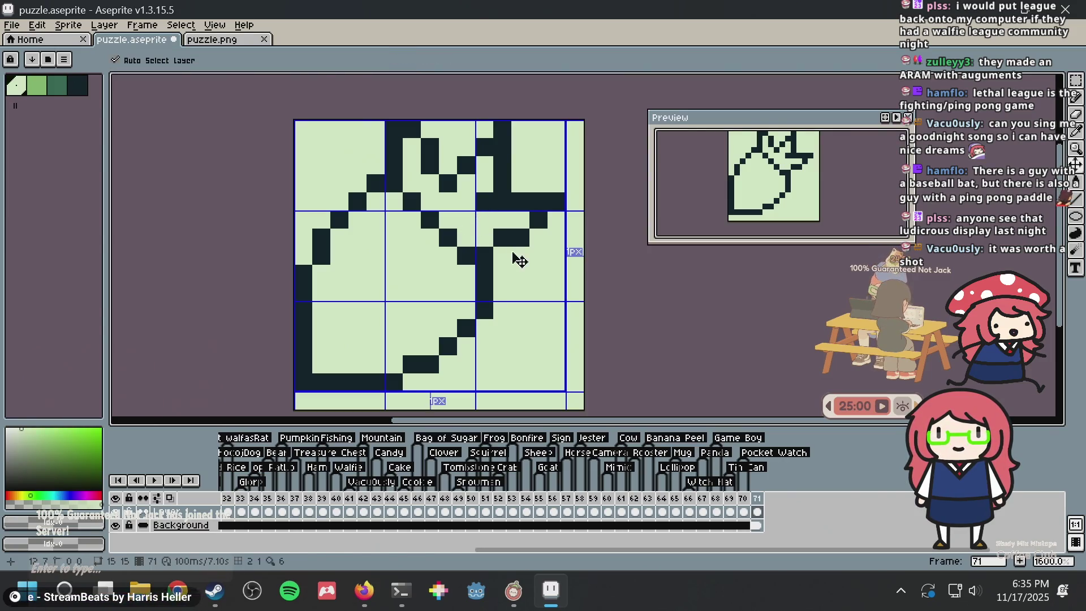
key("ctrl+s")
Sample the dark outline colour, redo the undone stroke, and save puzzle.aseprite
key("i")
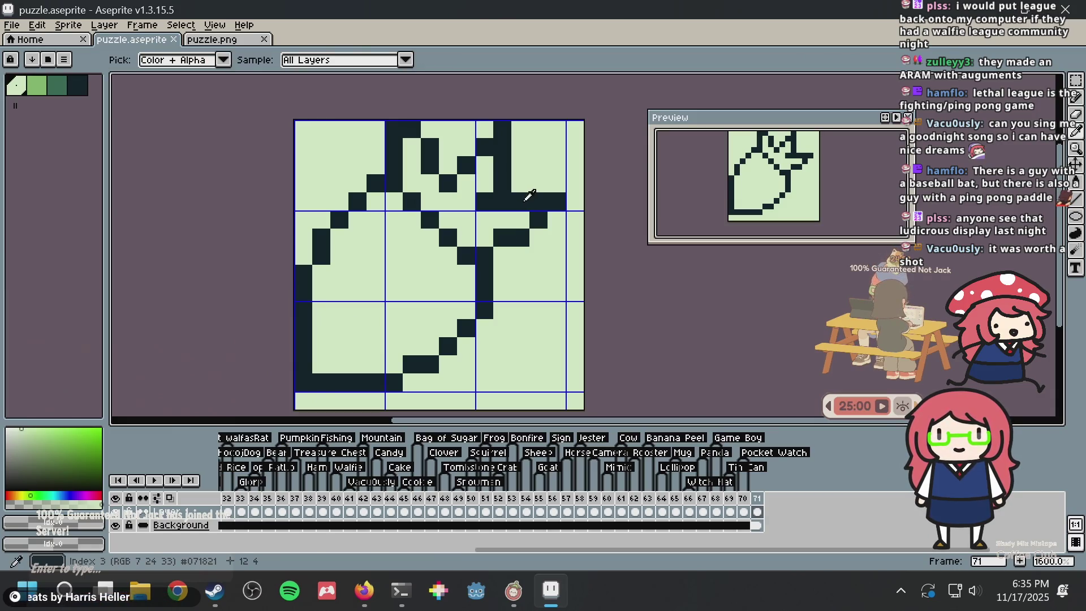
left_click(552, 195)
key("b")
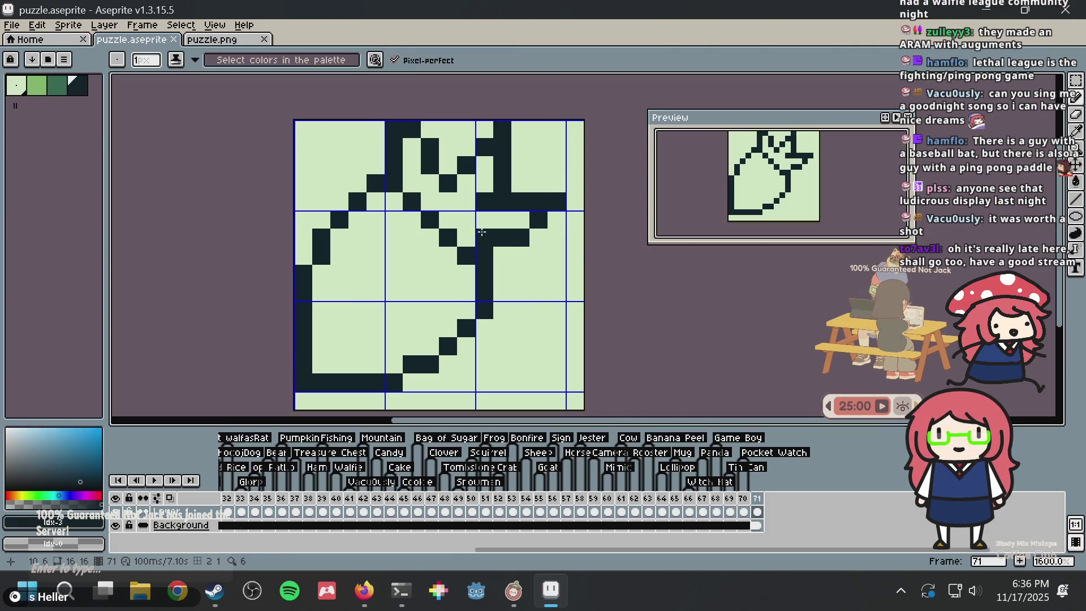
key("v")
key("ctrl+y")
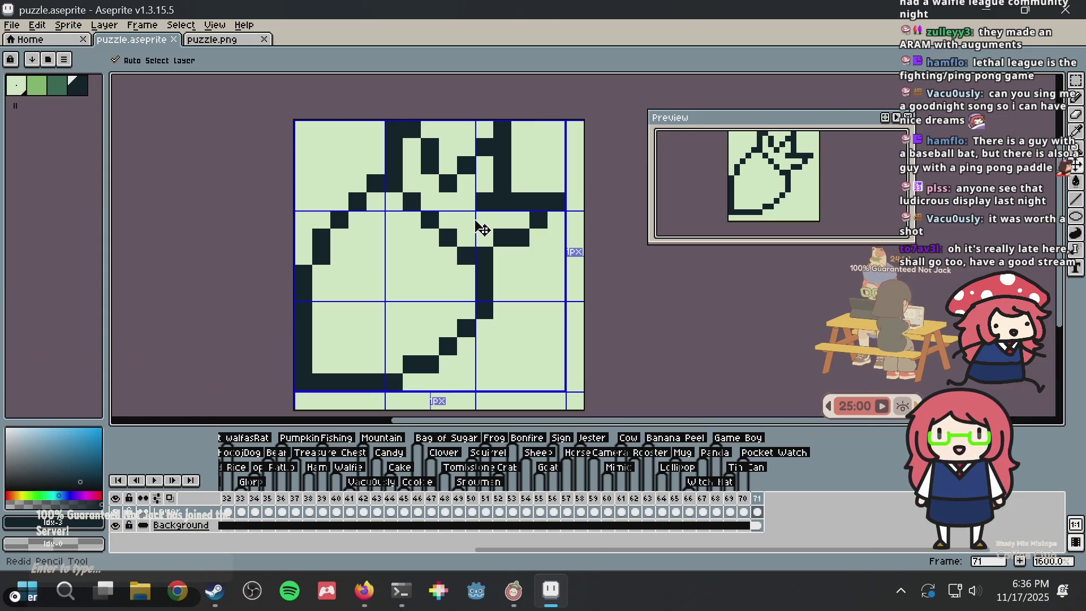
key("ctrl+s")
key("b")
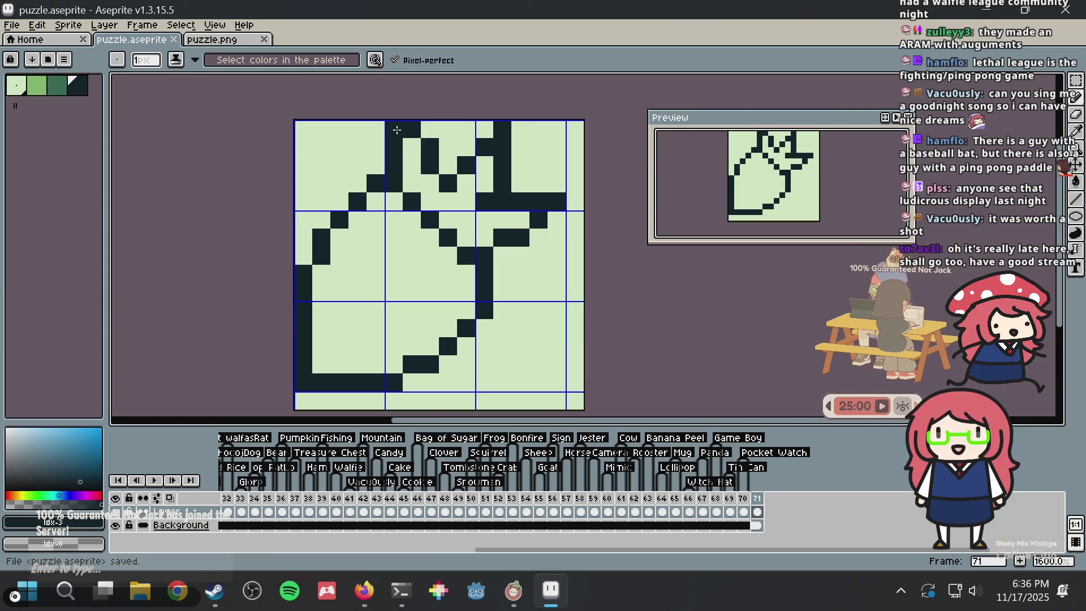
Place a dark outline pixel one cell further left and cover a stray dark pixel with background green
key("m")
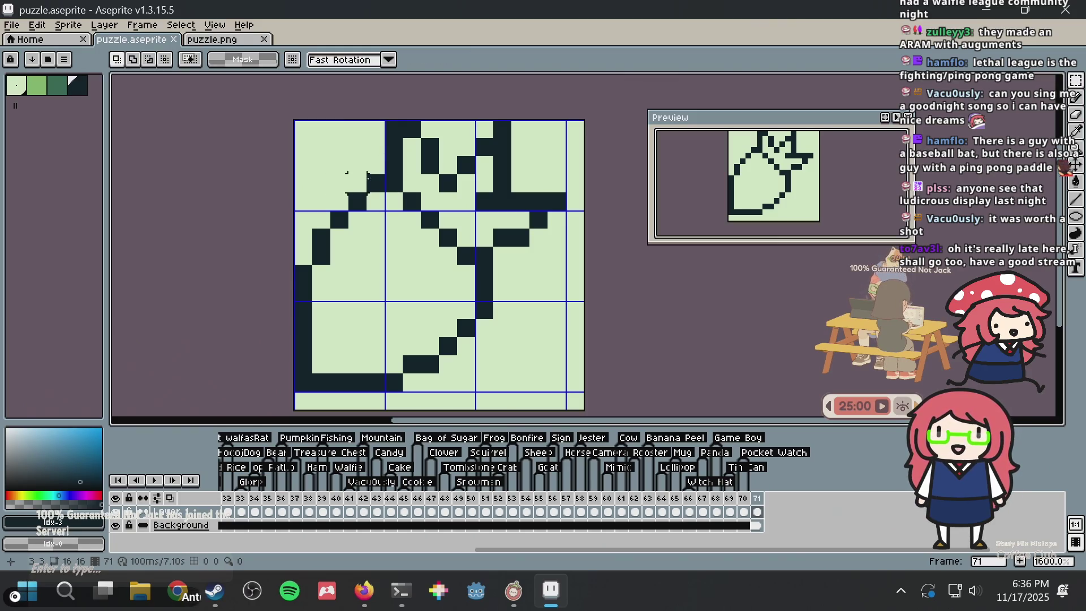
key("b")
left_click(395, 194)
key("ctrl+z")
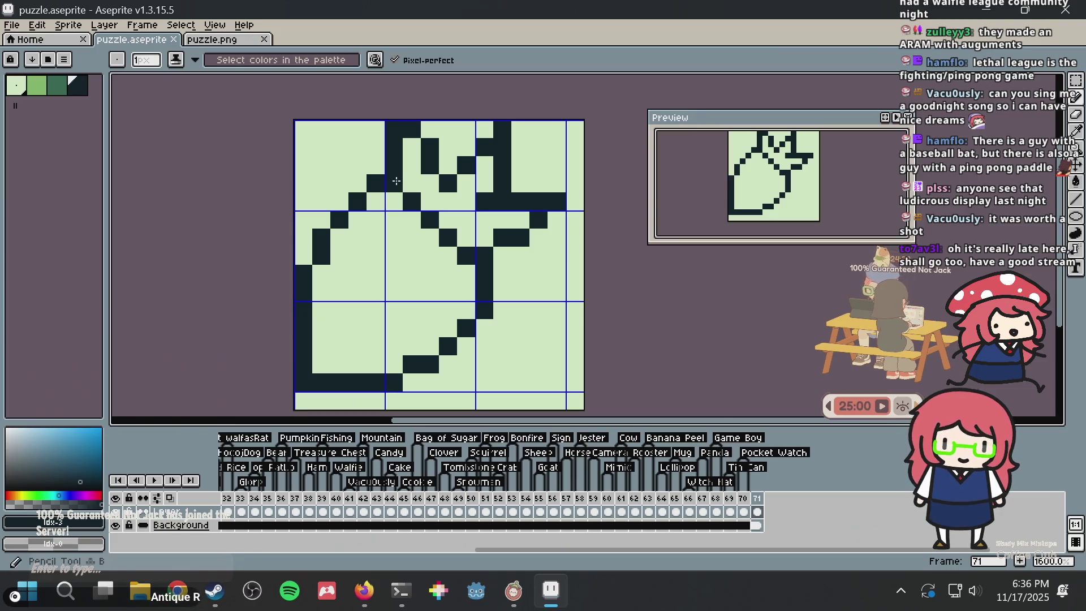
left_click(378, 202)
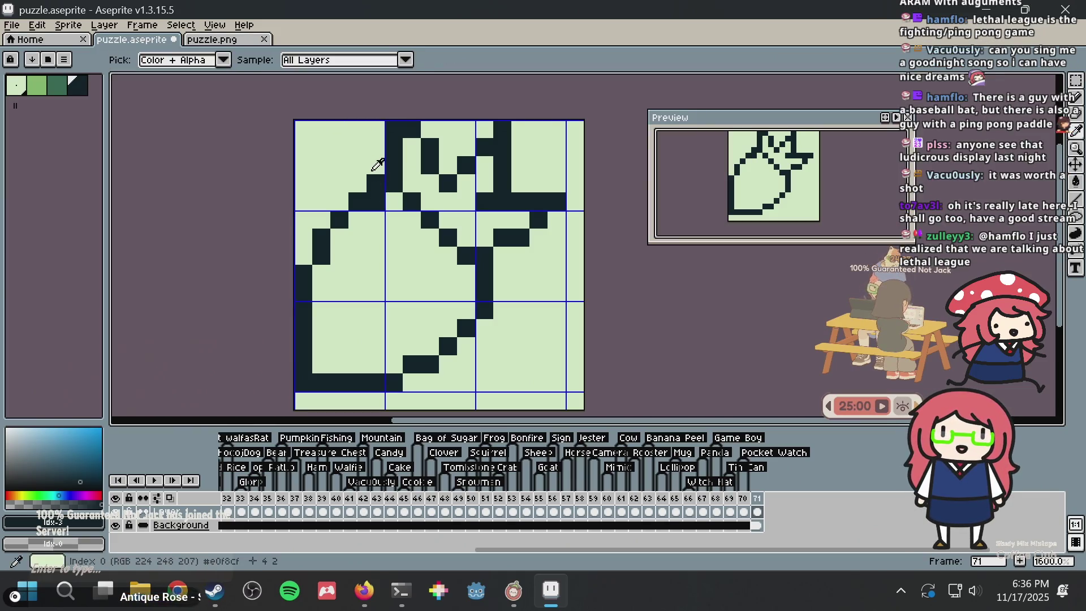
left_click(376, 164, "alt")
left_click(377, 184)
Rework the dark outline pixels around the lower leaf, undoing a stray right-edge pixel
left_click(485, 274)
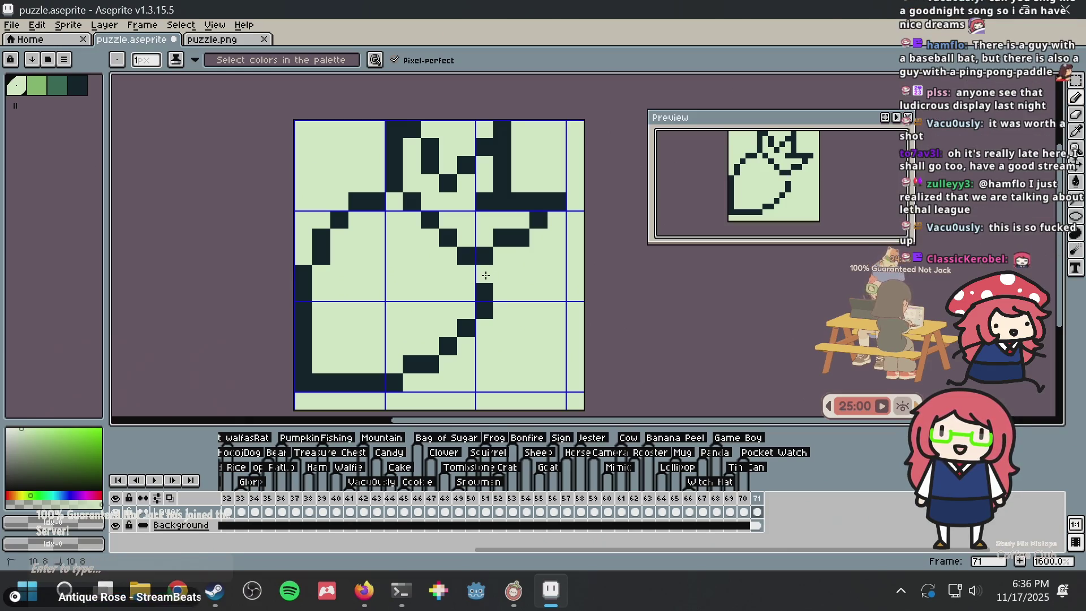
left_click(490, 292, "alt")
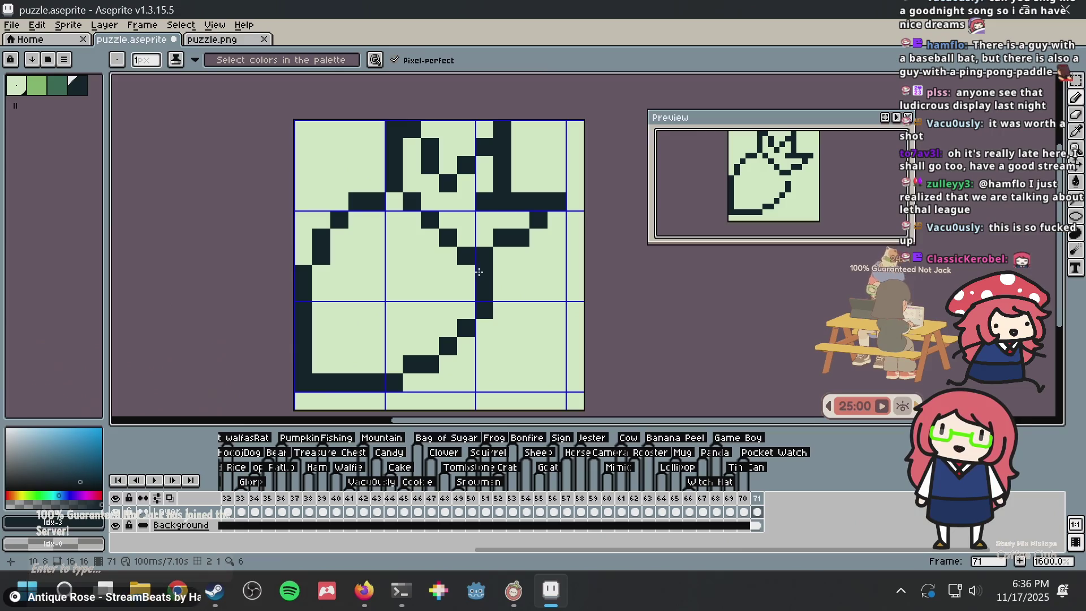
left_click(473, 272)
left_click(484, 274)
right_click(467, 275)
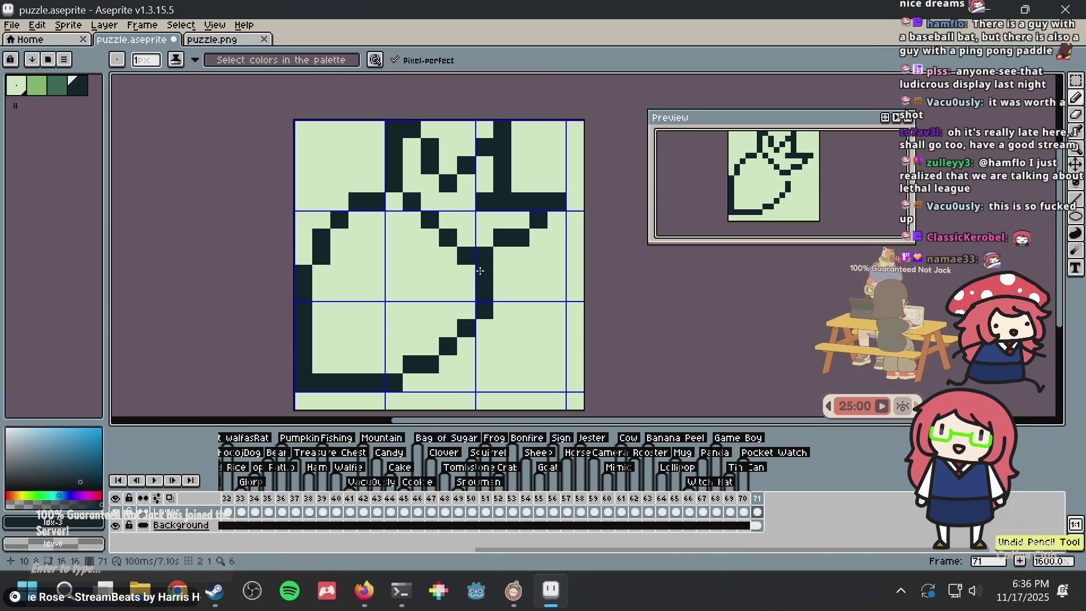
left_click(575, 273)
key("ctrl+z")
Save puzzle.aseprite and switch over to the browser
scroll(538, 273, "down", 3)
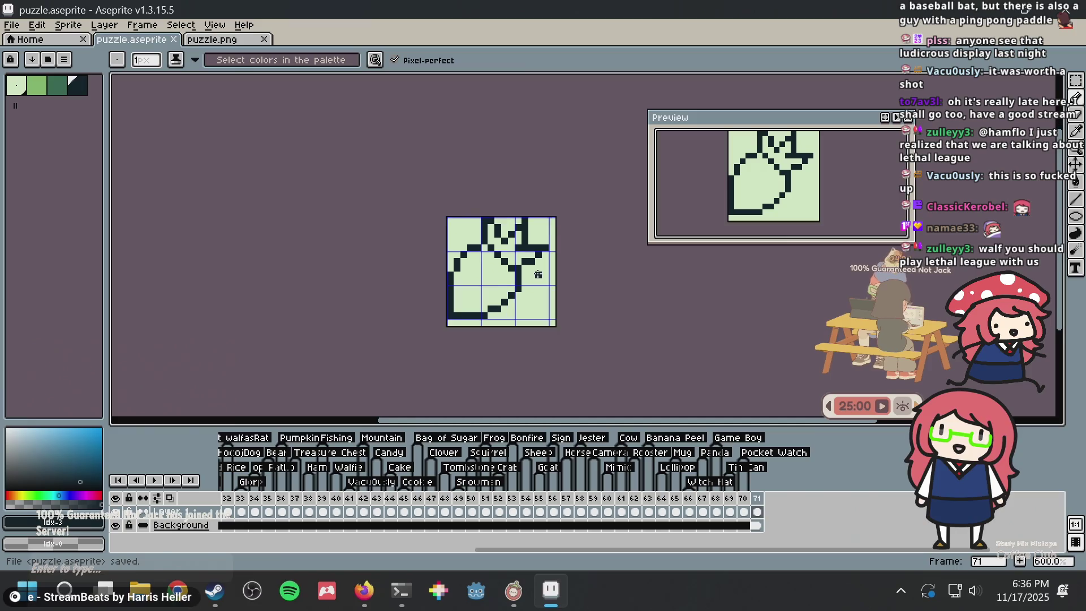
scroll(538, 273, "up", 2)
key("ctrl+s")
scroll(538, 274, "up", 1)
scroll(509, 247, "down", 4)
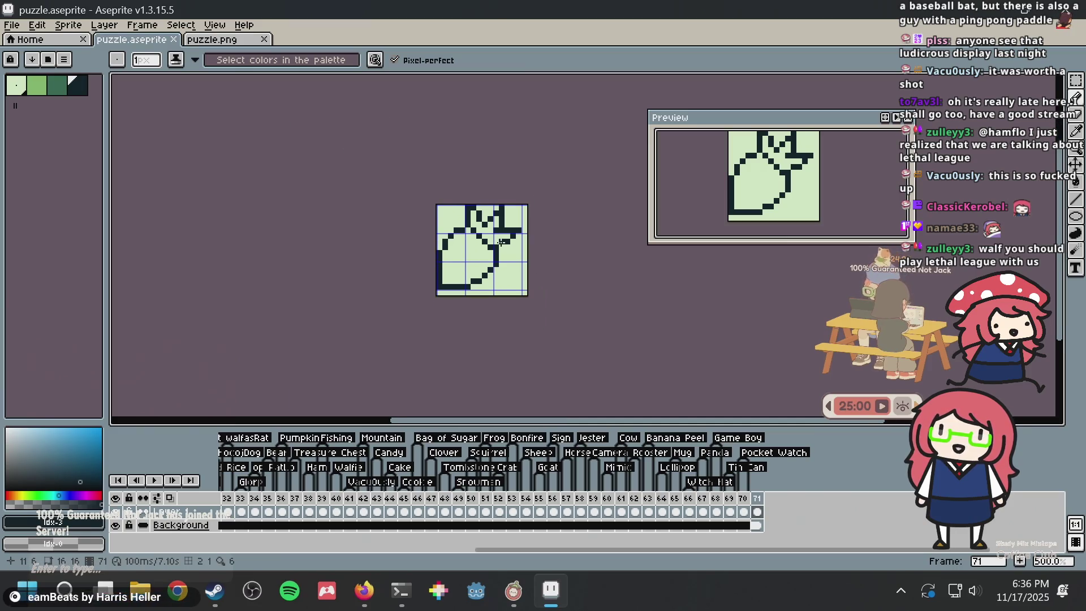
key("alt+Tab")
key("alt+Tab")
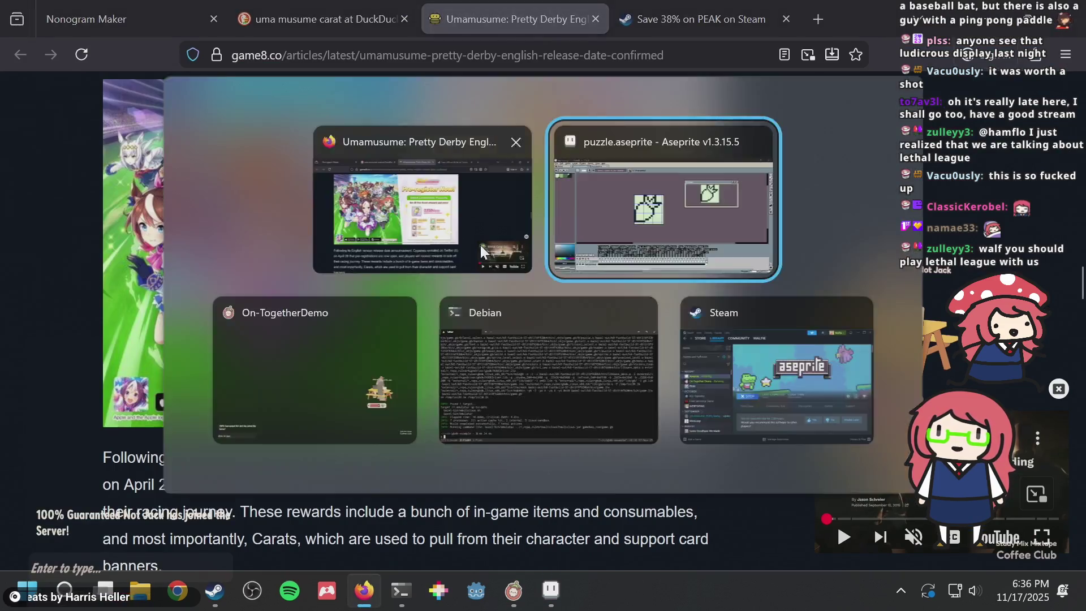
Search 'radish' on DuckDuckGo in a new Firefox tab, show image results, and return to Aseprite
scroll(423, 239, "up", 1)
scroll(423, 239, "down", 3)
scroll(423, 239, "up", 4)
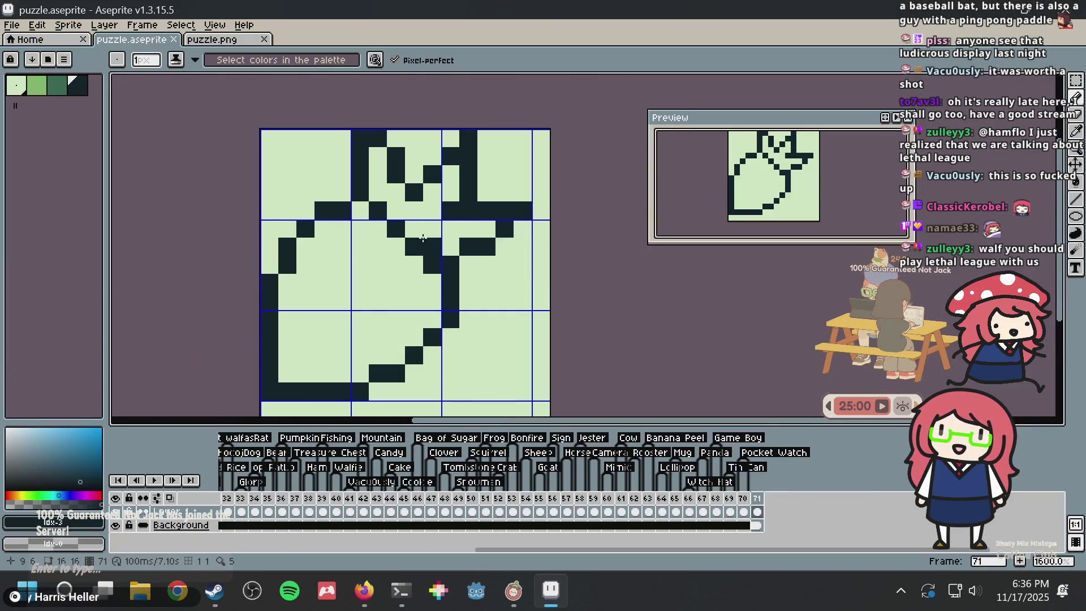
key("alt+Tab")
key("ctrl+t")
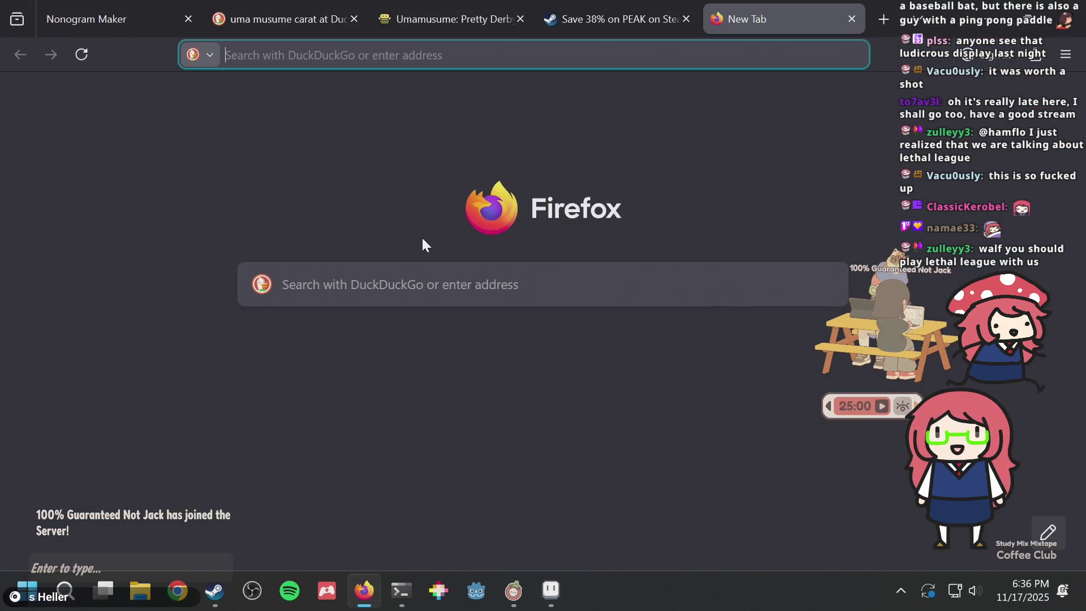
type("radish")
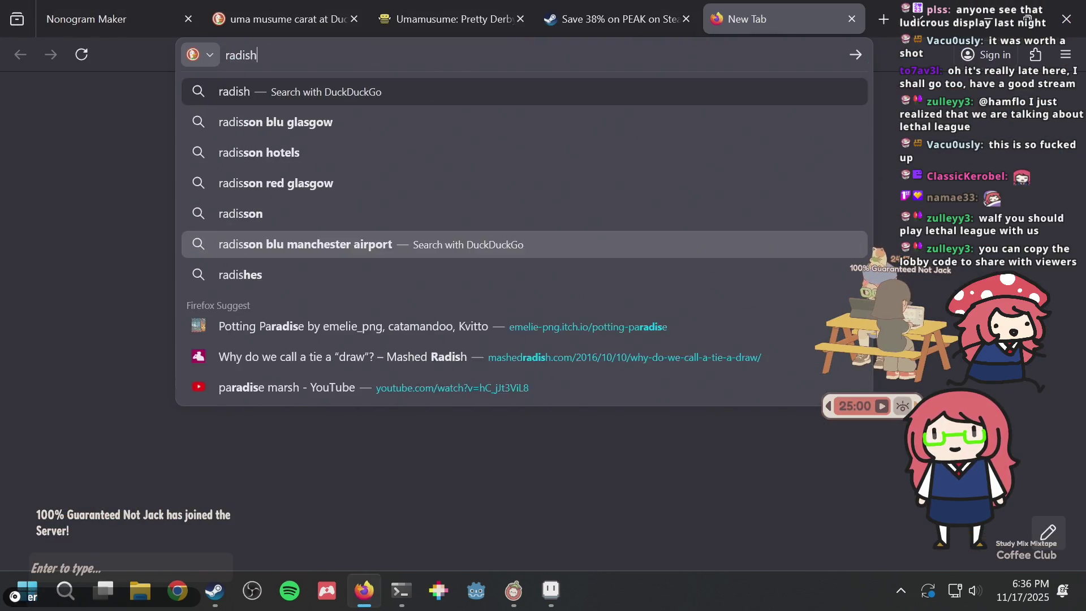
key("Return")
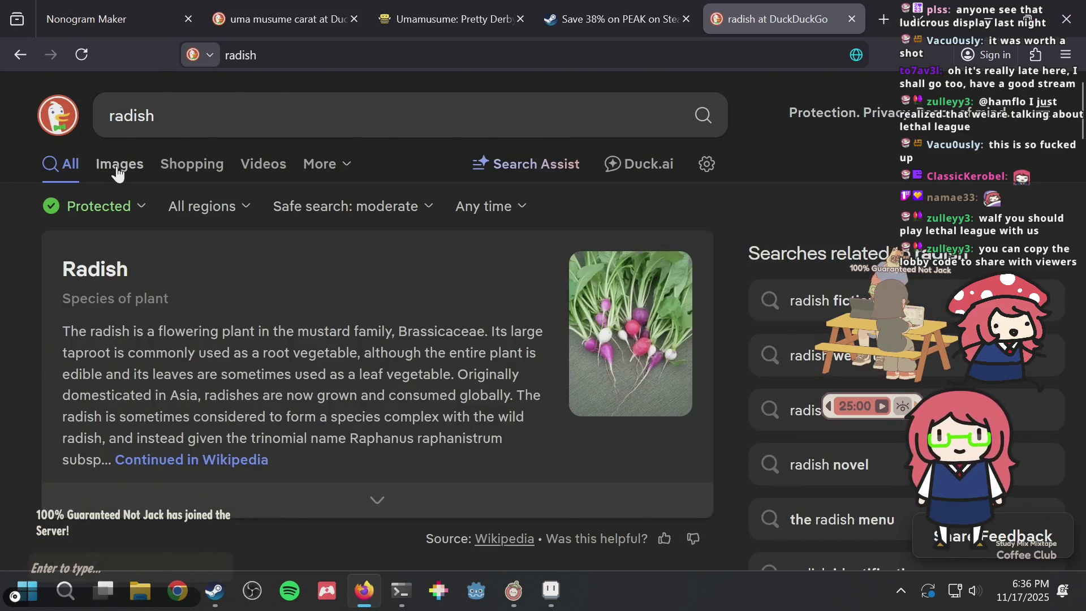
left_click(120, 167)
key("alt+Tab")
Try lightening a pixel near the stem, undo it, and save puzzle.aseprite
scroll(473, 235, "down", 5)
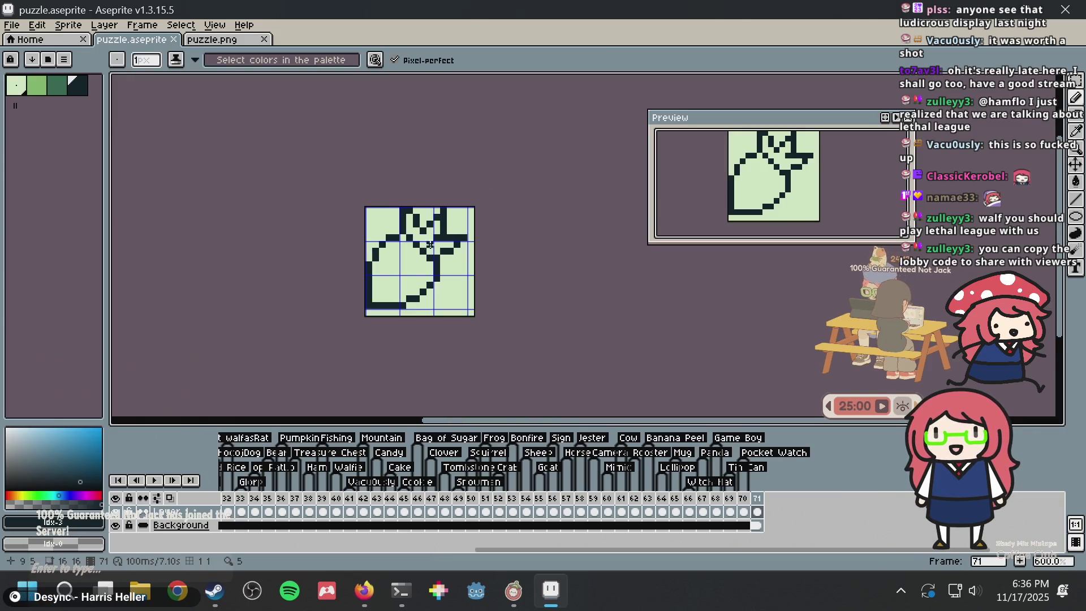
scroll(472, 236, "down", 2)
scroll(476, 240, "up", 7)
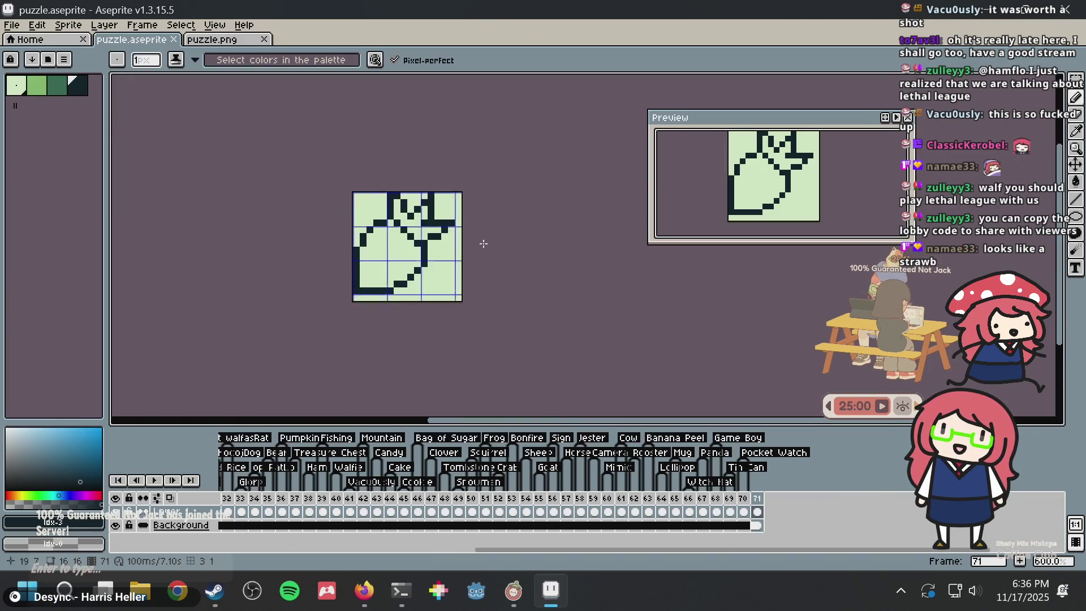
scroll(400, 253, "up", 3)
scroll(386, 185, "down", 2)
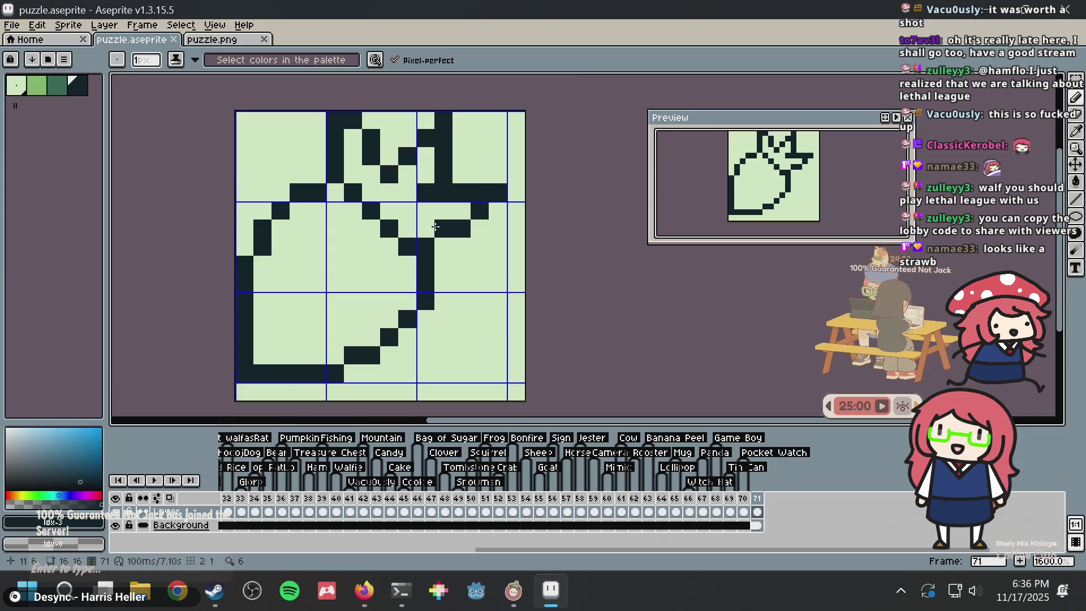
left_click(419, 173, "alt")
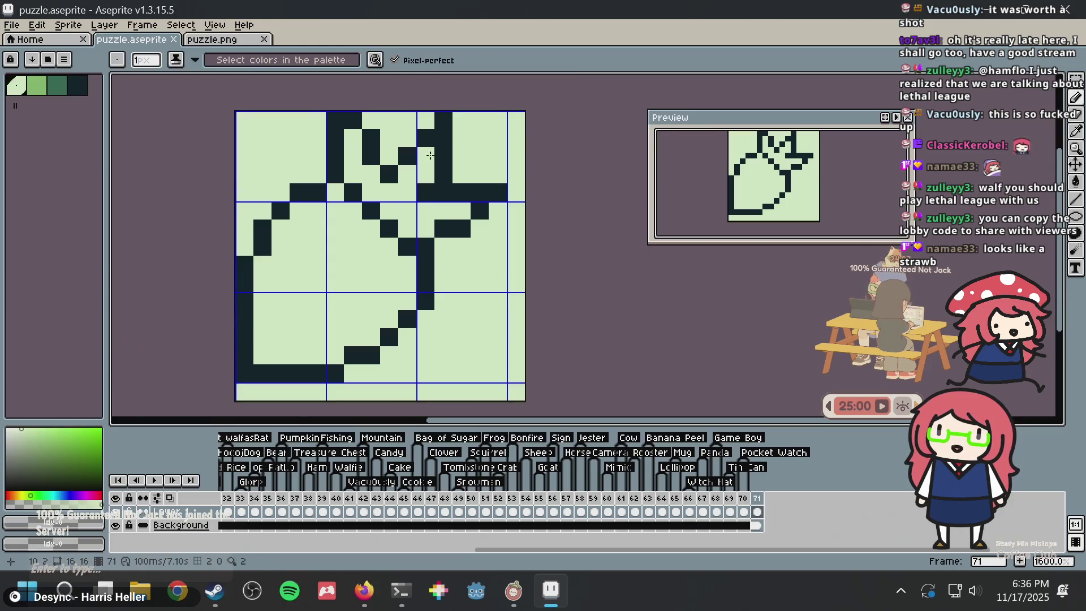
left_click(430, 123, "alt")
left_click(420, 163)
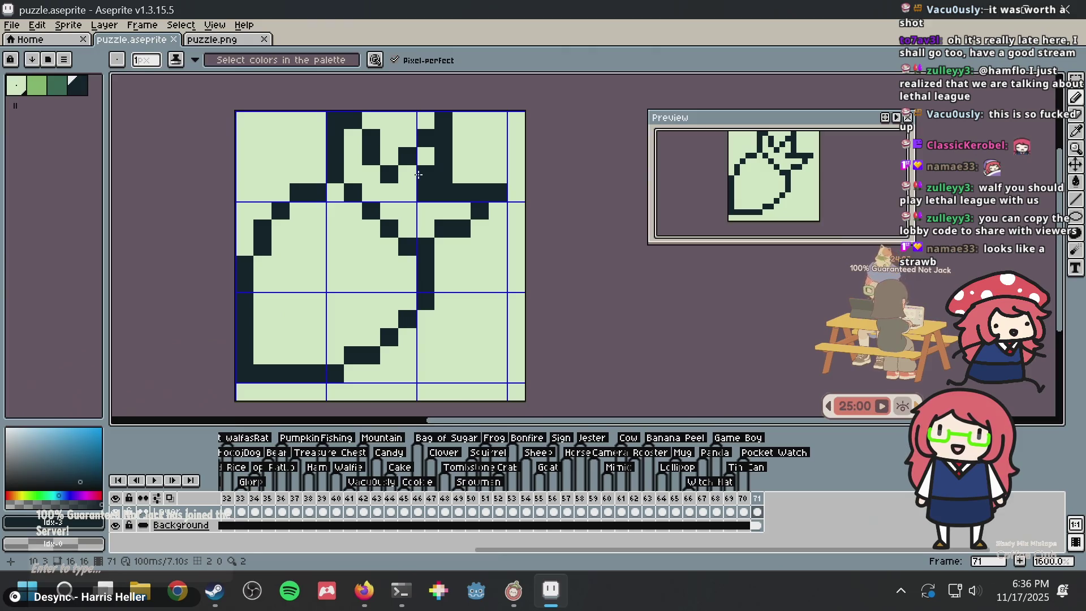
key("ctrl+z")
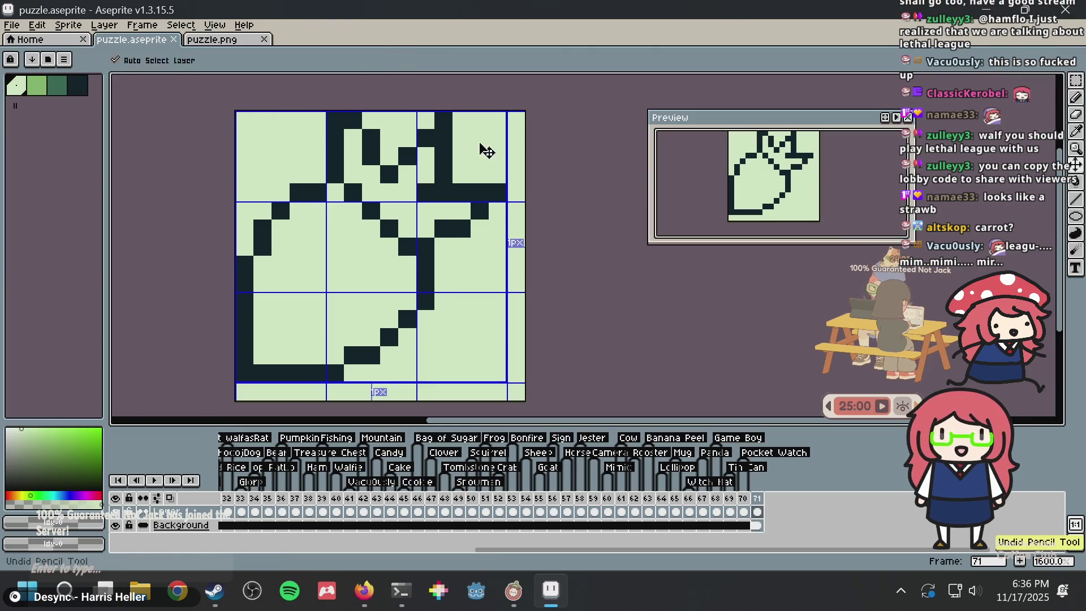
key("ctrl+s")
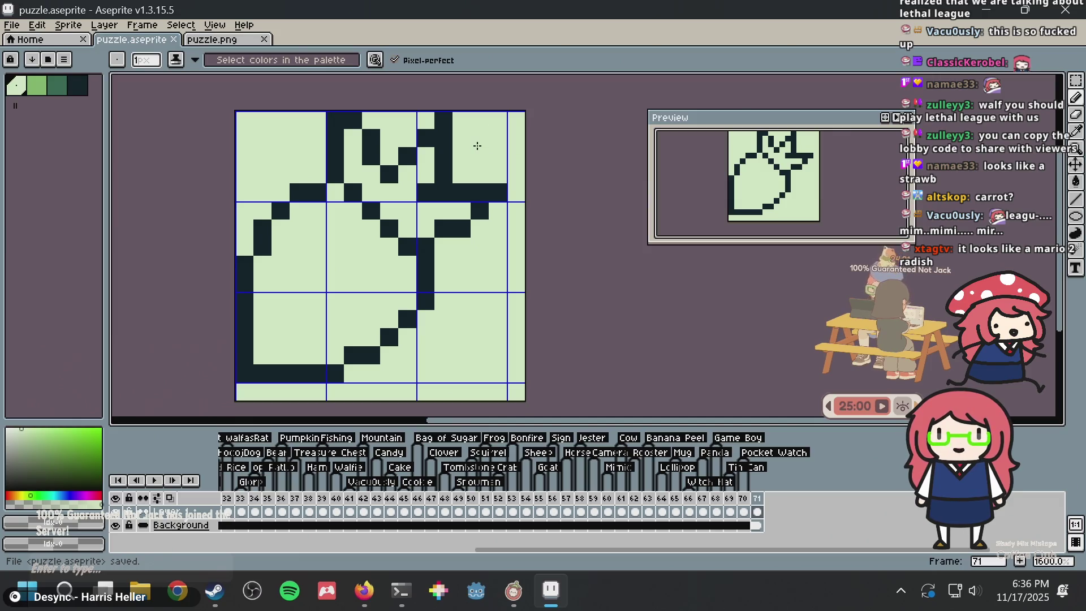
Move the right leaf block down one pixel, commit it, and save
key("m")
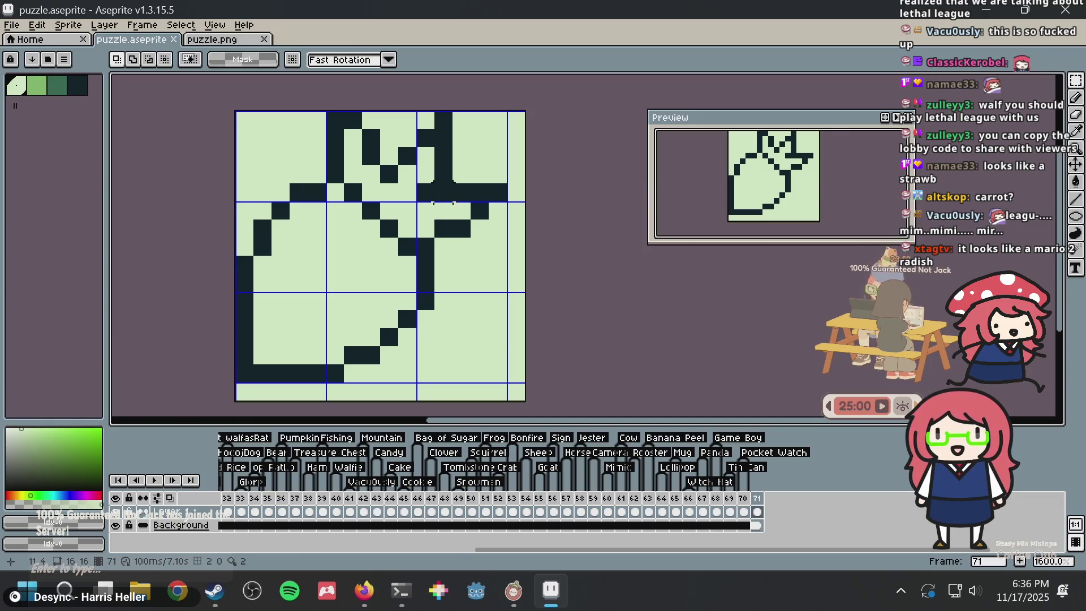
mouse_move(436, 185)
left_mouse_down()
mouse_move(526, 237)
mouse_move(497, 219)
mouse_move(494, 232)
left_mouse_up()
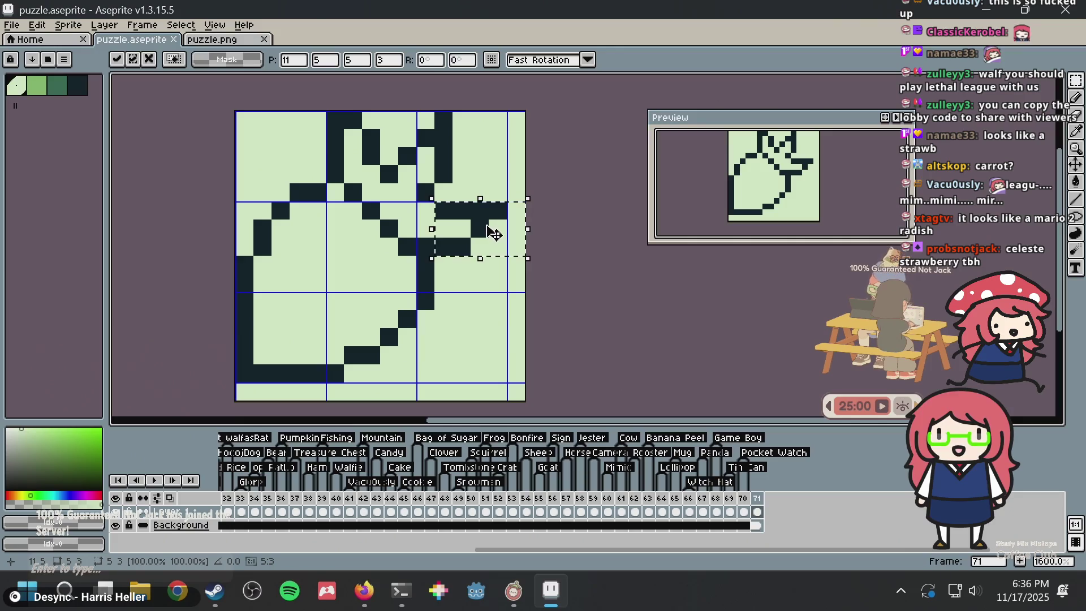
key("Return")
scroll(523, 151, "down", 3)
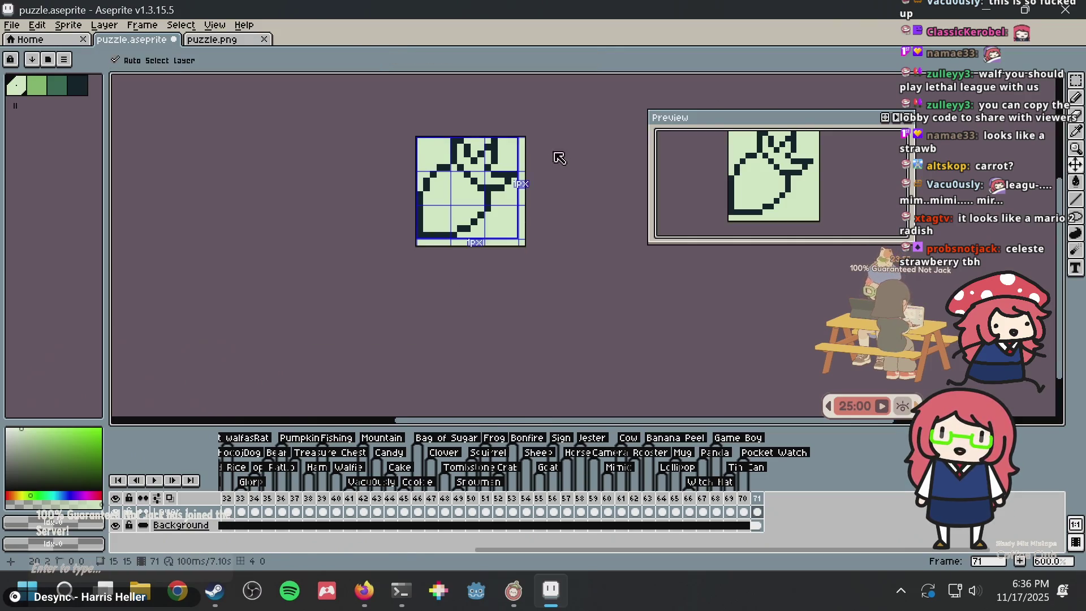
key("b")
key("ctrl+s")
scroll(549, 154, "up", 6)
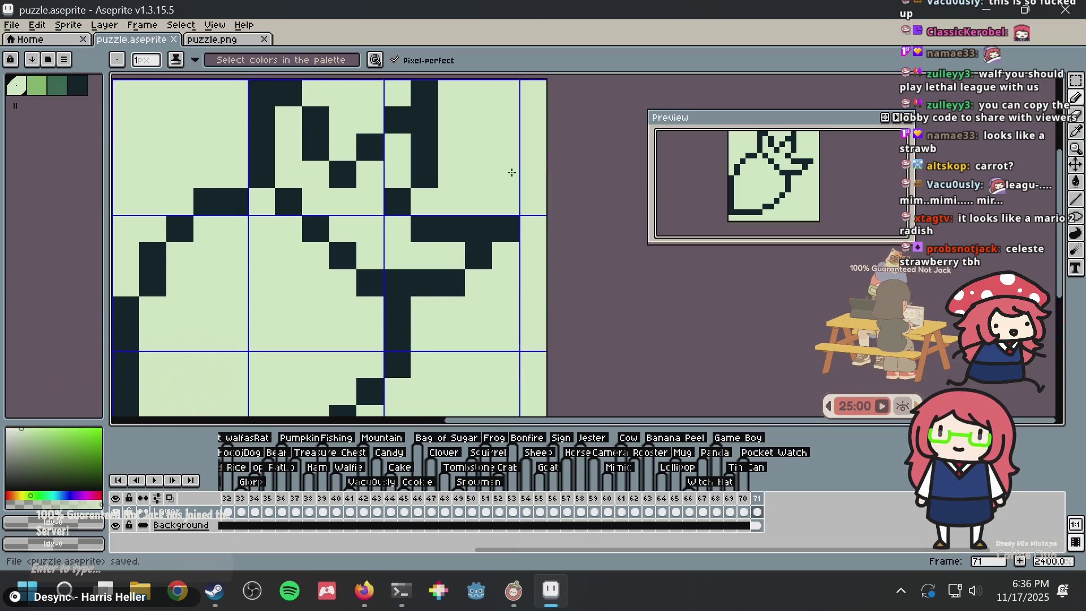
left_click(57, 85)
Flood-fill the carrot's leaves with mid green
key("g")
left_click(356, 209)
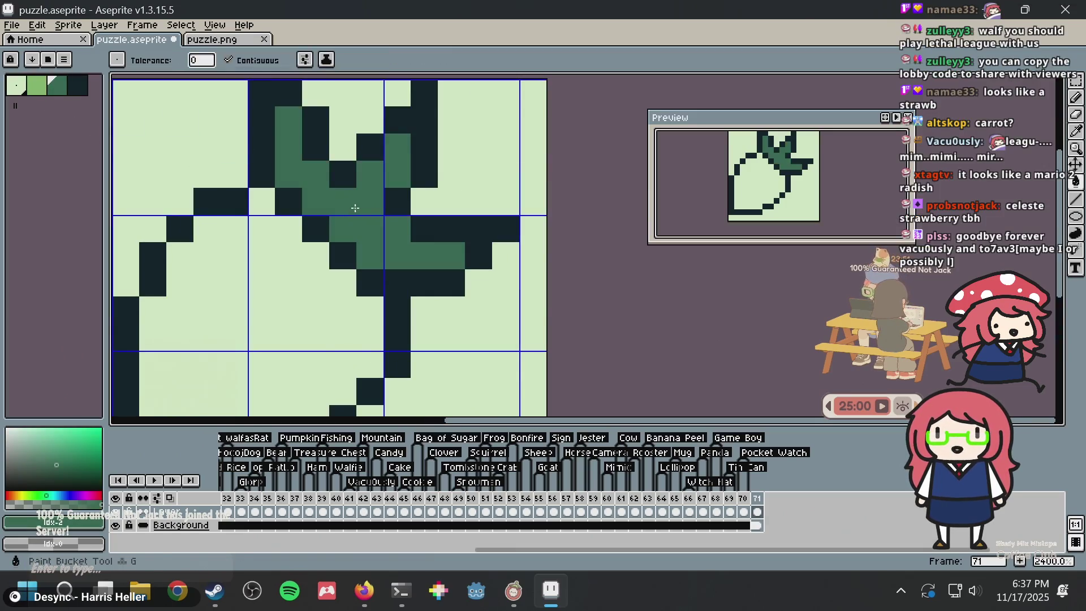
scroll(481, 195, "down", 5)
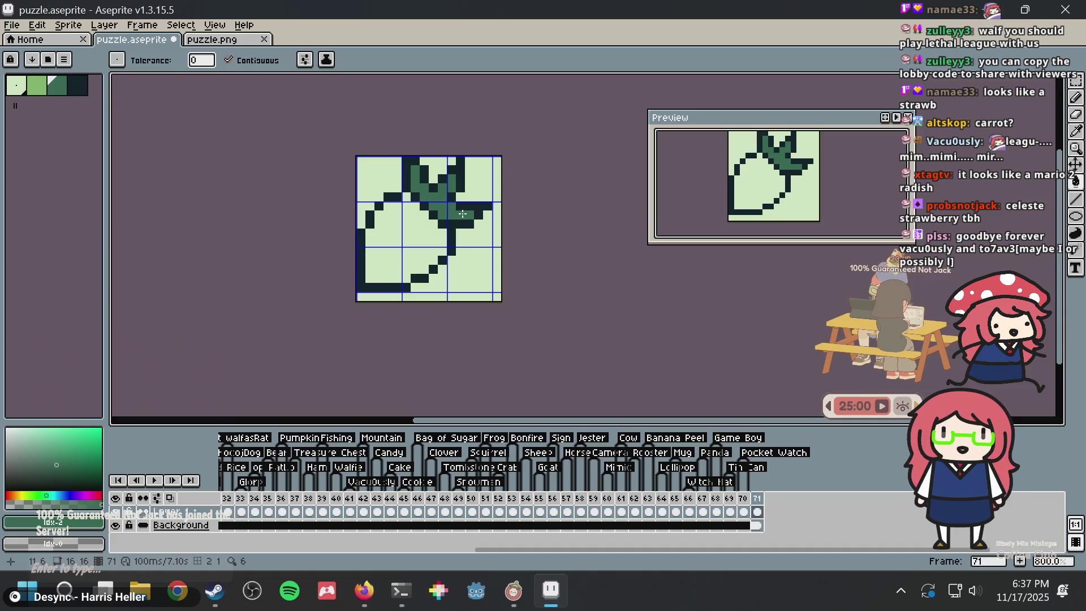
Flood-fill the carrot body with light green #86c06c
key("g")
scroll(462, 214, "up", 5)
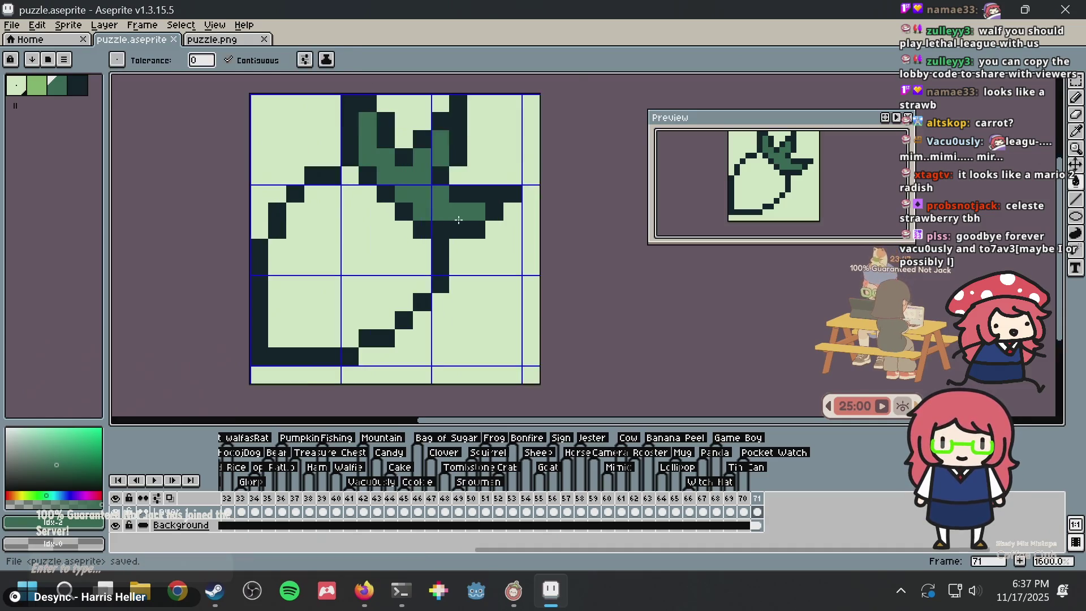
scroll(447, 220, "down", 3)
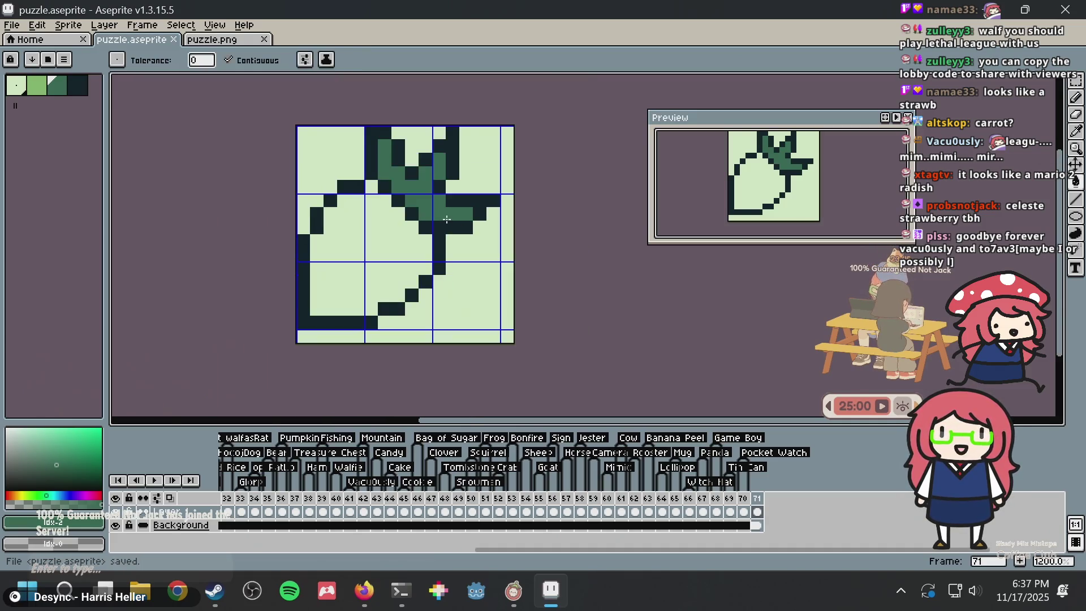
left_click(36, 85)
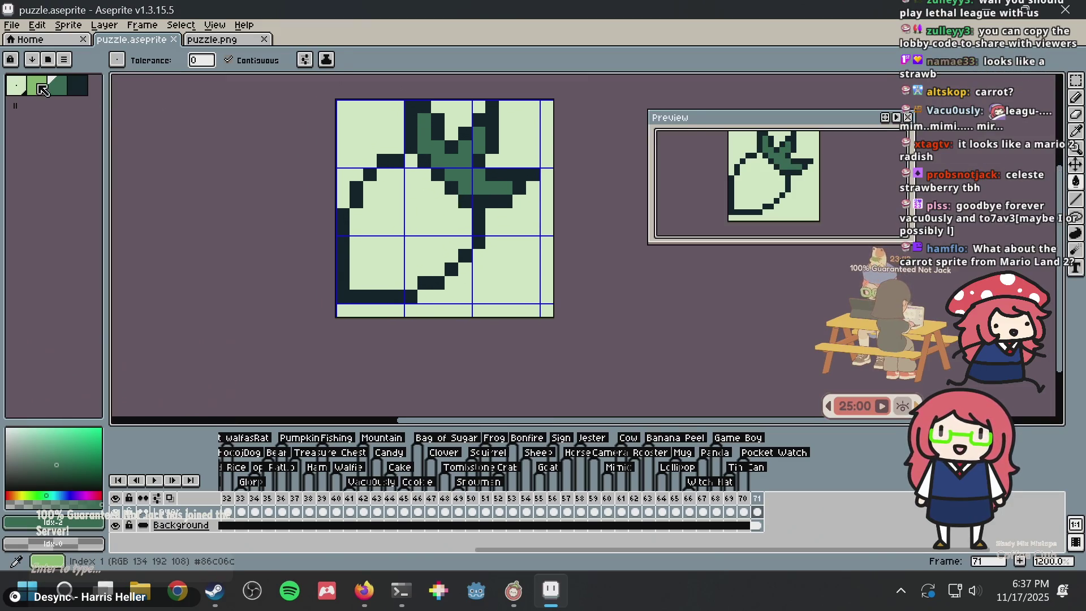
left_click(428, 254)
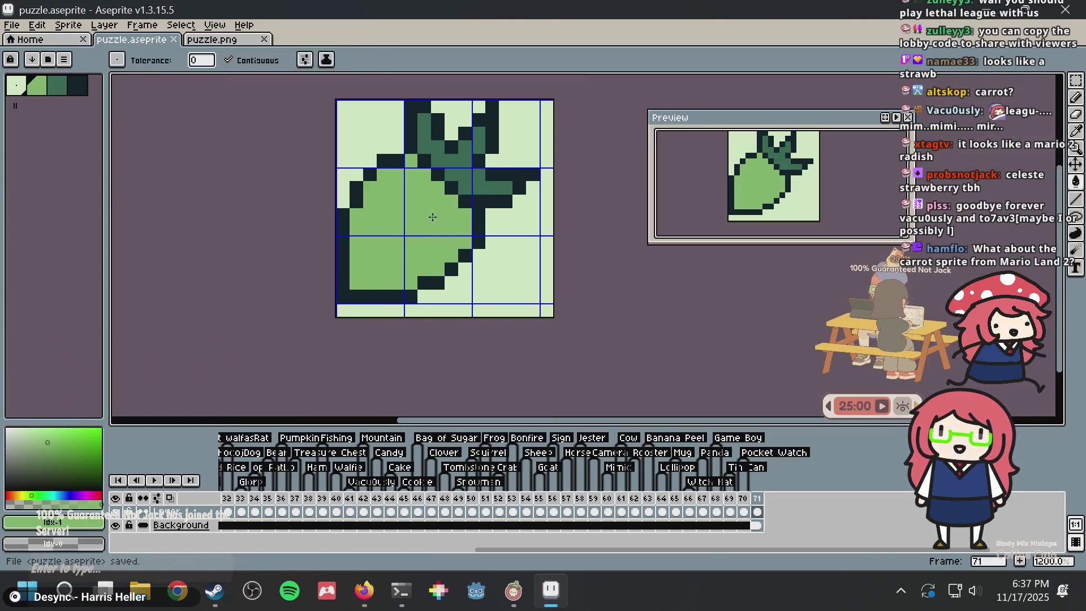
key("b")
left_click(59, 89)
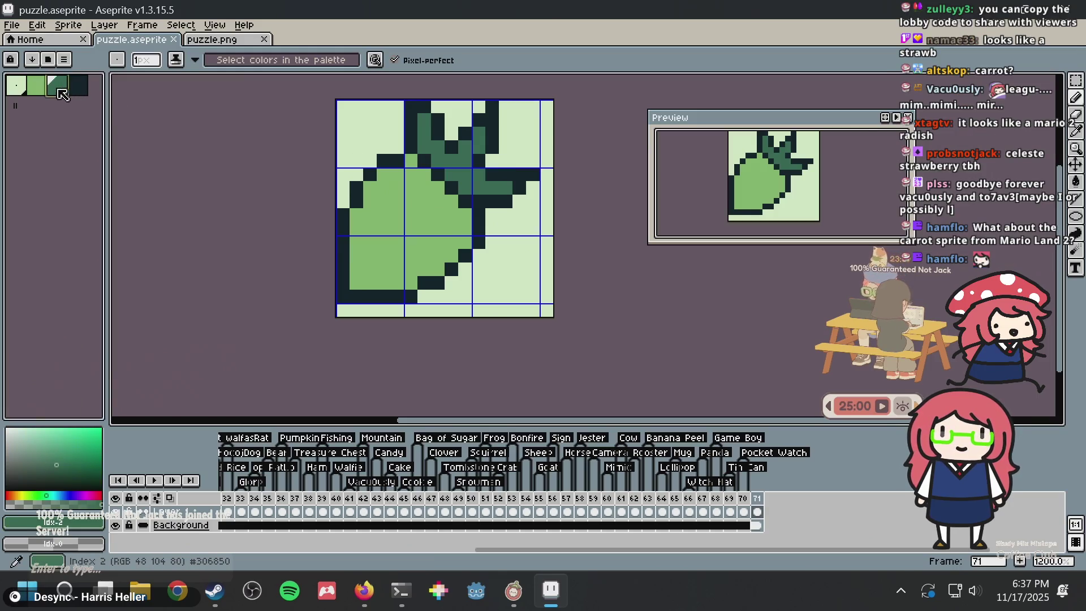
Search for the Mario Land 2 carrot and open the Super Mario Wiki Carrot article
key("alt+Tab")
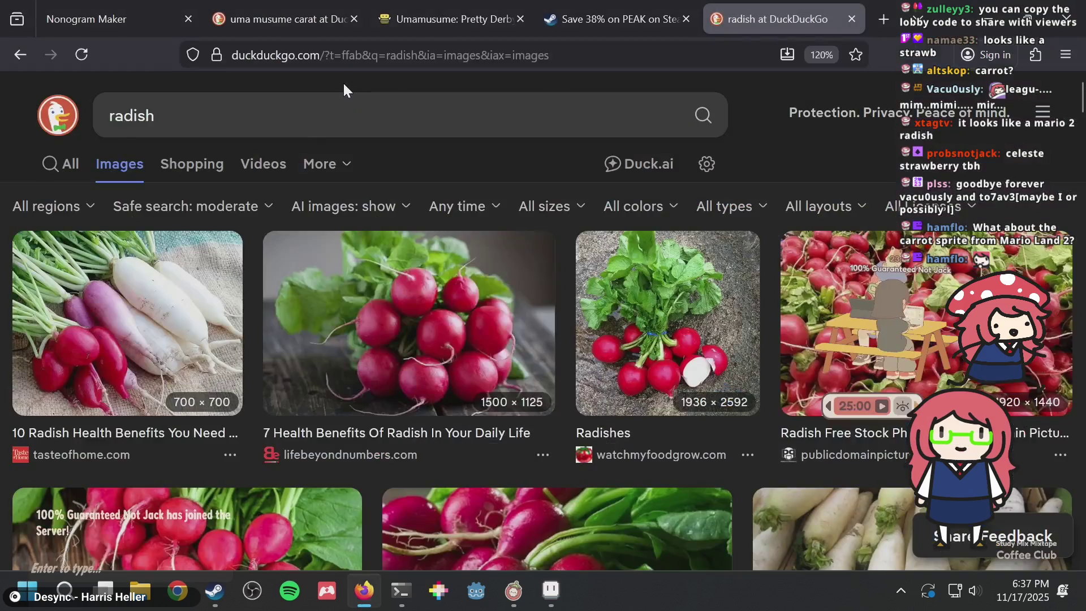
key("ctrl+t")
type("mario ")
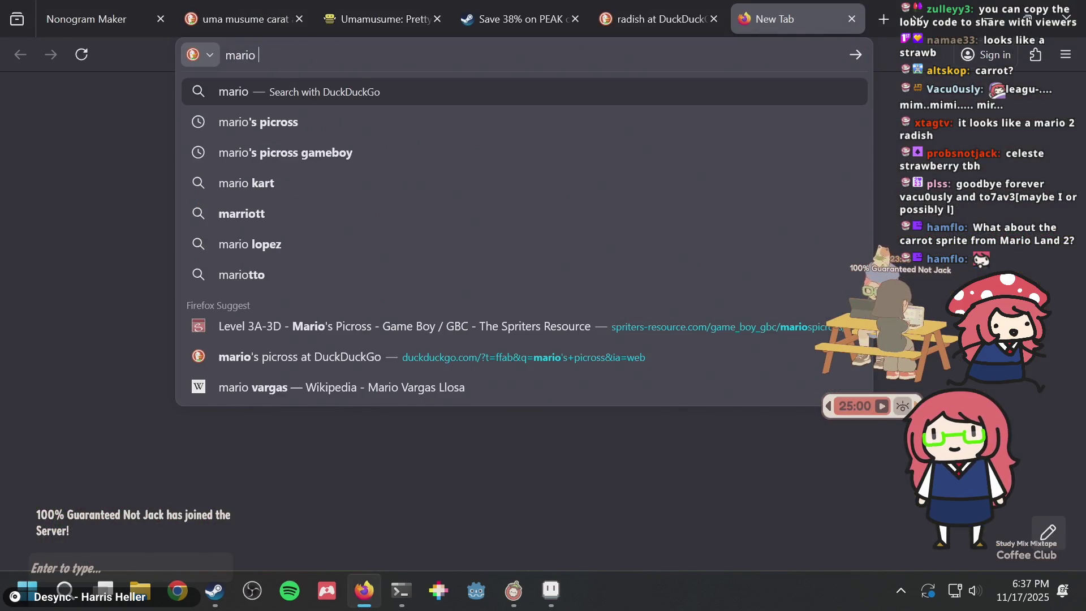
type("land 2 carrow")
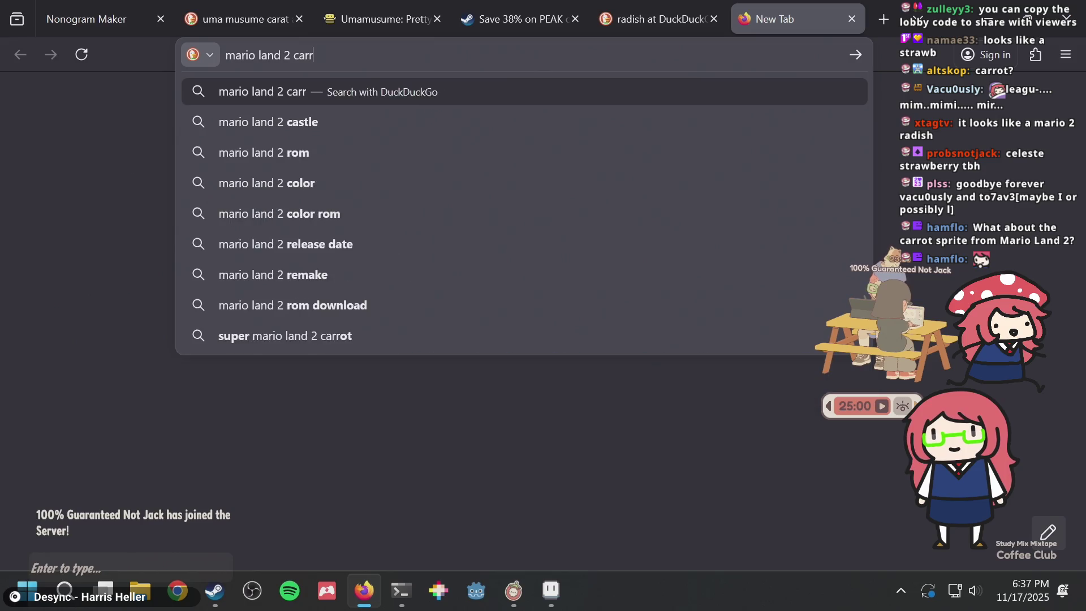
key("Return")
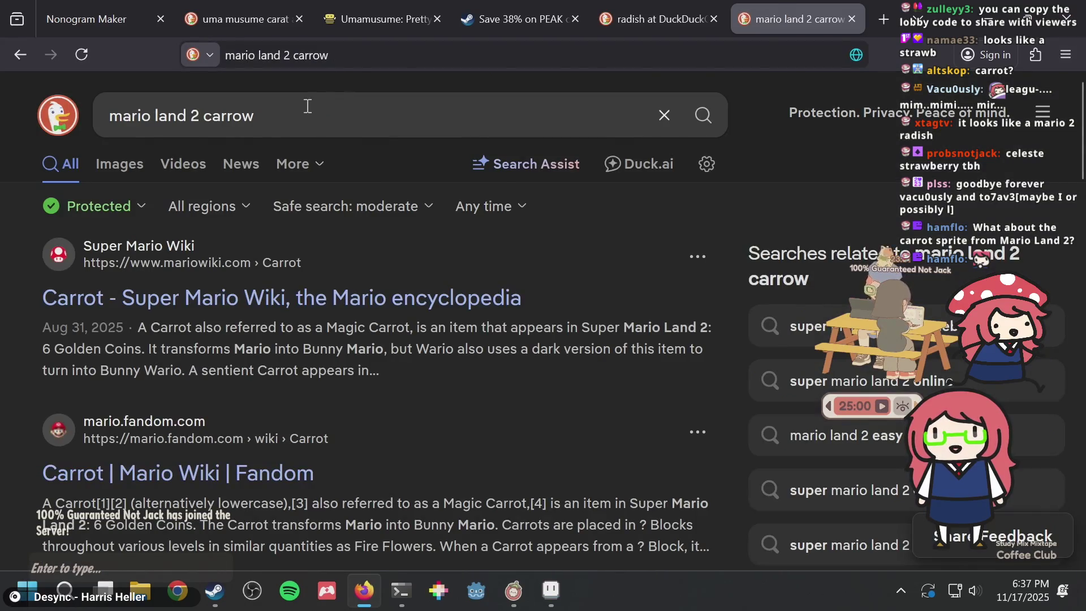
left_click(305, 112)
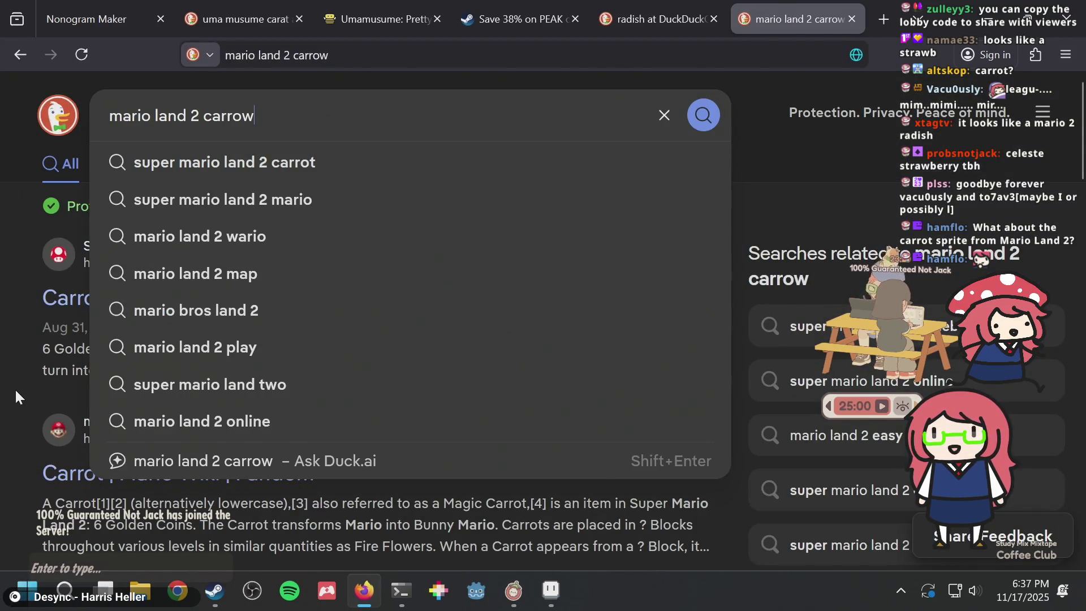
key("Escape")
left_click(130, 298)
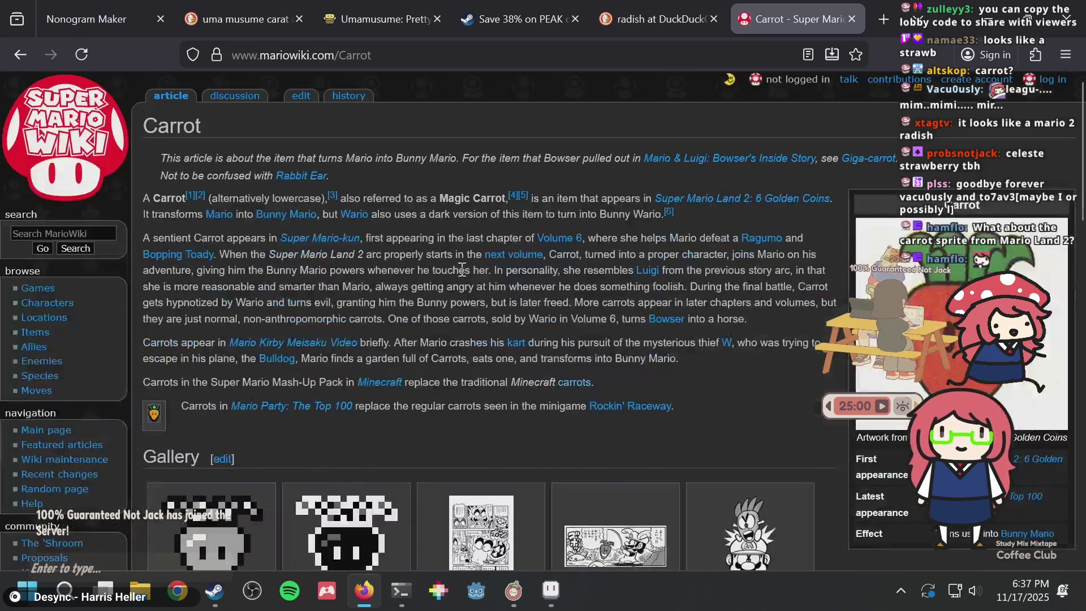
scroll(459, 286, "down", 3)
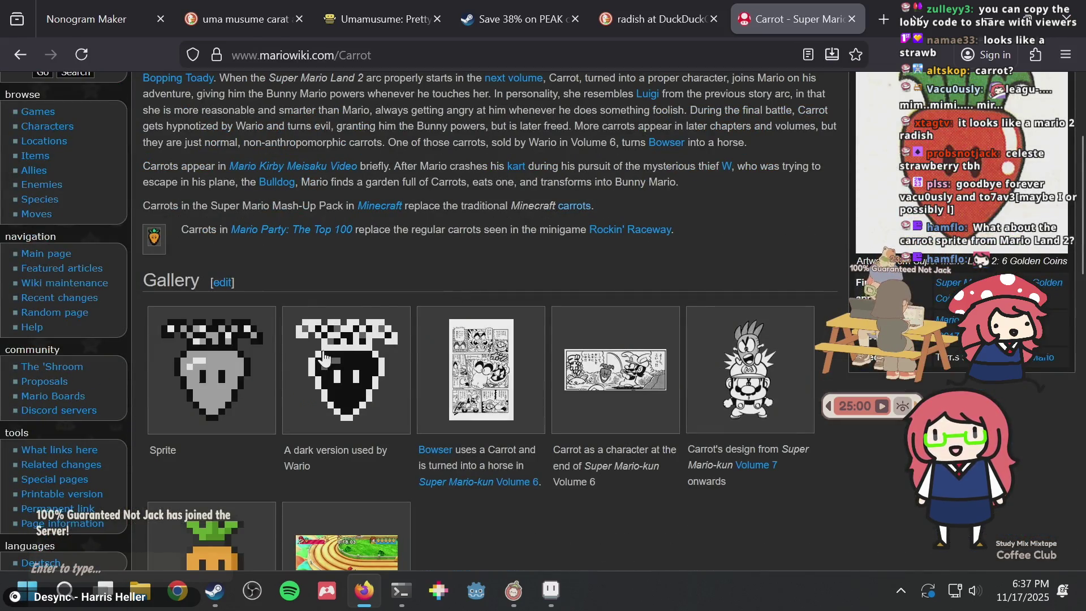
Compare the sprite with the wiki's carrot gallery, adding a dark-green pixel to the carrot
key("alt+Tab")
key("alt+Tab")
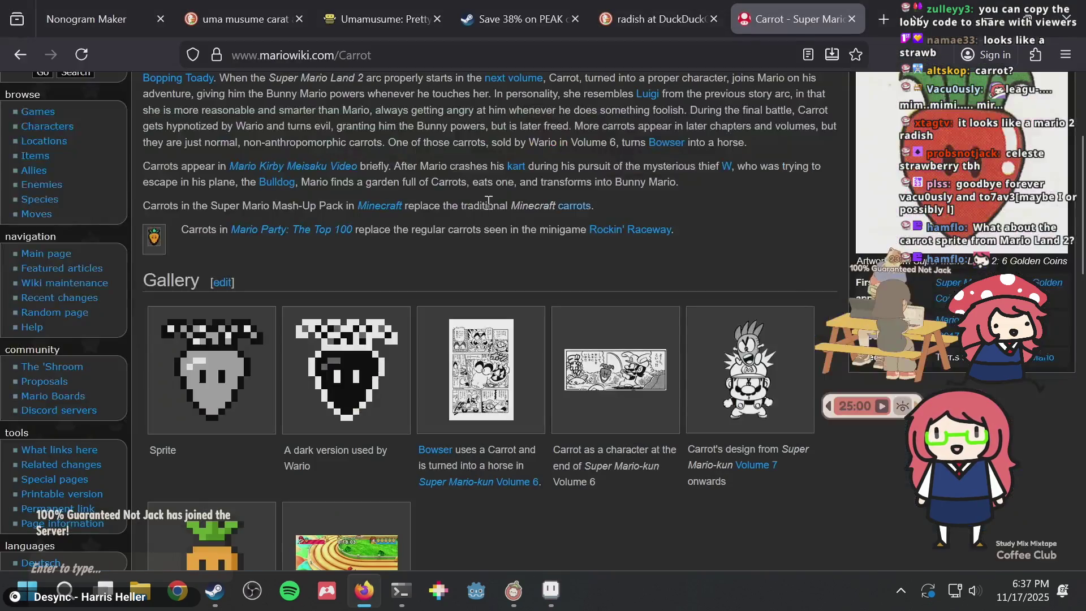
key("alt+Tab")
scroll(360, 186, "up", 1)
left_click(447, 170)
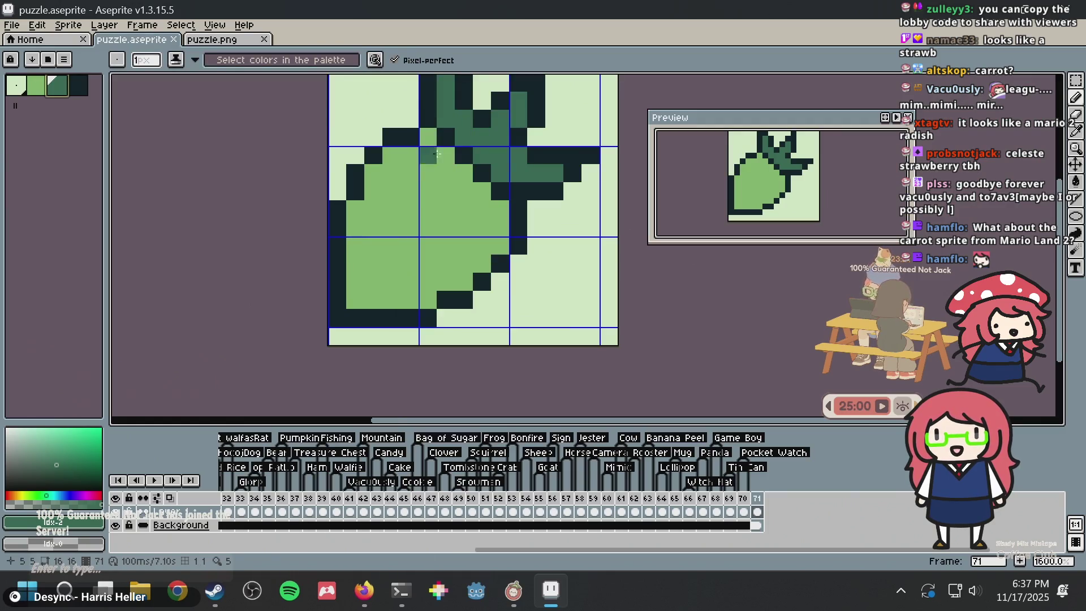
key("alt+Tab")
key("alt+Tab")
scroll(508, 238, "down", 3)
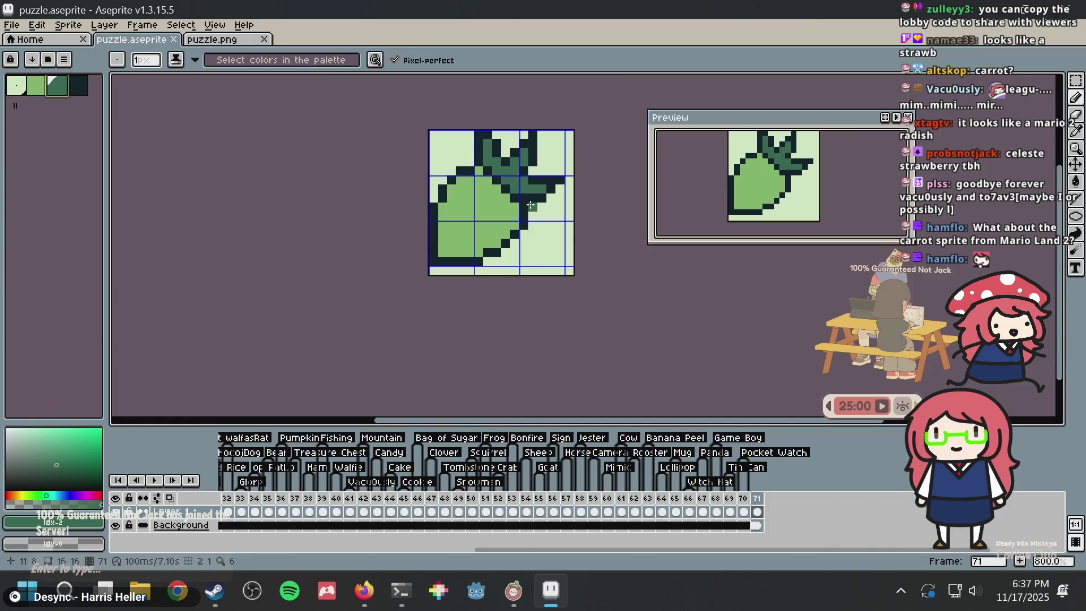
key("alt+Tab")
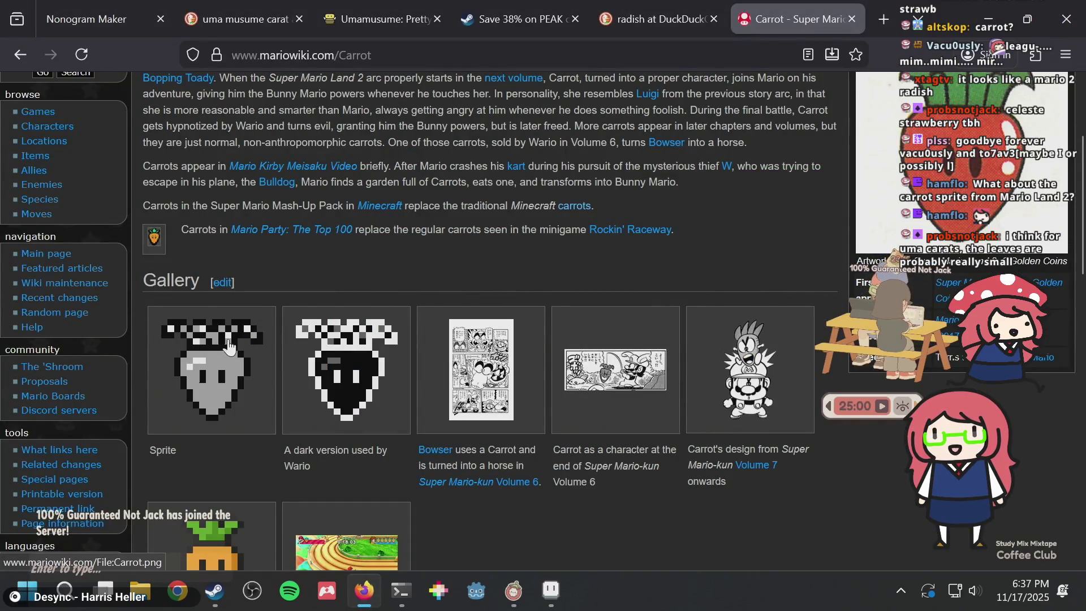
scroll(260, 349, "down", 3)
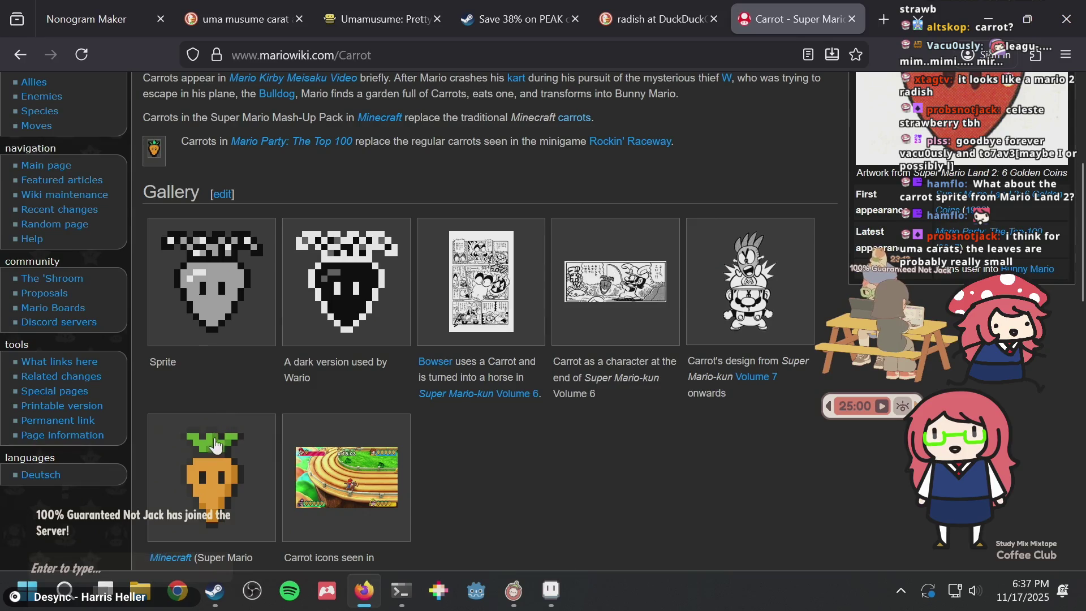
key("alt+Tab")
key("alt+Tab")
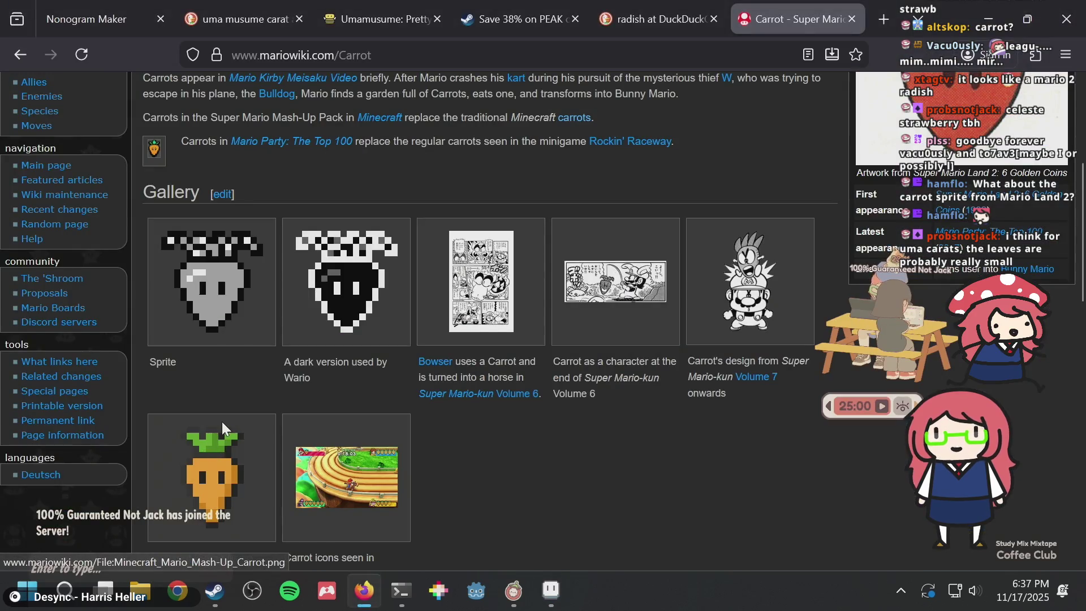
key("alt+Tab")
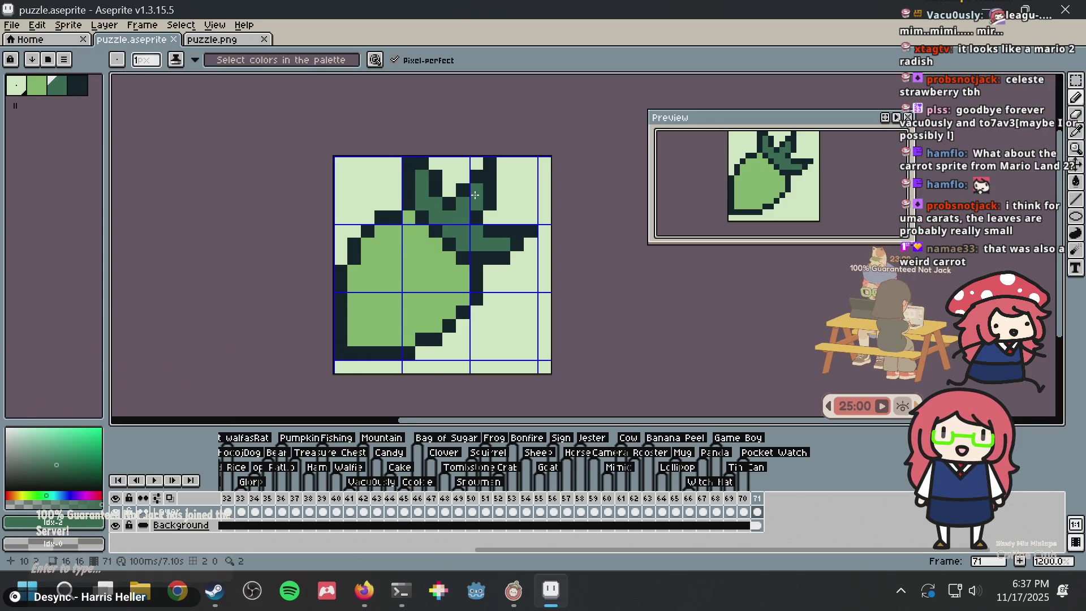
Repaint the diagonal run of dark outline pixels in the carrot's body green and save puzzle.aseprite
scroll(475, 195, "up", 1)
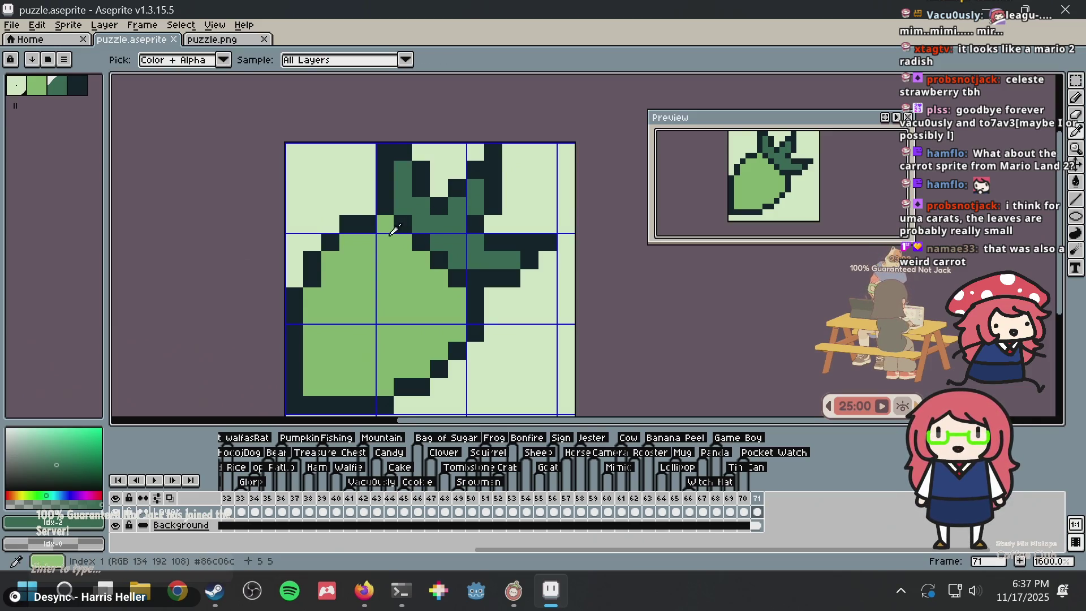
left_click(401, 234, "alt")
left_click_drag(409, 234, 449, 276)
scroll(545, 190, "down", 3)
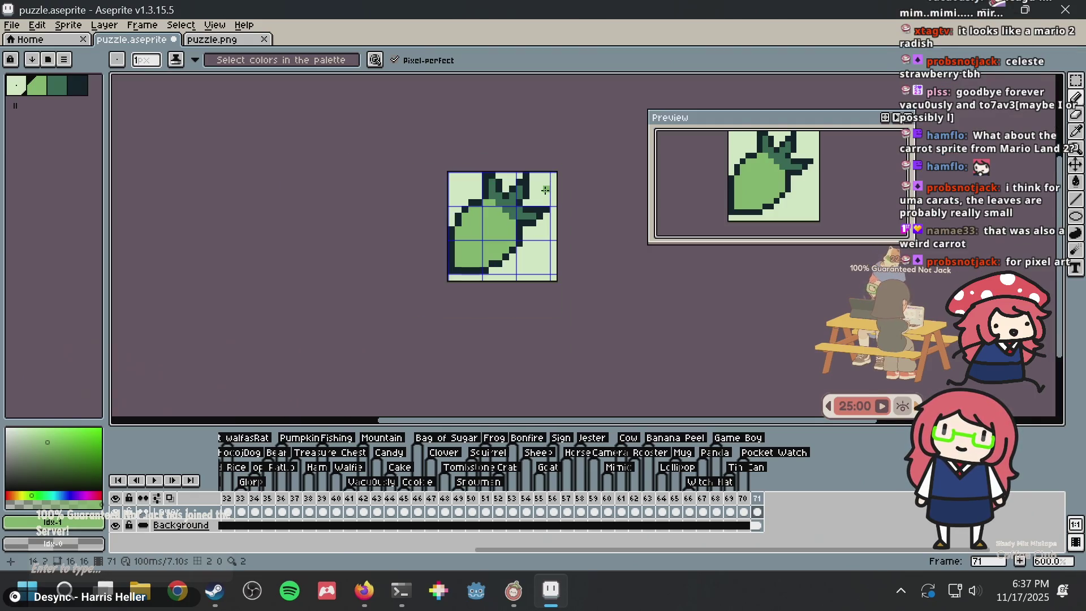
key("ctrl+s")
scroll(545, 190, "up", 3)
scroll(544, 189, "down", 2)
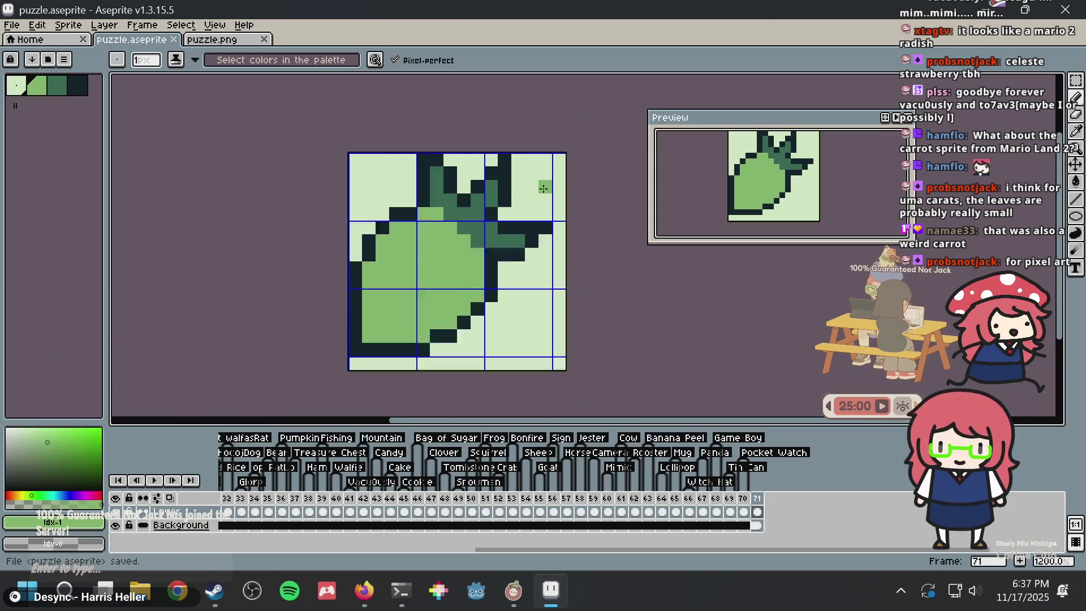
key("Tab")
key("alt+Tab")
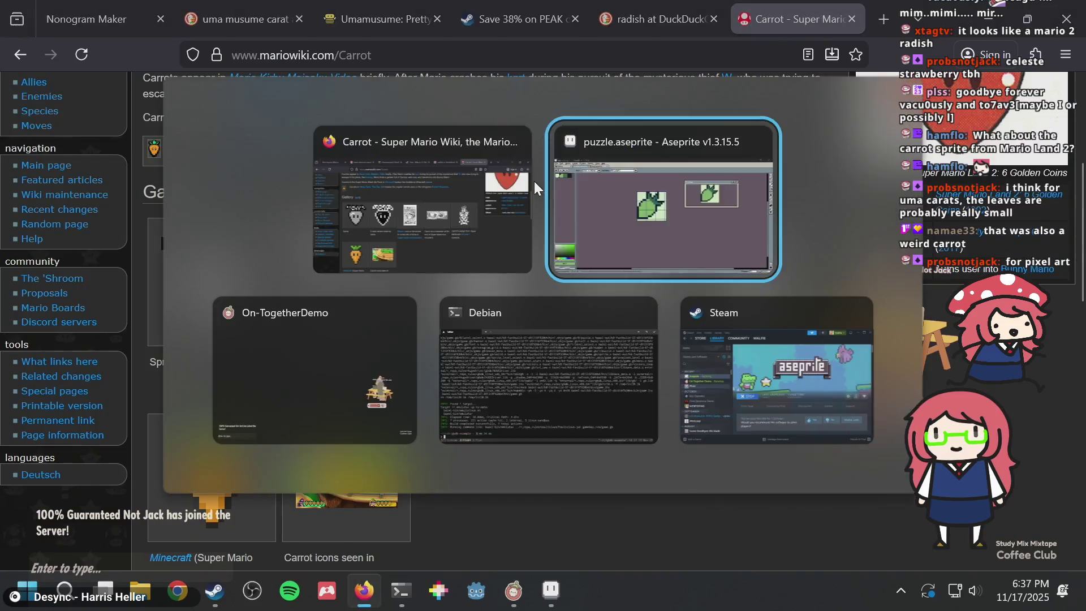
Copy the Umamusume pre-registration banner image and paste it into a new jspaint.app canvas
key("ctrl+Page_Up")
key("ctrl+Page_Up")
key("ctrl+Page_Up")
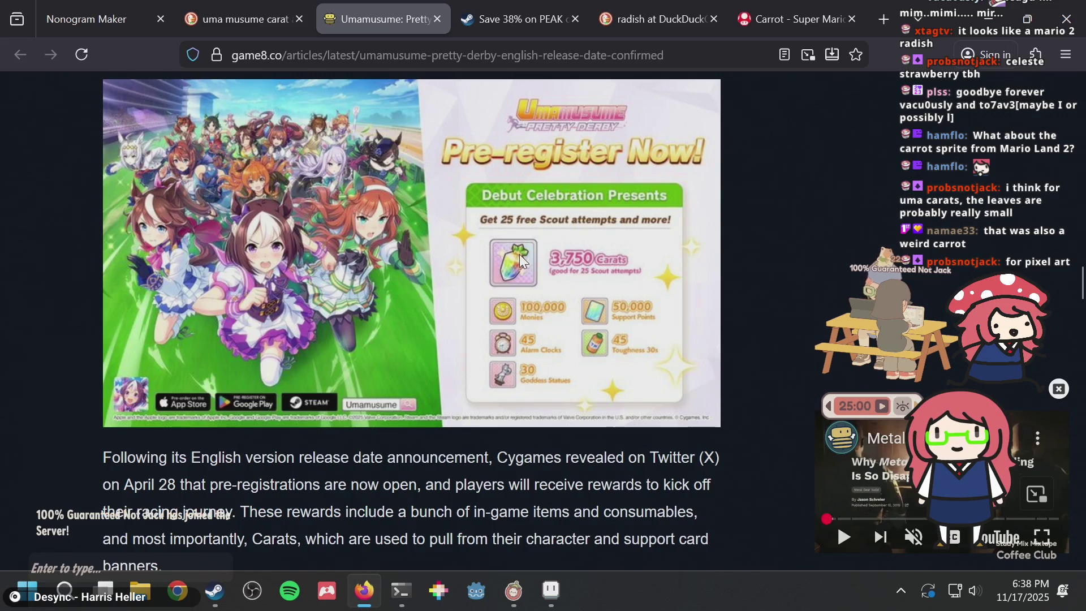
right_click(520, 254)
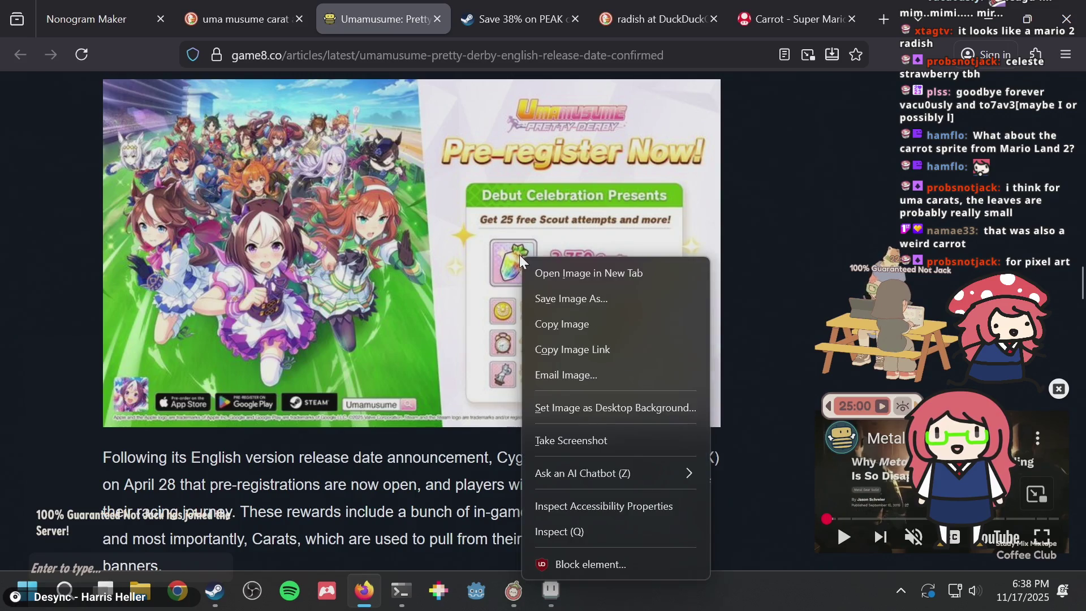
left_click(552, 321)
key("ctrl+t")
type("jspaint.app/")
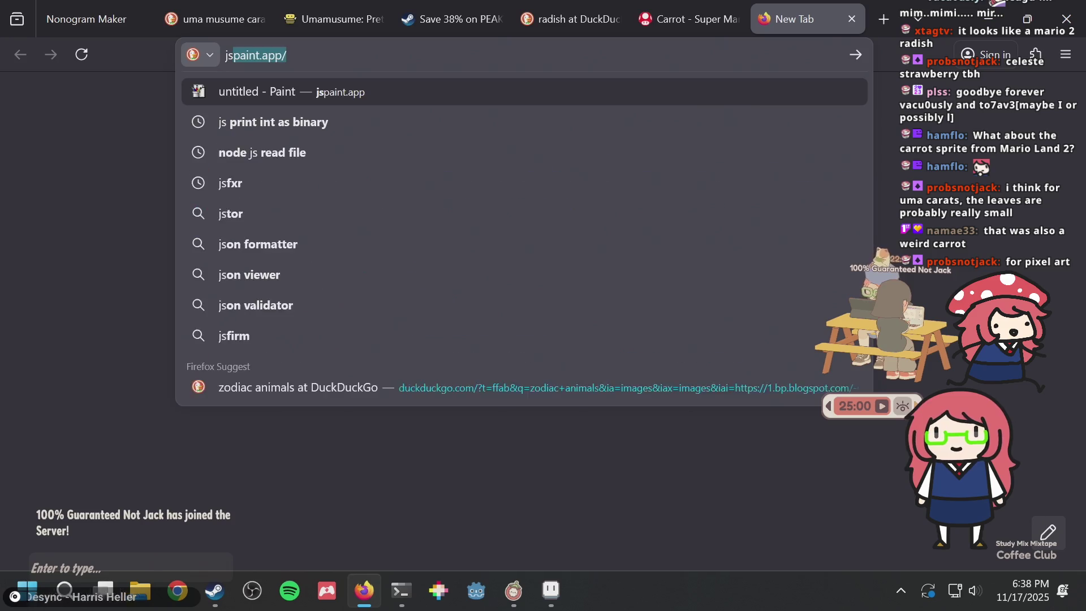
key("Return")
key("ctrl+v")
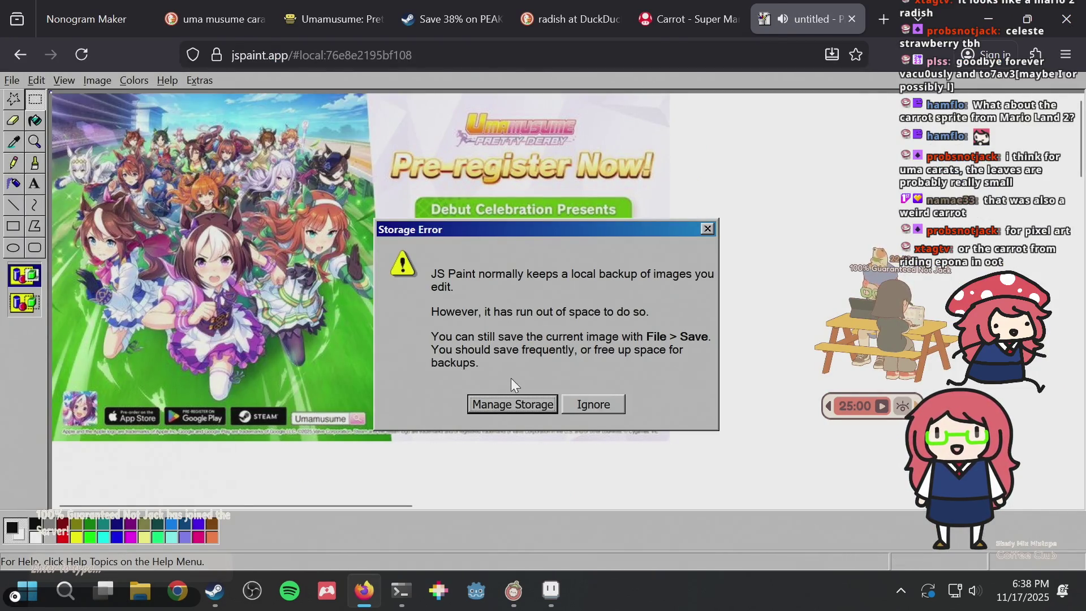
Dismiss the storage warning, zoom into the Carats box, and select the rainbow carrot icon
left_click(589, 404)
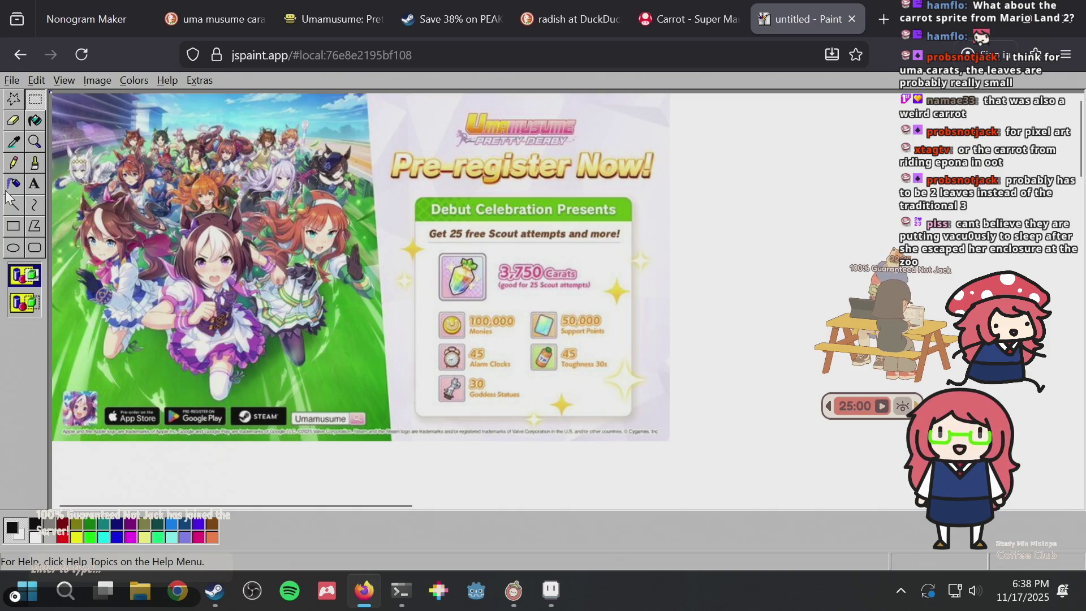
left_click(42, 140)
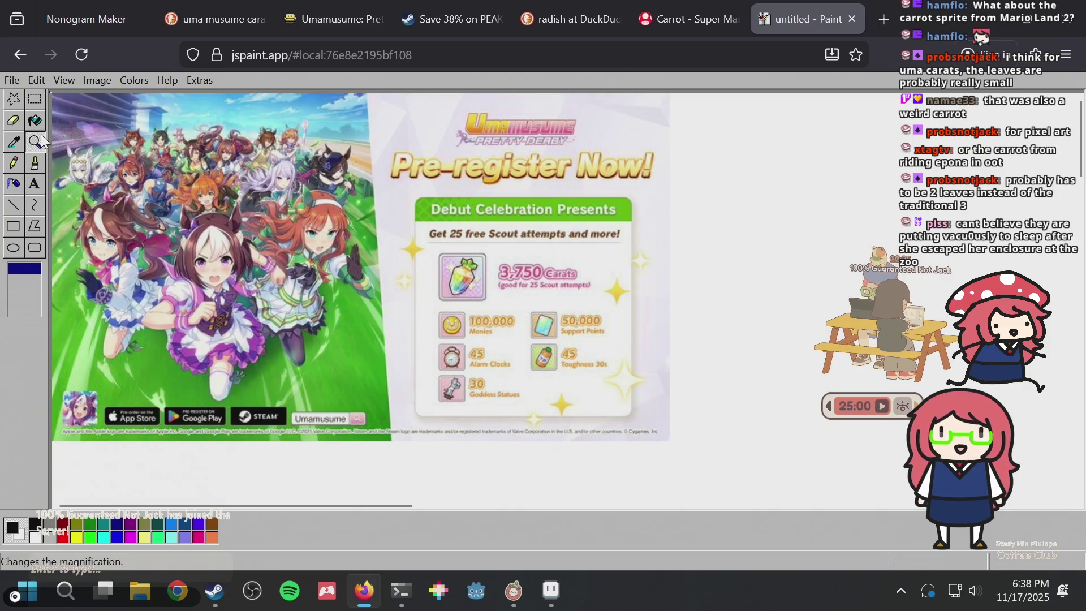
left_click(505, 247)
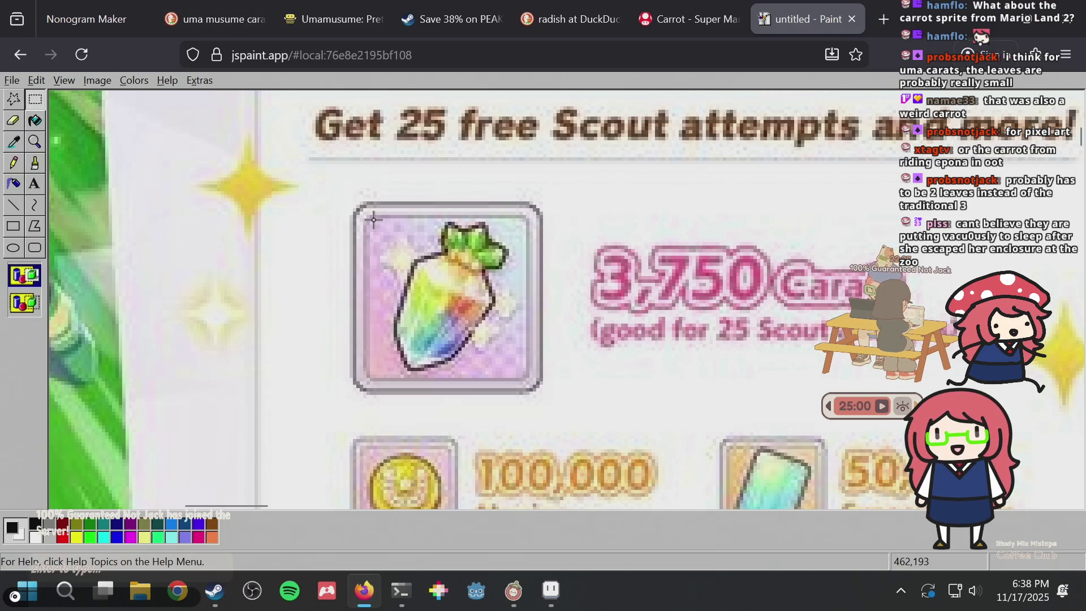
mouse_move(373, 219)
left_mouse_down()
mouse_move(474, 297)
mouse_move(523, 378)
left_mouse_up()
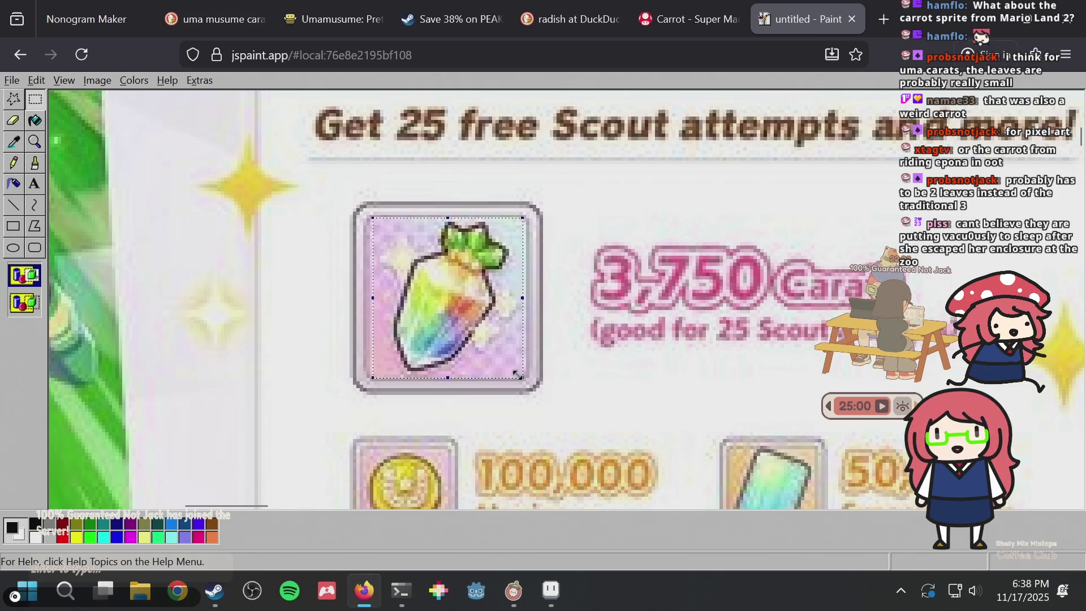
Try pasting the carrot into the Aseprite puzzle sprite, then return to JS Paint
left_click(555, 592)
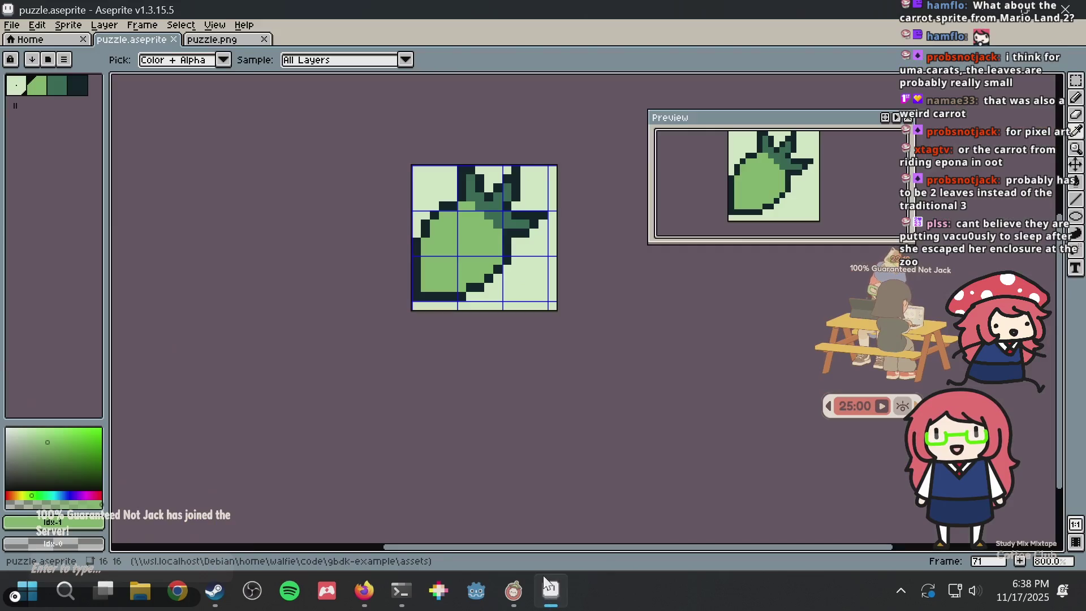
key("m")
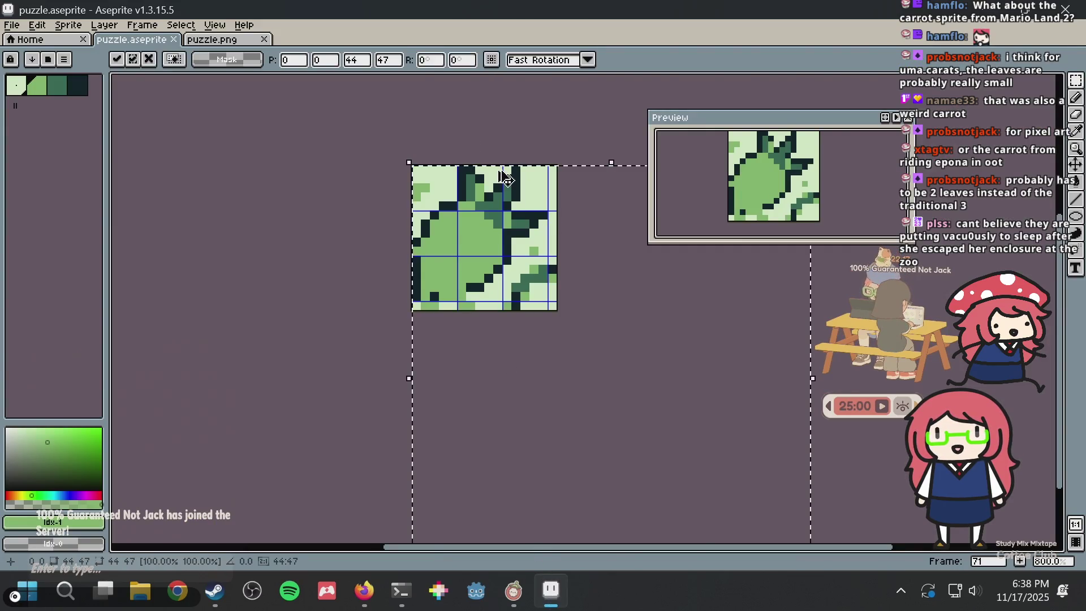
left_click(6, 27)
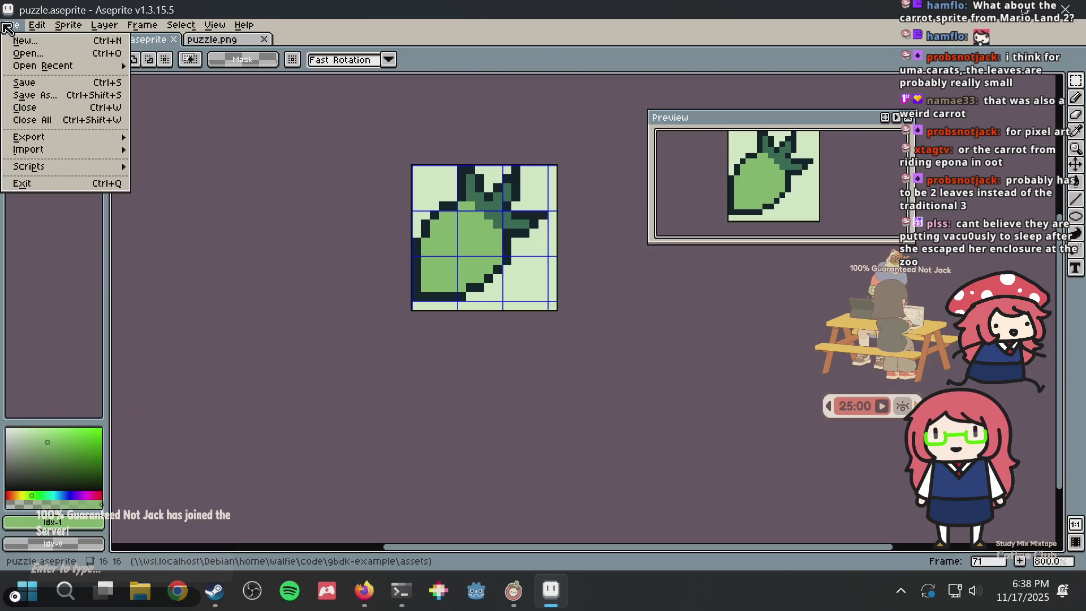
key("alt+Tab")
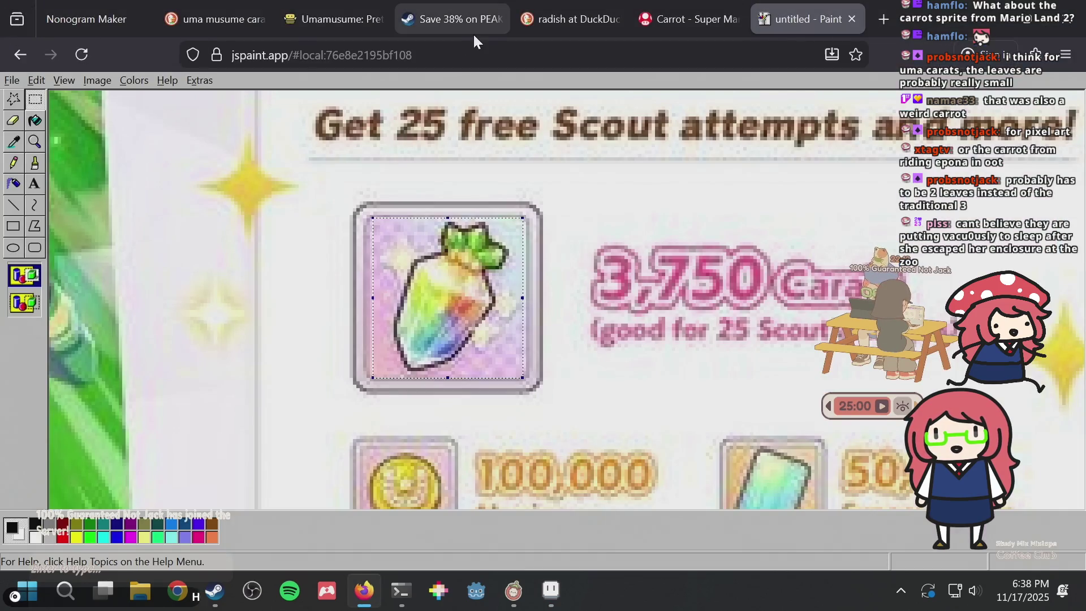
Paste the carrot in JS Paint and stretch the image to 25% horizontally and vertically
scroll(399, 261, "left", 15)
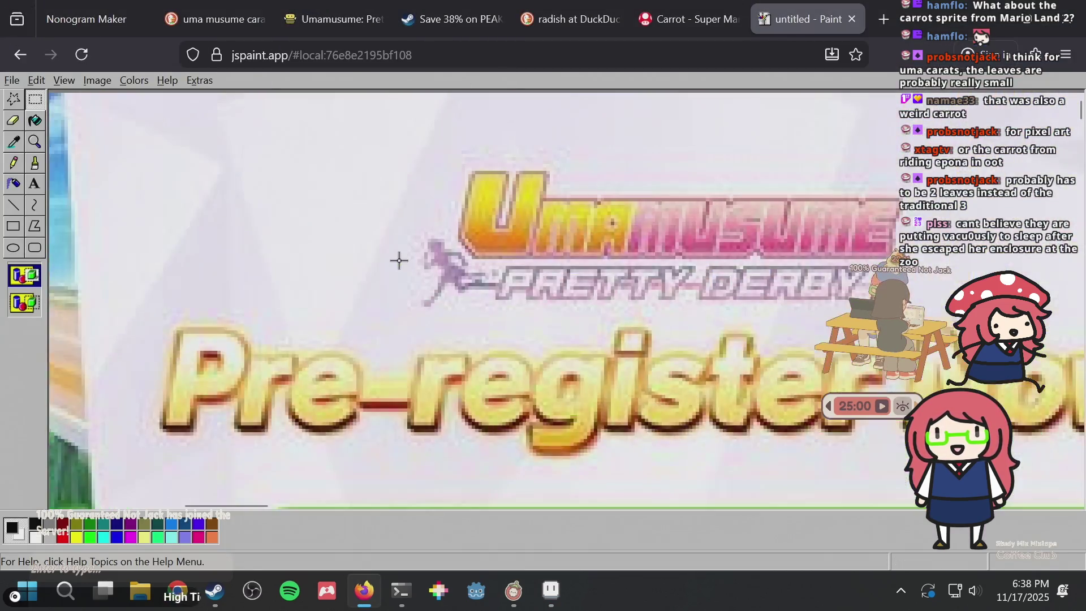
scroll(399, 261, "left", 5)
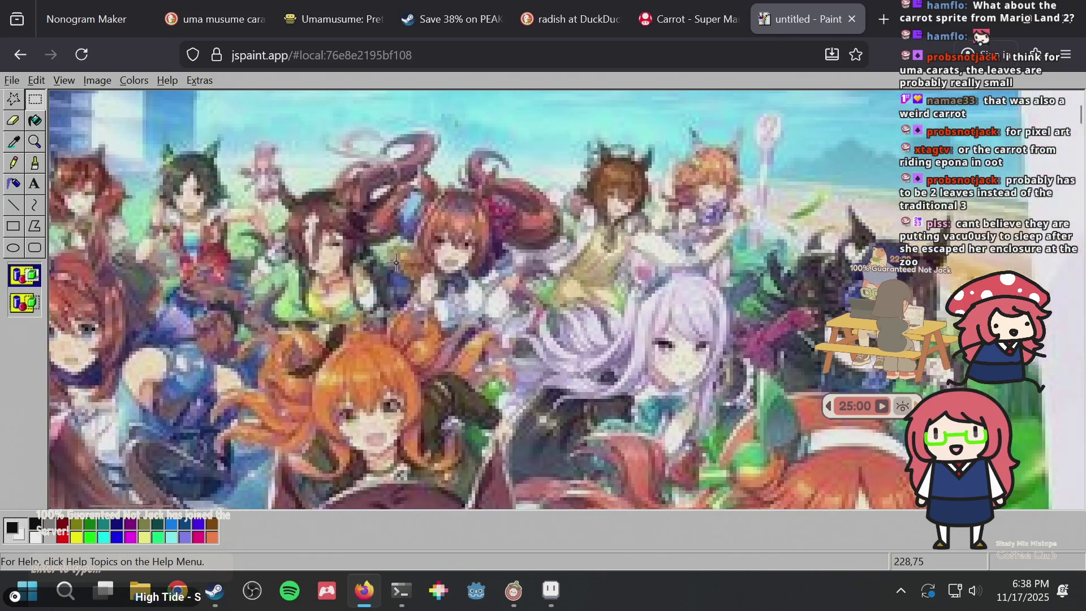
scroll(388, 261, "up", 3)
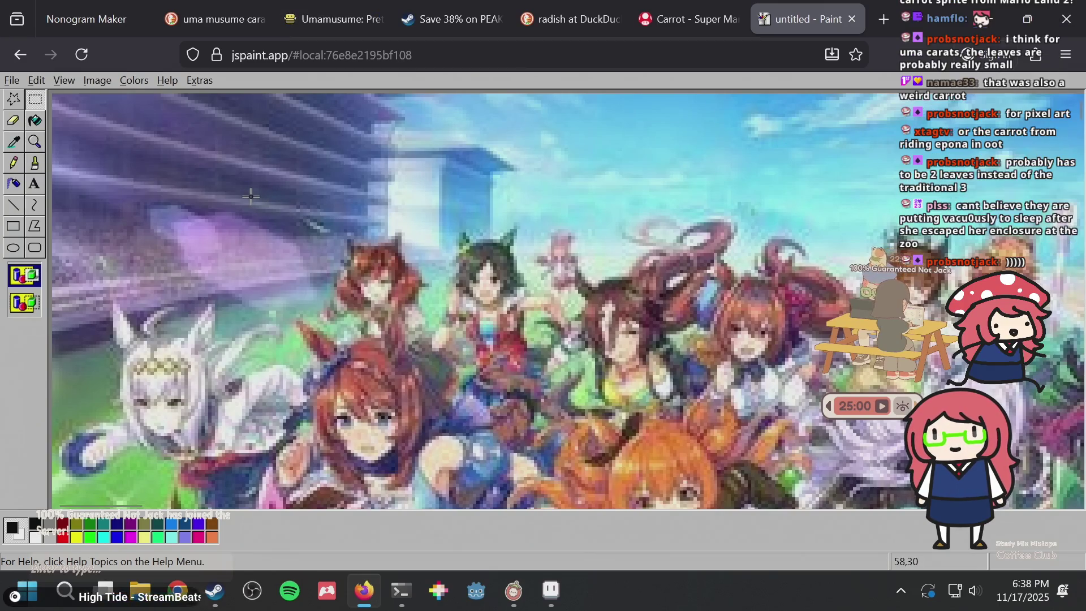
key("ctrl+v")
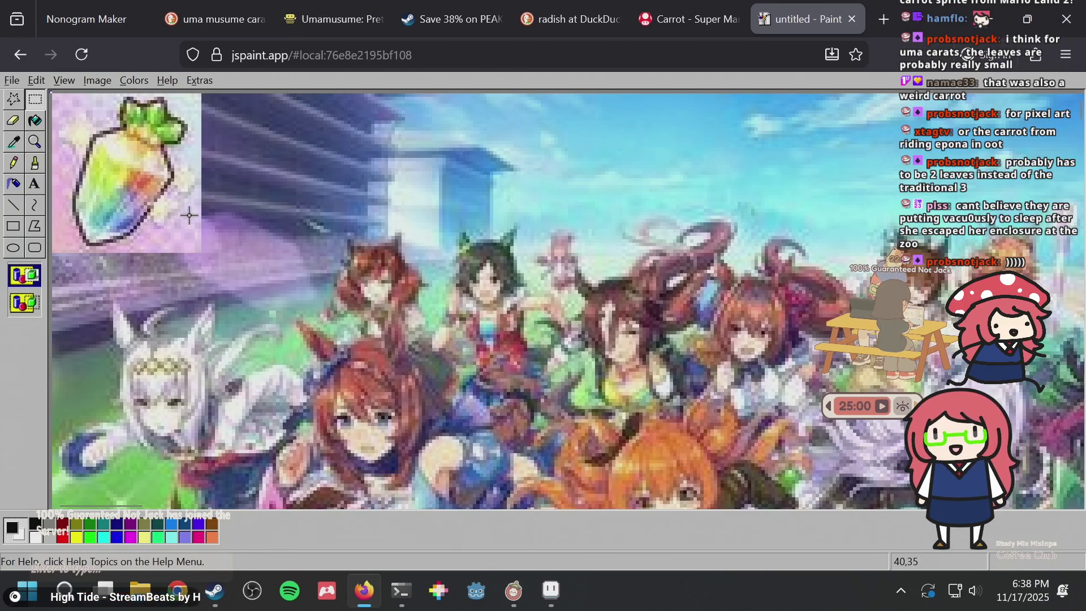
left_click(99, 82)
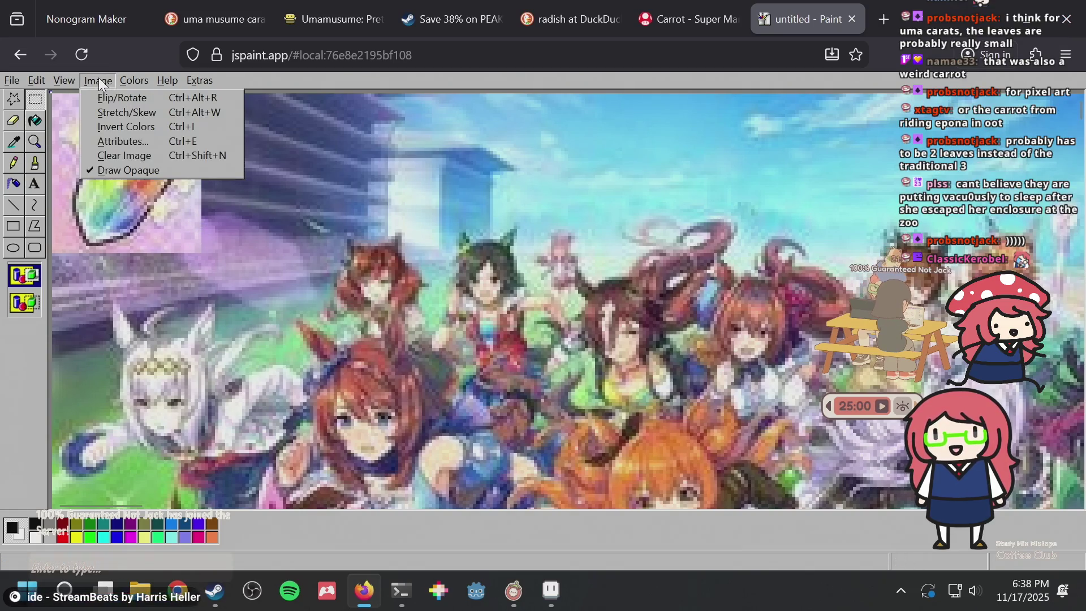
left_click(148, 112)
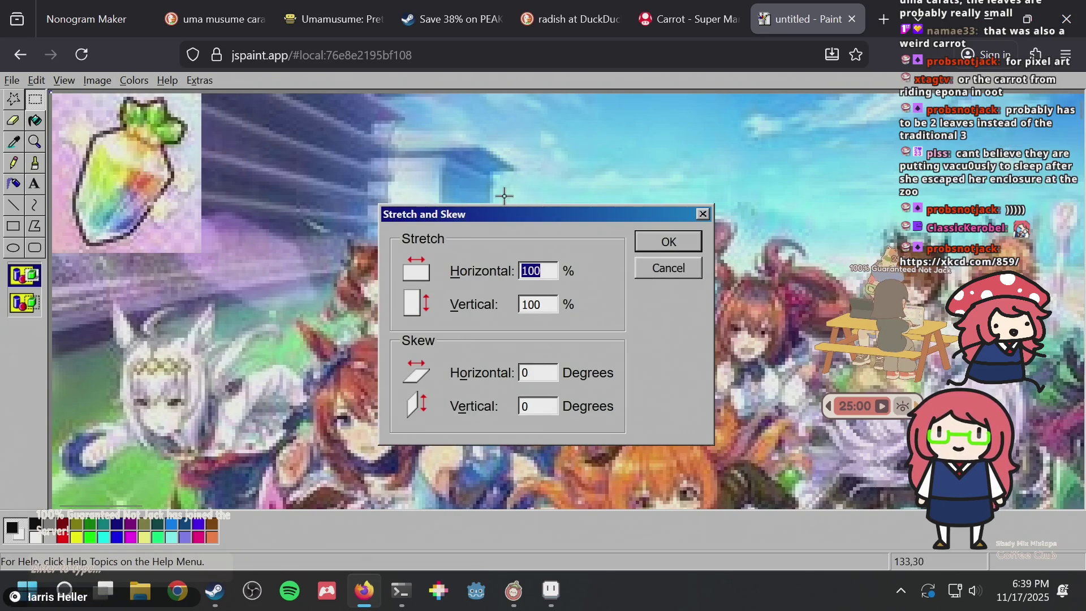
type("25")
key("Tab")
type("25")
key("Return")
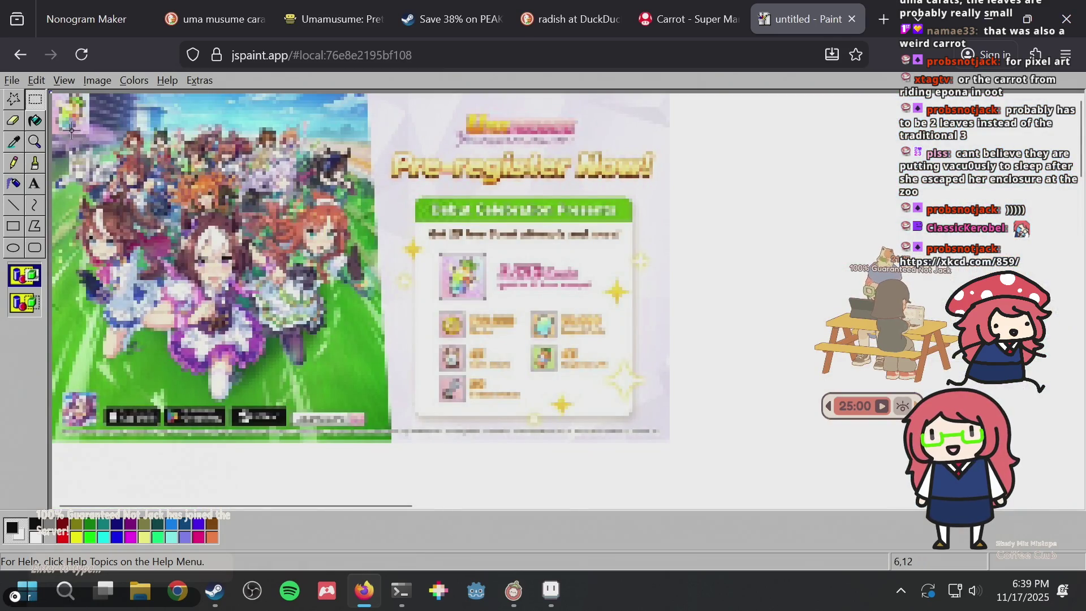
Rectangle-select the tiny carrot at top-left, then reposition the carrot pixels in Aseprite
left_click(35, 99)
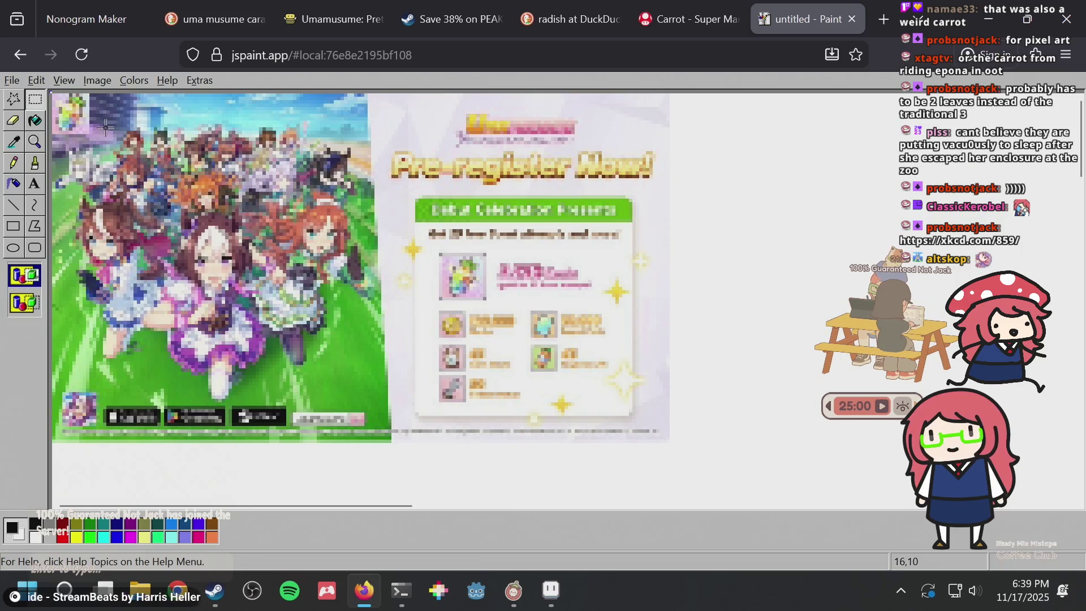
left_click(35, 100)
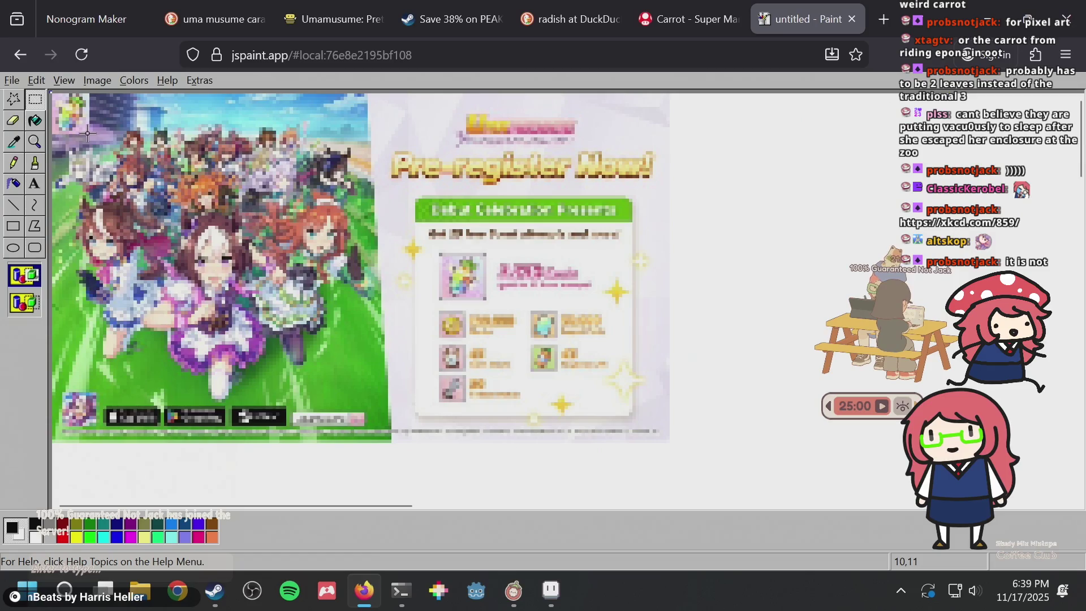
left_click_drag(89, 131, 51, 94)
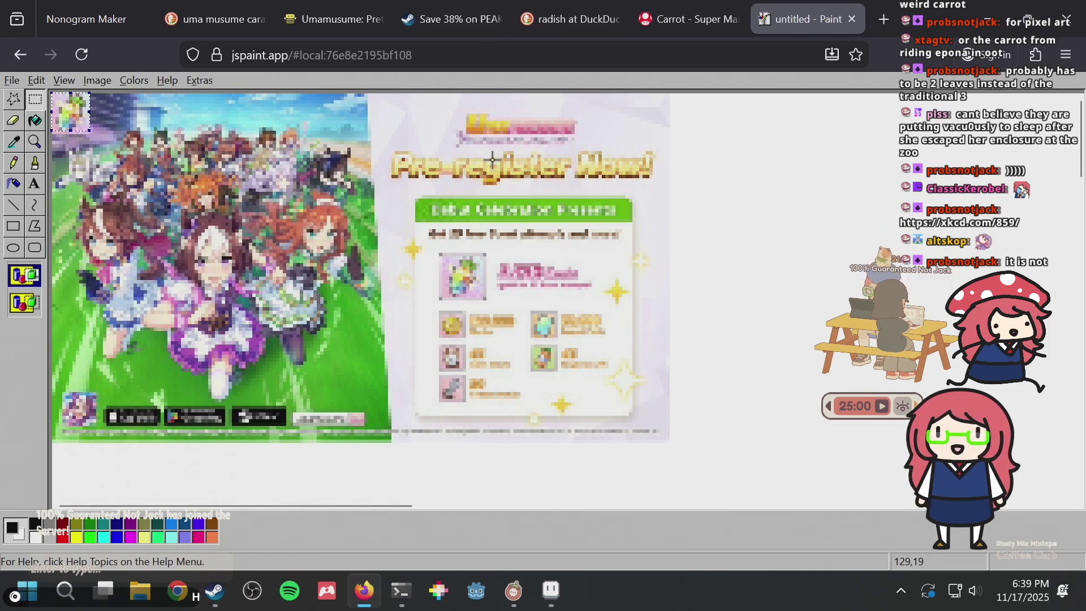
key("alt+Tab")
mouse_move(488, 215)
left_mouse_down()
mouse_move(475, 175)
mouse_move(538, 182)
mouse_move(565, 249)
mouse_move(554, 232)
left_mouse_up()
Commit the moved carrot pixels and clear the ring sprite from puzzle.png
key("Return")
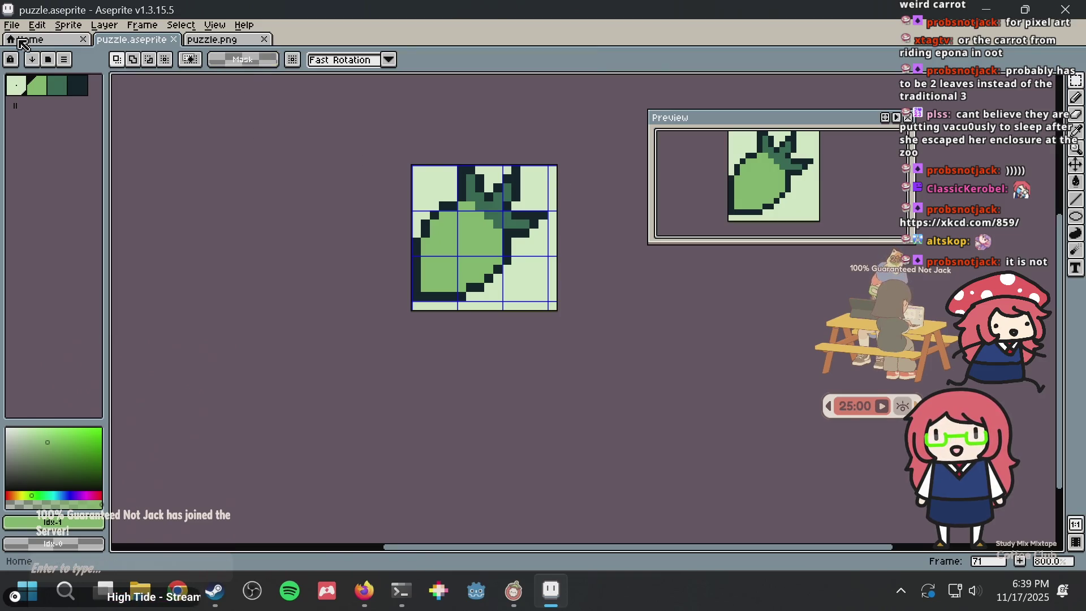
left_click(235, 40)
key("ctrl+z")
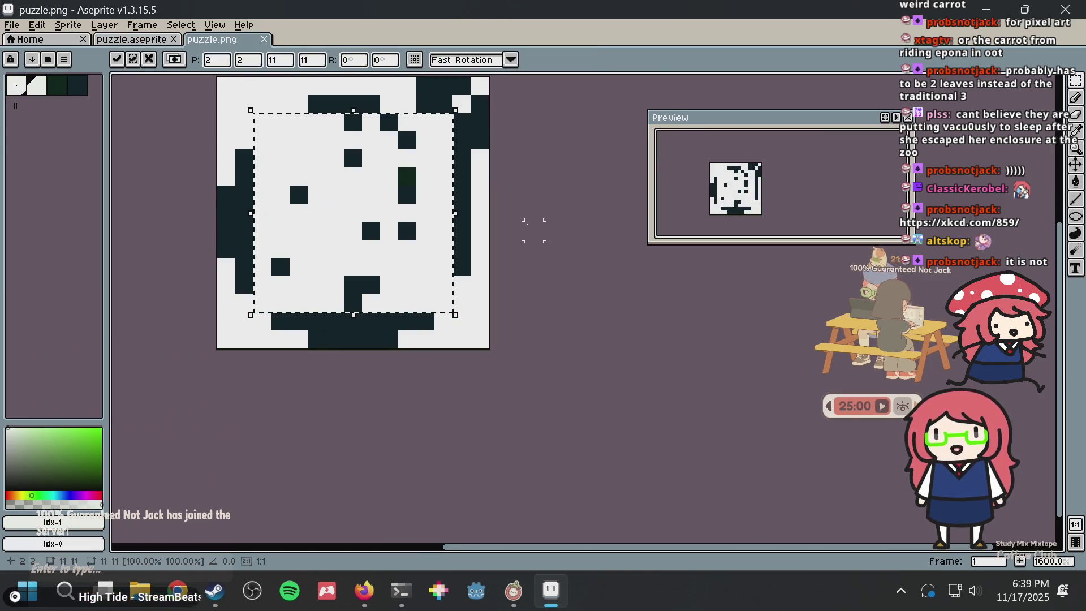
key("ctrl+y")
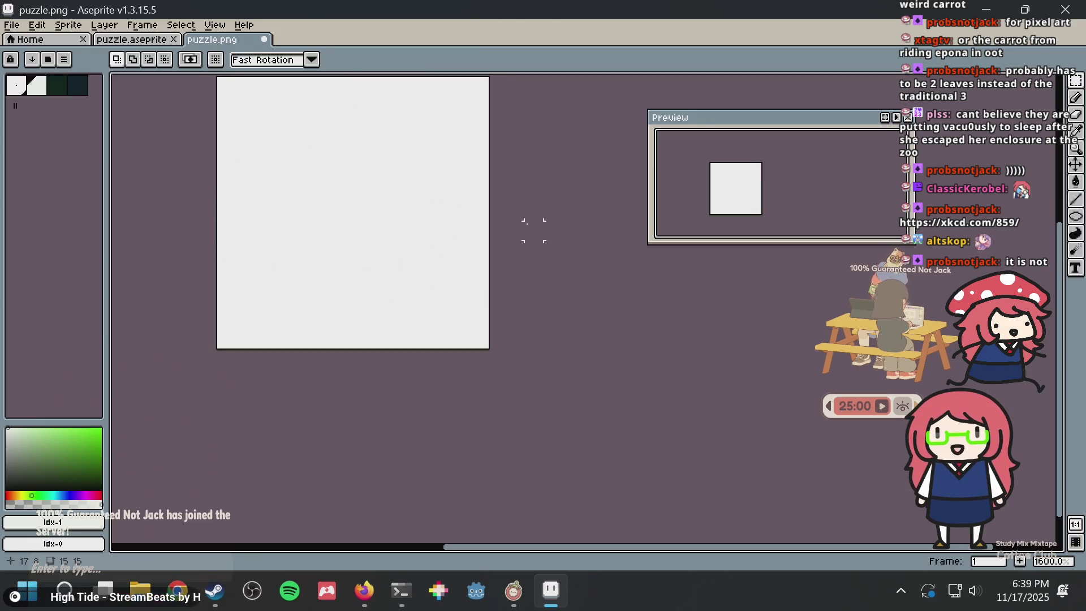
key("ctrl+z")
Paste the scattered-dot pattern onto the blank puzzle.png canvas and return to JS Paint
left_click_drag(516, 230, 521, 333)
scroll(521, 332, "down", 1)
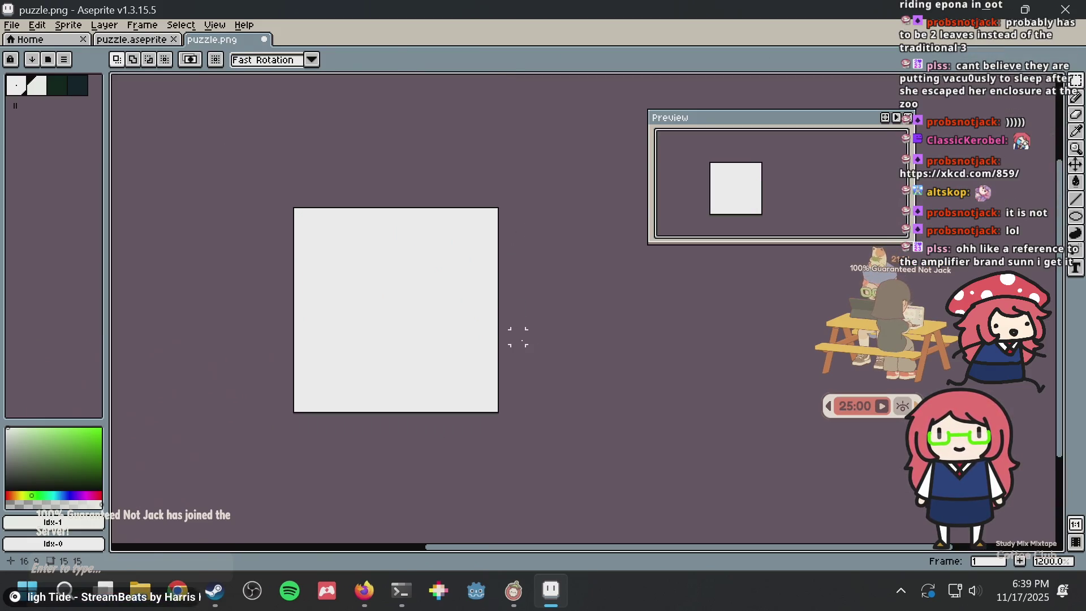
key("ctrl+v")
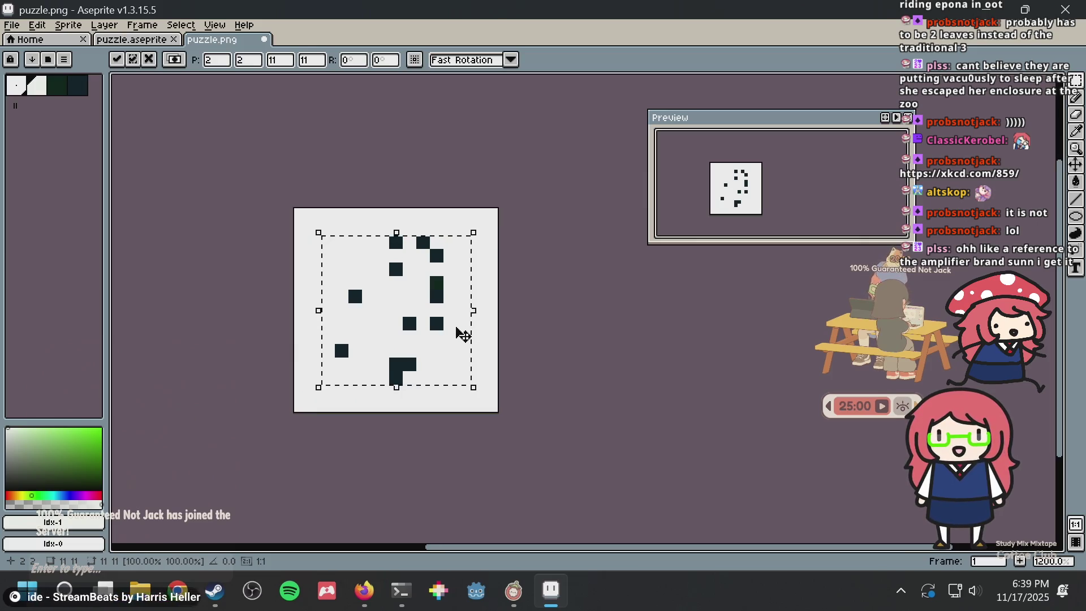
key("alt+Tab")
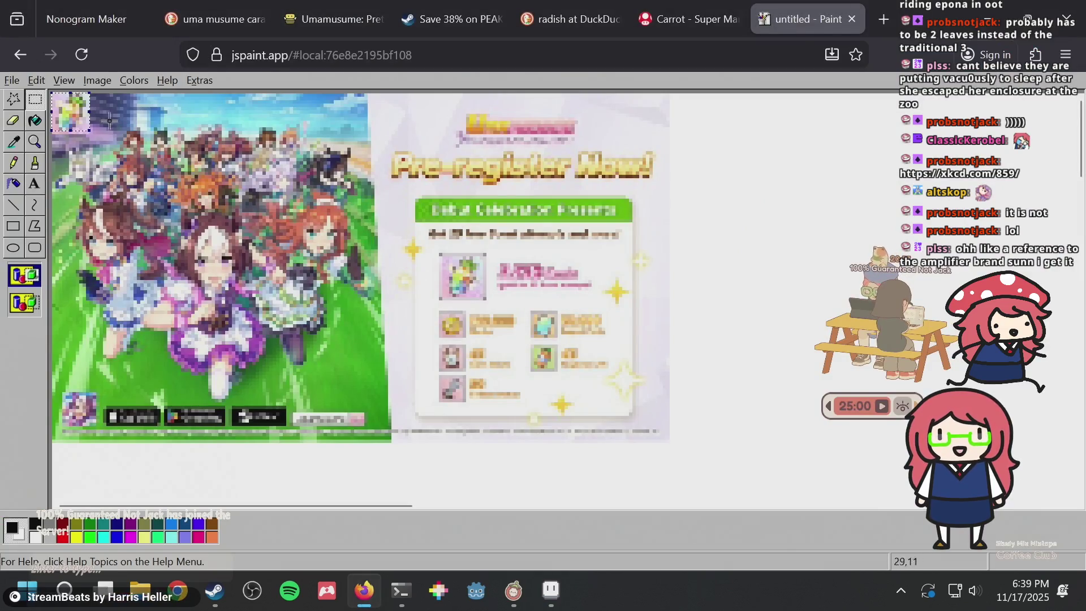
Return the JS Paint canvas to normal magnification and undo the last change
left_click(36, 142)
left_click(24, 269)
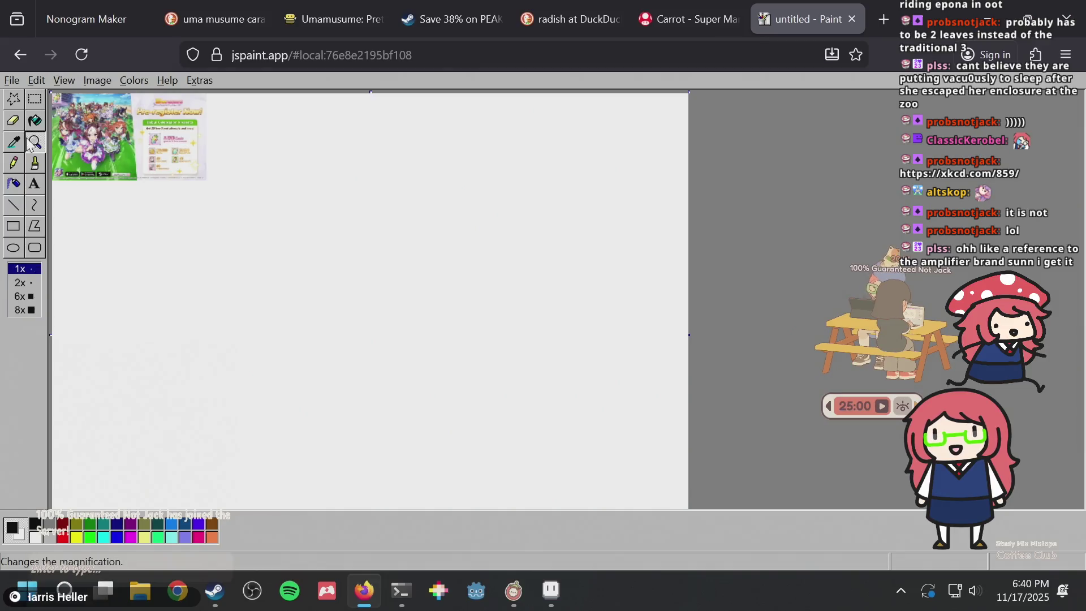
left_click(36, 101)
key("ctrl+v")
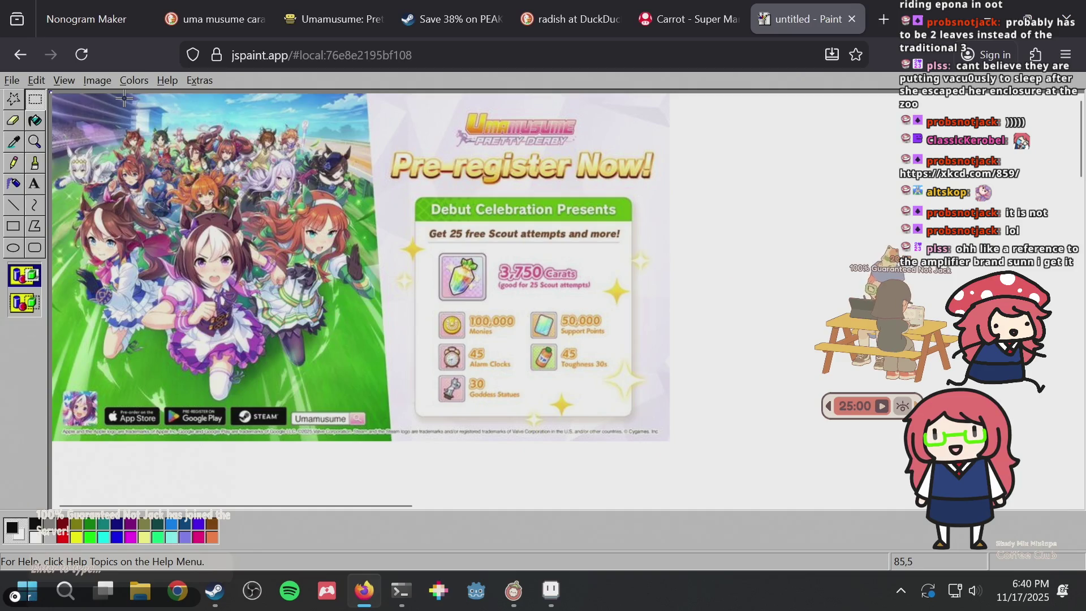
Zoom in on the 3,750 Carats carrot icon and rectangle-select it
left_click(35, 141)
left_click(585, 278)
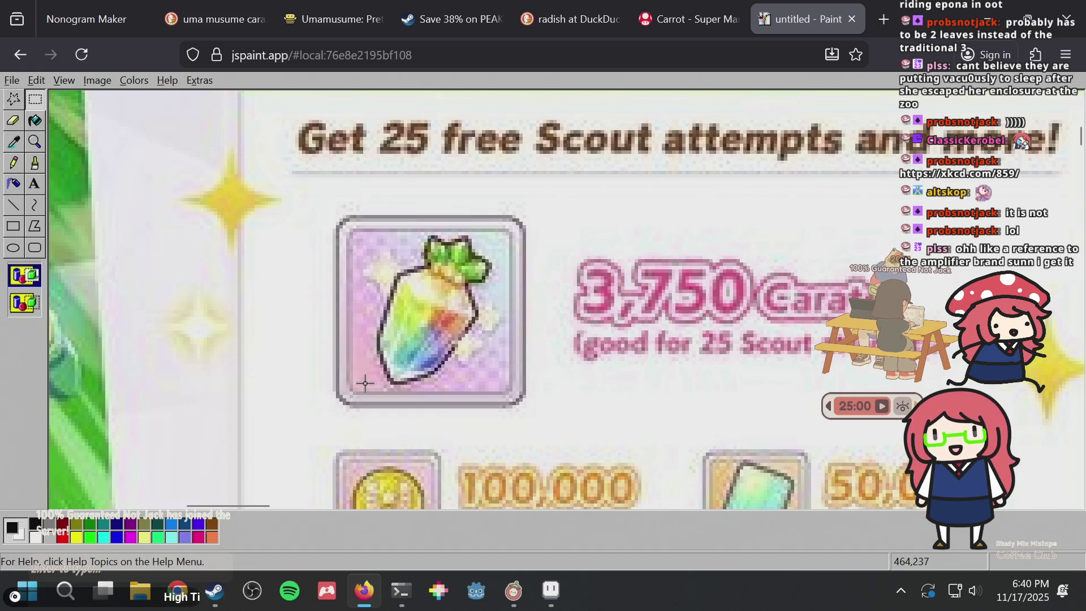
mouse_move(365, 388)
left_mouse_down()
mouse_move(464, 282)
mouse_move(514, 259)
mouse_move(485, 233)
mouse_move(403, 294)
mouse_move(346, 384)
mouse_move(365, 387)
left_mouse_up()
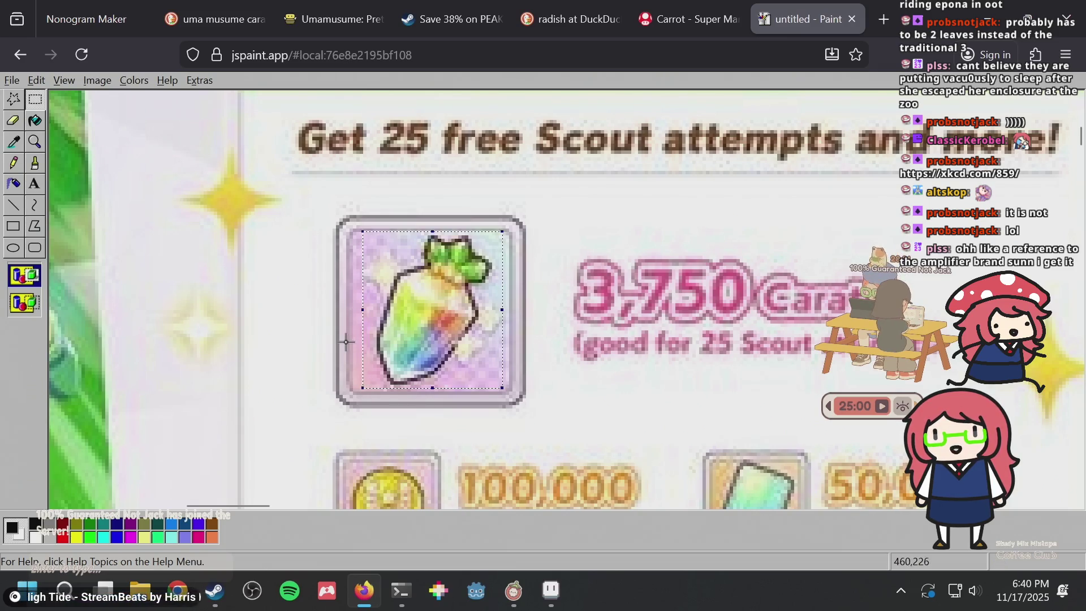
left_click(34, 142)
left_click(181, 148)
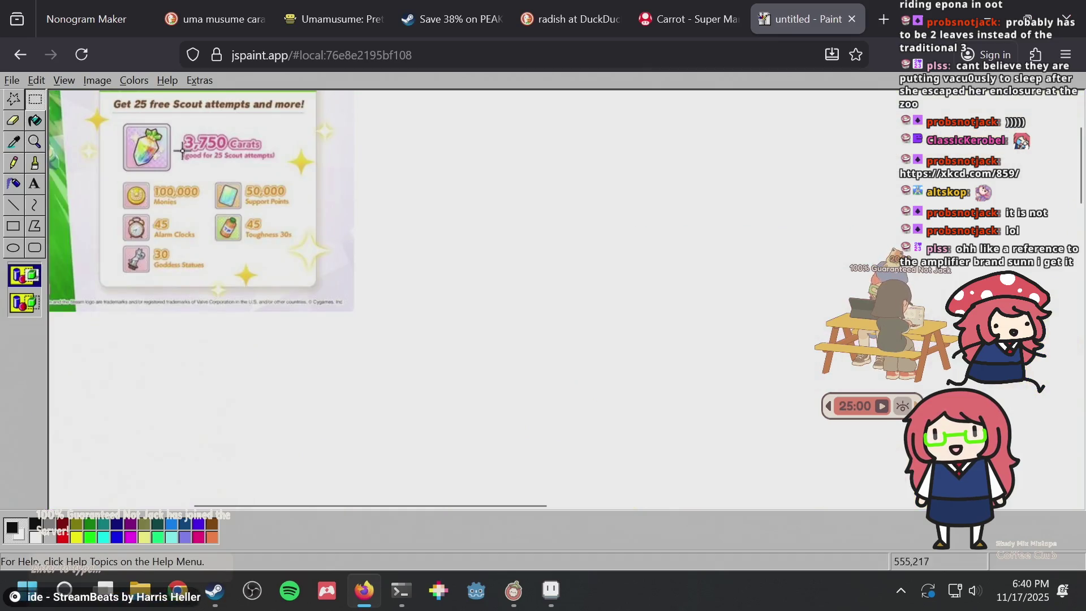
Paste the carrot at the canvas top-left and stretch the image to 25% both ways
scroll(103, 142, "left", 5)
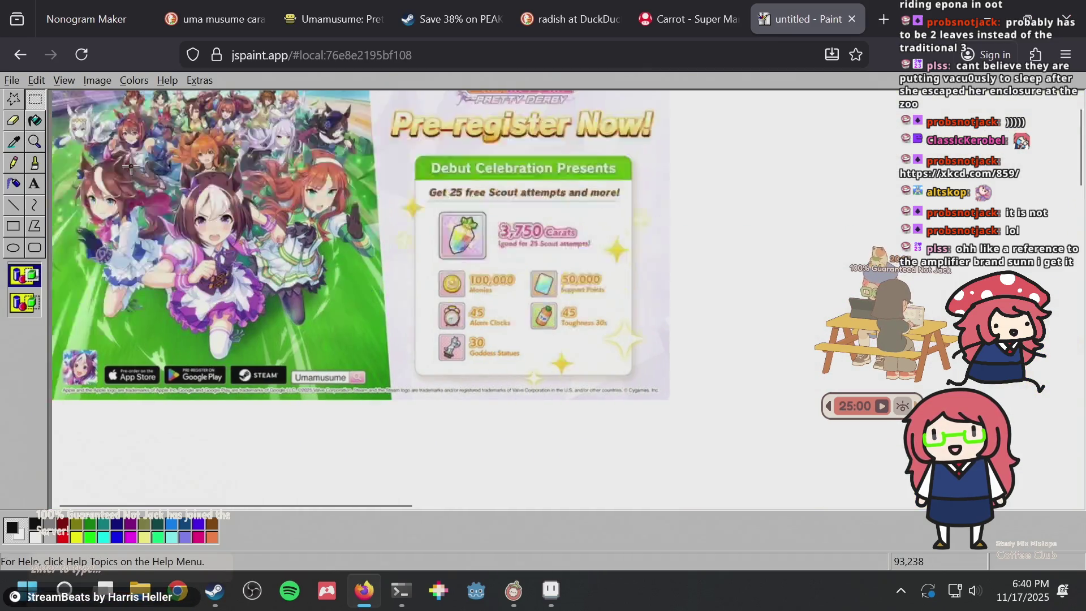
scroll(65, 144, "up", 3)
key("ctrl+v")
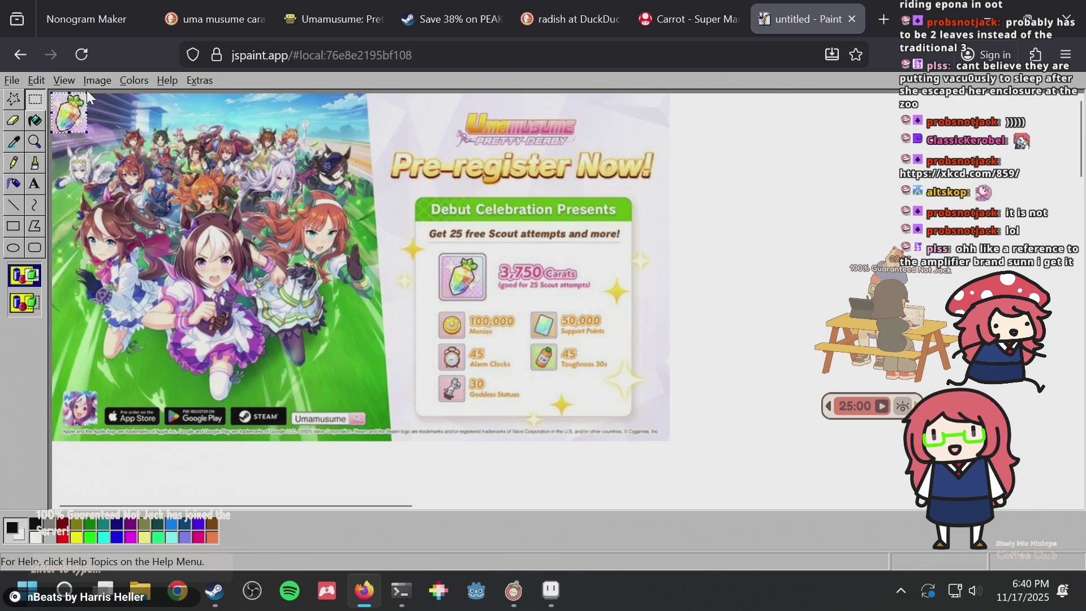
left_click(93, 82)
mouse_move(134, 81)
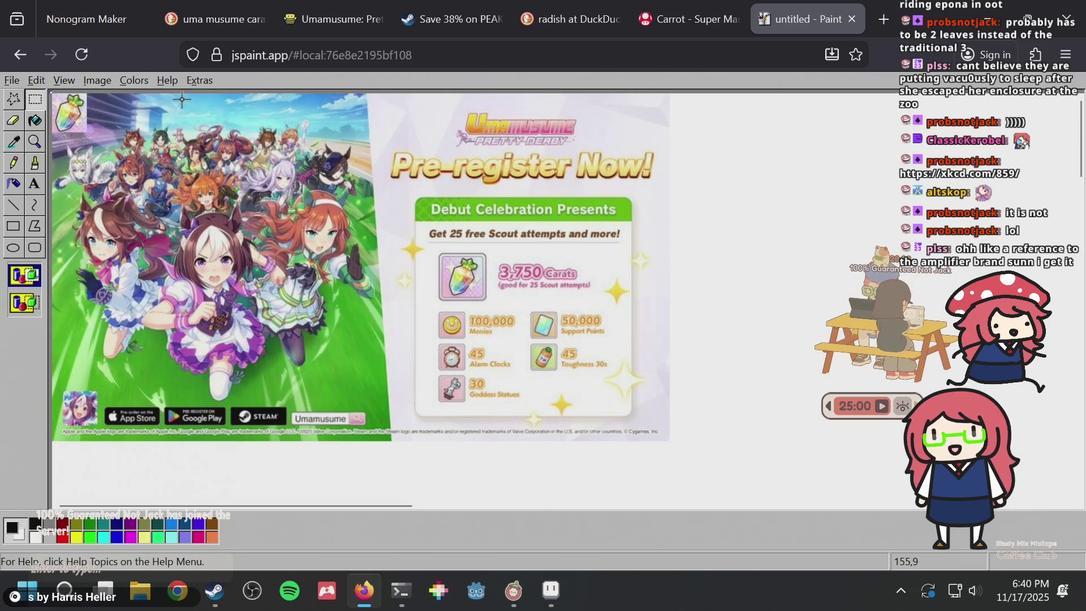
left_click(104, 80)
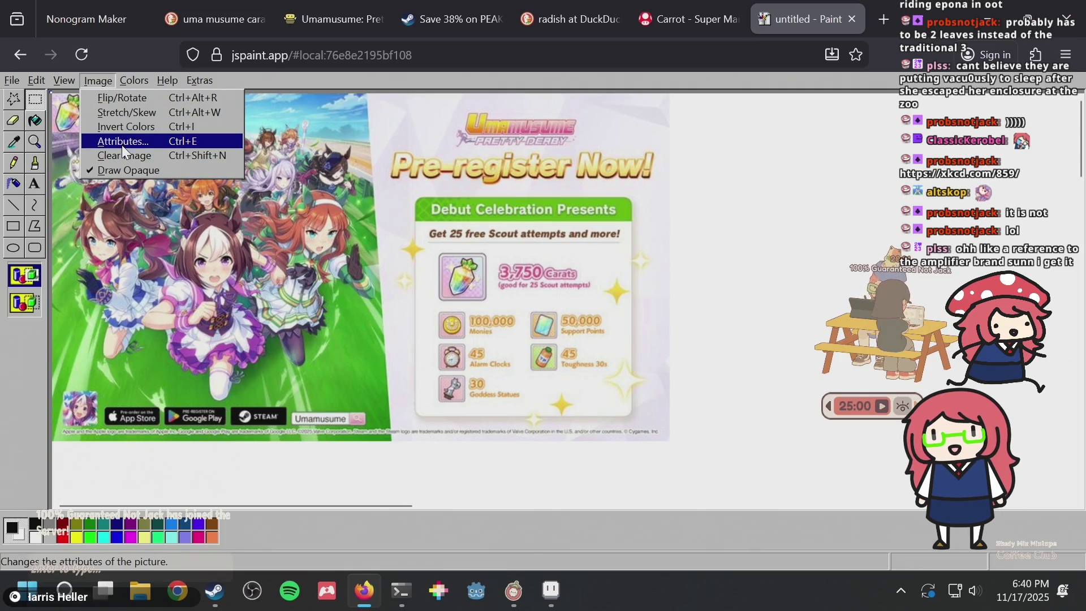
left_click(121, 112)
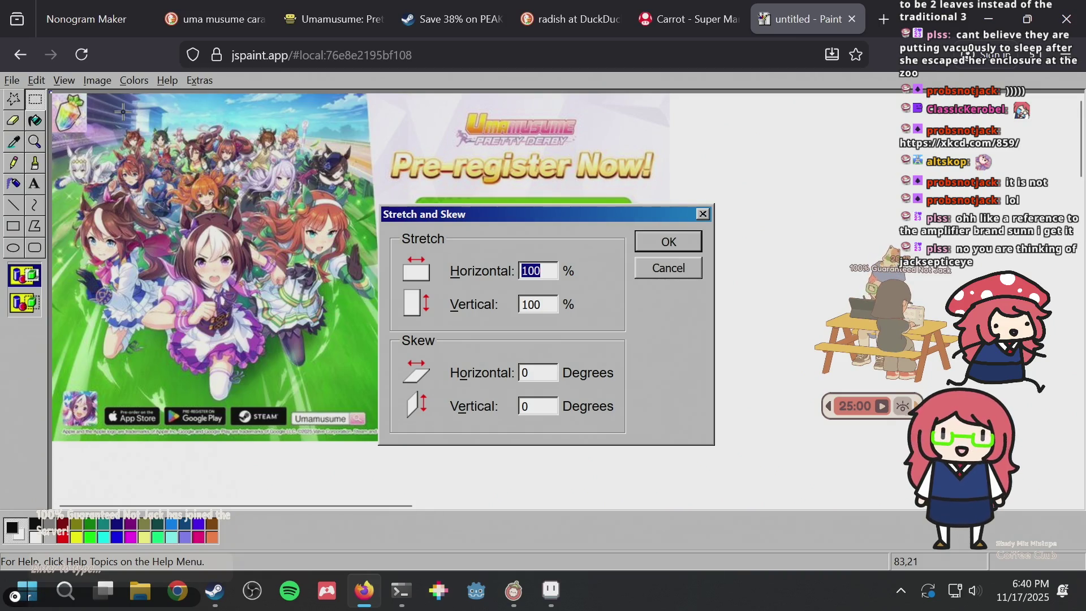
type("25")
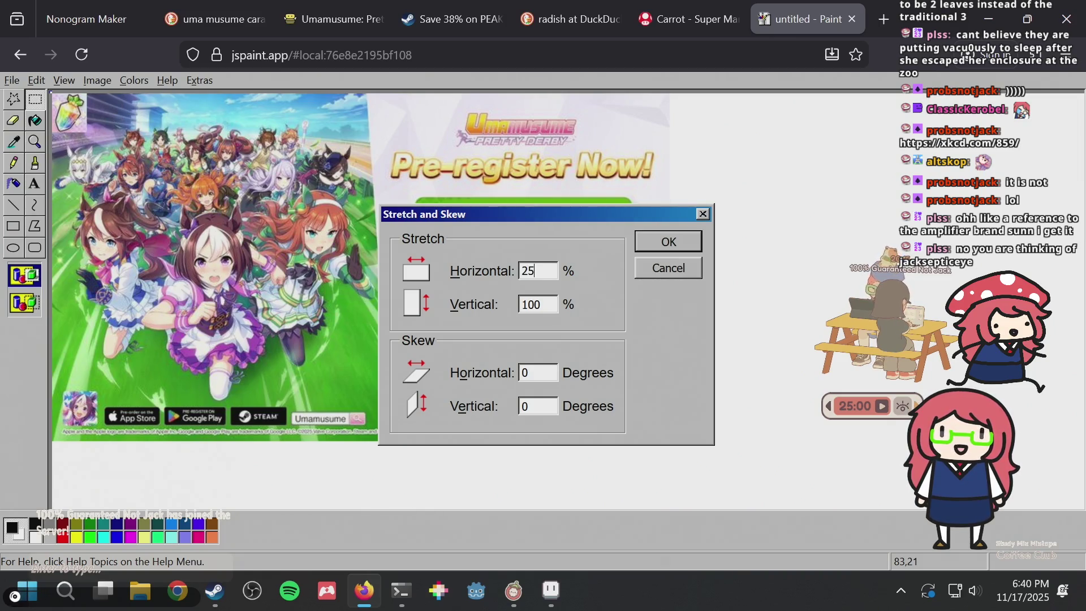
key("Tab")
type("25")
key("Return")
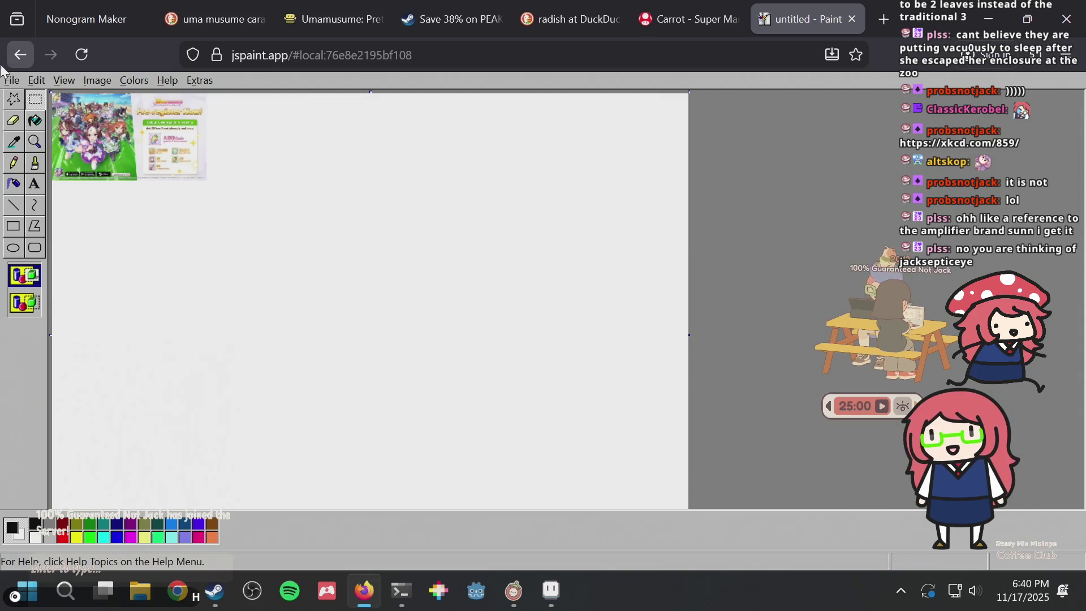
Zoom in on the top-left and draw a short black pencil line on the carrot
left_click(35, 142)
left_click(82, 95)
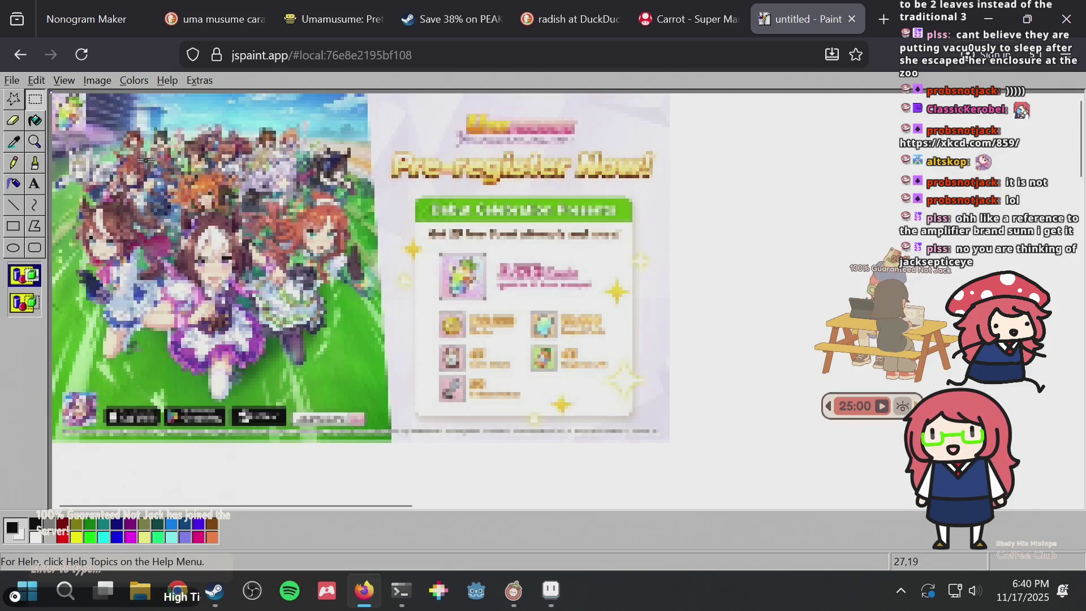
left_click(16, 165)
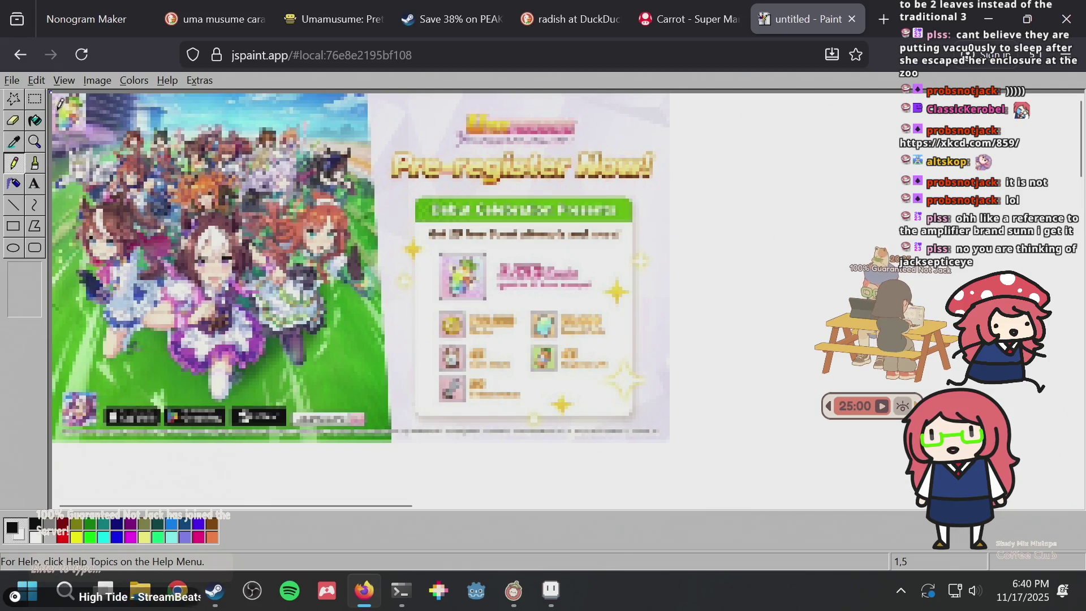
left_click_drag(60, 120, 64, 123)
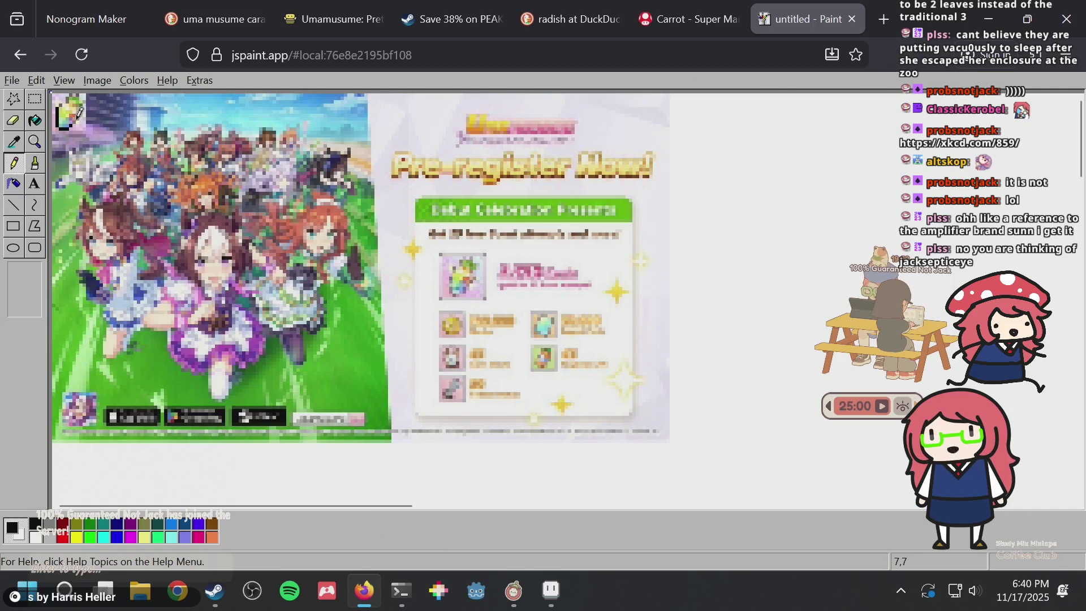
Set the Magnifier to 8x zoom on the reference, then go back to the Pencil
left_click(34, 142)
left_click(26, 310)
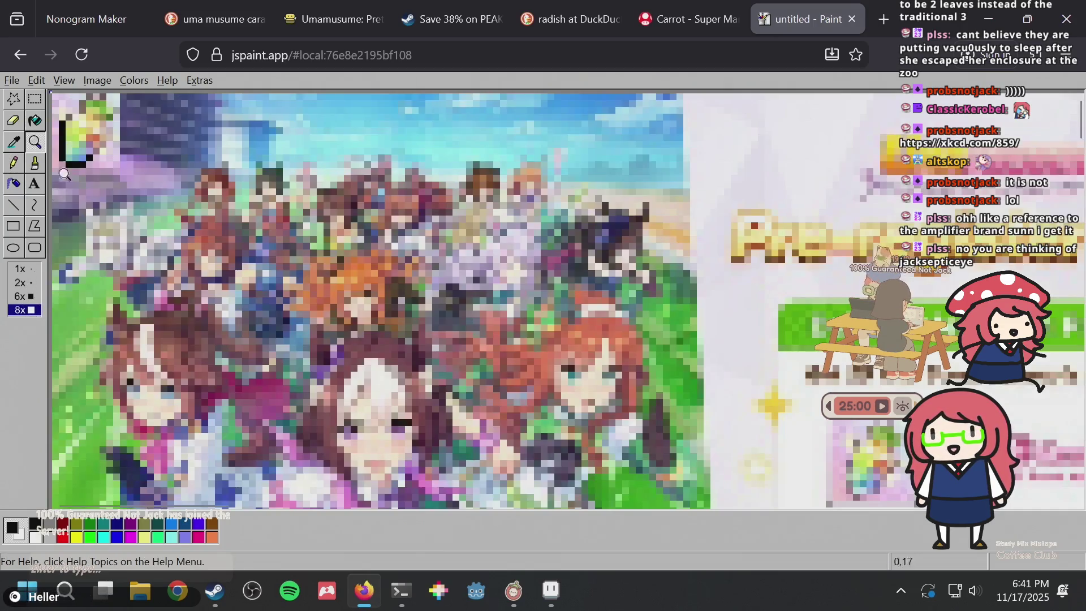
left_click(14, 163)
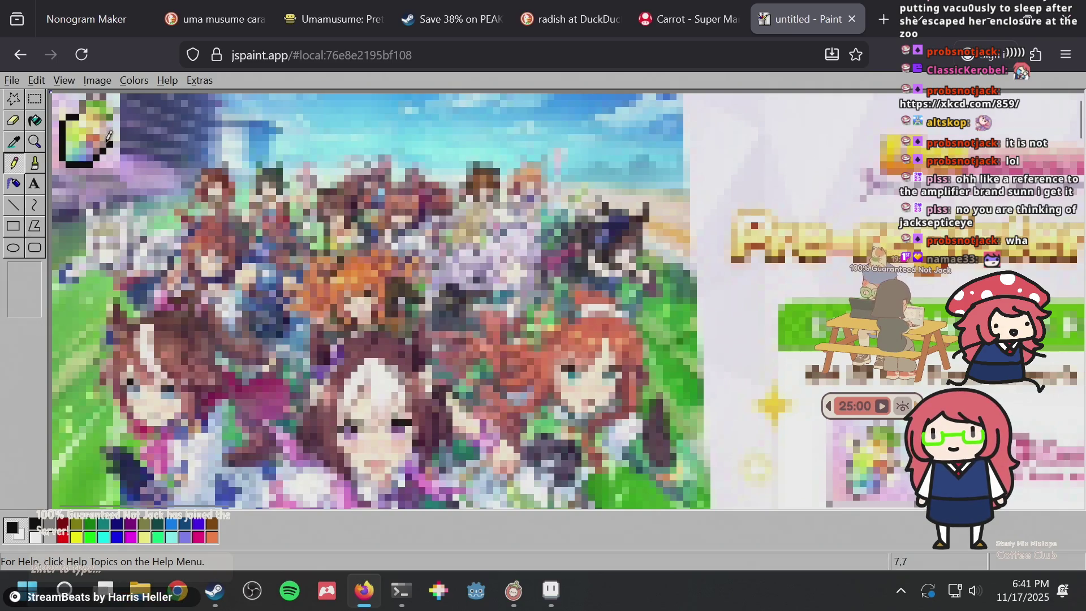
Search DuckDuckGo for 'septic' in a new tab
key("ctrl+t")
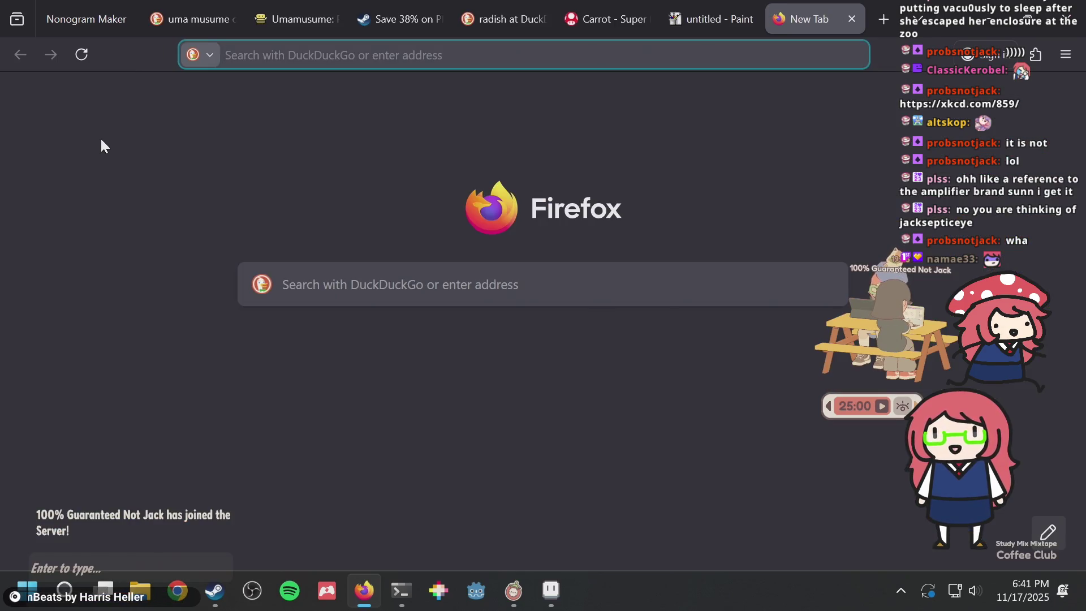
type("septic")
key("Return")
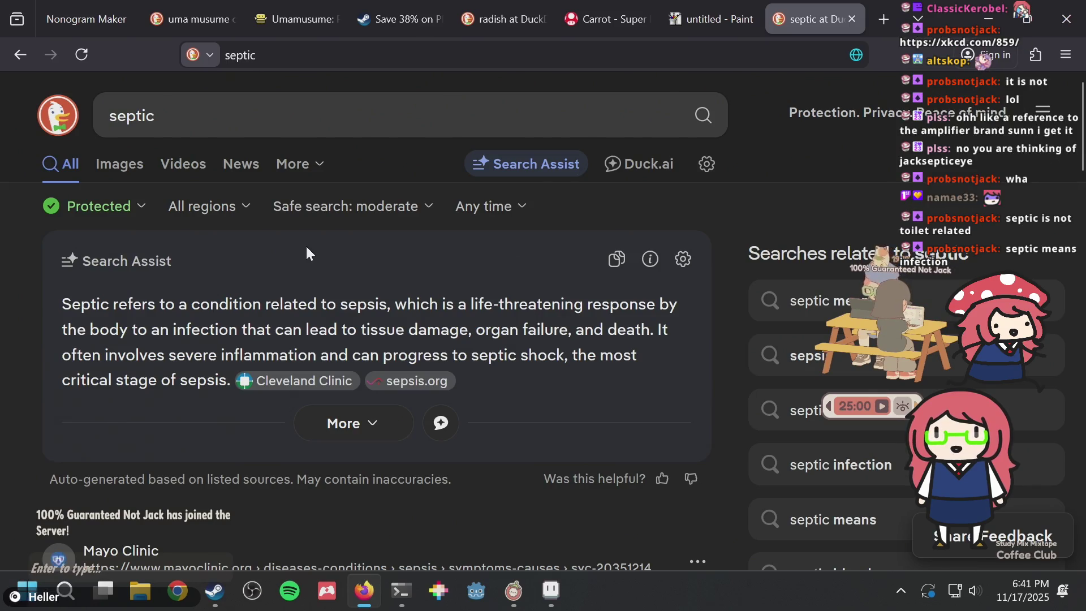
scroll(306, 248, "down", 8)
scroll(306, 248, "up", 8)
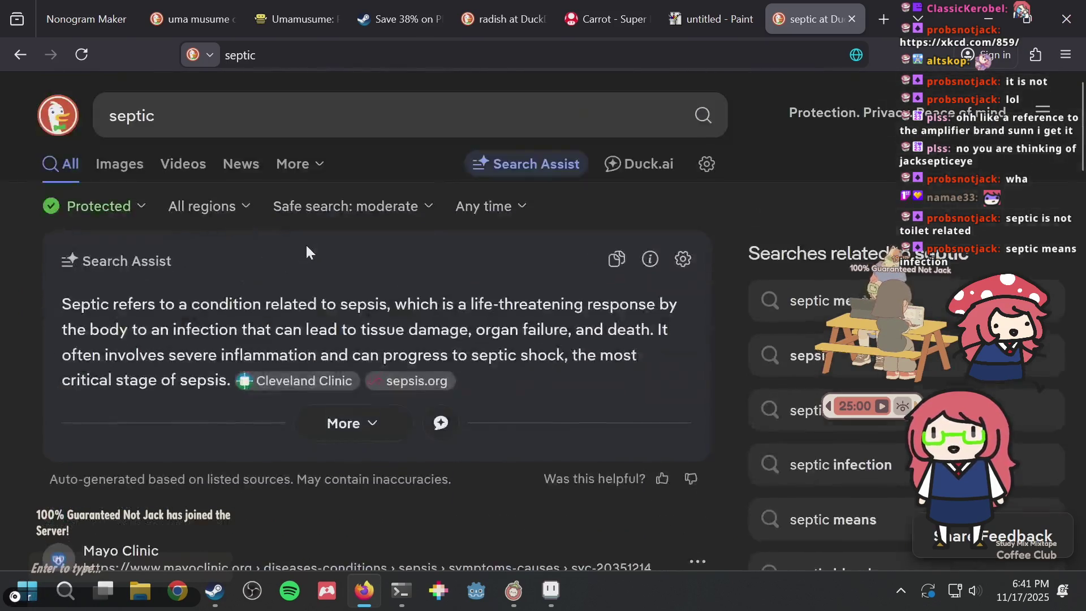
Search 'septic tank' in another new tab and scroll down to the Wikipedia result
key("ctrl+t")
type("septic ")
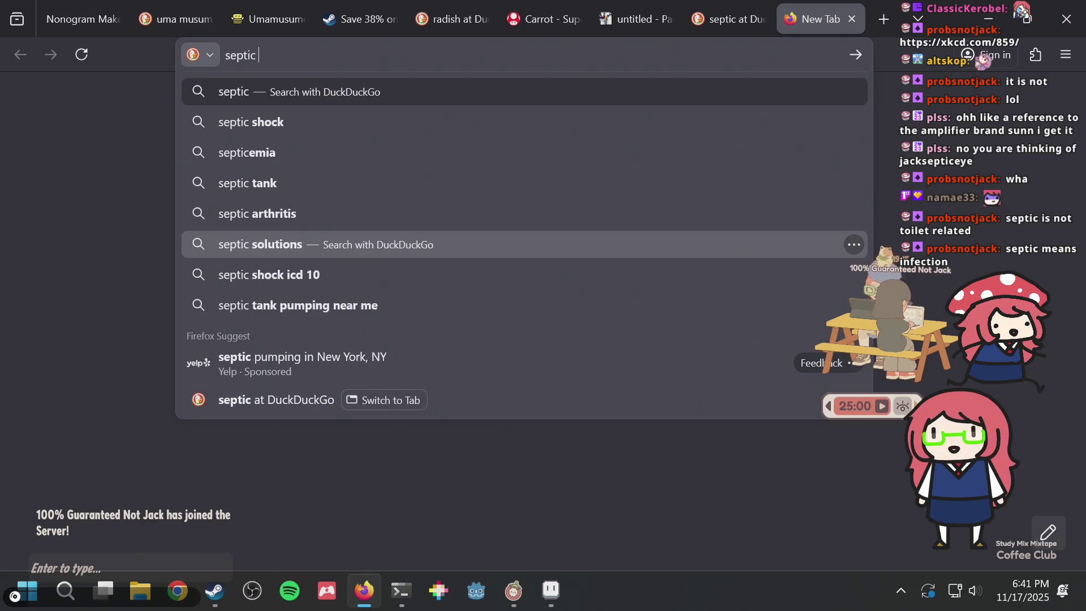
type("tank")
key("Return")
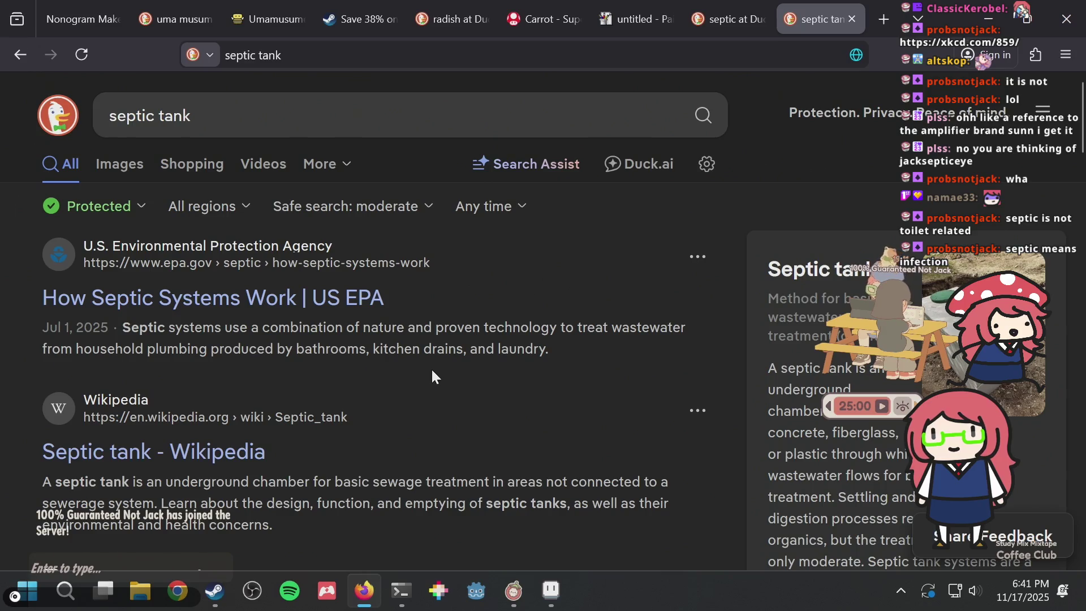
scroll(431, 370, "down", 2)
scroll(431, 370, "down", 2)
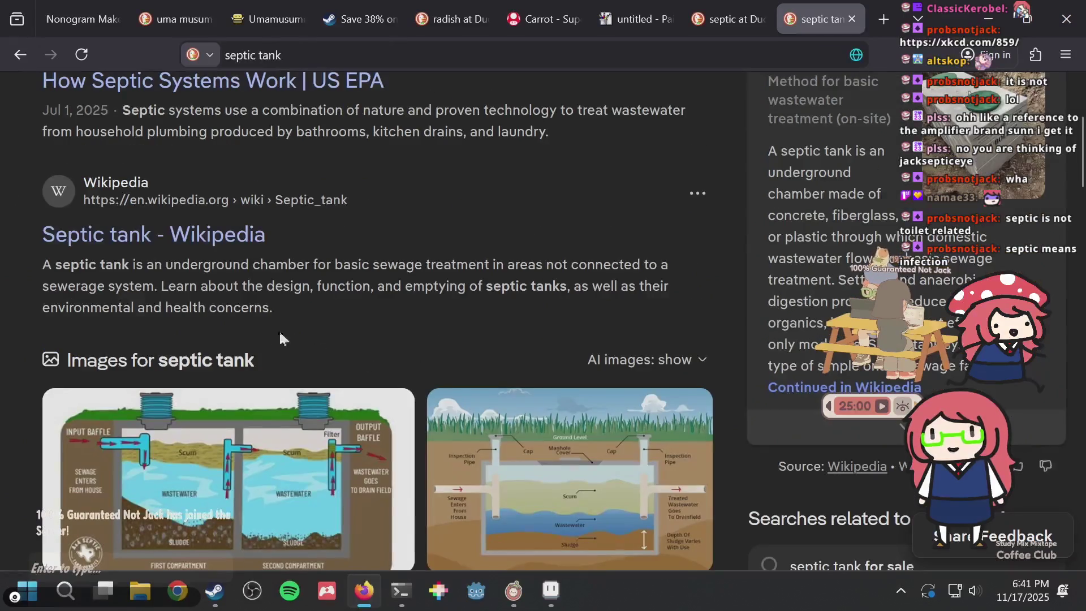
Open the Septic tank Wikipedia article and scroll through it
left_click(191, 248)
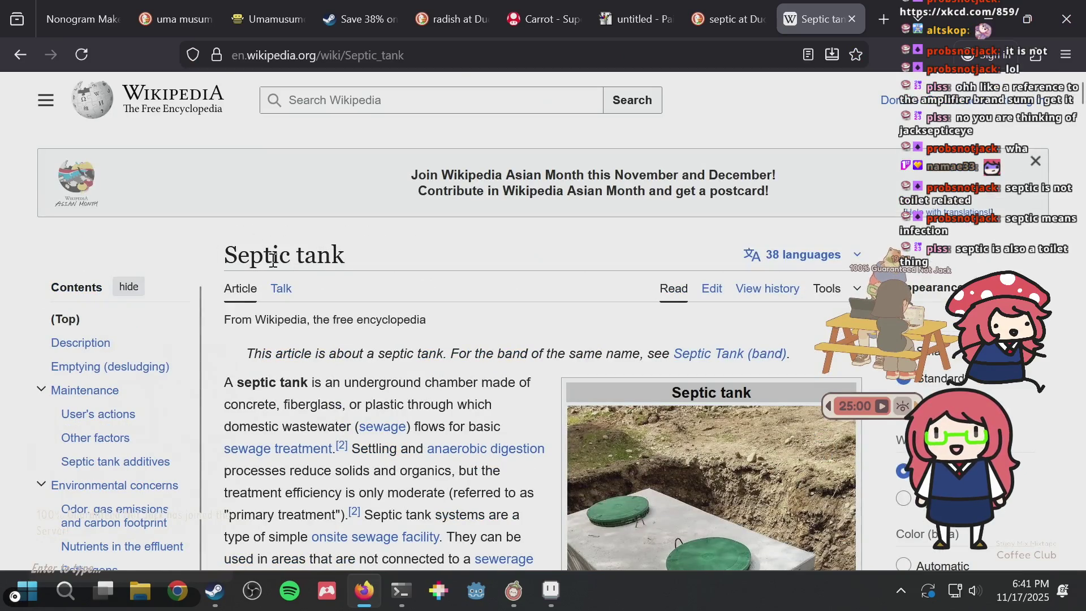
mouse_move(215, 265)
left_mouse_down()
mouse_move(324, 254)
mouse_move(230, 266)
left_mouse_up()
left_click(334, 252)
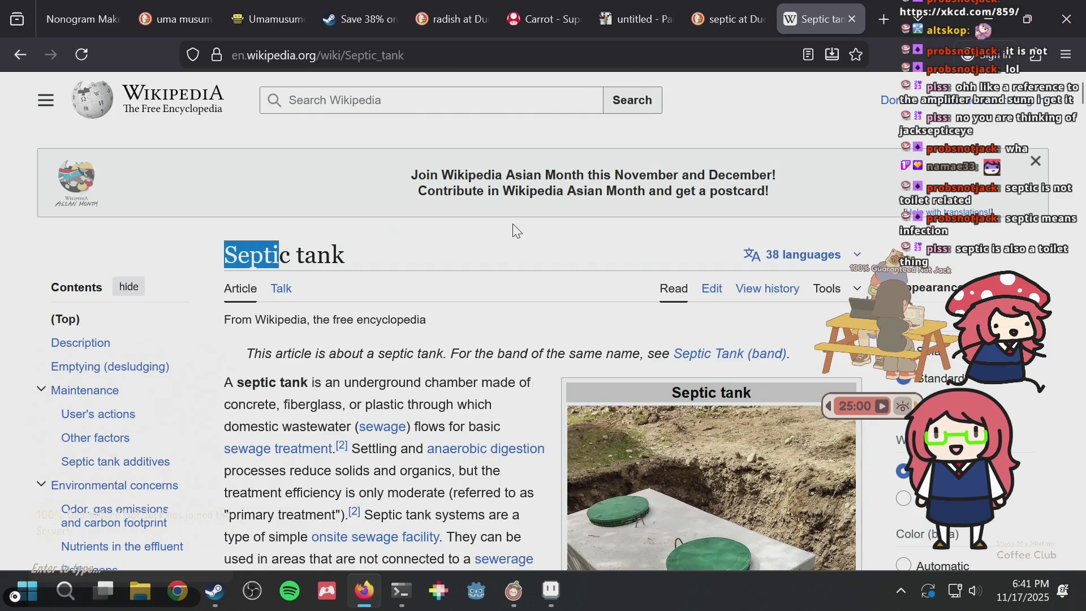
scroll(517, 231, "down", 8)
scroll(516, 231, "up", 6)
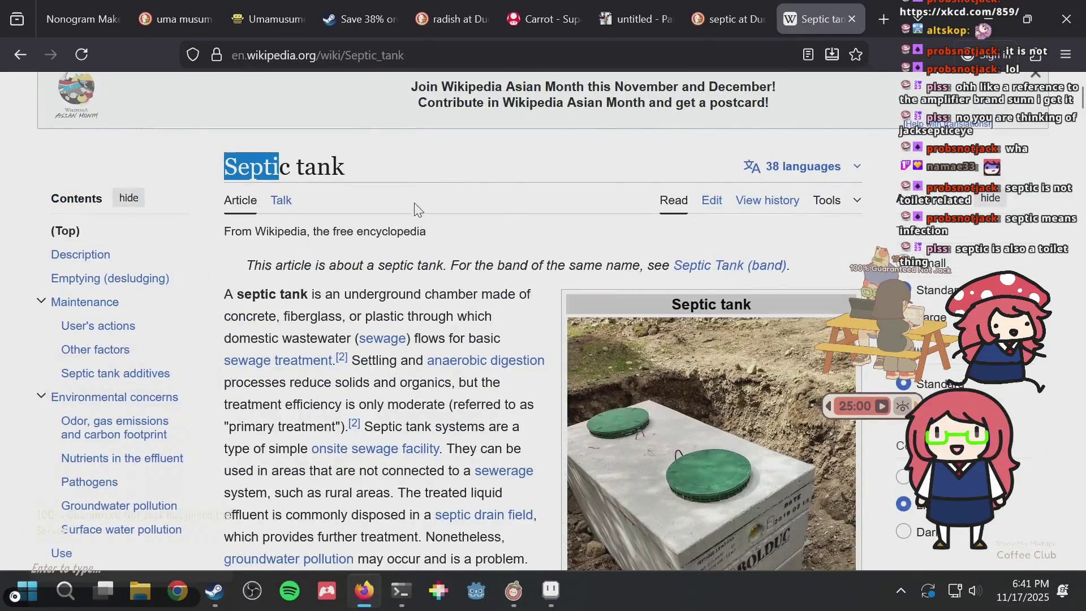
left_click(396, 175)
scroll(396, 177, "down", 5)
mouse_move(396, 176)
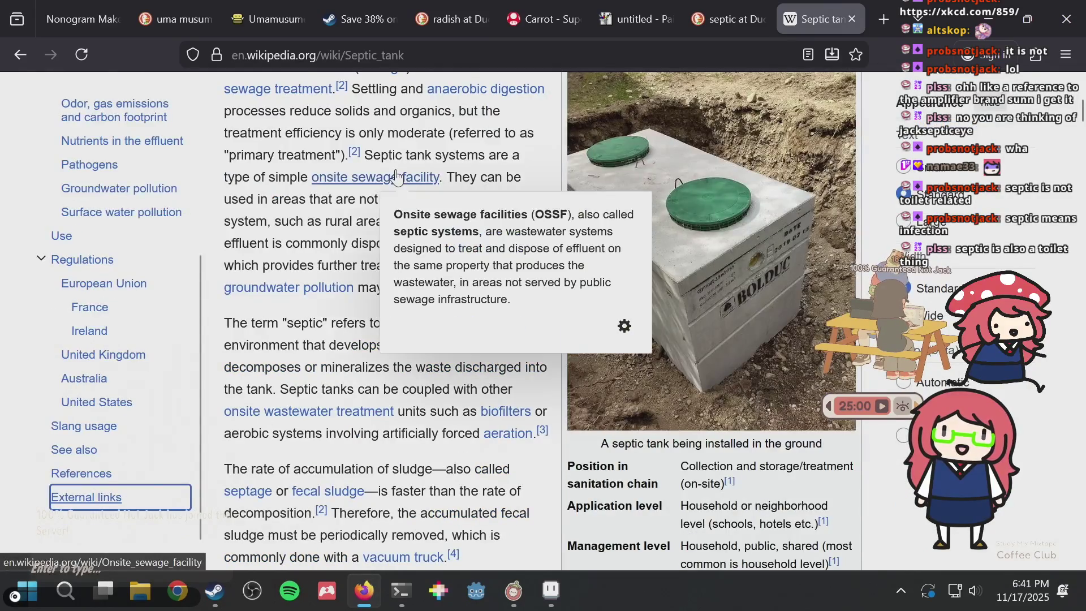
Glance back at the septic search results, then return to the Septic tank article
key("ctrl+Tab")
key("ctrl+shift+Tab")
key("ctrl+shift+Tab")
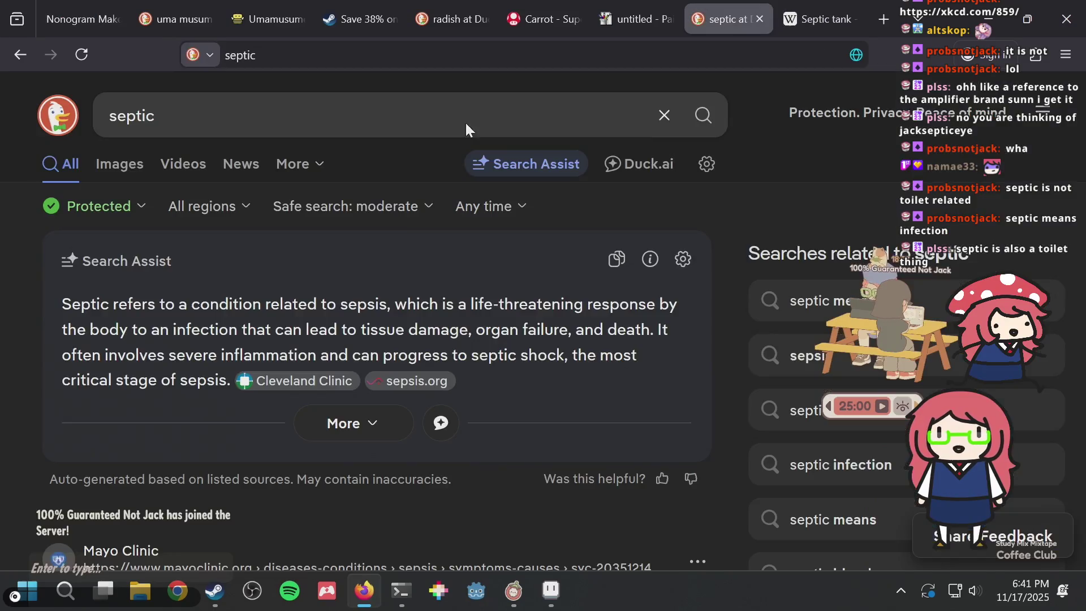
scroll(395, 237, "down", 10)
scroll(394, 235, "up", 10)
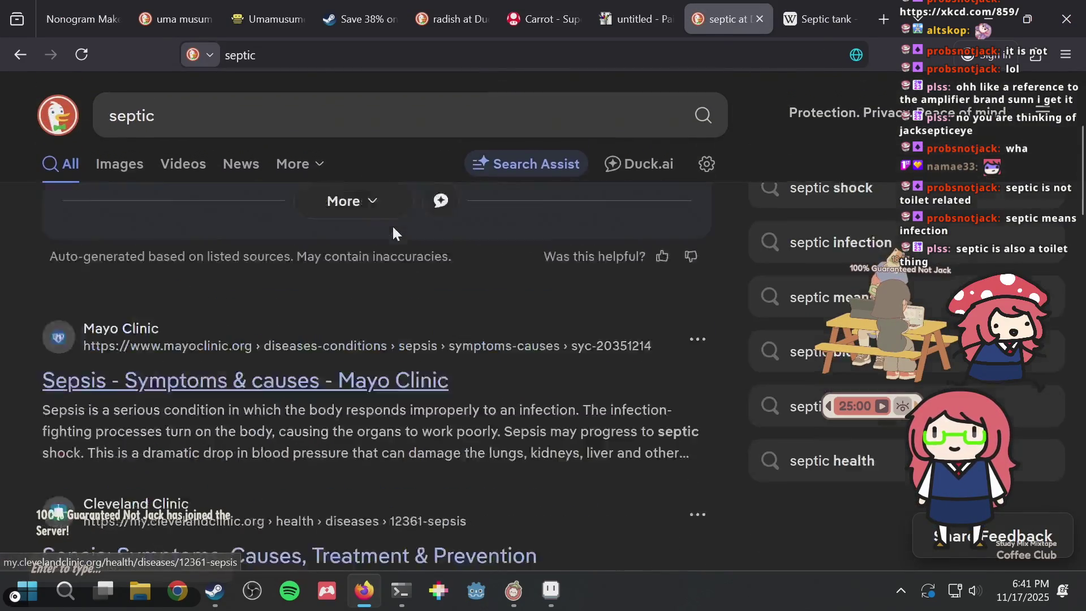
key("ctrl+Tab")
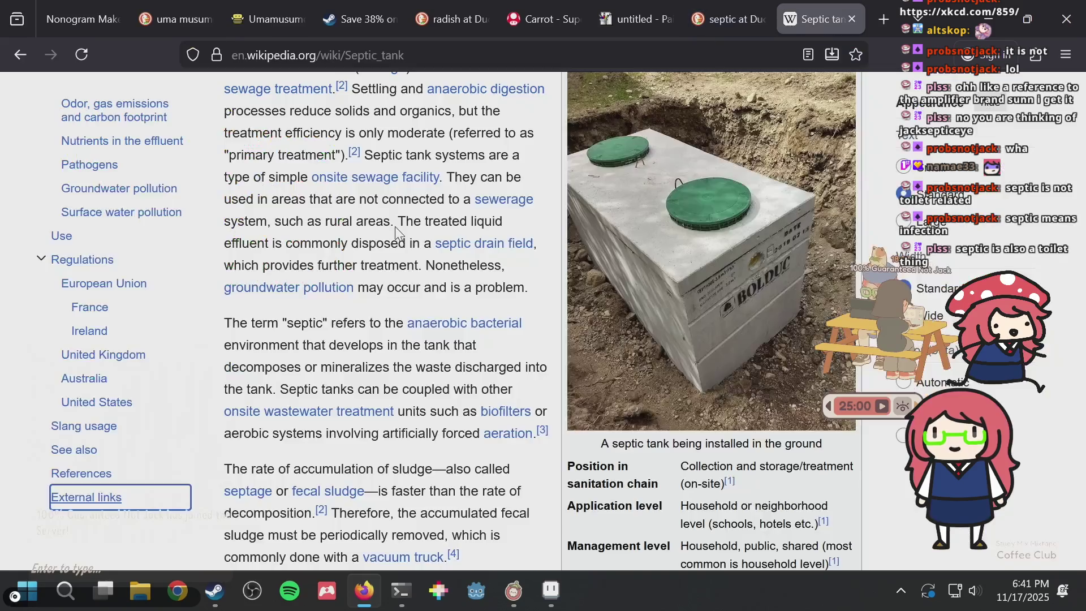
scroll(396, 232, "up", 5)
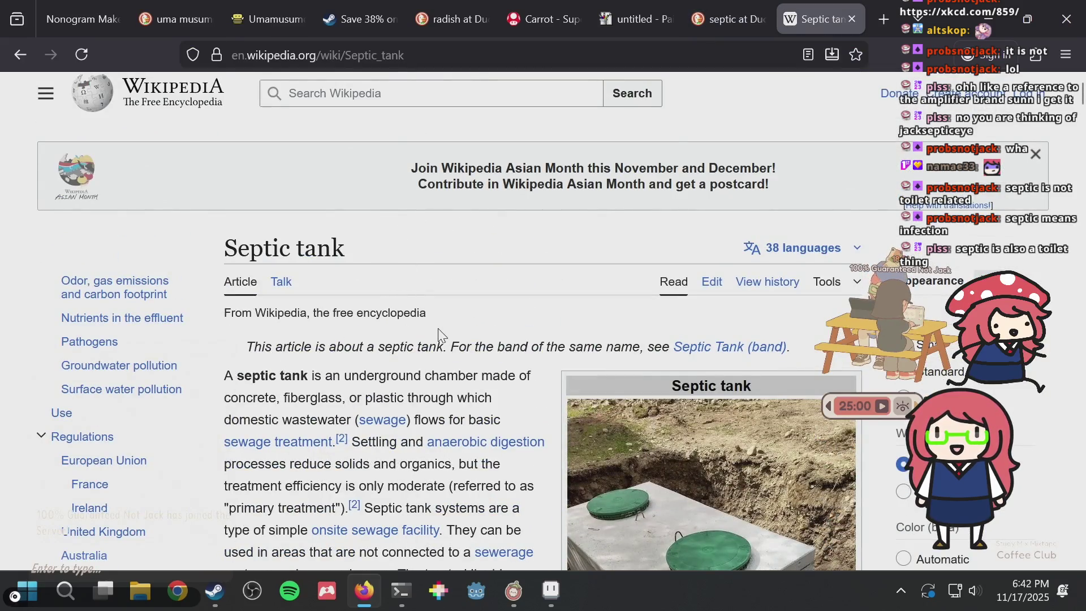
scroll(468, 277, "down", 10)
scroll(468, 264, "up", 2)
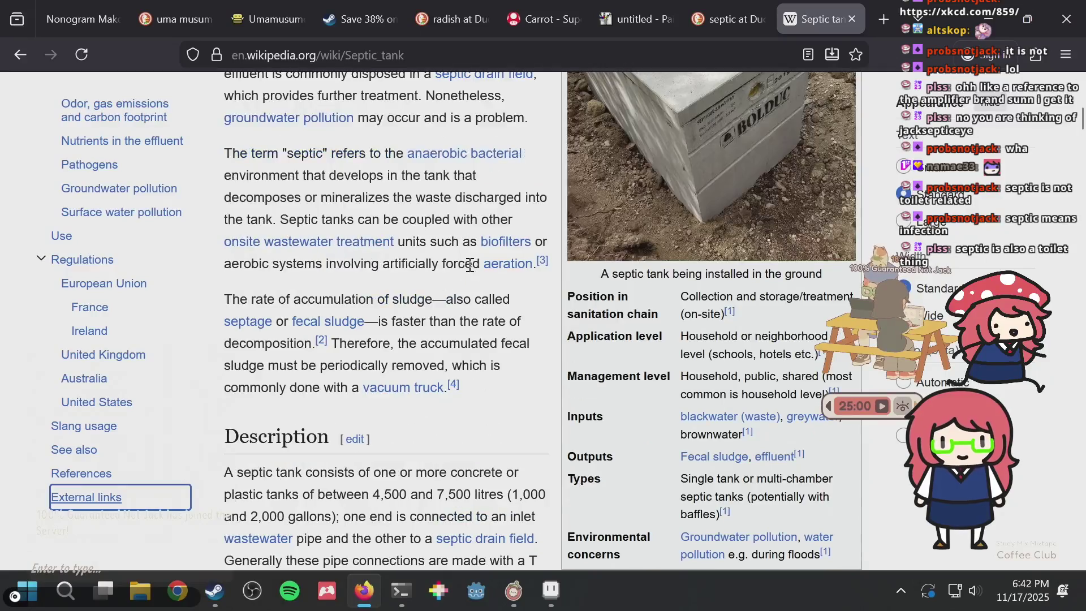
scroll(469, 266, "down", 6)
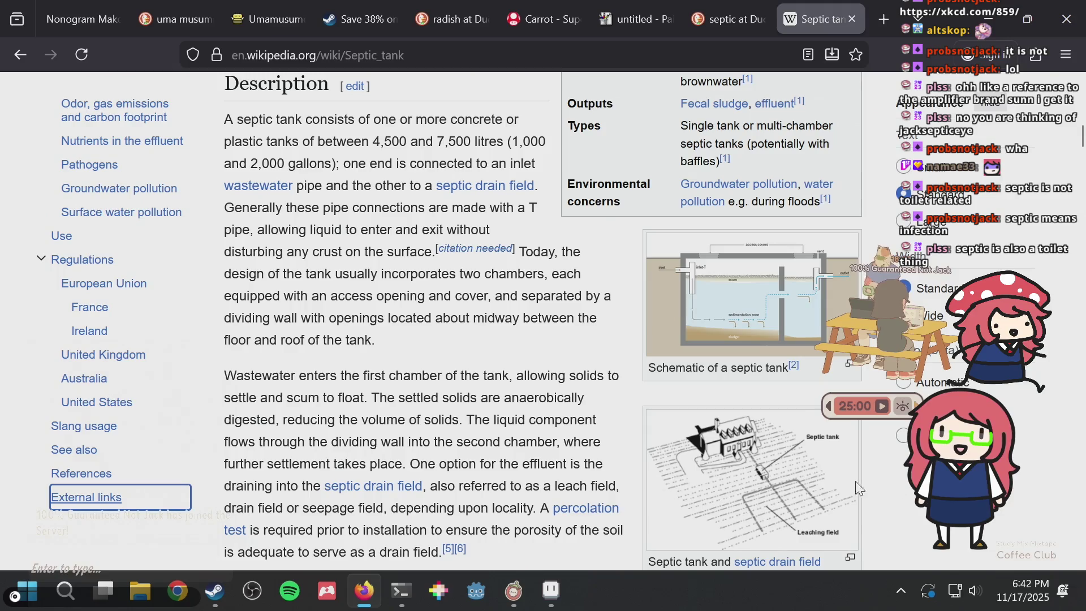
Enlarge the septic tank and drain field diagram, open the raw image, then go back
left_click(746, 452)
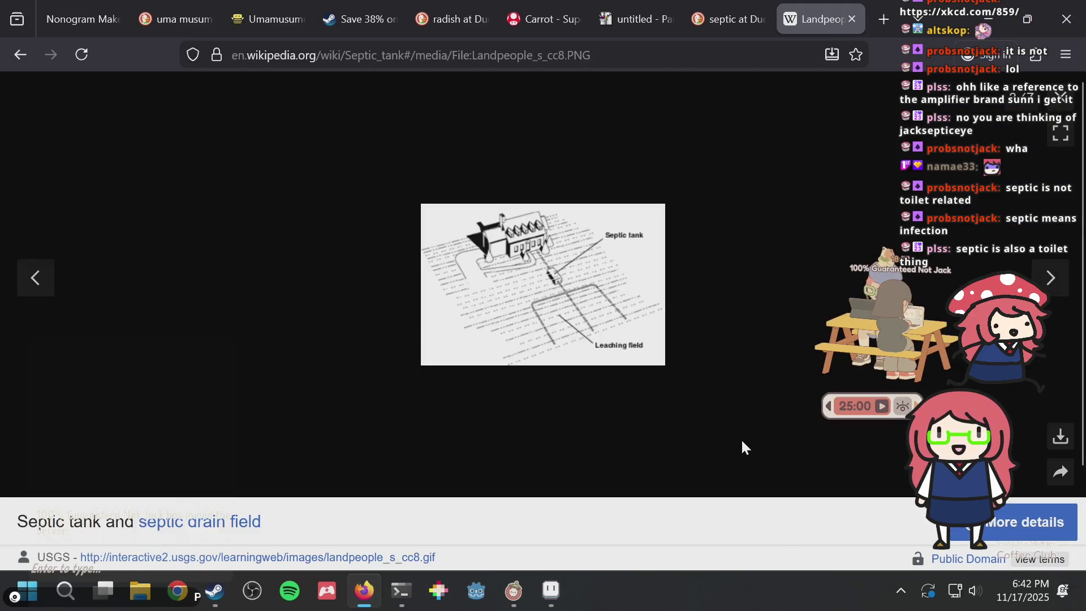
left_click(575, 278)
right_click(351, 242)
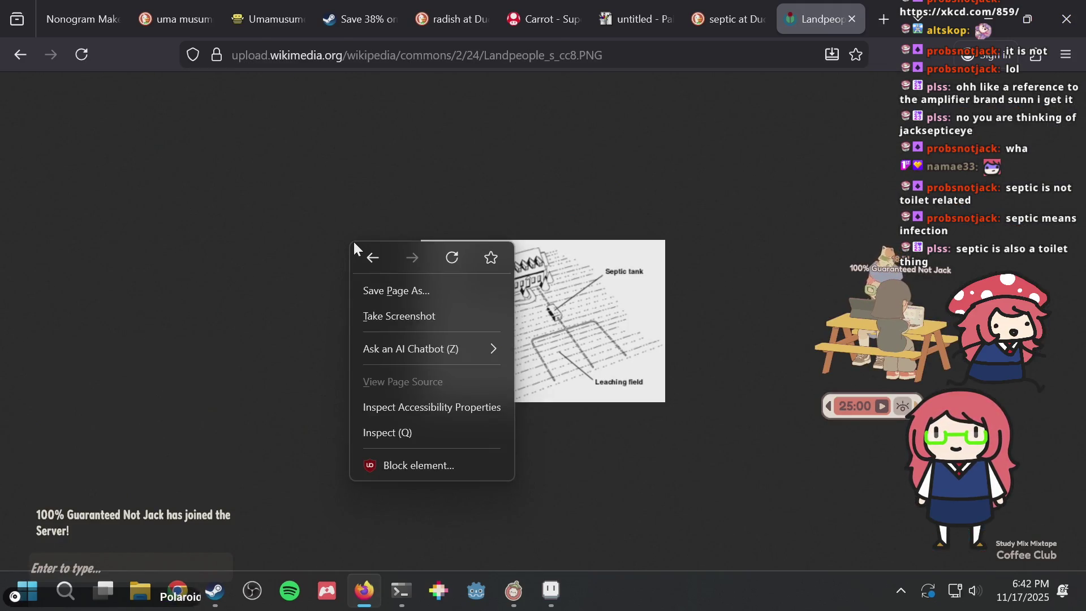
left_click(369, 255)
Glance at the Aseprite puzzle file, then reopen the drain field diagram as a standalone image
key("alt+Tab")
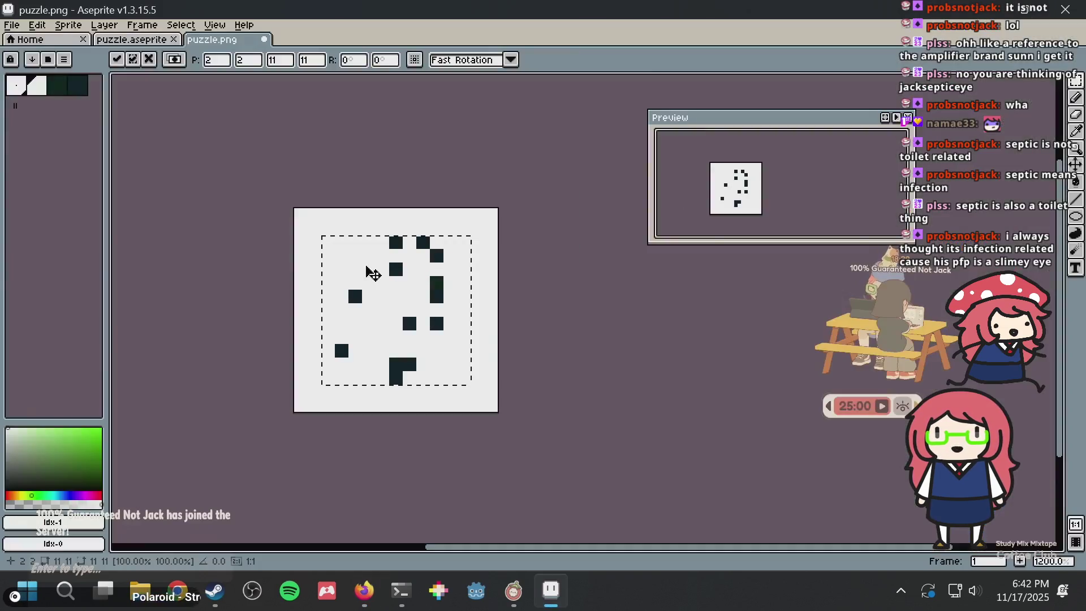
key("alt+Tab")
left_click(531, 239)
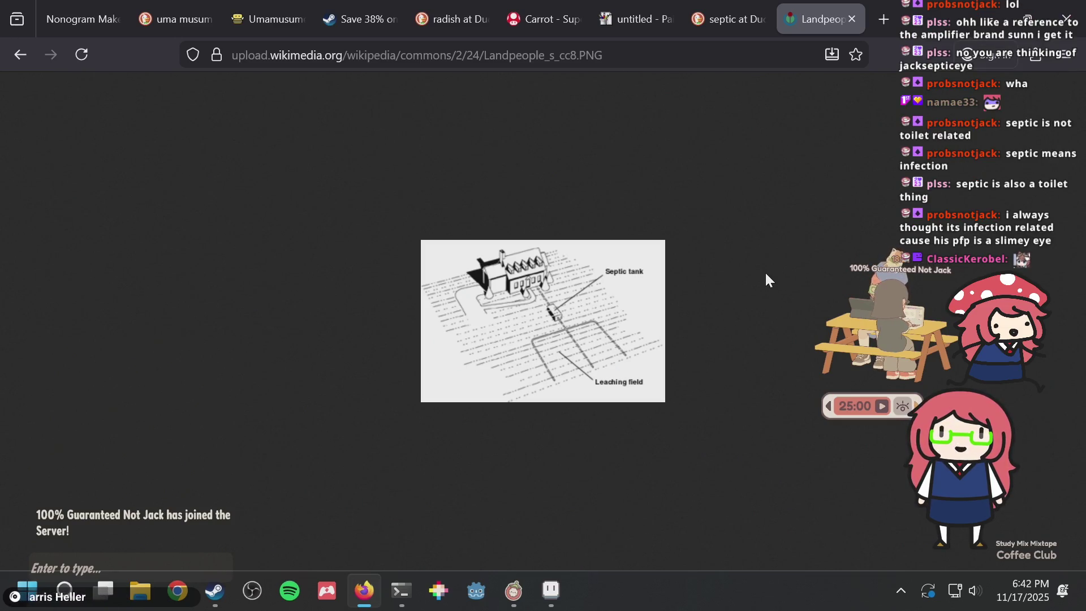
Search for 'oguri cap' and view details of two Oguri Cap image results
key("ctrl+t")
type("oguri")
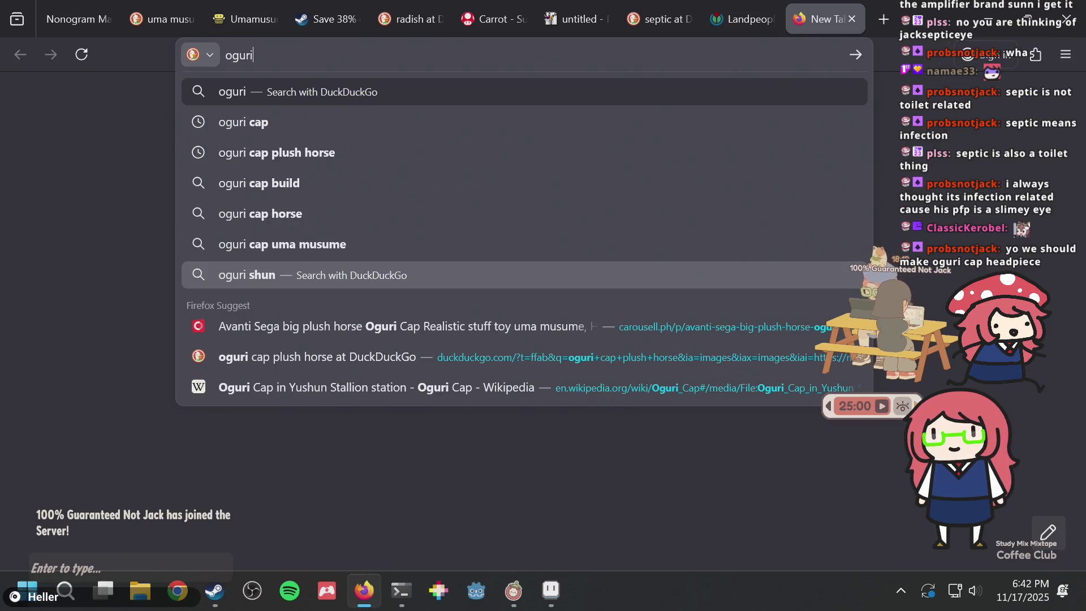
key("Down")
key("Return")
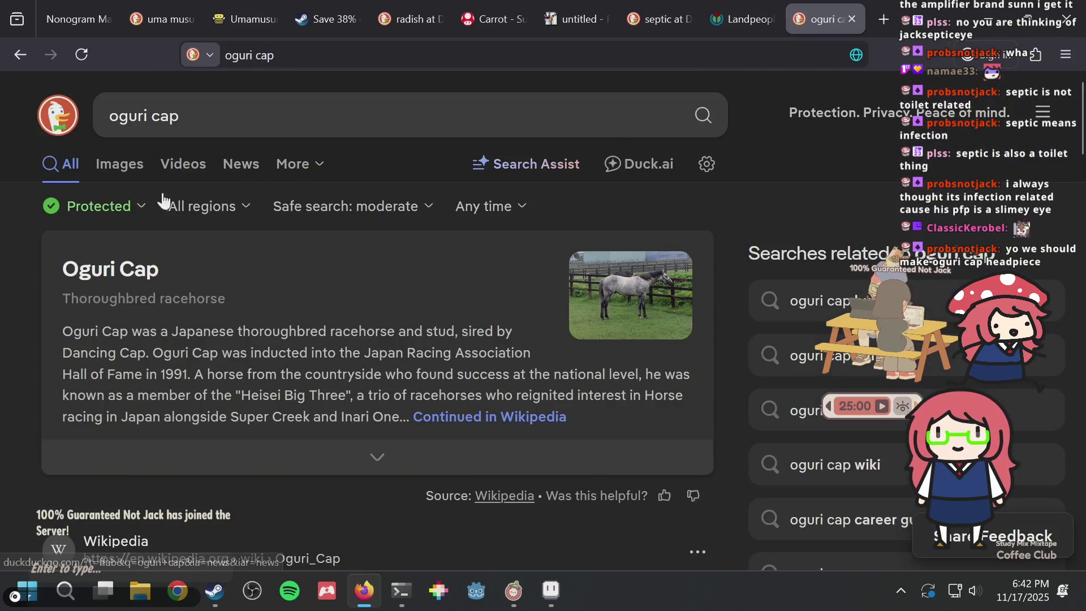
left_click(130, 170)
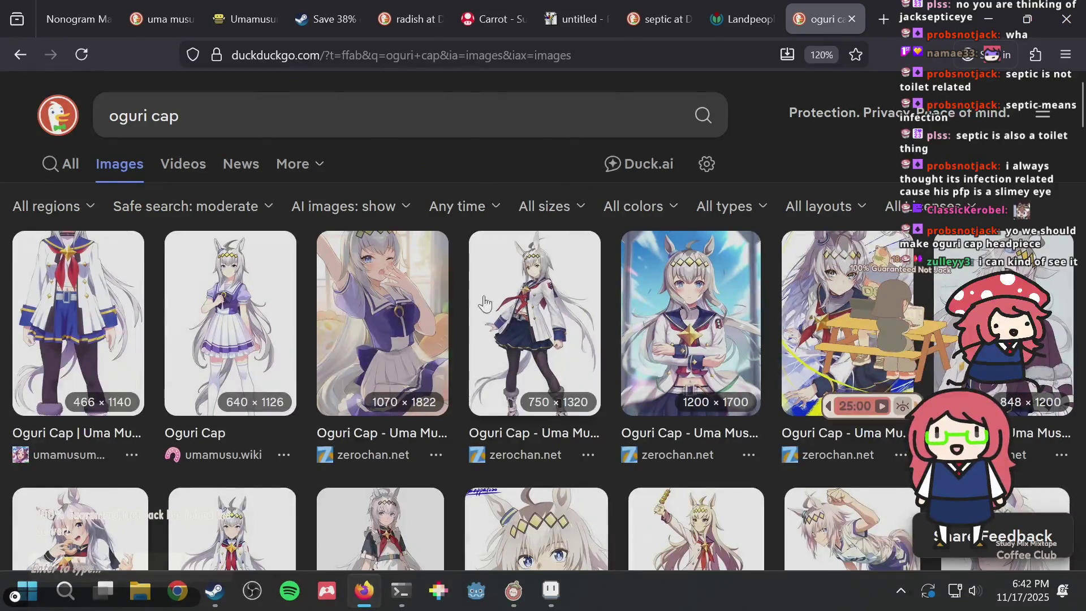
left_click(259, 278)
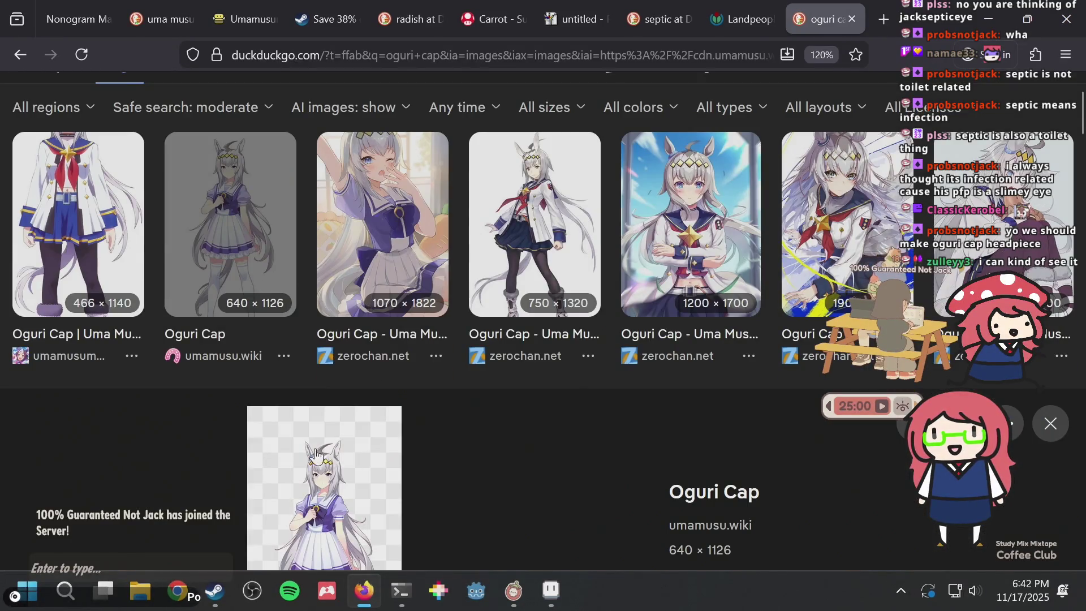
key("ctrl+shift+Tab")
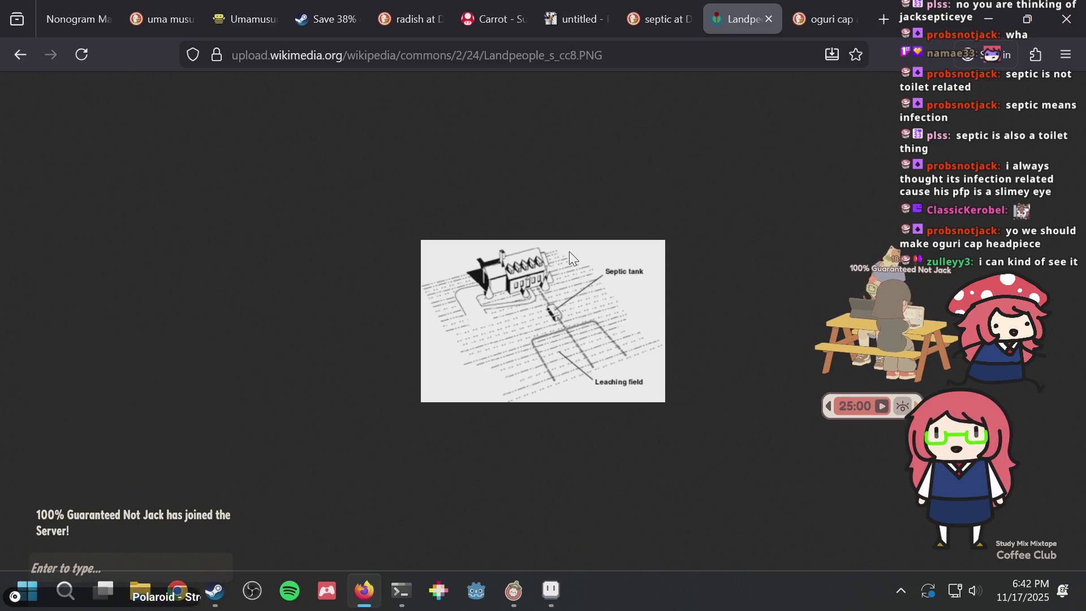
key("ctrl+Tab")
scroll(461, 326, "up", 5)
left_click(538, 253)
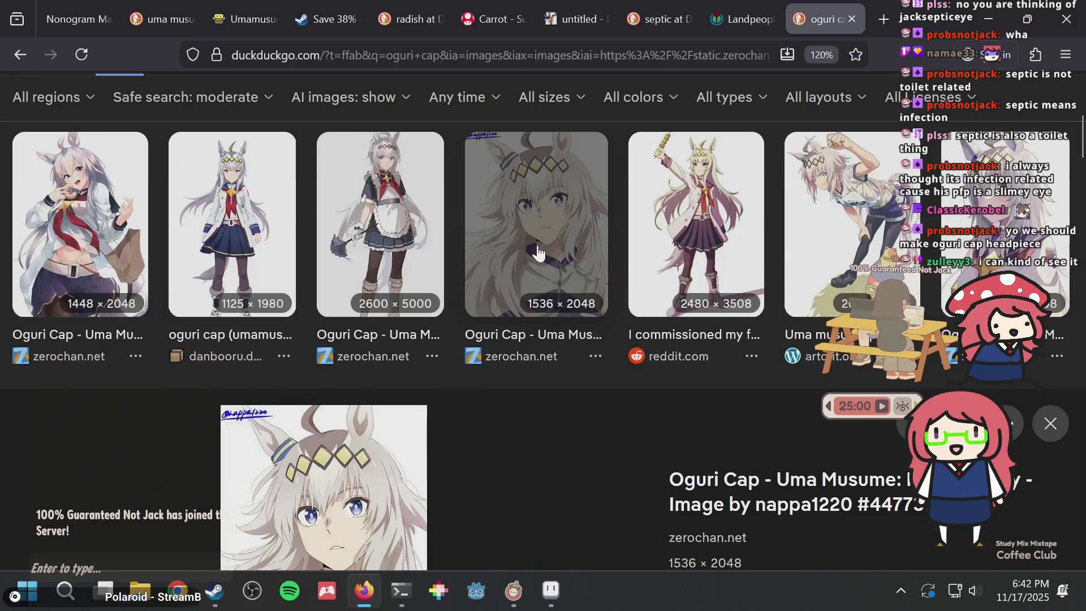
scroll(527, 277, "down", 2)
Glance at the Aseprite puzzle file, then bring up the JS Paint tab with the carrot tracing
key("ctrl+shift+Tab")
key("ctrl+shift+Tab")
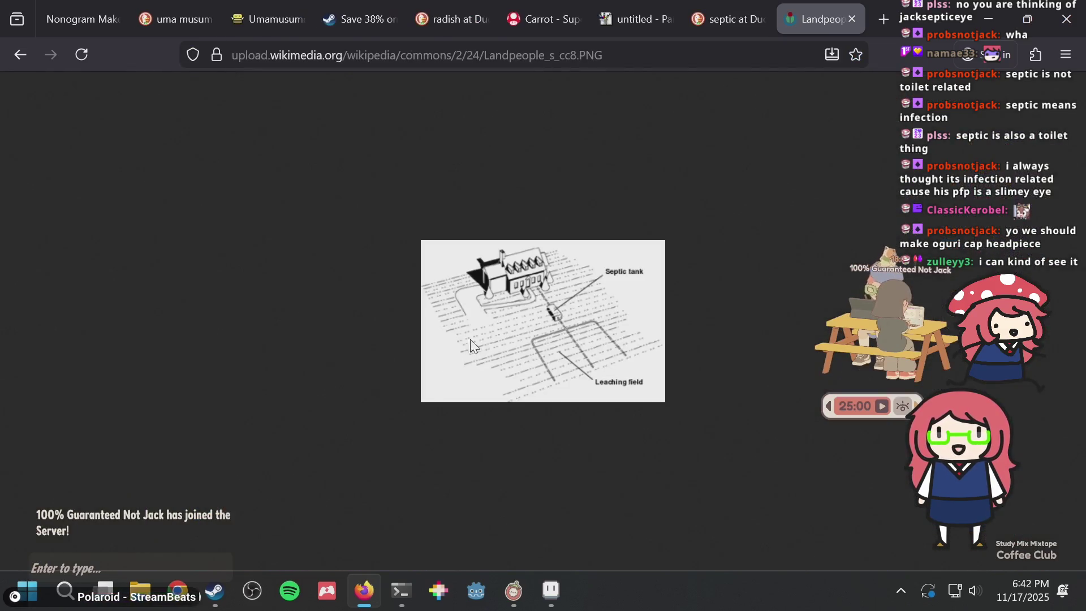
key("alt+Tab")
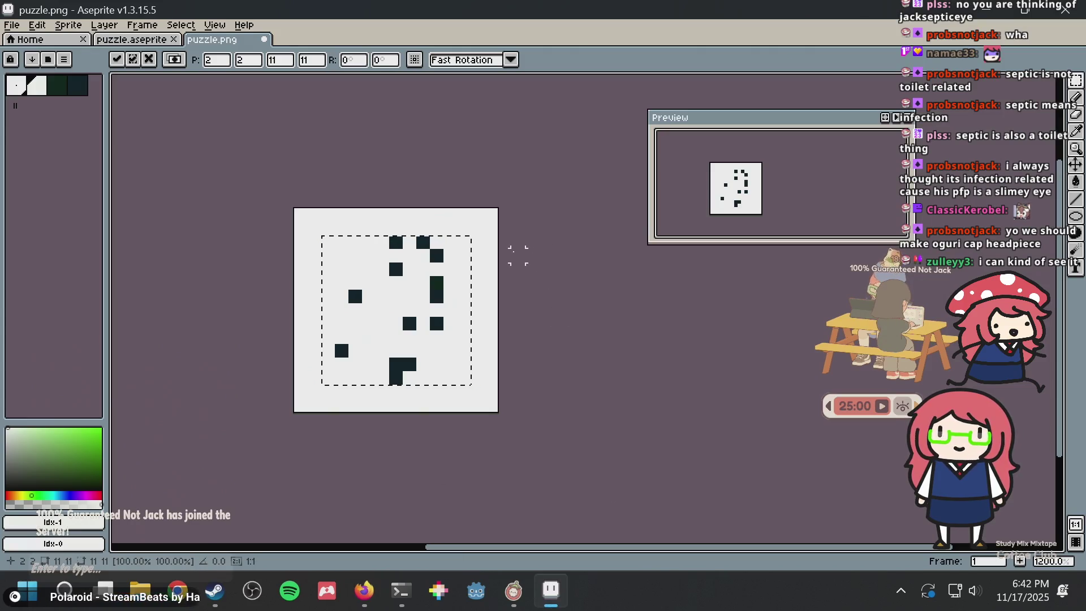
key("alt+Tab")
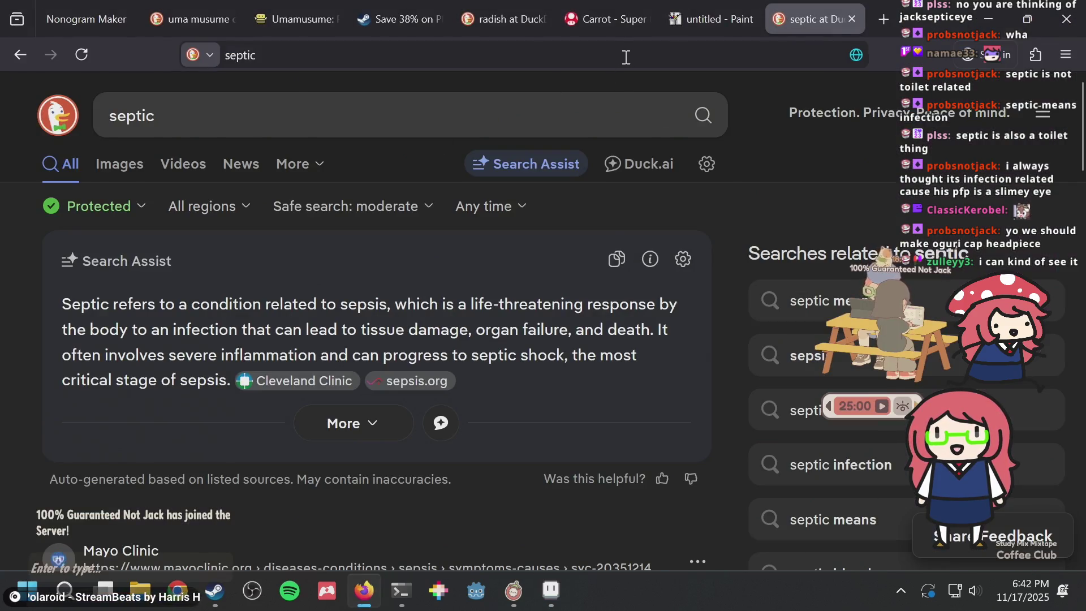
key("ctrl+shift+Tab")
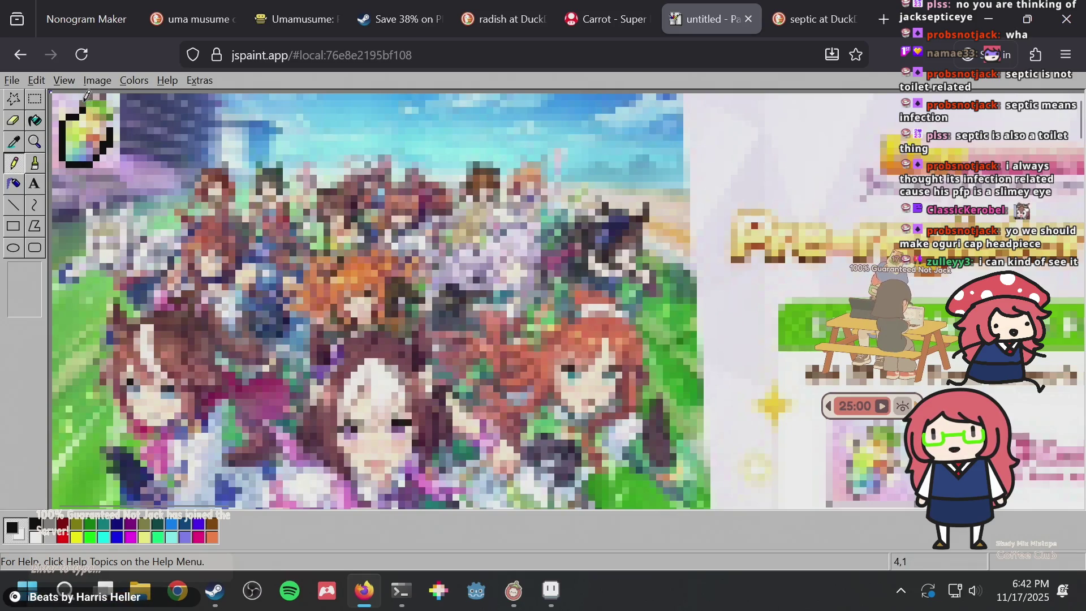
Add a few black pixels to the carrot outline in JS Paint and select the 10x11 outline
left_click_drag(100, 94, 111, 104)
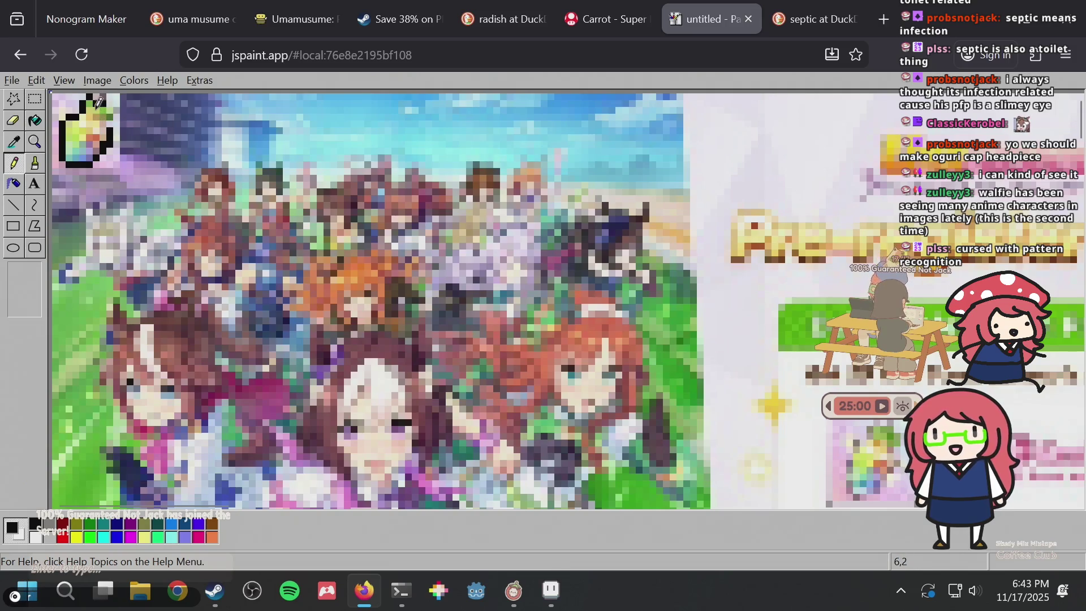
left_click(104, 102)
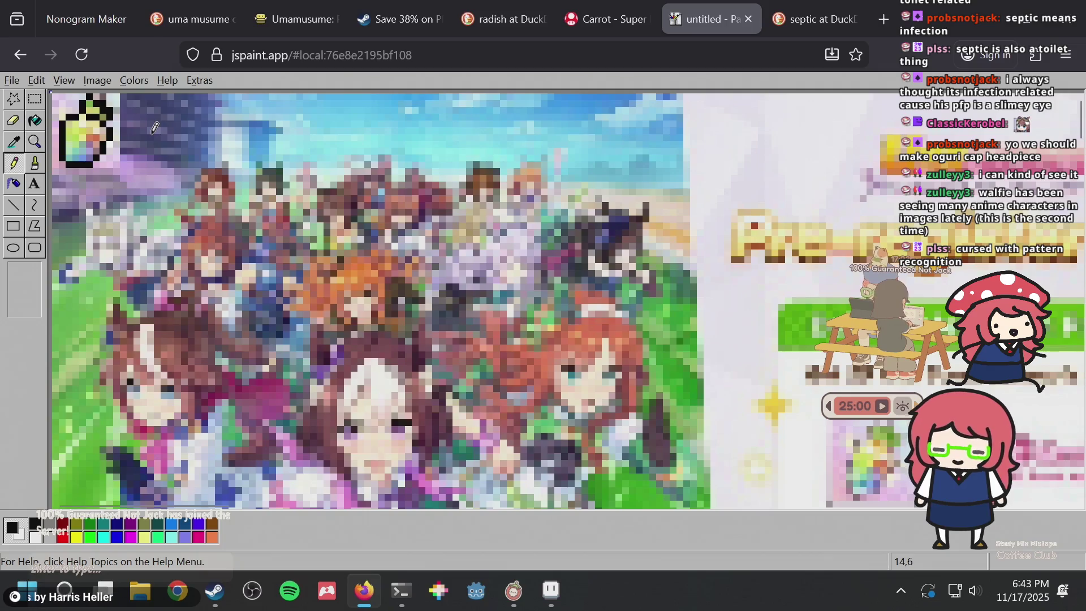
left_click(36, 101)
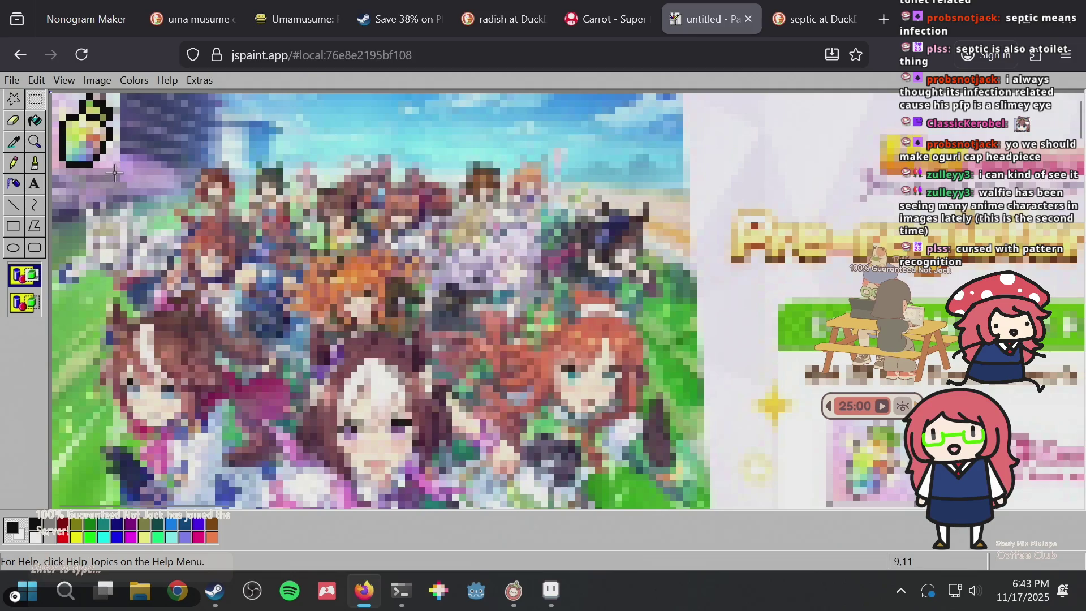
left_click_drag(119, 168, 53, 94)
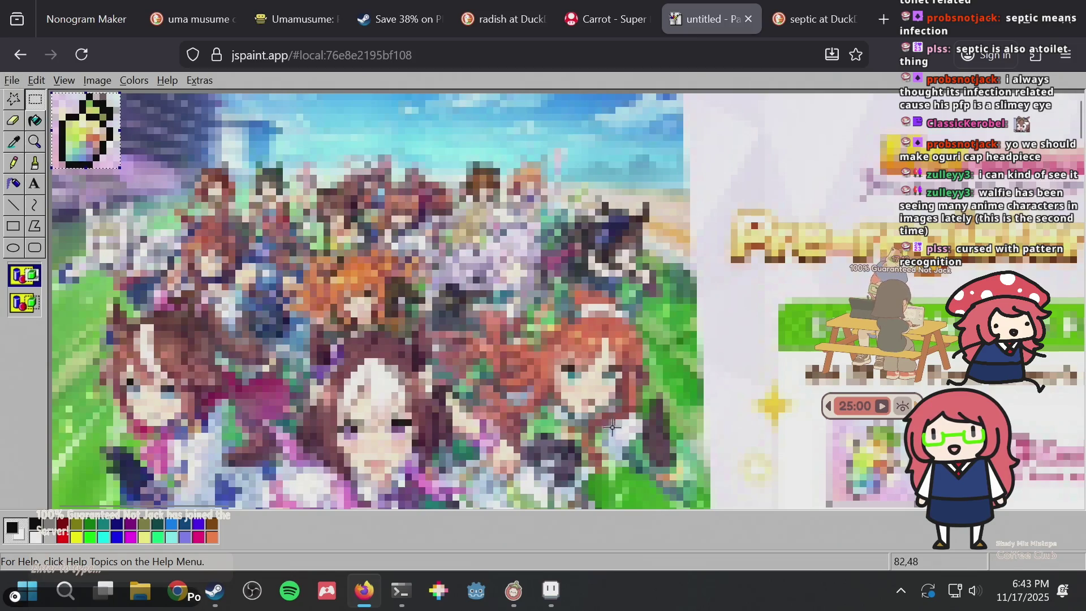
left_click(552, 591)
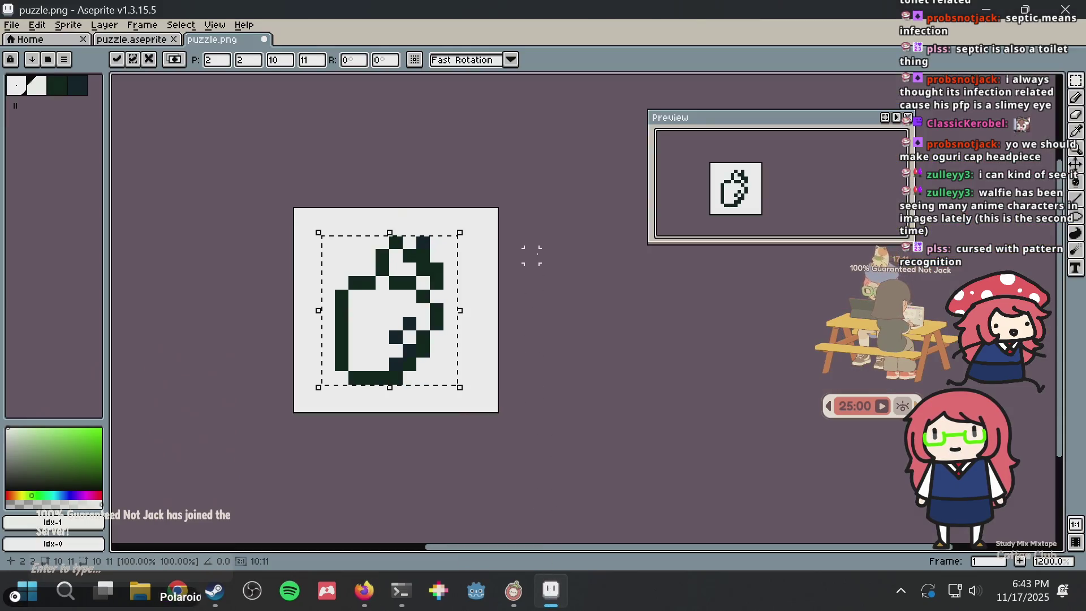
Commit the pasted outline and repaint two stray dark pixels in the light background colour
key("ctrl+d")
scroll(527, 258, "down", 5)
scroll(527, 260, "up", 7)
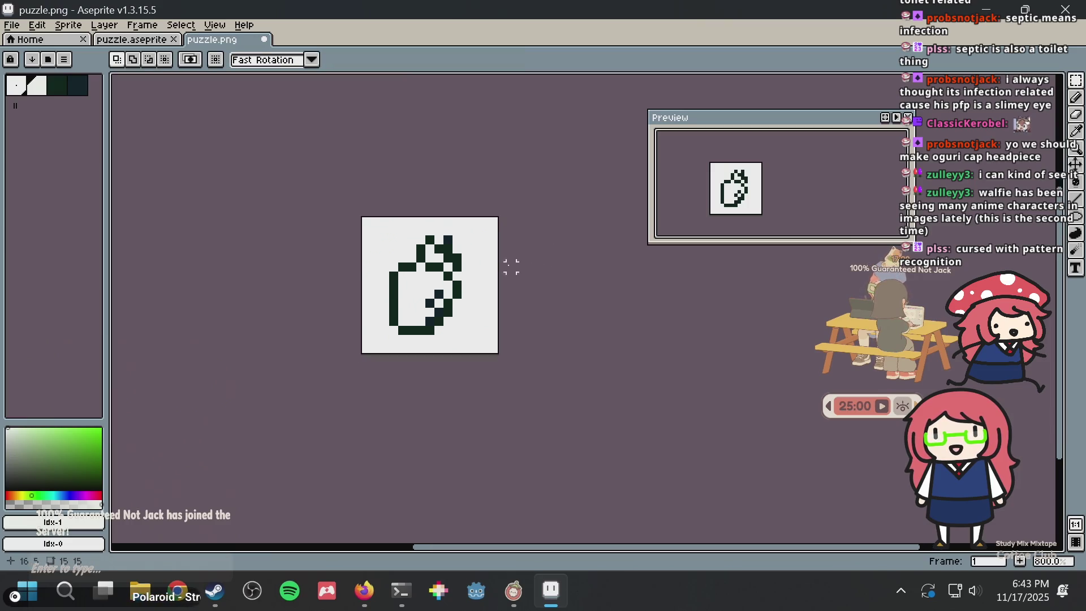
key("alt+Tab")
key("alt+Tab")
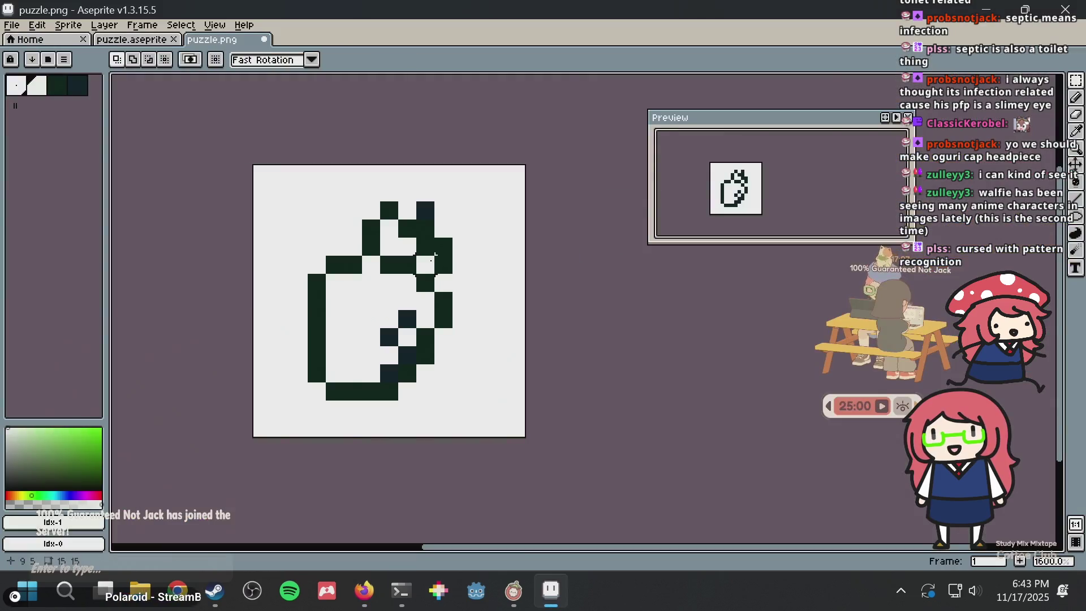
scroll(559, 303, "up", 1)
scroll(559, 304, "down", 3)
scroll(424, 300, "up", 5)
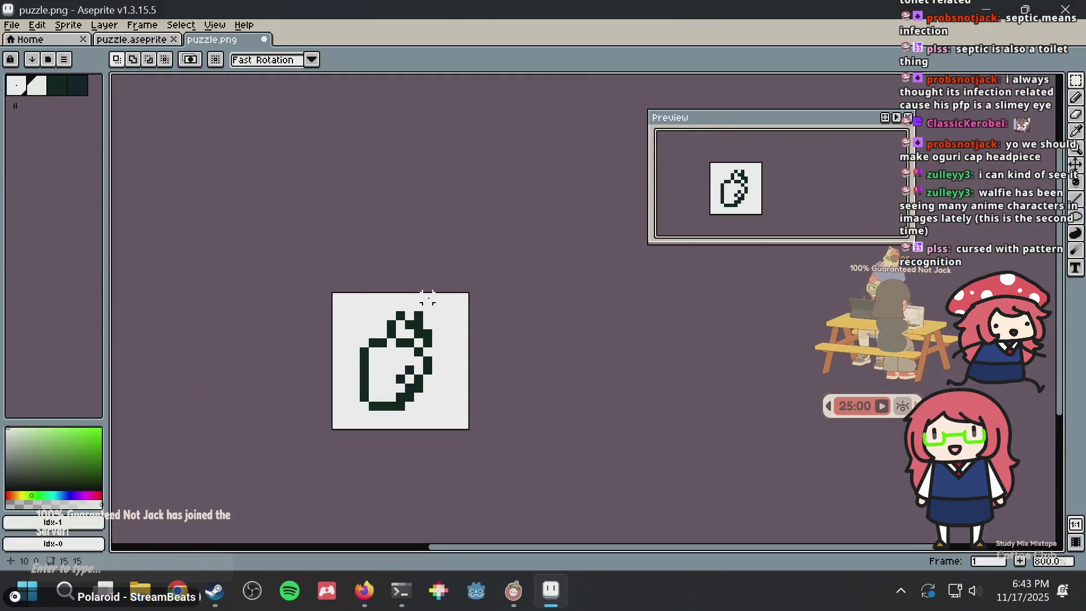
key("b")
left_click(421, 316, "alt")
left_click_drag(417, 337, 415, 355)
scroll(447, 344, "down", 5)
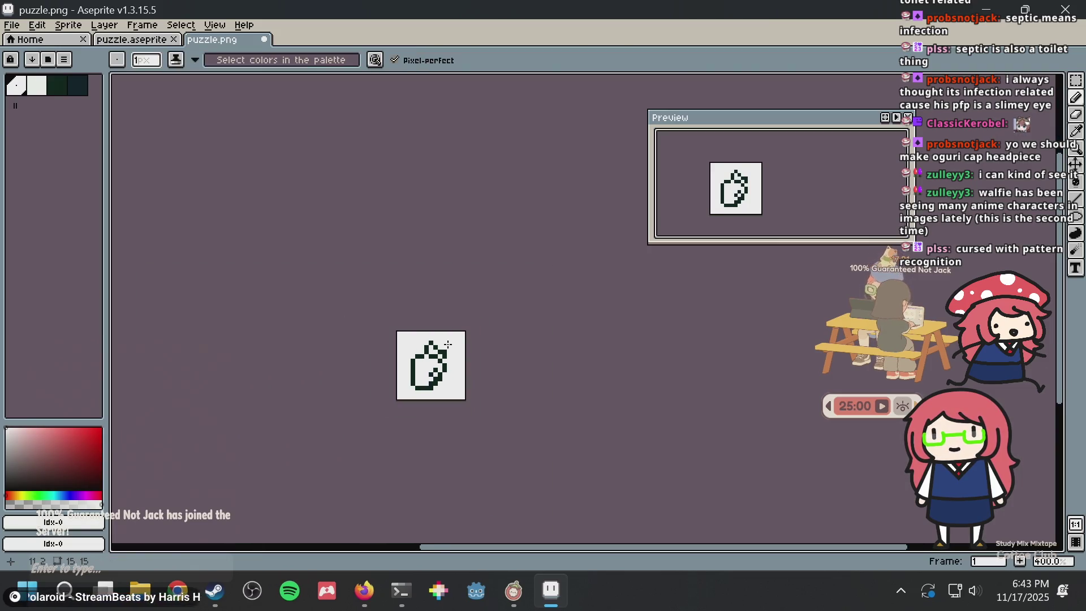
scroll(465, 330, "up", 5)
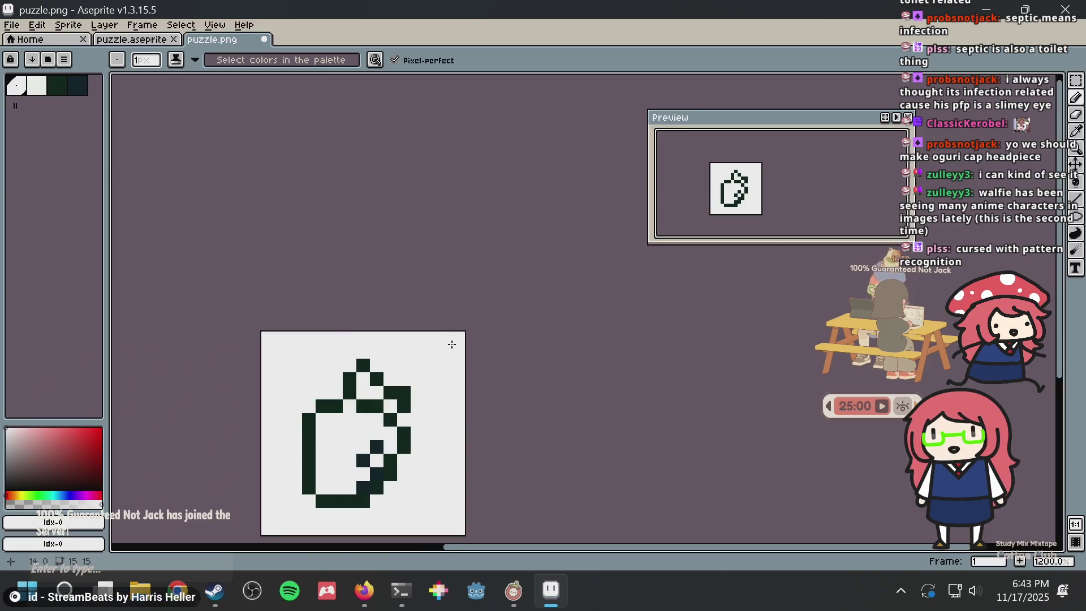
Replace the old green carrot in puzzle.aseprite with the outline, moved into the upper-left
key("ctrl+a")
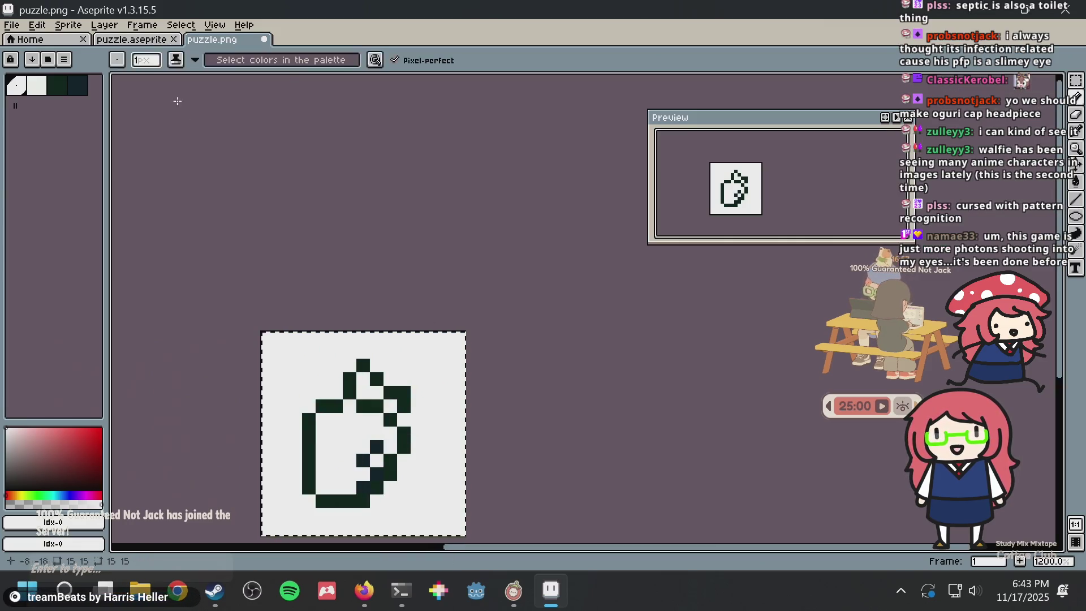
left_click(96, 39)
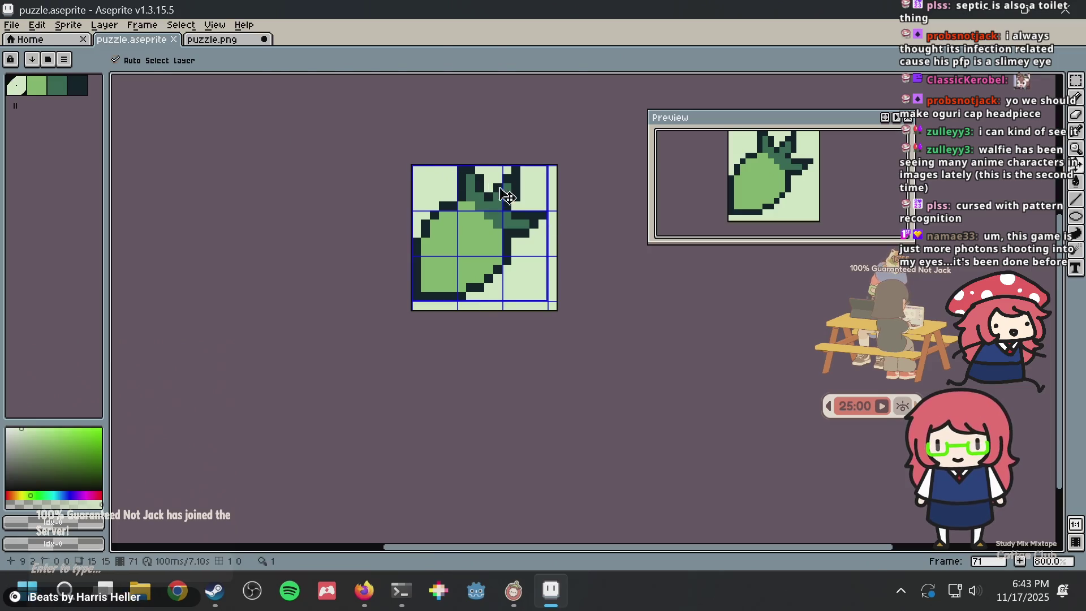
key("ctrl+a")
key("Delete")
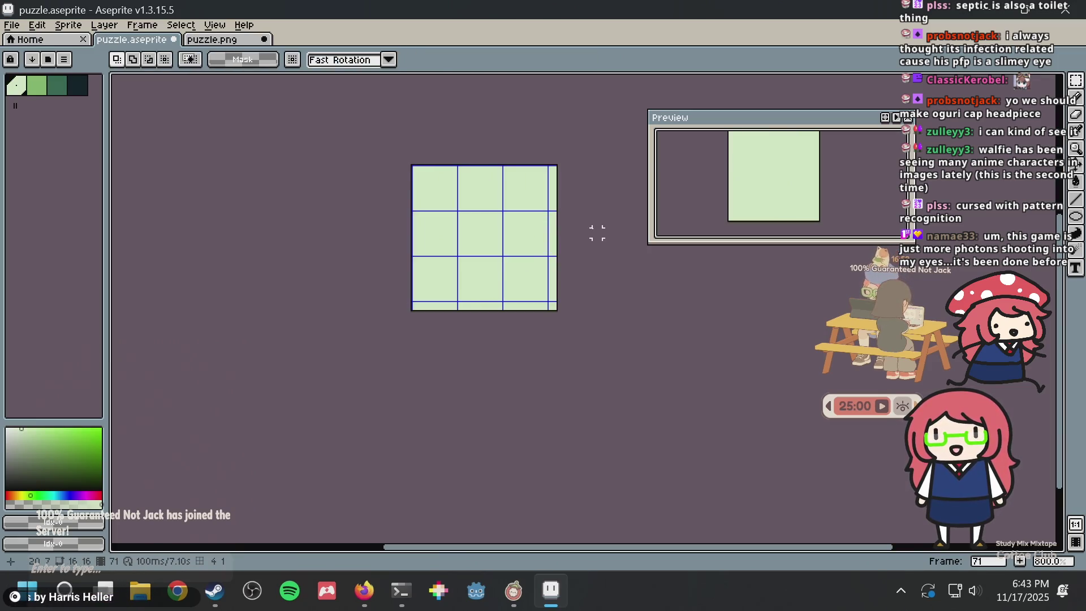
key("ctrl+v")
scroll(502, 251, "up", 3)
mouse_move(513, 271)
left_mouse_down()
mouse_move(468, 214)
mouse_move(456, 229)
mouse_move(449, 211)
left_mouse_up()
key("Return")
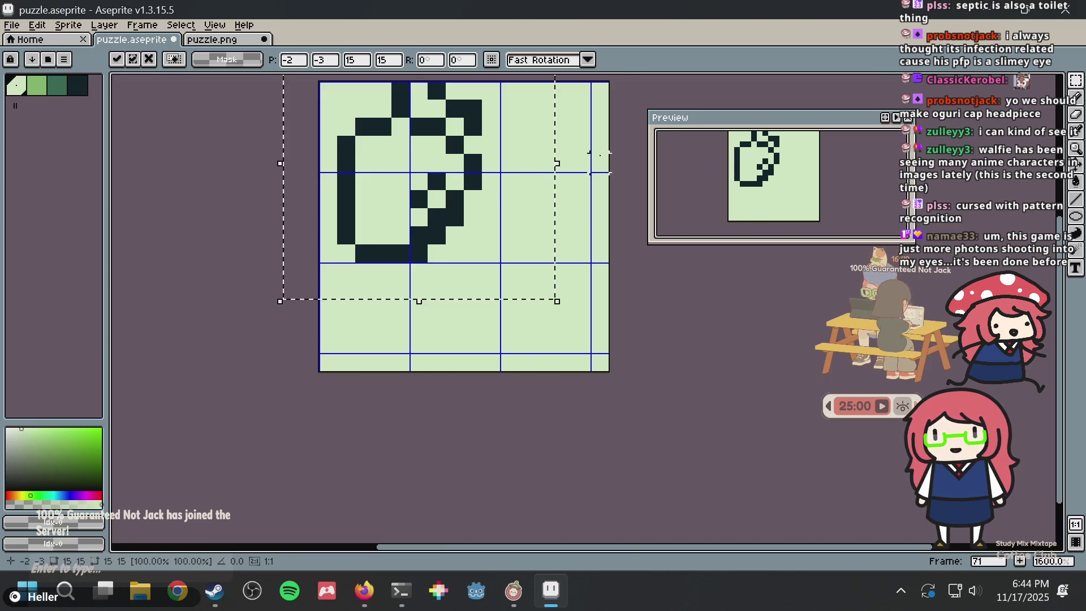
key("ctrl+d")
Pick the dark outline colour, compare against the browser tracing, and save puzzle.aseprite
scroll(514, 289, "up", 3)
key("b")
left_click(308, 195, "alt")
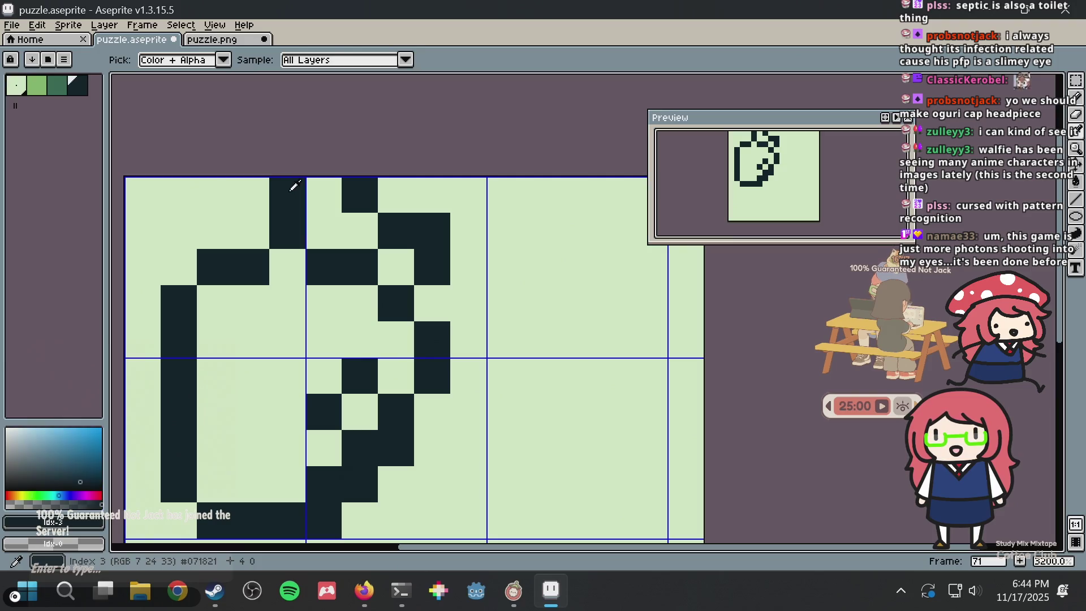
scroll(451, 211, "down", 4)
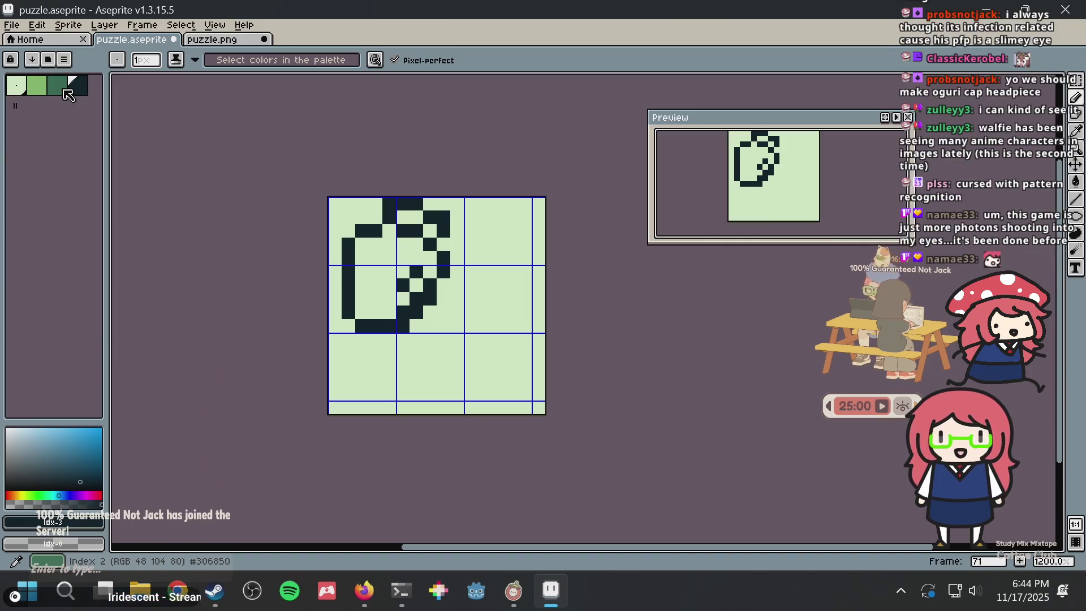
key("alt+Tab")
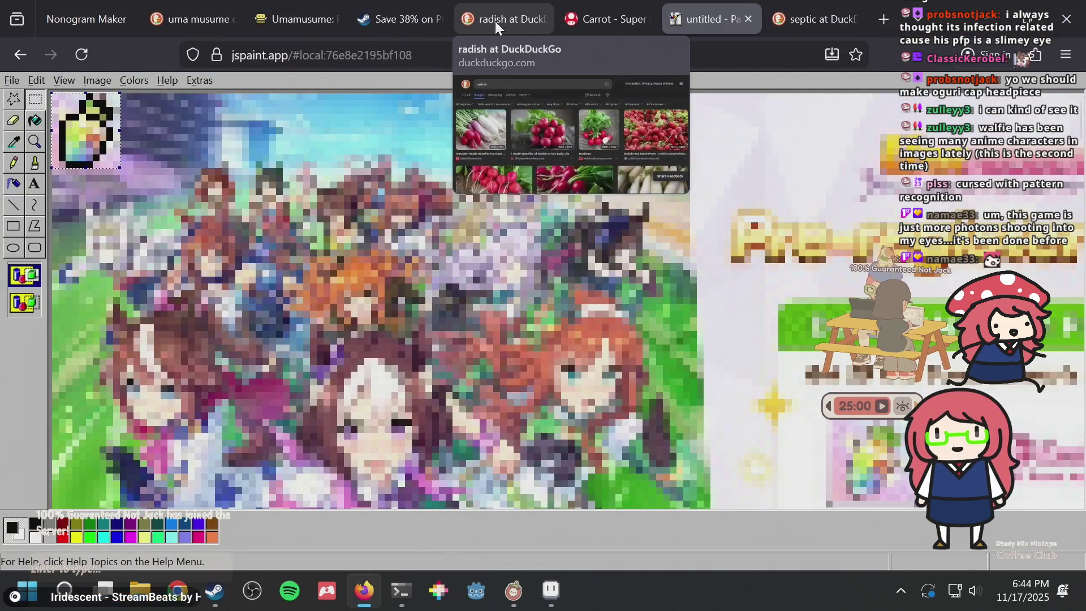
key("alt+Tab")
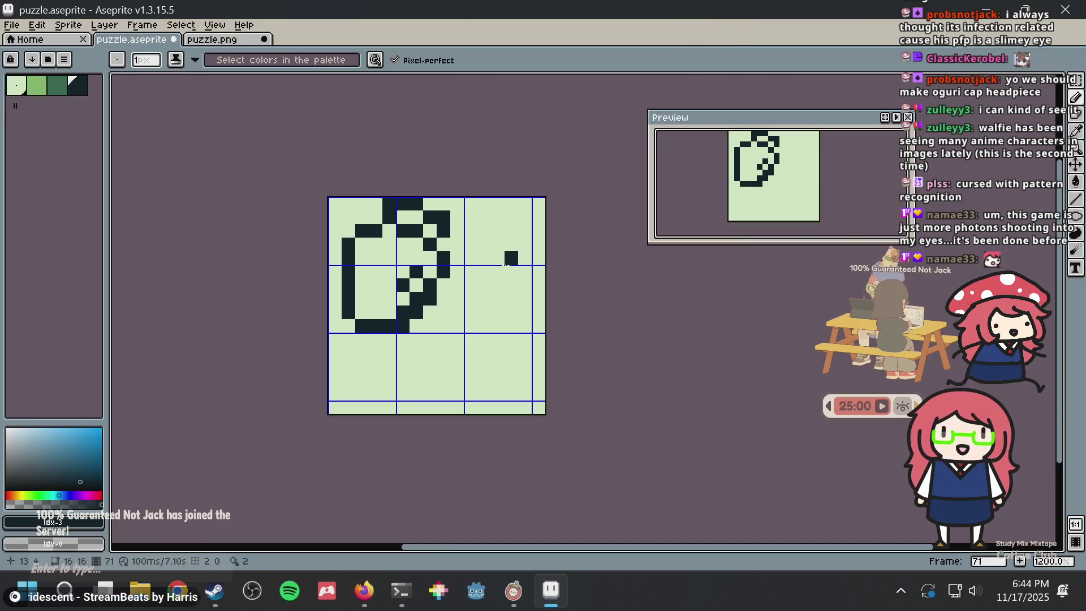
key("ctrl+s")
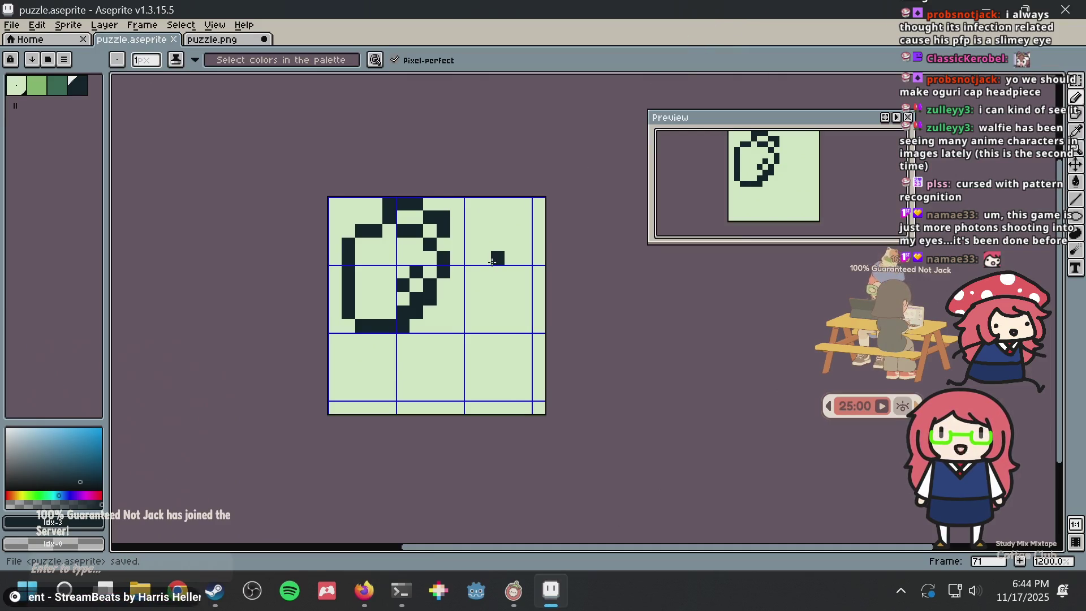
Choose the medium green and open the Umamusume article with the reference art
key("m")
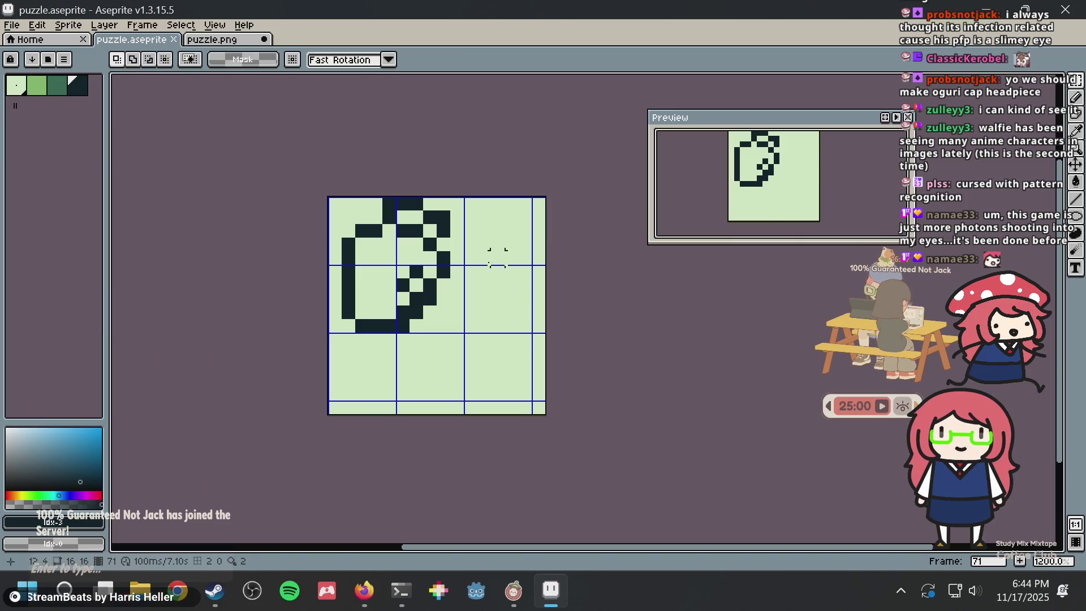
scroll(428, 309, "up", 3)
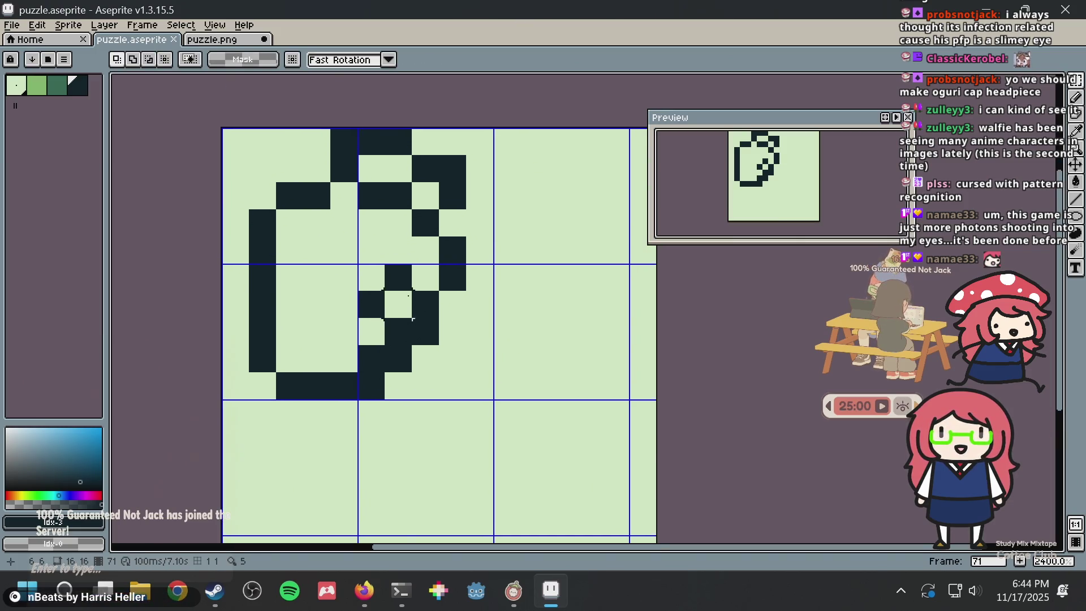
key("b")
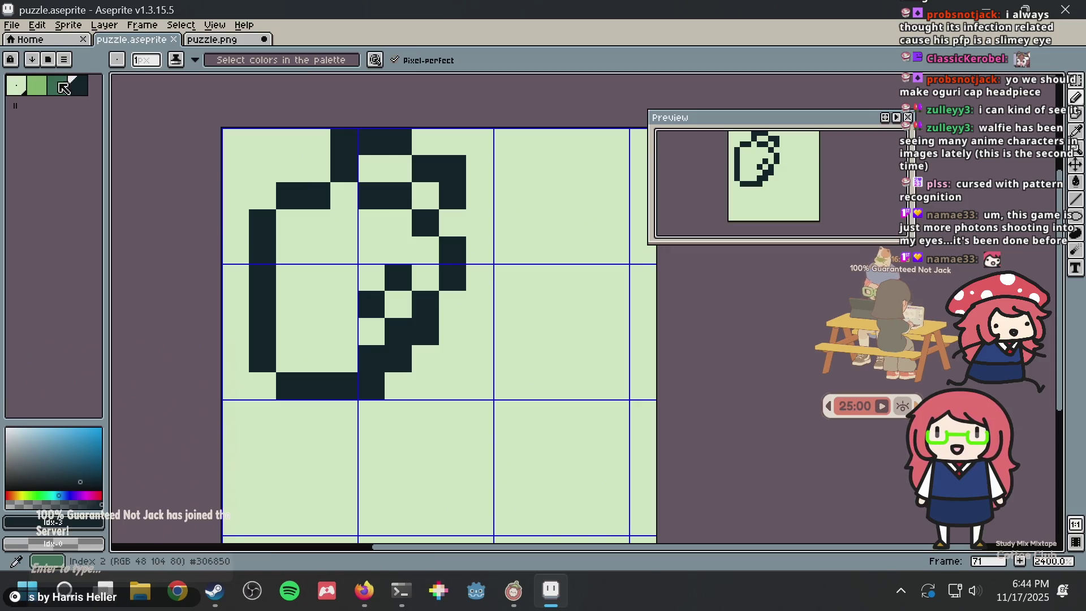
left_click(64, 89)
key("alt+Tab")
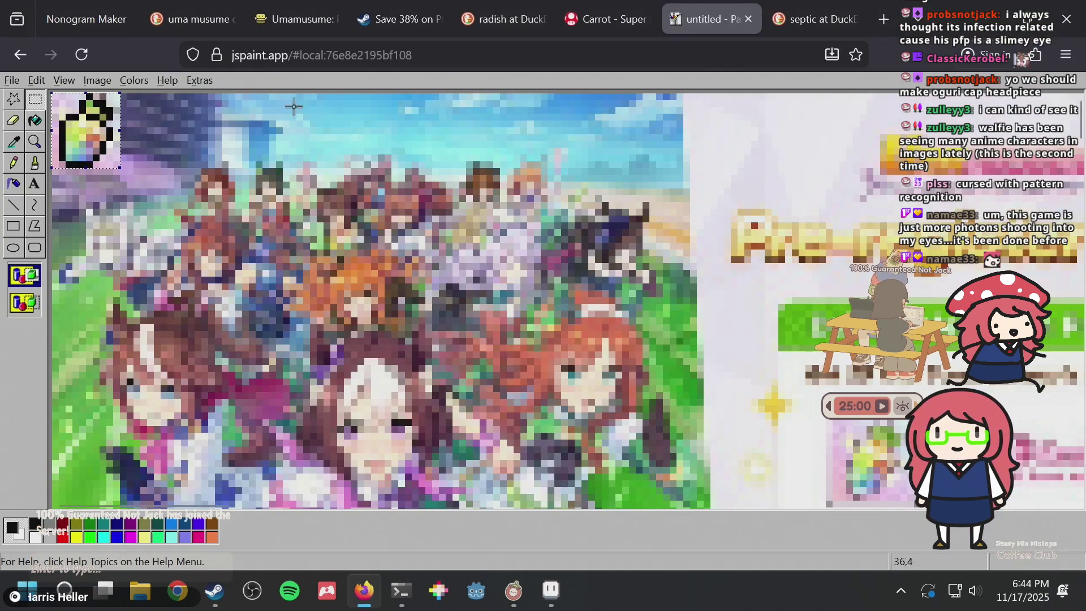
left_click(295, 21)
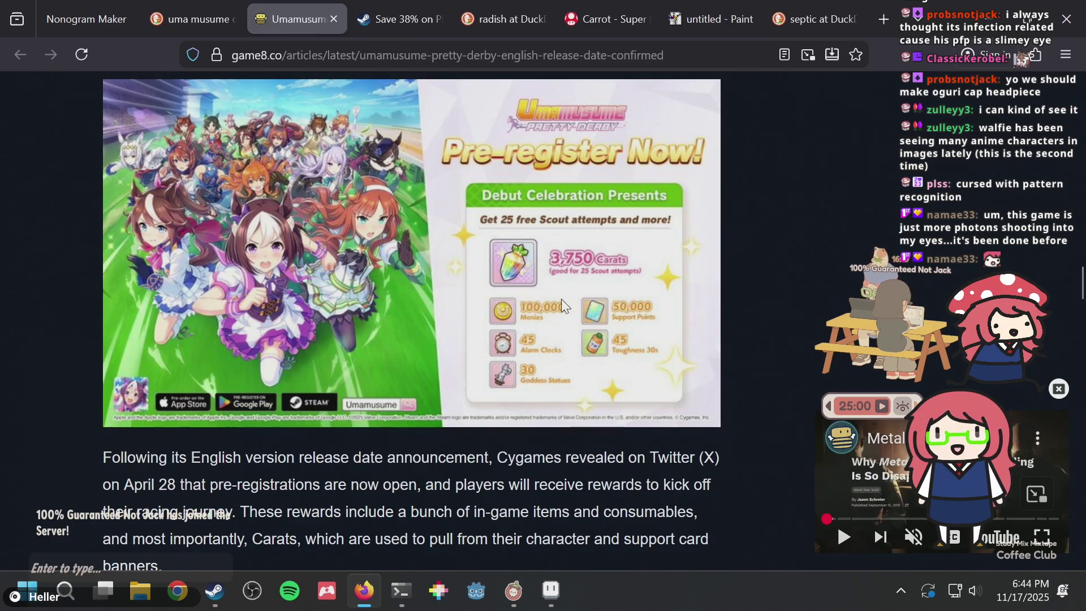
key("alt+Tab")
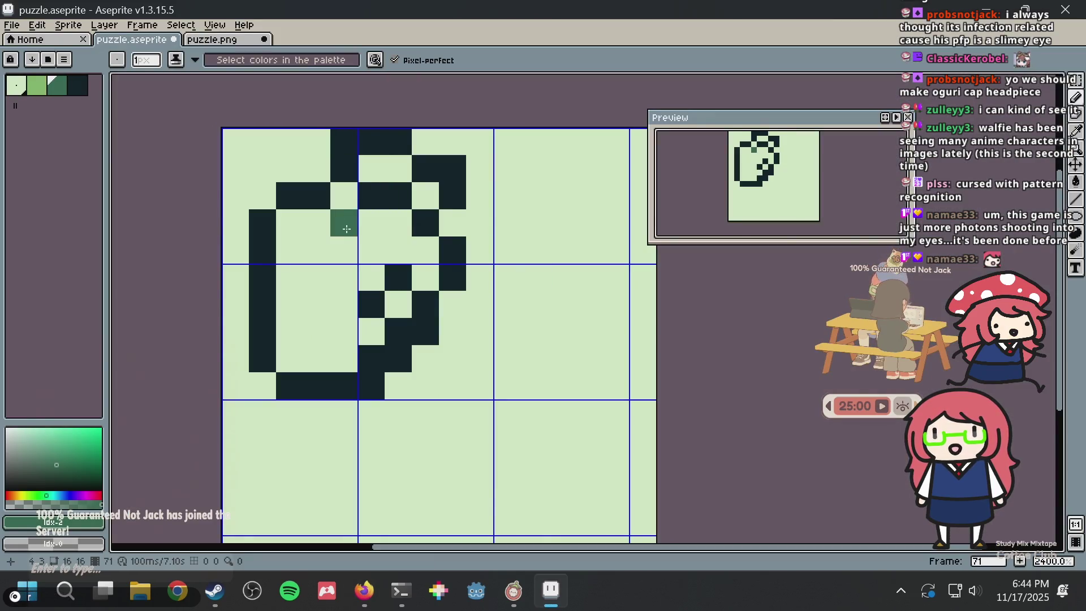
Fill the carrot body and its lower inner gap with green, undoing a mistaken fill
key("g")
left_click(389, 220)
left_click(424, 197)
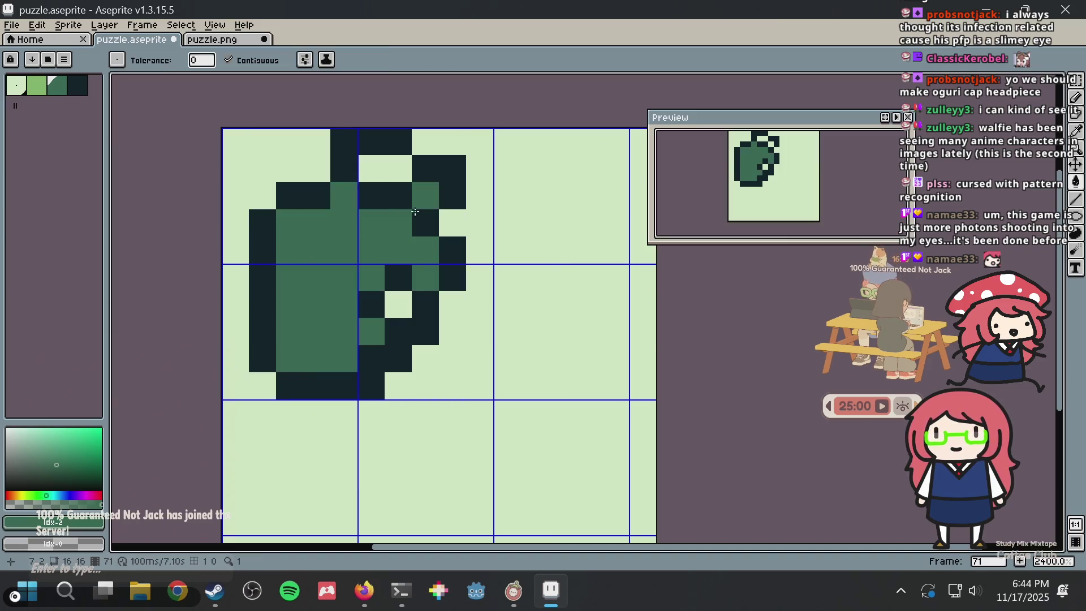
key("ctrl+z")
left_click(391, 297)
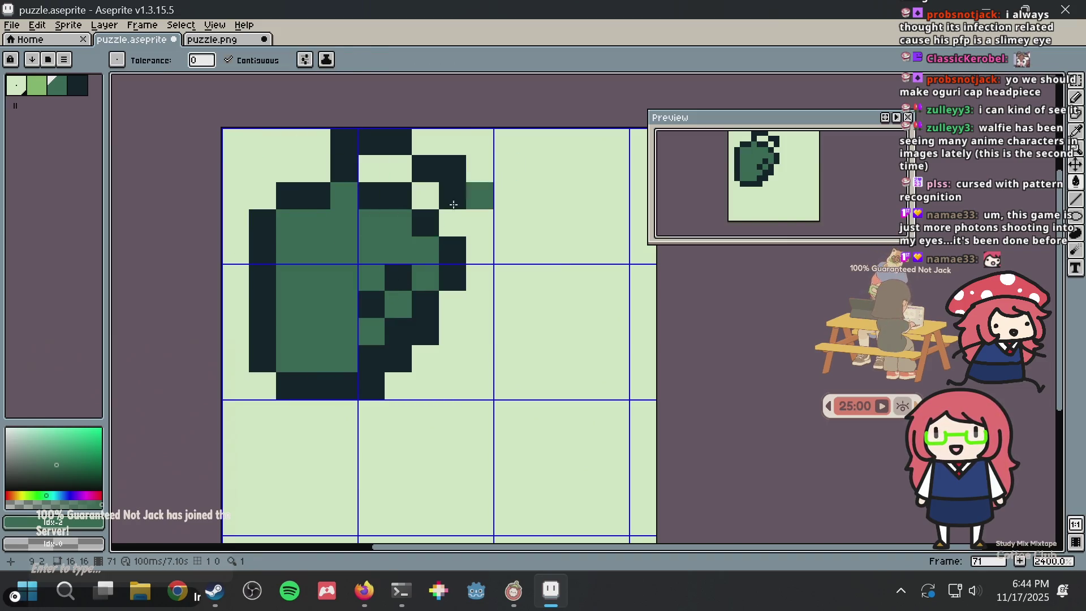
Paint two body pixels in the lightest palette colour
left_click(18, 90)
key("b")
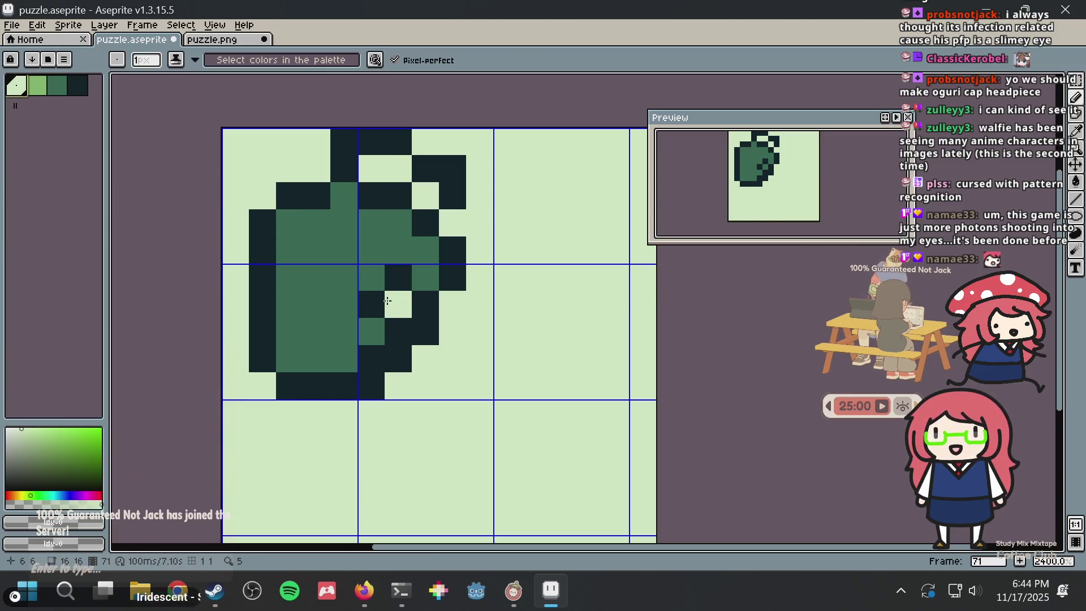
left_click(372, 304)
left_click(397, 286)
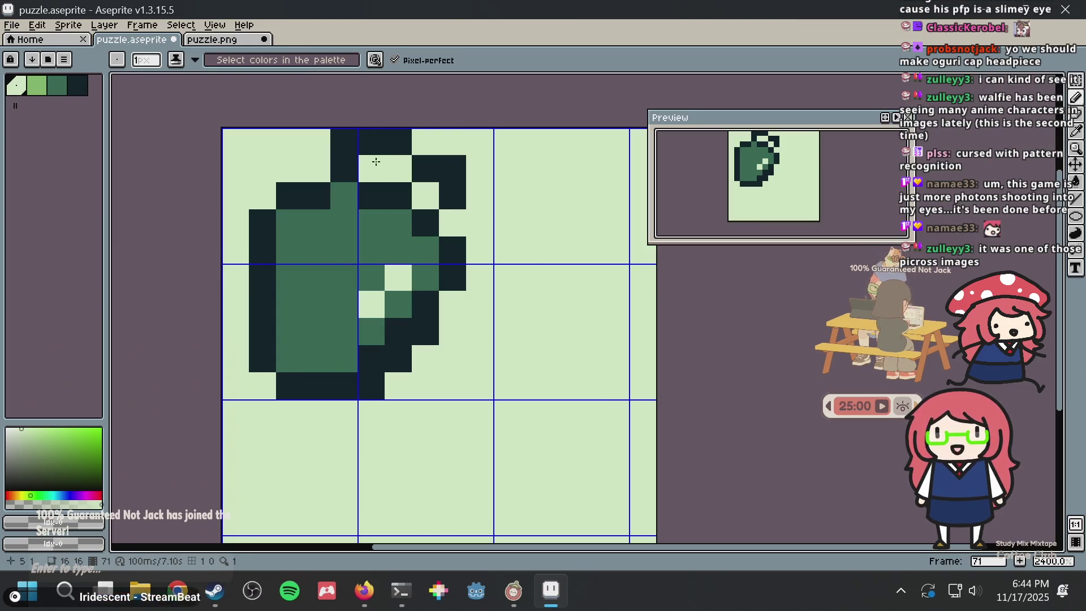
Paint the carrot's top pixels and the pixel below them light green
left_click(339, 218, "alt")
left_click(360, 178)
left_click(399, 168)
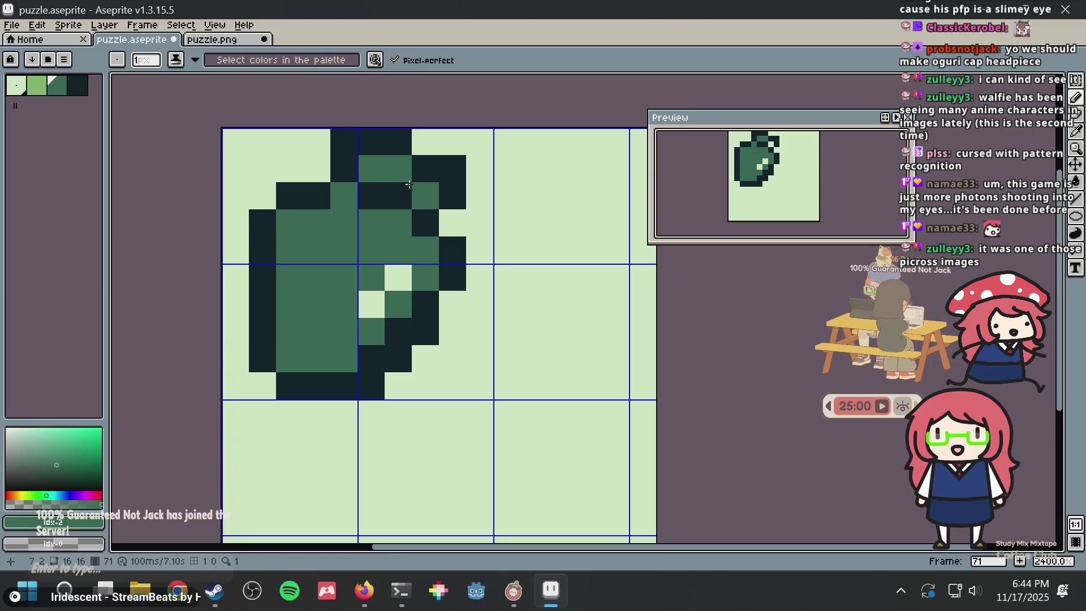
left_click(38, 86)
left_click(372, 169)
left_click(399, 168)
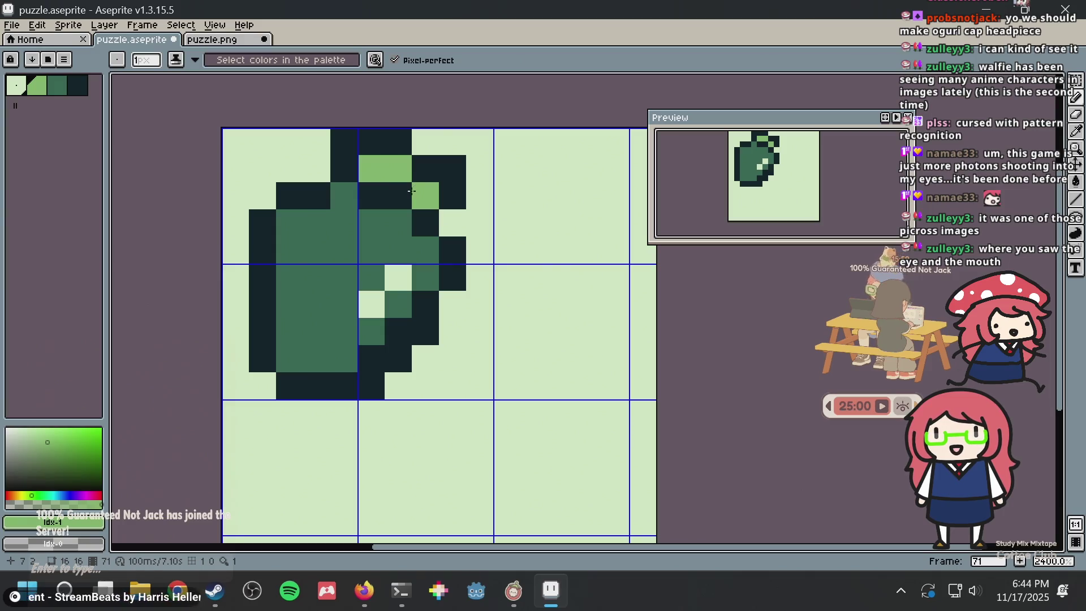
left_click(410, 193)
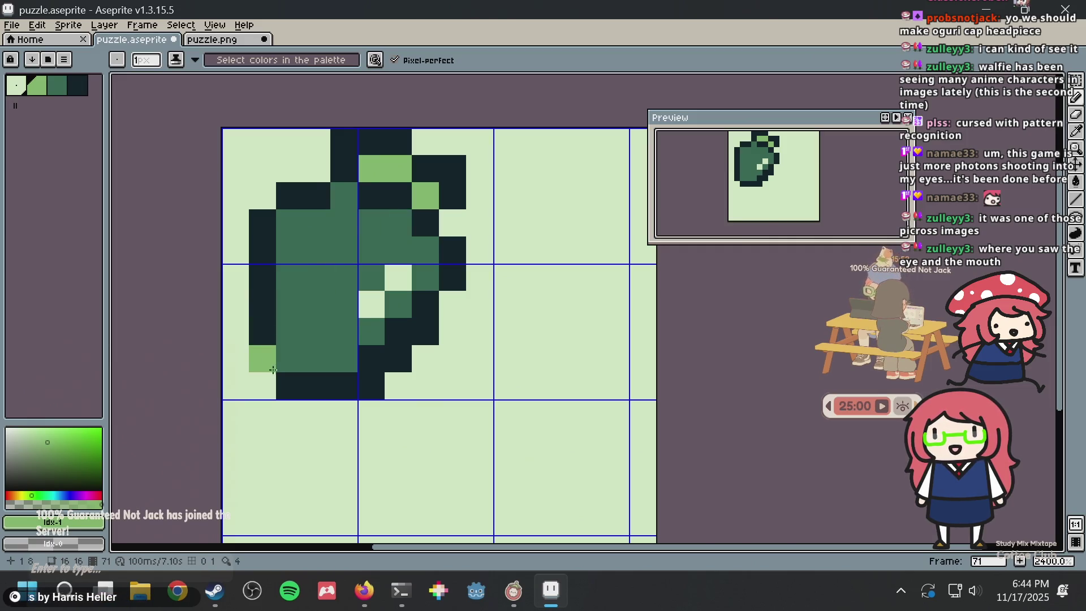
Add a pale green highlight pixel on the lower body, undoing misplaced attempts
left_click(382, 334, "alt")
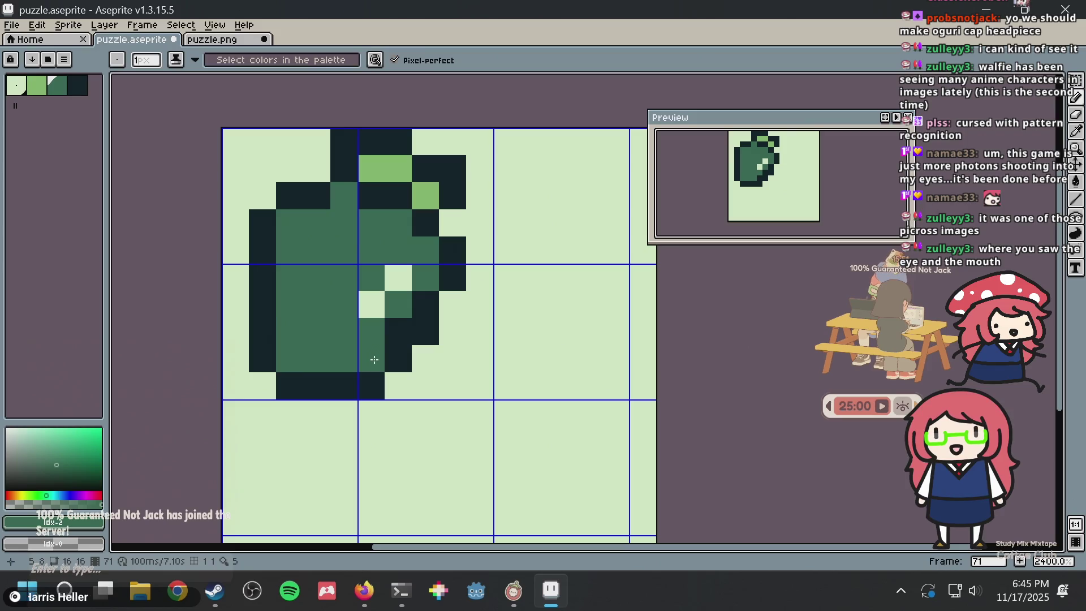
left_click(373, 356)
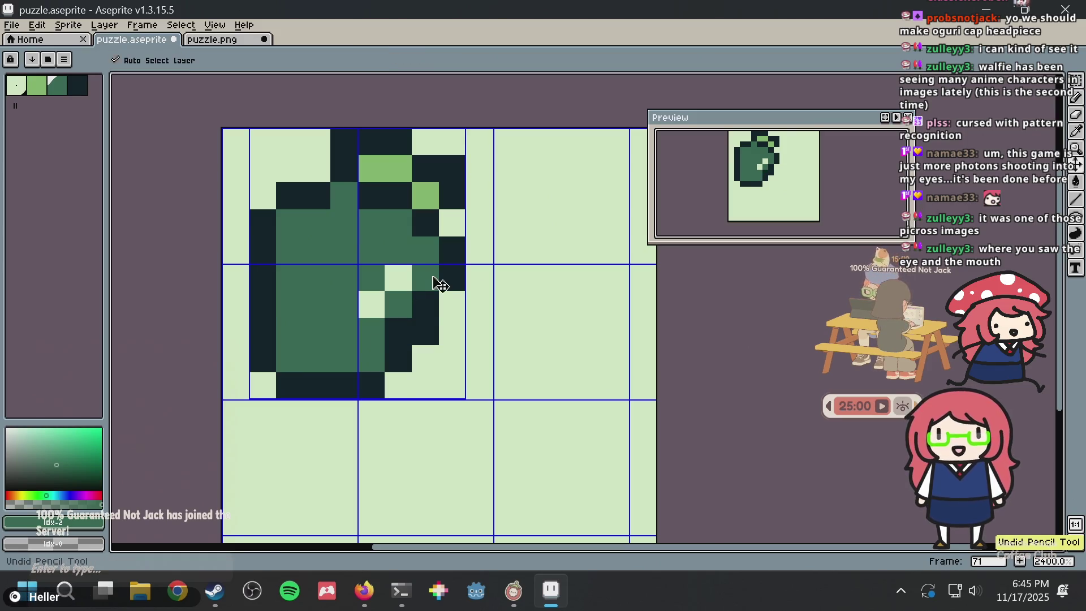
key("ctrl+z")
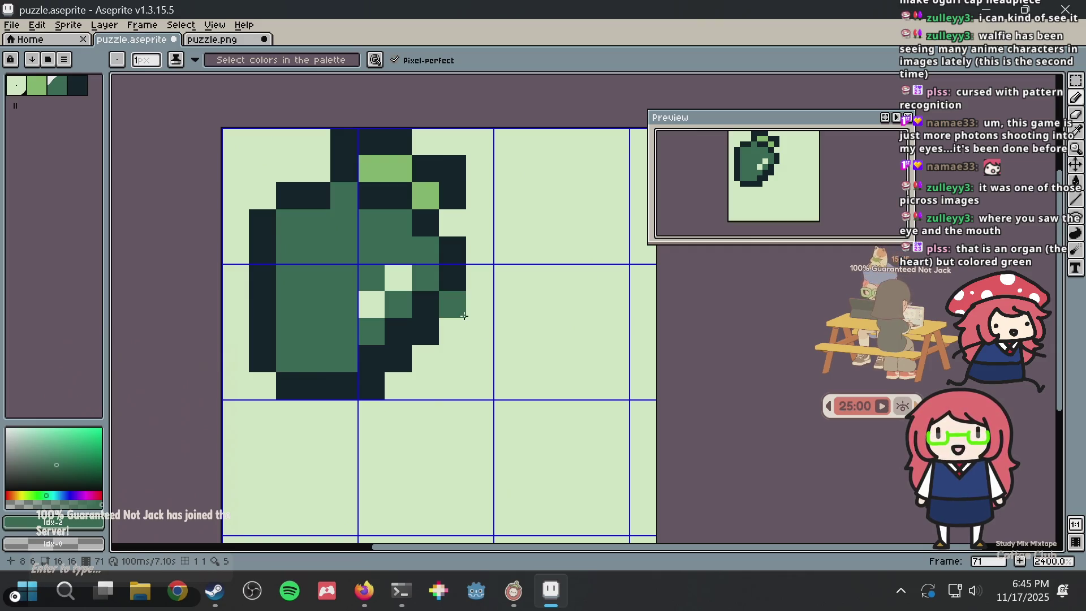
key("m")
scroll(452, 316, "down", 8)
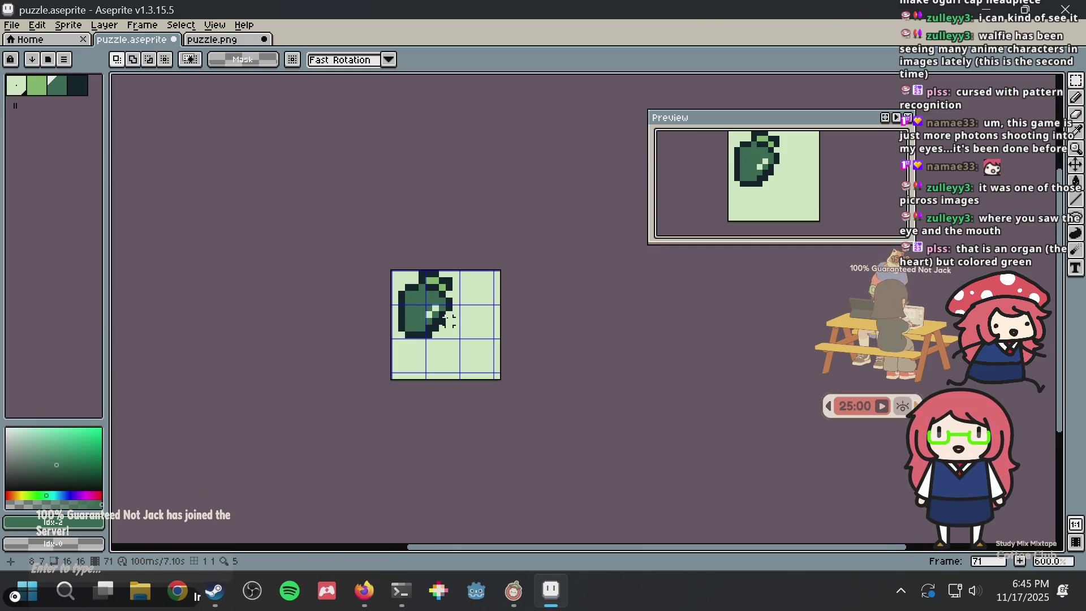
scroll(437, 334, "up", 5)
scroll(437, 335, "up", 5)
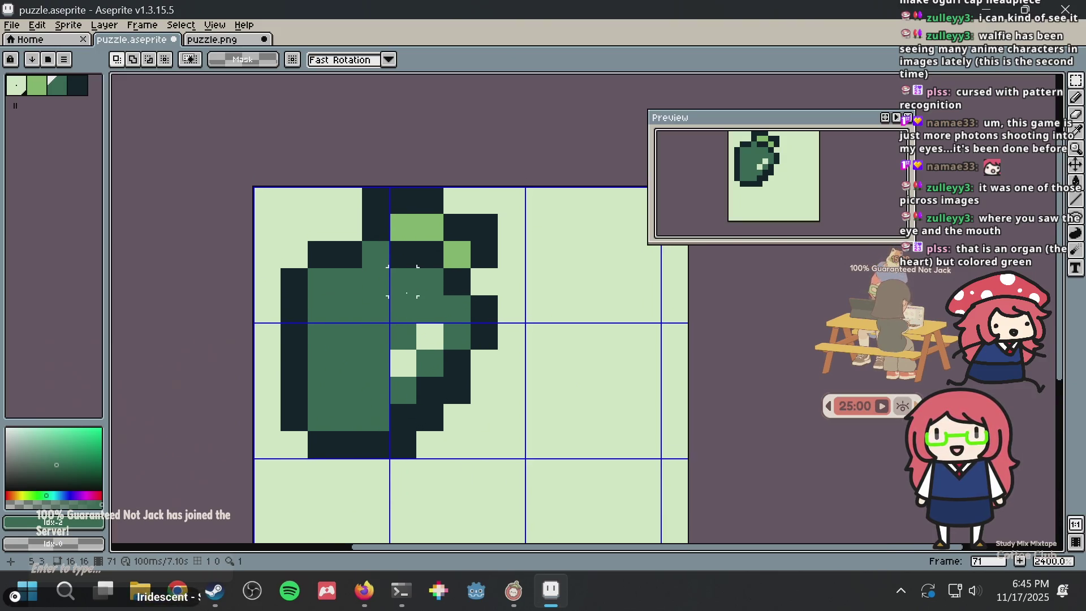
key("b")
left_click(431, 335, "alt")
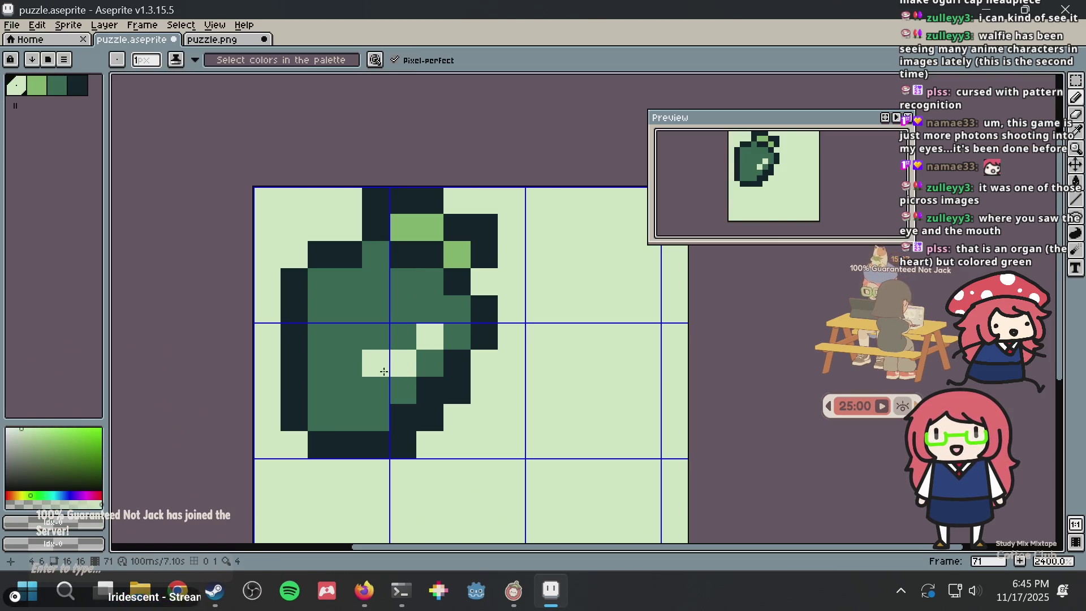
left_click(372, 387)
key("ctrl+z")
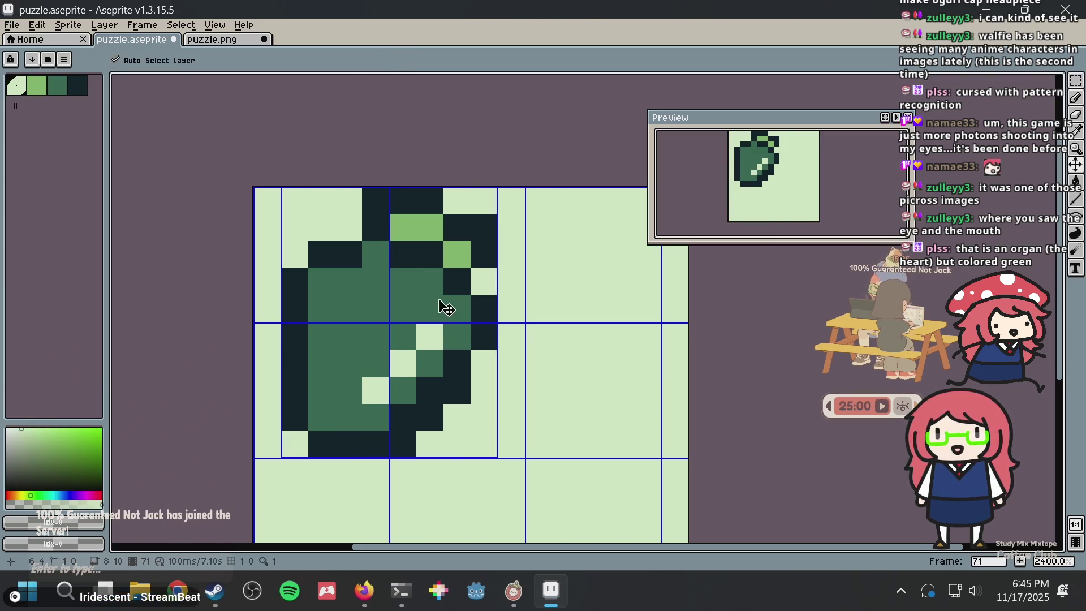
left_click(384, 355)
Paint several upper-body pixels pale and cover two pale highlights with mid green
scroll(429, 340, "down", 5)
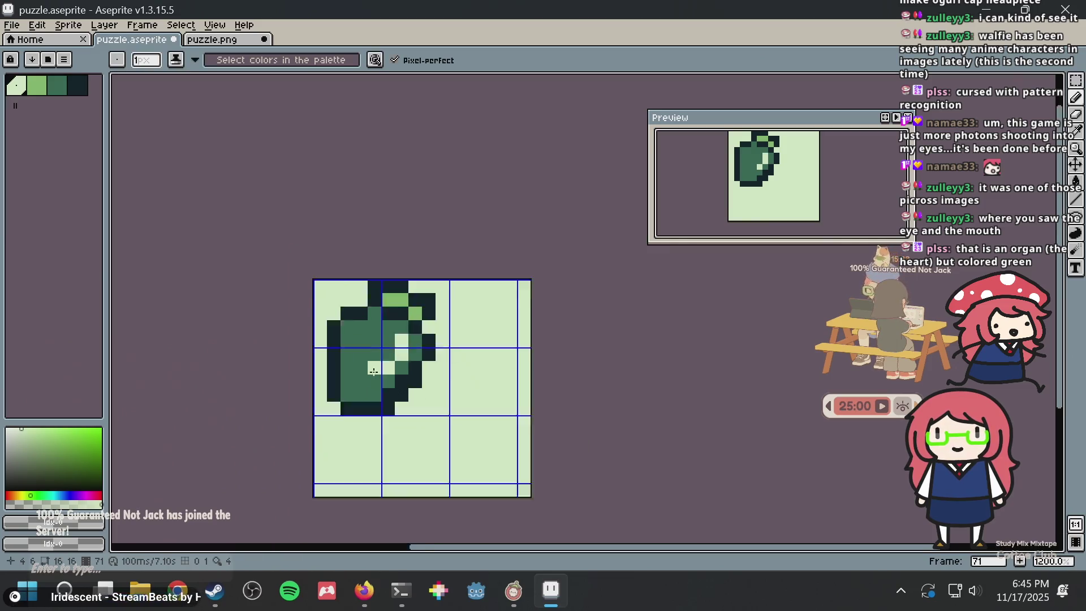
scroll(475, 319, "up", 3)
scroll(470, 323, "down", 3)
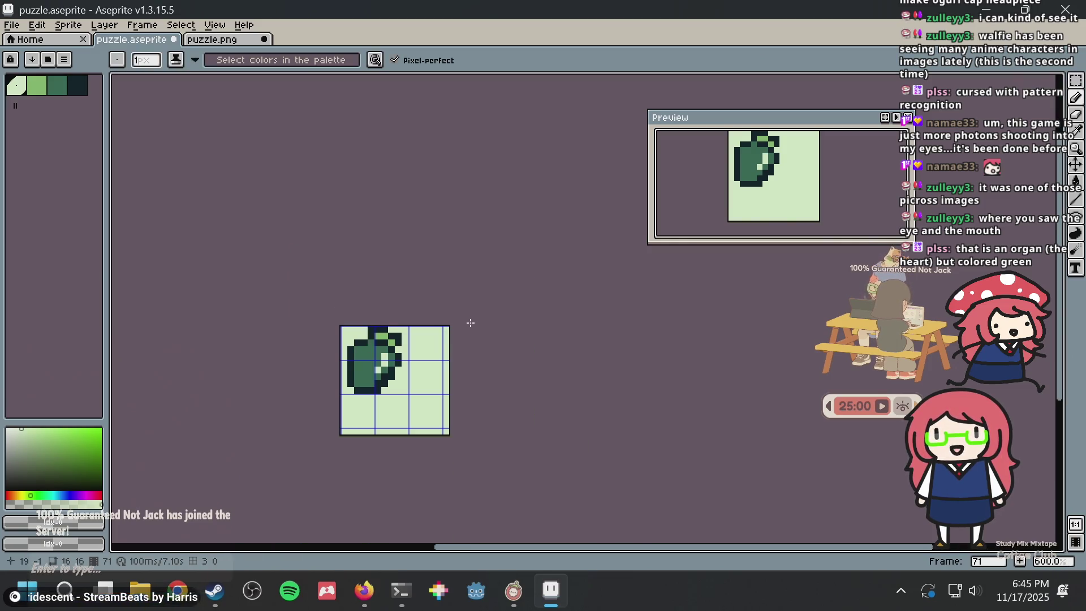
scroll(471, 322, "up", 3)
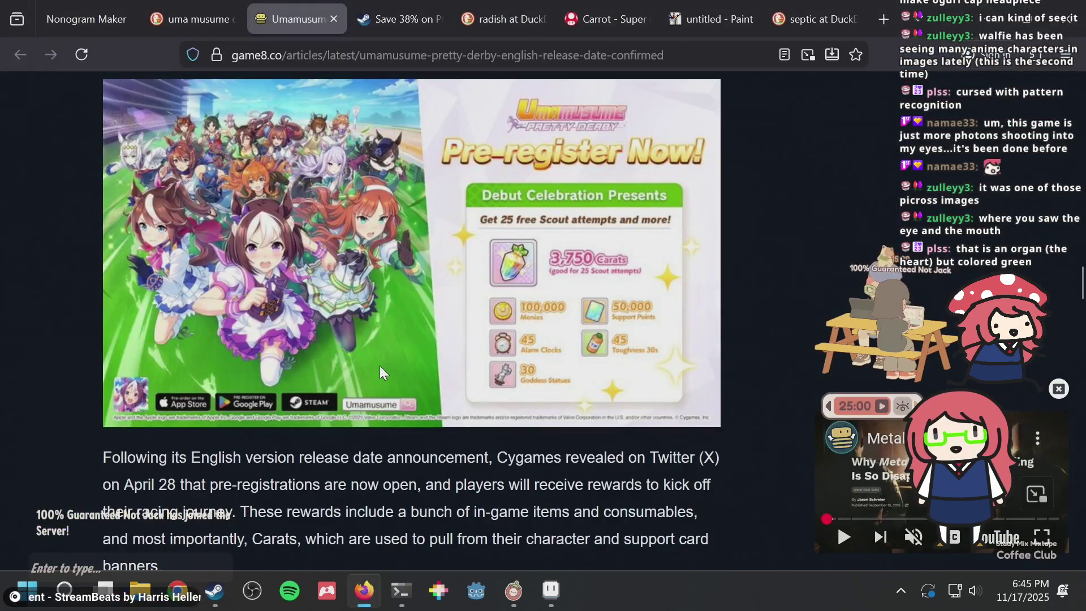
left_click(304, 349)
scroll(300, 362, "up", 1)
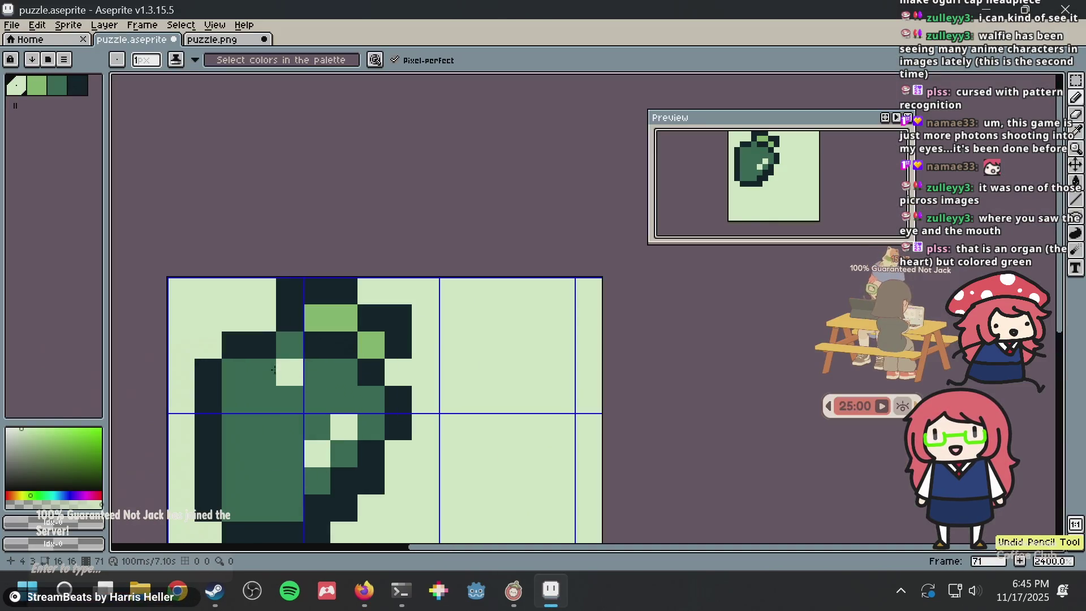
left_click(260, 370)
left_click(286, 366)
left_click(287, 350)
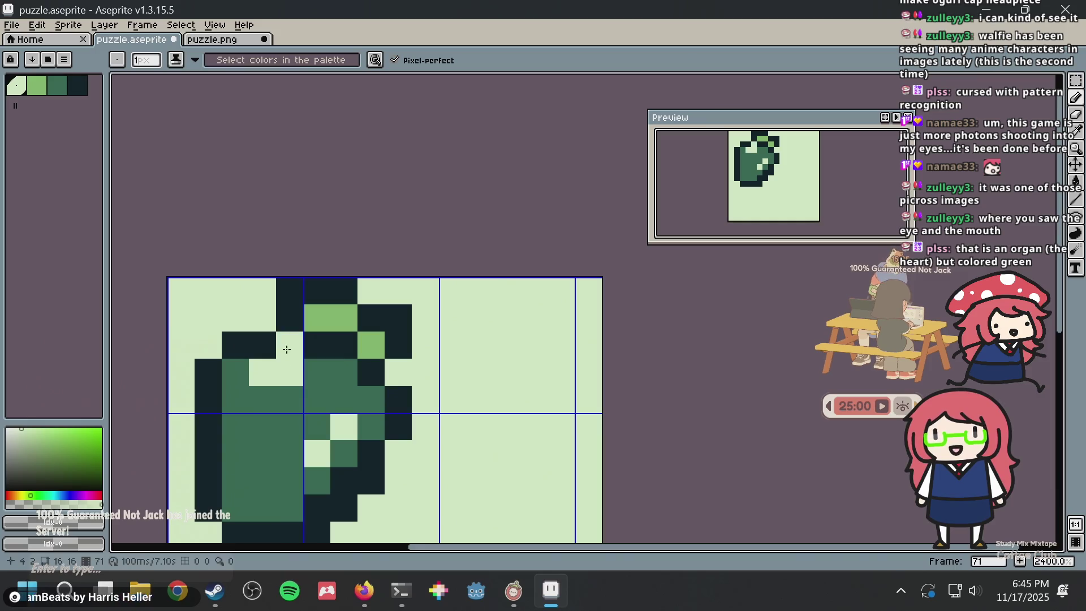
left_click(308, 375)
left_click(312, 394, "alt")
left_click(315, 451)
left_click(357, 415)
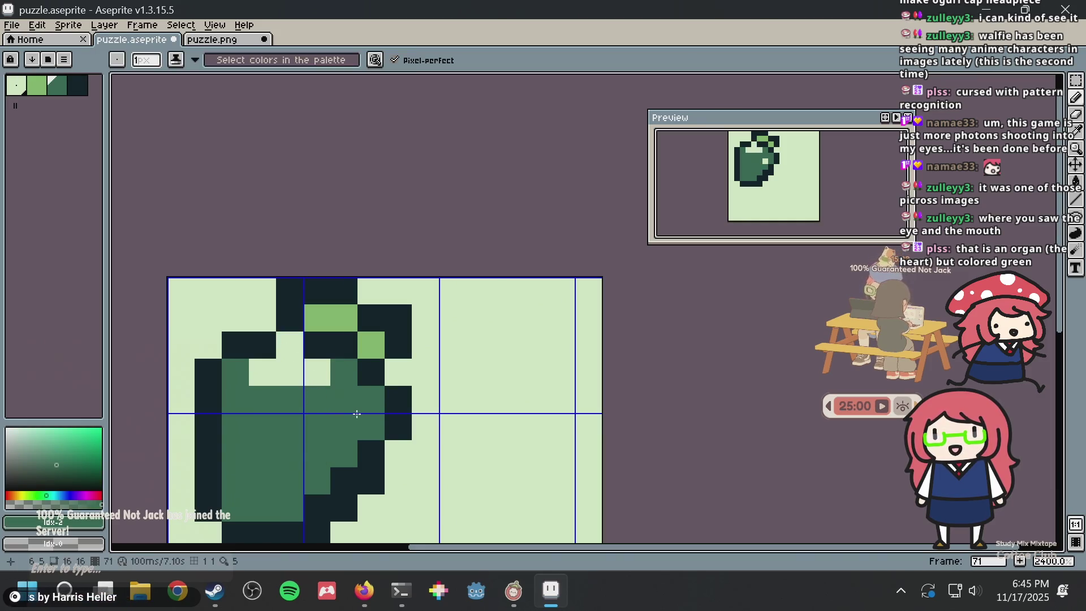
Shade the right side of the body light green, extending down and upward
key("alt+Tab")
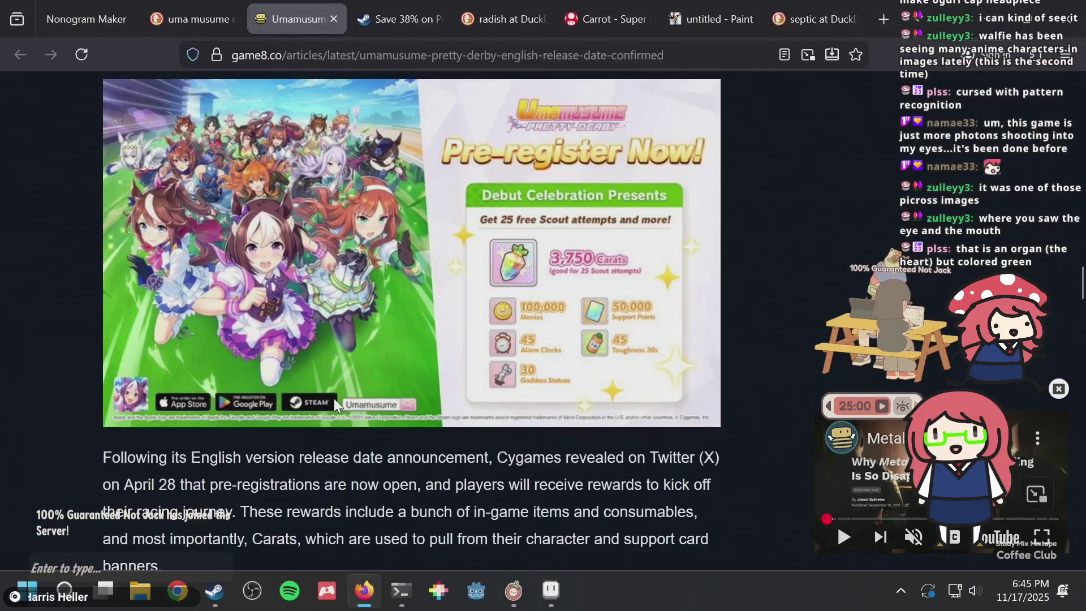
key("alt+Tab")
left_click(344, 399)
left_click(349, 433)
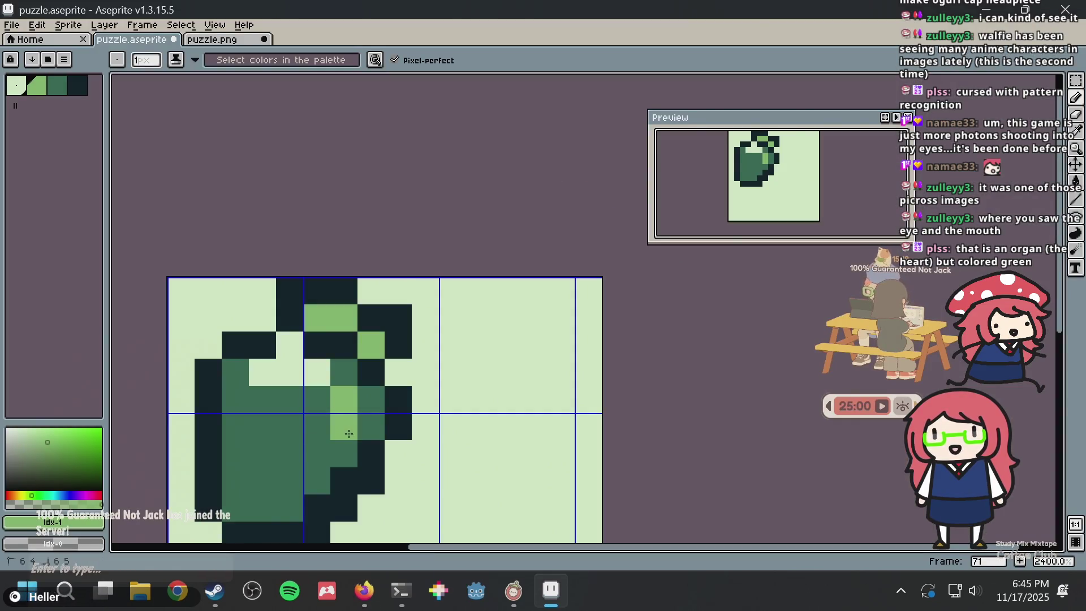
left_click(345, 453)
left_click(370, 427)
left_click(370, 400)
left_click(345, 375)
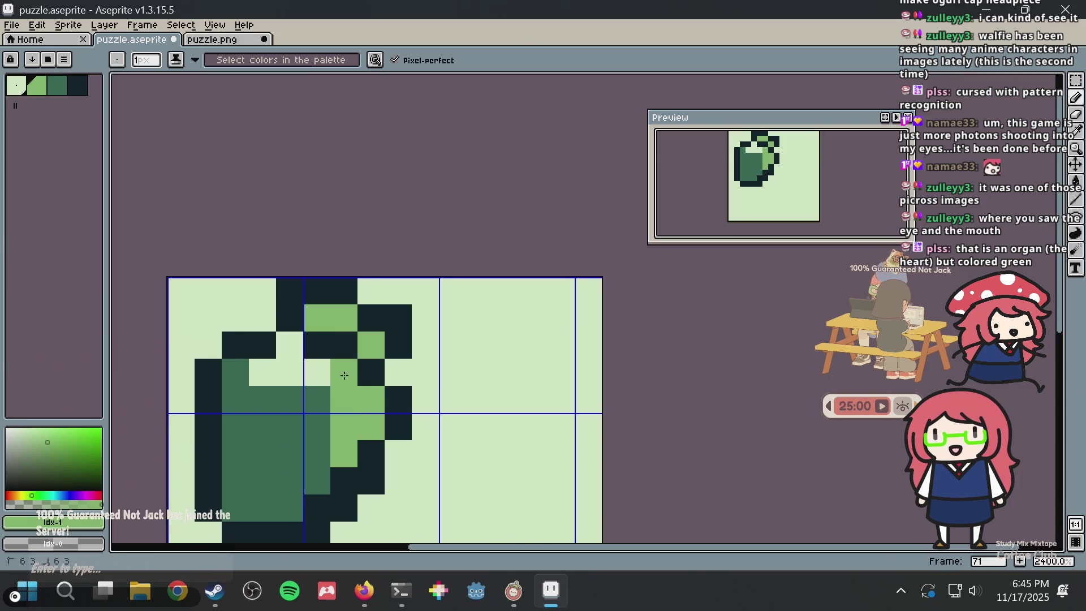
left_click(327, 392)
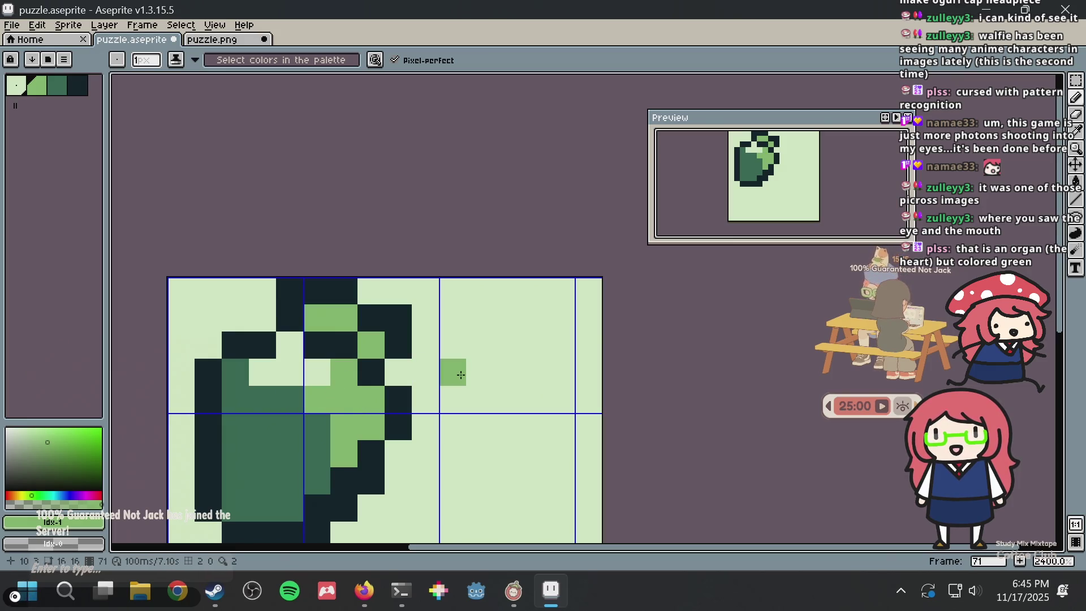
Undo a stray light-green pixel and return one pixel to the lightest colour
scroll(461, 375, "down", 3)
scroll(461, 375, "down", 5)
scroll(462, 376, "up", 8)
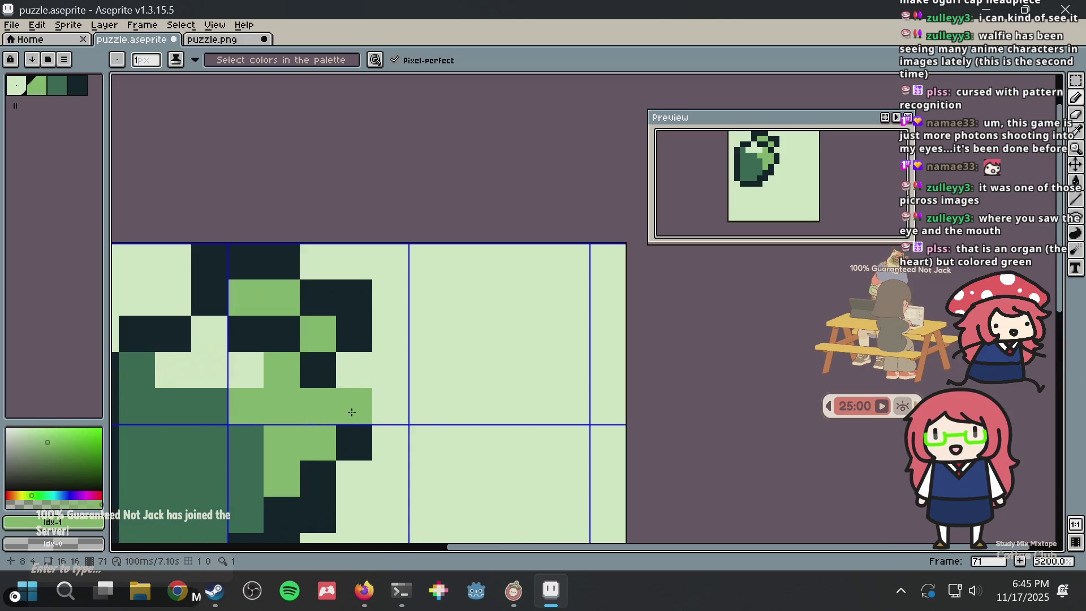
scroll(367, 353, "down", 3)
left_click_drag(364, 382, 373, 372)
key("alt+Tab")
key("alt+Tab")
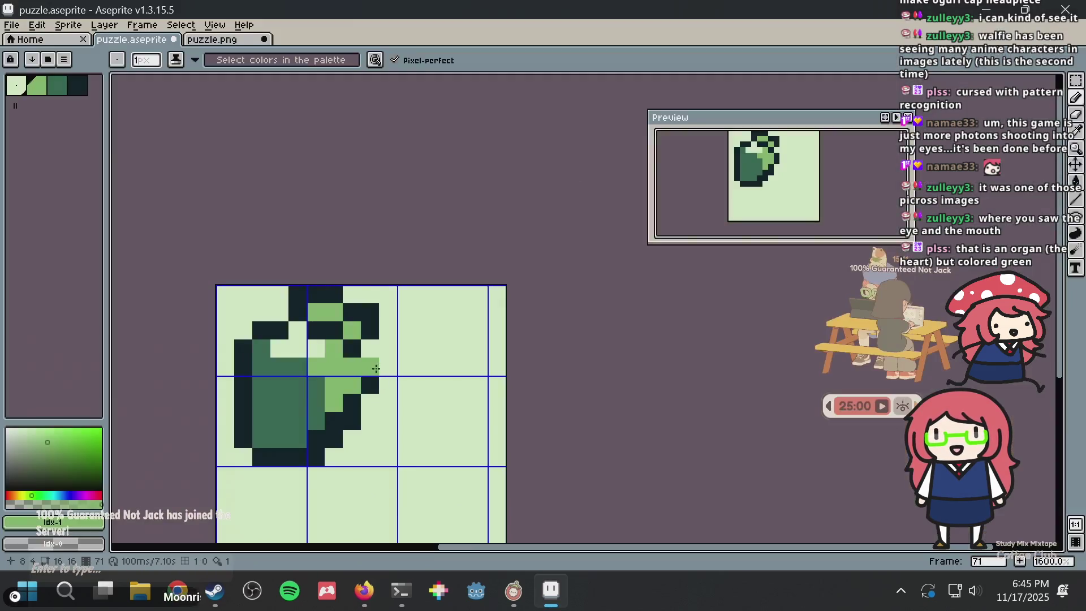
left_click(304, 353)
key("ctrl+z")
left_click(296, 327, "alt")
left_click(273, 370)
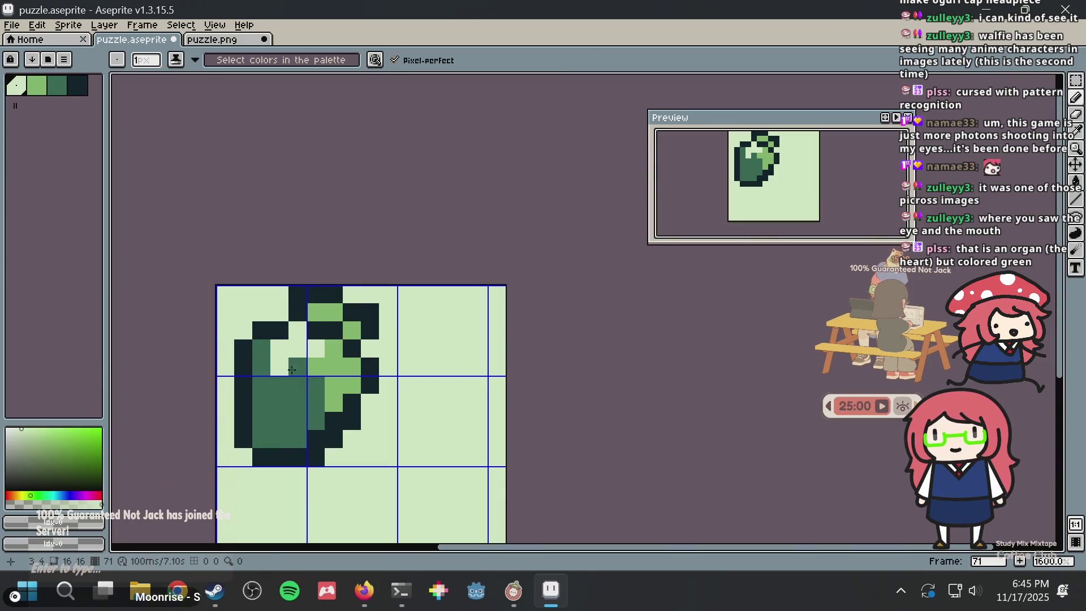
Add more light-green shading pixels across the upper body, undoing the last one
left_click(334, 367, "alt")
left_click(298, 367)
left_click(297, 385)
left_click(308, 387)
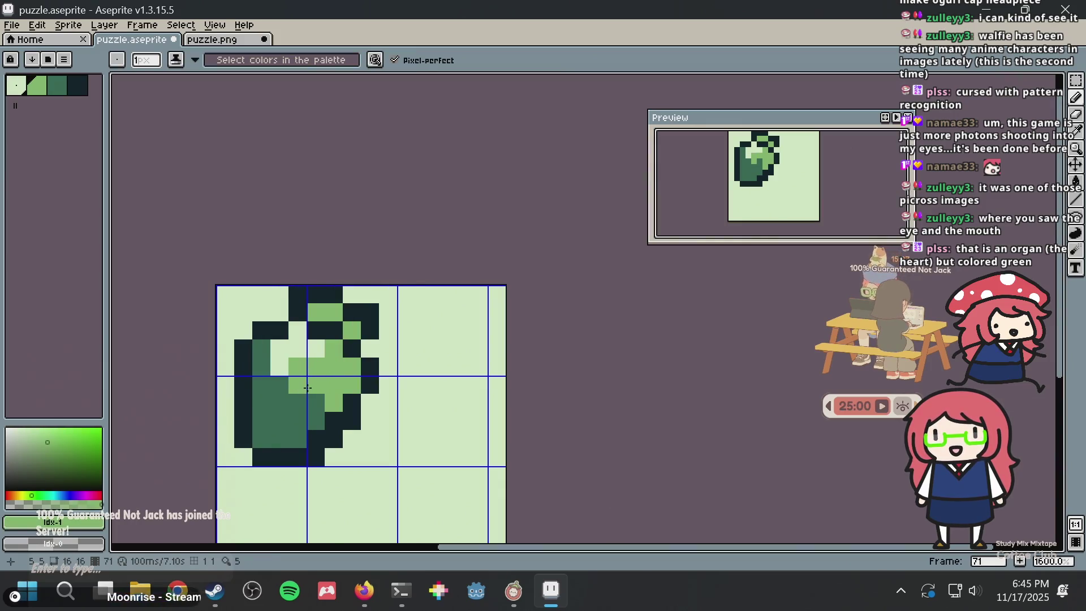
left_click(297, 403)
left_click(349, 354)
scroll(349, 353, "down", 4)
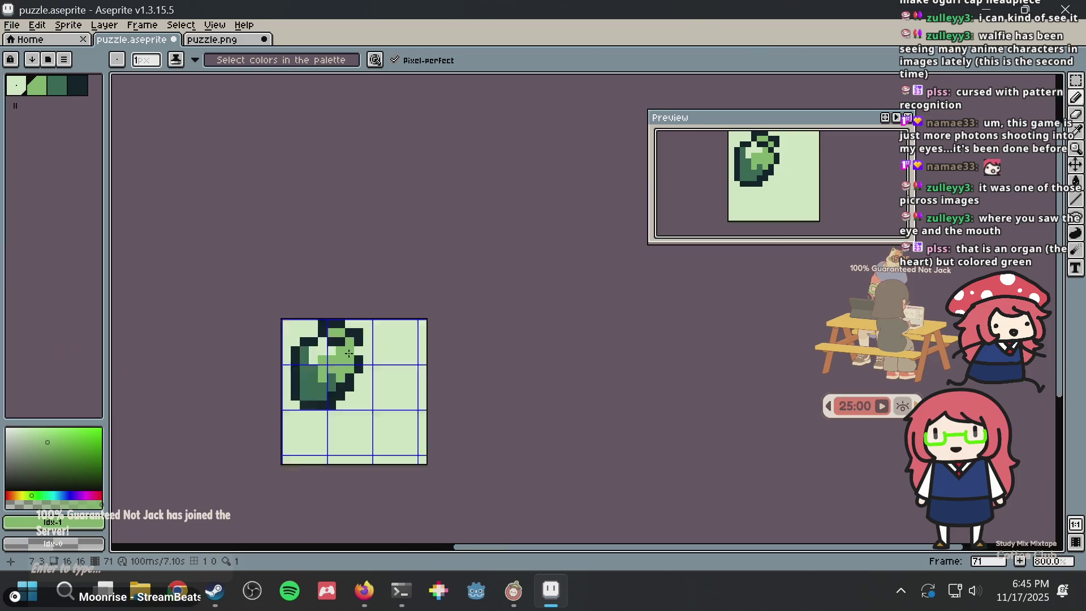
scroll(422, 338, "up", 4)
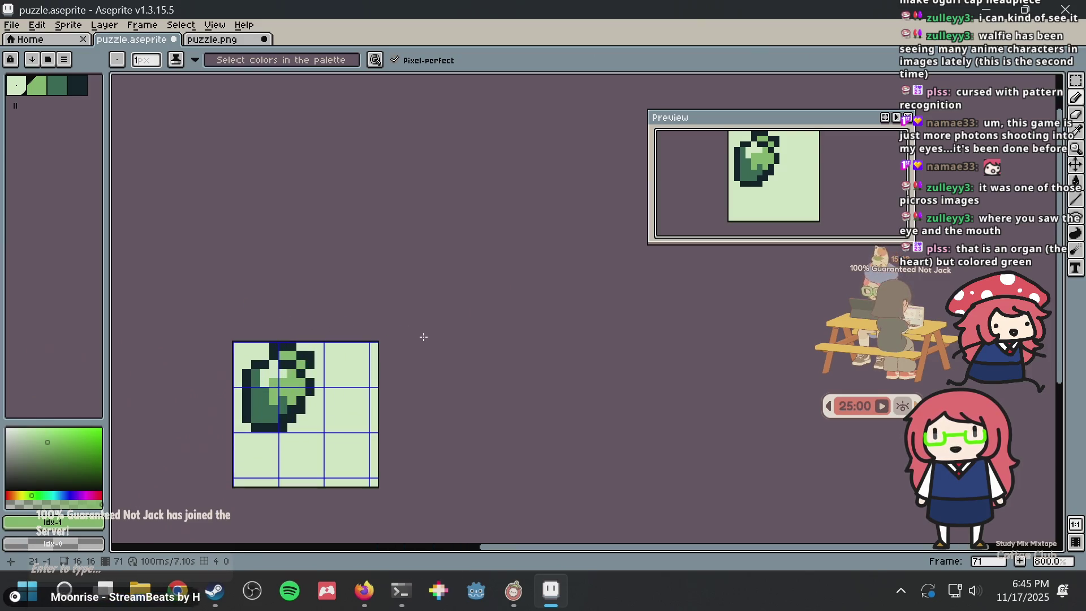
key("ctrl+z")
Sample the medium green from the carrot and paint a small block of the body with it
scroll(349, 358, "down", 2)
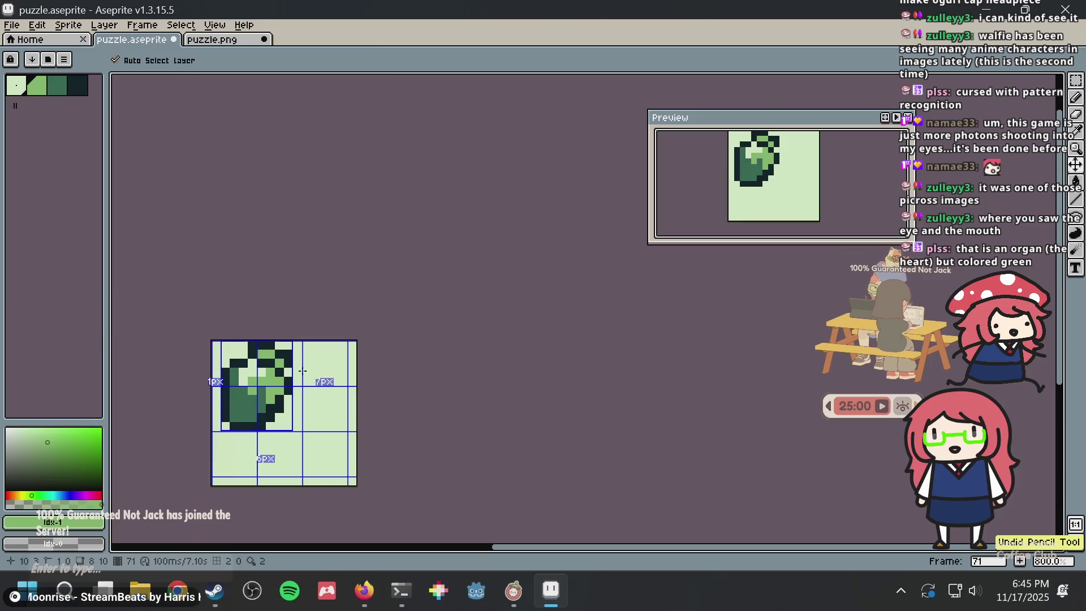
key("i")
scroll(297, 373, "up", 2)
left_click(244, 400)
key("b")
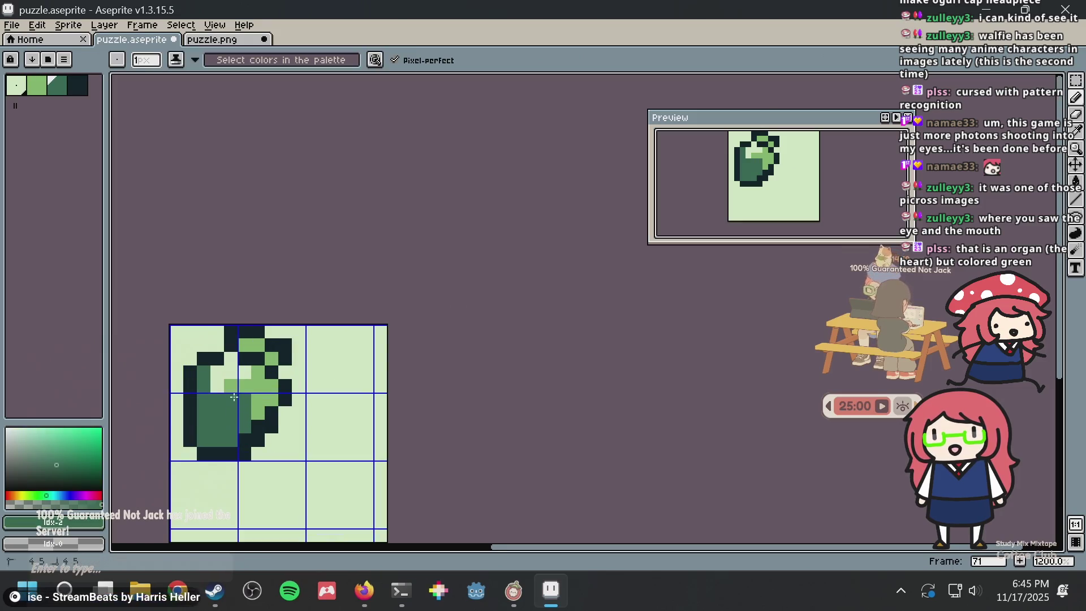
scroll(238, 399, "up", 3)
left_click(198, 403)
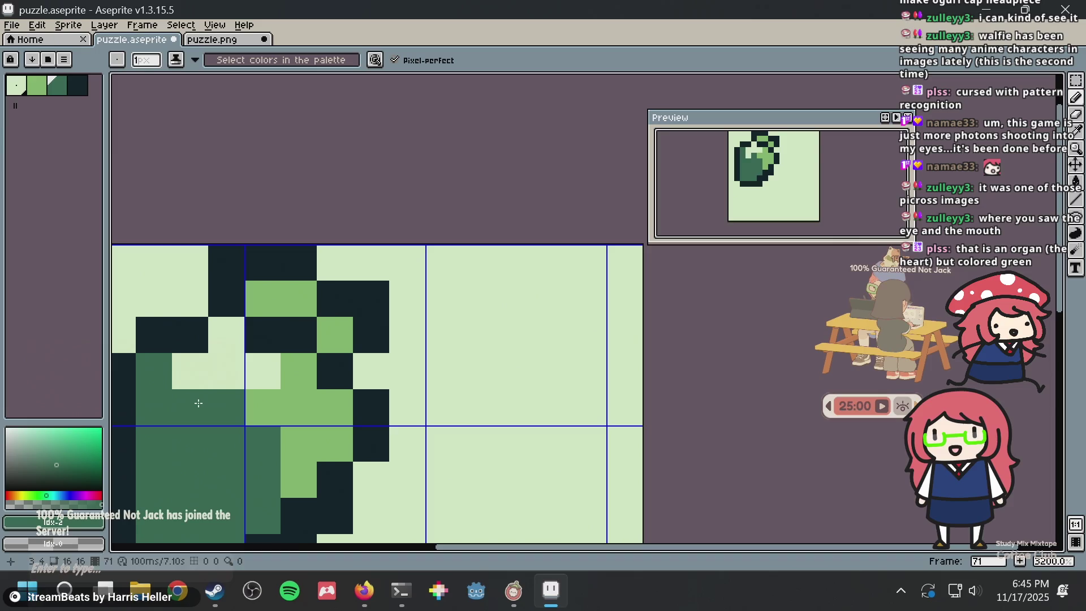
scroll(436, 353, "down", 4)
scroll(439, 351, "up", 4)
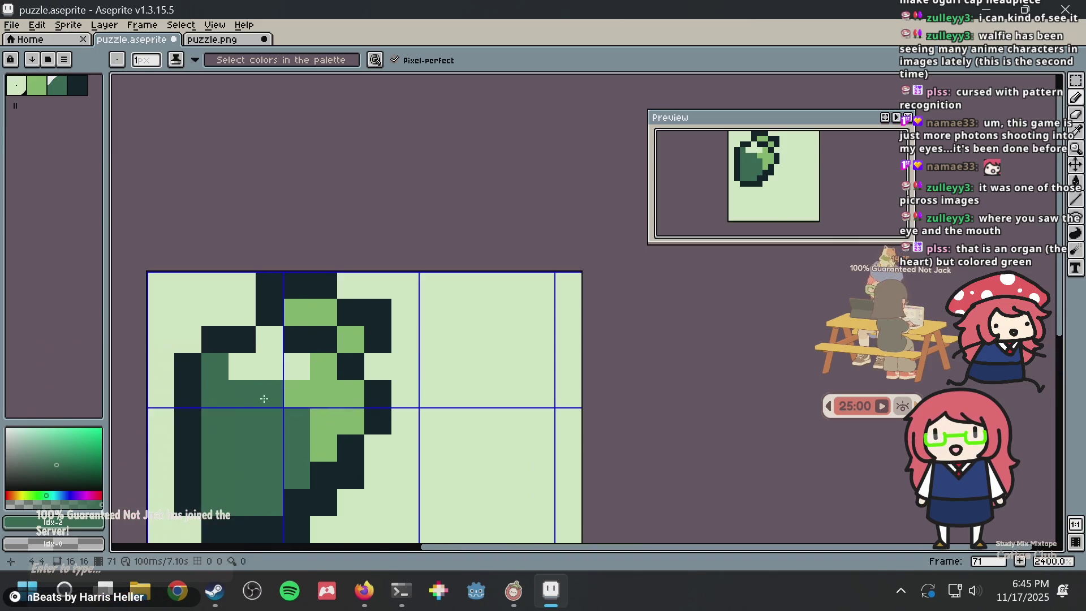
scroll(456, 313, "down", 1)
Sample the leaf's light green, undo a stray pixel, and save puzzle.aseprite
key("i")
key("b")
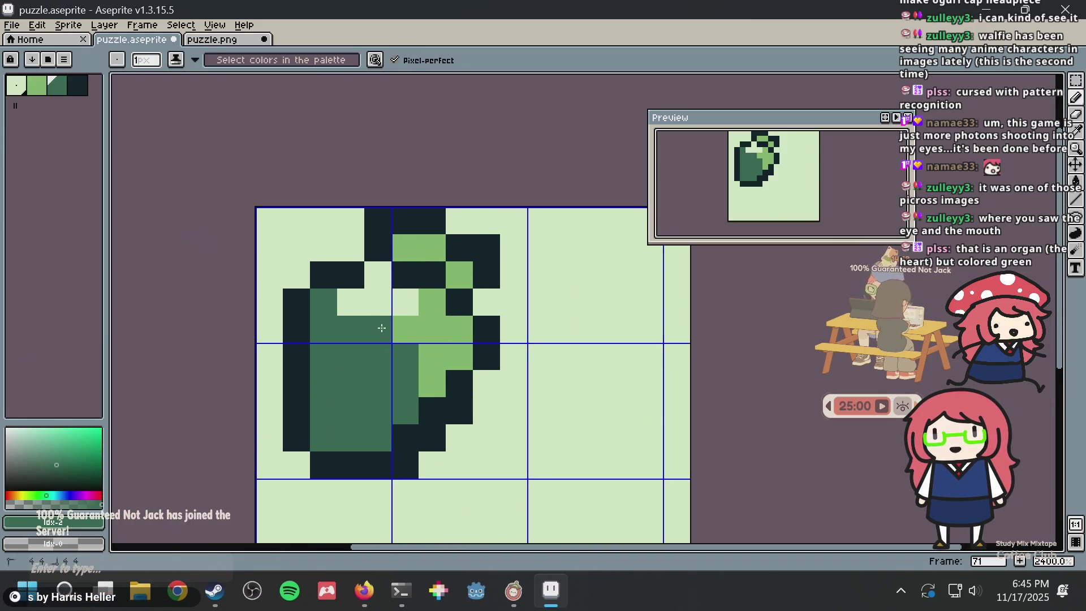
key("i")
left_click(404, 325)
key("b")
left_click(390, 324)
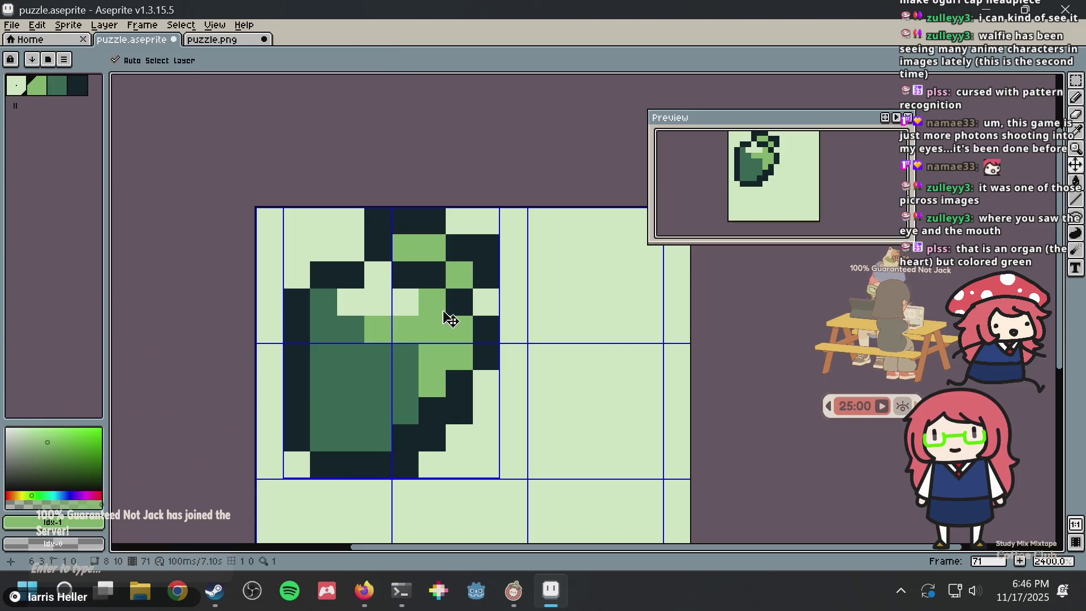
key("ctrl+z")
key("ctrl+s")
scroll(443, 310, "down", 3)
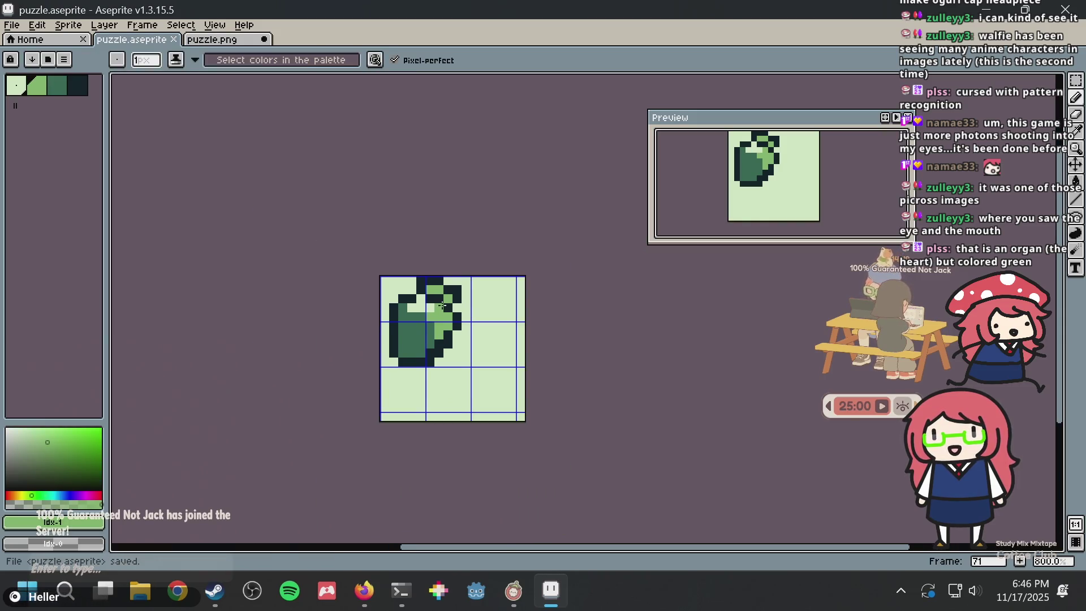
Recolour the carrot's top leaf pixels mid green from palette colour 2
scroll(443, 306, "up", 4)
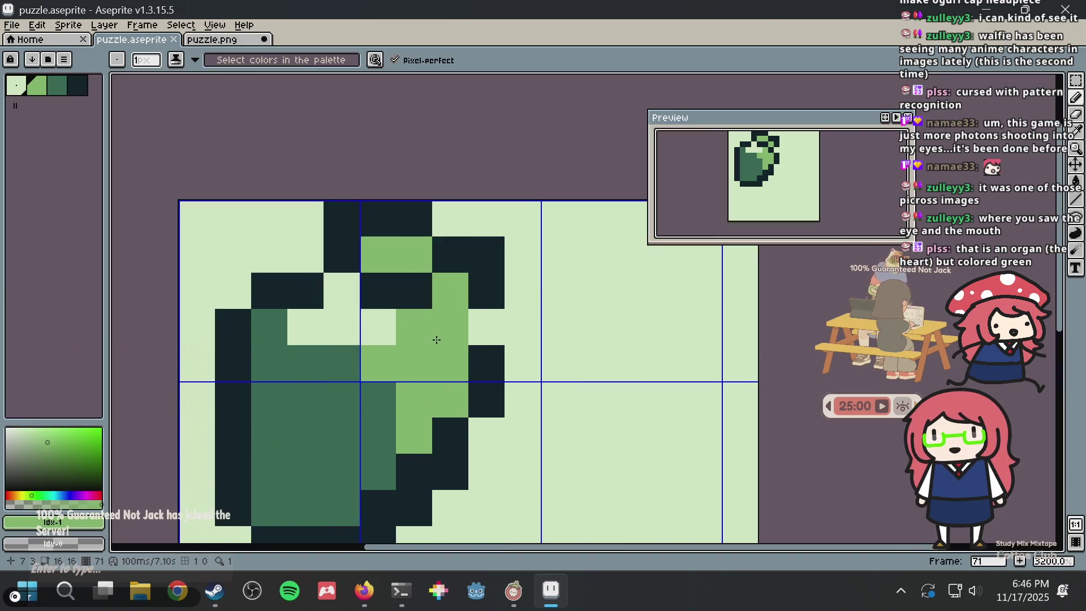
left_click(436, 339)
left_click(460, 338)
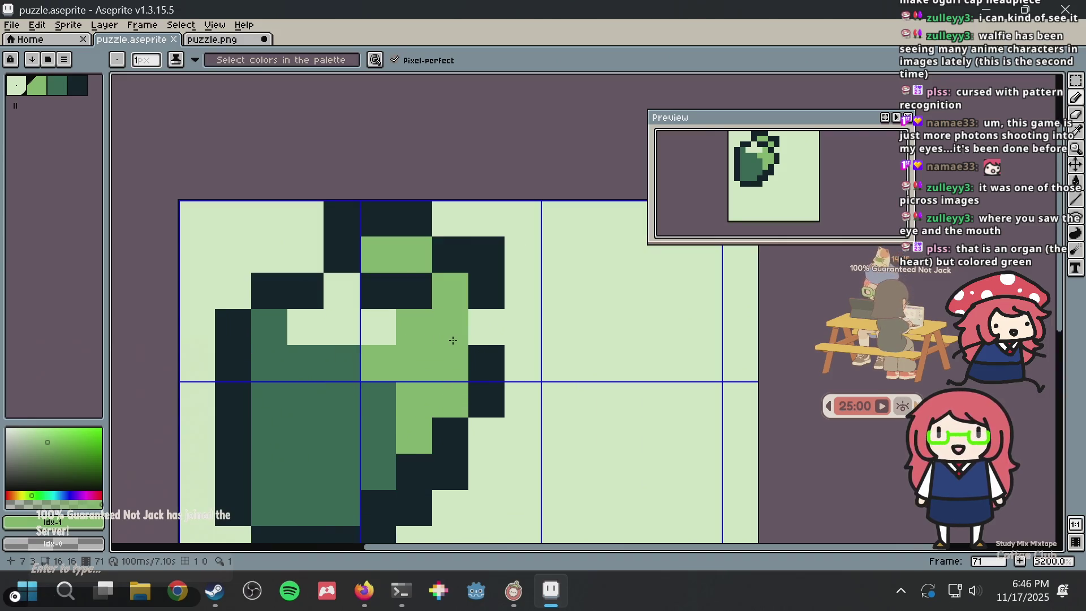
left_click(314, 406, "alt")
mouse_move(379, 254)
left_mouse_down()
mouse_move(394, 237)
mouse_move(450, 253)
mouse_move(447, 286)
mouse_move(476, 255)
left_mouse_up()
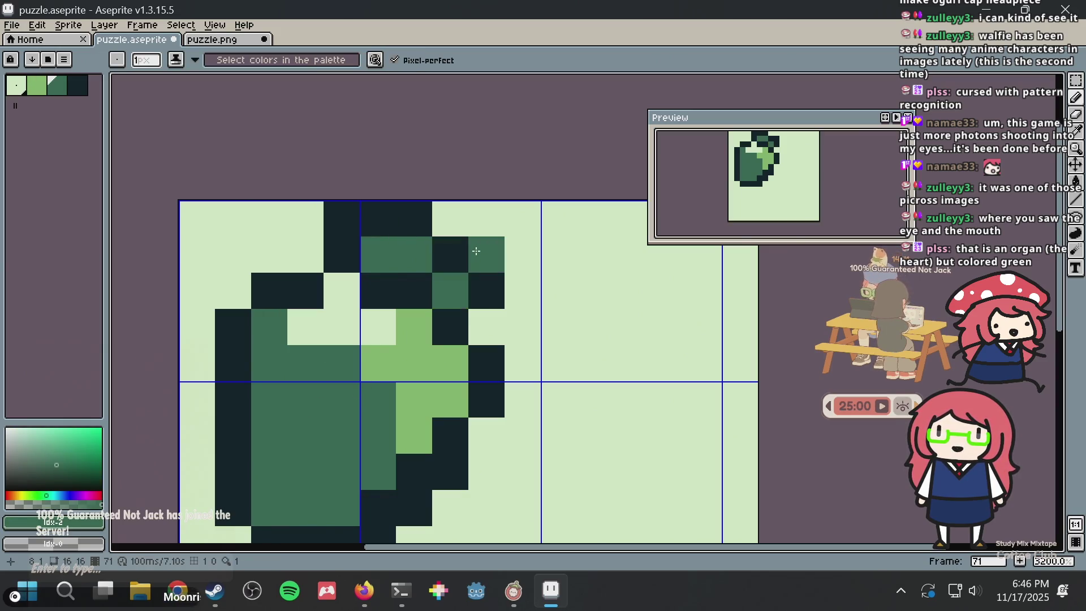
Try light green strokes down the body's left edge, then undo them
left_click(417, 355, "alt")
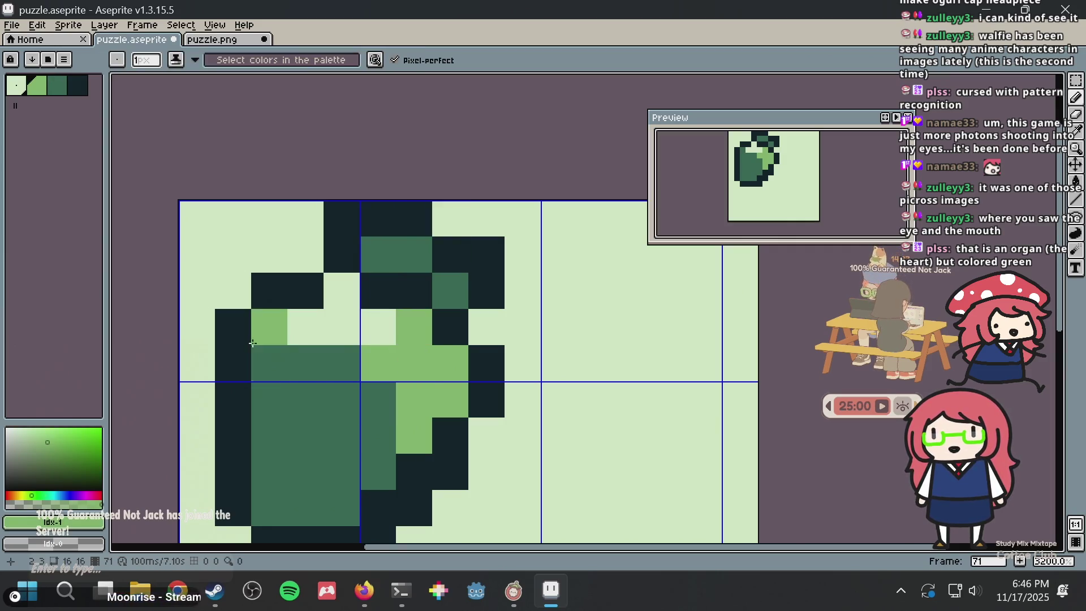
left_click_drag(259, 327, 261, 393)
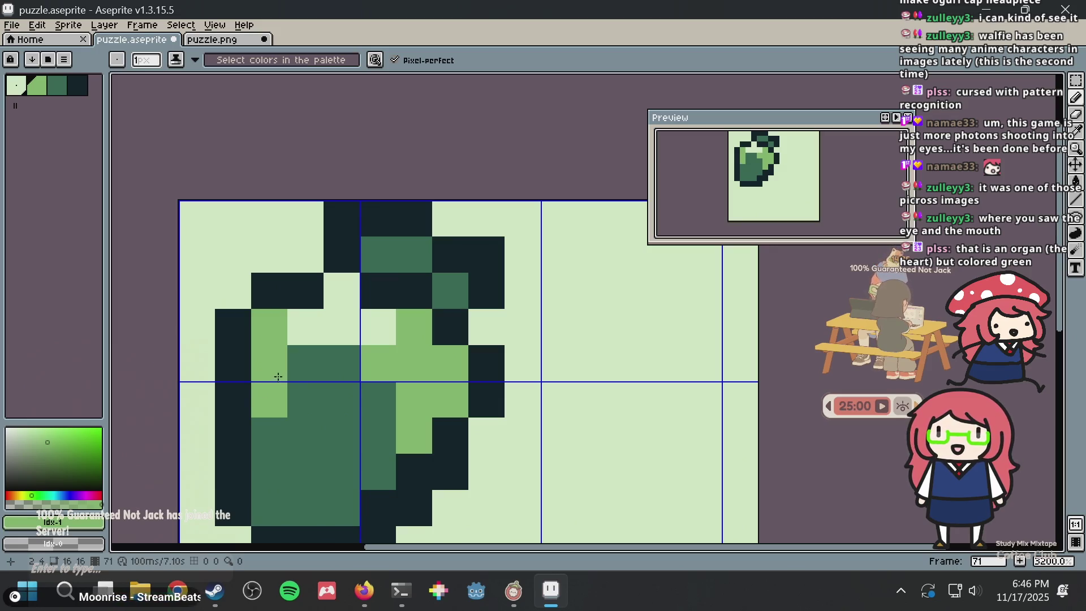
left_click(296, 368)
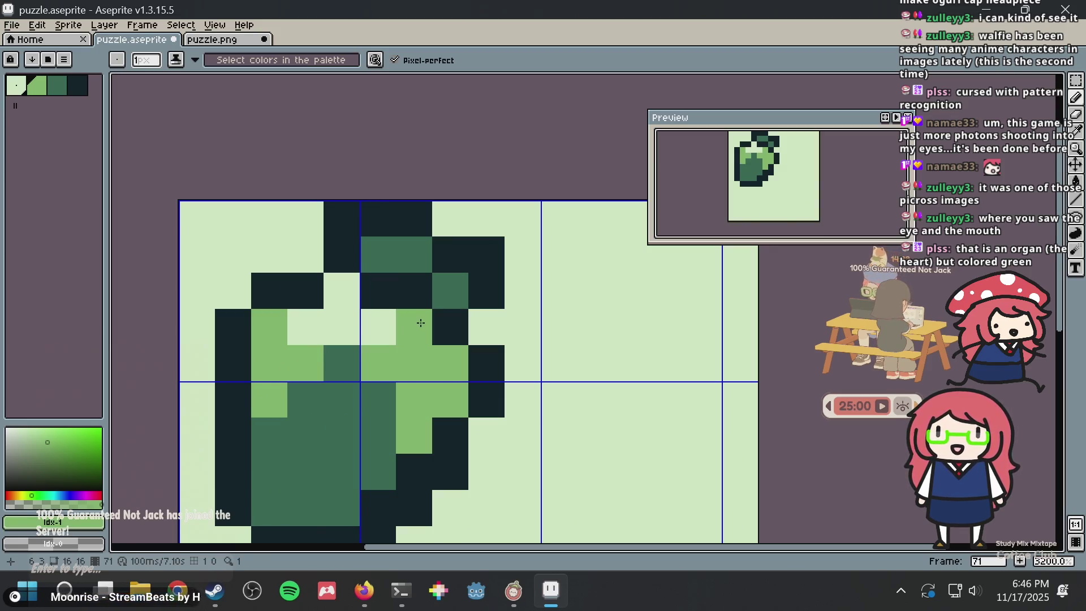
key("ctrl+z")
key("ctrl+z")
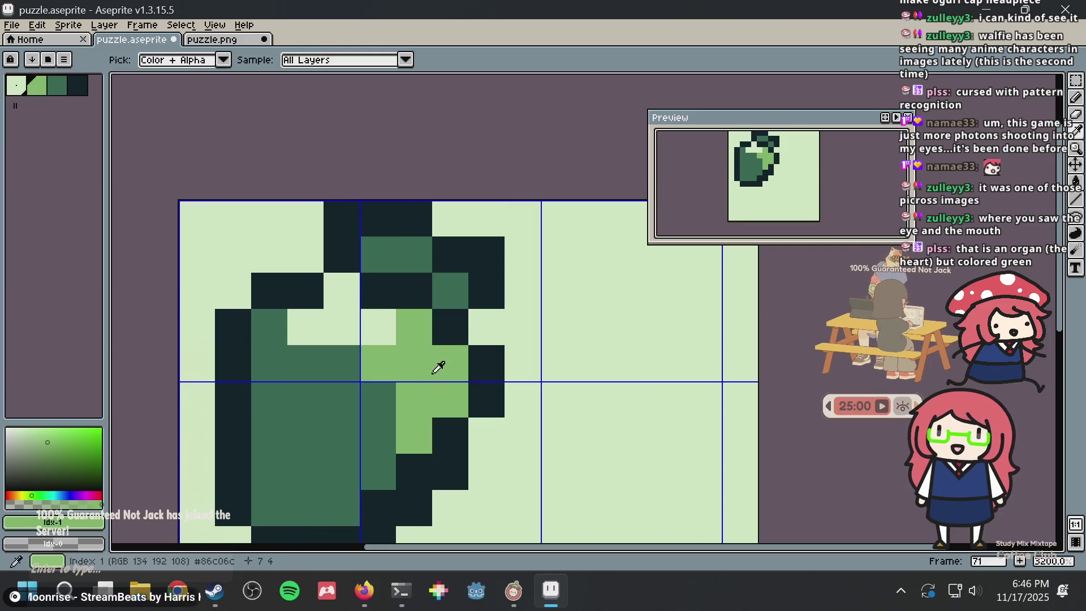
key("alt")
Paint light green pixels down the body's left side and near the leaf, undoing the last two
scroll(371, 378, "down", 5)
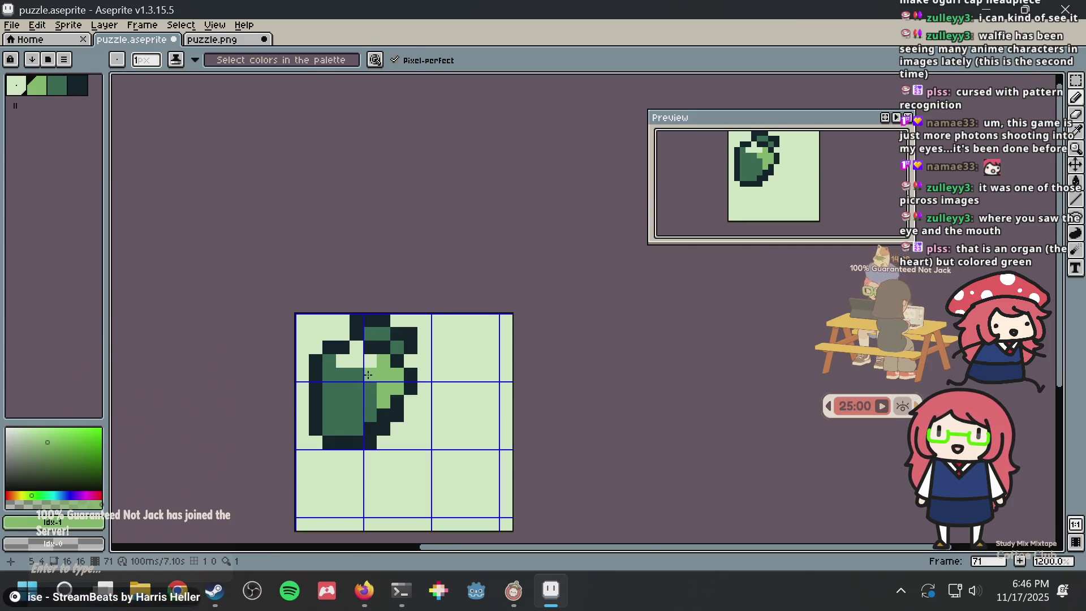
scroll(369, 373, "up", 1)
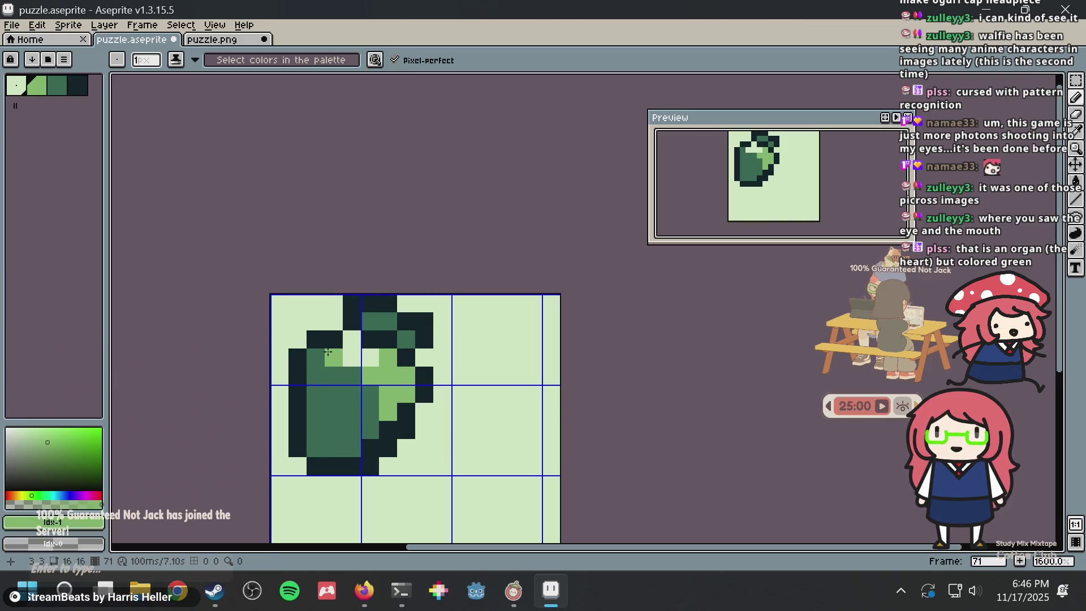
left_click_drag(320, 352, 320, 385)
left_click(333, 376)
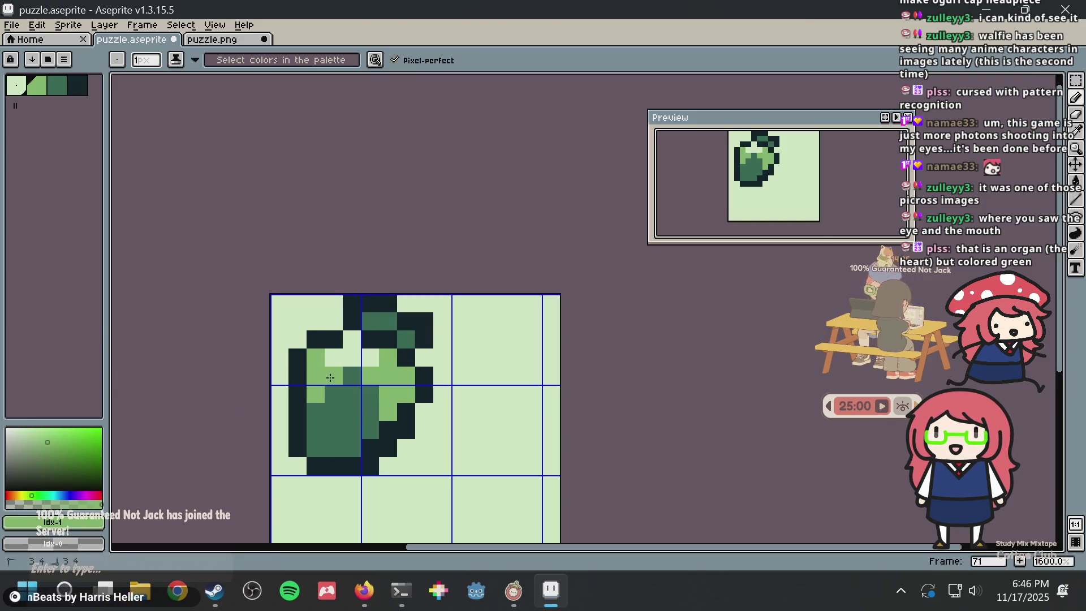
left_click(371, 357)
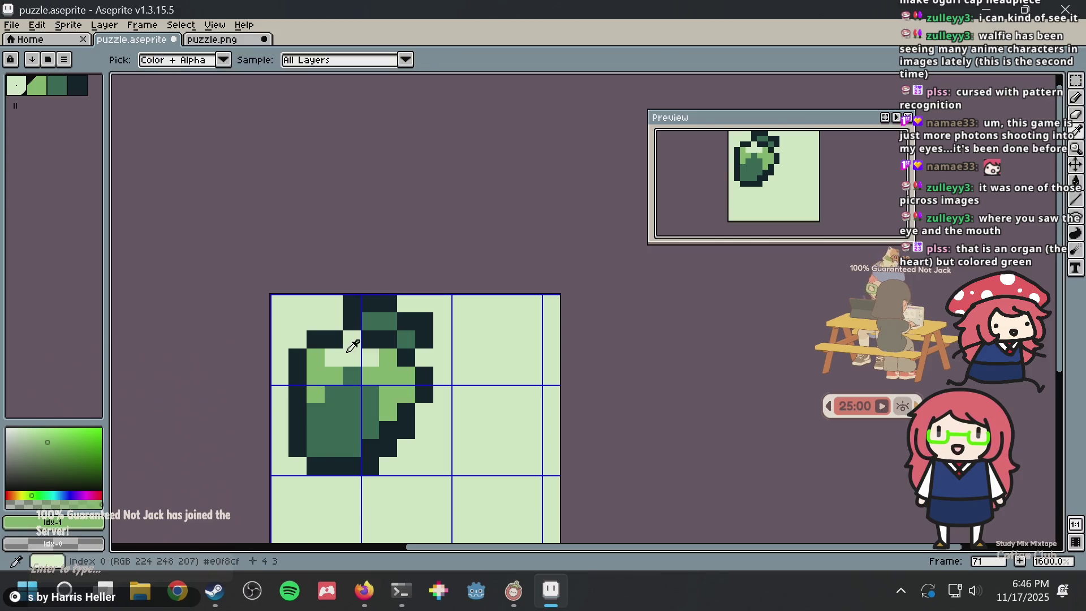
left_click(352, 358, "alt")
left_click(335, 393)
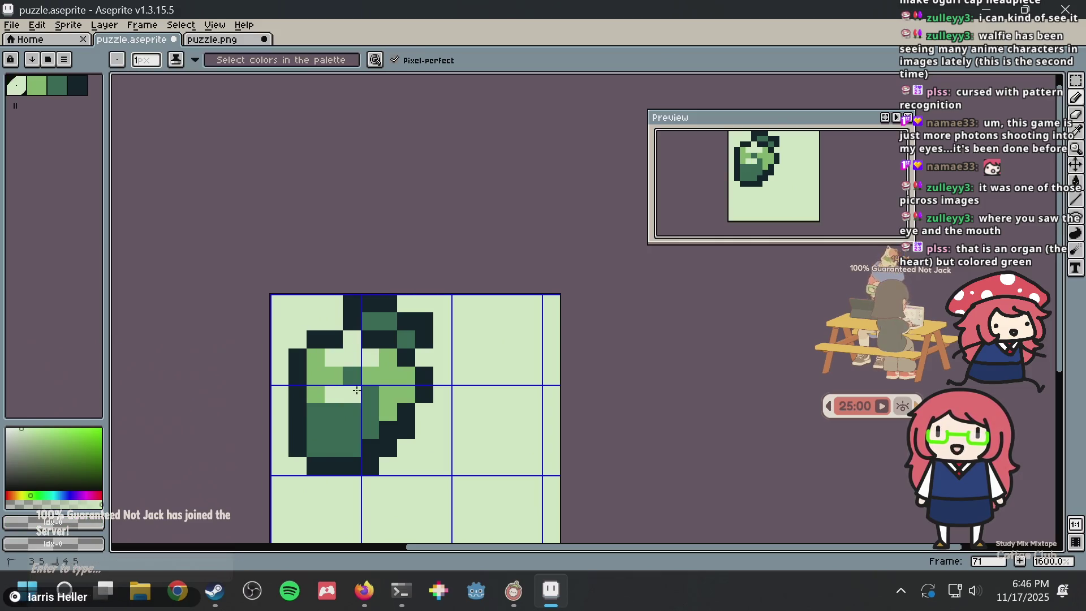
key("ctrl+z")
key("ctrl+z")
key("ctrl+z")
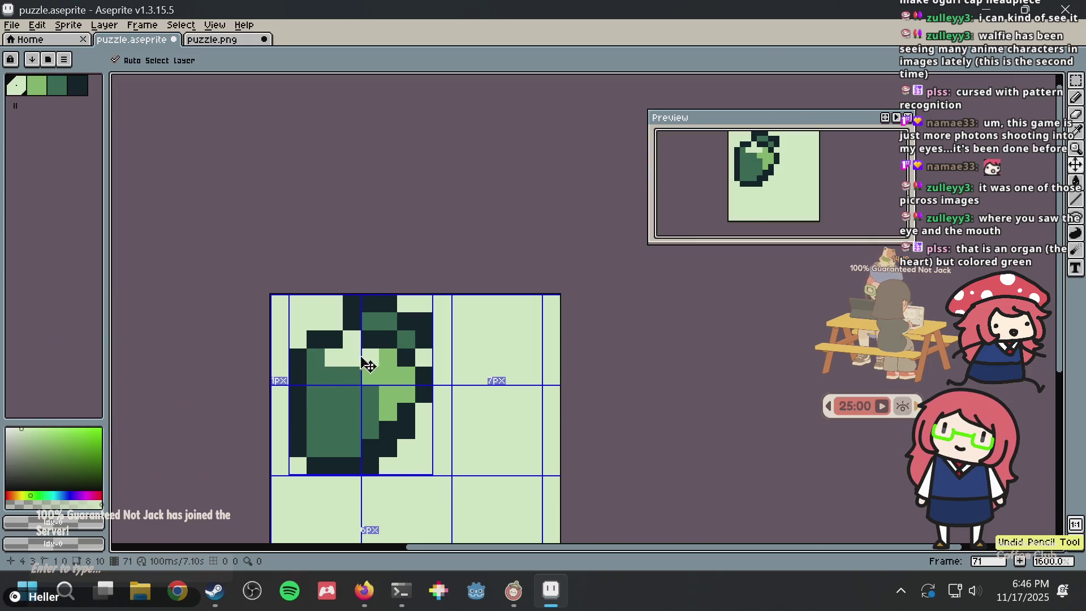
Add a light green pixel low on the carrot body, replacing a stray one
scroll(396, 365, "down", 5)
scroll(404, 362, "up", 4)
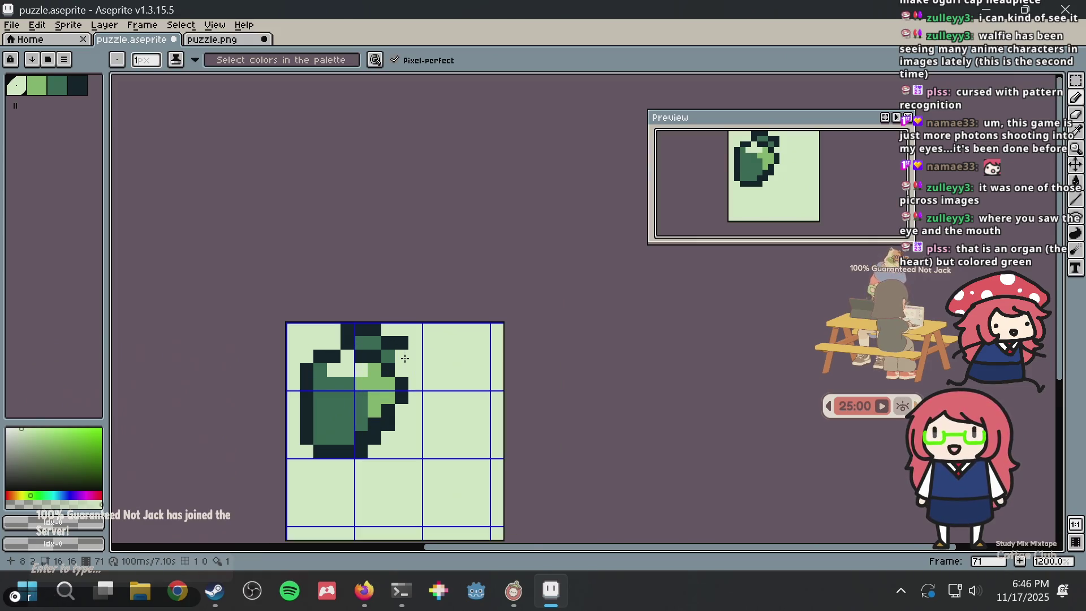
scroll(412, 388, "up", 1)
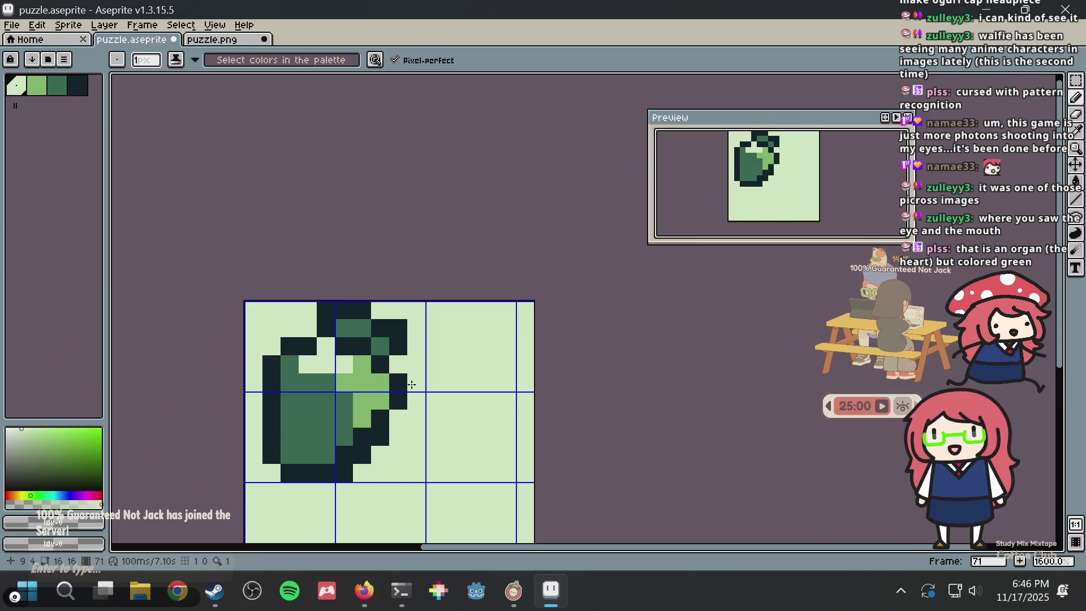
left_click(369, 382, "alt")
left_click(331, 407)
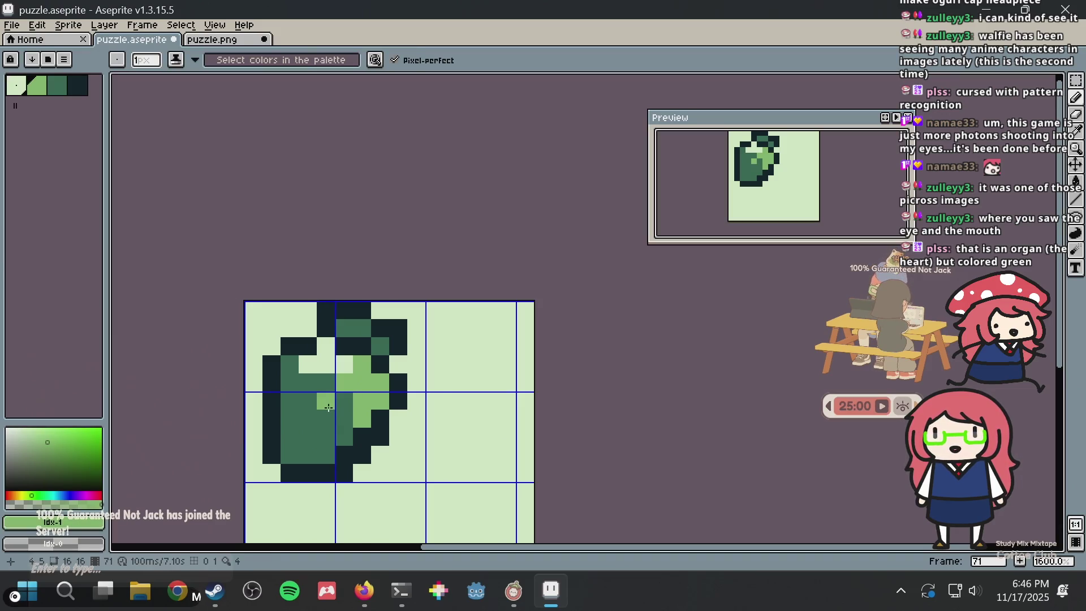
key("ctrl+z")
left_click(341, 431)
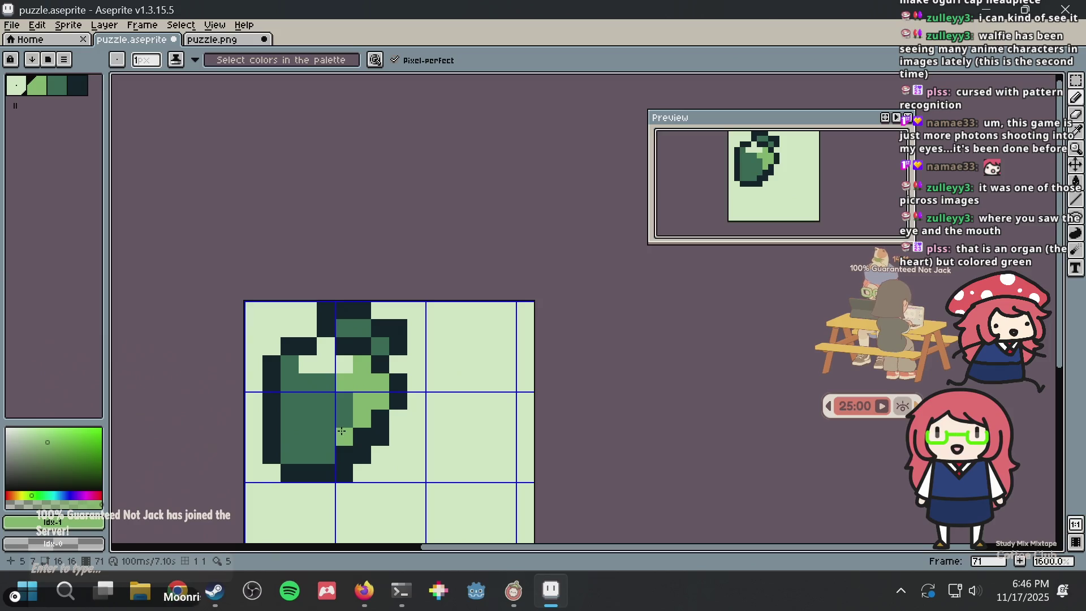
Add a lightest-colour highlight pixel, then with a 2-pixel brush add dark and mid pixels at the top-right leaf
left_click(310, 362, "alt")
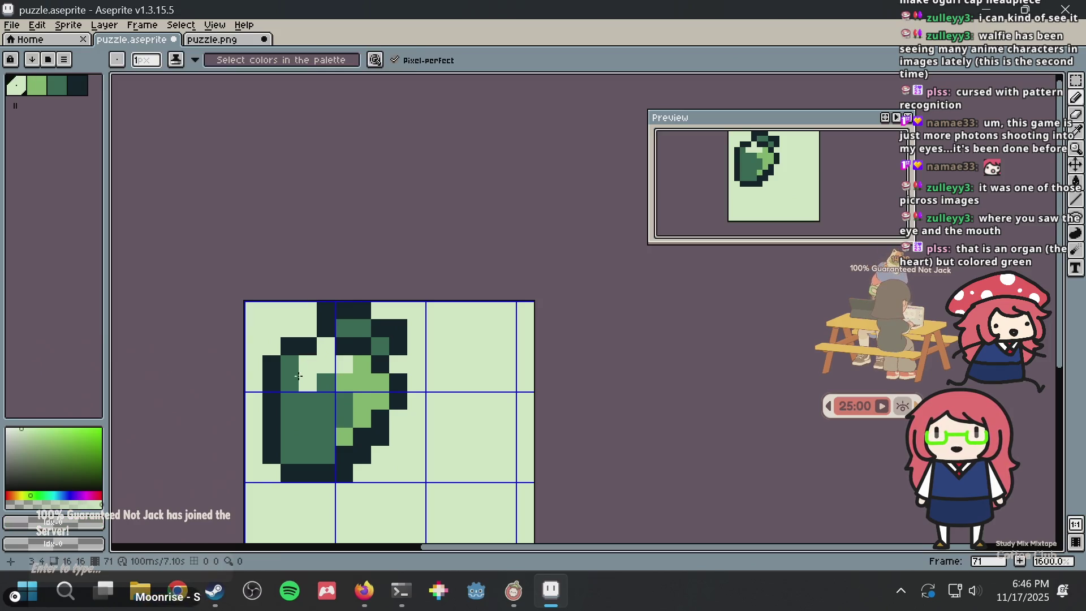
left_click(290, 382)
scroll(385, 325, "down", 2)
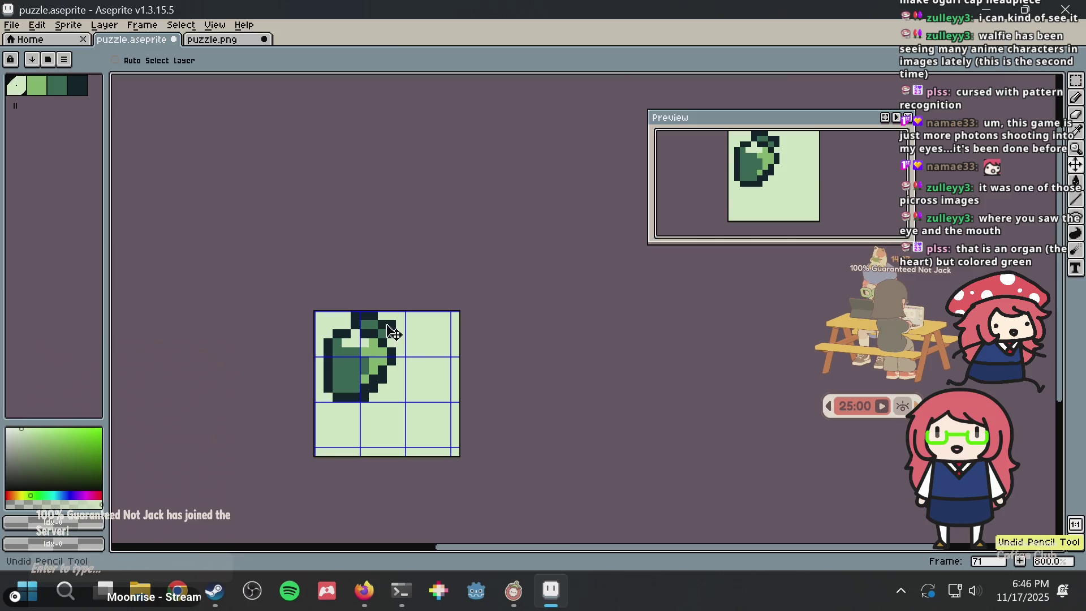
key("plus")
scroll(387, 325, "up", 2)
left_click(370, 317)
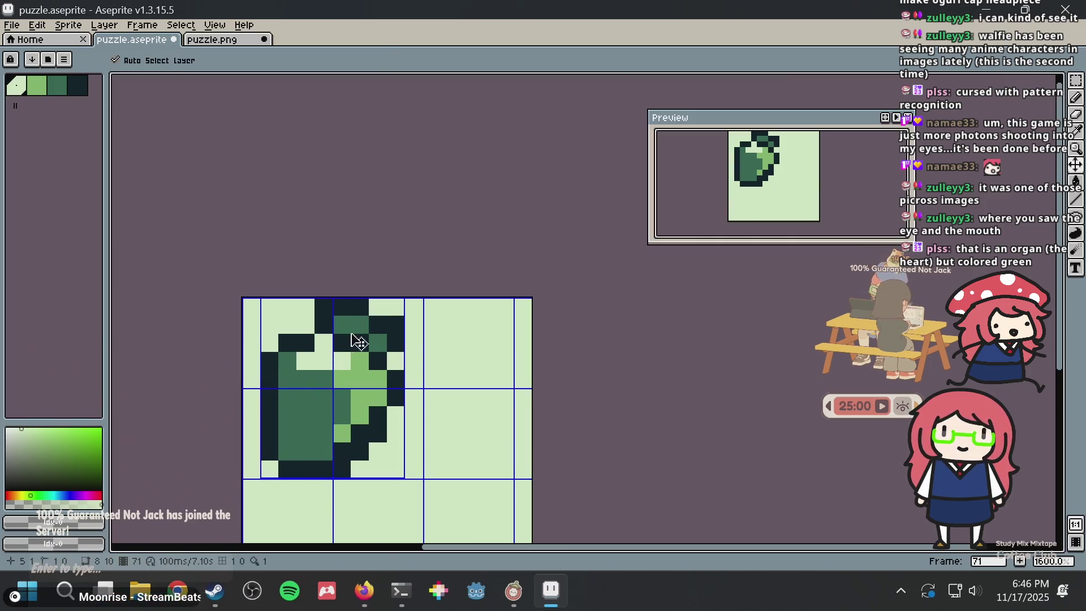
Save puzzle.aseprite, then test a light 2×2 block and undo it
scroll(354, 354, "up", 1)
key("i")
key("ctrl+s")
key("b")
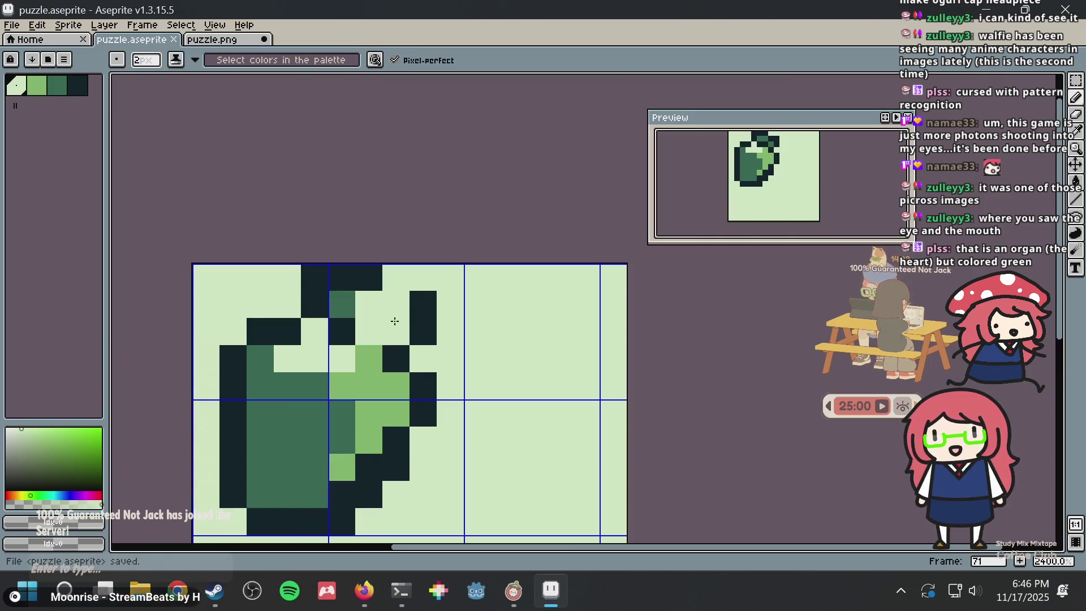
left_click(359, 333)
key("ctrl+z")
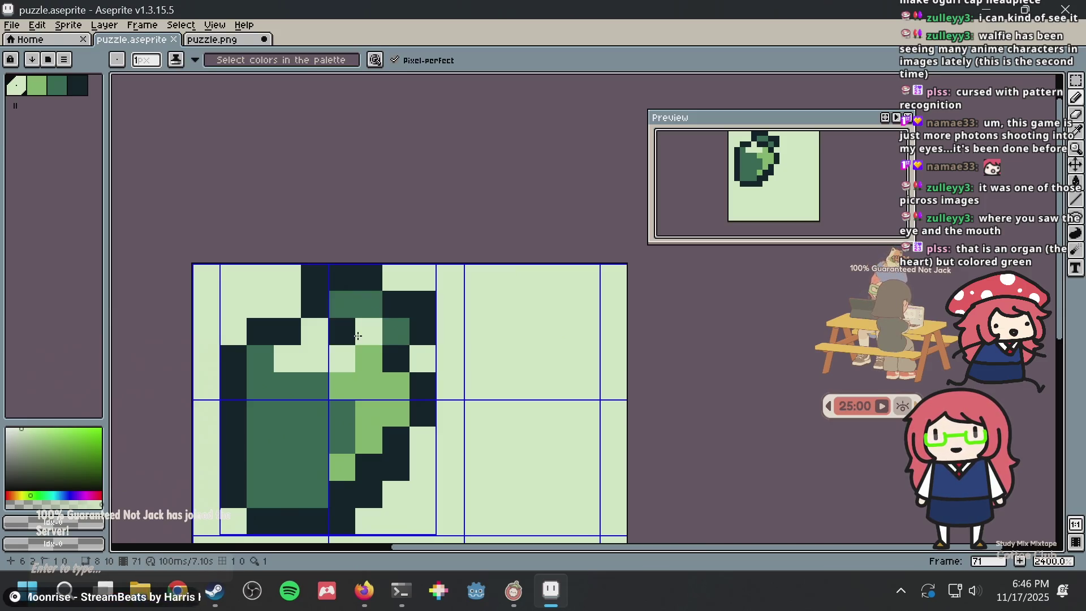
key("i")
key("b")
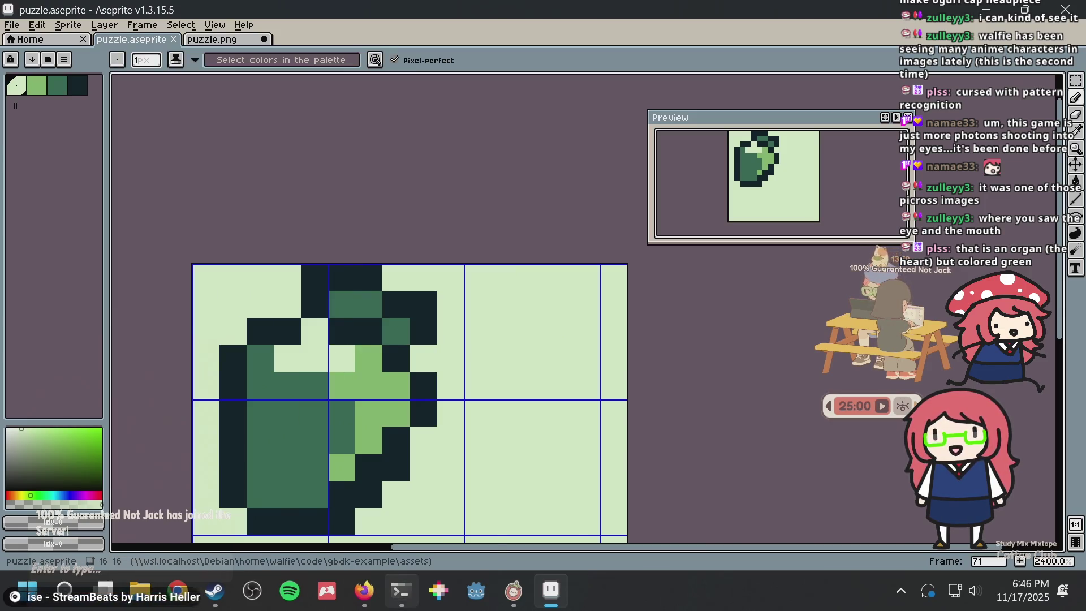
mouse_move(401, 590)
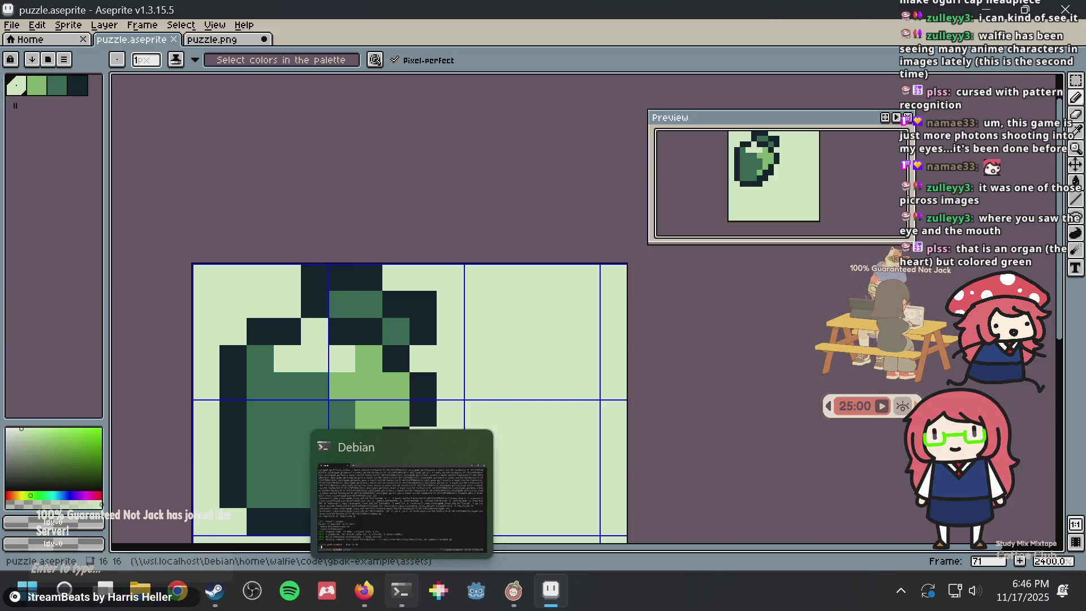
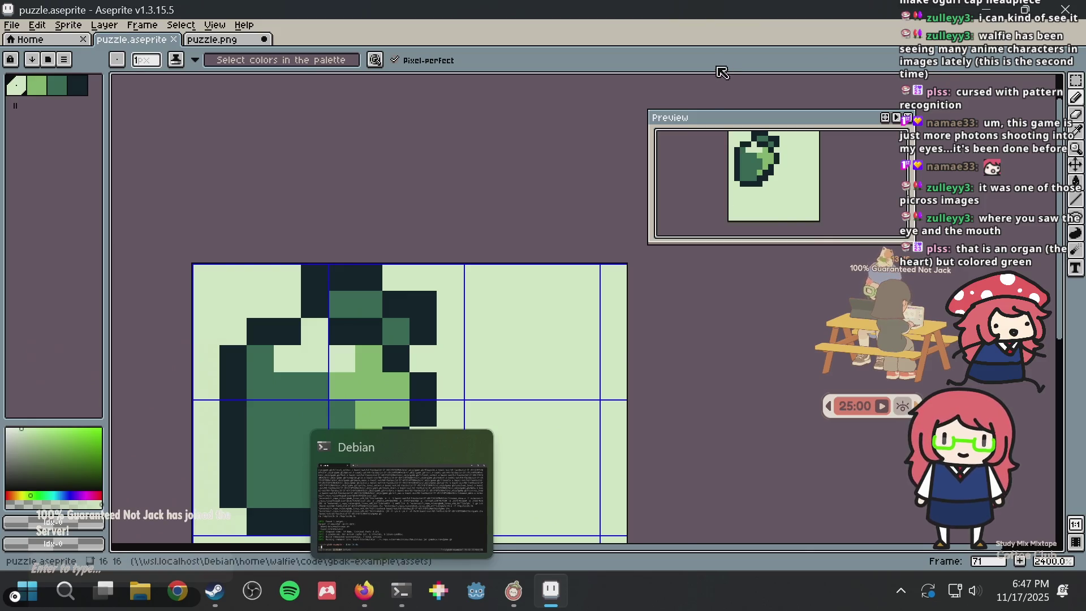
Paint one pixel with the pale background colour and sample the light green
scroll(449, 299, "up", 1)
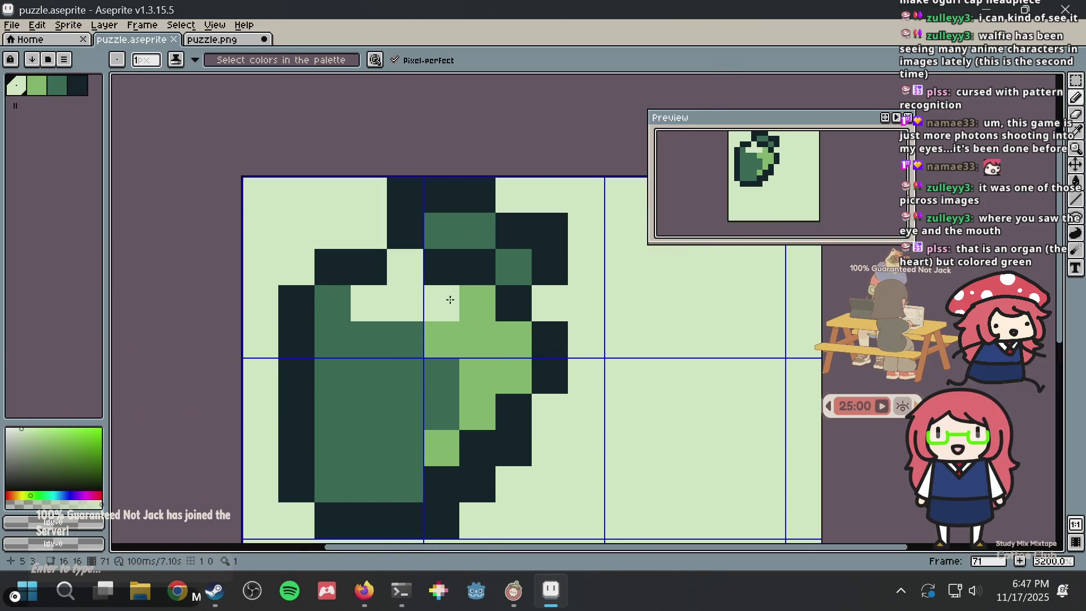
key("alt")
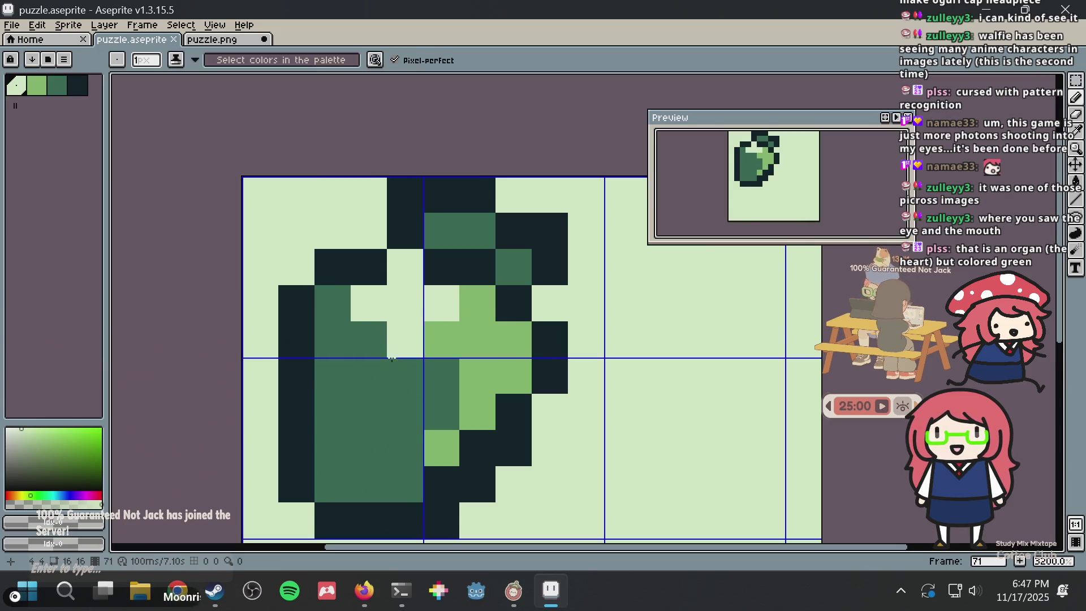
left_click(332, 376)
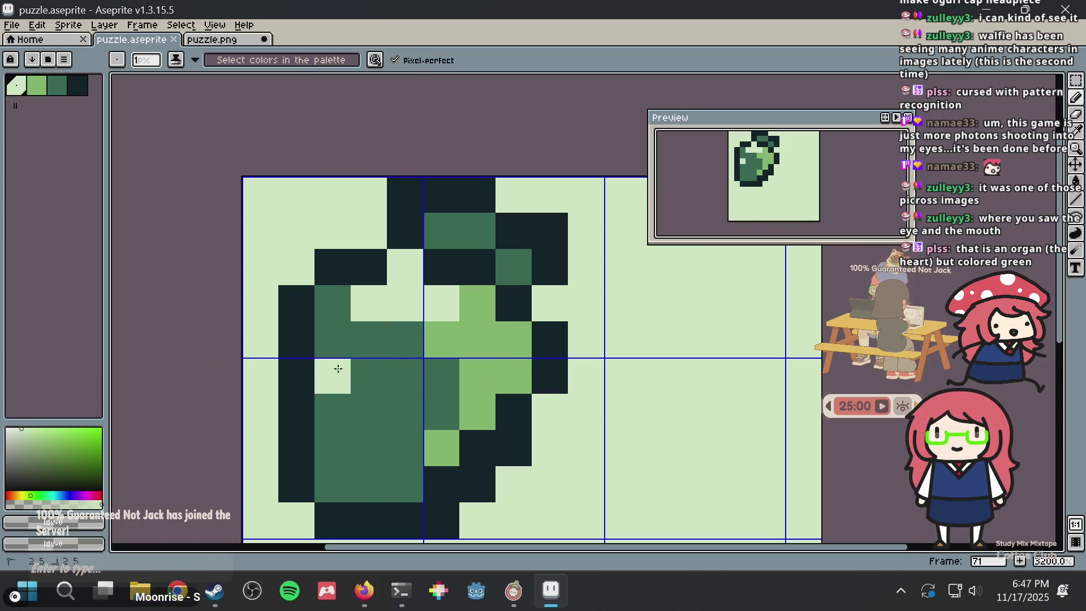
key("alt")
left_click(471, 345)
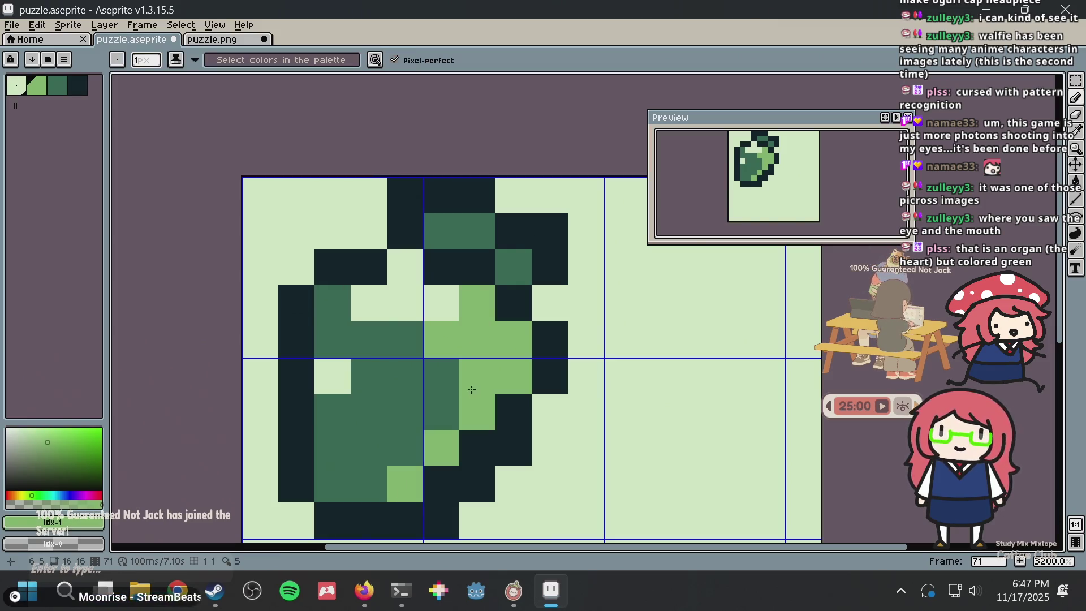
scroll(474, 389, "down", 3)
scroll(479, 386, "up", 2)
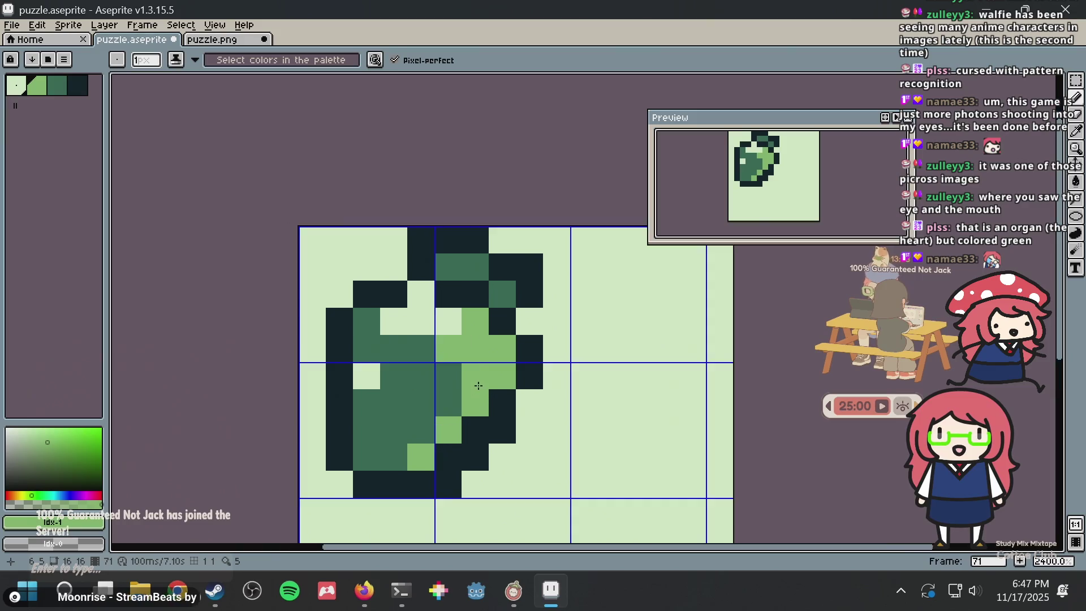
Turn one light pixel dark green and one dark pixel light green
left_click(396, 363, "alt")
left_click(368, 373)
left_click(453, 340, "alt")
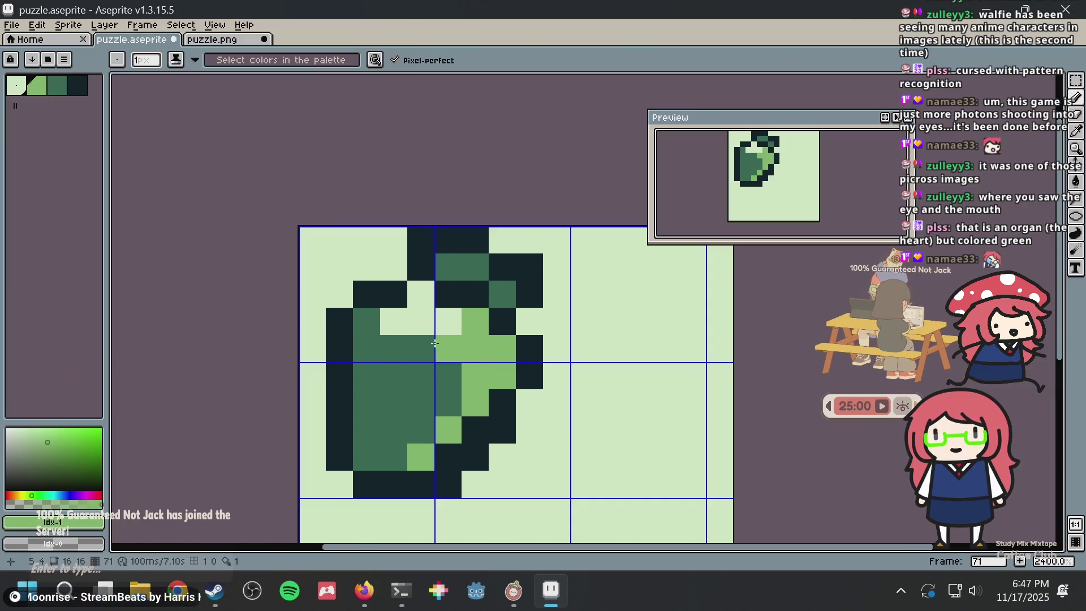
left_click(372, 330)
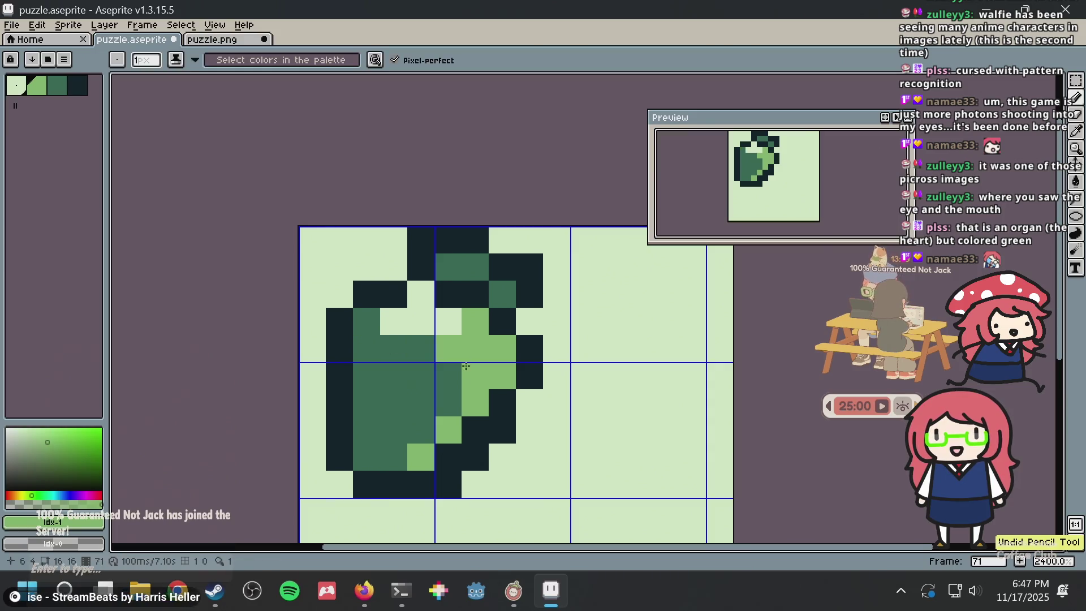
Recolour two dark green pixels light green, then undo those strokes
scroll(454, 408, "up", 1)
left_click(377, 469)
left_click(441, 409)
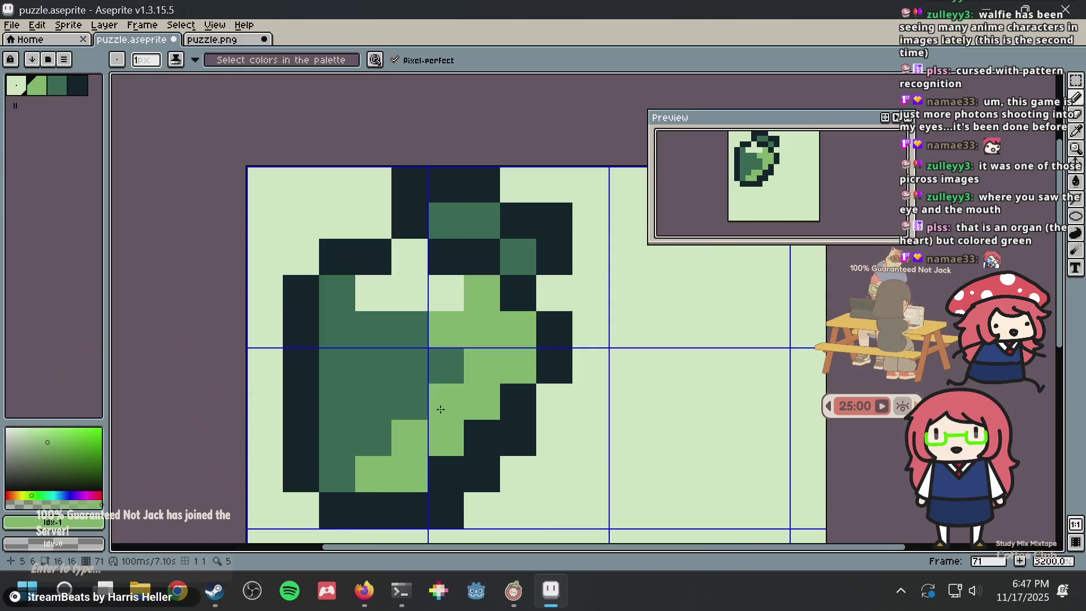
scroll(447, 402, "down", 3)
key("ctrl+z")
key("ctrl+z")
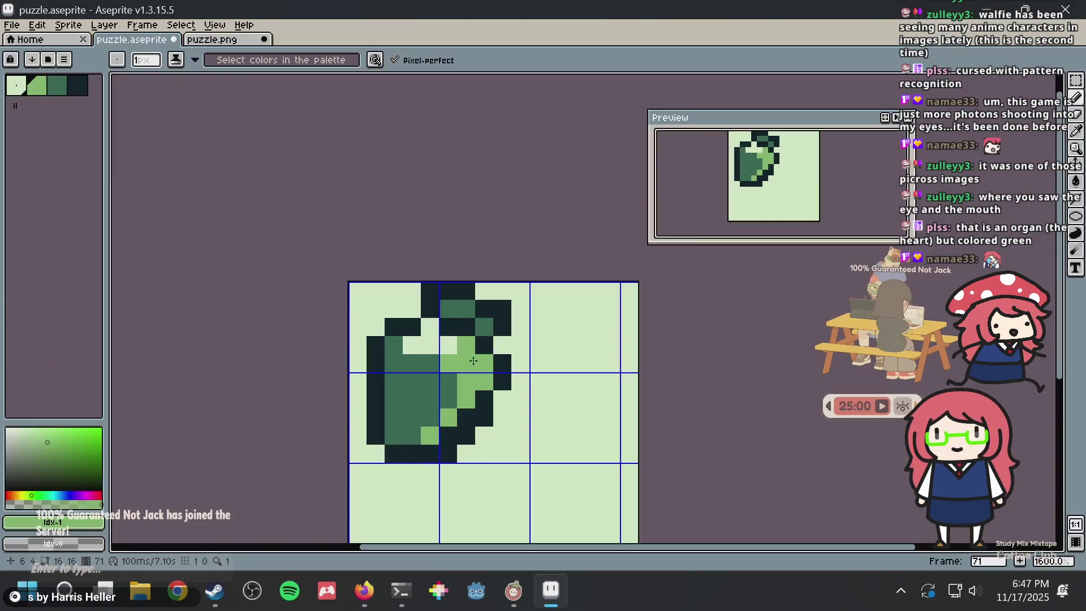
Repaint three pixels in the mid-dark green from the sprite
scroll(470, 403, "up", 3)
left_click(409, 395, "alt")
left_click(453, 462)
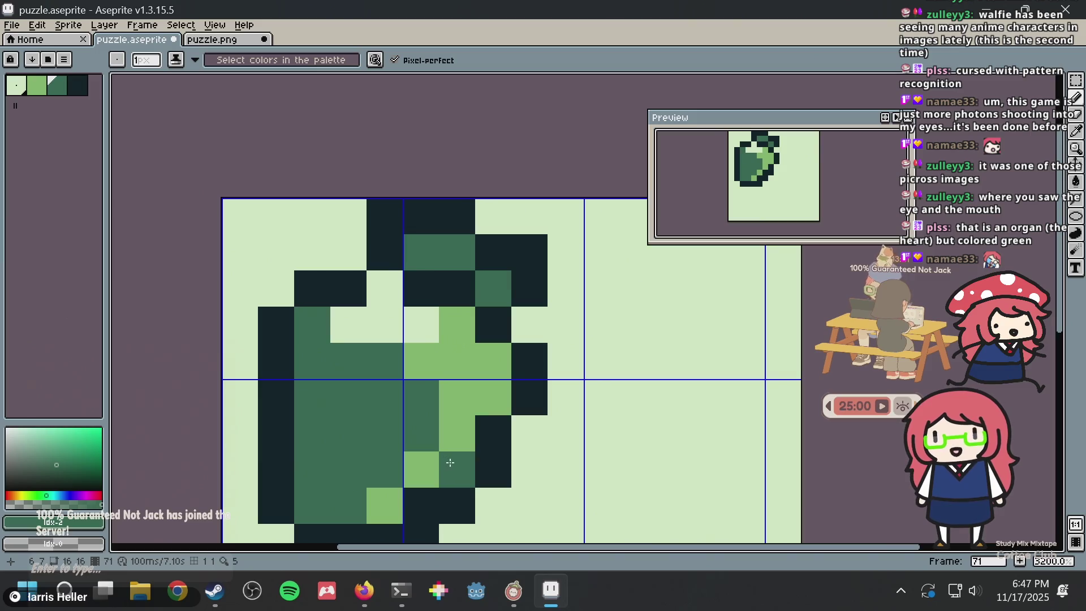
left_click(429, 503)
left_click(457, 397)
scroll(456, 396, "down", 4)
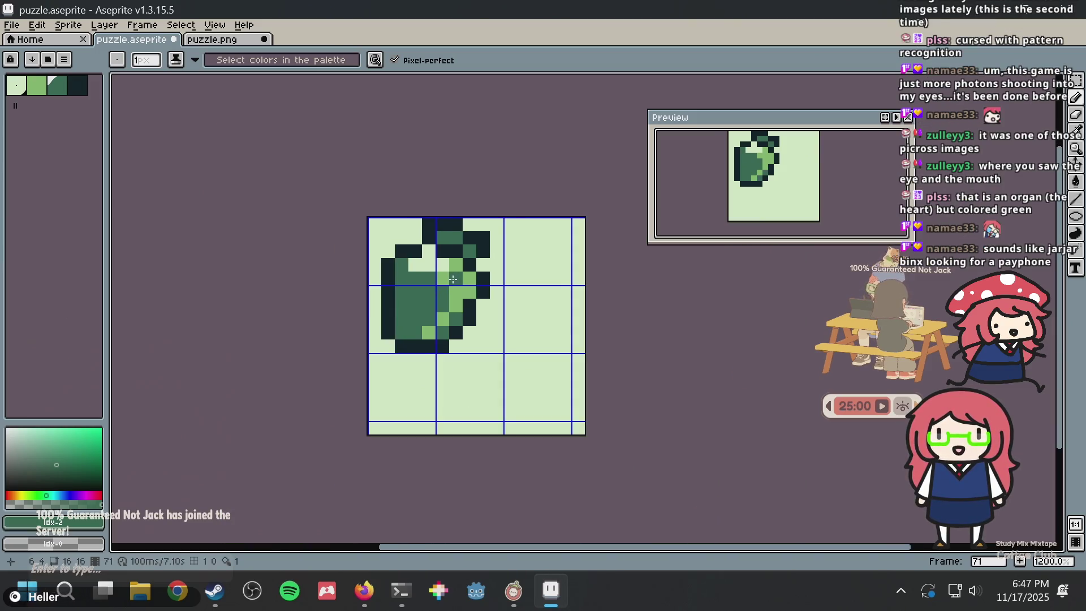
scroll(450, 288, "up", 3)
scroll(449, 287, "up", 3)
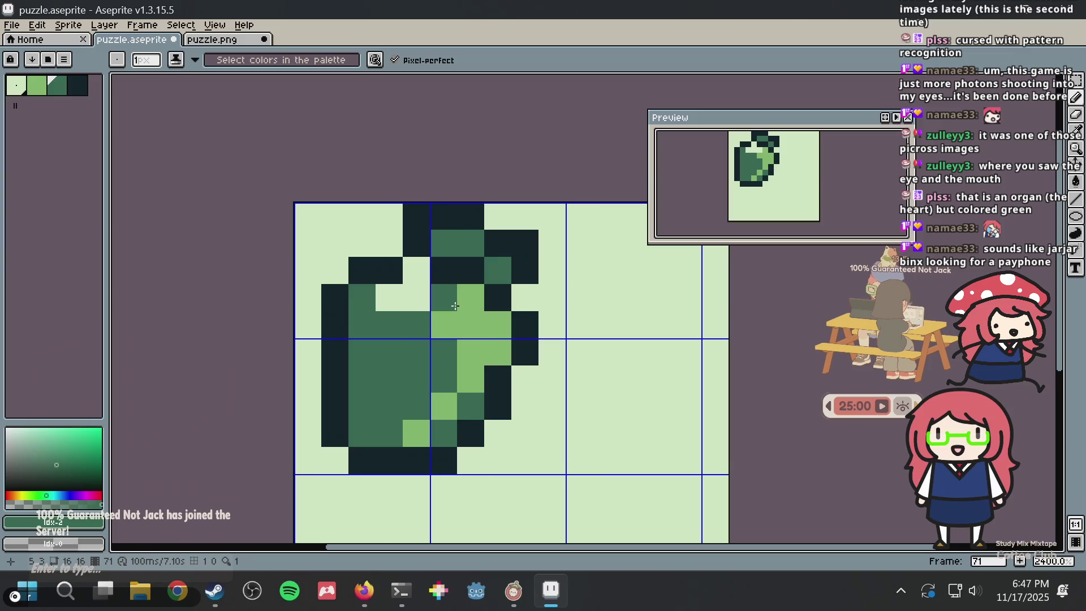
Return to the pencil and save puzzle.aseprite
key("v")
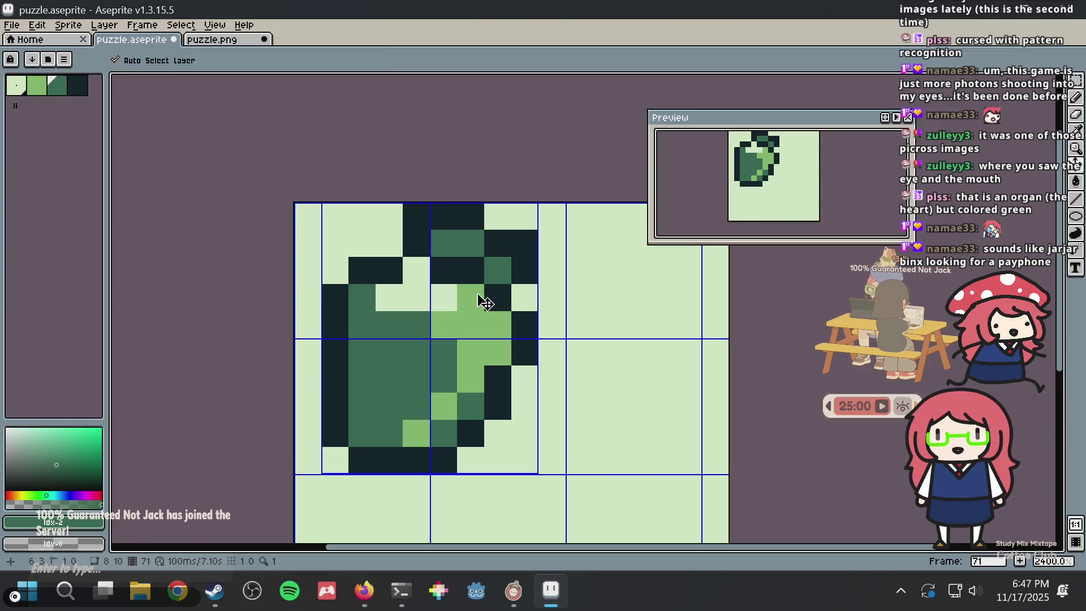
key("b")
key("ctrl+s")
Paint two pixels mid green and save the sprite
left_click(484, 315, "alt")
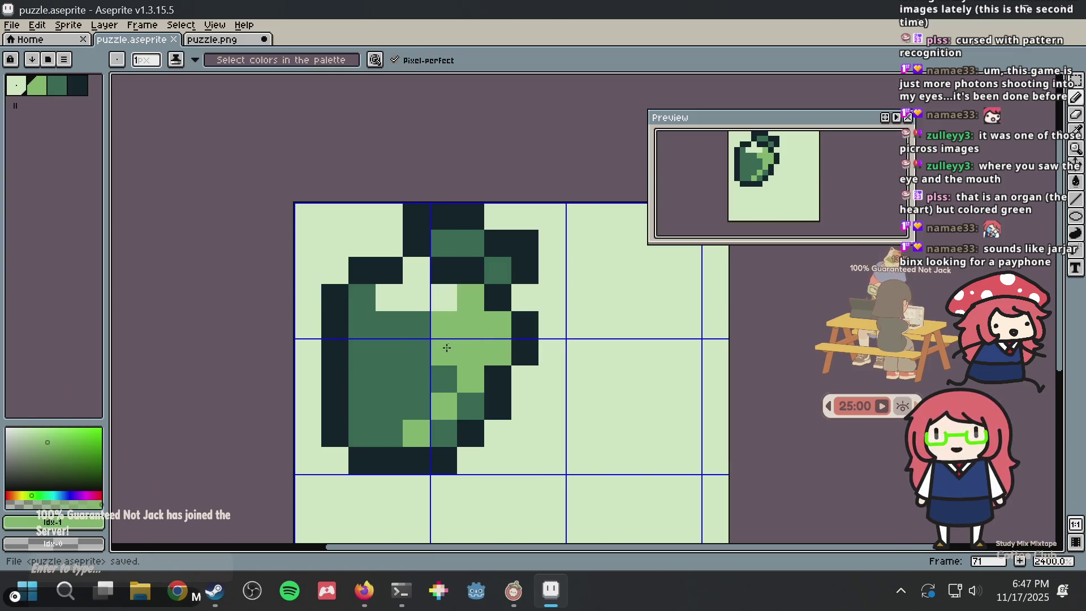
left_click(429, 323, "alt")
left_click(433, 325)
left_click(515, 325)
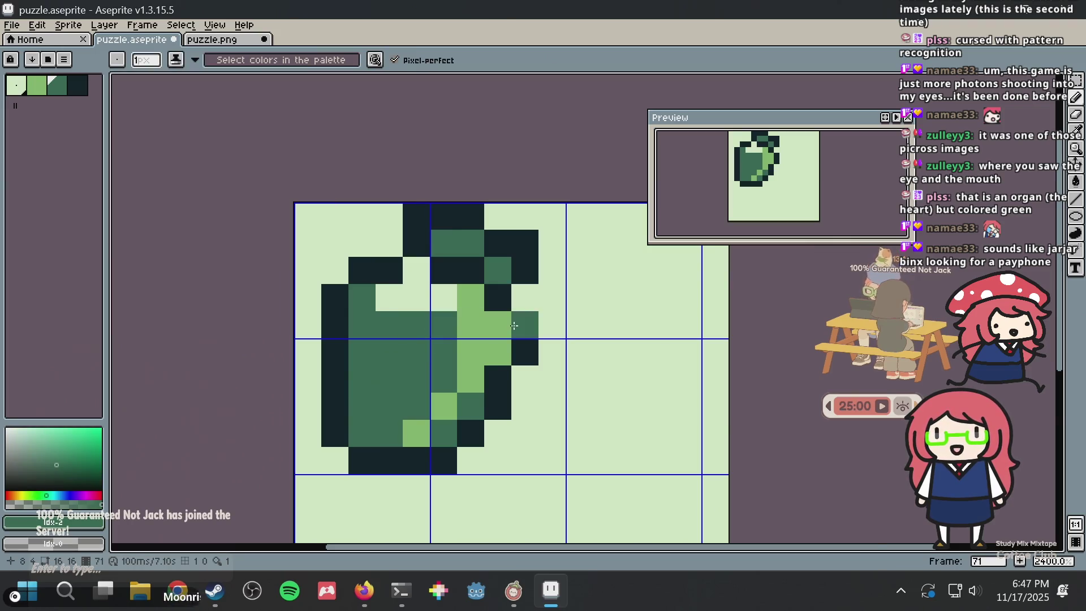
scroll(514, 325, "down", 5)
key("ctrl+s")
Paint one pixel mid green and a row-five pixel light green
scroll(514, 325, "up", 5)
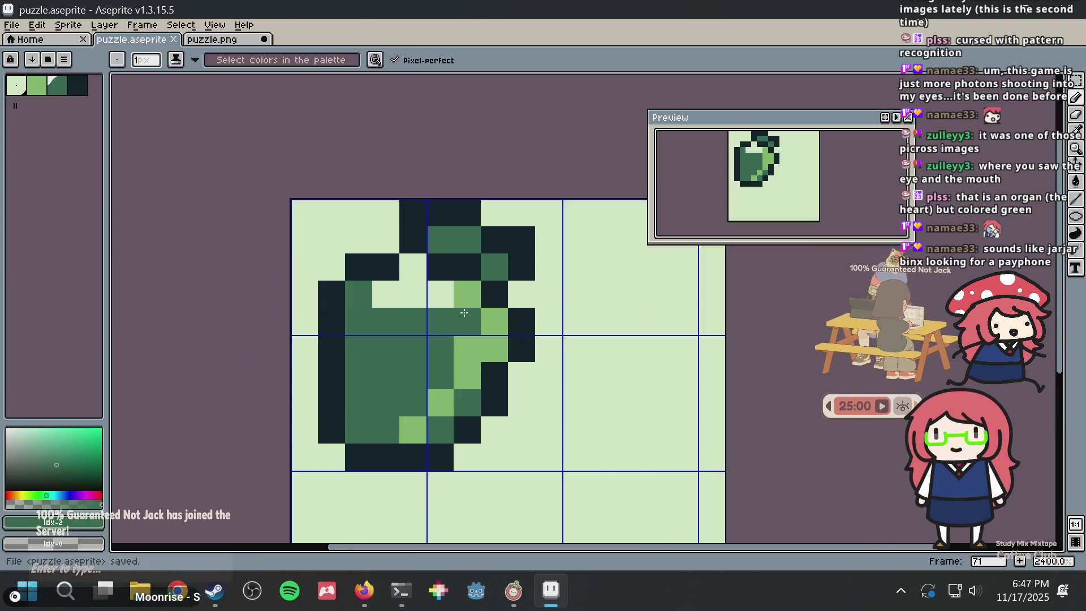
left_click(485, 315, "alt")
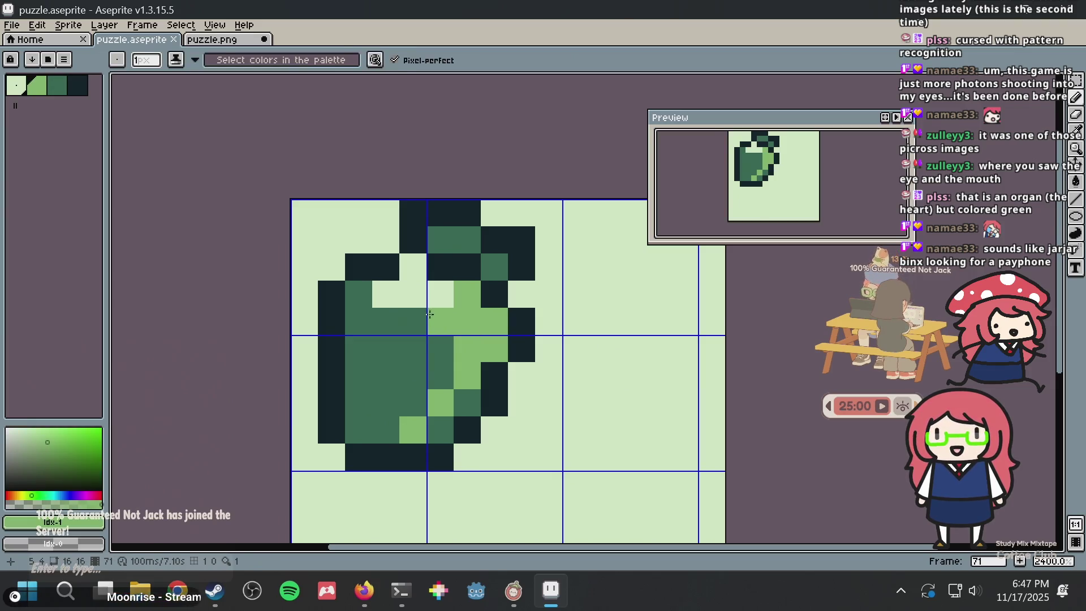
left_click(400, 310, "alt")
left_click(409, 294)
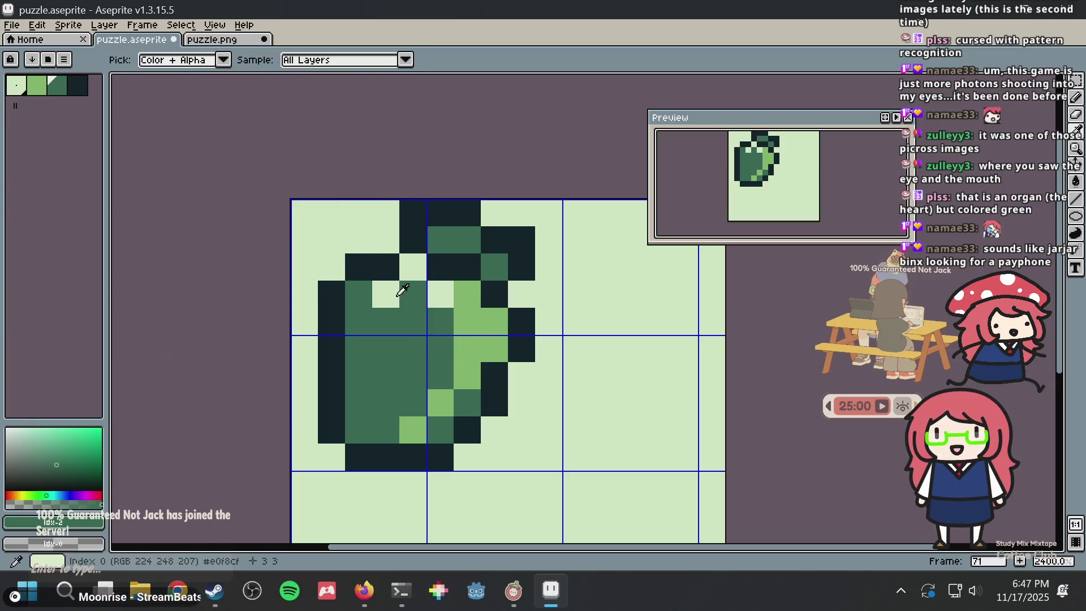
left_click(395, 287, "alt")
left_click_drag(364, 295, 363, 310)
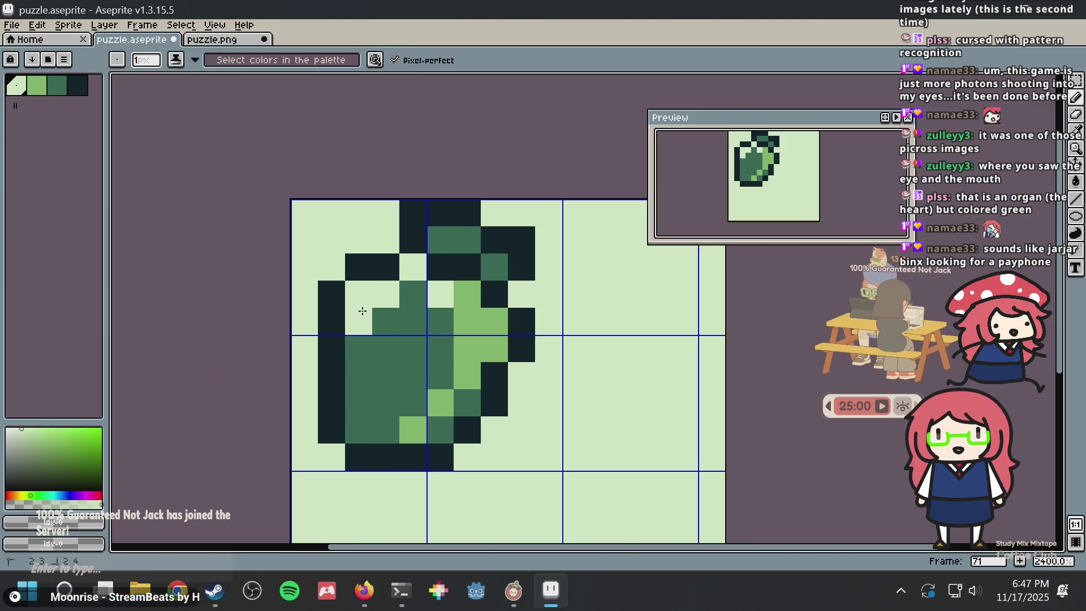
Add a dark outline pixel at the leaf's lower right
scroll(503, 311, "down", 6)
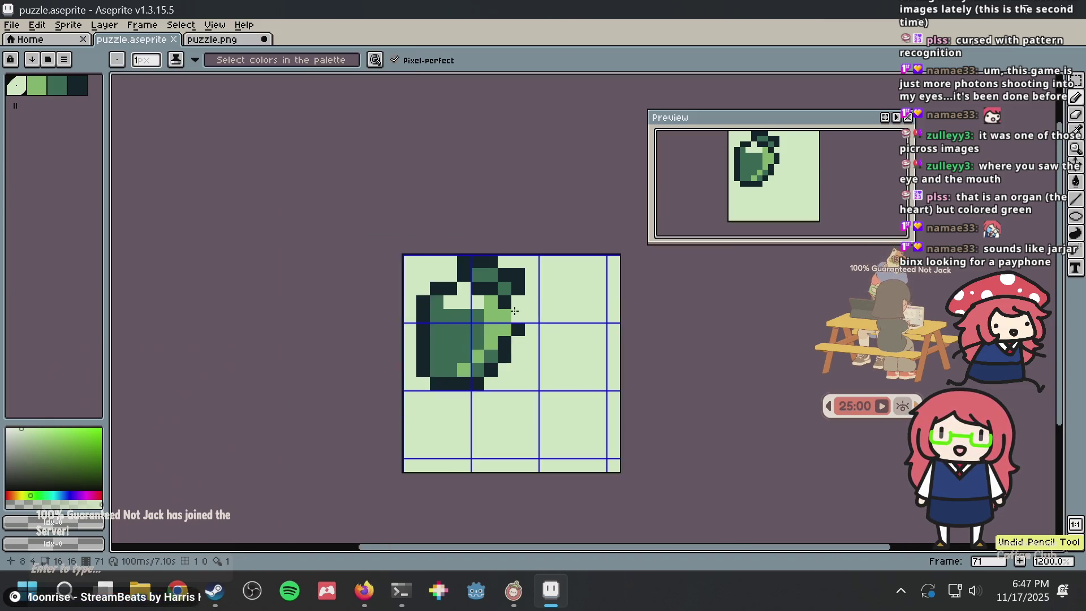
scroll(510, 314, "up", 4)
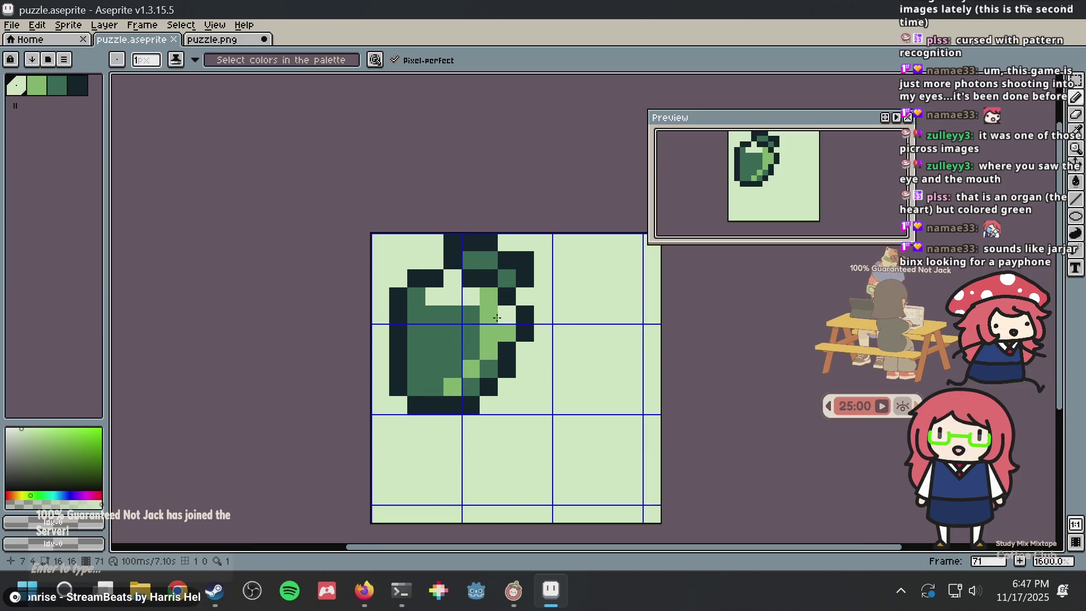
left_click(507, 369, "alt")
left_click(494, 369)
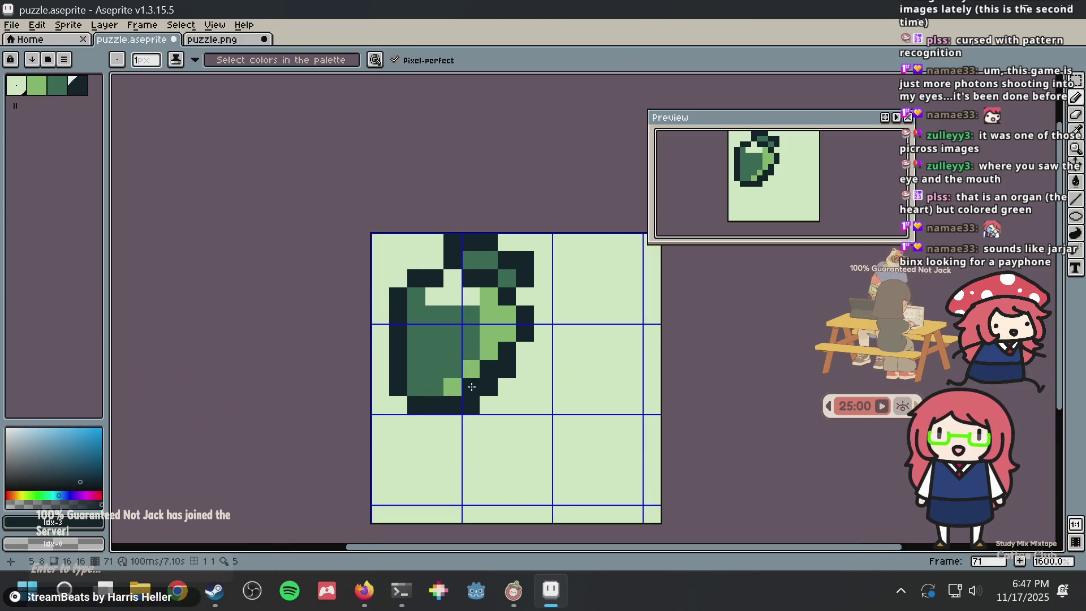
Repaint three interior pixels light green
scroll(513, 353, "down", 5)
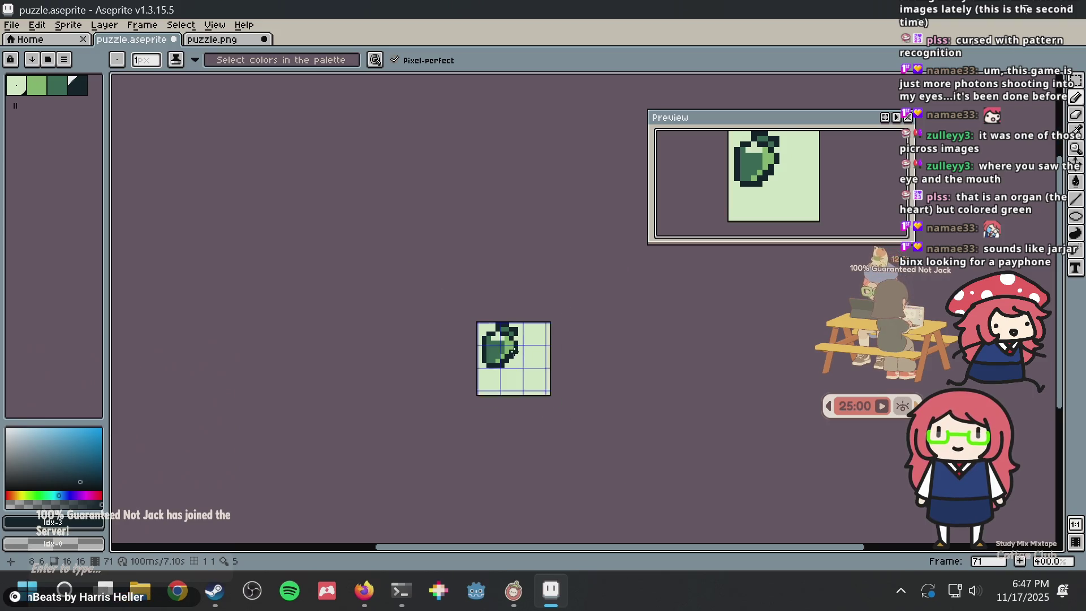
scroll(534, 364, "up", 5)
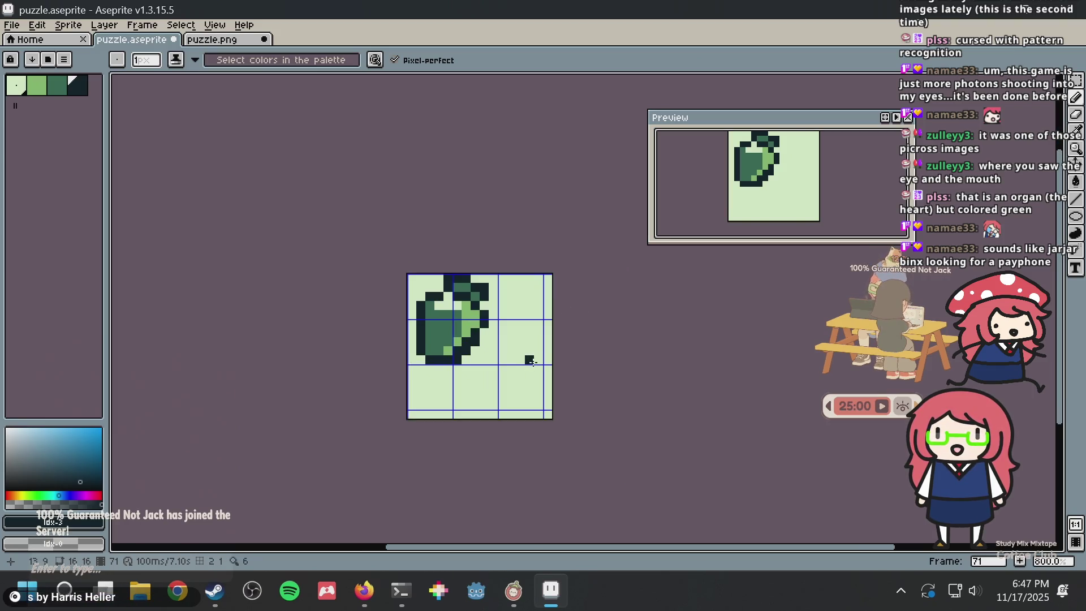
scroll(475, 320, "up", 1)
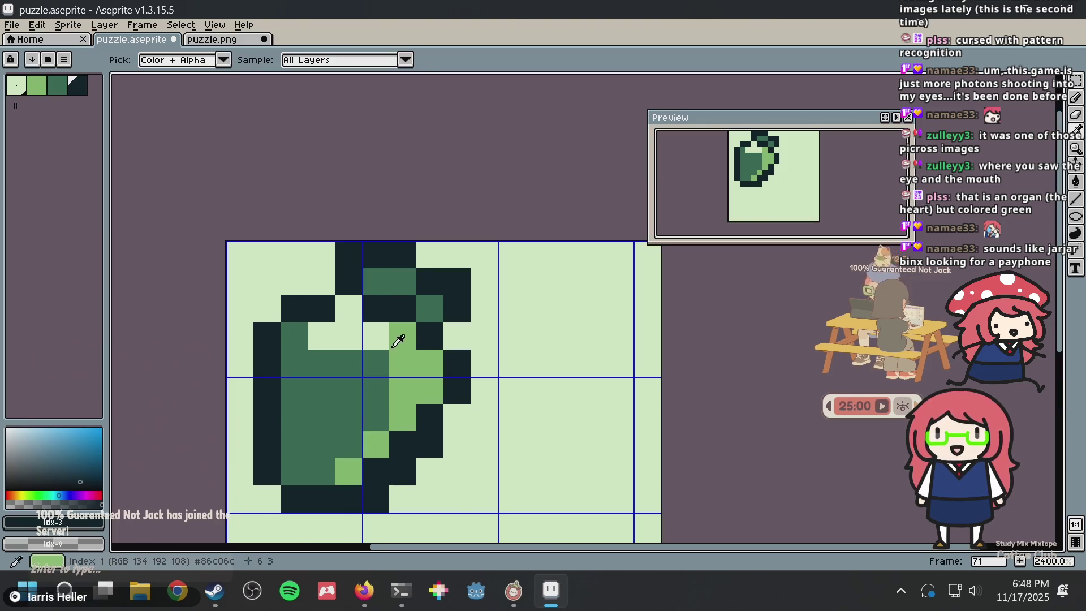
left_click(400, 334, "alt")
left_click(386, 354)
left_click(349, 390)
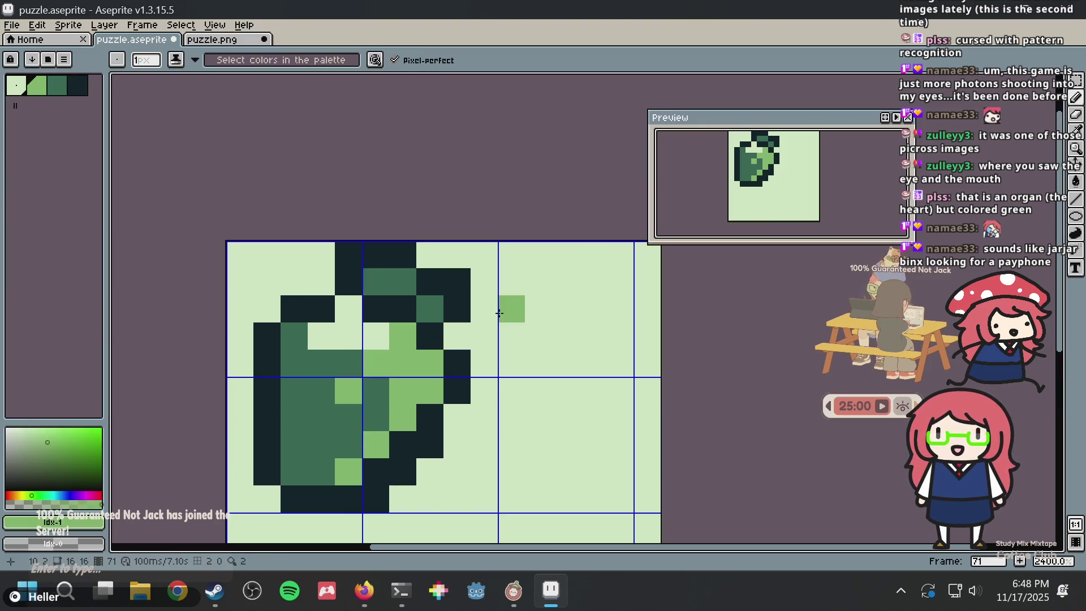
left_click(376, 335)
Darken one light green pixel in the centre to mid green
scroll(502, 289, "down", 6)
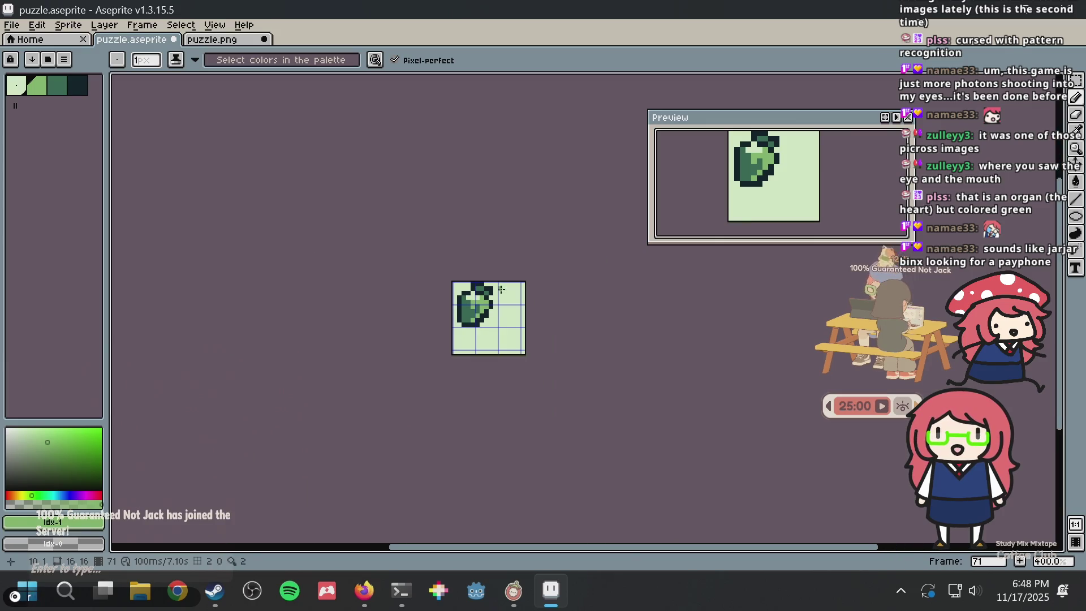
scroll(501, 289, "up", 4)
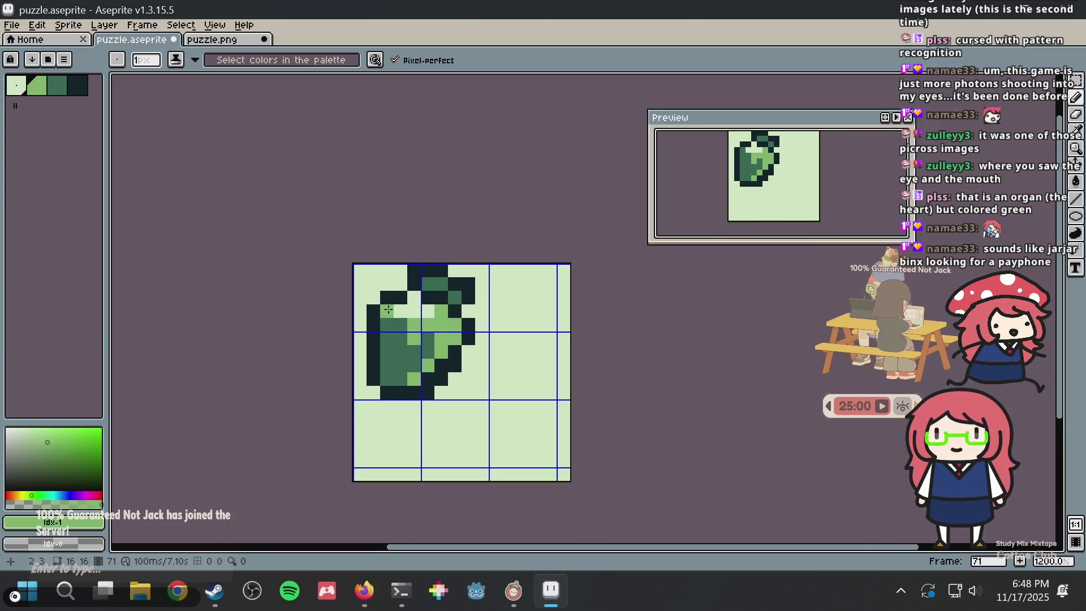
left_click(420, 340, "alt")
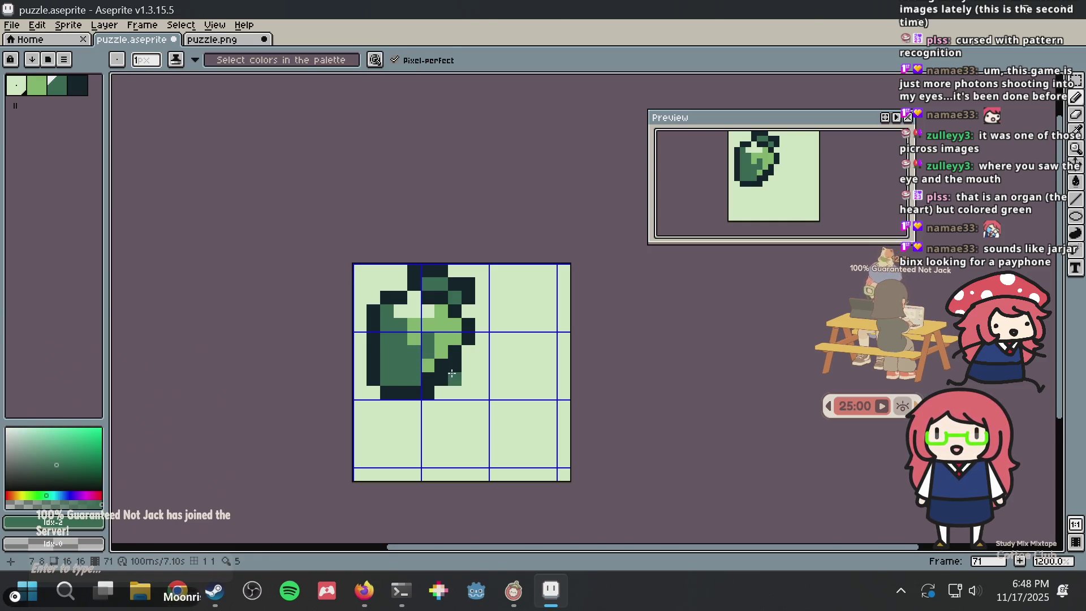
left_click(433, 368)
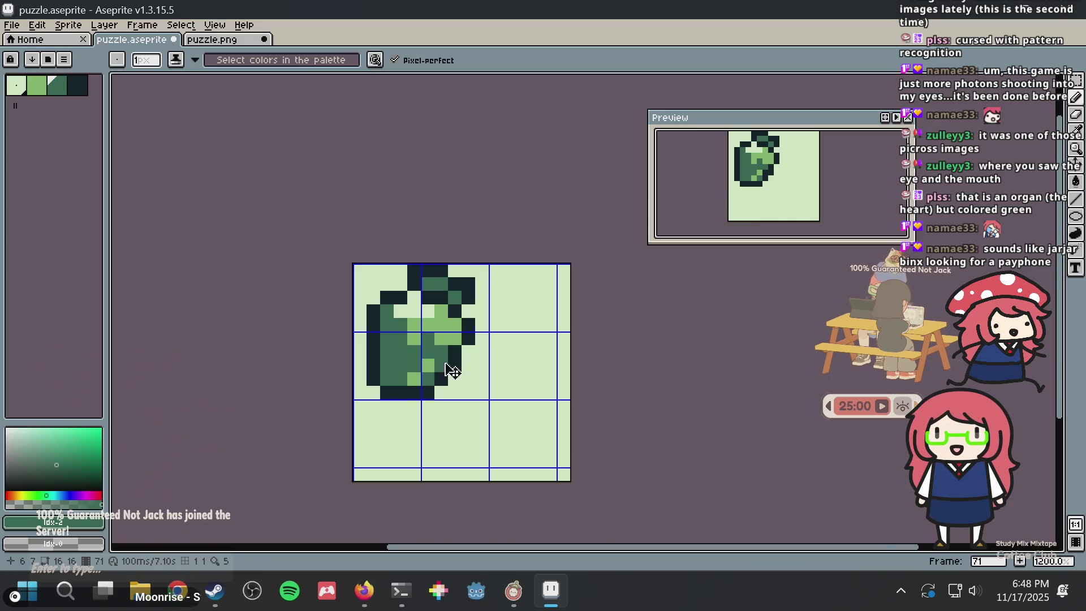
left_click(424, 322, "alt")
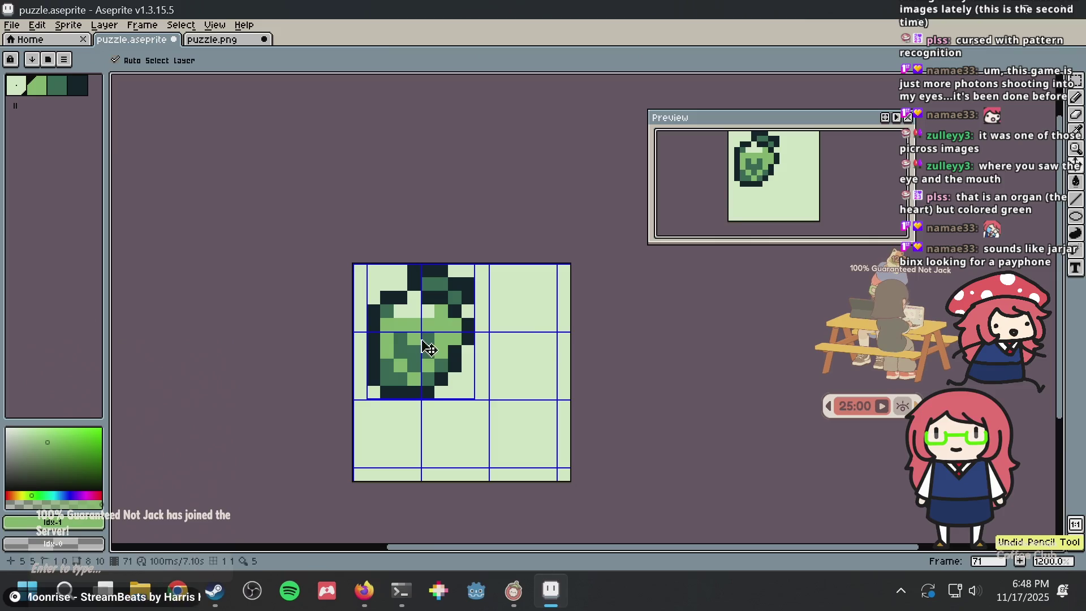
Repaint the centre light green and retouch the left outline, undoing the left-edge edits
left_click_drag(400, 339, 427, 345)
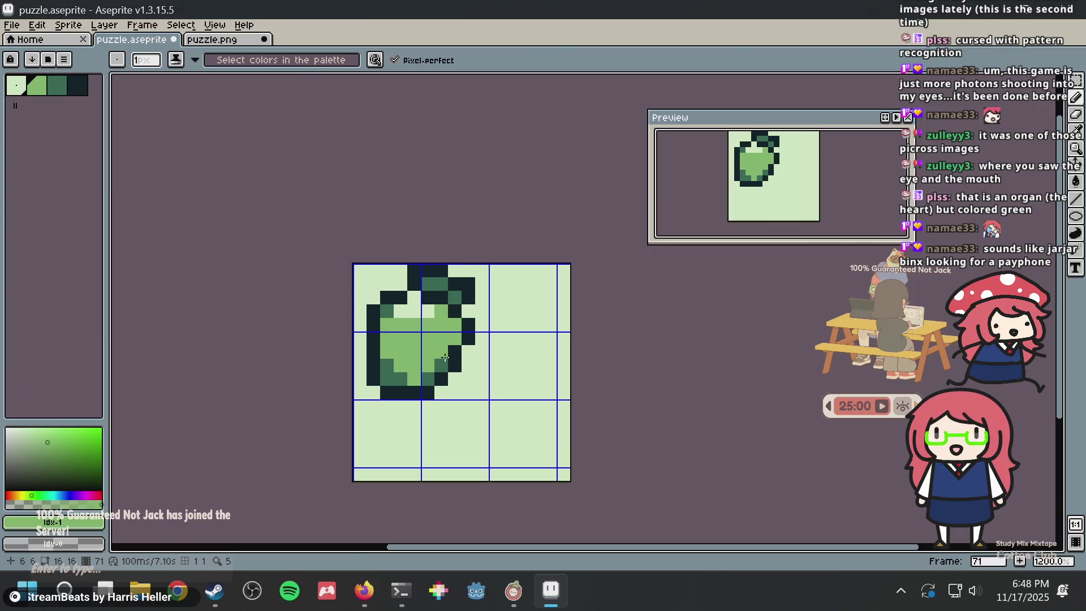
left_click(388, 393, "alt")
left_click(374, 389)
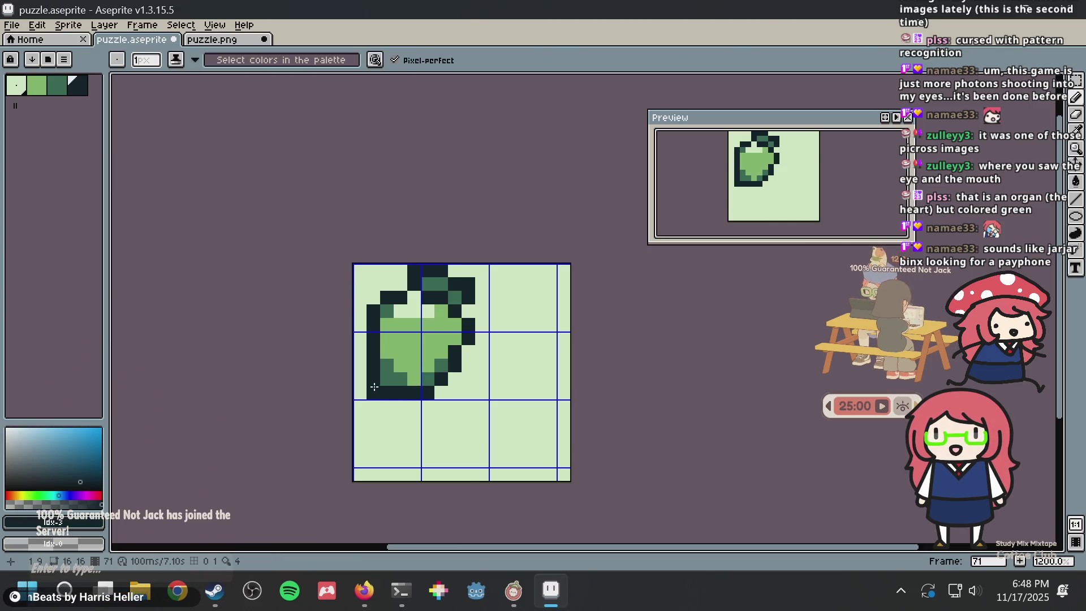
mouse_move(365, 332)
left_mouse_down()
mouse_move(365, 355)
mouse_move(373, 346)
mouse_move(375, 358)
left_mouse_up()
left_click(385, 340, "alt")
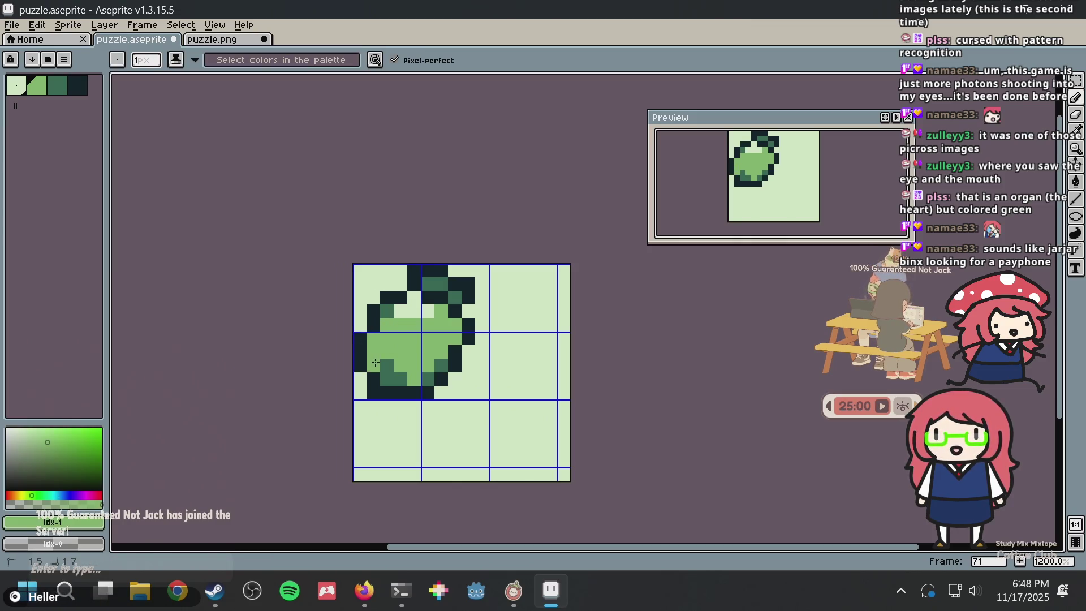
left_click(453, 301)
key("ctrl+z")
key("ctrl+z")
key("ctrl+z")
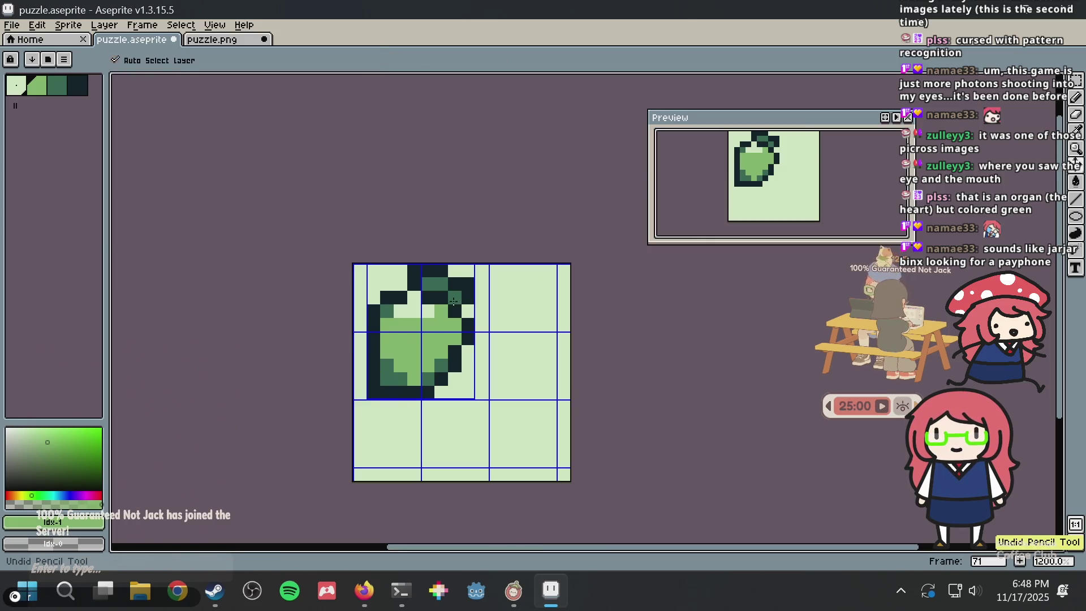
scroll(453, 301, "down", 5)
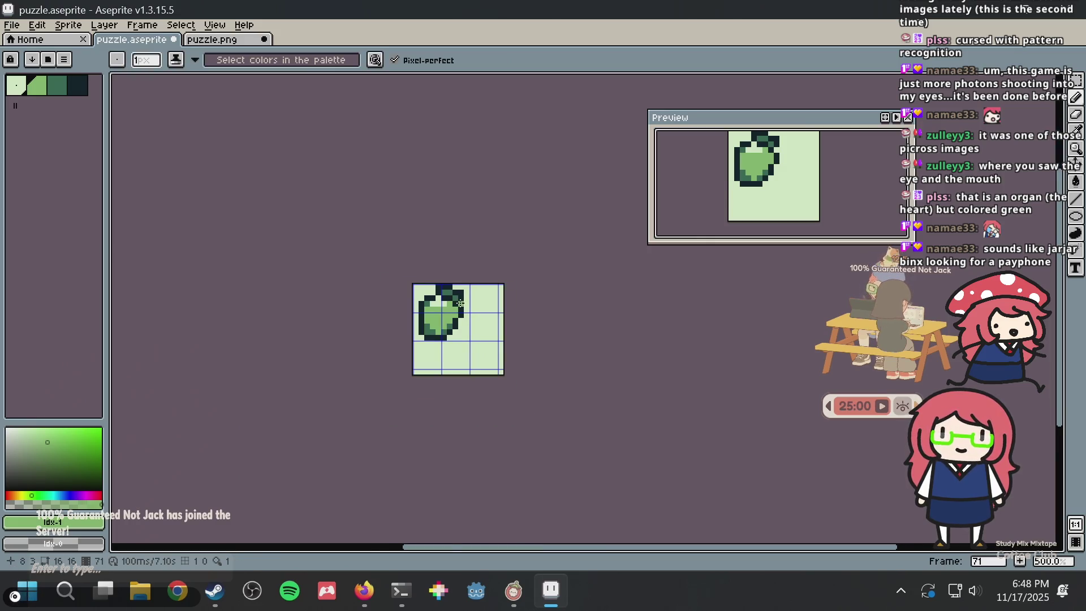
scroll(471, 313, "up", 4)
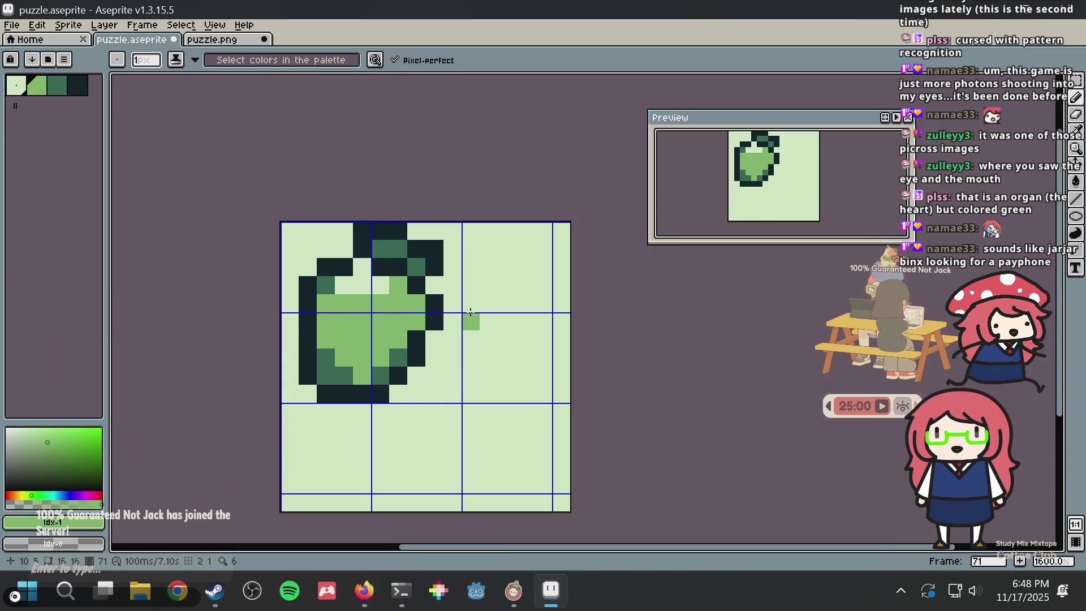
Clear dark pixels at the shape's bottom and darken a lower-right green pixel into outline
key("alt+Tab")
key("alt+Tab")
scroll(473, 315, "up", 2)
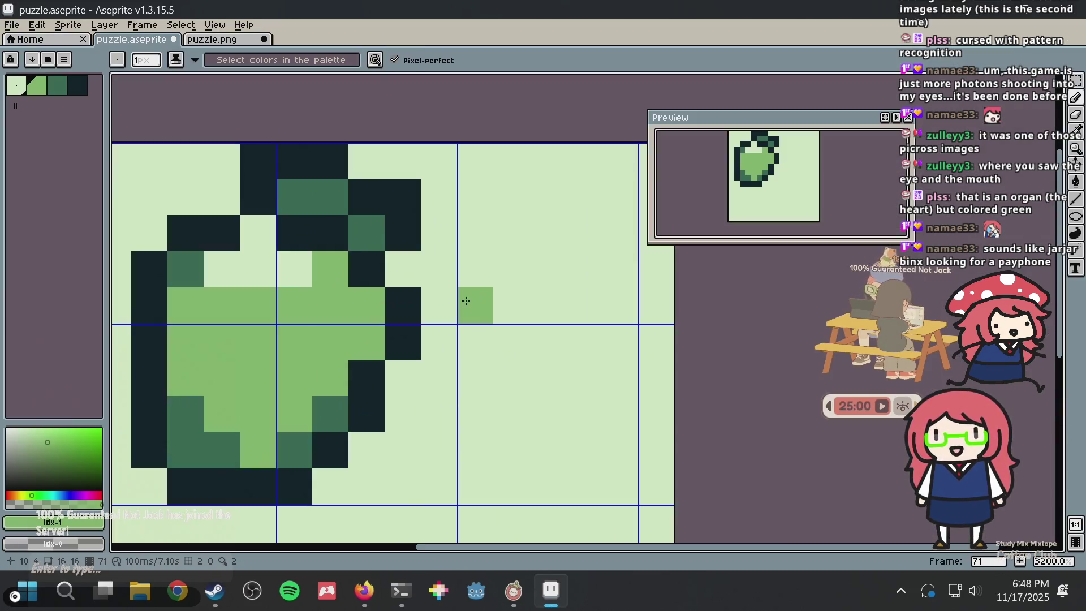
scroll(421, 322, "up", 1)
scroll(422, 321, "down", 4)
scroll(413, 368, "up", 3)
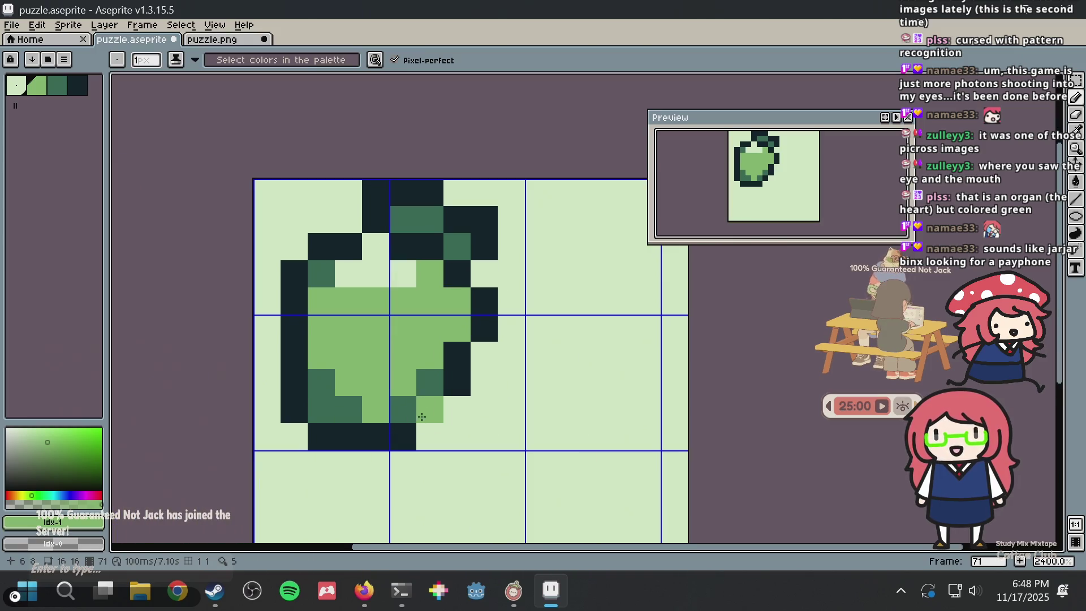
left_click(408, 366, "alt")
left_click(429, 390, "alt")
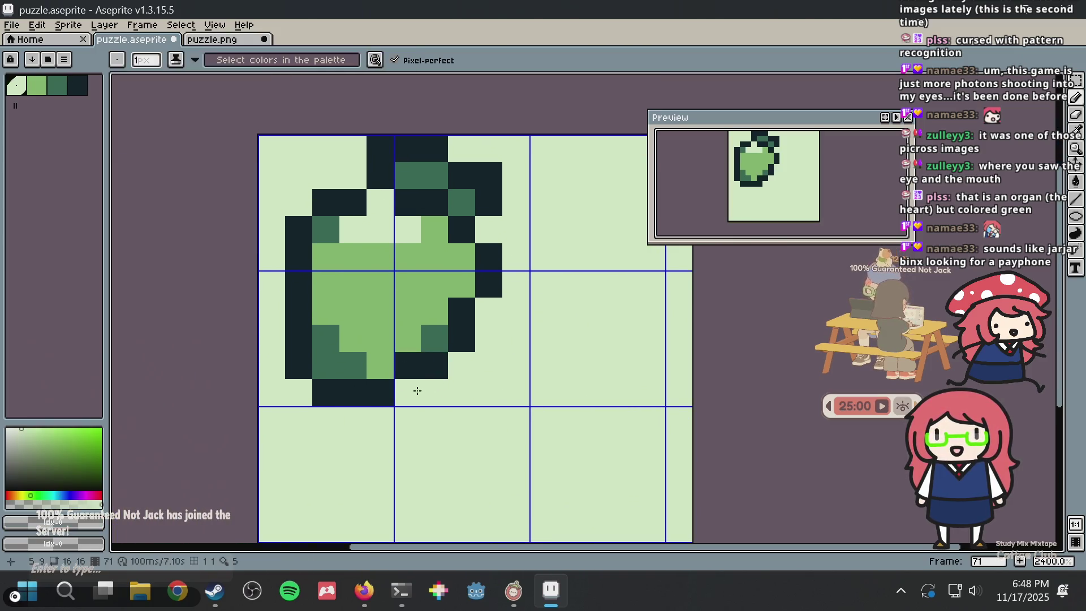
left_click(416, 391)
left_click(439, 362, "alt")
left_click(439, 342)
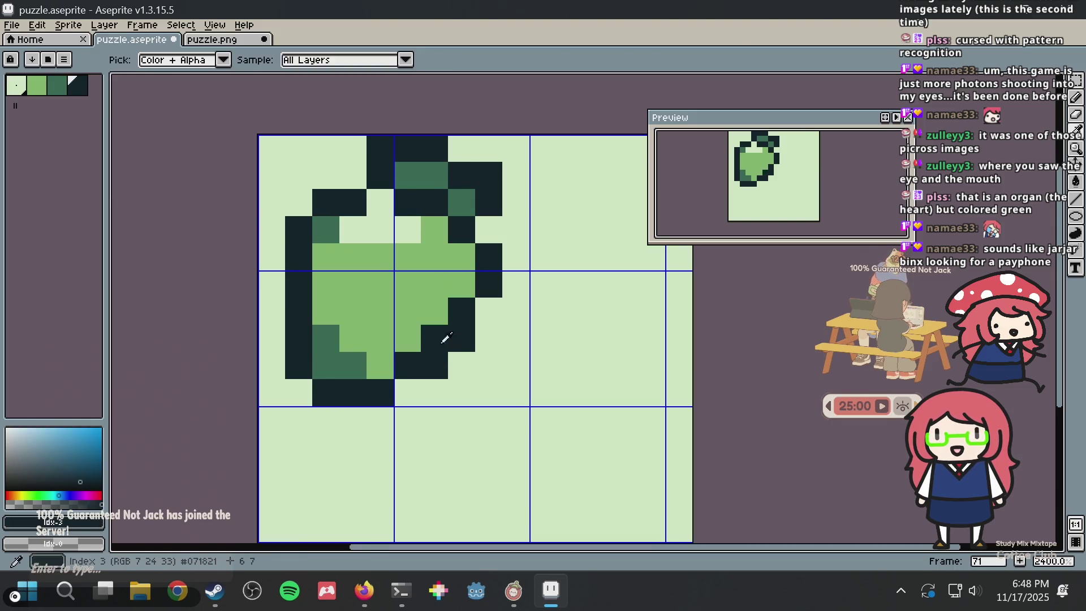
Retouch the lower-right outline pixels, then undo the last of those edits
left_click(453, 366, "alt")
left_click(447, 365)
left_click(479, 347, "alt")
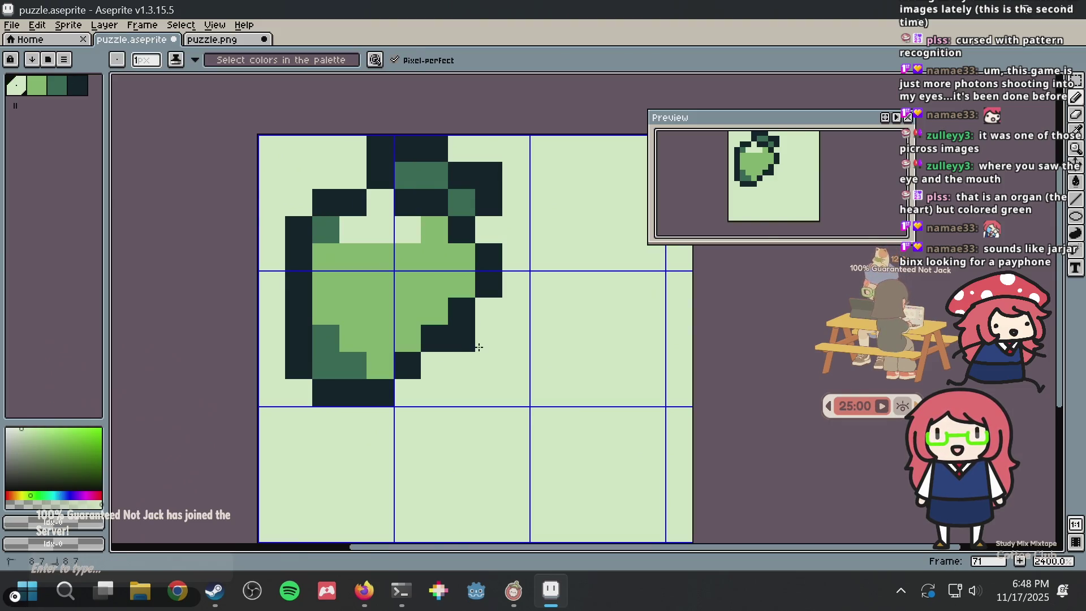
left_click(472, 345)
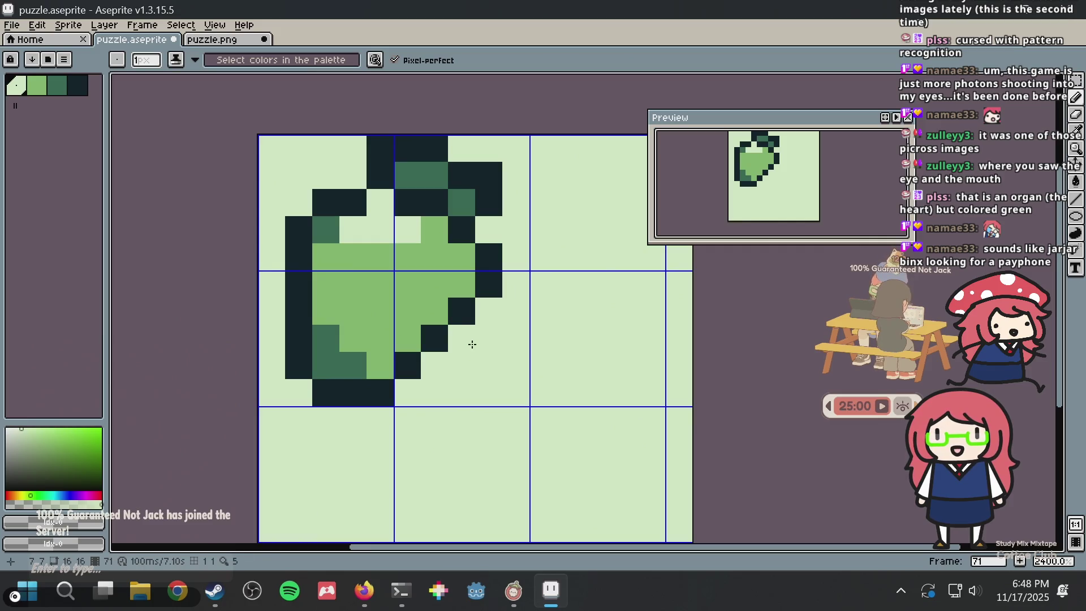
key("ctrl+z")
key("ctrl+z")
key("ctrl+z")
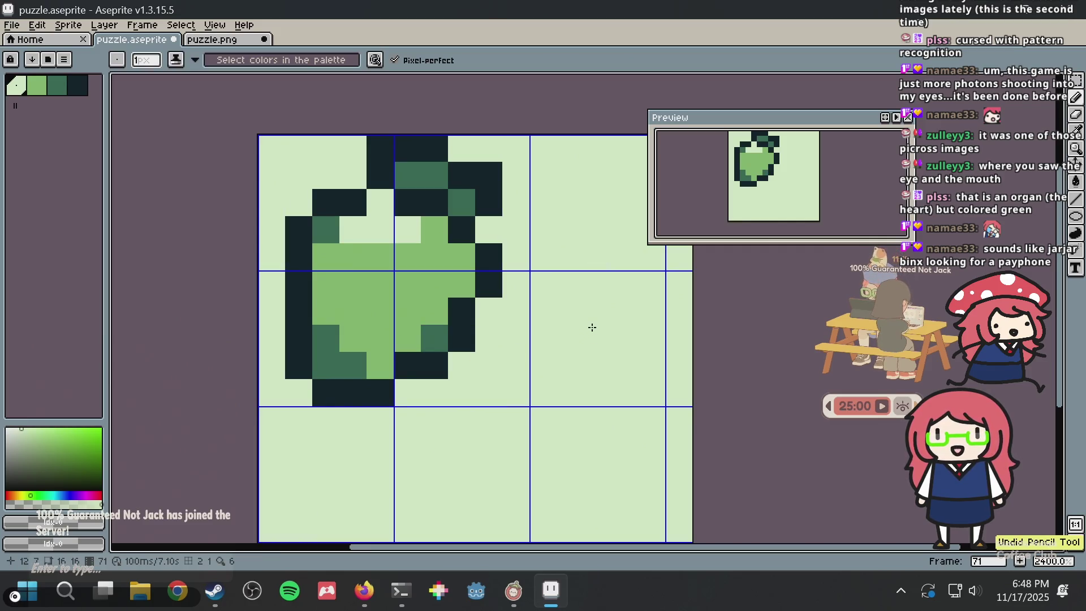
scroll(592, 327, "down", 6)
scroll(582, 330, "up", 4)
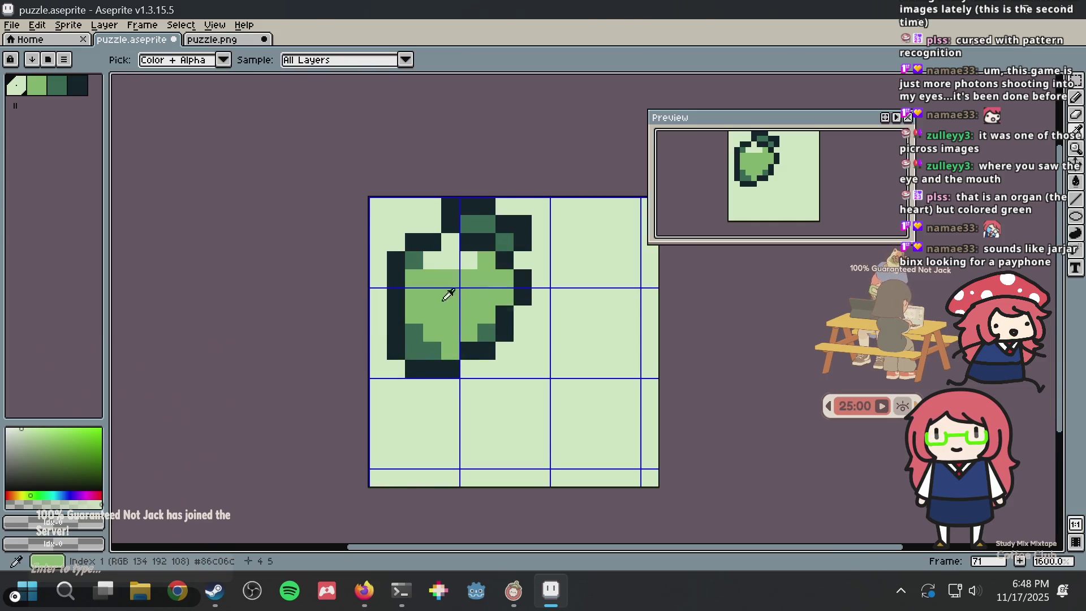
Lighten two pixels inside the left outline and add a darker green pixel in the middle
left_click(449, 242, "alt")
left_click(419, 284)
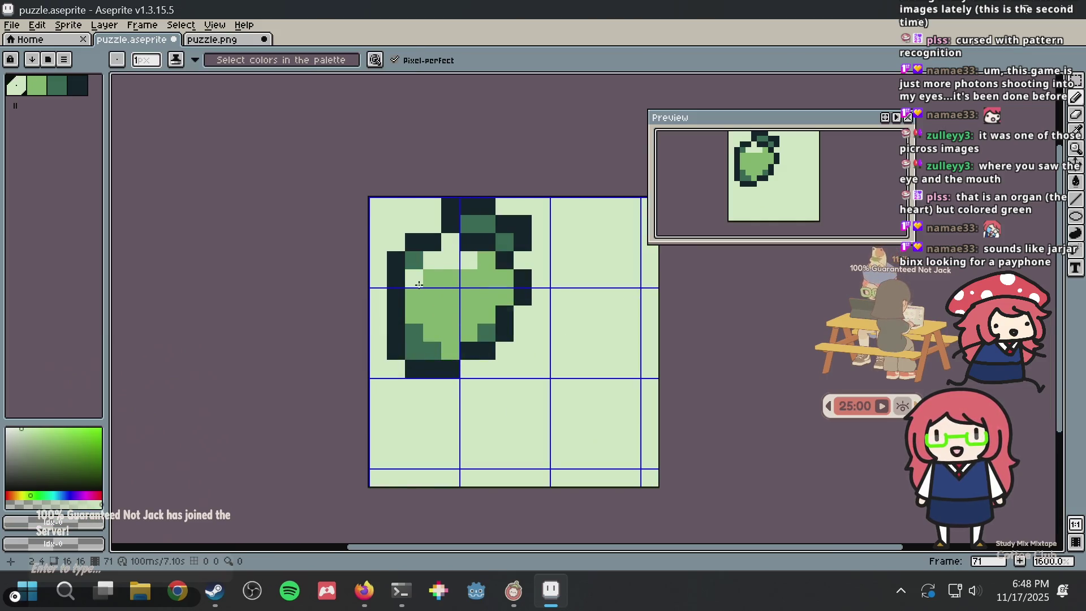
left_click(417, 297)
left_click(417, 331, "alt")
left_click(451, 306)
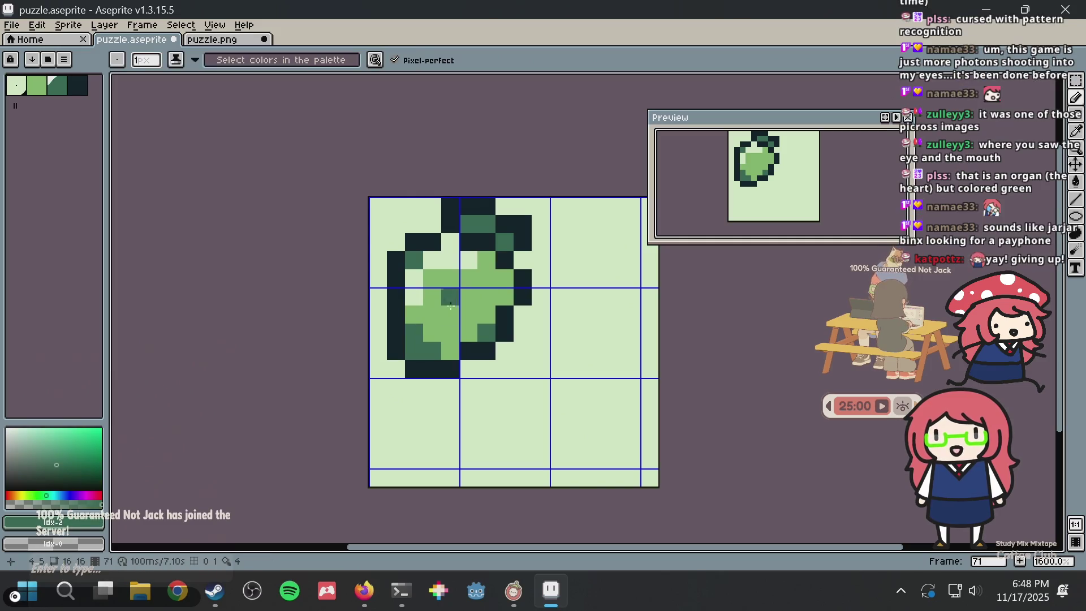
Lighten the pixel beside the right outline, undoing a stray light pixel in the middle
left_click(456, 247, "alt")
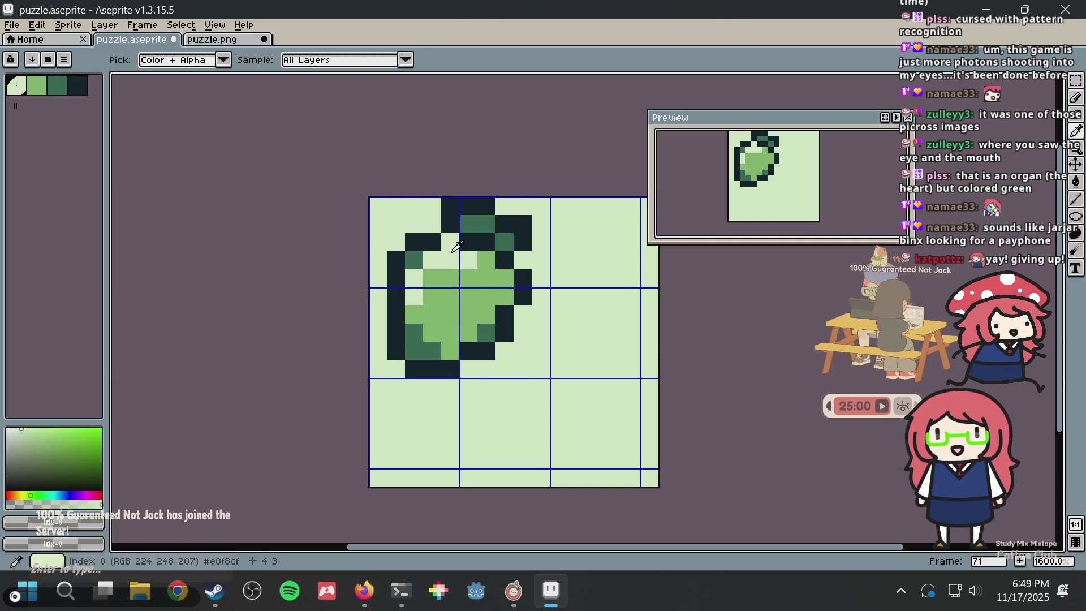
left_click(500, 279)
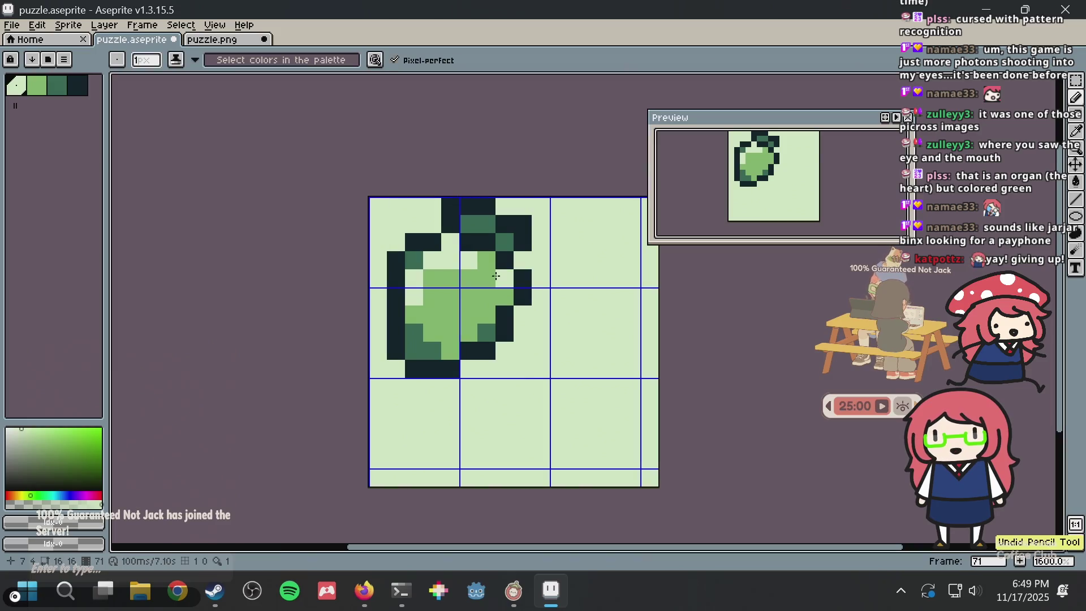
left_click(462, 300)
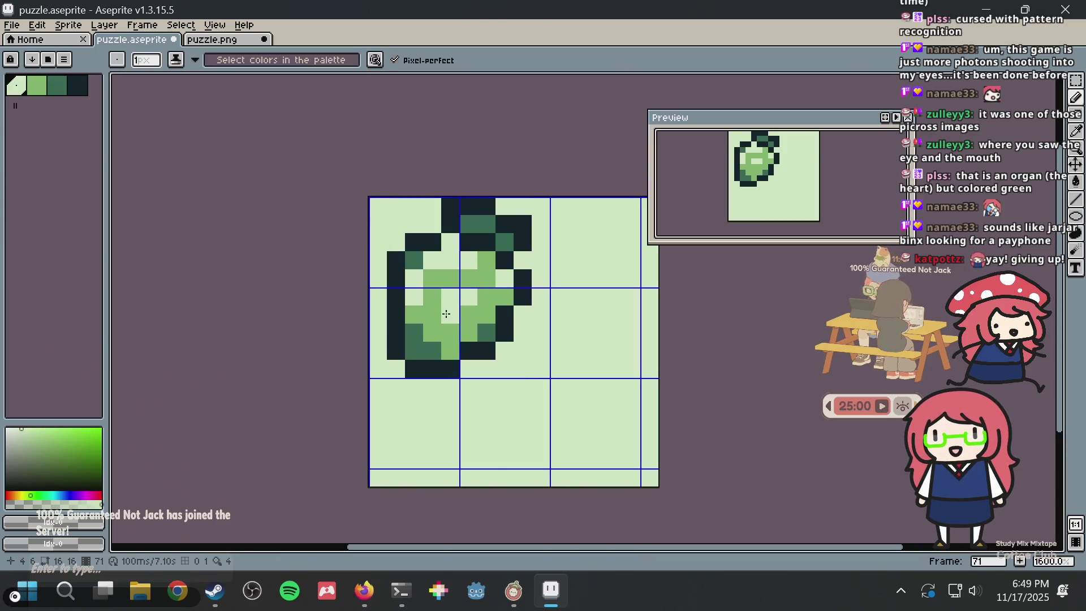
key("ctrl+z")
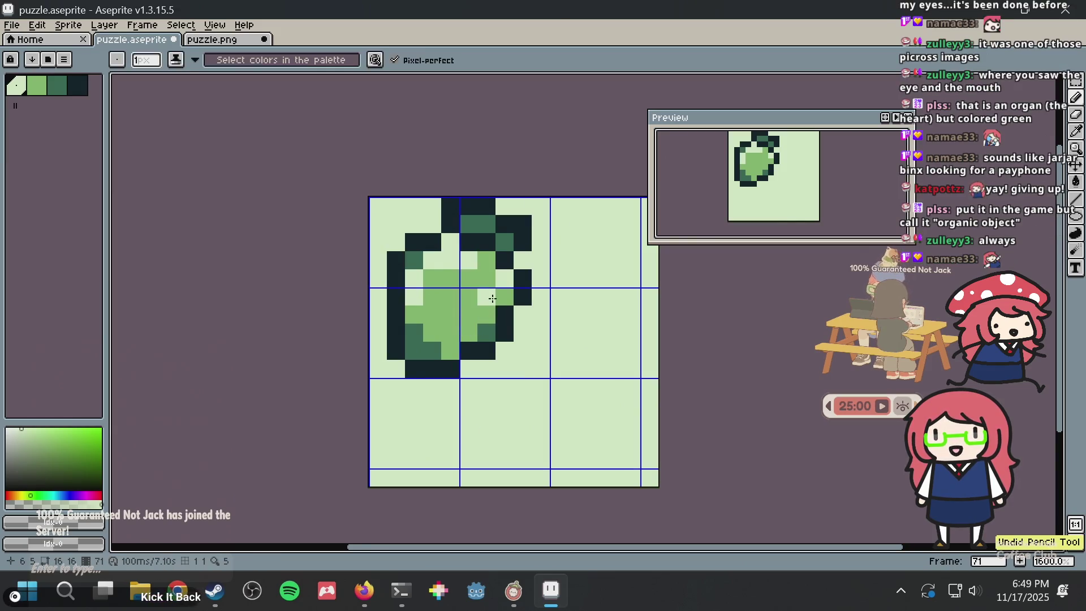
scroll(509, 305, "down", 5)
scroll(556, 289, "down", 2)
scroll(454, 279, "up", 9)
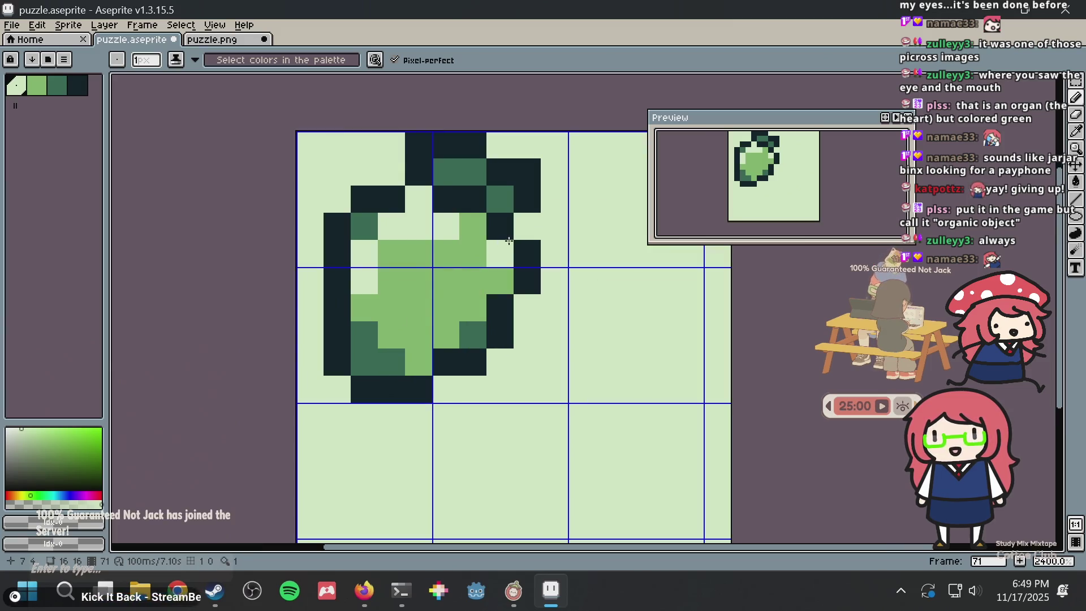
scroll(509, 242, "down", 6)
scroll(510, 241, "up", 8)
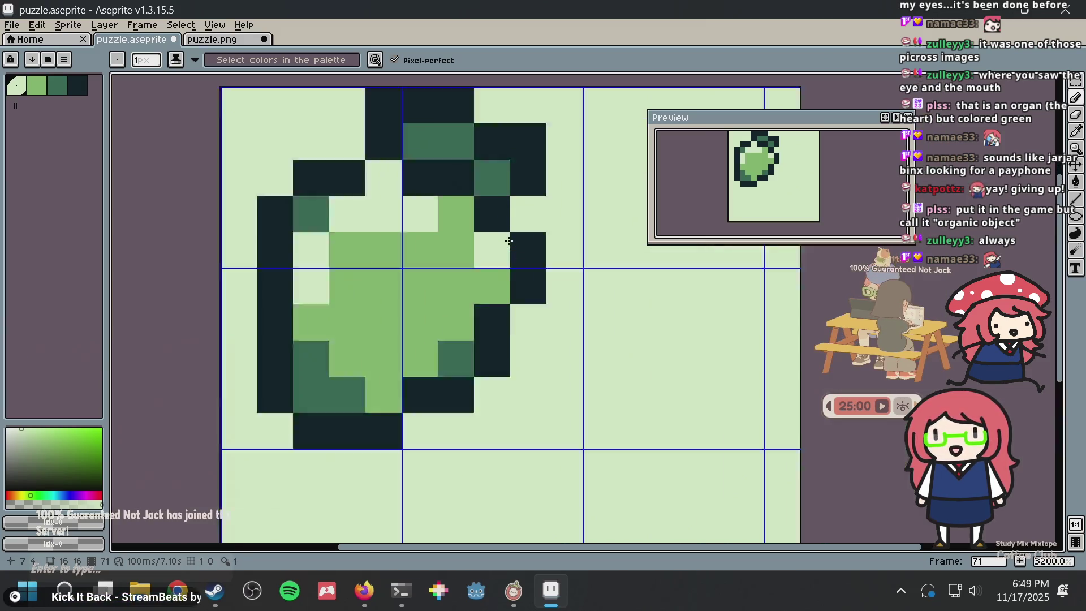
scroll(510, 242, "down", 8)
scroll(509, 242, "up", 5)
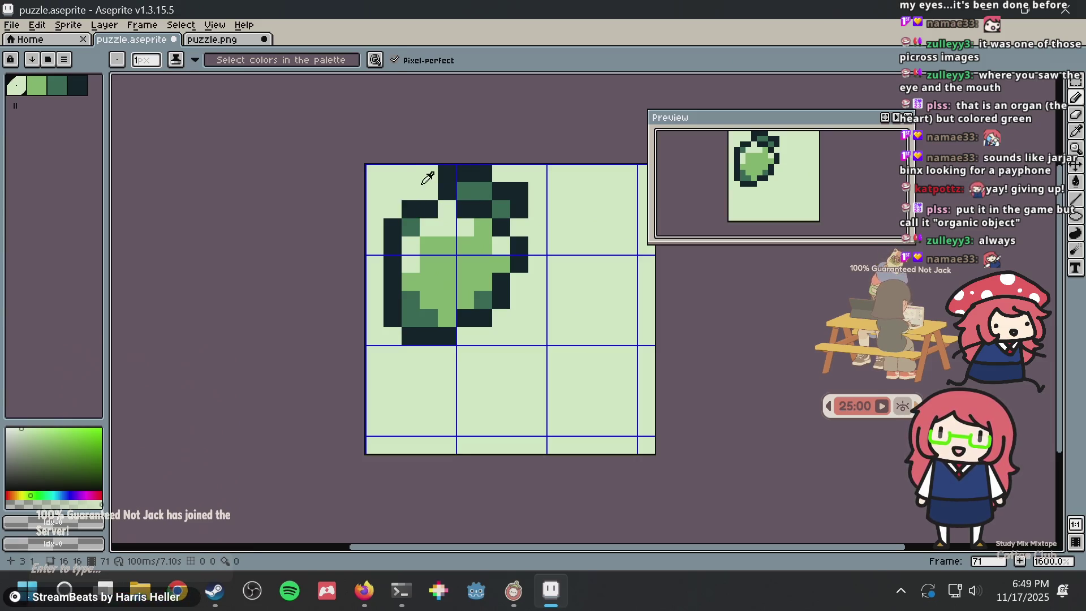
Add a dark pixel to the upper-left outline, undo the stray one, and bring up Firefox
left_click(439, 192, "alt")
left_click(429, 195)
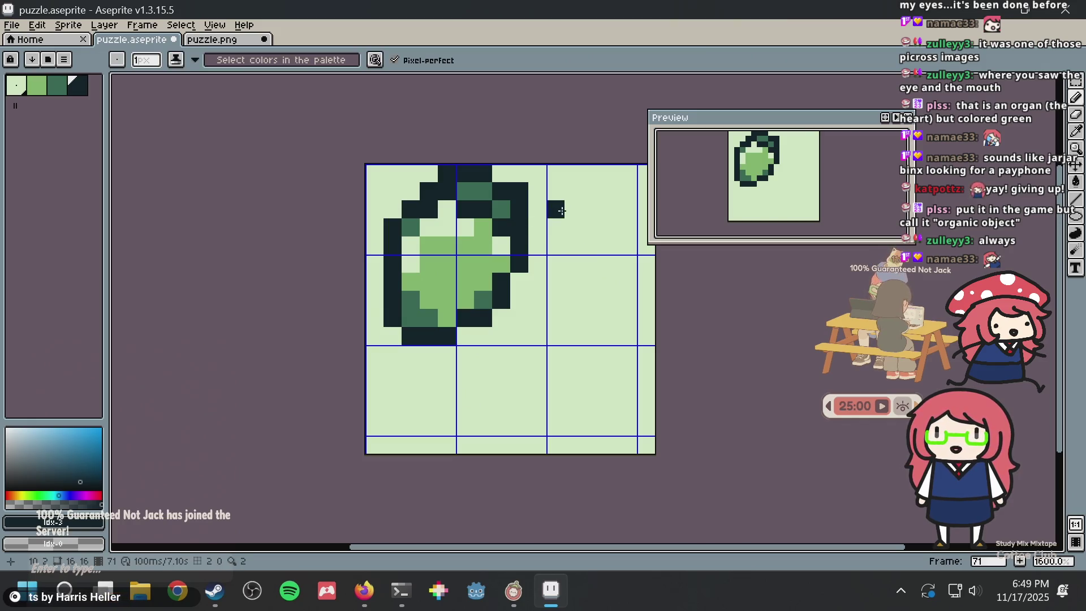
key("ctrl+z")
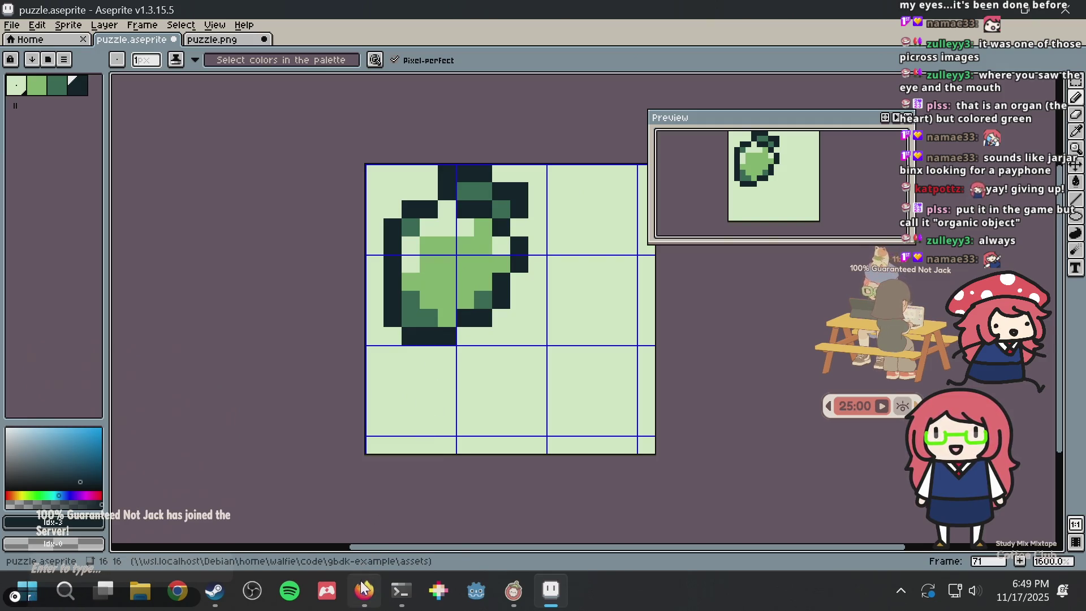
left_click(362, 589)
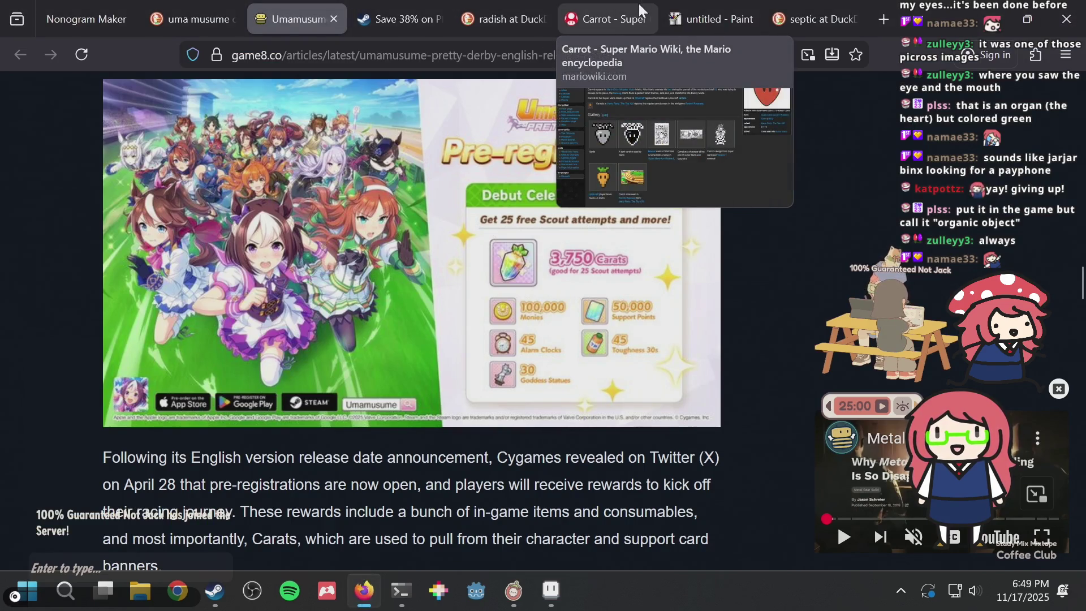
Search the web for 'mario's super picross badly drawn dog' in a new tab
key("ctrl+t")
type("mario")
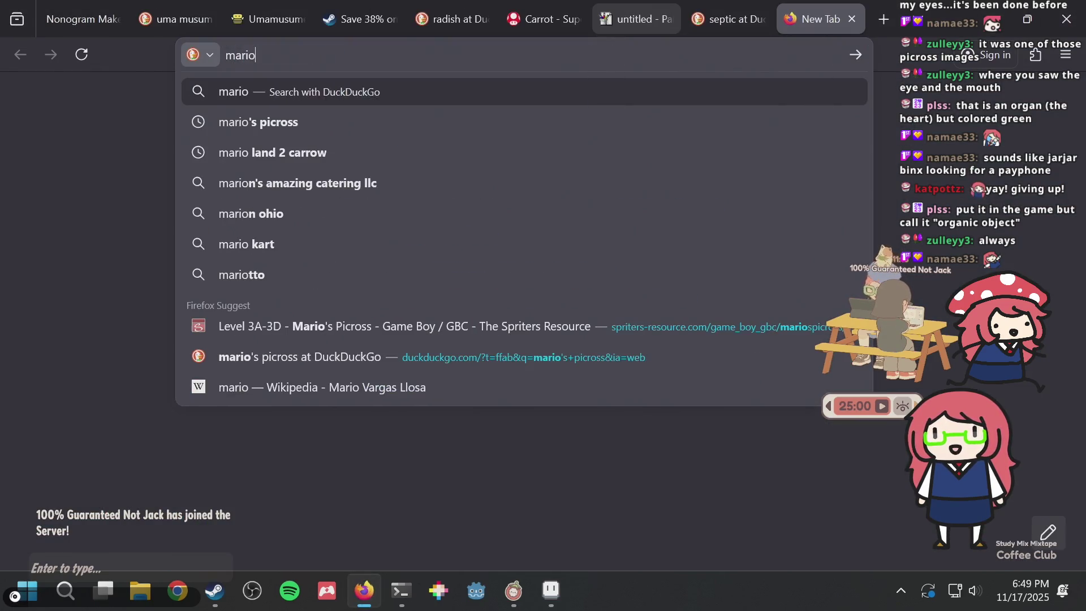
type("'s super picross ")
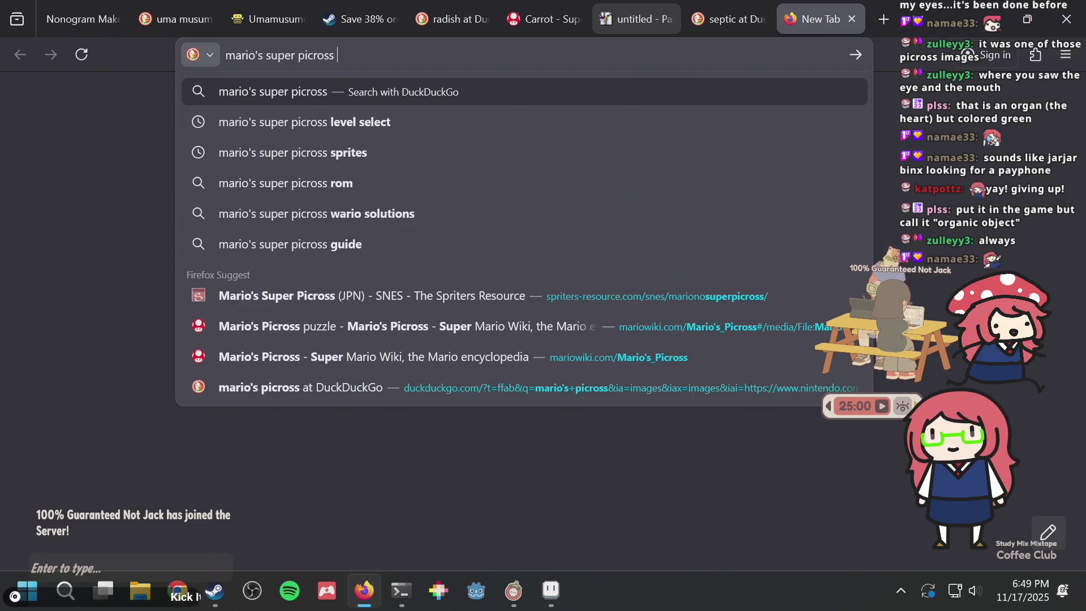
type("badly drawn dog")
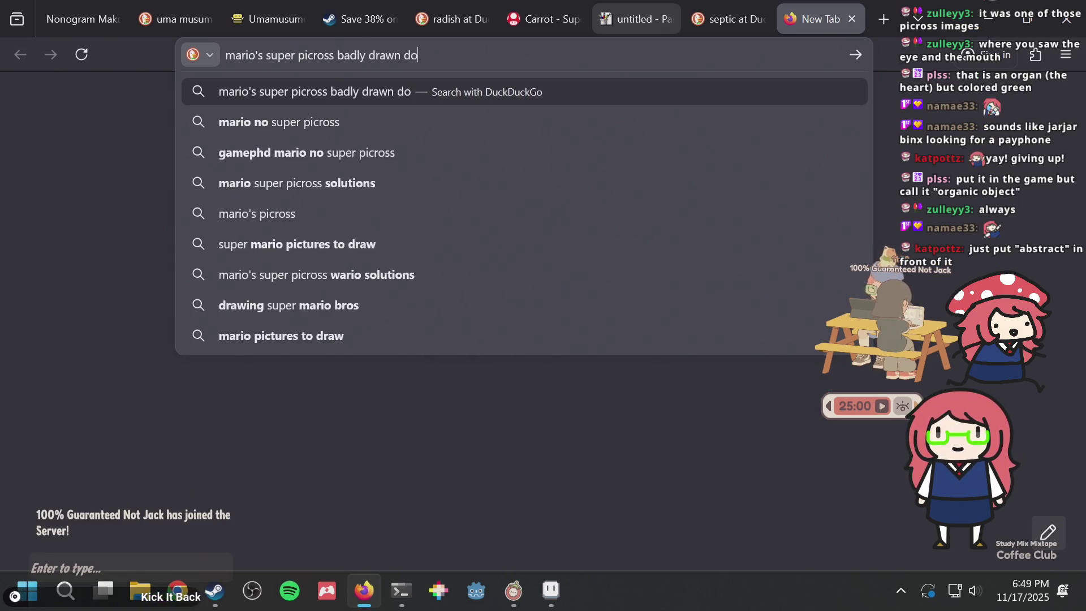
key("Return")
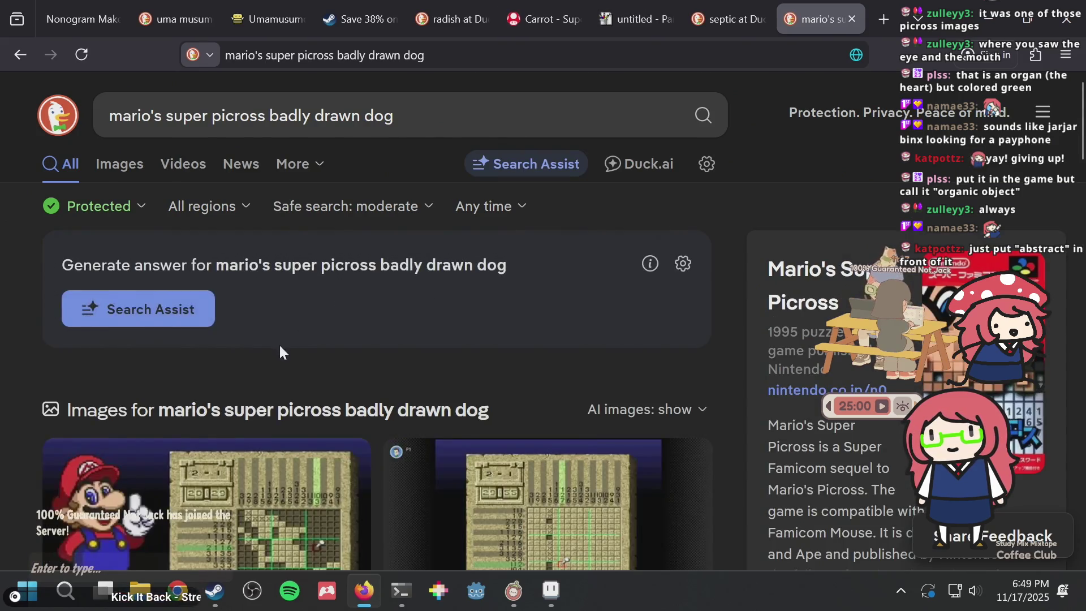
Open the Super Mario Wiki's Mario's Super Picross result in a background tab
scroll(286, 348, "down", 4)
scroll(537, 331, "down", 4)
scroll(538, 328, "down", 6)
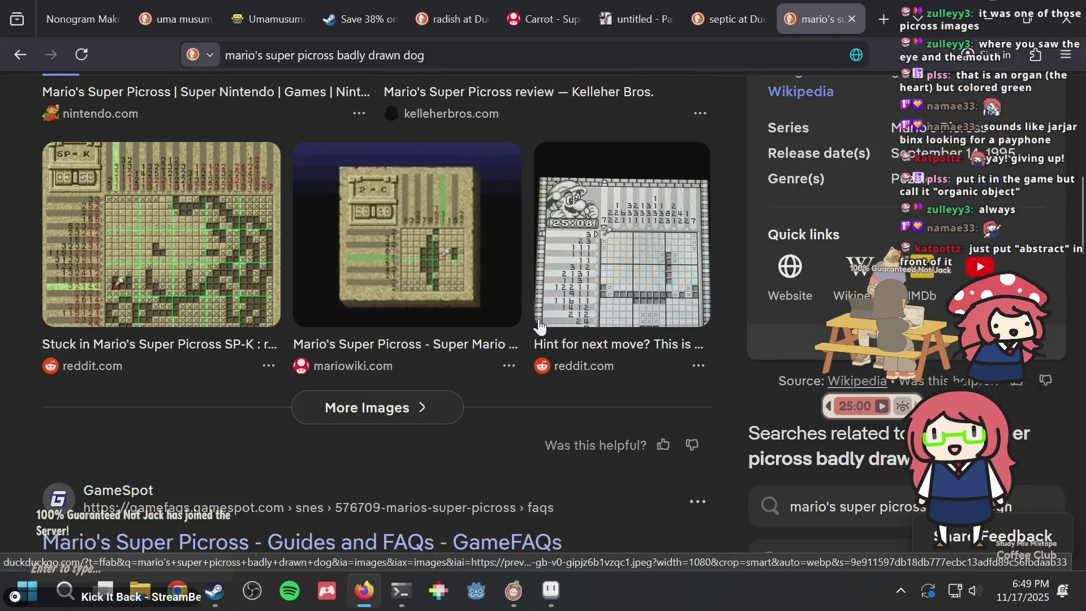
scroll(213, 233, "down", 4)
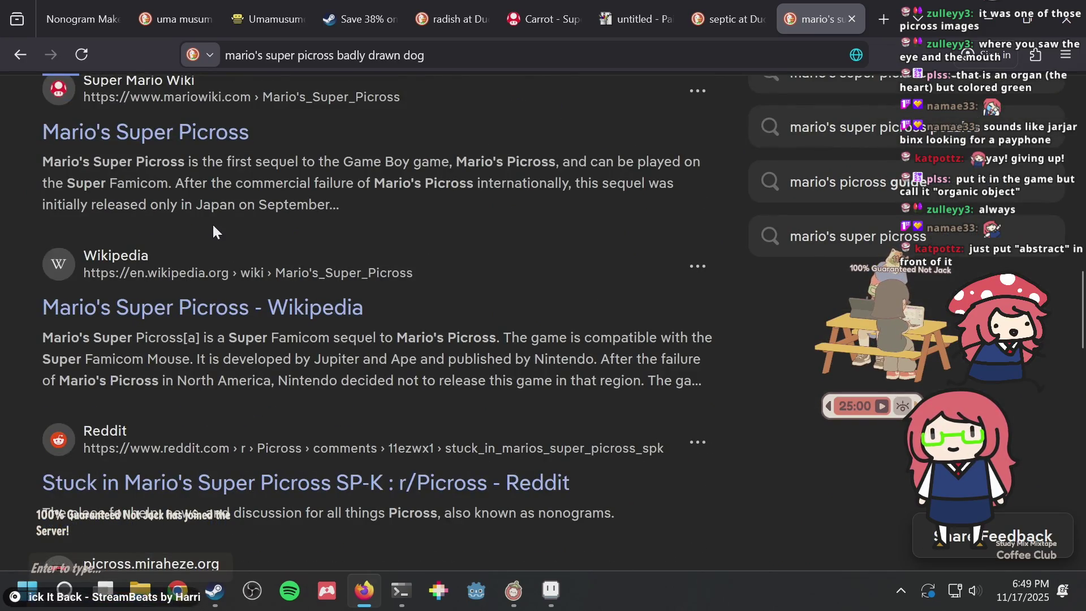
middle_click(224, 146)
In the Mario's Super Picross article, find 'dog' until reaching Badly Drawn Dog
key("ctrl+Tab")
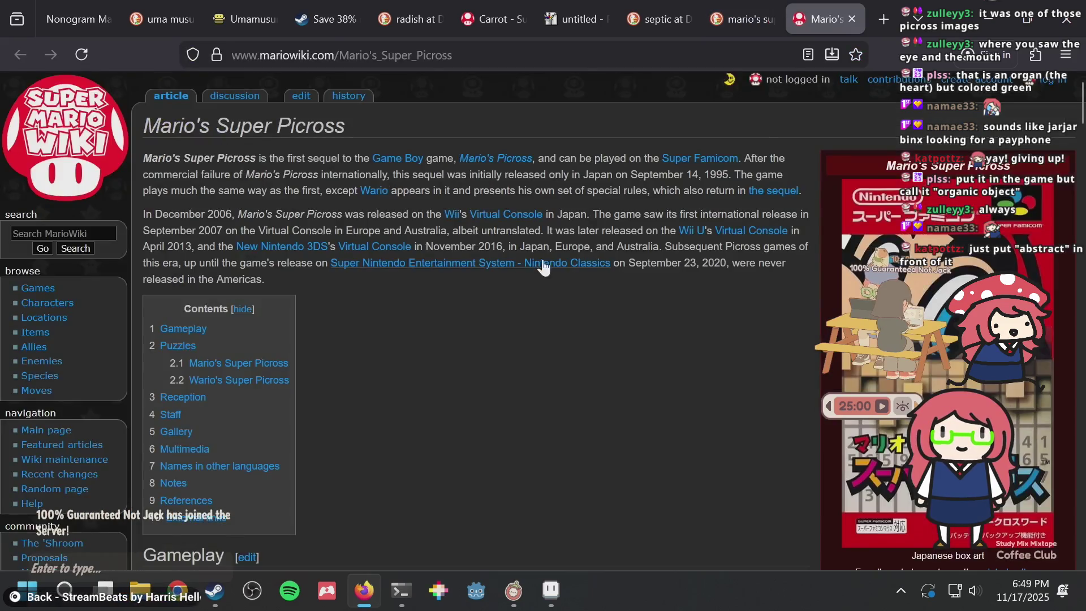
scroll(477, 280, "down", 15)
scroll(459, 260, "down", 5)
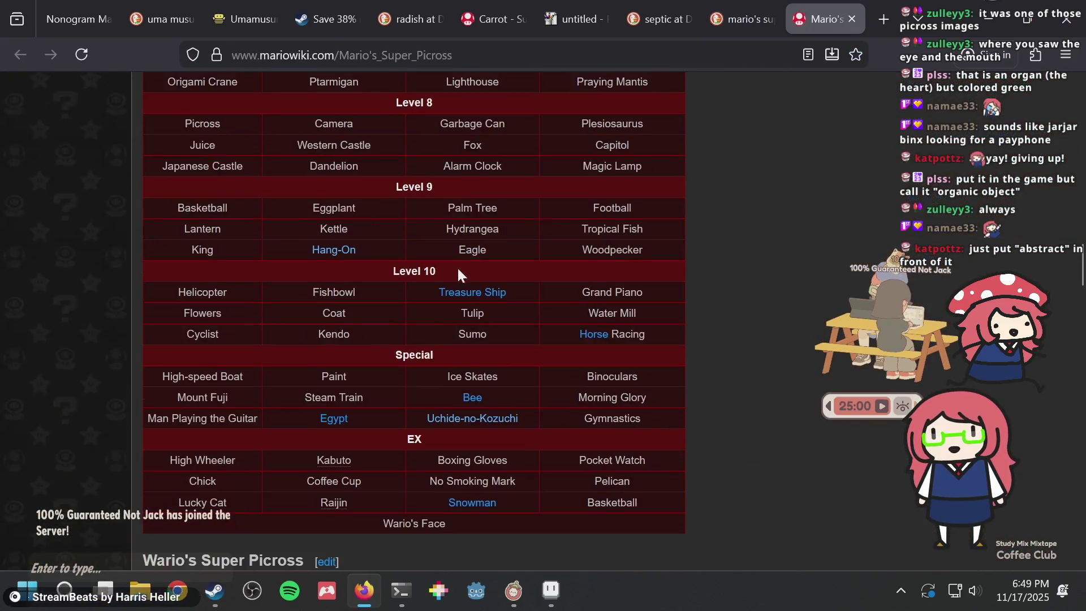
key("ctrl+f")
type("dog")
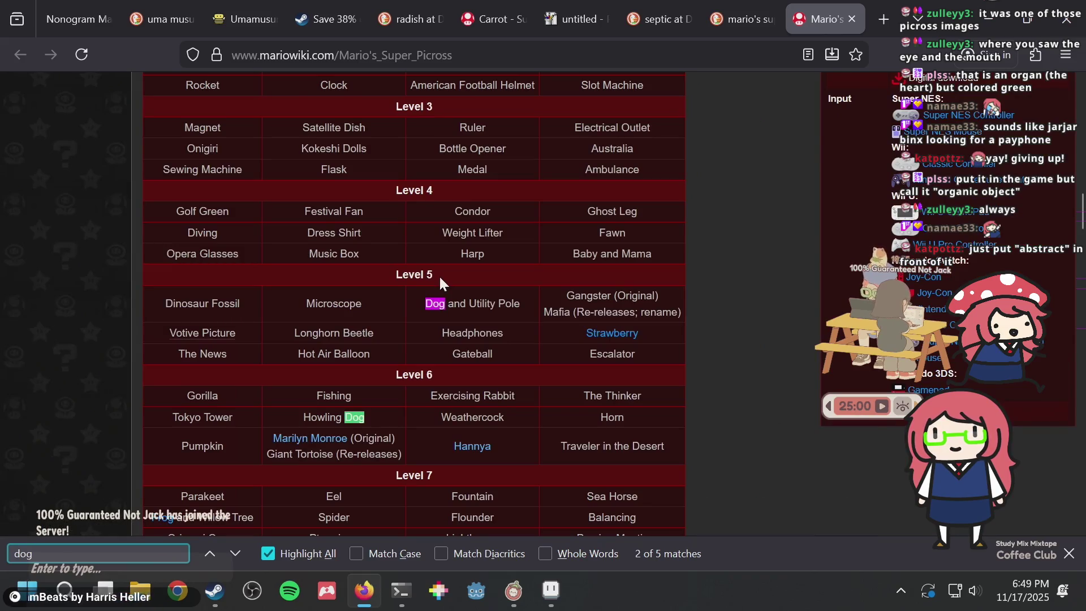
key("Return")
key("Return")
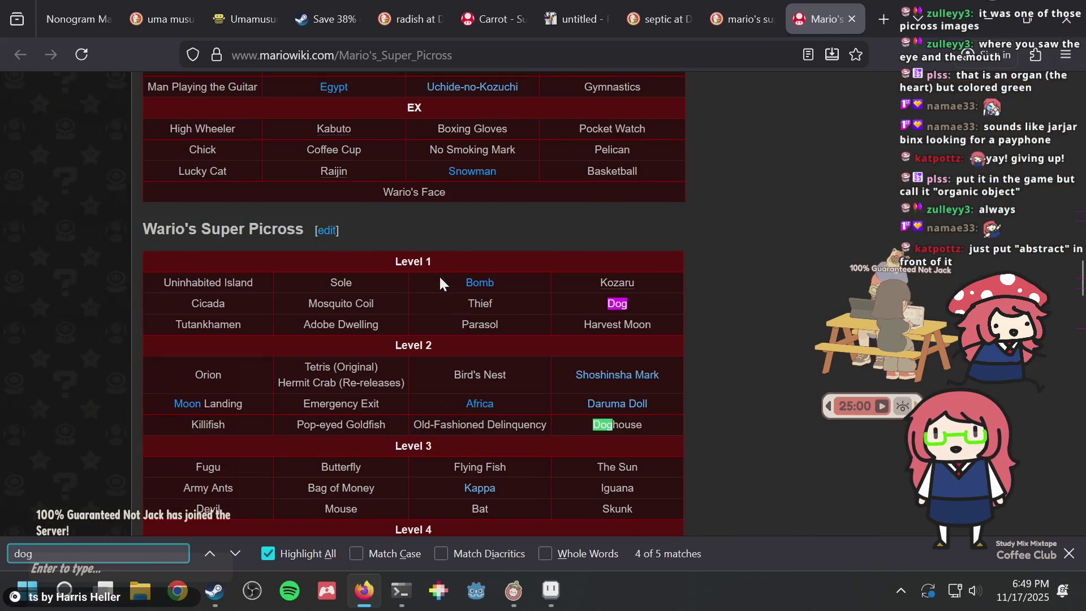
key("Return")
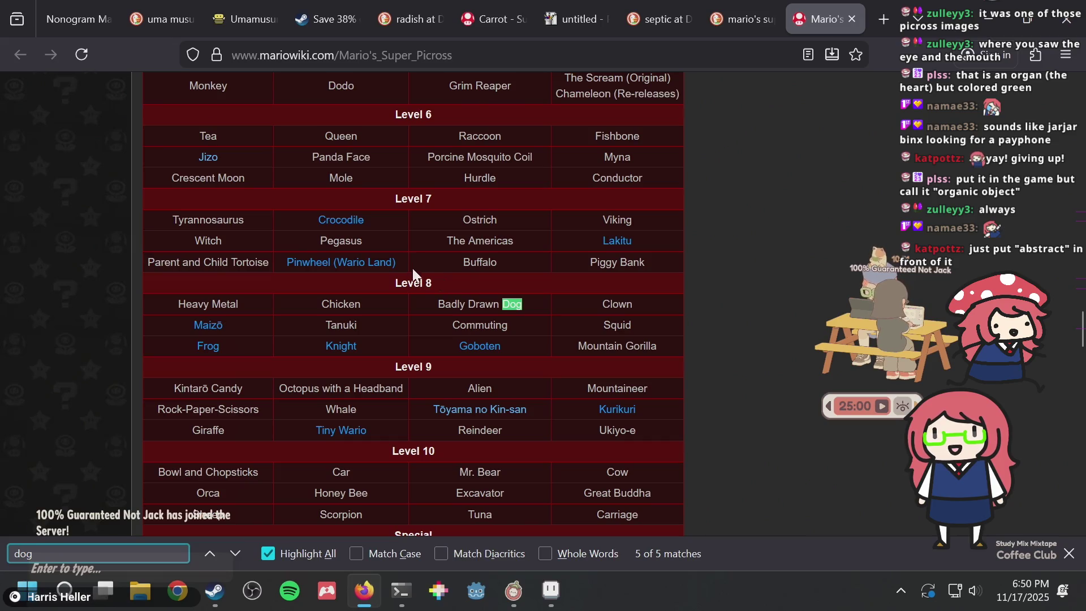
Select the Badly Drawn Dog name, then begin a new search 'mario's picrosssuper'
left_click_drag(435, 303, 525, 302)
left_click(528, 299)
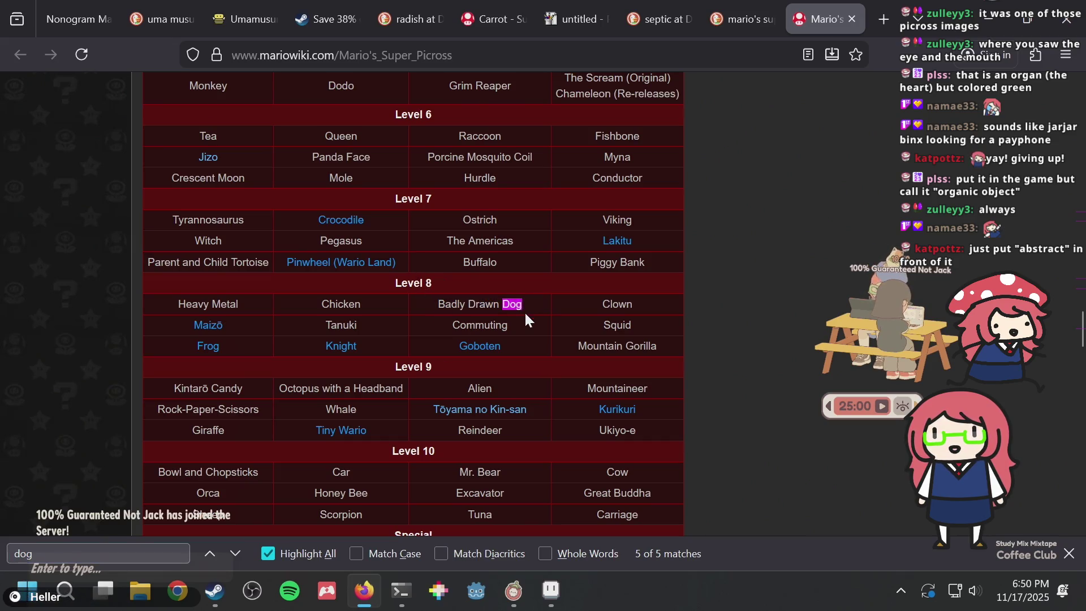
key("ctrl+l")
type("mario's picross")
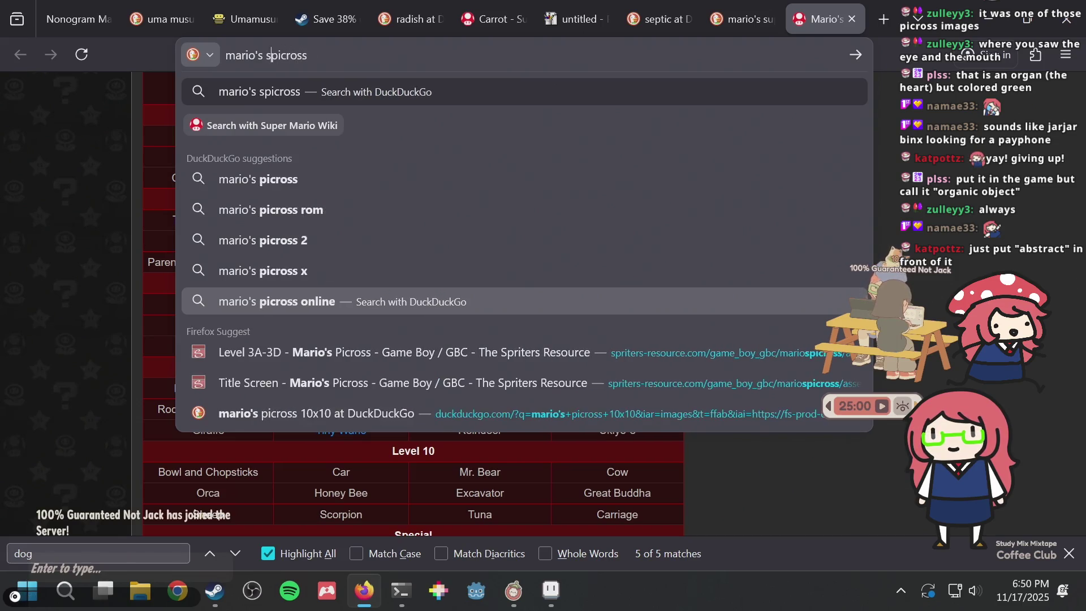
type("super")
Search DuckDuckGo for 'mario's super picross 8-c' and browse the image results
scroll(752, 483, "up", 3)
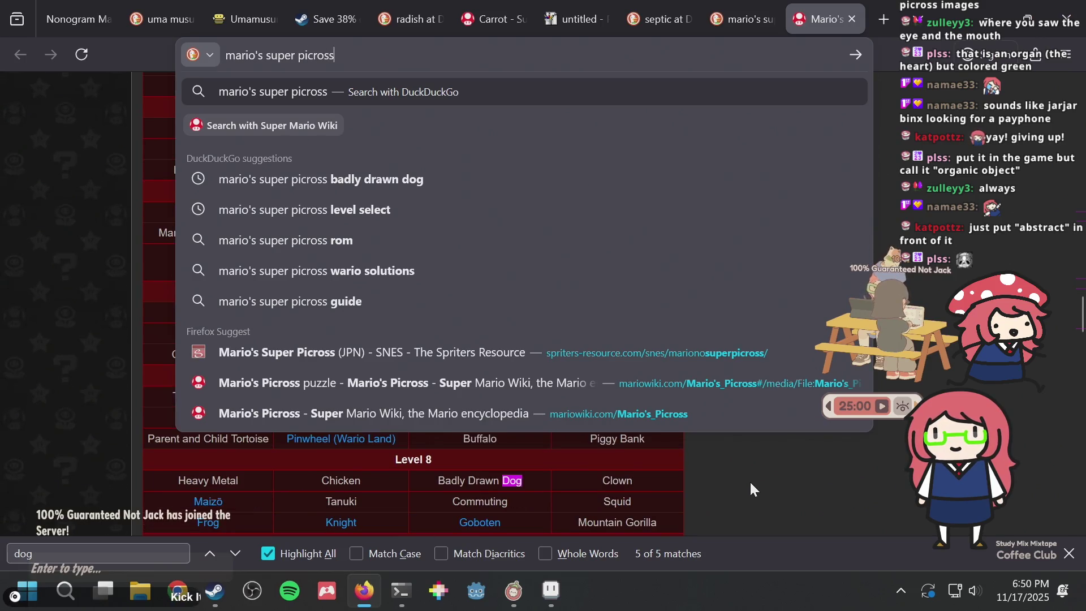
type(" 8-c")
key("Return")
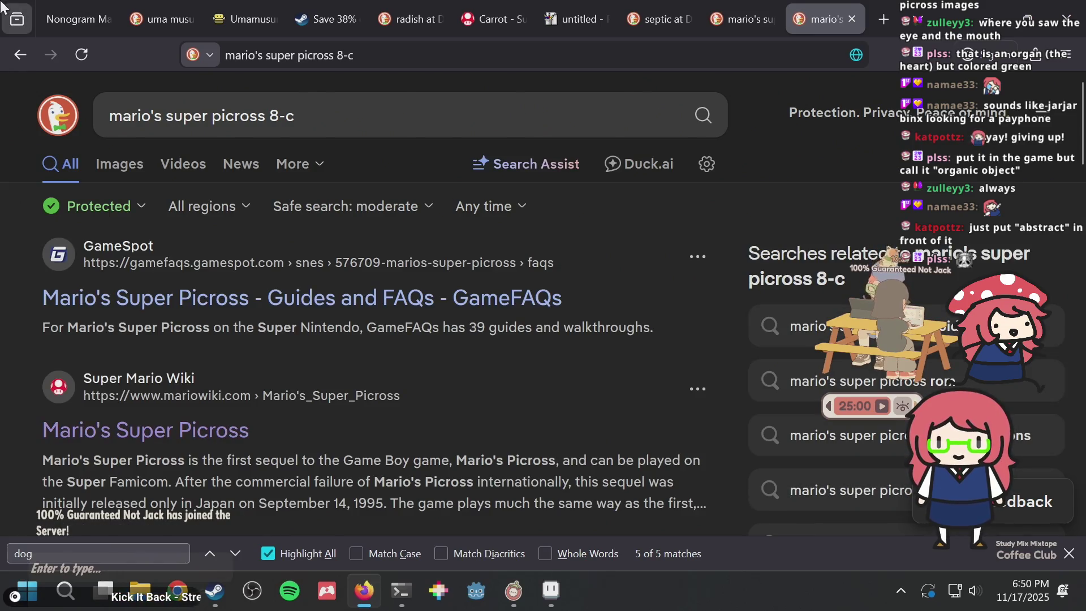
left_click(133, 165)
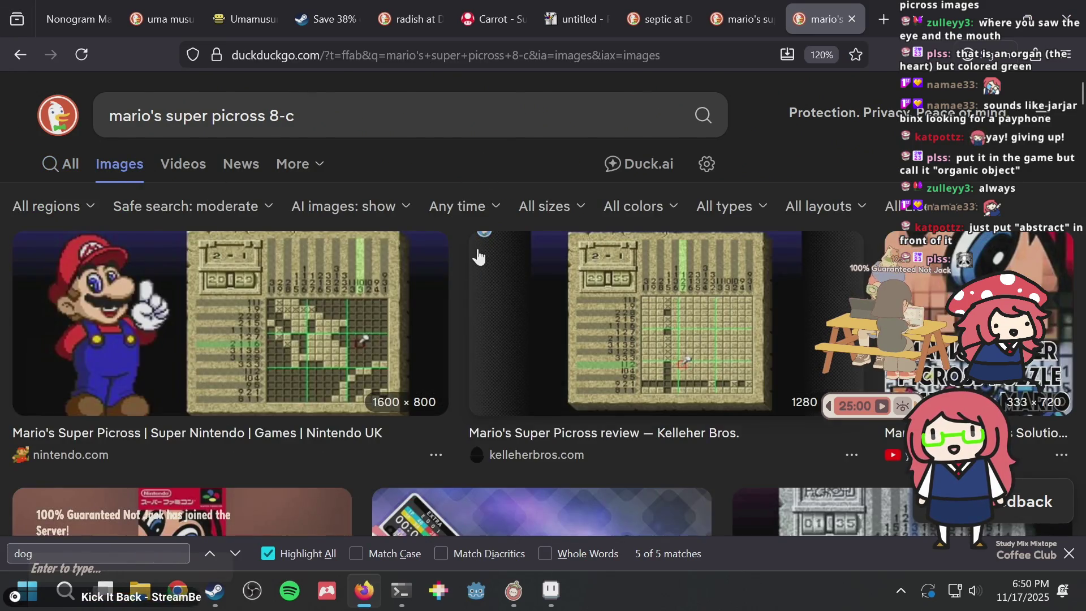
scroll(495, 261, "down", 8)
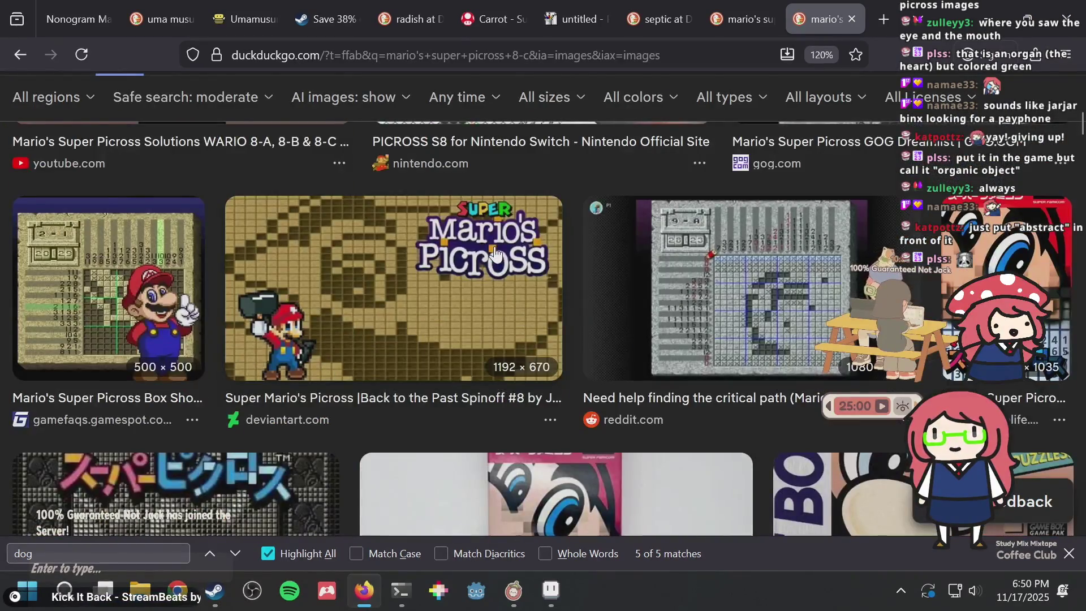
scroll(493, 255, "down", 5)
scroll(492, 254, "down", 10)
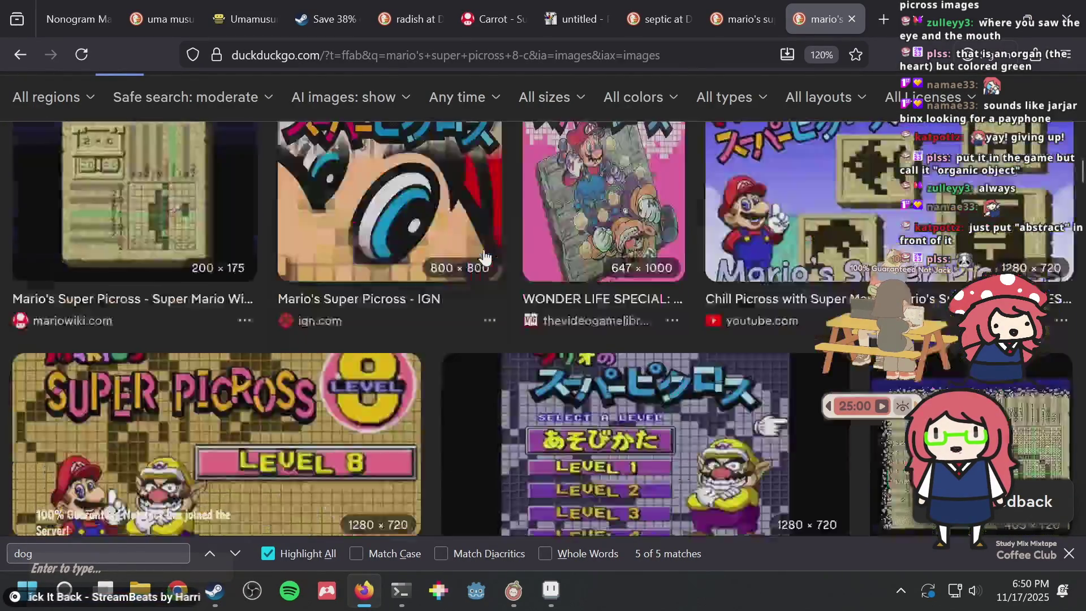
scroll(465, 266, "down", 8)
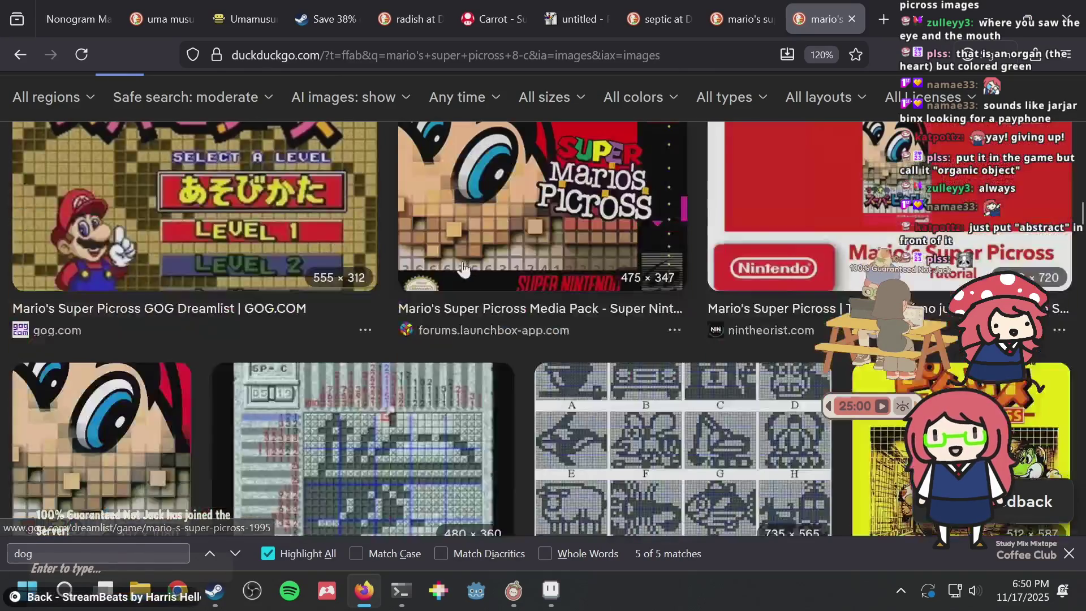
scroll(566, 283, "up", 2)
Preview the Wario Level 10 solutions image and the Mario no Super Picross screenshot
left_click(671, 299)
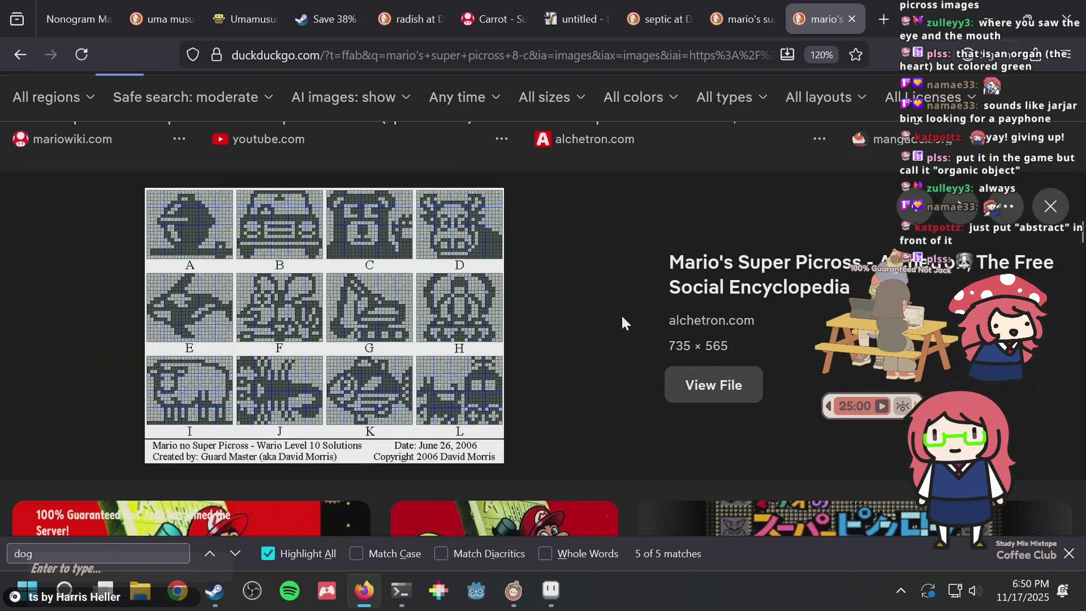
scroll(619, 318, "down", 5)
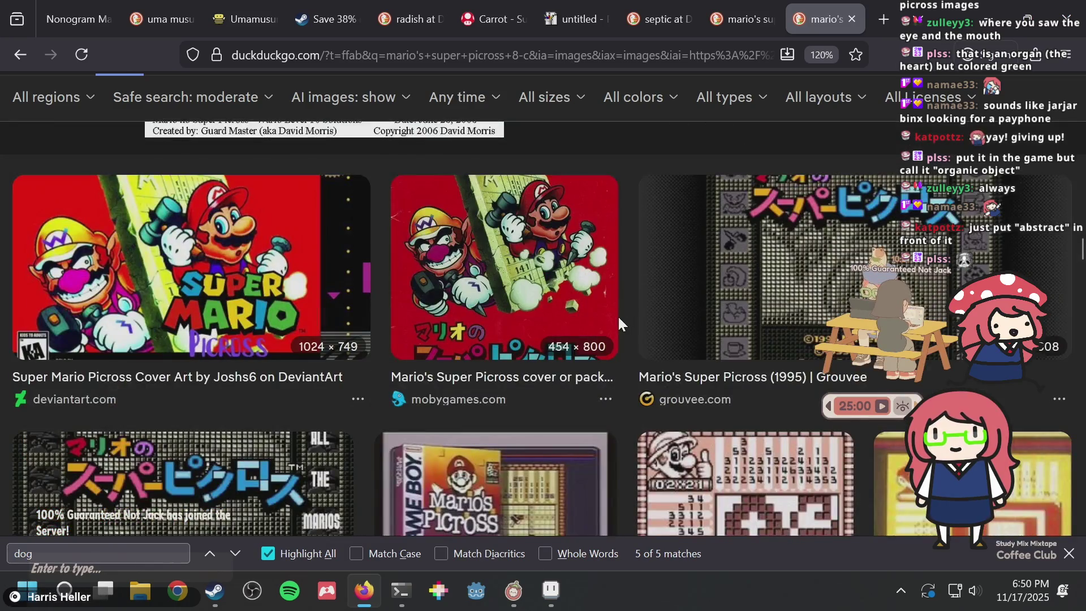
scroll(619, 319, "down", 4)
scroll(616, 314, "down", 5)
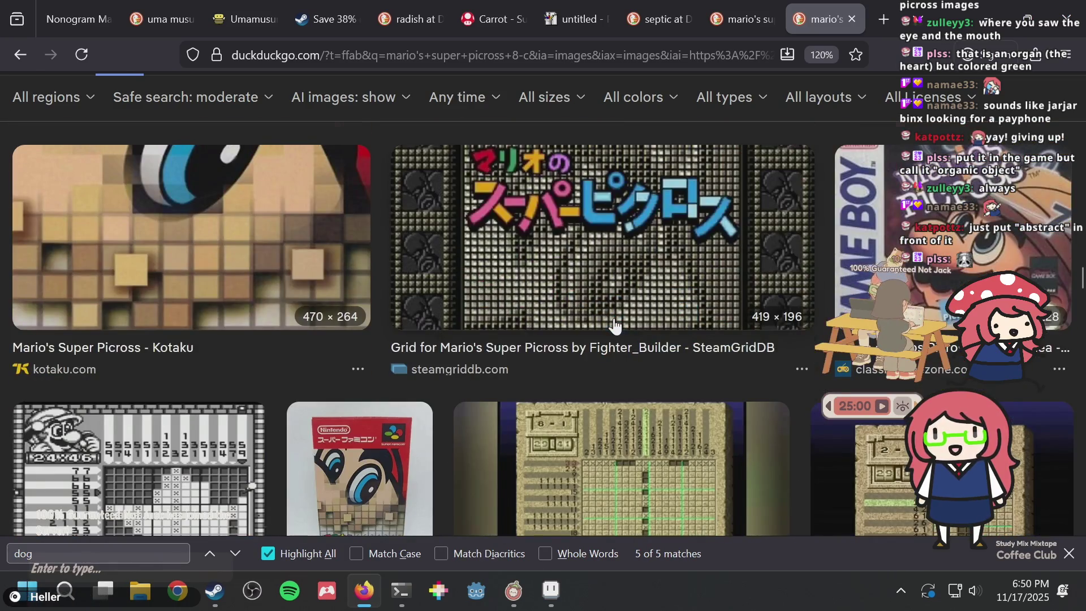
scroll(615, 319, "down", 5)
scroll(614, 321, "down", 5)
scroll(615, 321, "up", 4)
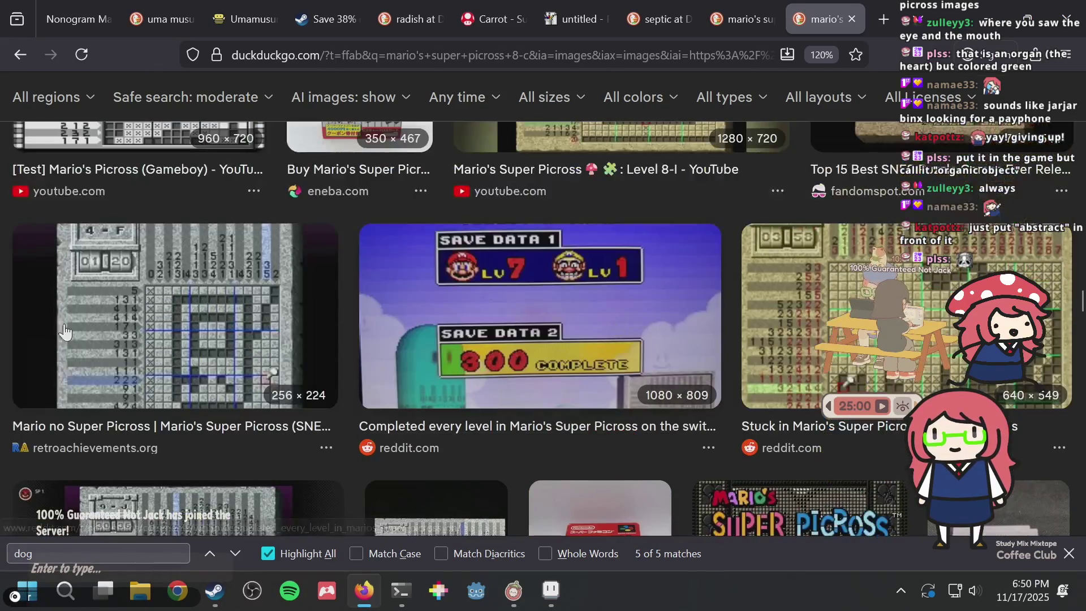
left_click(174, 317)
scroll(388, 323, "down", 4)
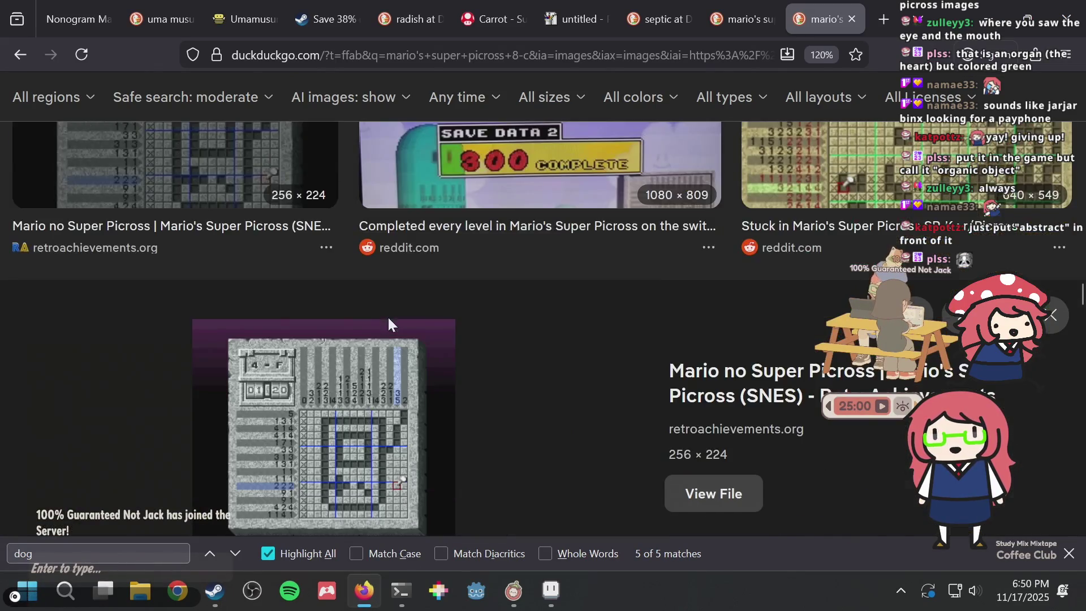
scroll(388, 324, "down", 5)
scroll(386, 324, "up", 2)
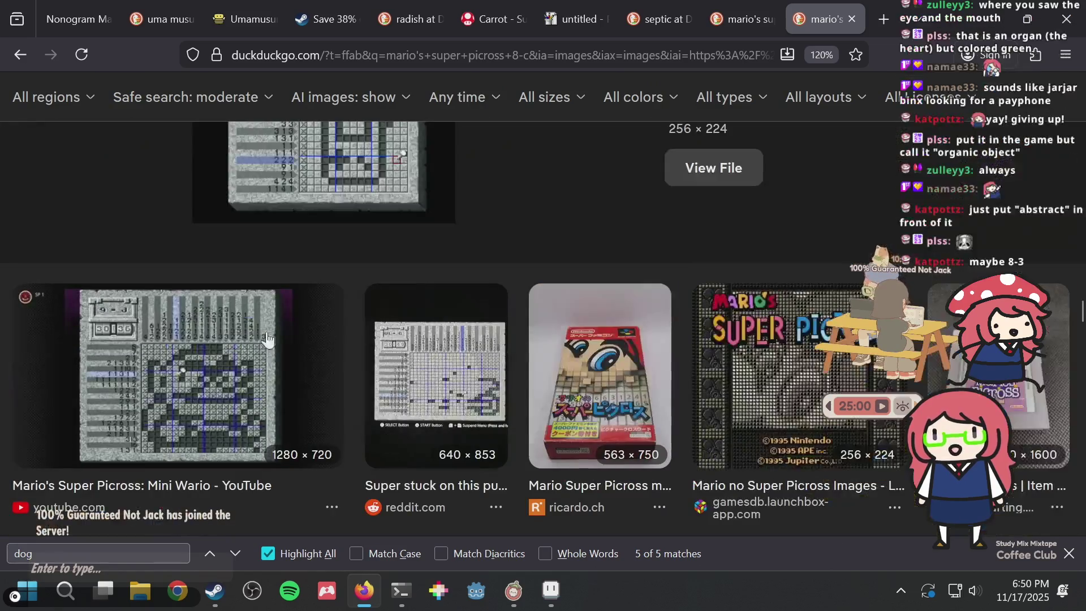
scroll(416, 328, "down", 10)
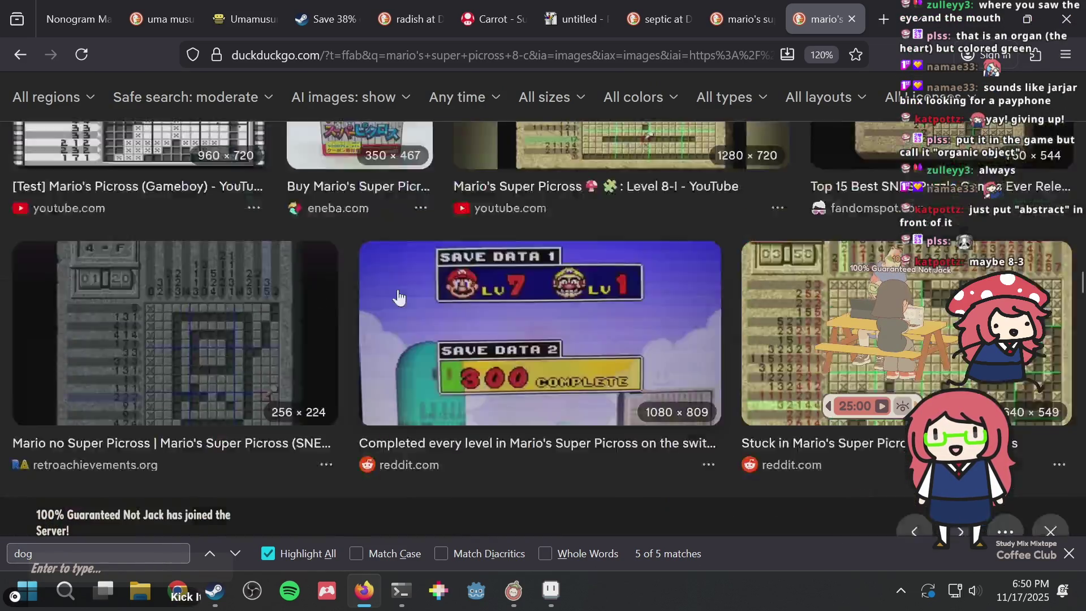
scroll(338, 151, "down", 10)
scroll(214, 287, "up", 5)
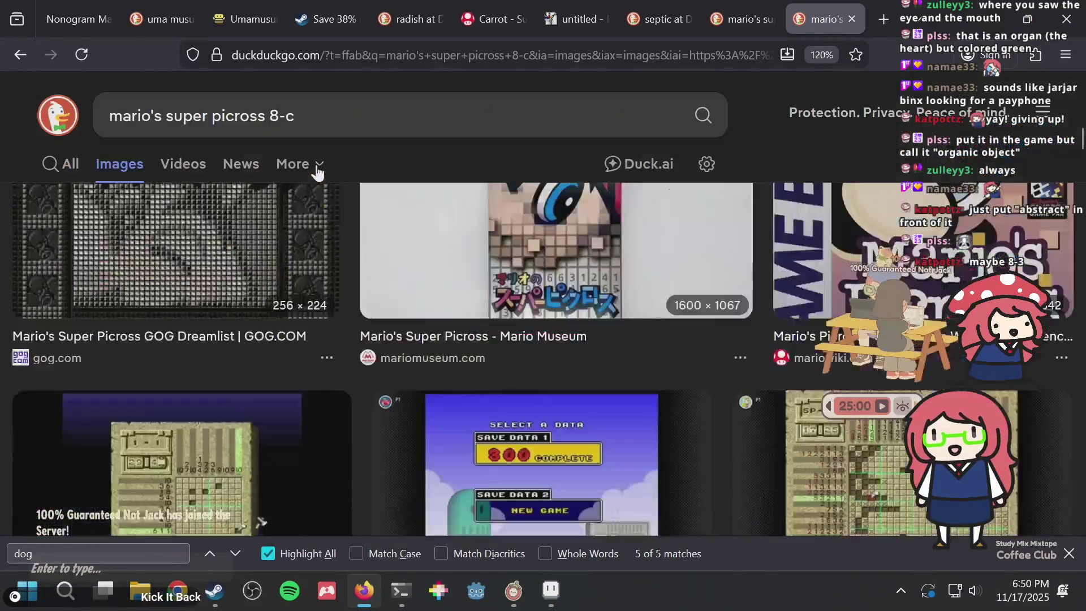
Preview the Mario Wiki, Nintendo UK and Kelleher Bros puzzle screenshots
left_click(130, 387)
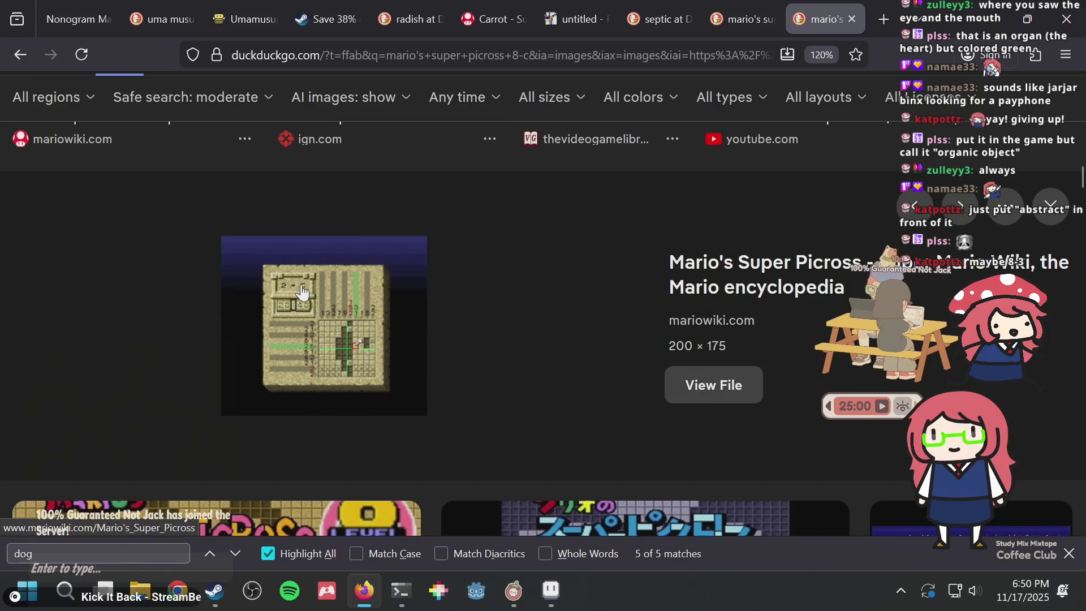
scroll(405, 252, "up", 10)
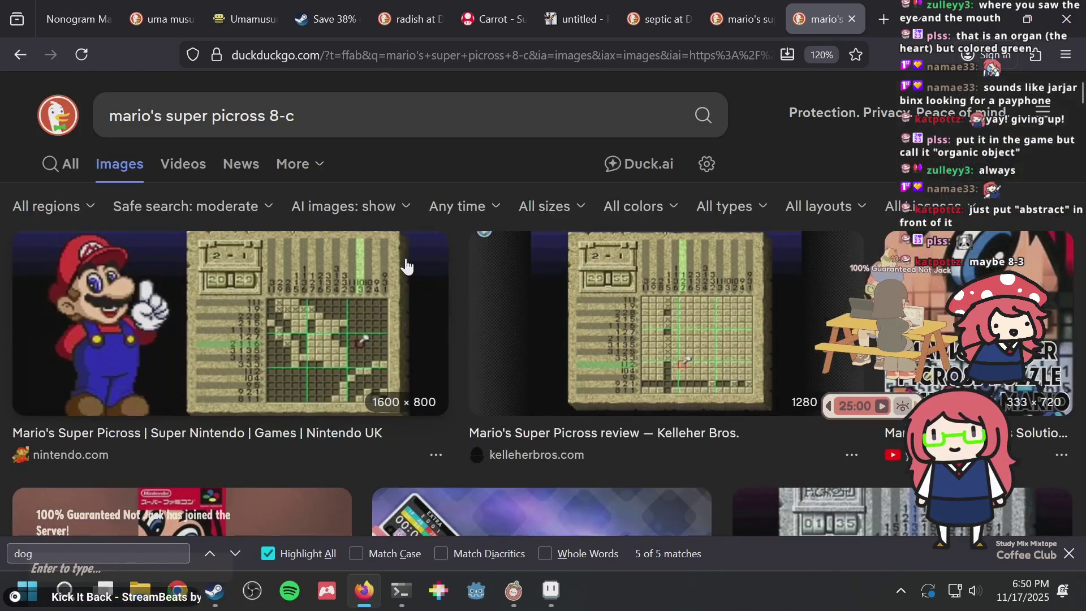
left_click(318, 315)
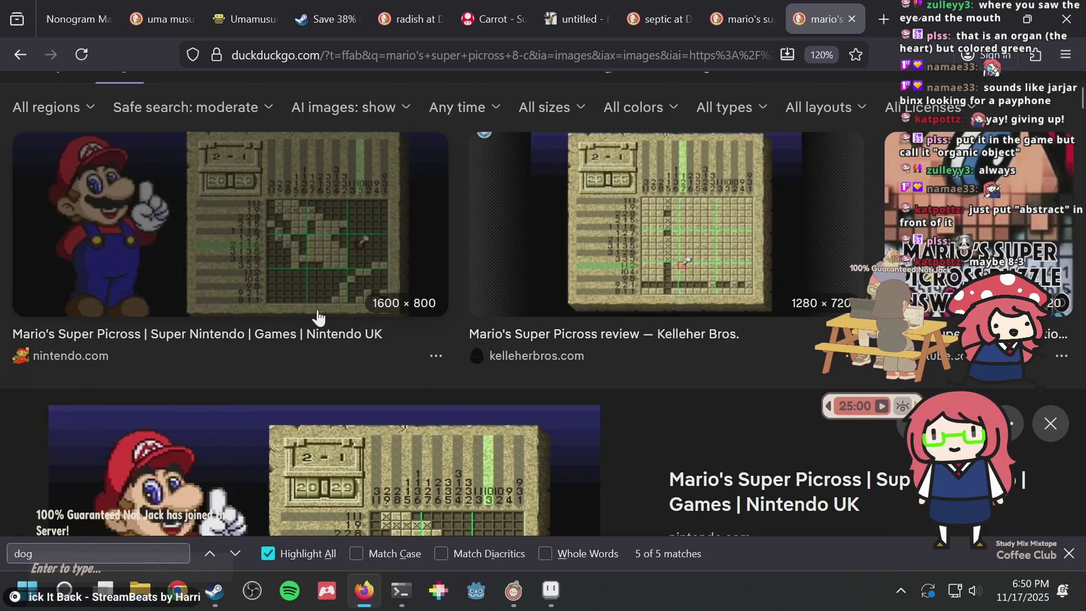
left_click(679, 184)
scroll(565, 312, "down", 3)
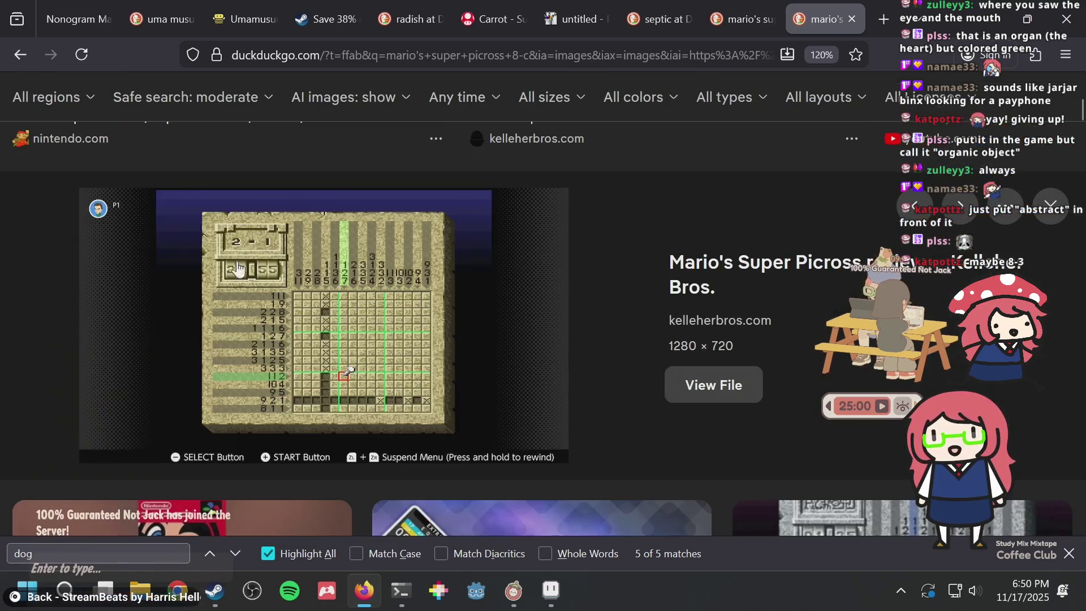
scroll(237, 269, "down", 3)
scroll(334, 148, "up", 10)
Change the search to 'mario's super picross 8-3' and browse the new results
left_click(334, 127)
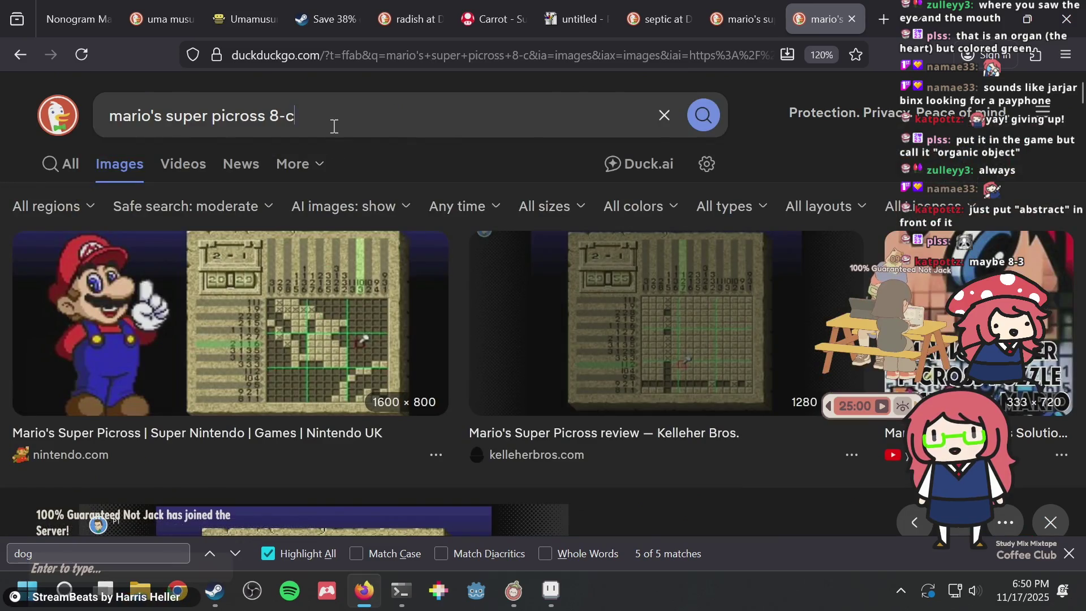
key("BackSpace")
type("3")
key("Return")
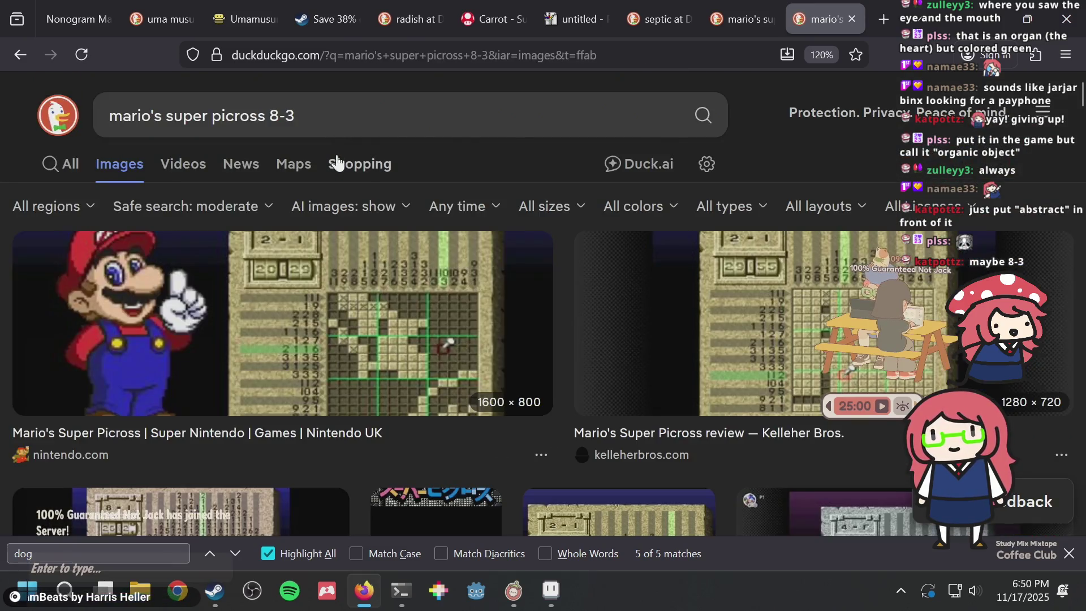
scroll(614, 213, "down", 5)
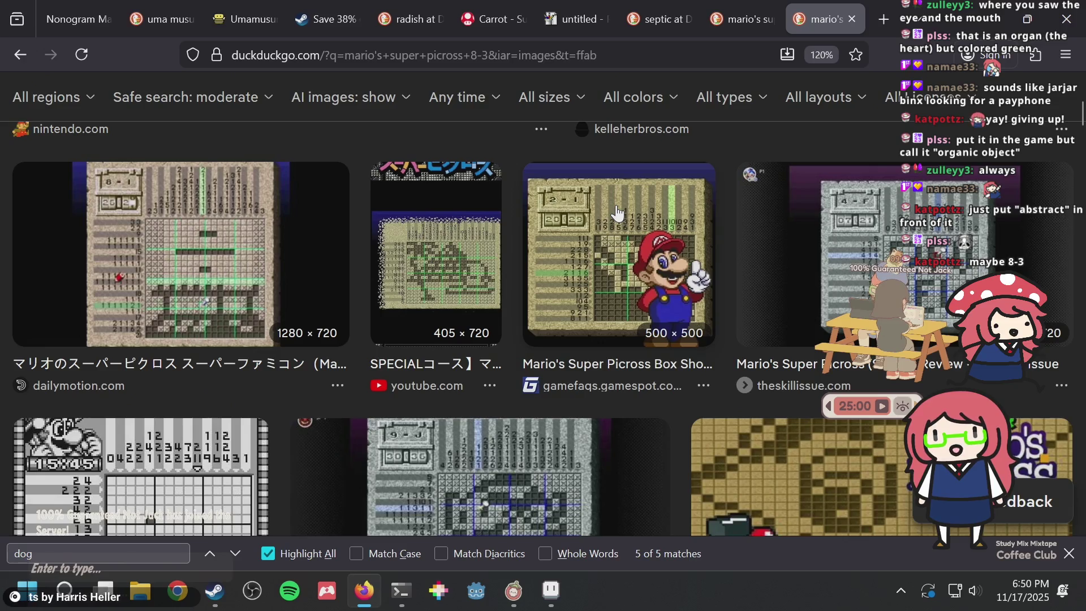
scroll(617, 213, "down", 2)
scroll(614, 214, "up", 4)
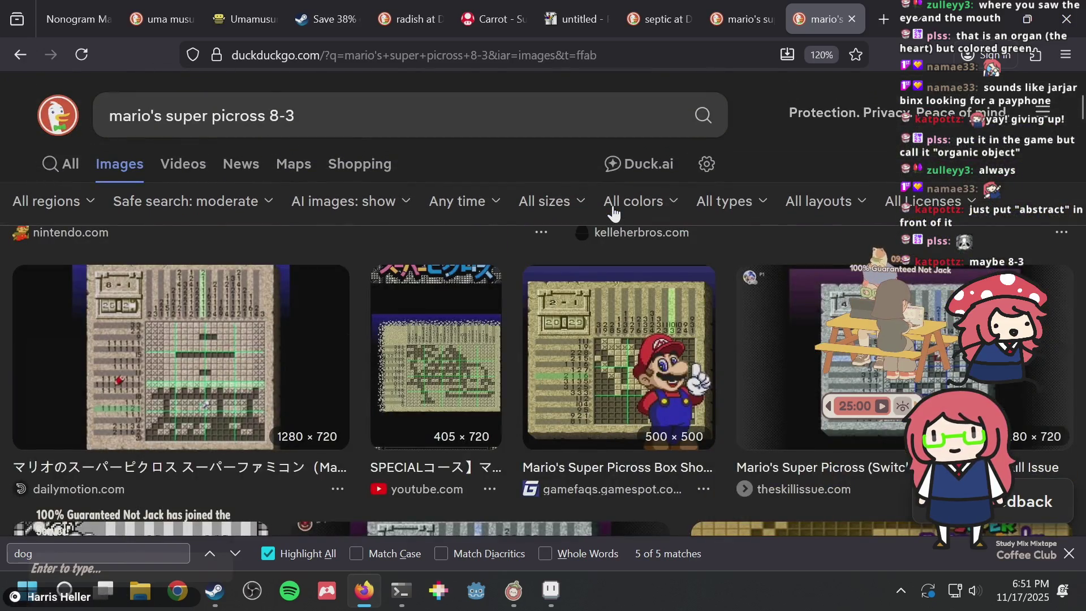
scroll(614, 214, "down", 5)
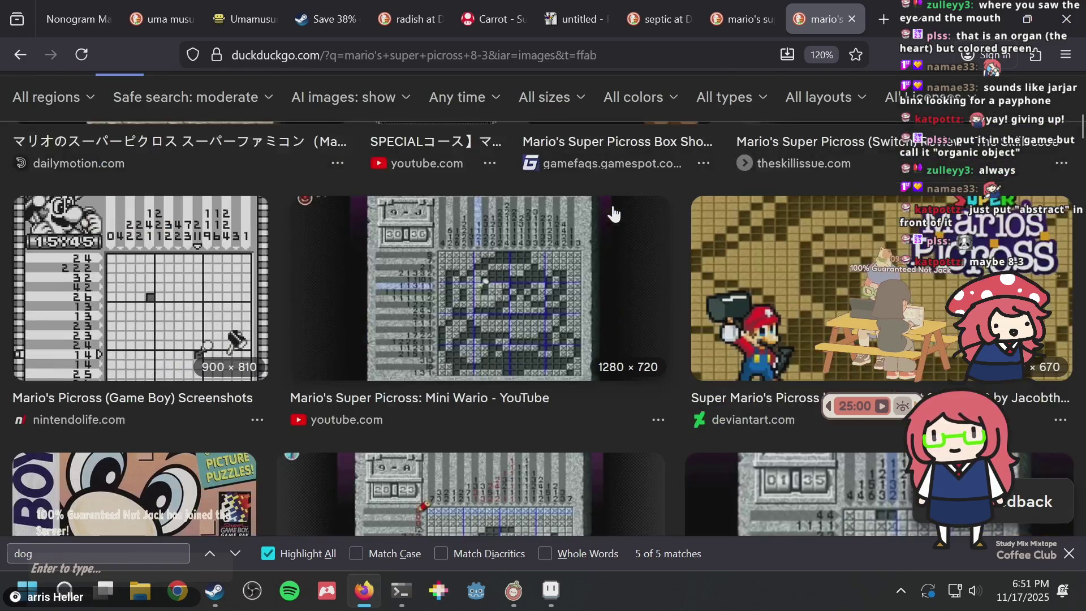
Preview the Mini Wario puzzle screenshot, close the image tab, and return to Aseprite
left_click(368, 254)
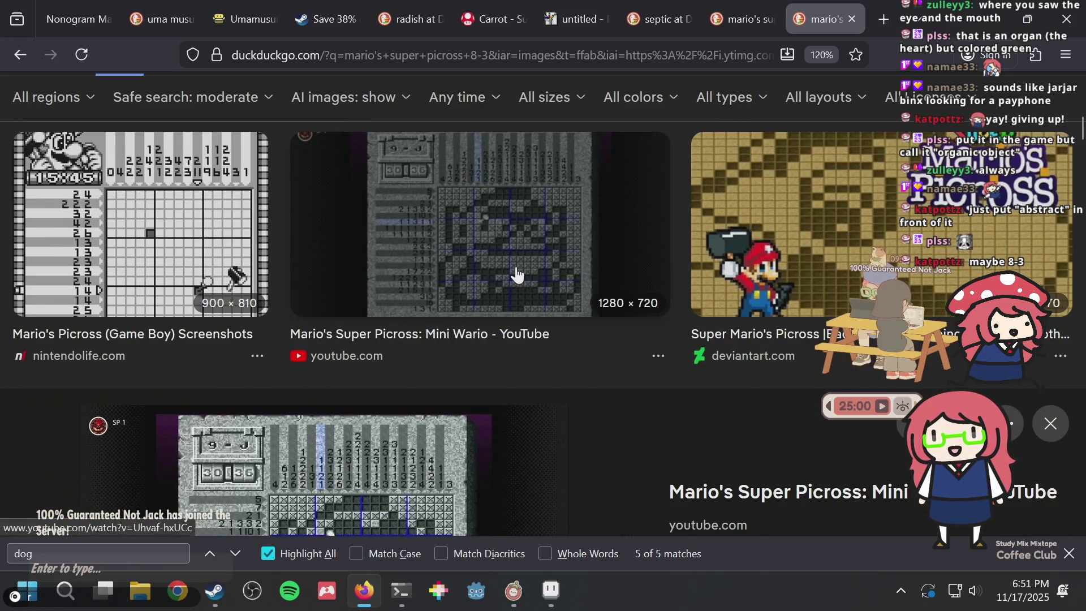
scroll(518, 273, "down", 10)
key("ctrl+w")
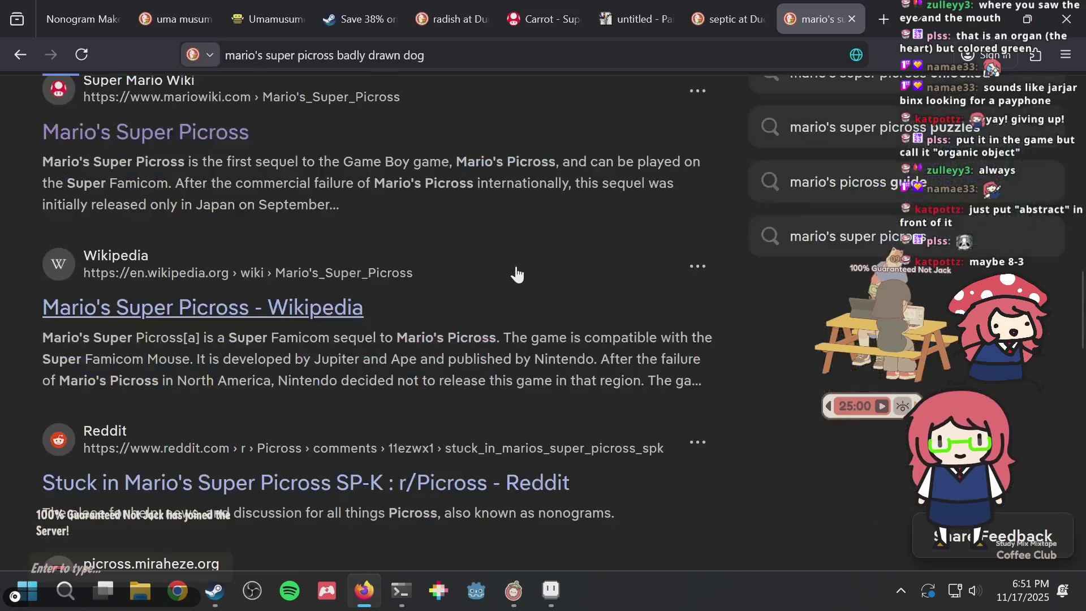
key("alt+Tab")
scroll(499, 262, "up", 3)
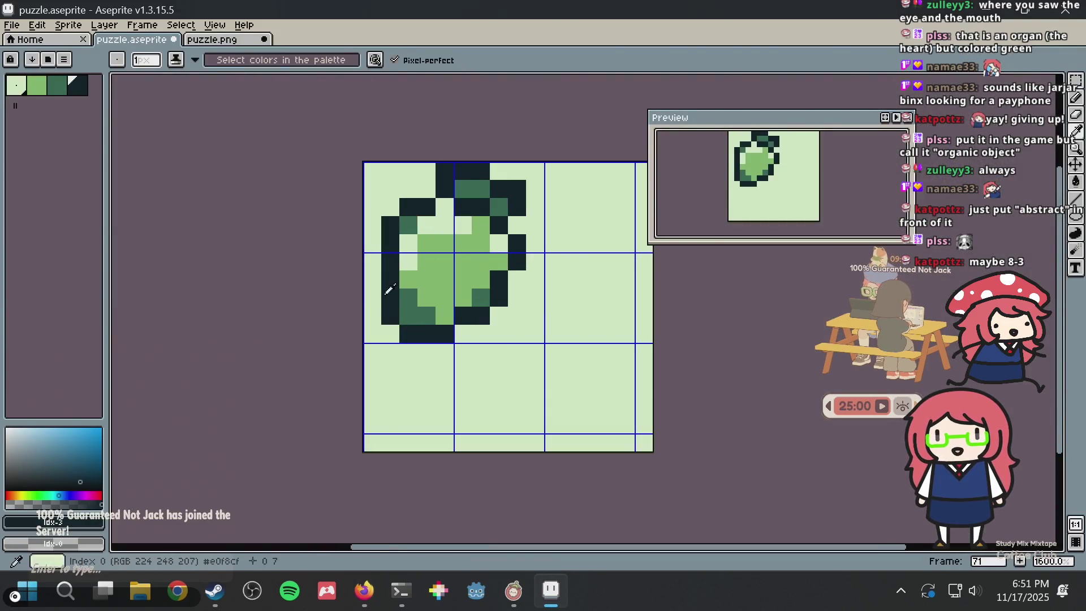
Eyedrop the mid green and bucket-fill the sprite's light green interior with it
left_click(407, 288, "alt")
key("g")
left_click(427, 279)
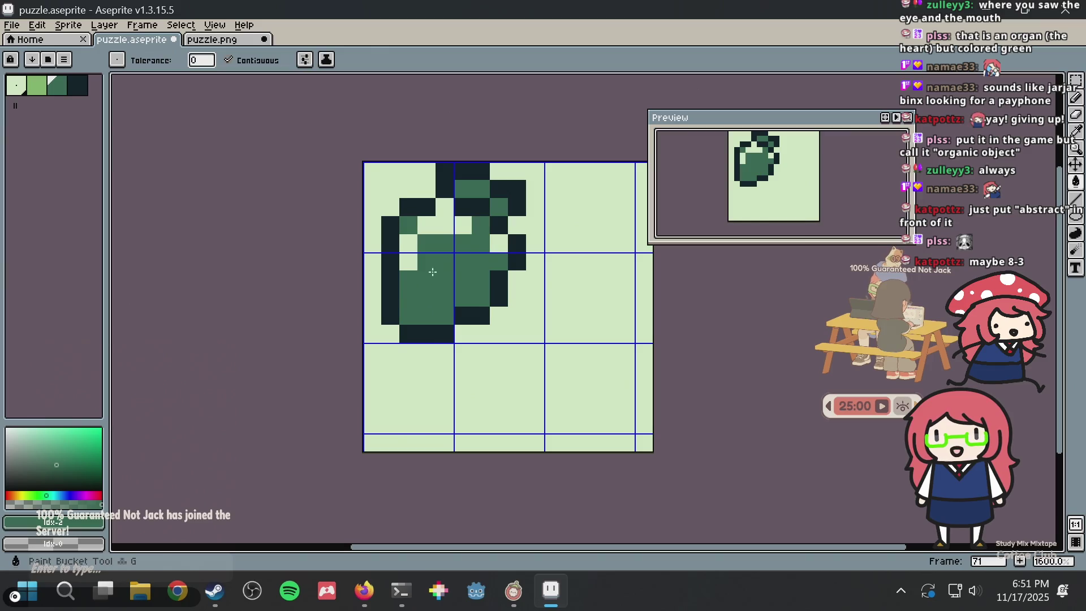
Paint a light green highlight down the left interior and diagonally toward the upper right
key("alt")
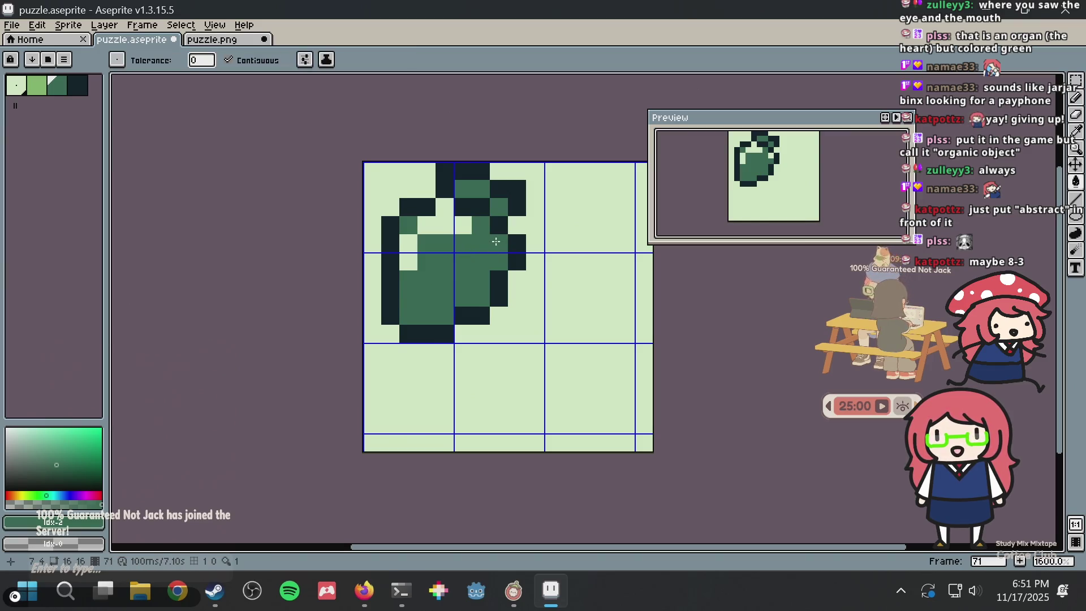
left_click(37, 85)
key("b")
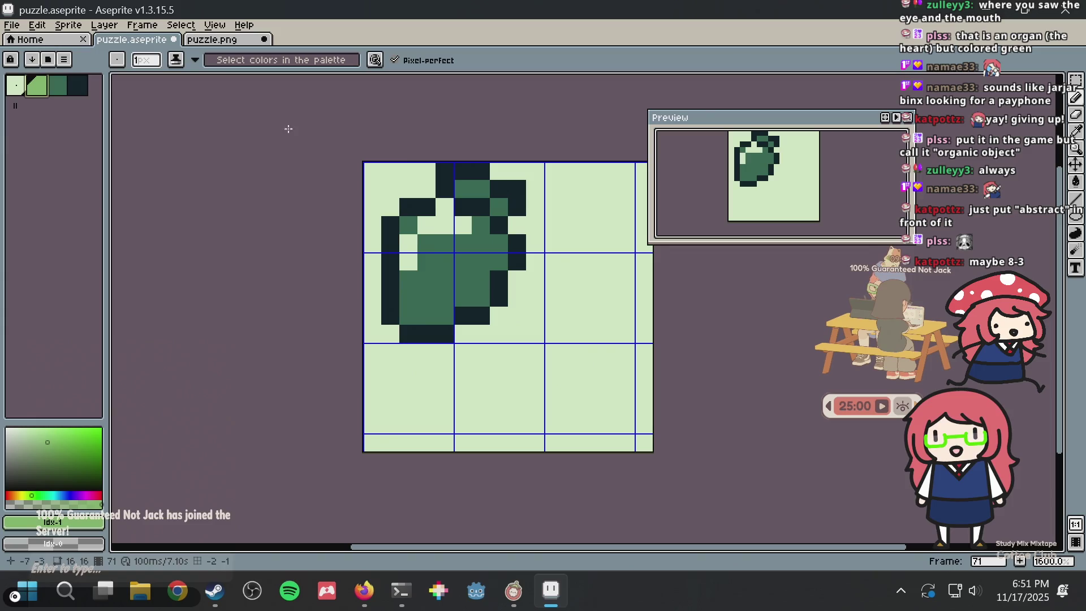
left_click(424, 229)
mouse_move(422, 233)
left_mouse_down()
mouse_move(427, 280)
mouse_move(410, 283)
mouse_move(417, 310)
mouse_move(427, 297)
left_mouse_up()
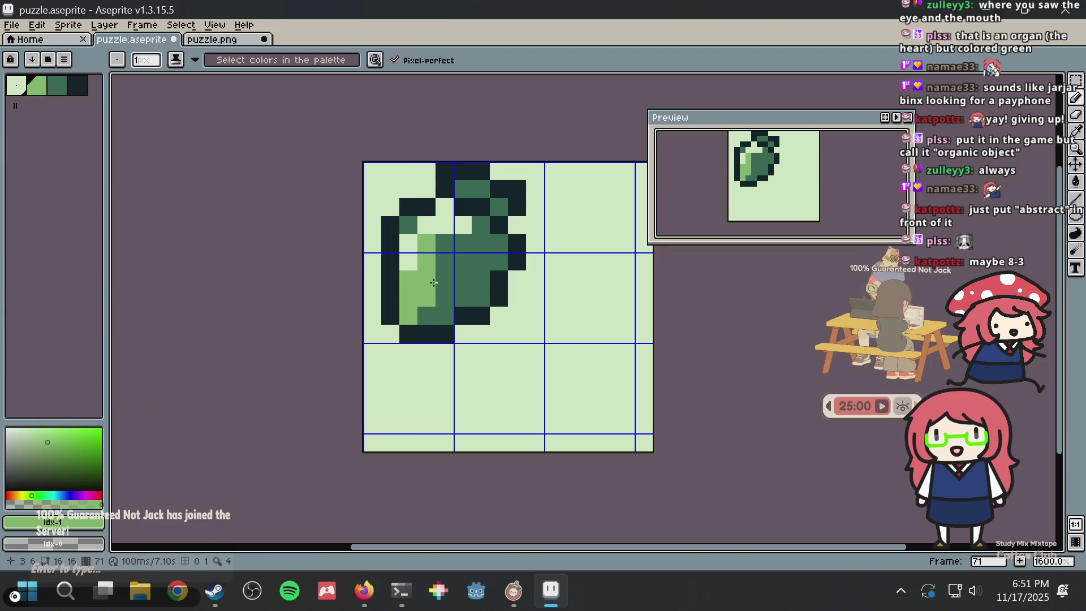
left_click(446, 244)
left_click(444, 262)
left_click(464, 245)
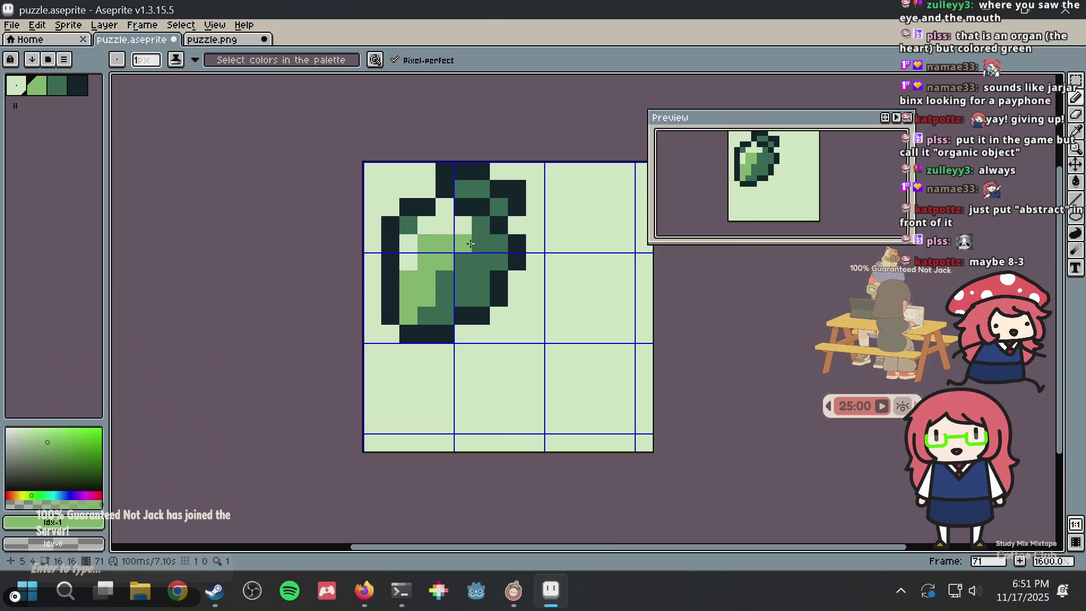
left_click(481, 225)
scroll(606, 206, "down", 2)
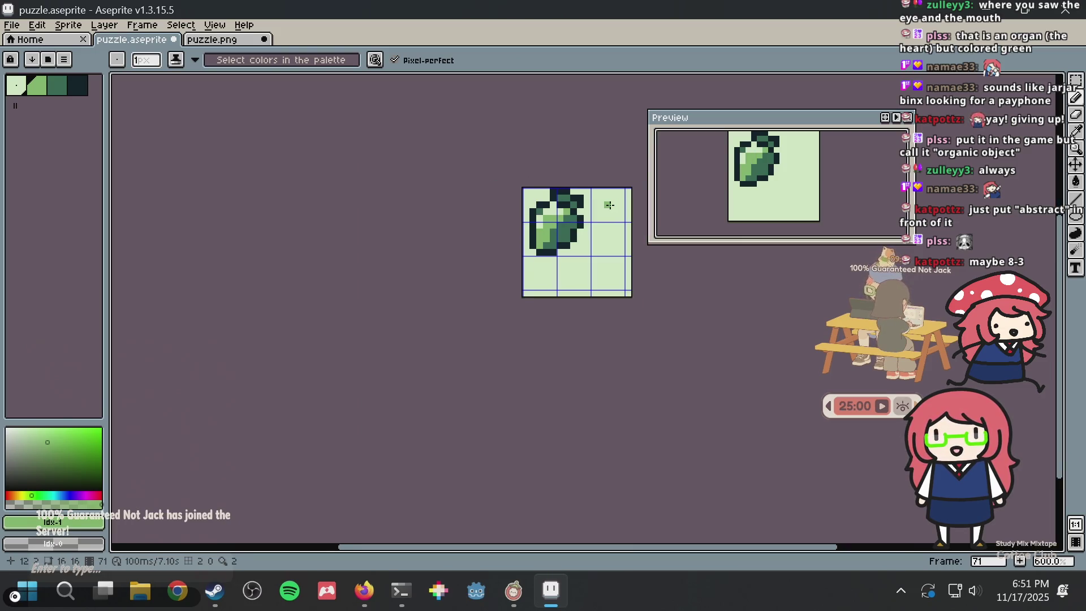
scroll(593, 203, "up", 2)
left_click(530, 226)
Eyedrop the dark outline colour and darken a pixel on the right outline
key("i")
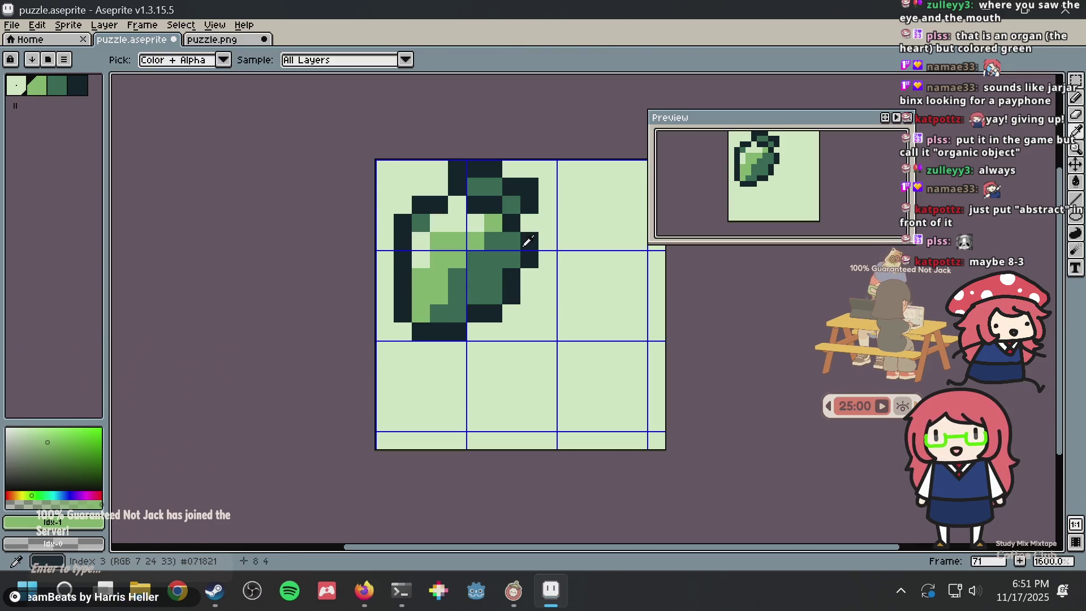
left_click(529, 243)
key("b")
left_click(529, 224)
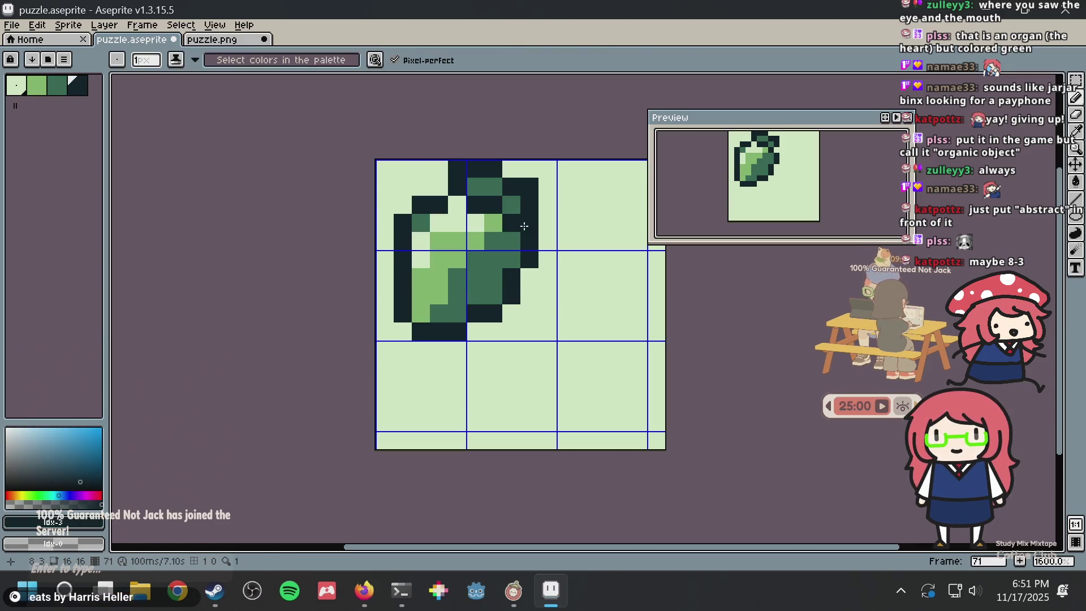
scroll(578, 222, "down", 3)
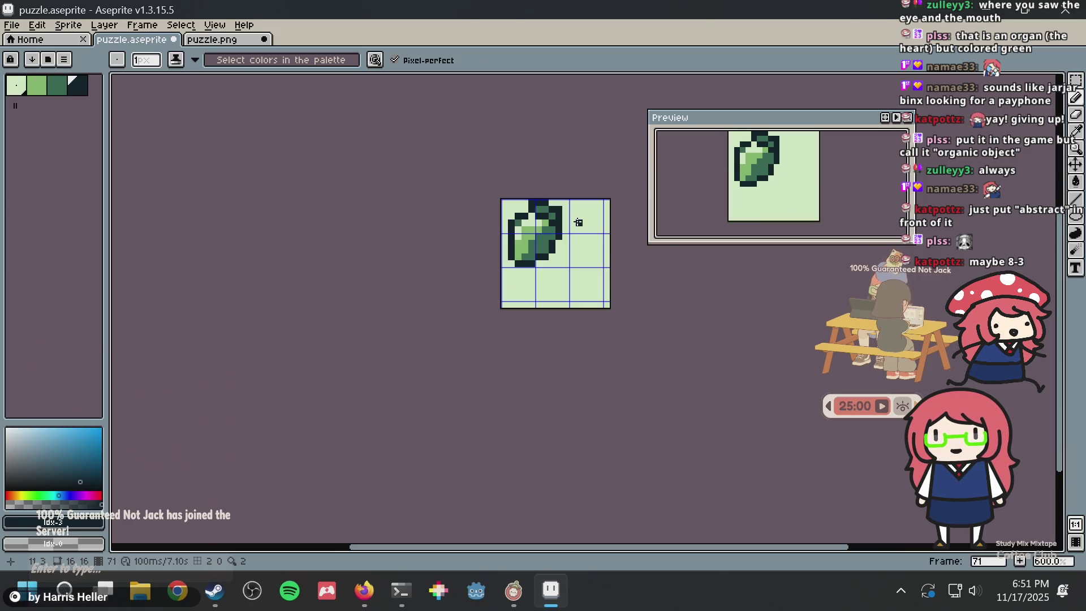
scroll(578, 221, "down", 1)
scroll(579, 220, "up", 8)
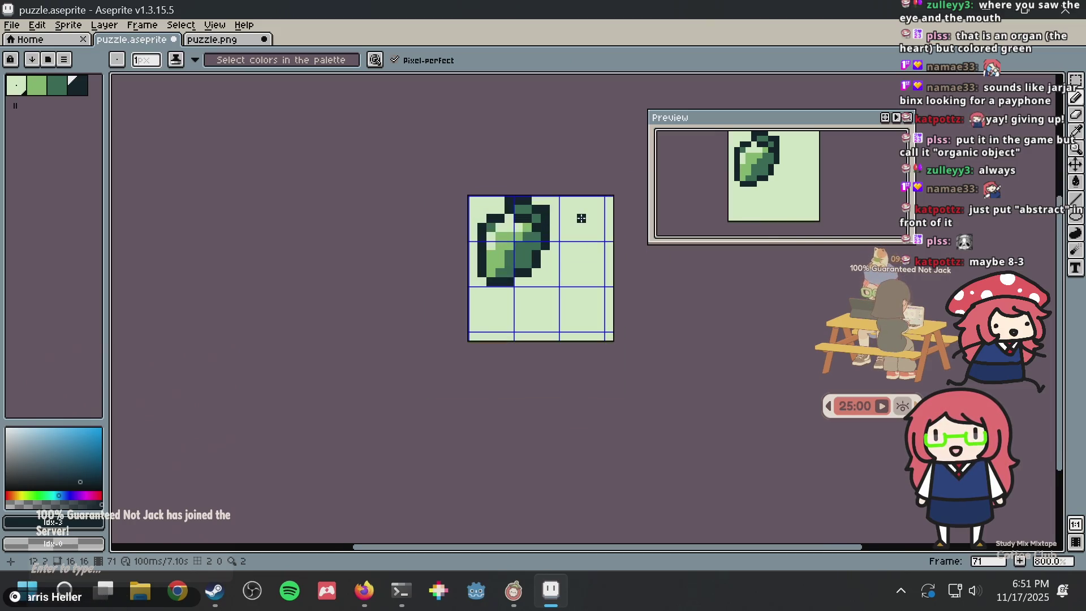
Add light green interior pixels, try two dark test pixels, then undo them
left_click(394, 273, "alt")
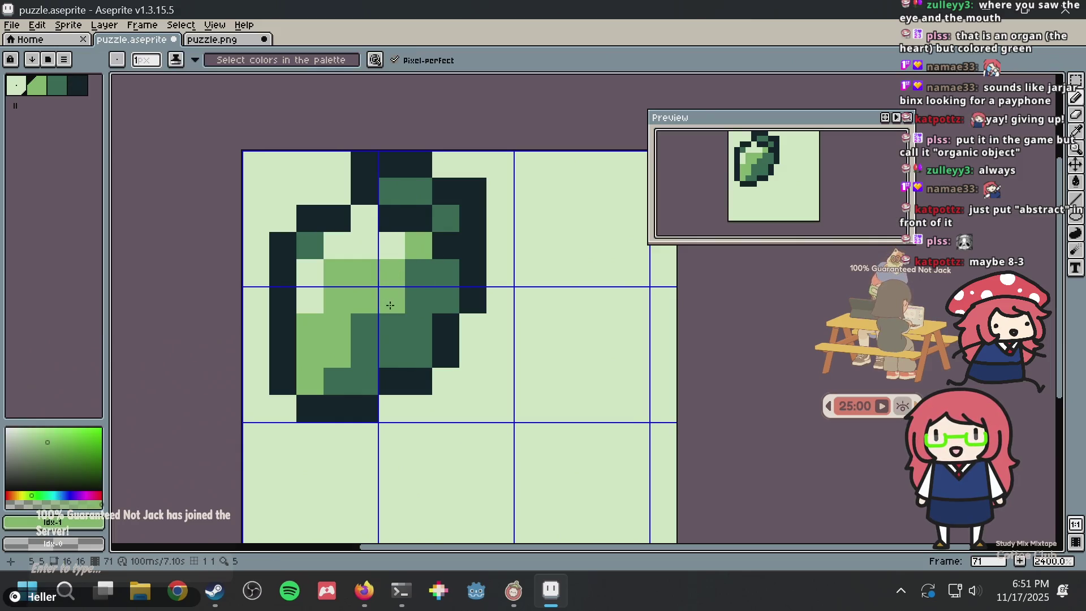
left_click(394, 328)
mouse_move(393, 328)
left_mouse_down()
mouse_move(394, 344)
mouse_move(416, 331)
mouse_move(419, 354)
mouse_move(473, 250)
mouse_move(439, 311)
mouse_move(419, 323)
mouse_move(417, 349)
mouse_move(448, 302)
mouse_move(386, 348)
left_mouse_up()
left_click(397, 320, "alt")
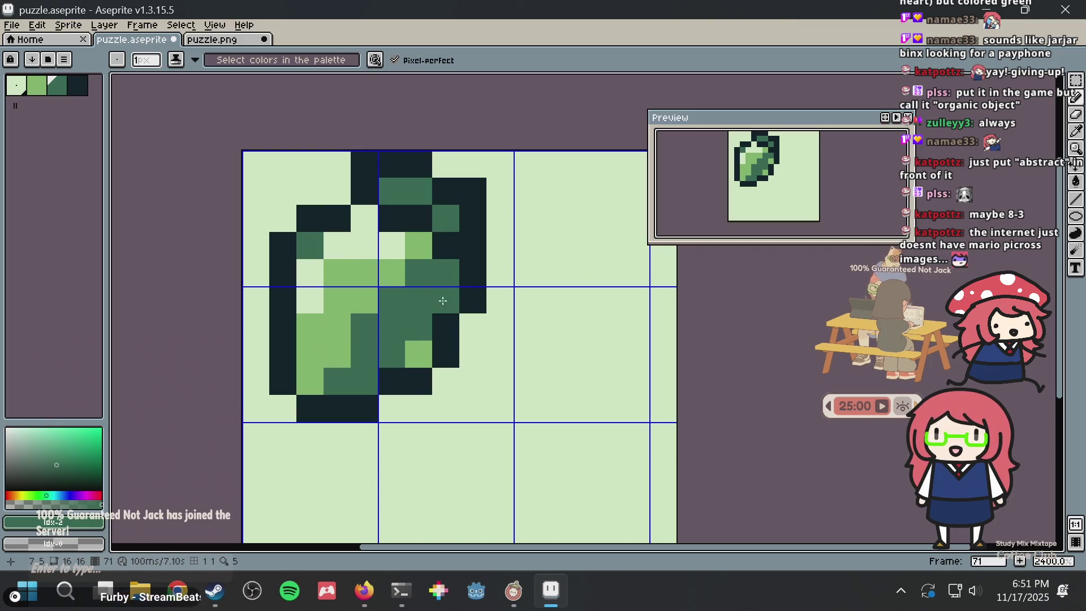
left_click(450, 322, "alt")
left_click(410, 351)
left_click(445, 298)
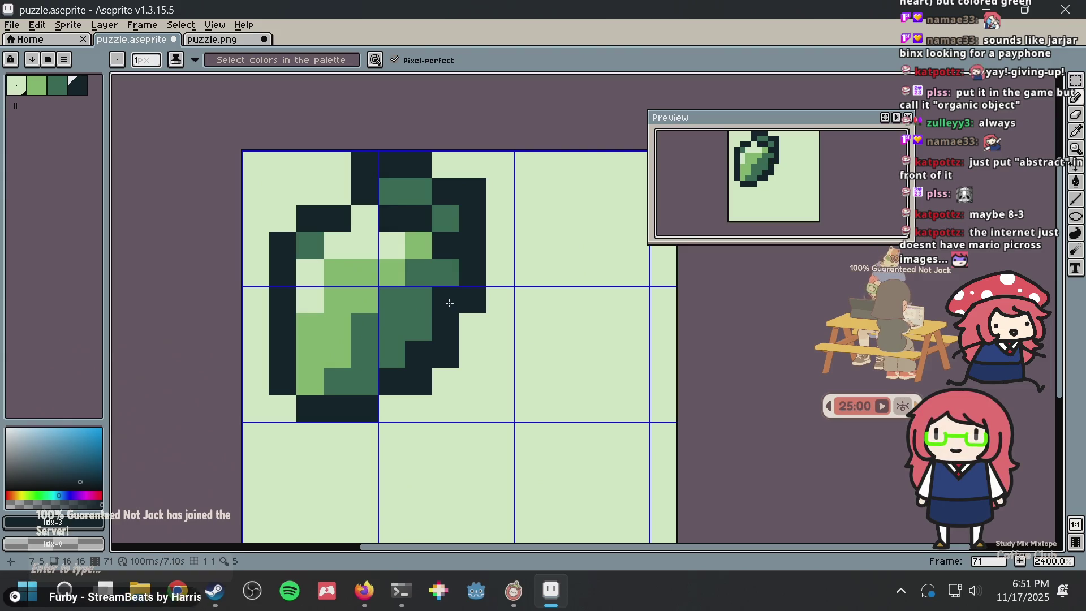
key("ctrl+z")
key("ctrl+z")
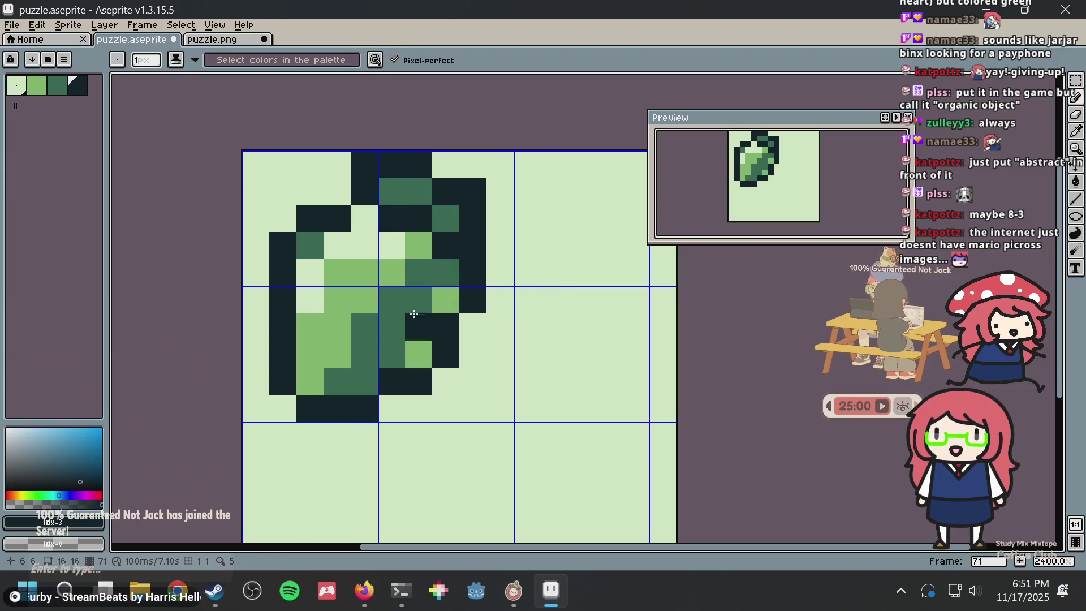
Repaint the test pixels mid green and trial lighter pixels near the top, undoing the last
left_click(414, 327, "alt")
left_click(418, 352)
left_click(445, 299)
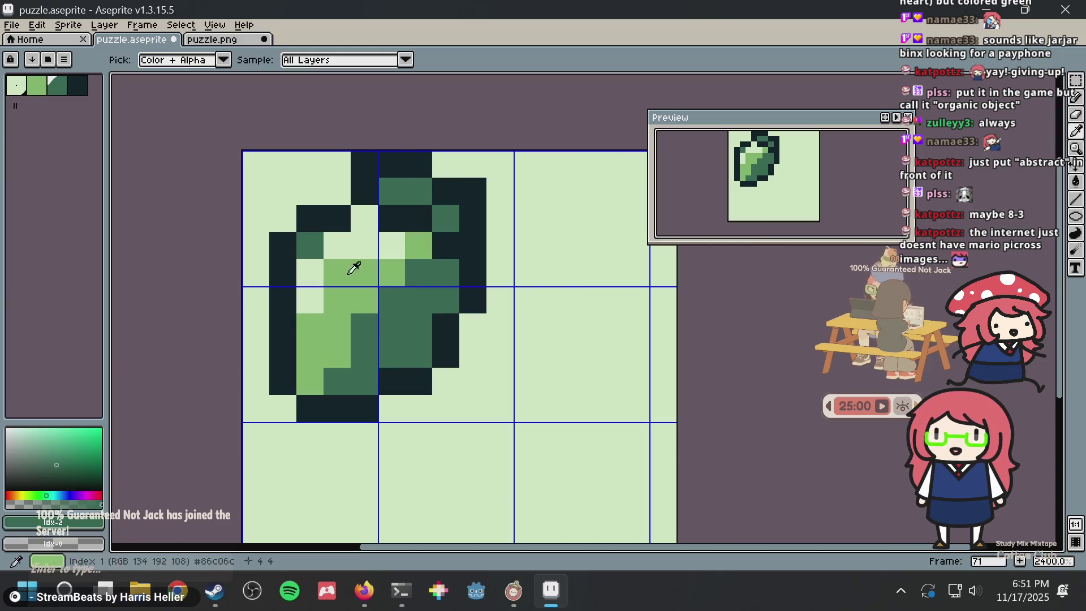
left_click(308, 272, "alt")
left_click(305, 247)
left_click(331, 265)
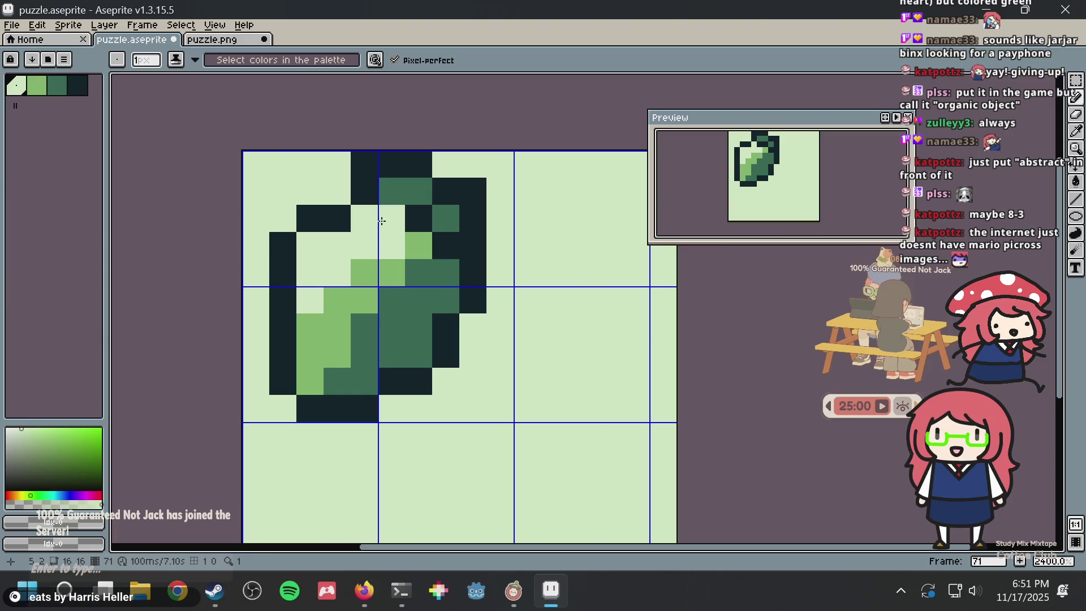
key("ctrl+z")
key("ctrl+z")
Save puzzle.aseprite, then try one more dark pixel and undo it
key("ctrl+s")
scroll(346, 275, "down", 5)
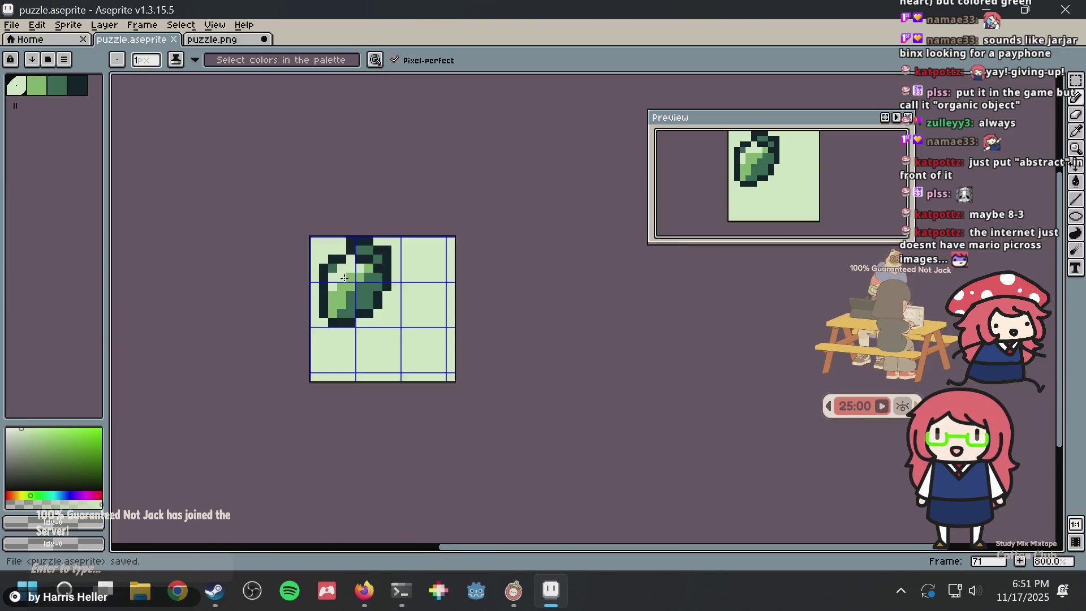
scroll(346, 275, "up", 5)
key("alt")
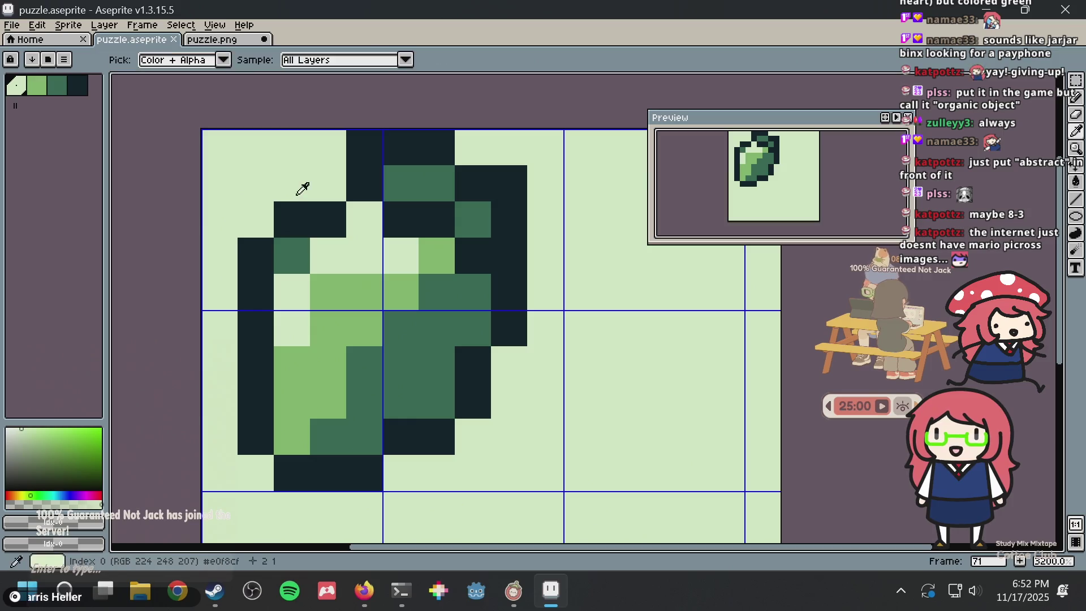
left_click(291, 214, "alt")
left_click(289, 240)
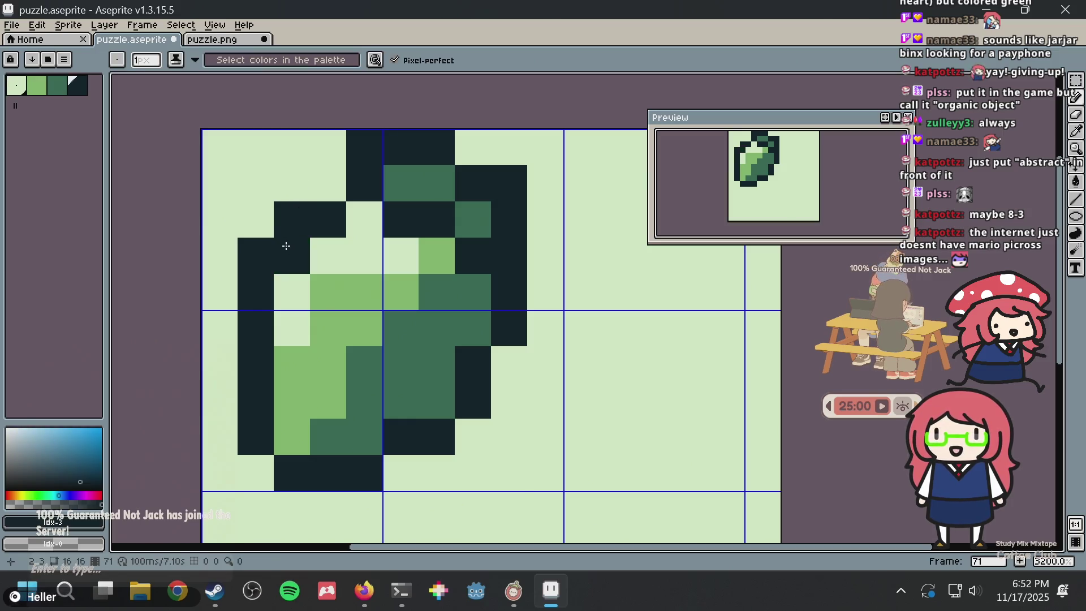
key("ctrl+z")
scroll(429, 308, "down", 2)
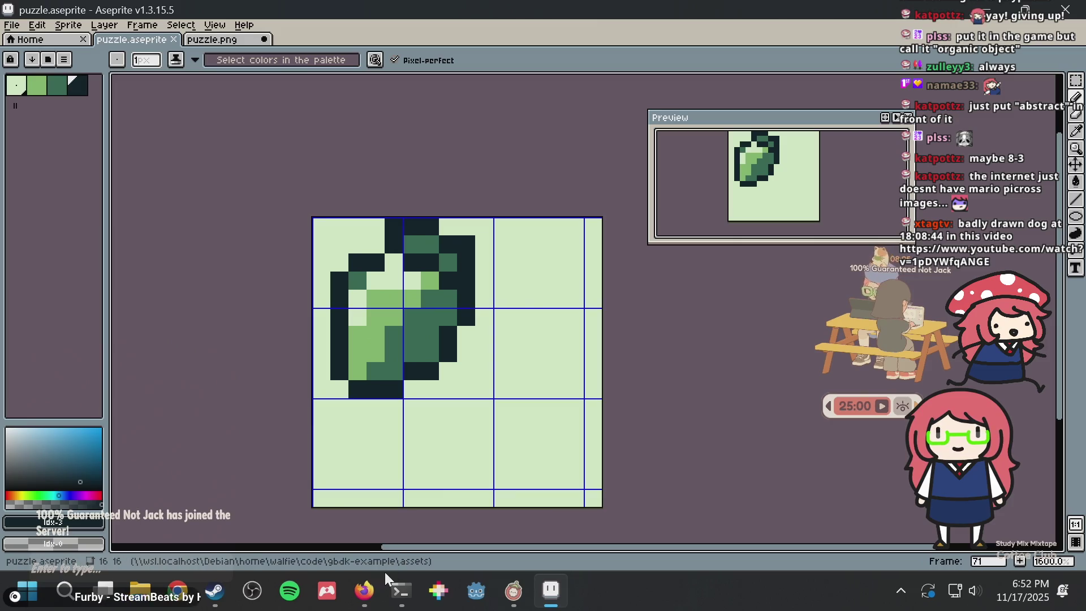
In Firefox, replace the address bar contents with the shared video link using Paste and Go
left_click(369, 602)
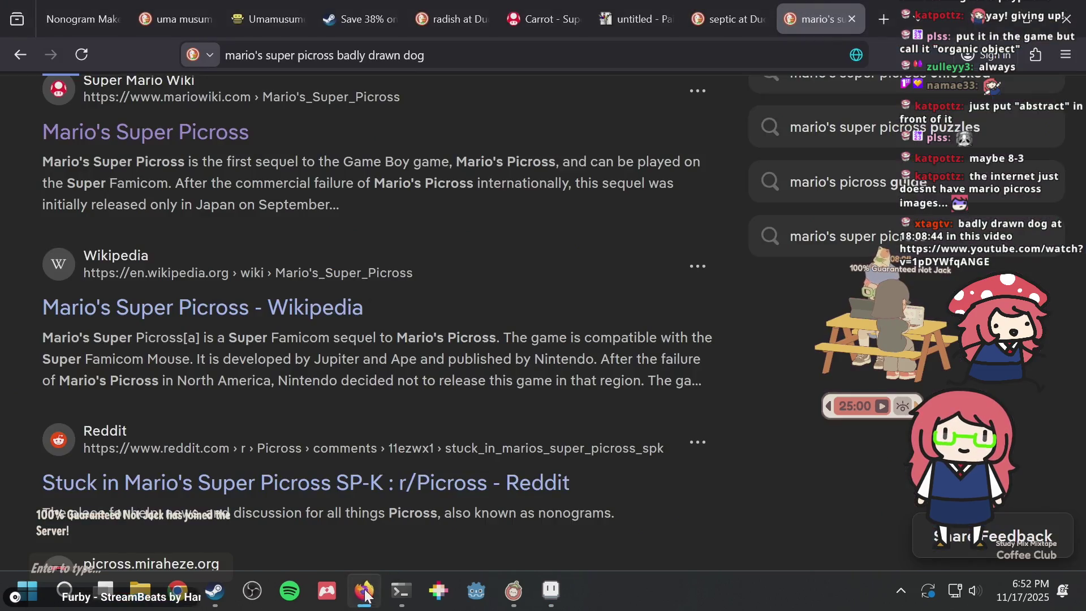
left_click(448, 60)
key("BackSpace")
right_click(449, 60)
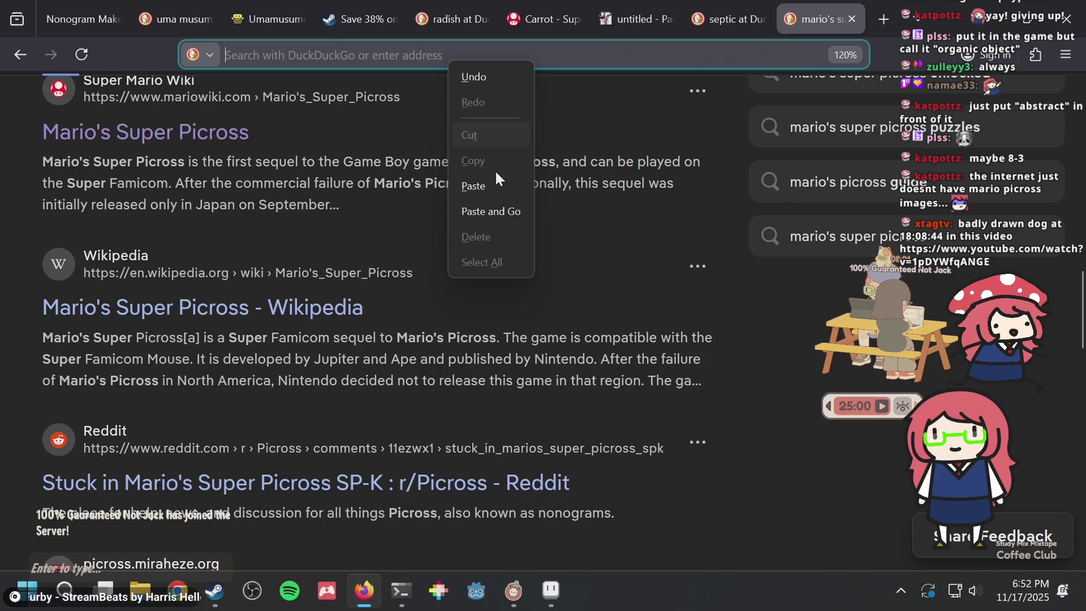
left_click(488, 212)
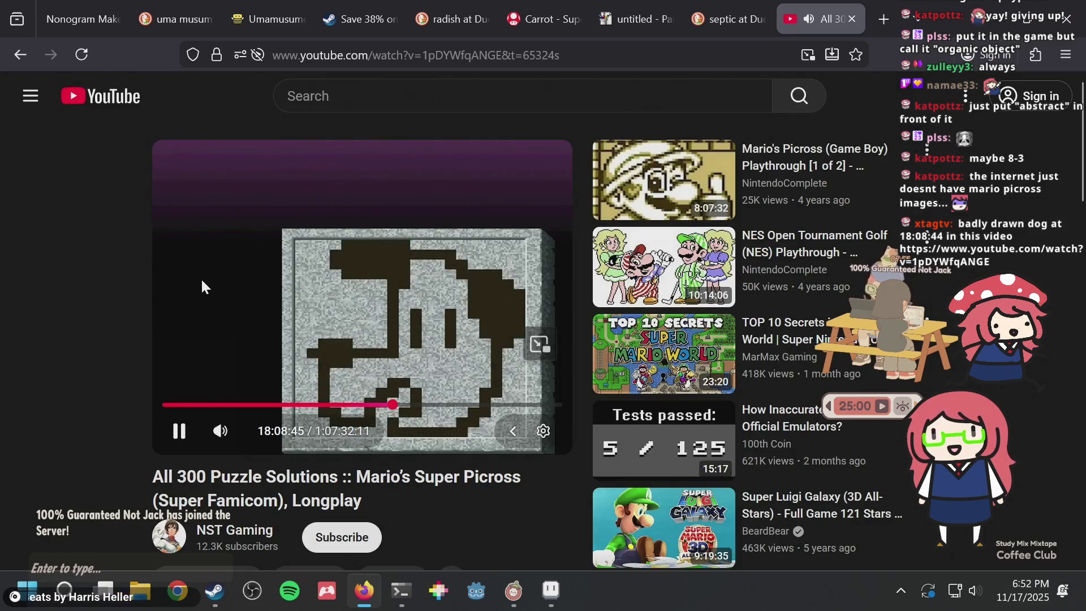
Play and pause the Picross longplay video so it stops on the dog puzzle
left_click(201, 277)
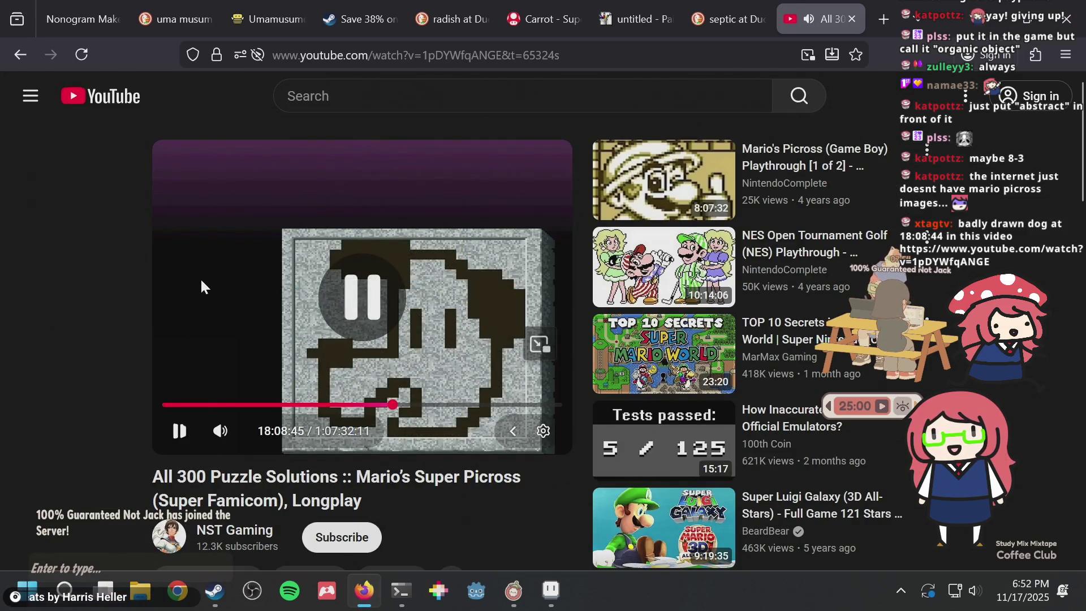
left_click(179, 433)
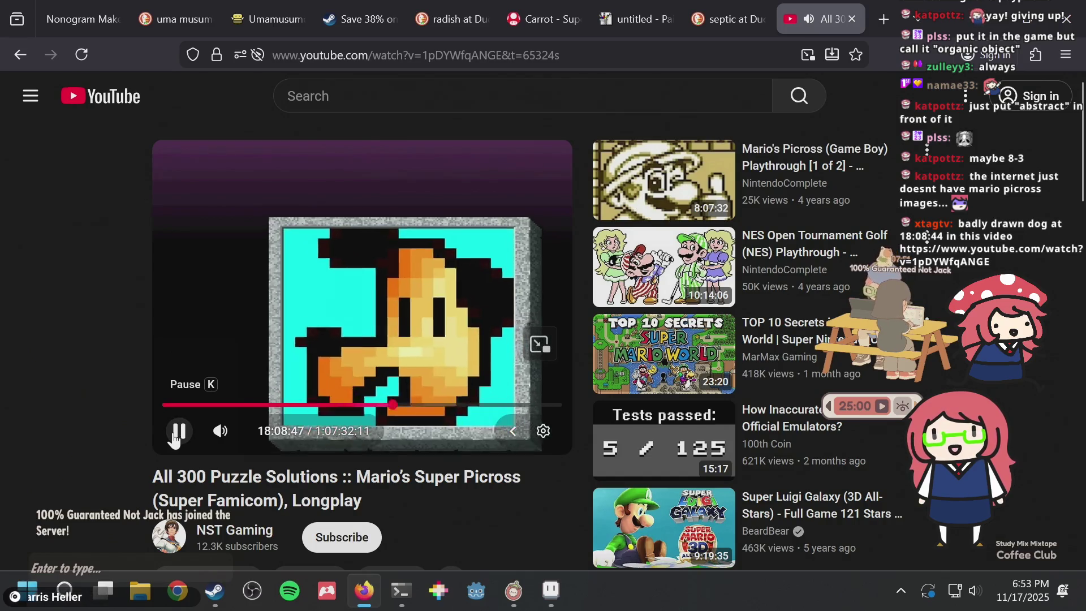
left_click(176, 435)
scroll(138, 391, "down", 2)
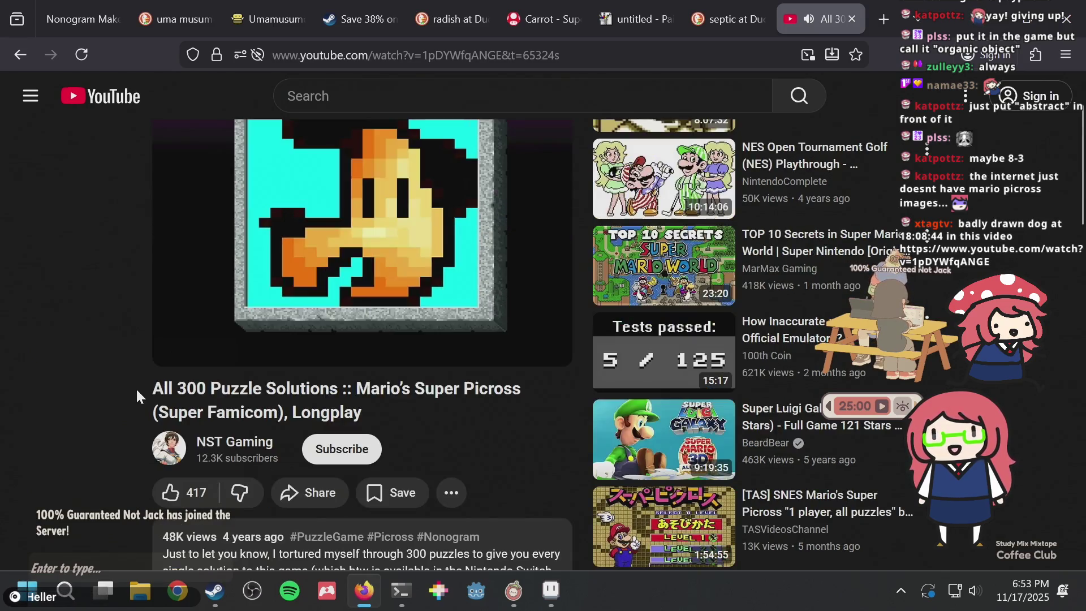
scroll(138, 390, "up", 2)
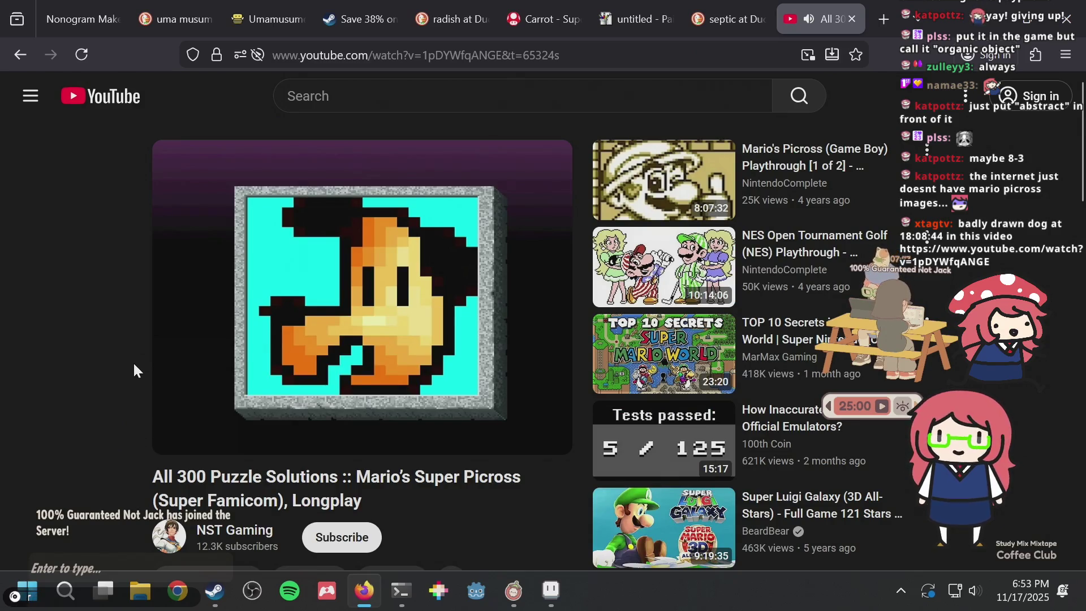
In a new tab, search for 'dog man' and show its image results
key("ctrl+t")
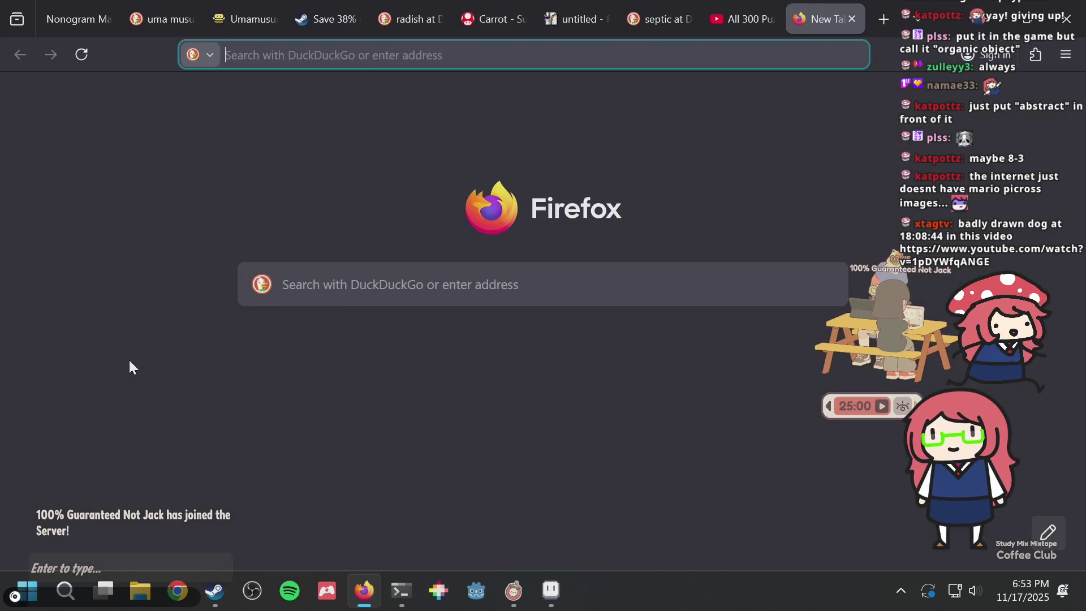
type("dog man")
key("Return")
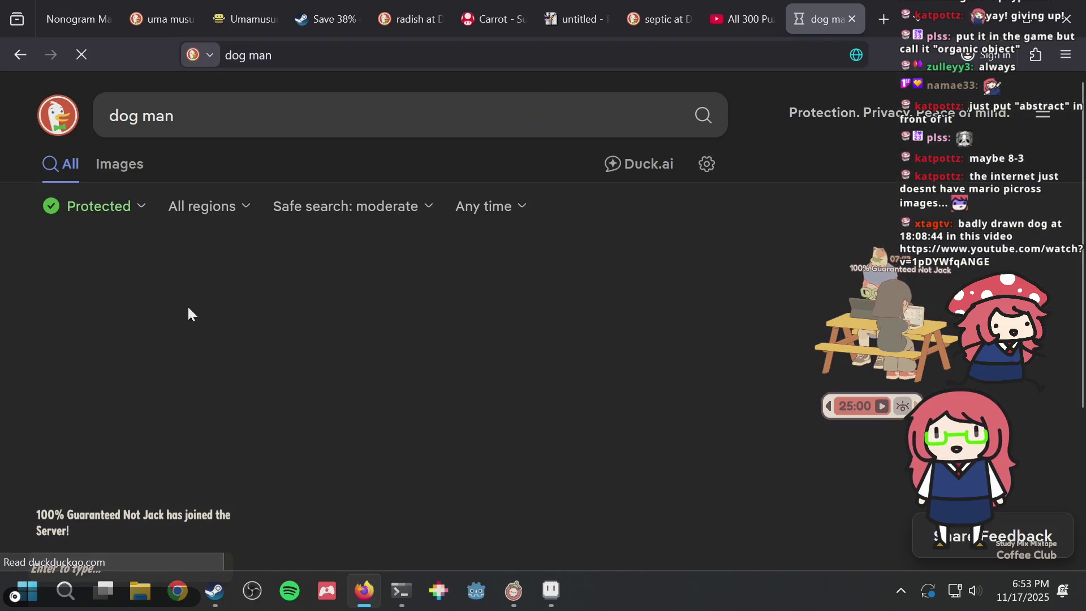
left_click(134, 177)
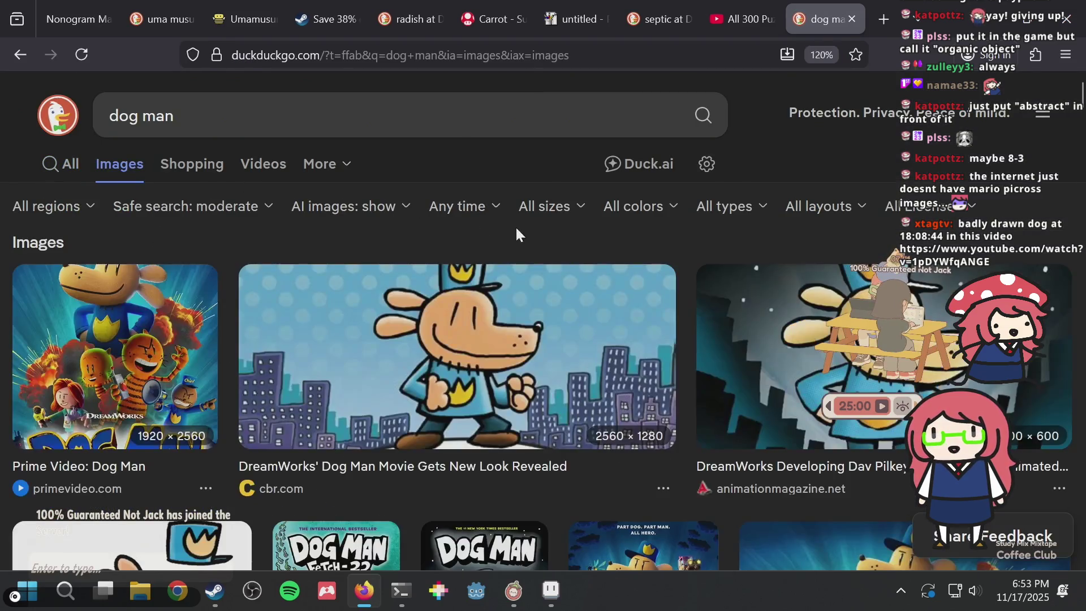
Cycle between the YouTube, dog man and search tabs, then return to Aseprite
key("ctrl+shift+Tab")
key("ctrl+Tab")
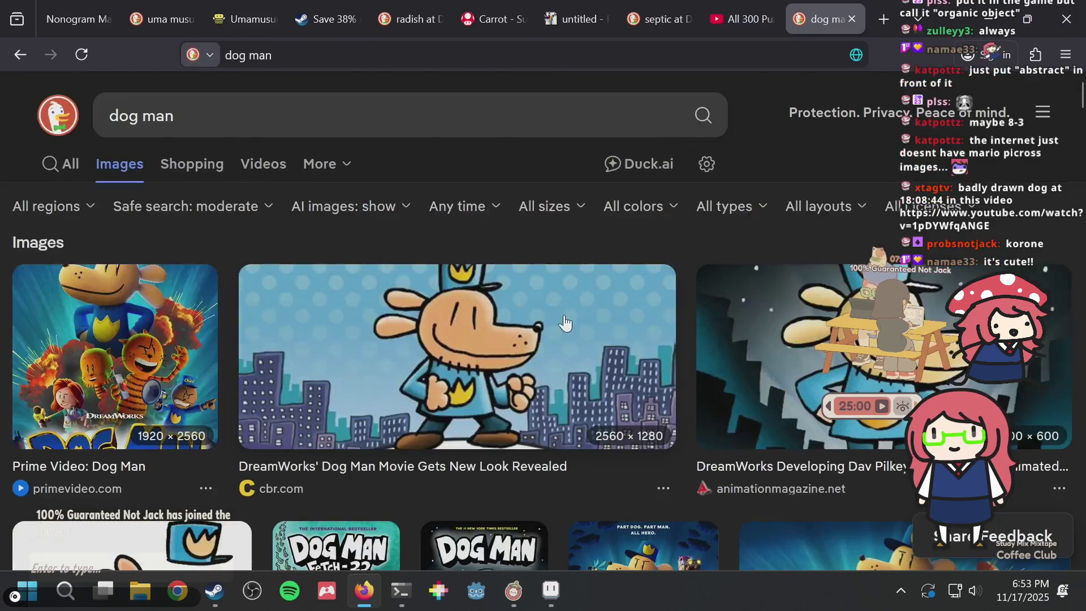
scroll(565, 323, "down", 2)
scroll(565, 322, "down", 4)
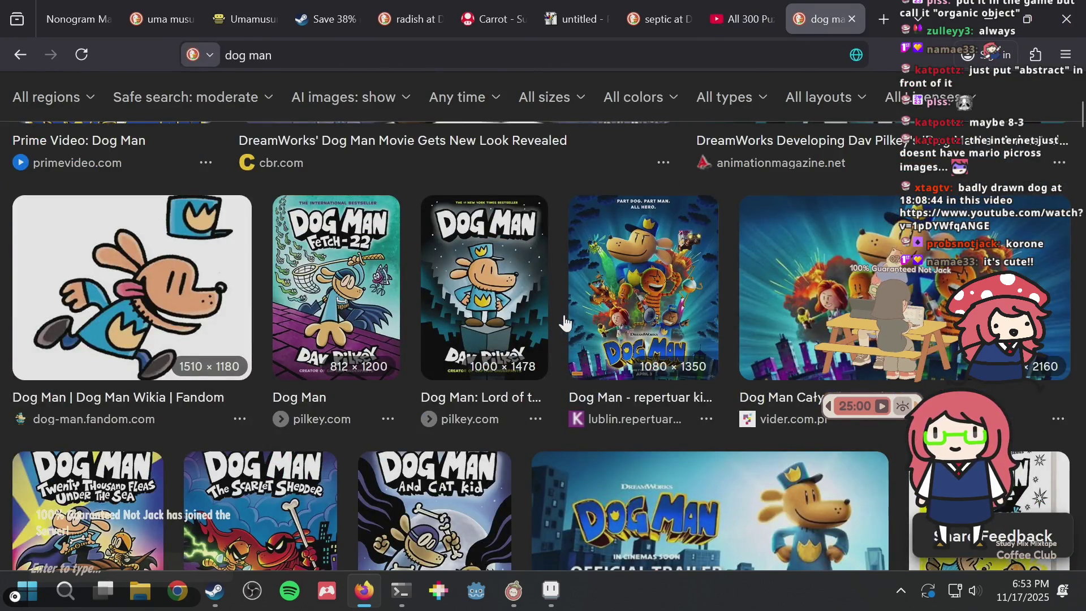
key("ctrl+shift+Tab")
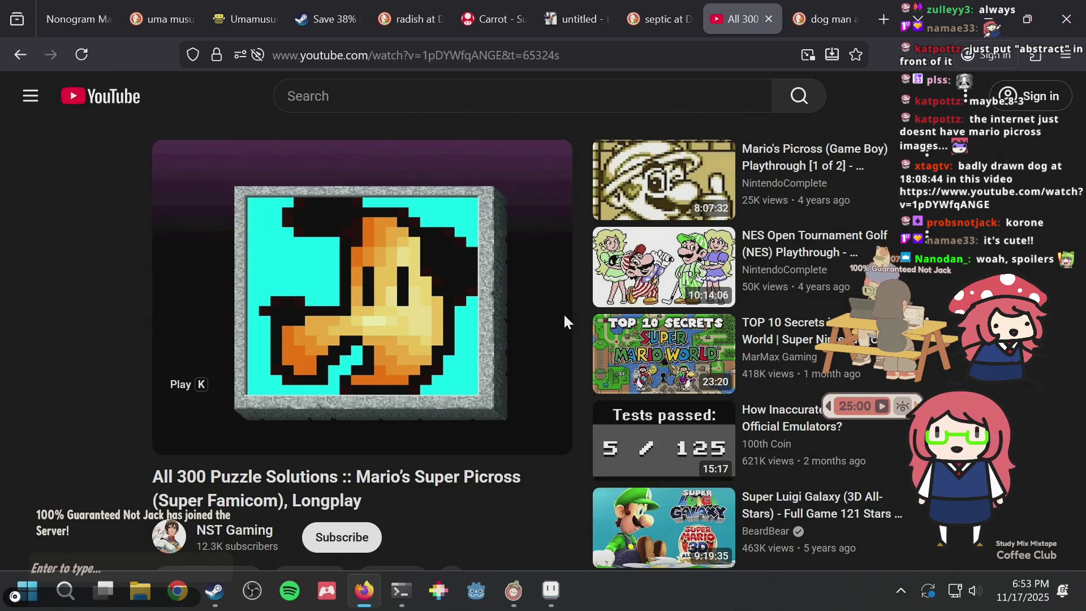
key("alt")
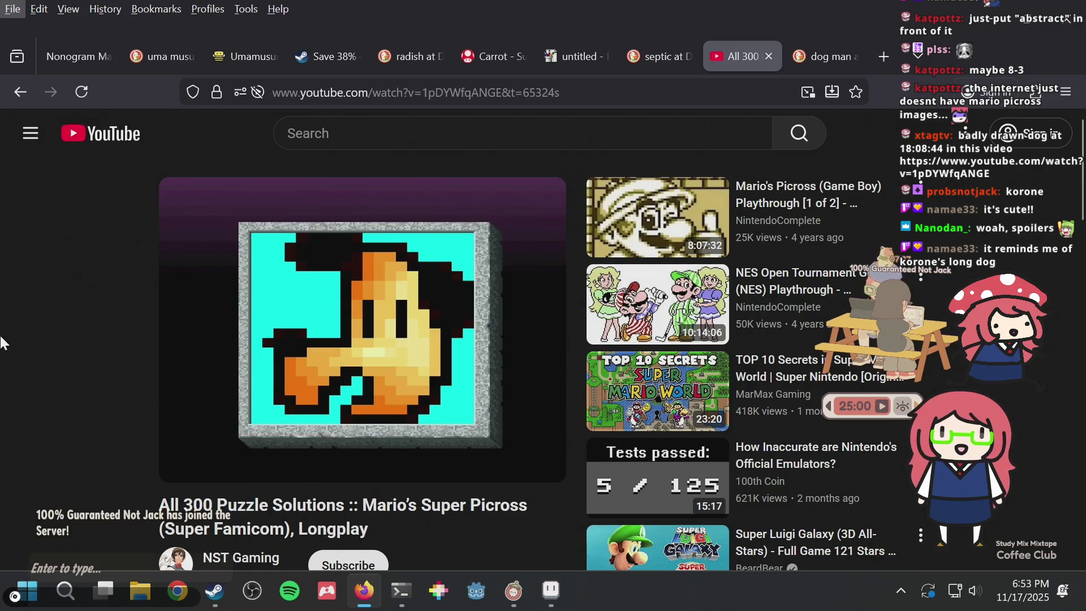
key("alt")
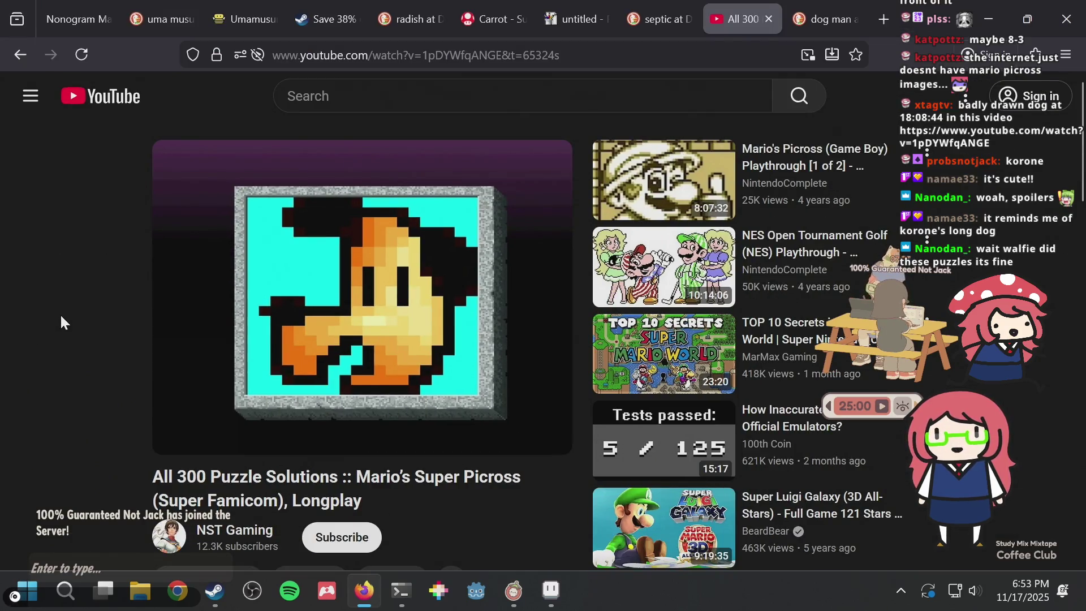
key("ctrl+Tab")
key("ctrl+shift+Tab")
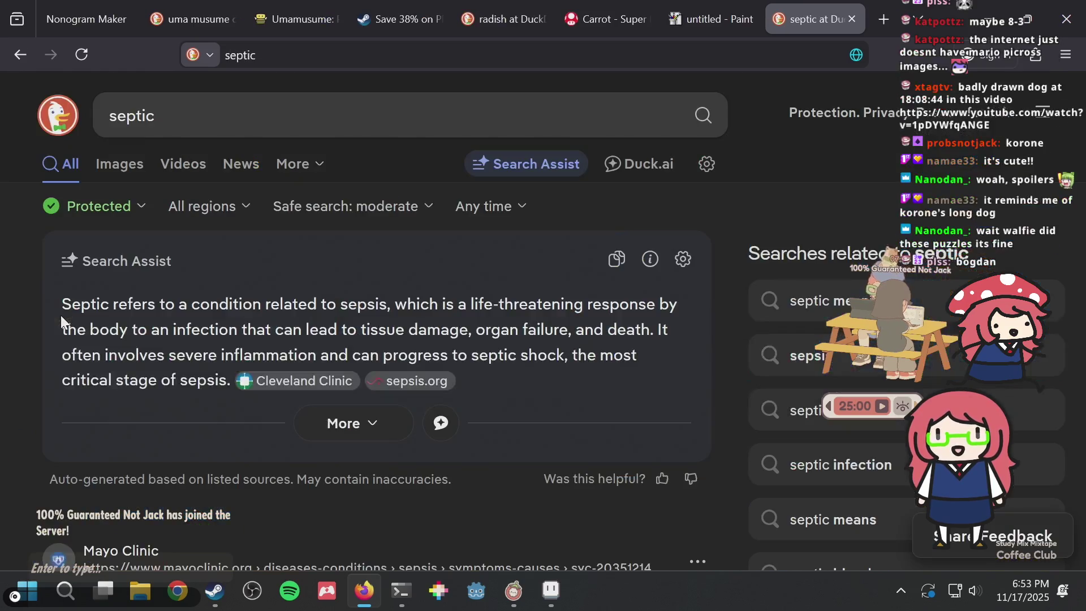
key("alt+Tab")
Sample the mid-green and turn a dark outline pixel mid-green, discarding a stray top pixel
scroll(461, 334, "up", 2)
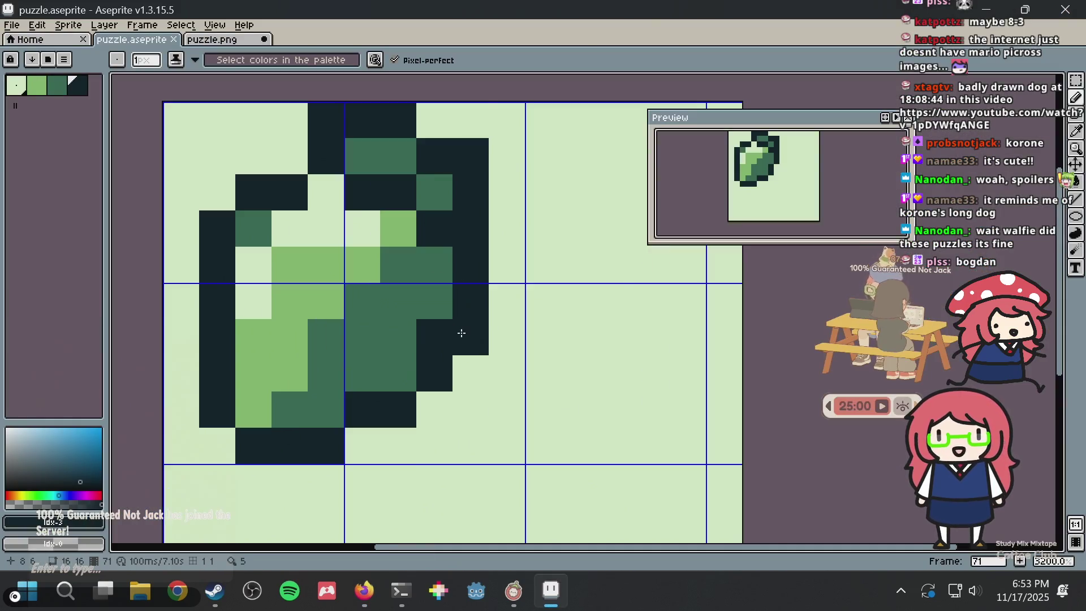
key("m")
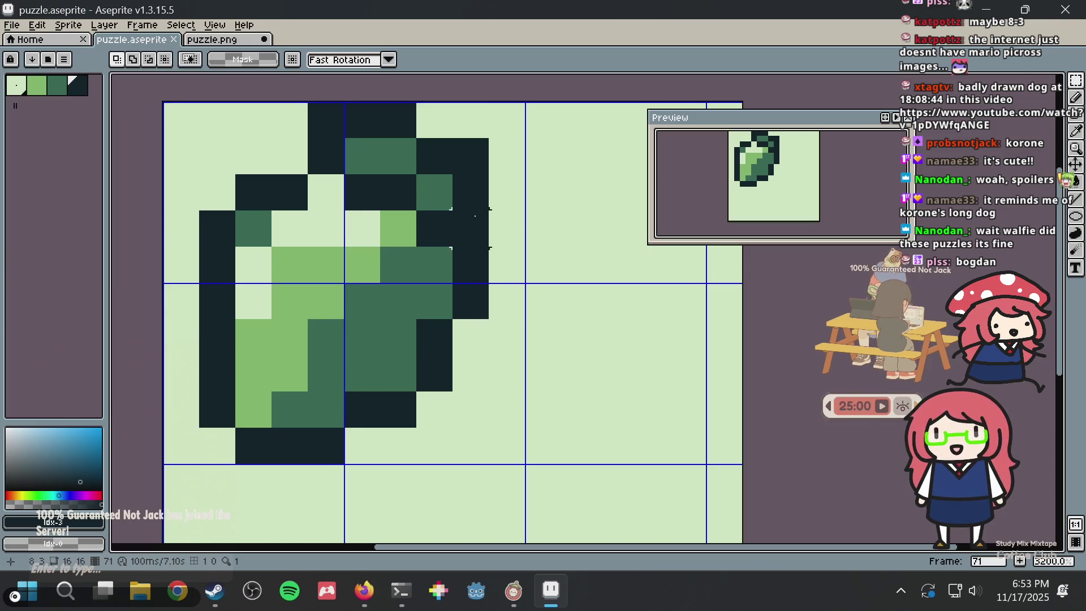
key("i")
left_click_drag(453, 189, 423, 272)
left_click(373, 238, "alt")
left_click(399, 212)
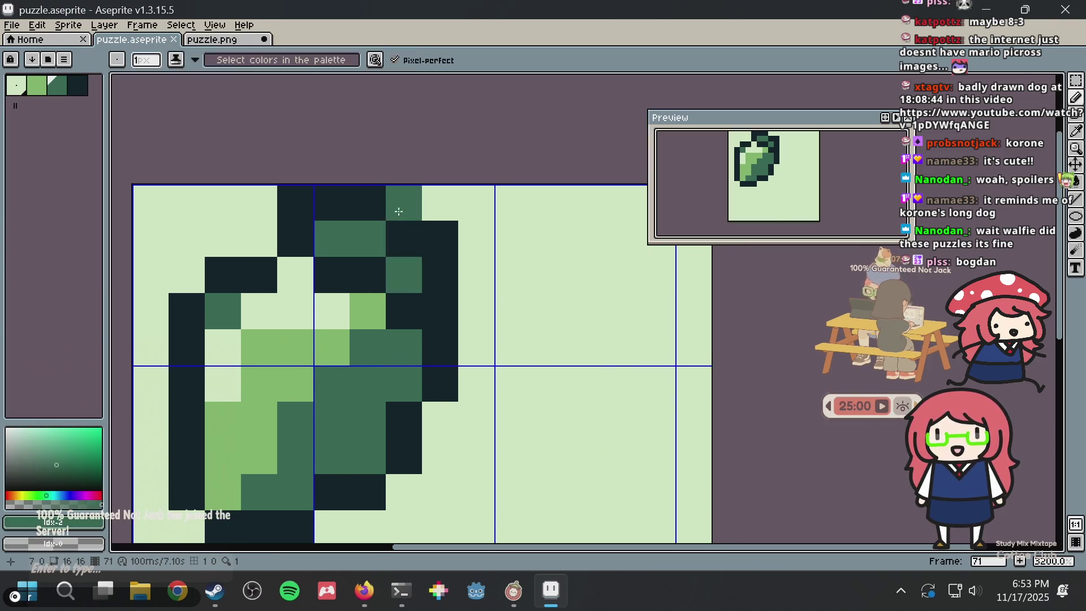
key("ctrl+z")
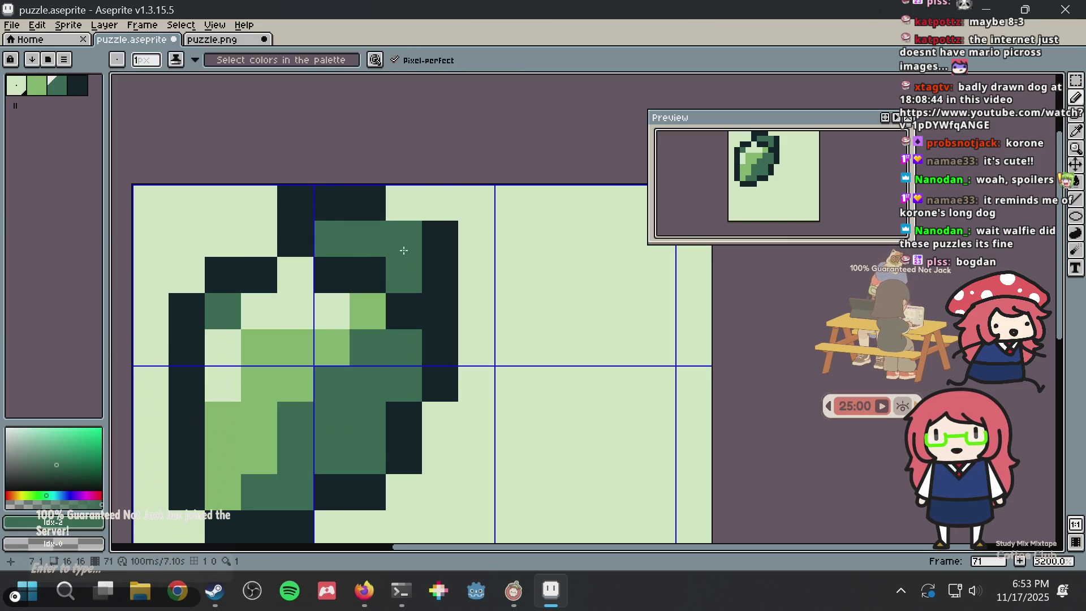
left_click(431, 279)
Add a dark outline pixel on the sprite's right edge
left_click(429, 236, "alt")
left_click(468, 269)
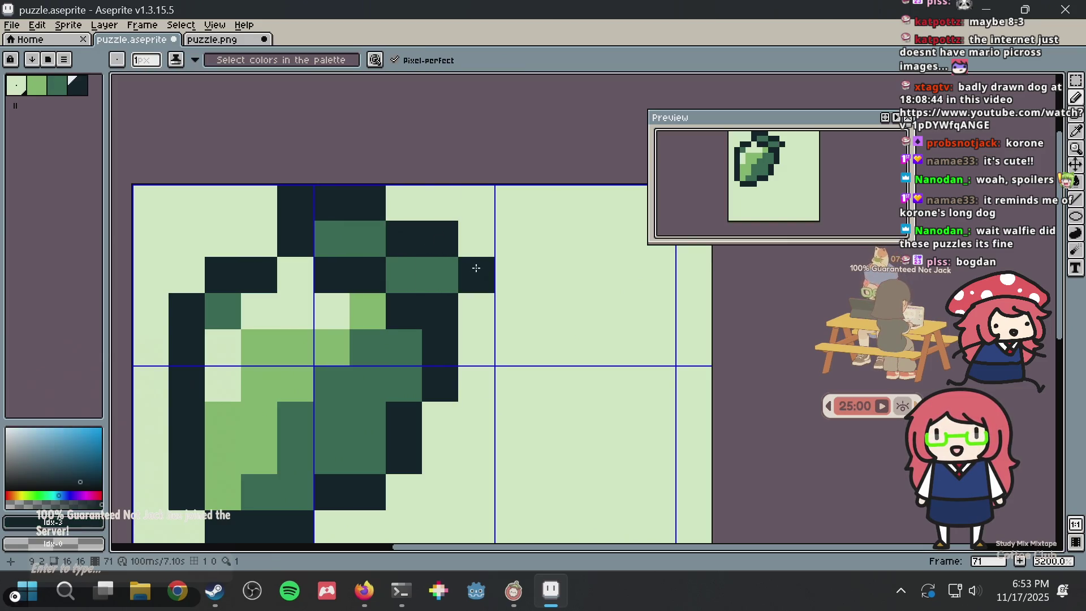
left_click(461, 250)
right_click(461, 250)
Paint two top-right outline pixels mid-green and save
left_click(352, 237, "alt")
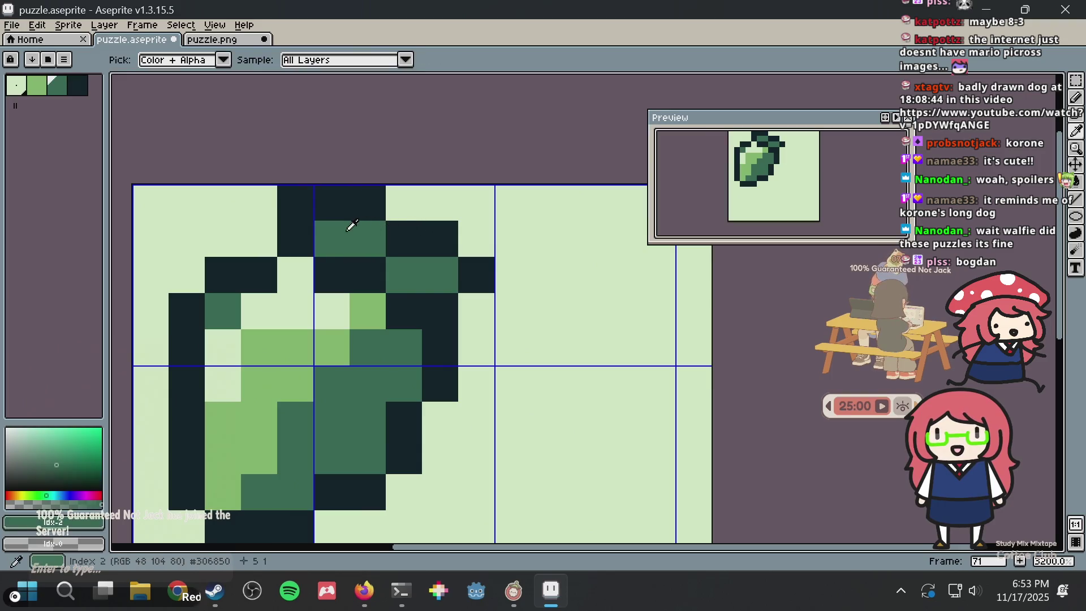
left_click(318, 209)
left_click(447, 226)
key("ctrl+s")
Try a mid-green pixel at the bottom, revert it, and save
scroll(447, 226, "down", 2)
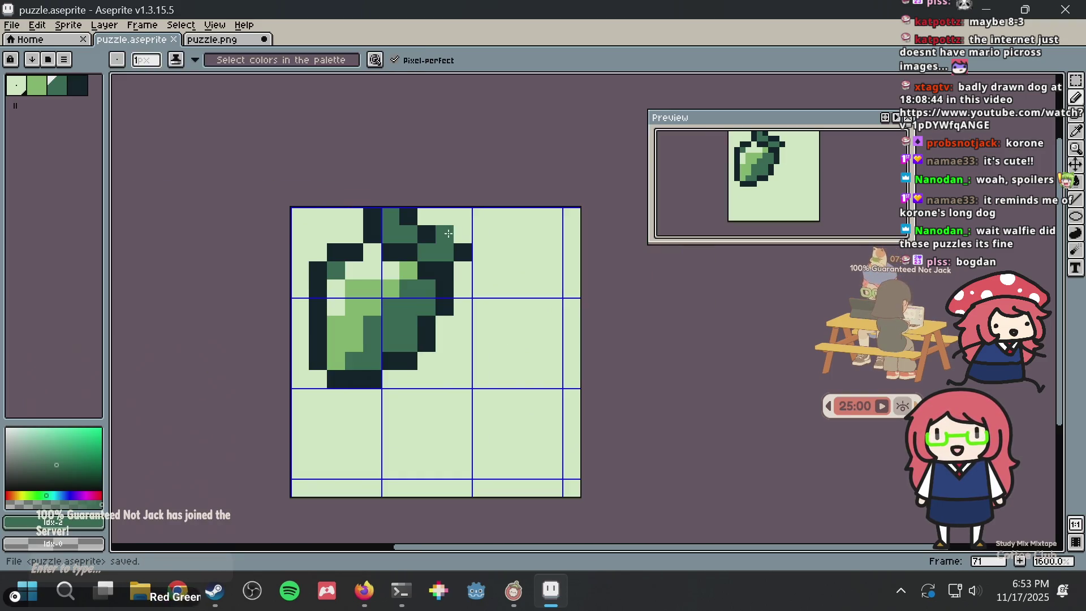
scroll(448, 234, "up", 1)
key("ctrl+z")
left_click(417, 389)
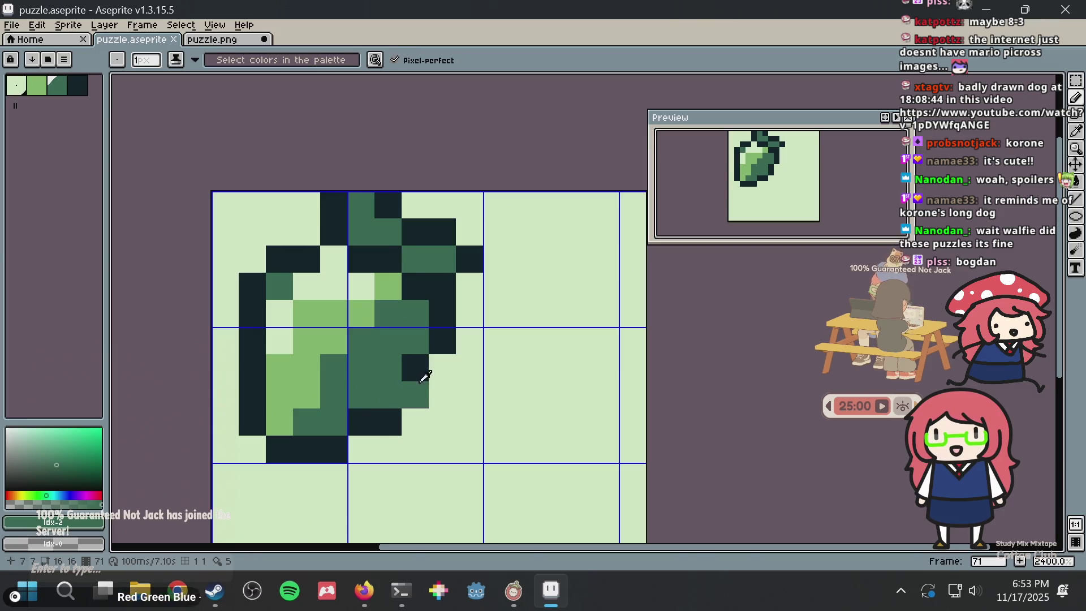
key("ctrl+z")
left_click(417, 373, "alt")
key("ctrl+s")
Restore a lower-left pixel to the dark outline colour and save
scroll(270, 262, "up", 1)
left_click(281, 292)
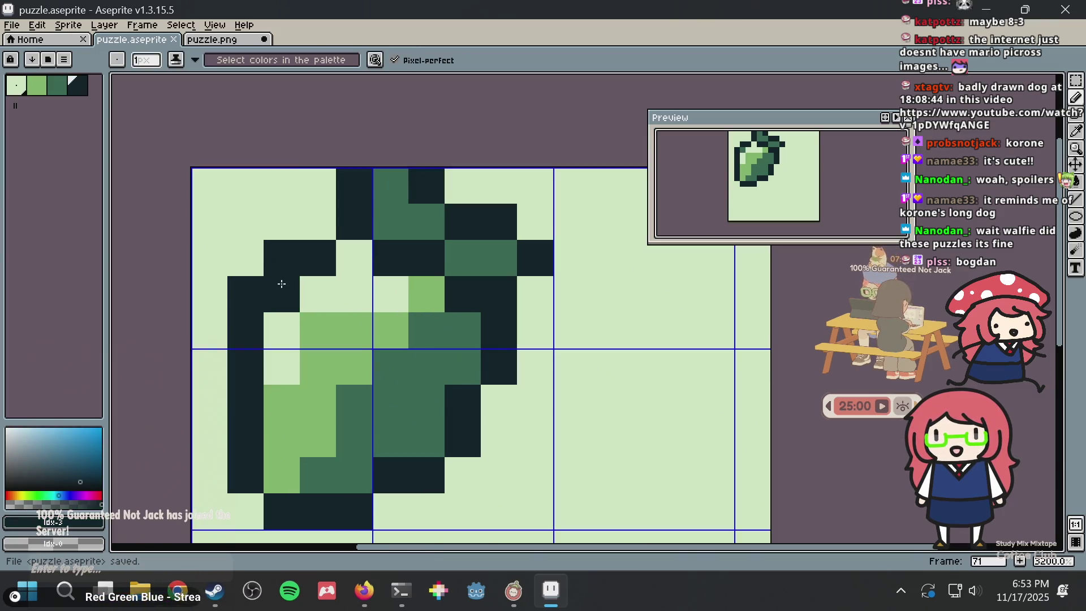
scroll(282, 285, "down", 1)
key("ctrl+z")
left_click(300, 417)
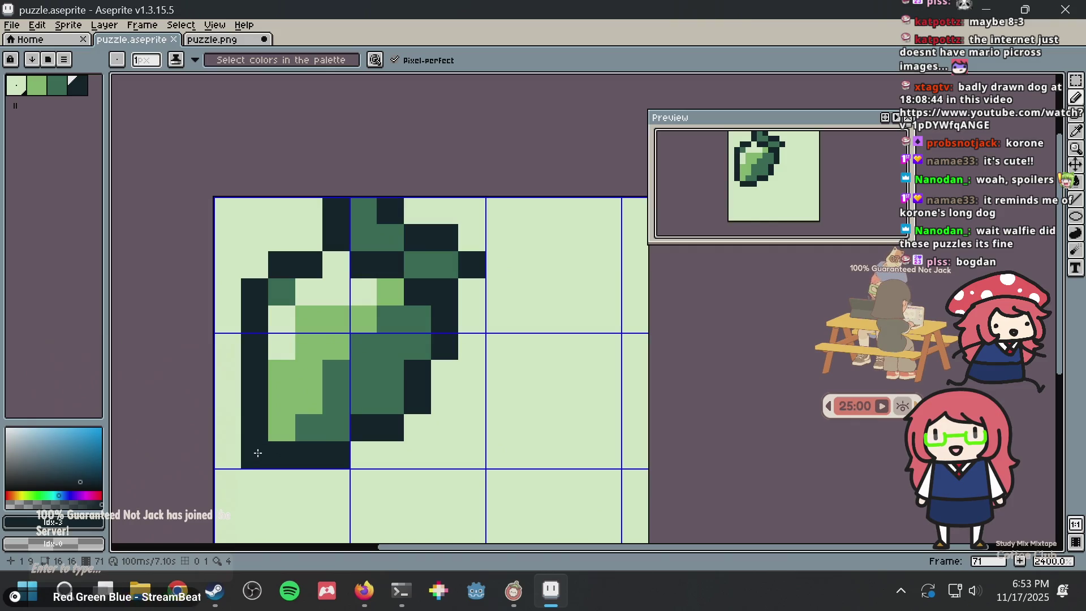
key("alt")
left_click(369, 372)
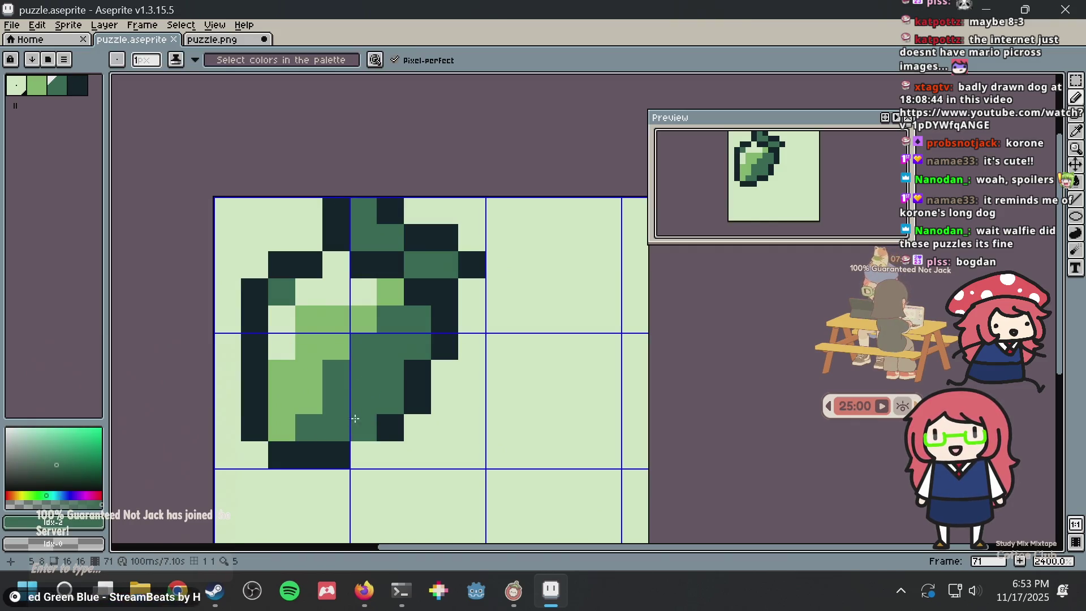
key("ctrl+s")
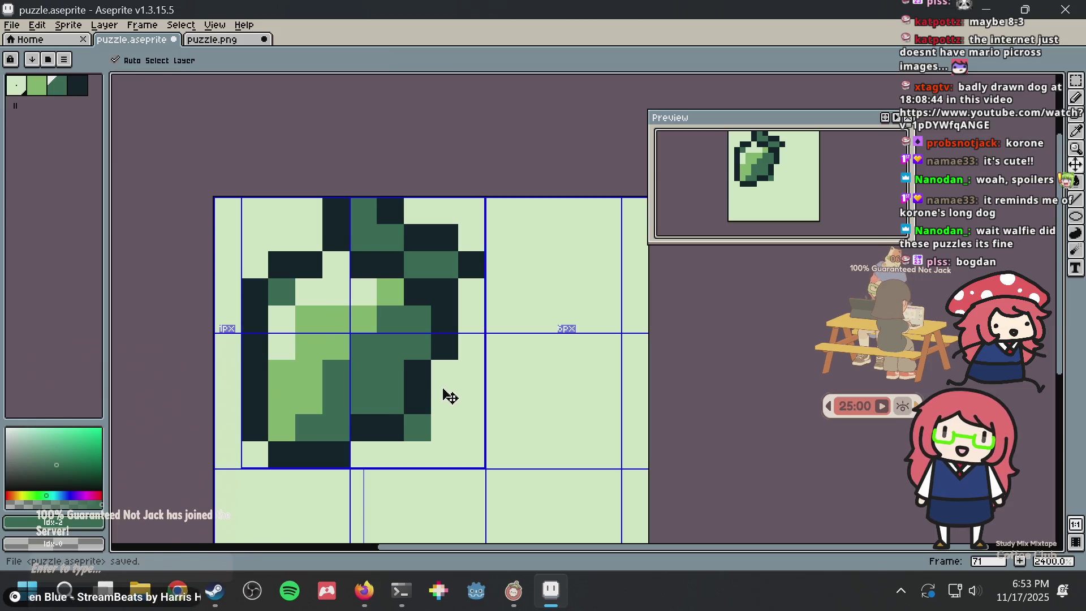
Add mid-green shading pixels near the leaf's lower-left corner and save
key("ctrl+z")
mouse_move(350, 331)
left_mouse_down()
mouse_move(329, 382)
mouse_move(381, 268)
left_mouse_up()
left_click(324, 368)
left_click_drag(324, 369, 350, 292)
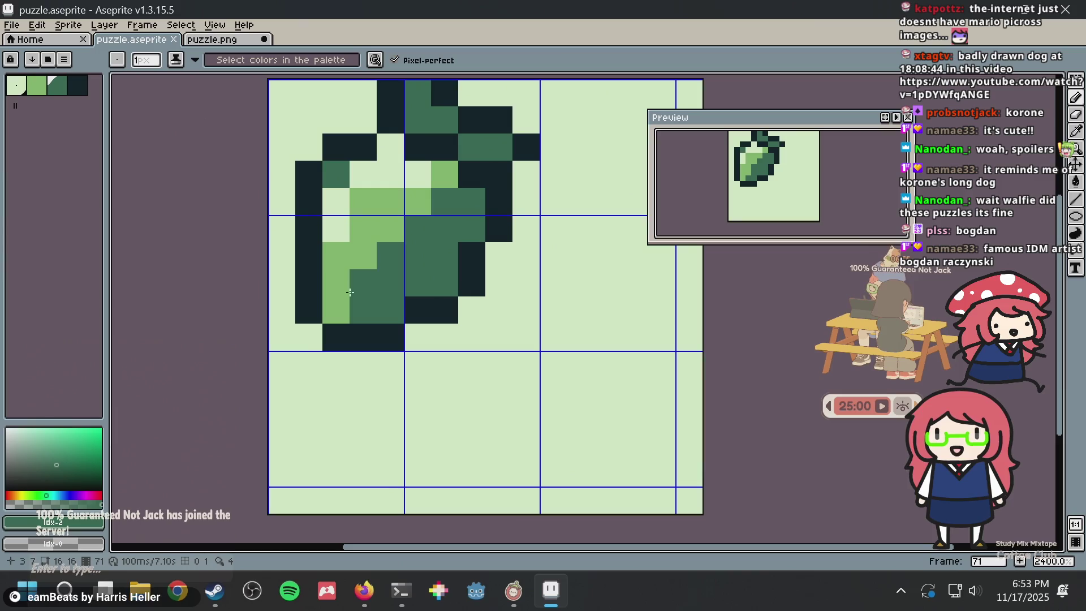
left_click(315, 334)
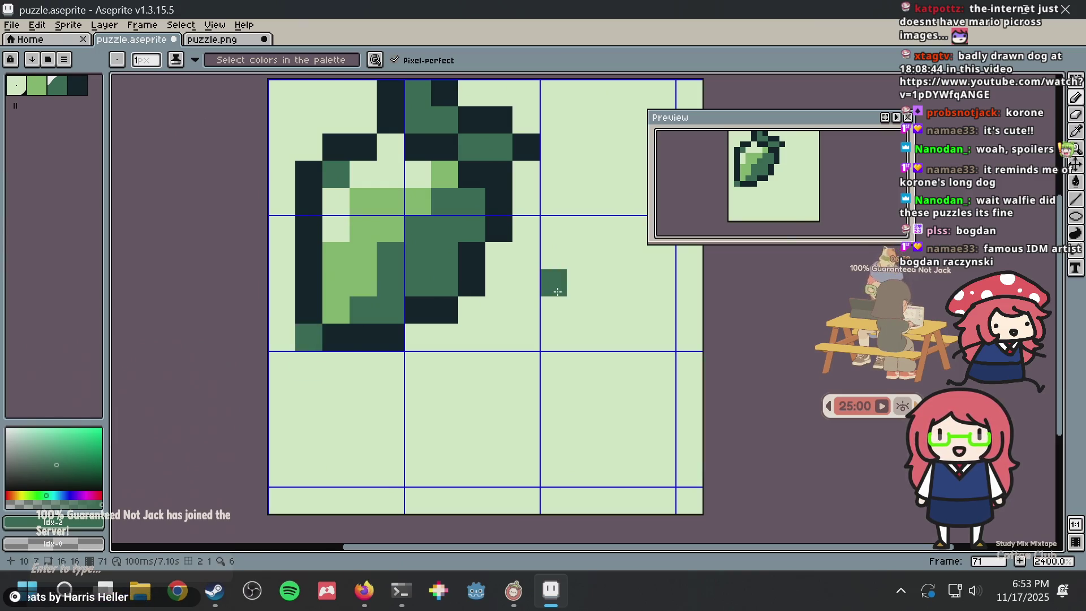
key("ctrl+z")
key("ctrl+y")
key("ctrl+s")
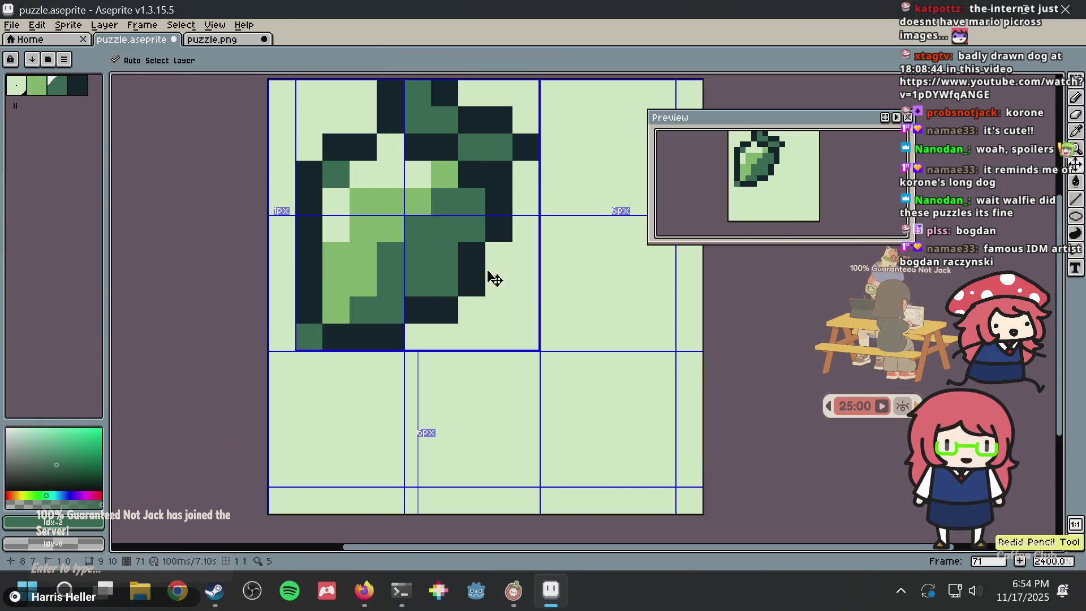
Test extra mid-green pixels on the right side, revert them, and save
scroll(485, 314, "up", 2)
left_click(488, 314)
scroll(487, 314, "up", 1)
key("ctrl+z")
left_click(489, 313)
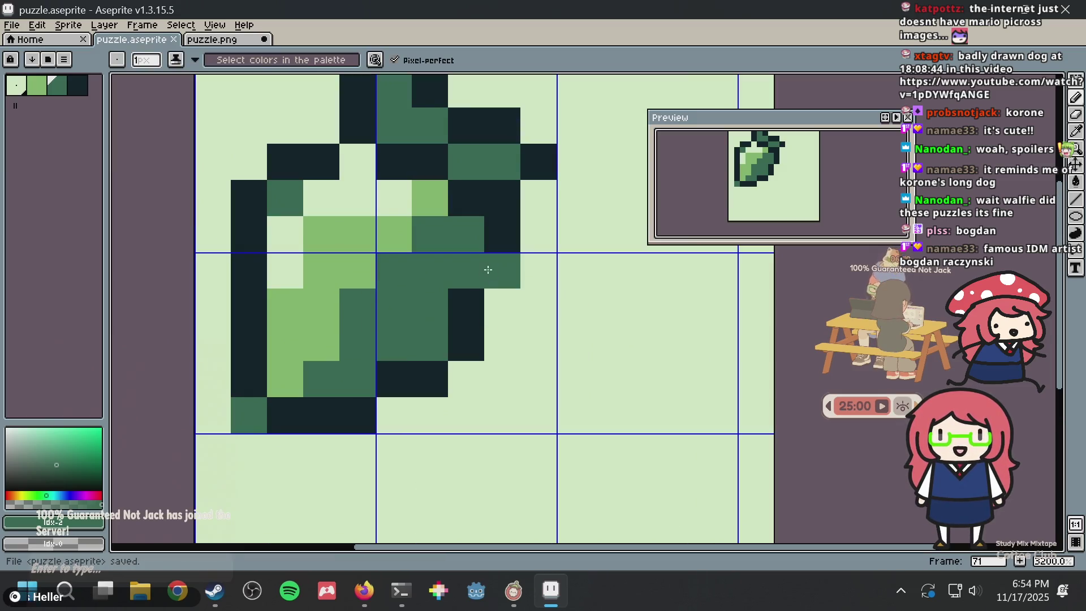
scroll(491, 312, "down", 1)
scroll(491, 311, "up", 1)
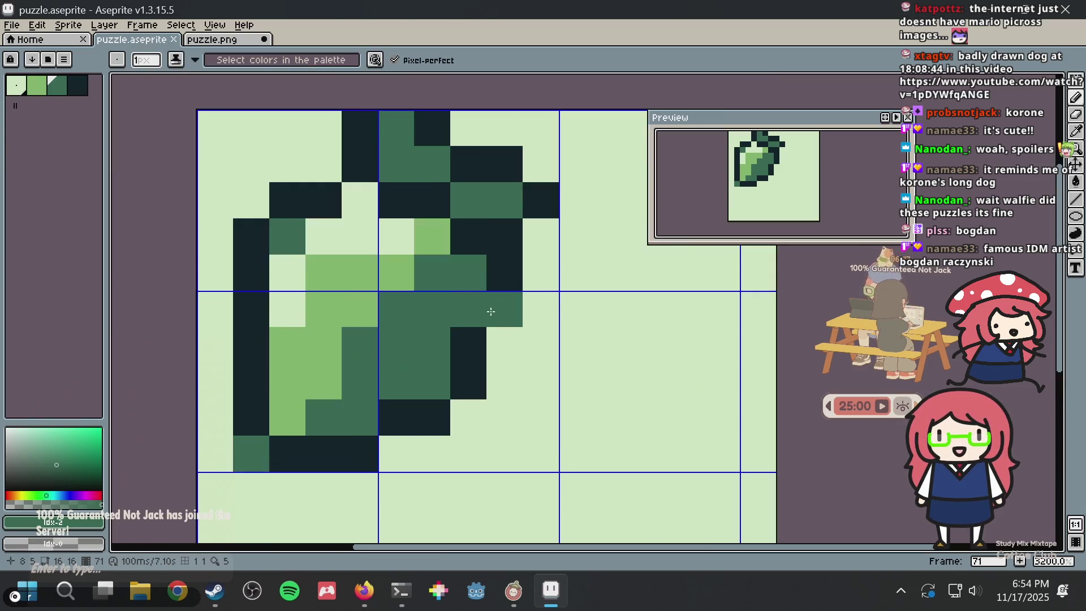
key("ctrl+z")
key("ctrl+z")
key("ctrl+y")
scroll(491, 312, "down", 2)
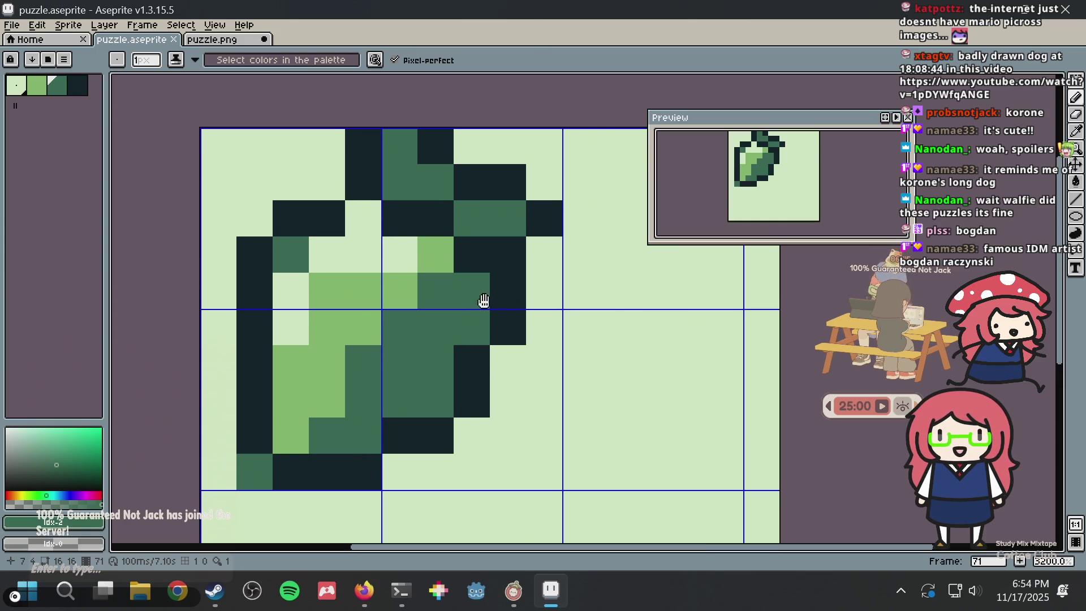
key("ctrl+s")
Try a dark line down the left canvas edge, undo it, and save
key("v")
key("b")
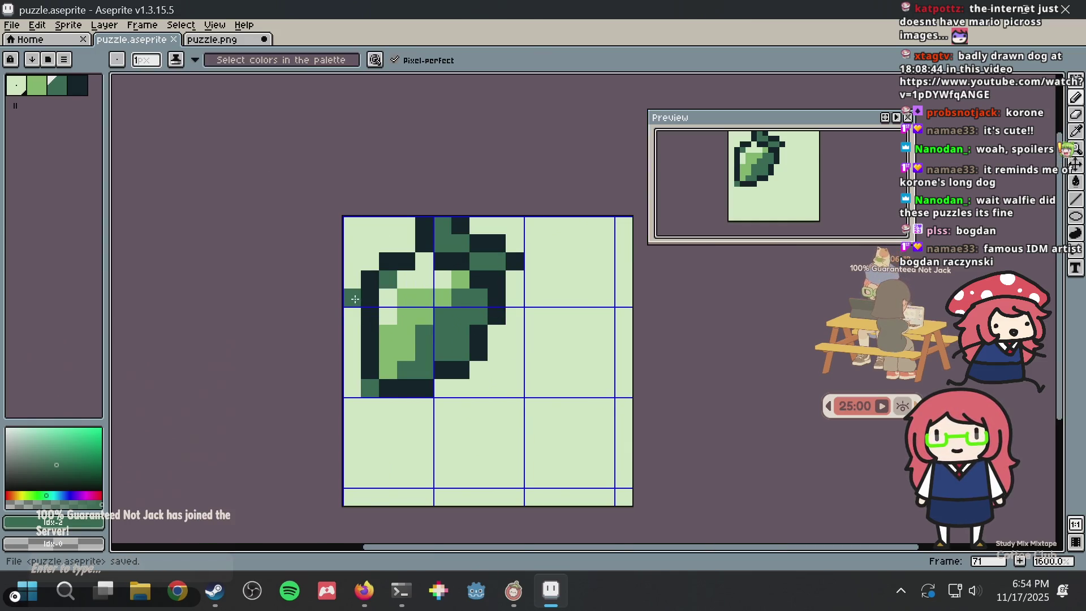
left_click_drag(353, 322, 354, 369)
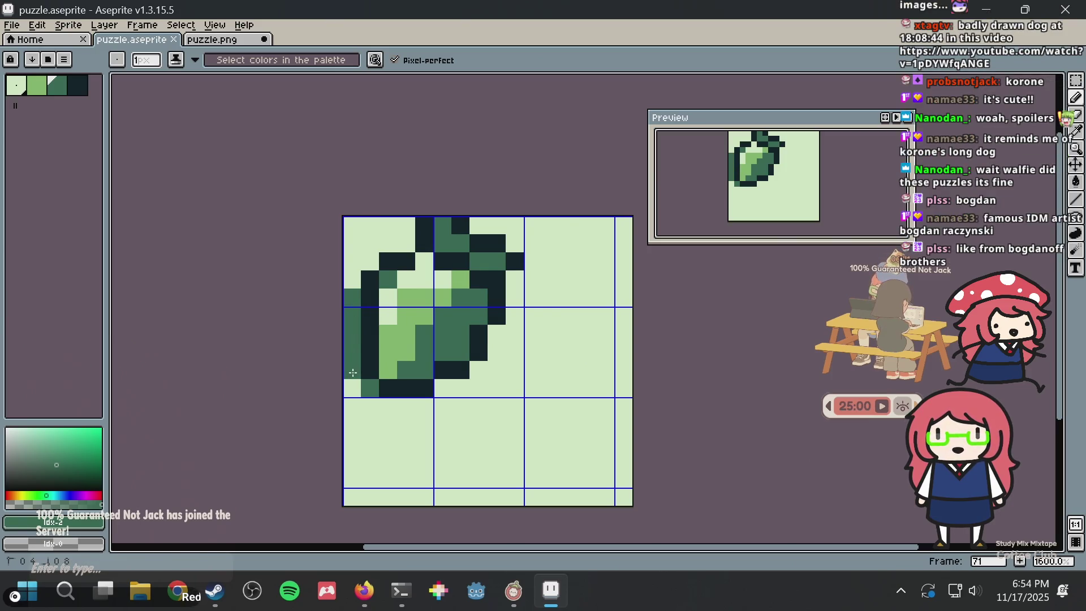
key("ctrl+z")
key("ctrl+s")
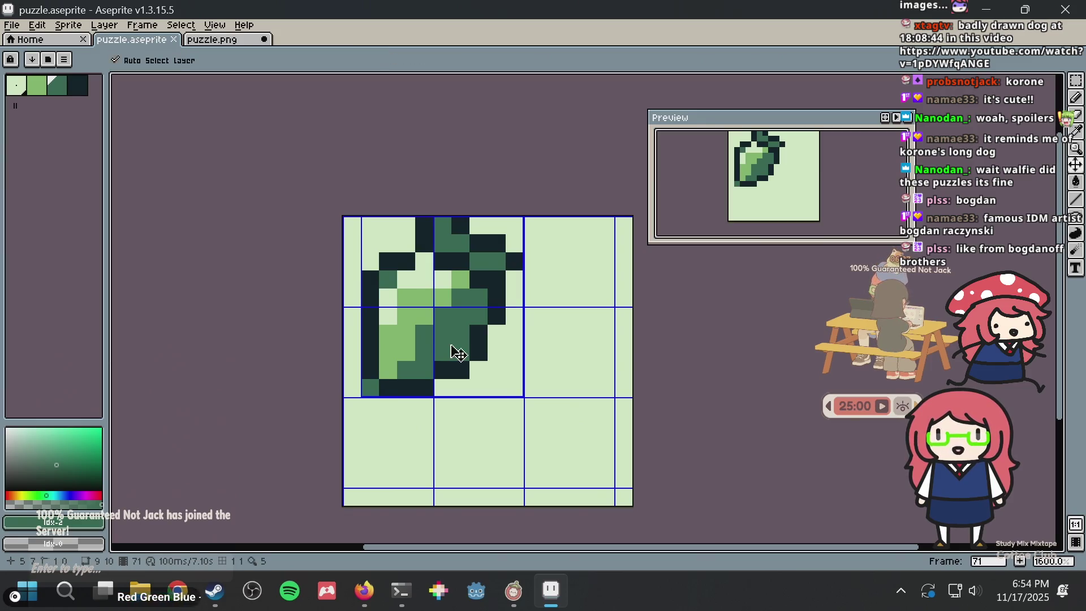
Select the whole canvas and shift the sprite one pixel left
key("ctrl+a")
key("m")
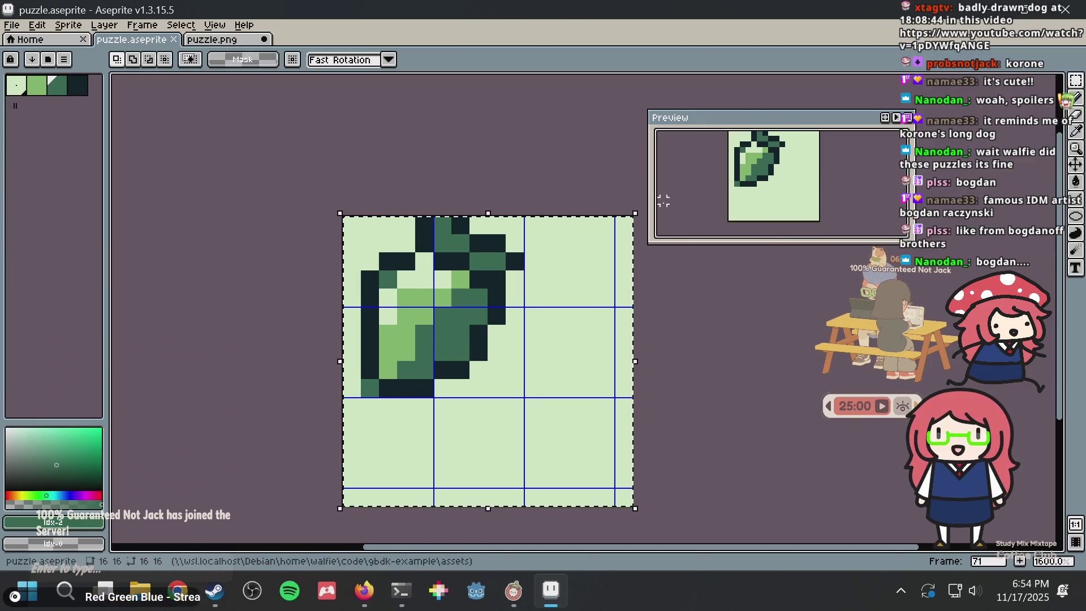
mouse_move(563, 306)
left_mouse_down()
mouse_move(543, 308)
mouse_move(553, 308)
left_mouse_up()
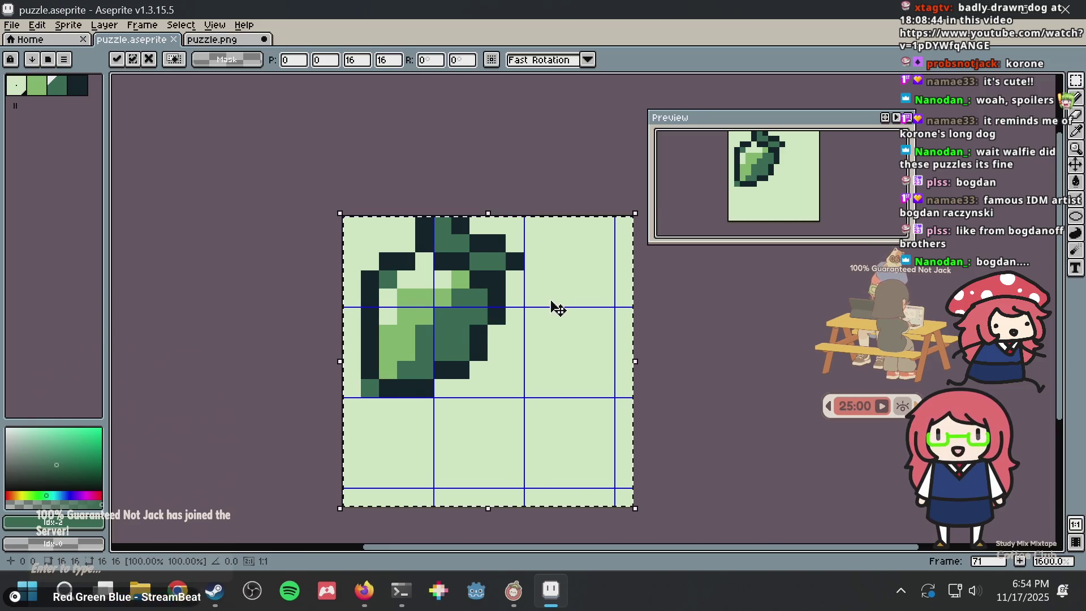
key("b")
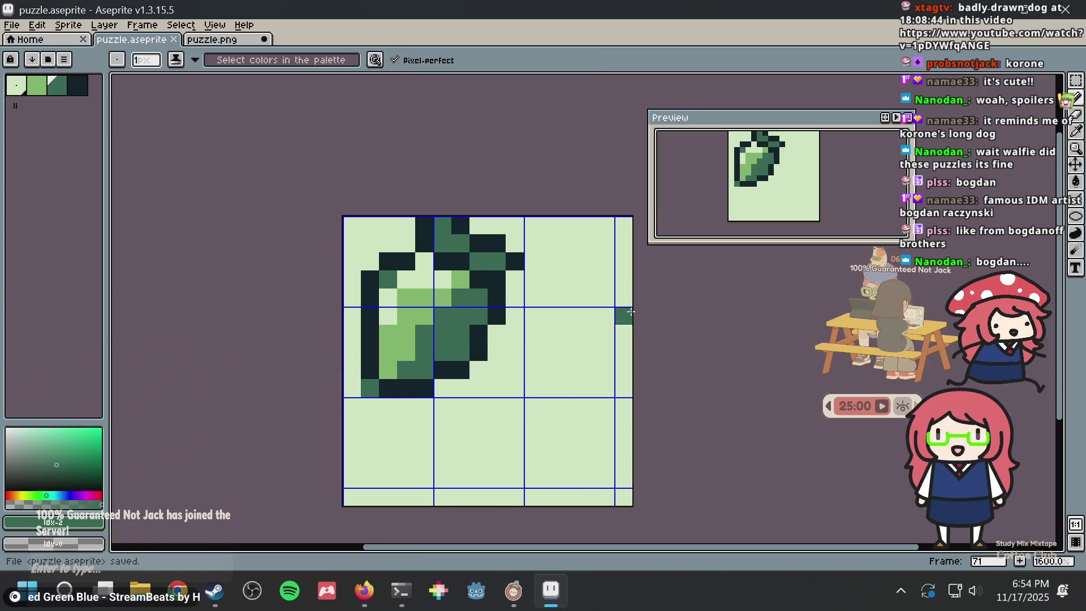
scroll(400, 318, "up", 1)
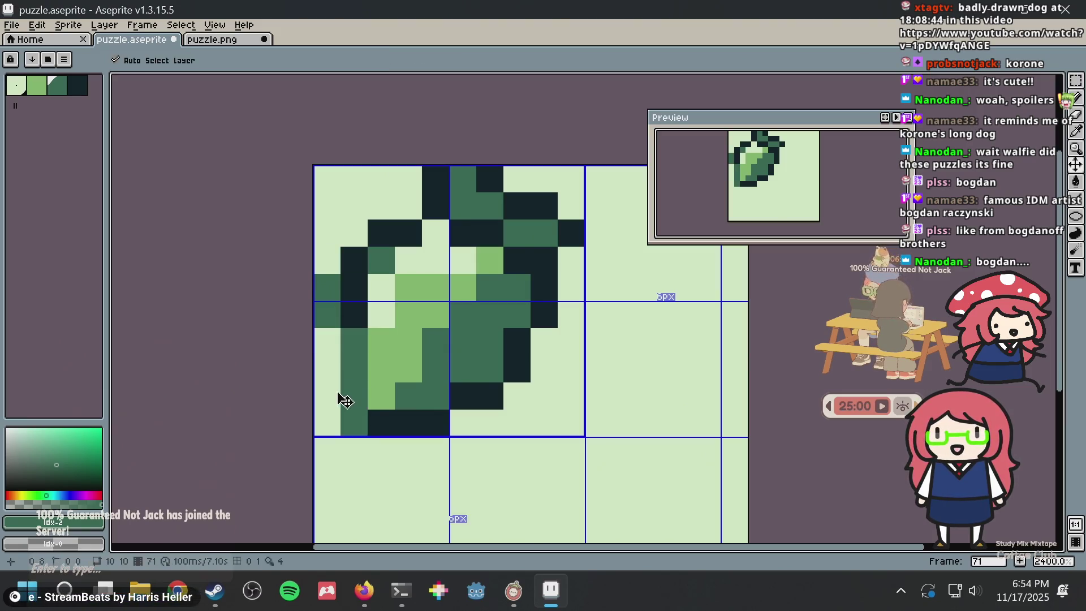
Paint a dark-green column along the leaf's left edge and save
left_click_drag(328, 385, 325, 296)
key("ctrl+s")
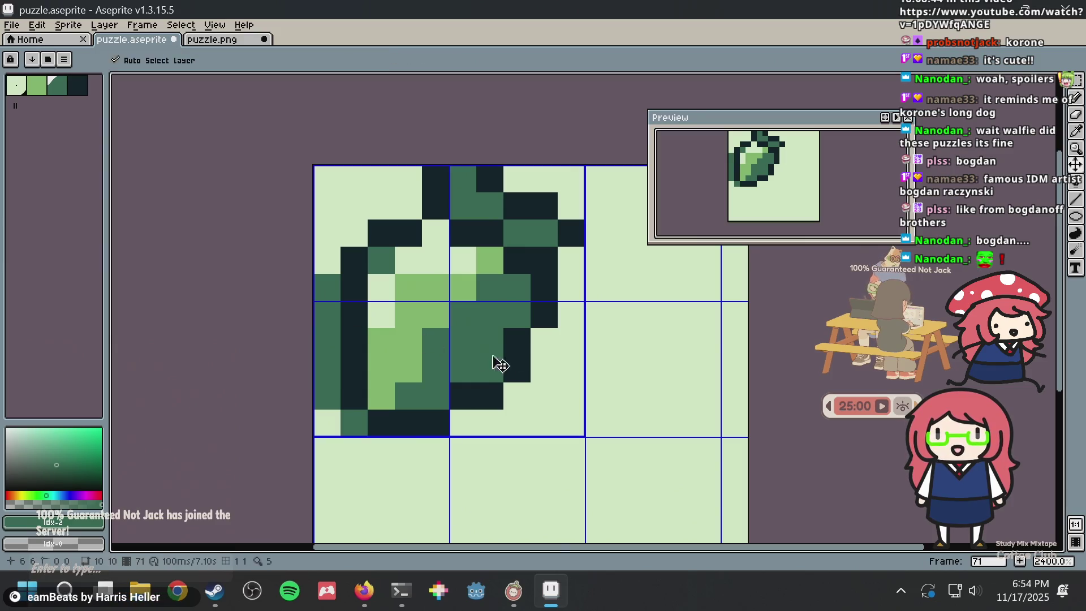
scroll(512, 367, "down", 6)
scroll(518, 370, "up", 3)
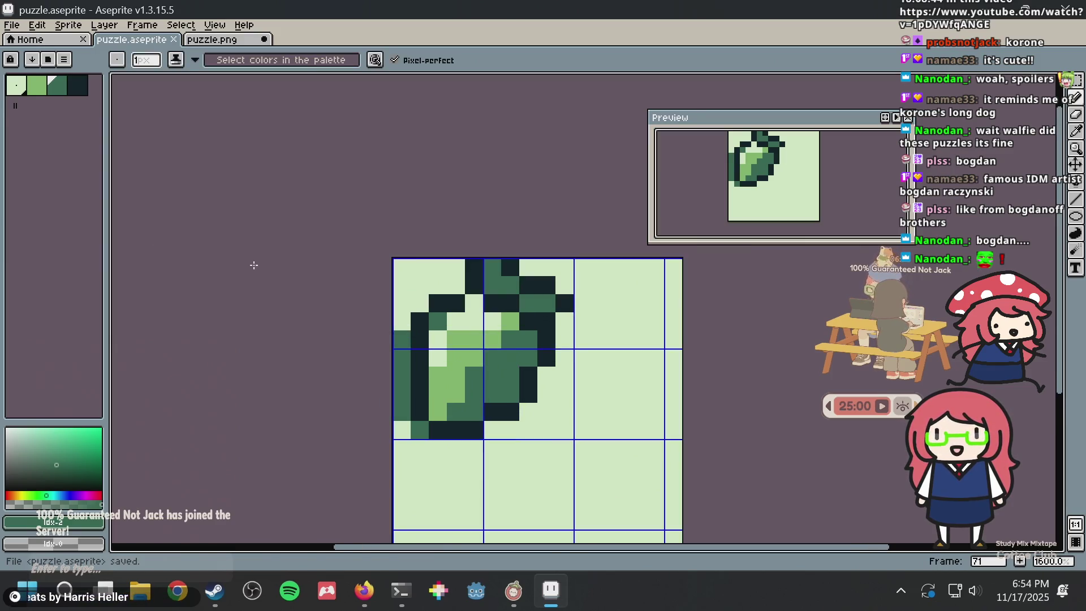
Try light green down the leaf's left edge, undo it, and save
left_click(43, 89)
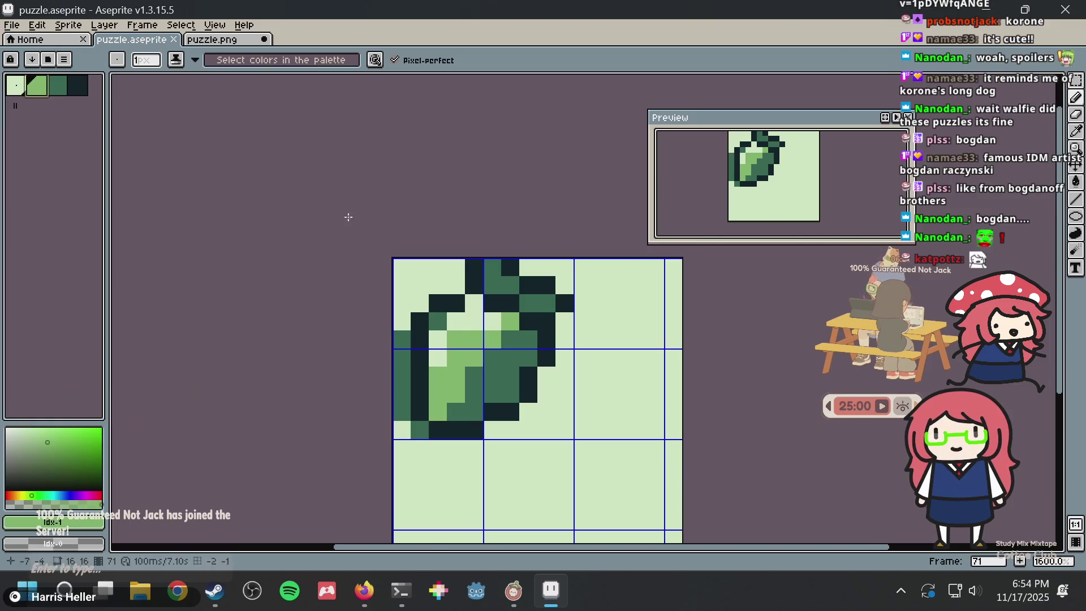
scroll(509, 413, "up", 2)
left_click_drag(367, 418, 388, 414)
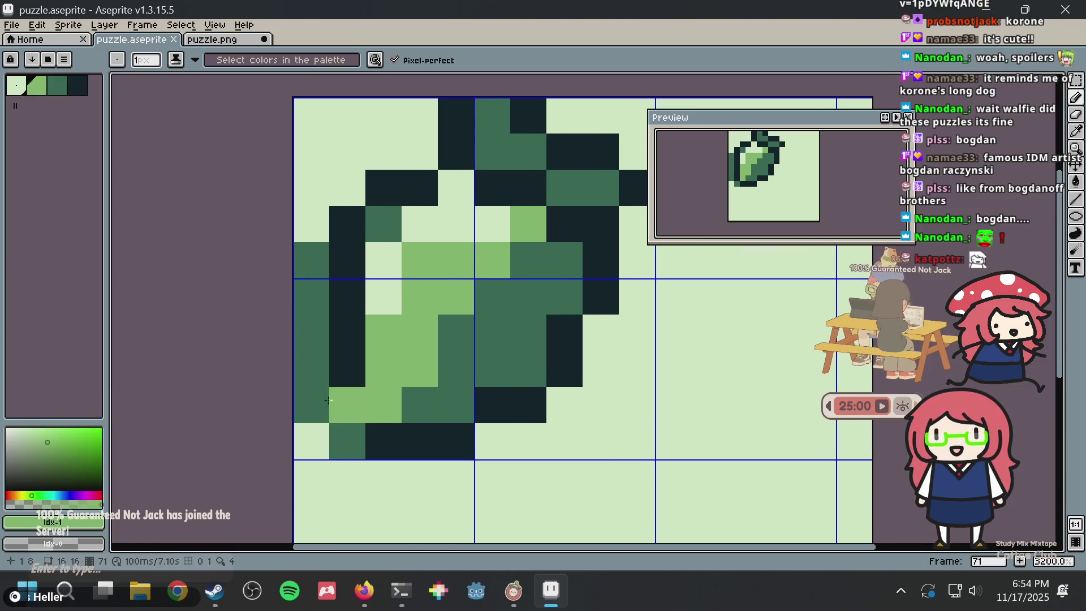
mouse_move(311, 406)
left_mouse_down()
mouse_move(310, 254)
mouse_move(350, 320)
left_mouse_up()
key("ctrl+z")
scroll(350, 334, "down", 3)
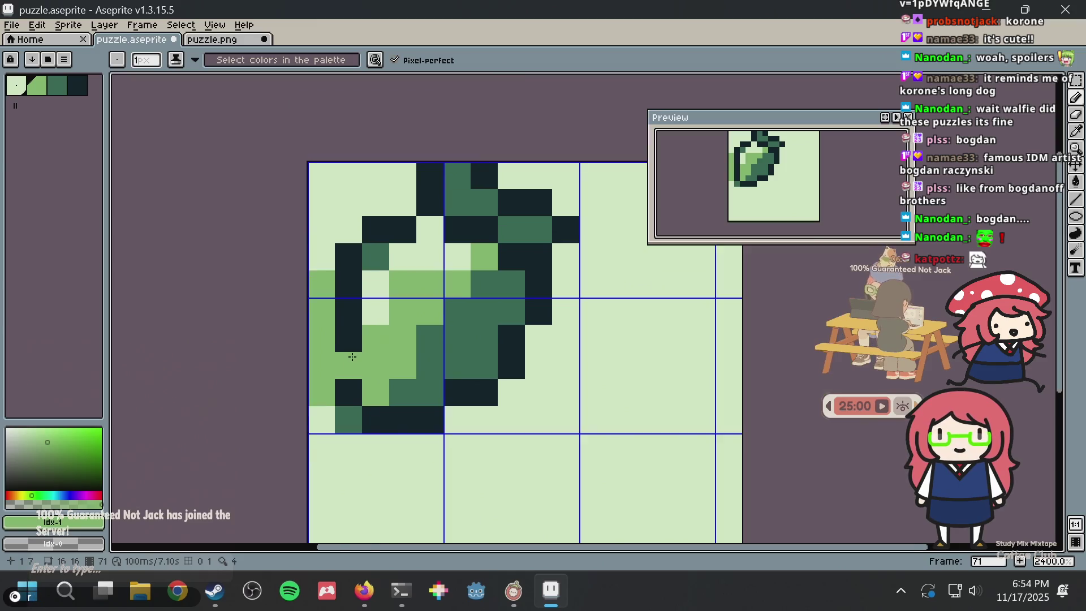
key("ctrl+z")
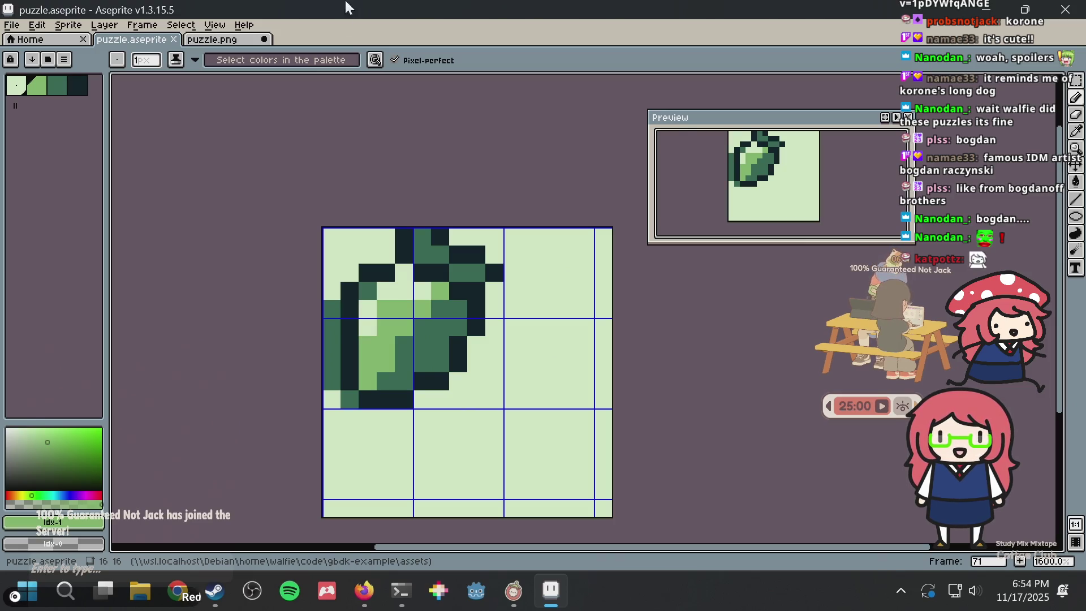
left_click_drag(548, 363, 497, 383)
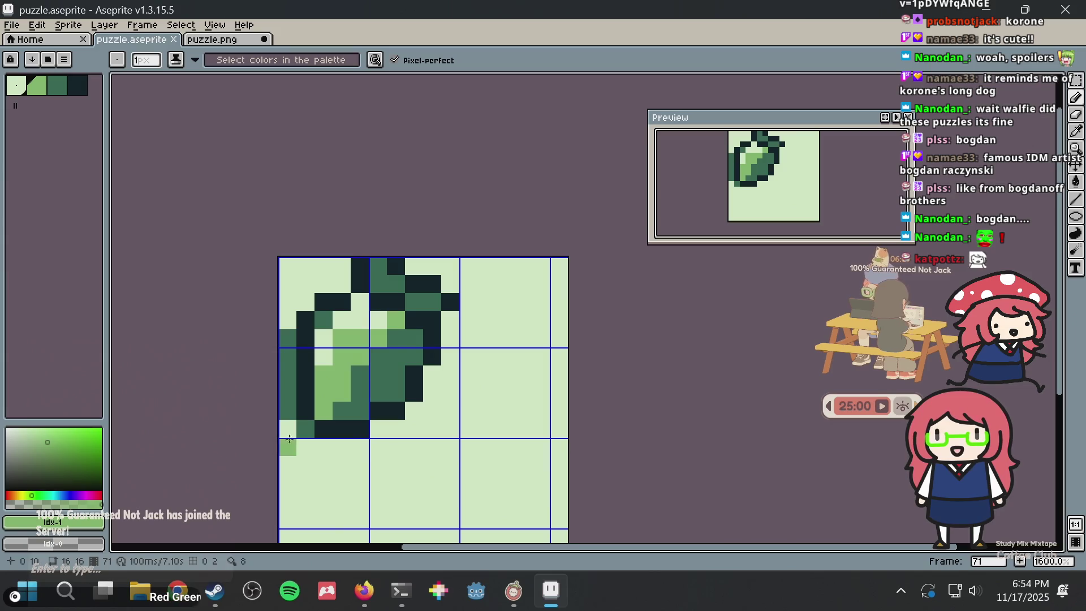
key("ctrl+s")
Touch up the upper-right diagonal outline with mid and dark green pixels and save
scroll(419, 403, "down", 6)
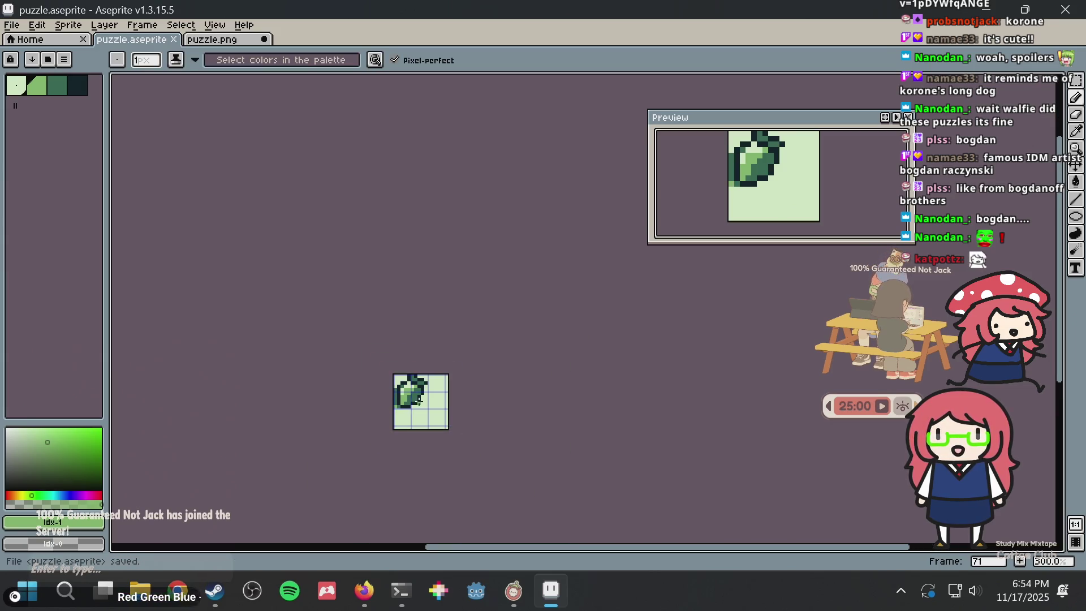
scroll(410, 398, "up", 6)
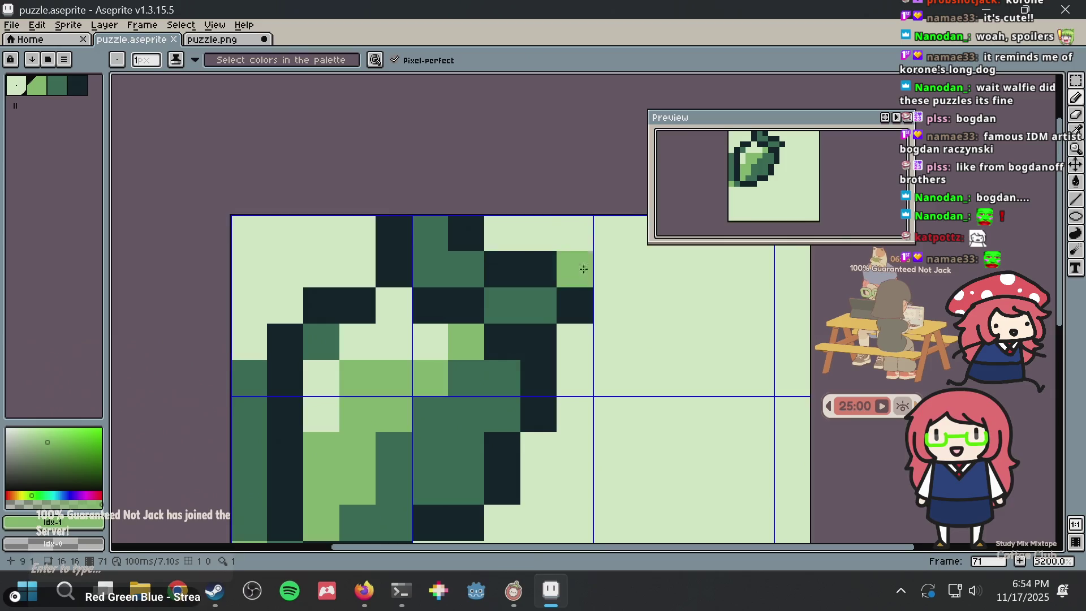
scroll(553, 315, "down", 3)
scroll(509, 266, "up", 6)
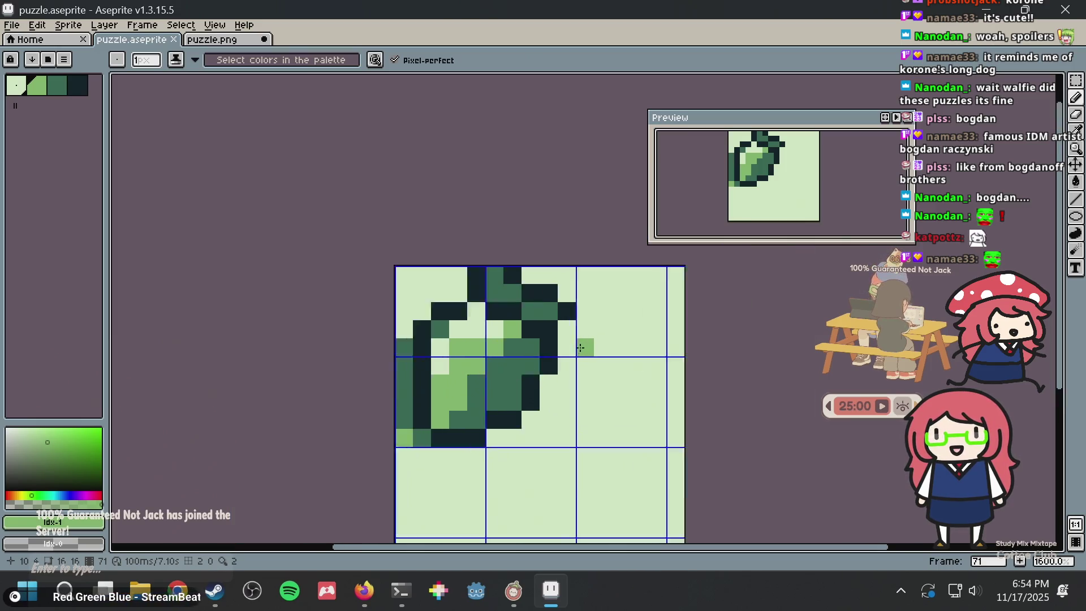
left_click(509, 265)
left_click(550, 298)
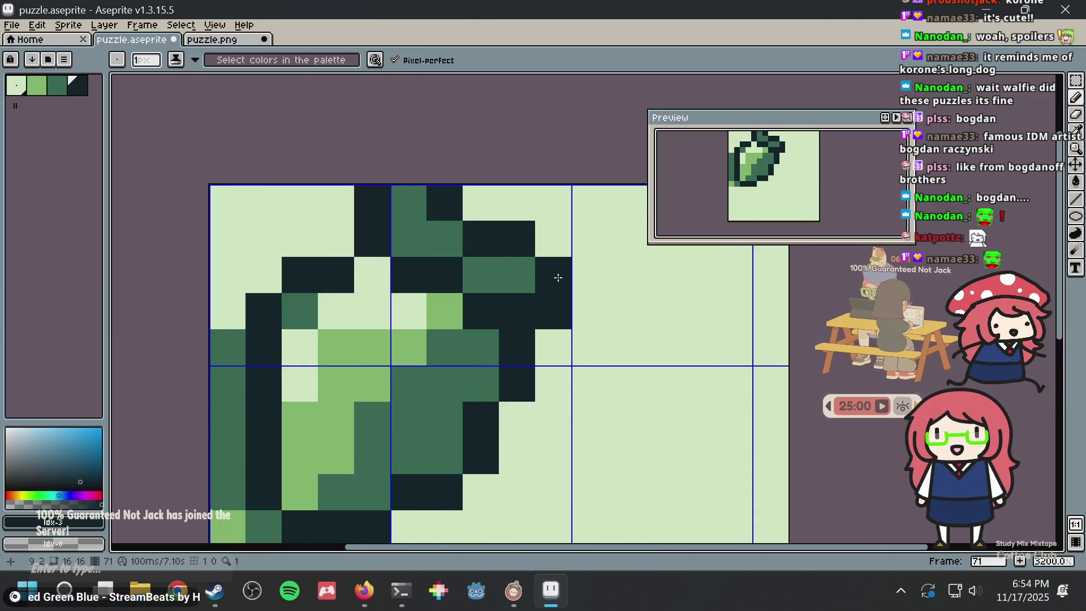
scroll(559, 278, "down", 2)
key("ctrl+s")
scroll(559, 278, "down", 3)
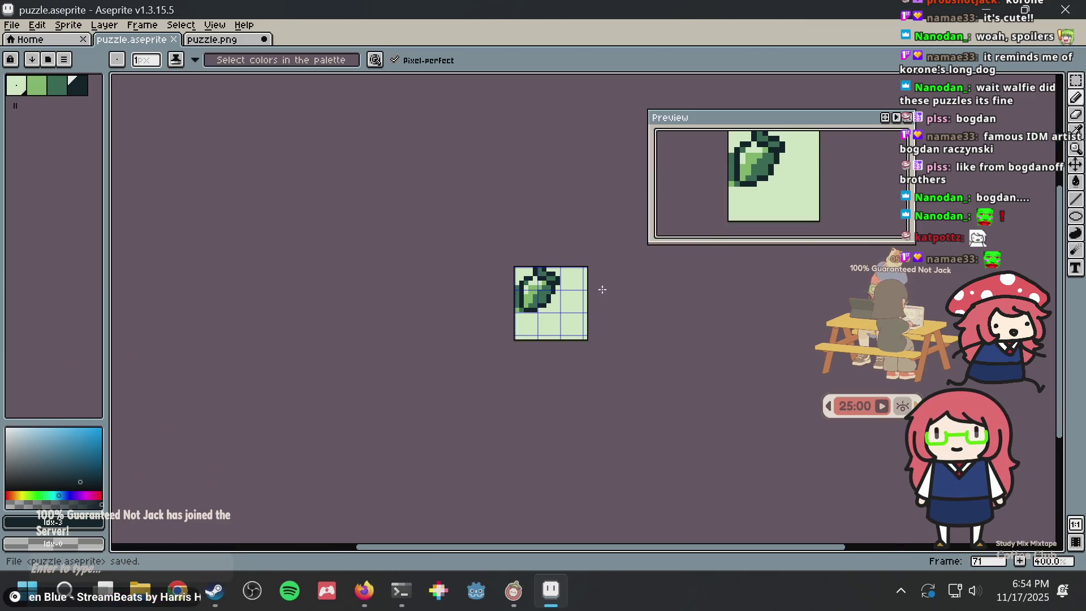
scroll(574, 296, "up", 4)
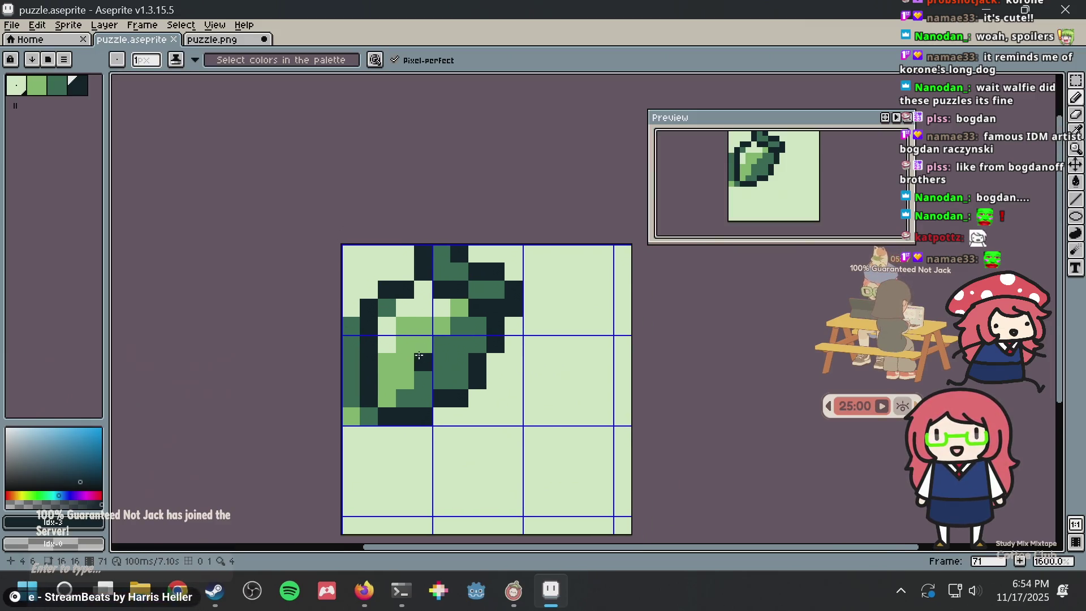
Glance at the Umamusume article in the web browser
key("alt+Tab")
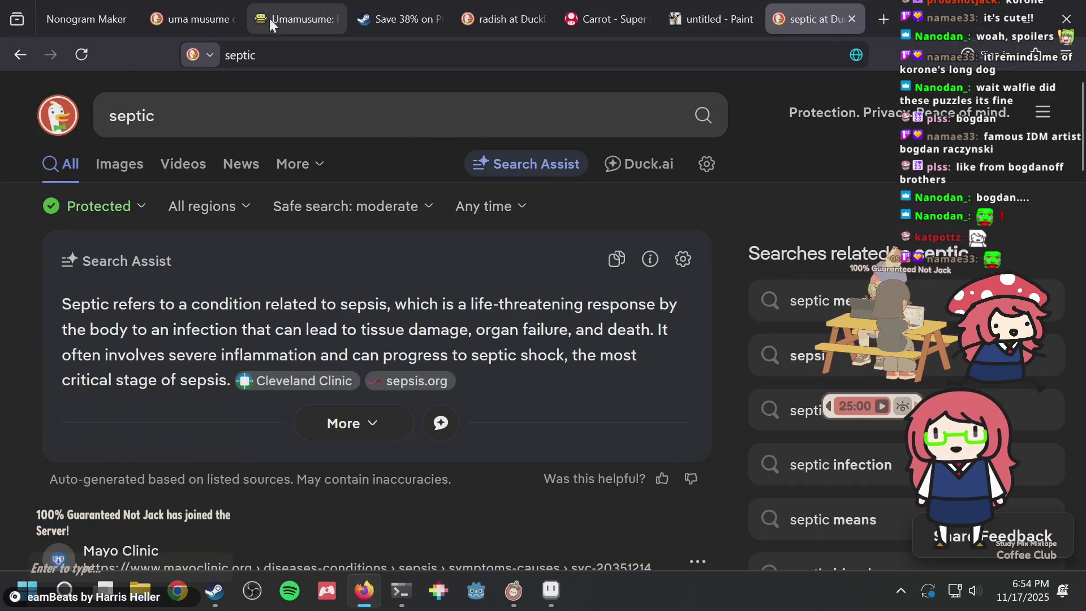
left_click(299, 20)
key("alt+Tab")
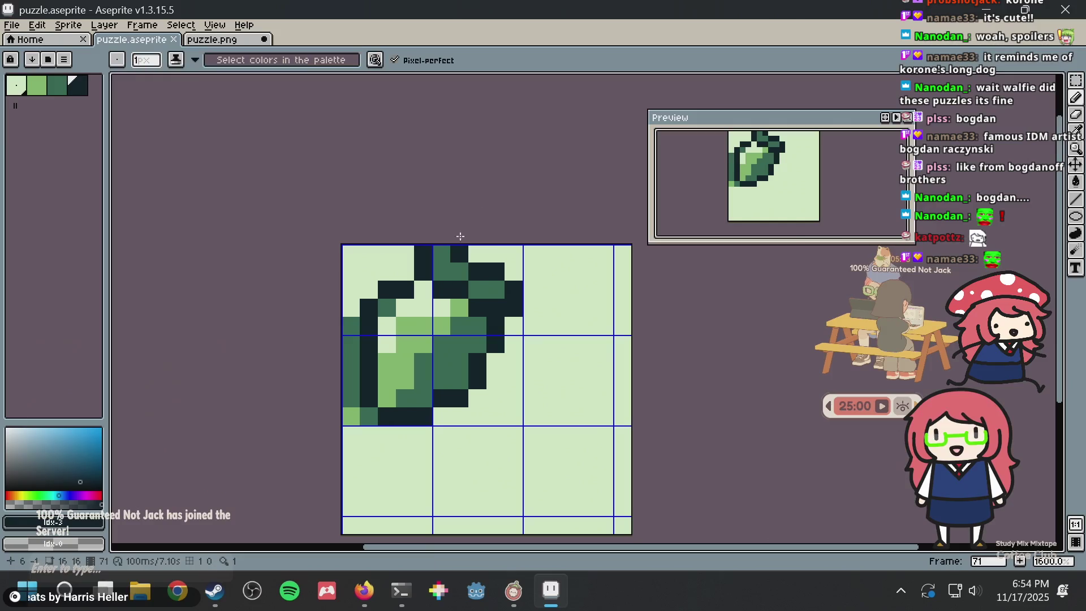
Sample the pale background colour and paint it across the leaf's centre
scroll(413, 347, "up", 2)
left_click(444, 317, "alt")
left_click(449, 356)
mouse_move(449, 344)
left_mouse_down()
mouse_move(468, 323)
mouse_move(511, 352)
left_mouse_up()
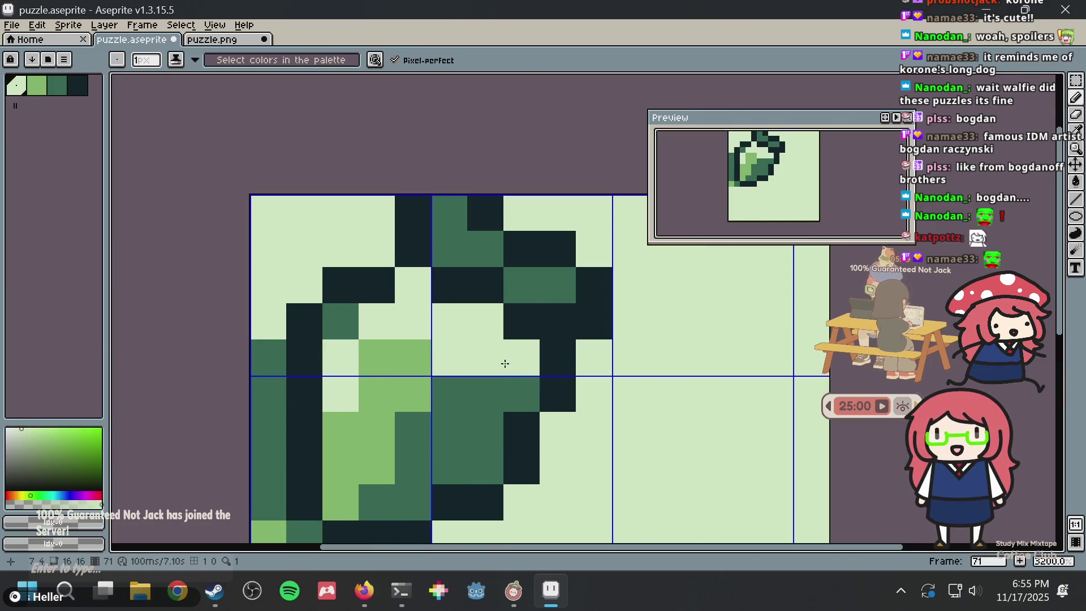
key("alt+Tab")
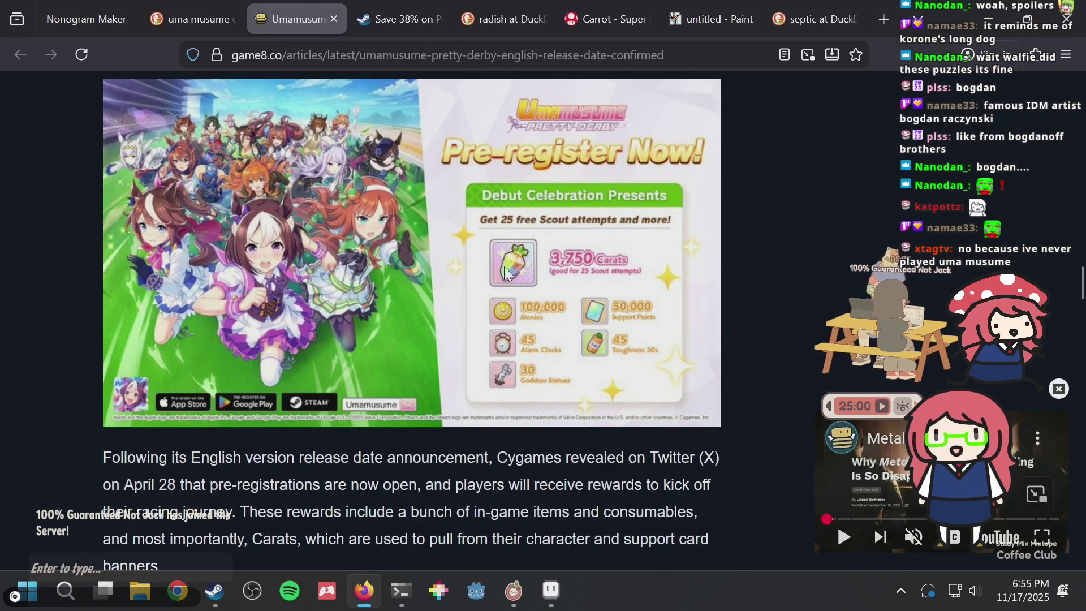
key("alt+Tab")
Paint mid-green and pale pixels into the leaf's lower body
left_click(377, 395)
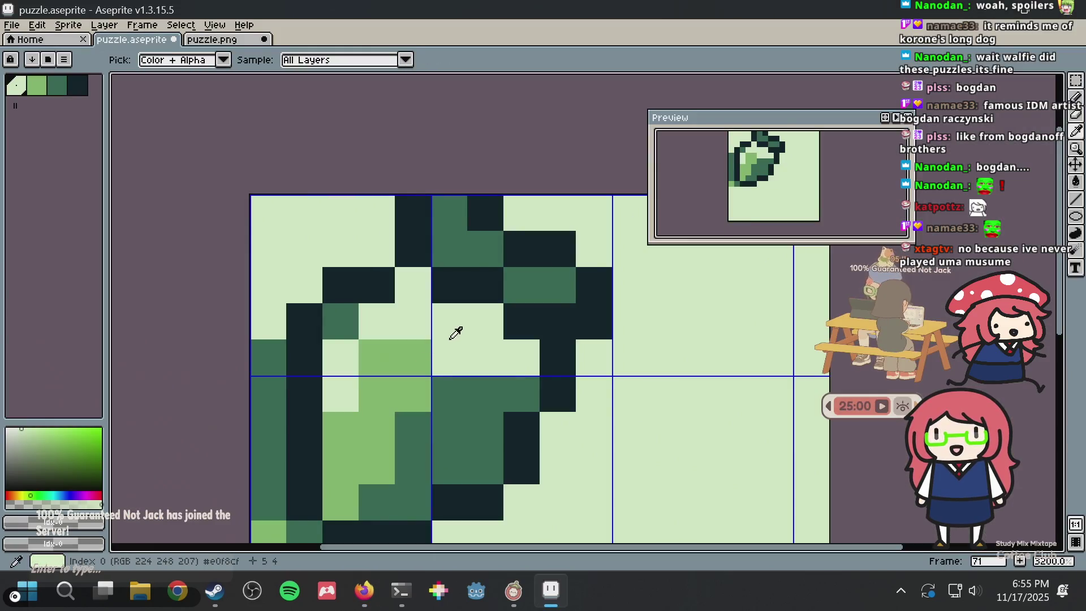
left_click(417, 393)
left_click(384, 436)
left_click(383, 436)
right_click(376, 456)
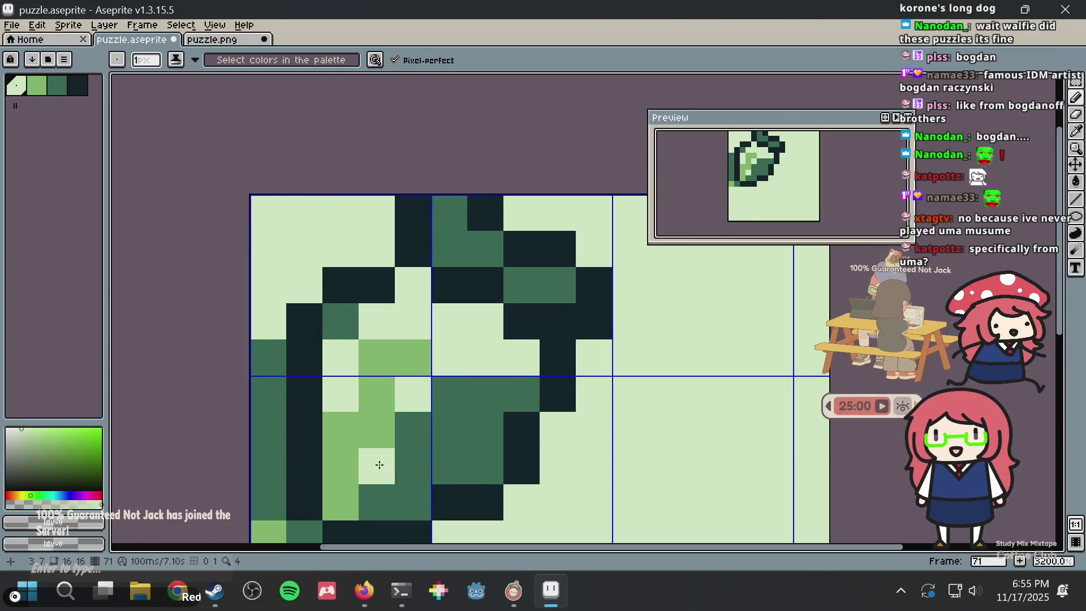
right_click(347, 492)
scroll(642, 242, "down", 3)
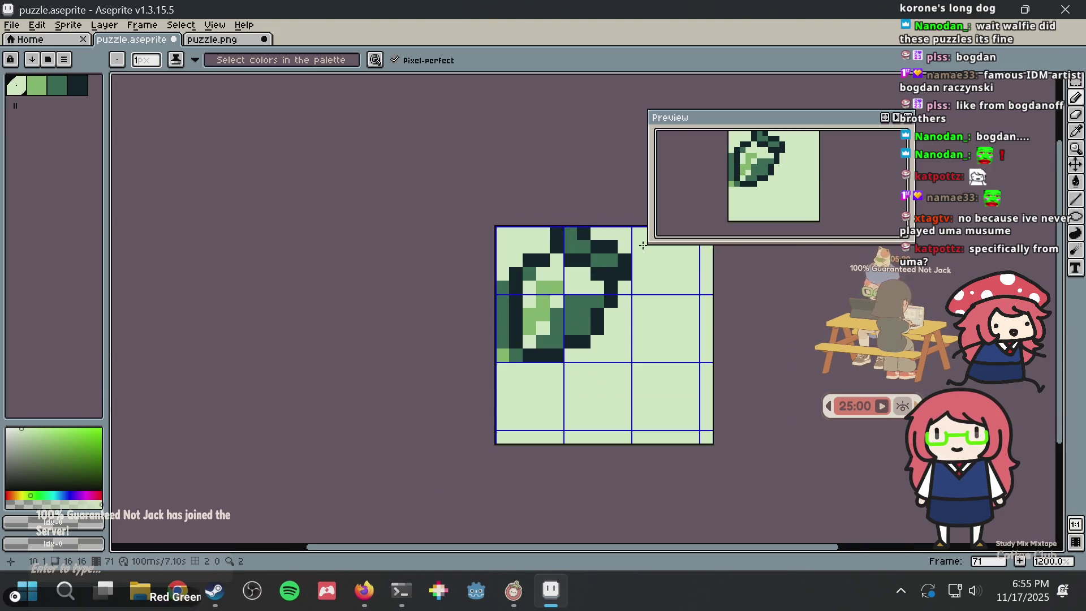
scroll(590, 278, "up", 2)
Undo the recent pale pixel edits, restore the dark outline pixel, and save
left_click(487, 302, "alt")
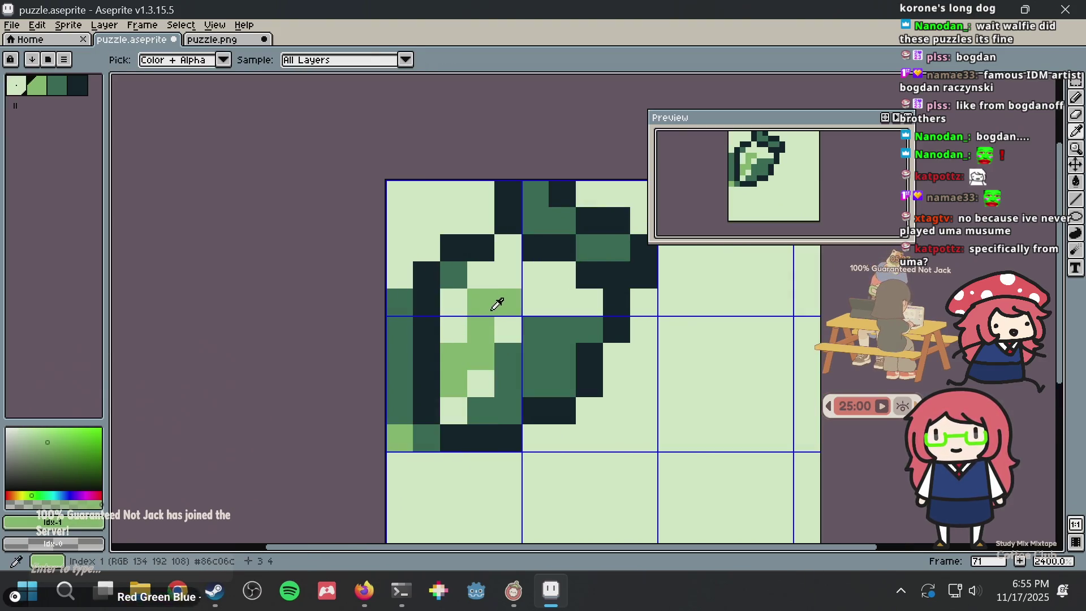
key("ctrl+z")
key("ctrl+z")
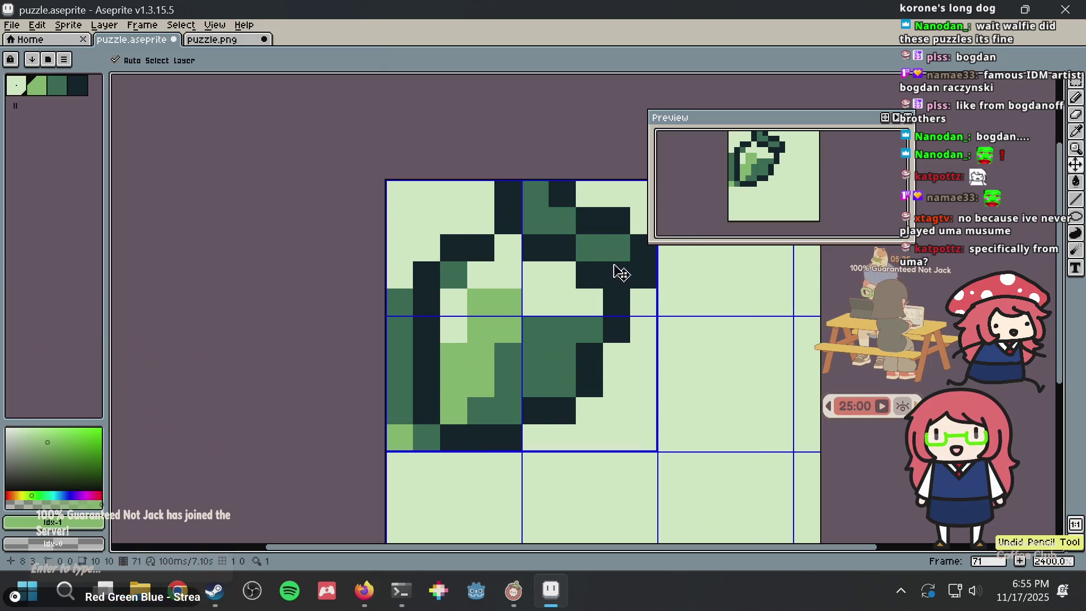
key("z")
key("ctrl+z")
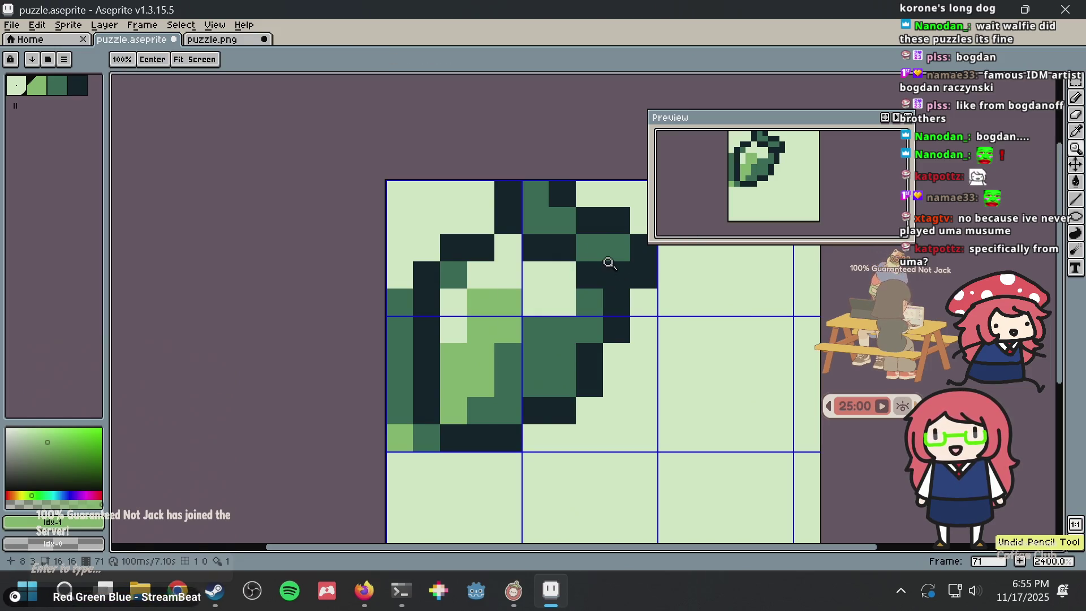
key("v")
key("ctrl+z")
key("ctrl+z")
key("ctrl+z")
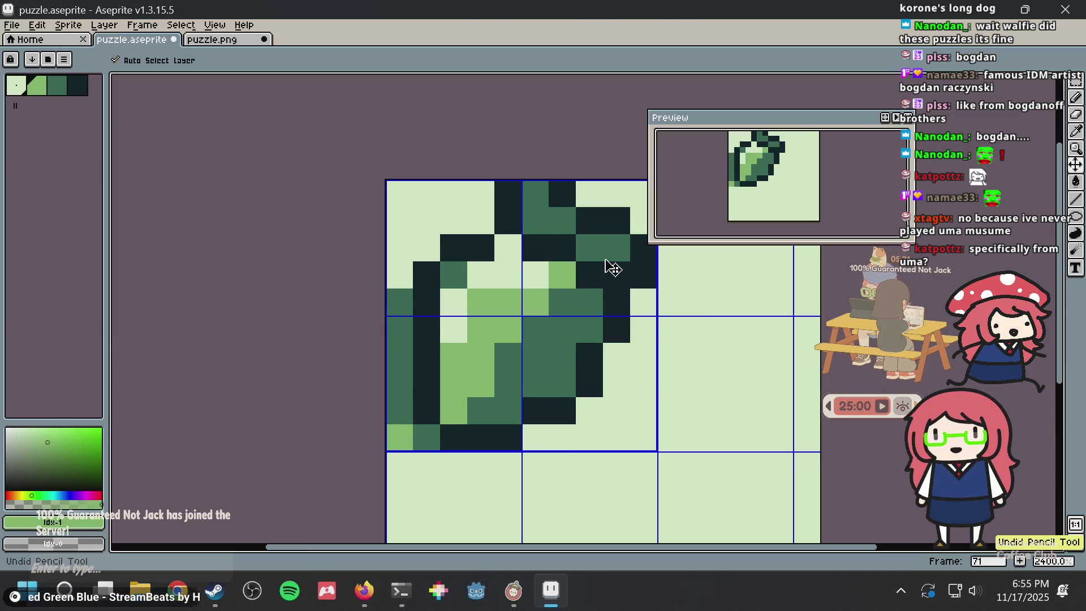
key("ctrl+z")
key("ctrl+y")
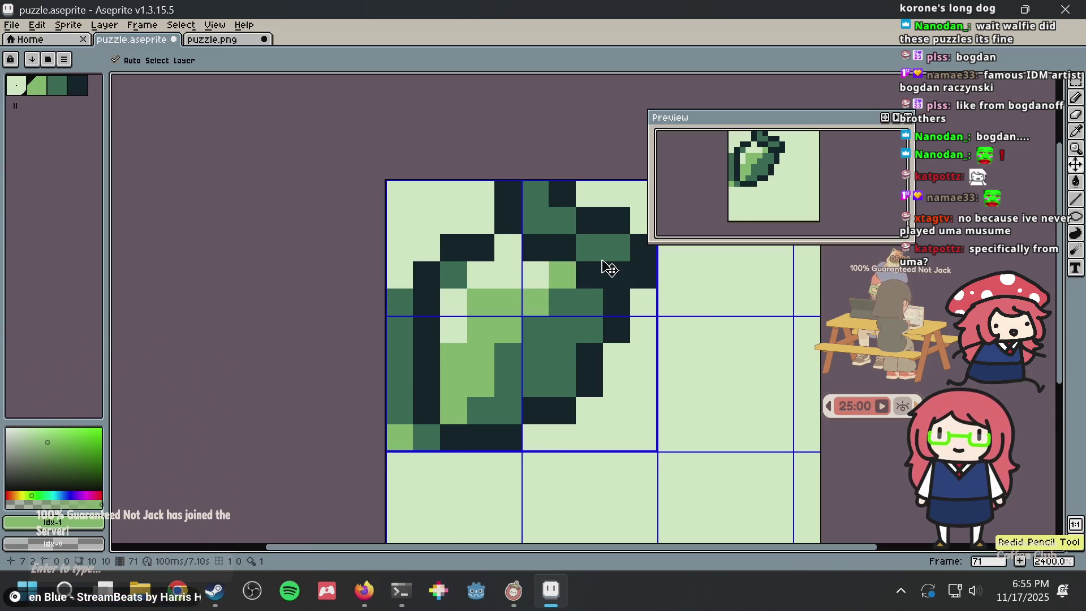
key("ctrl+s")
key("z")
Look over the sprite with the pencil active and save puzzle.aseprite
scroll(609, 300, "down", 8)
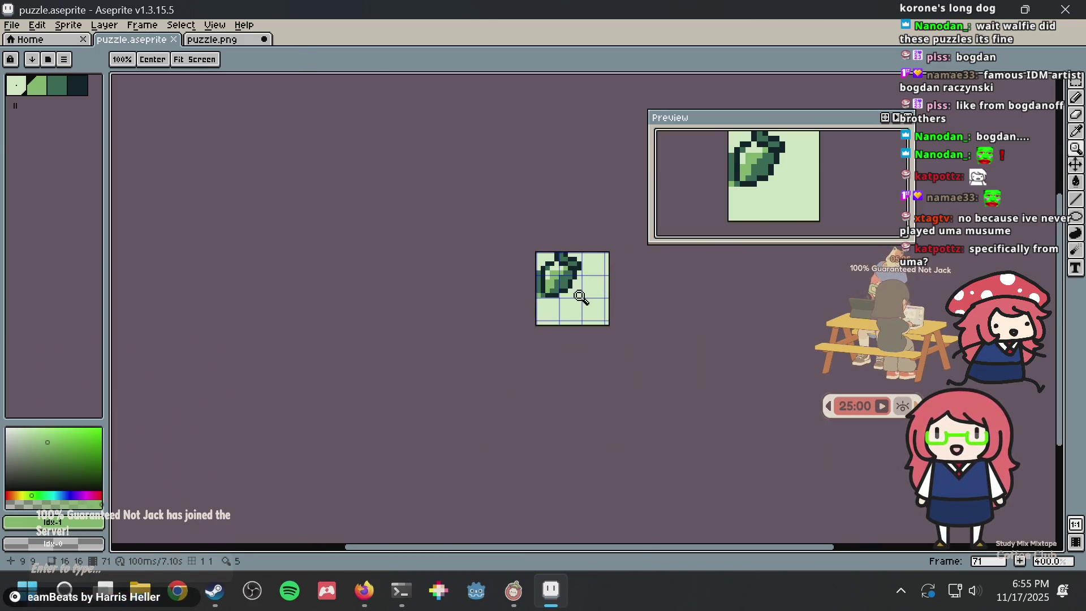
key("m")
scroll(560, 298, "up", 8)
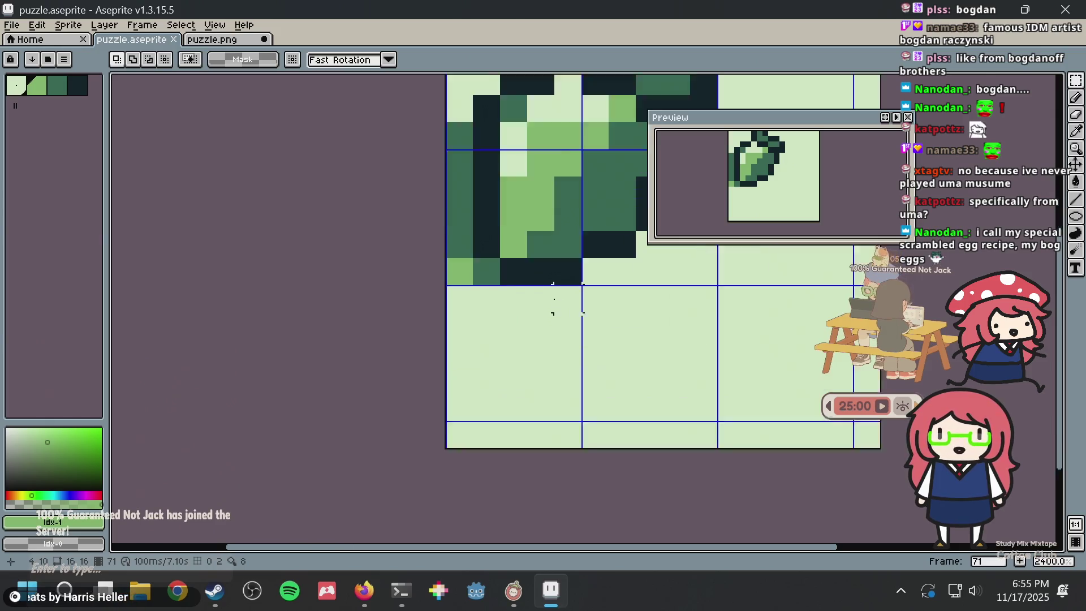
scroll(554, 299, "up", 1)
key("b")
scroll(492, 293, "right", 2)
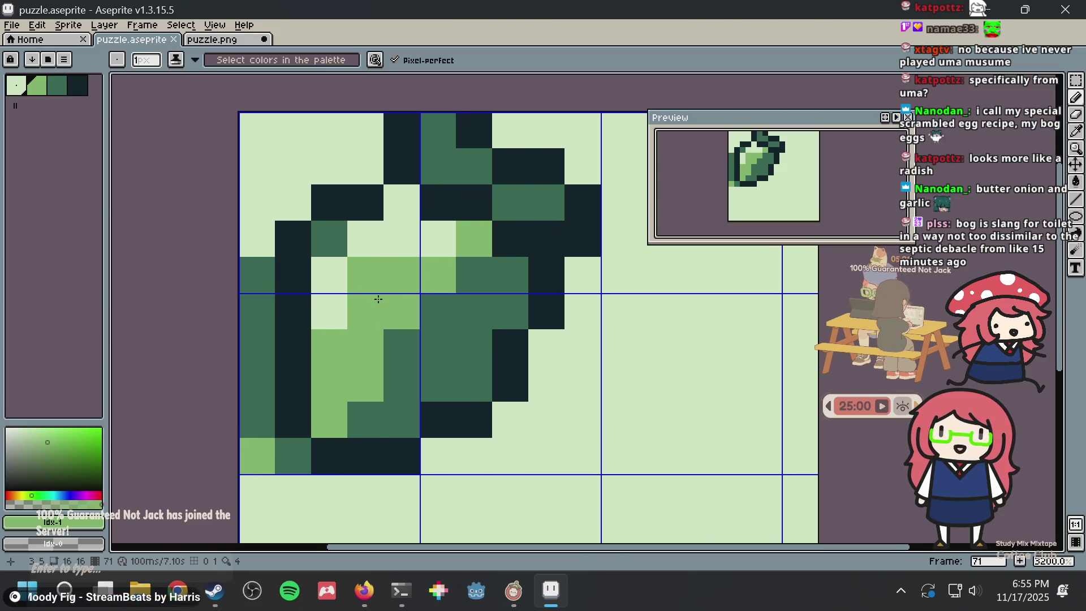
scroll(377, 299, "down", 1)
scroll(378, 298, "up", 1)
key("ctrl+s")
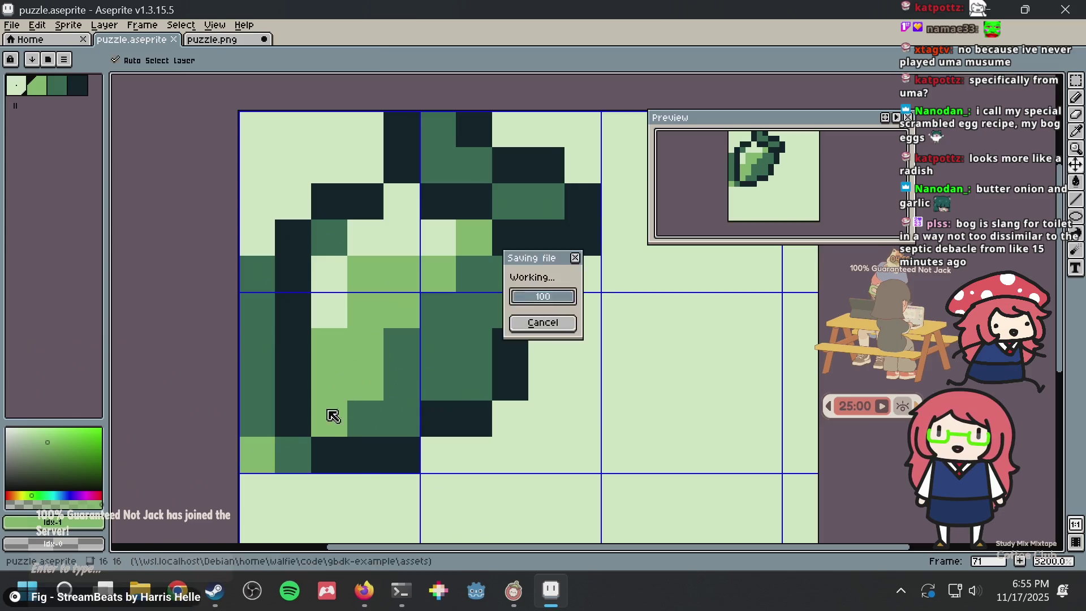
Pick the mid-dark green and add a pixel left of the stem
key("i")
left_click(293, 456)
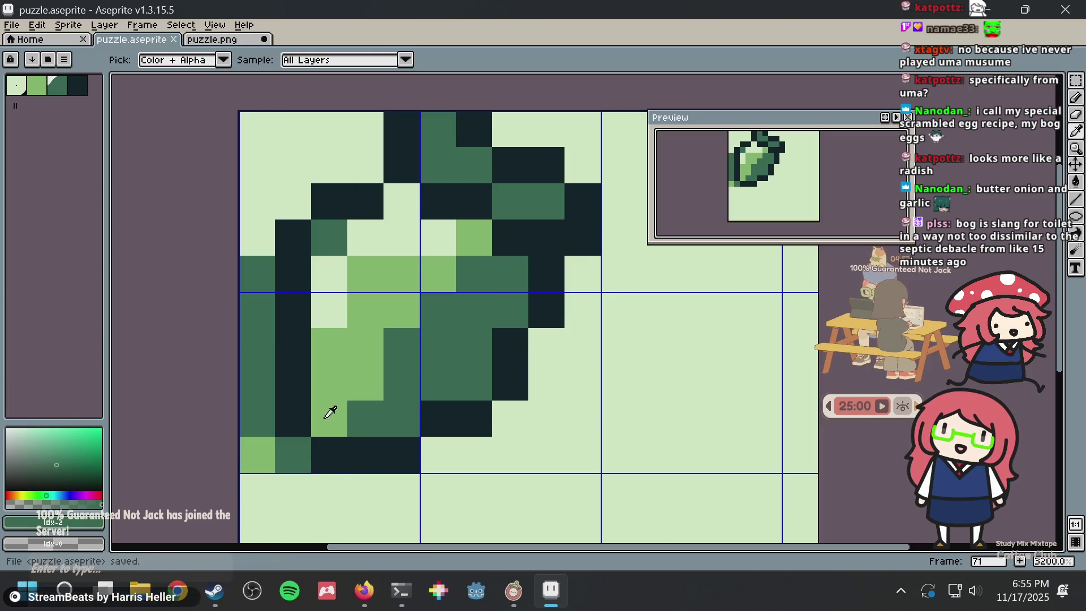
key("b")
key("ctrl+s")
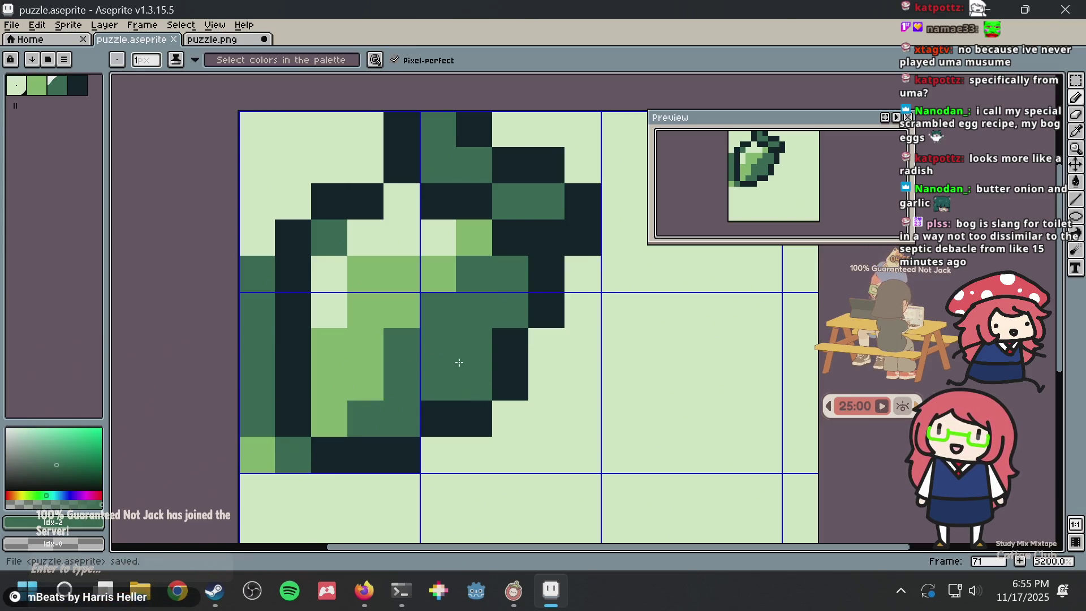
left_click(374, 160)
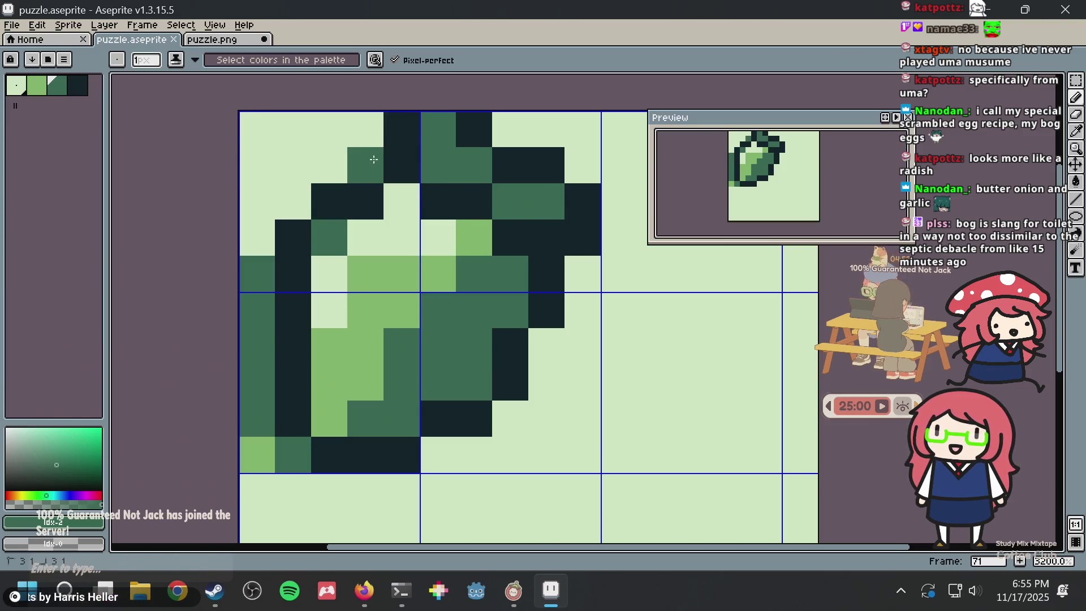
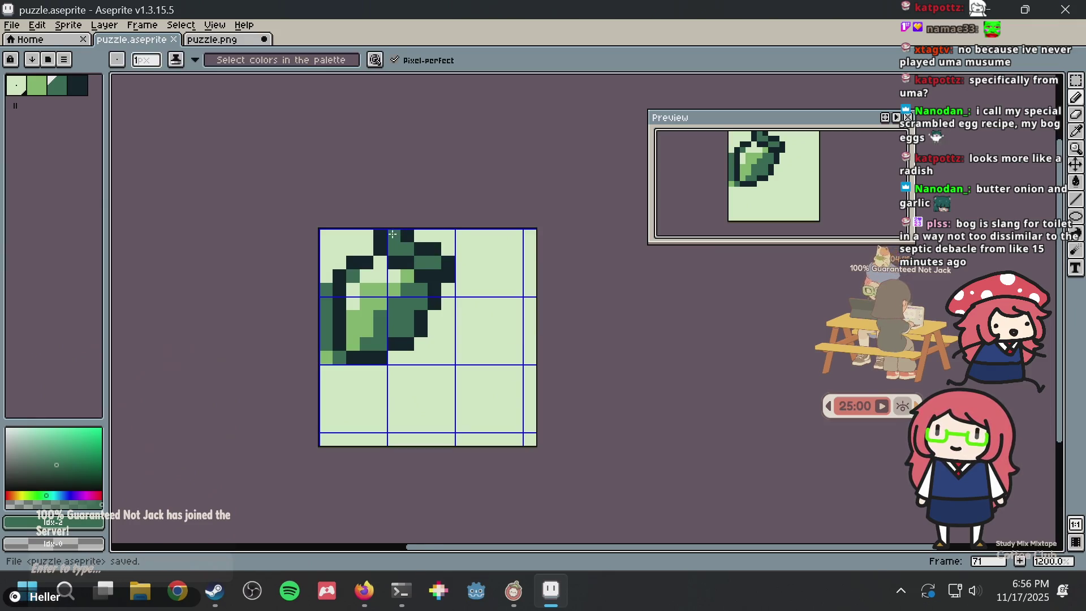
Recolour three dark leaf pixels mid-green and turn one mid-green pixel back to dark
key("i")
key("b")
scroll(424, 264, "up", 4)
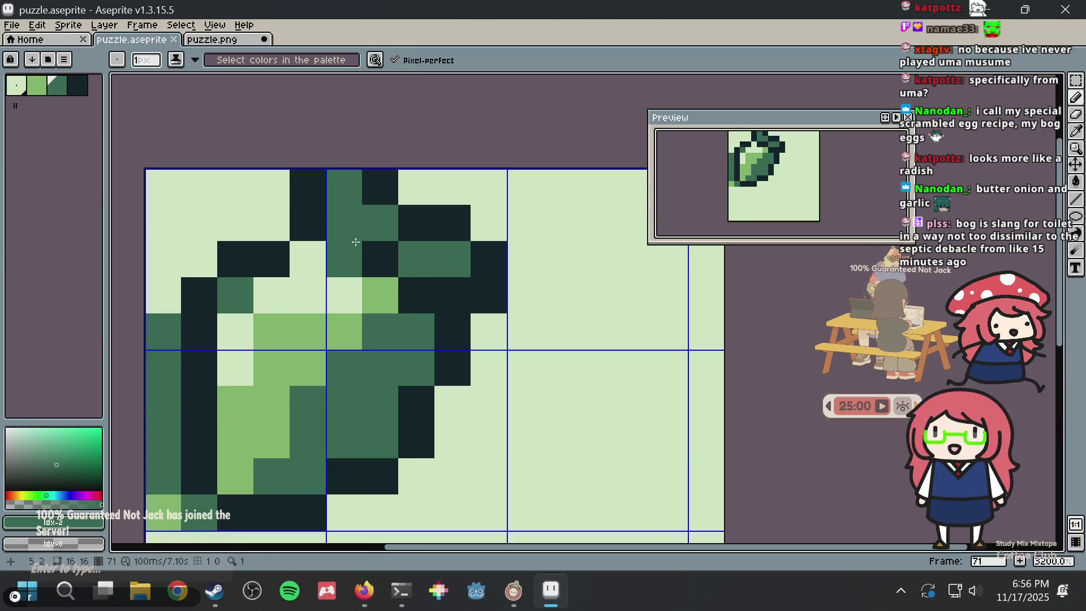
left_click(382, 259)
left_click(432, 284)
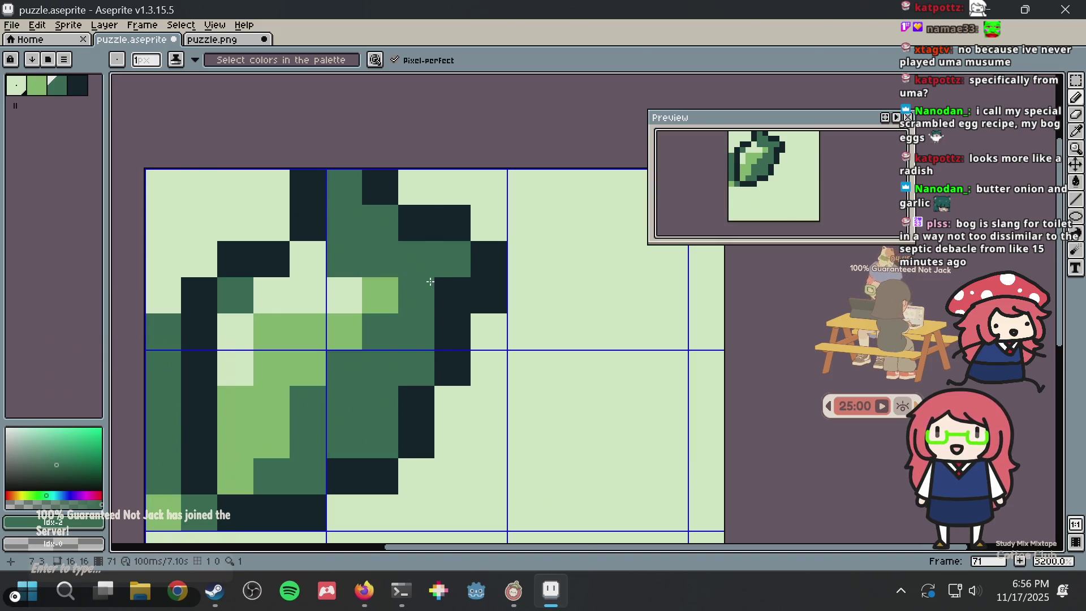
left_click(452, 294)
left_click(417, 295)
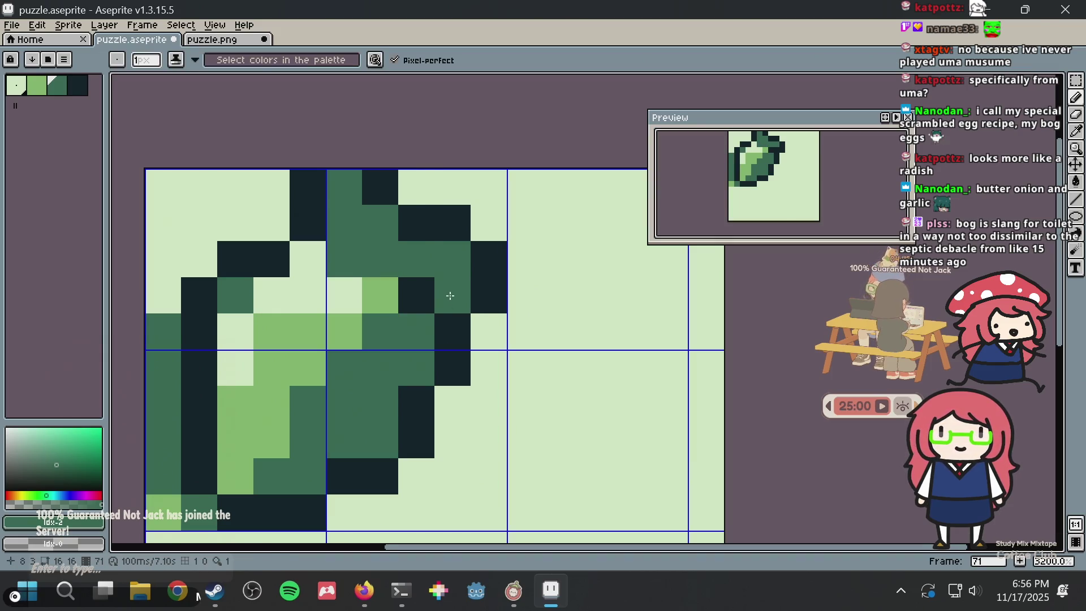
scroll(451, 296, "down", 5)
Undo the last two leaf pixel edits and save puzzle.aseprite
key("ctrl+z")
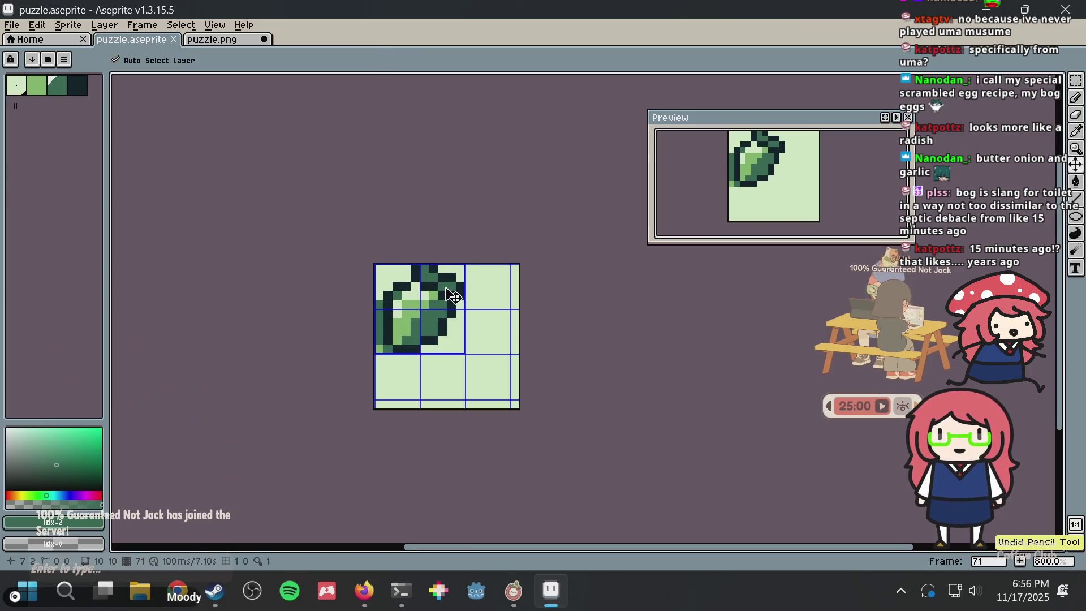
scroll(447, 286, "up", 6)
key("ctrl+s")
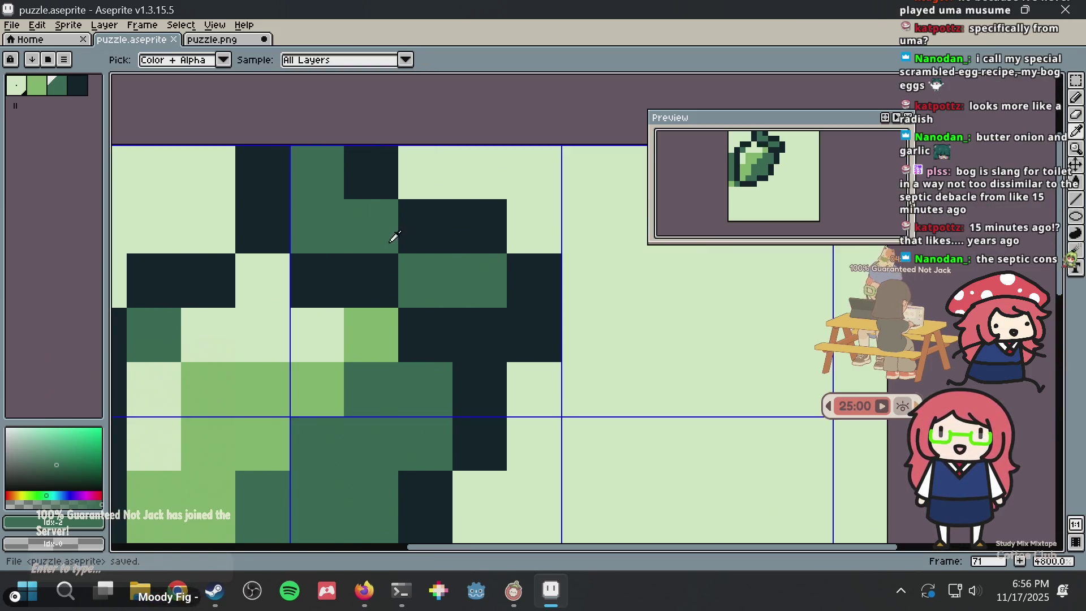
key("ctrl+z")
scroll(481, 271, "down", 5)
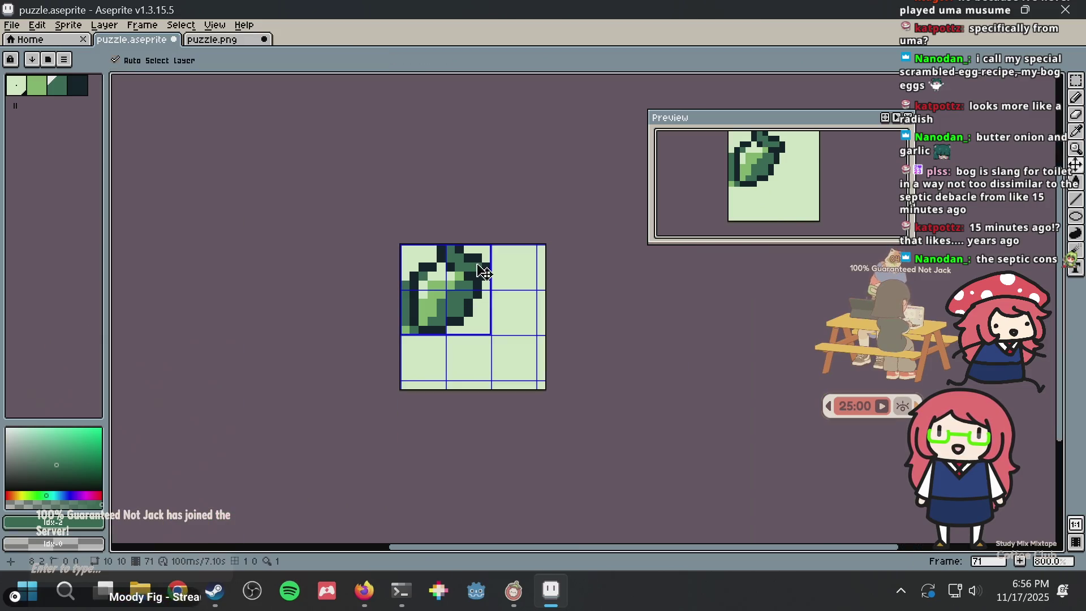
key("ctrl+s")
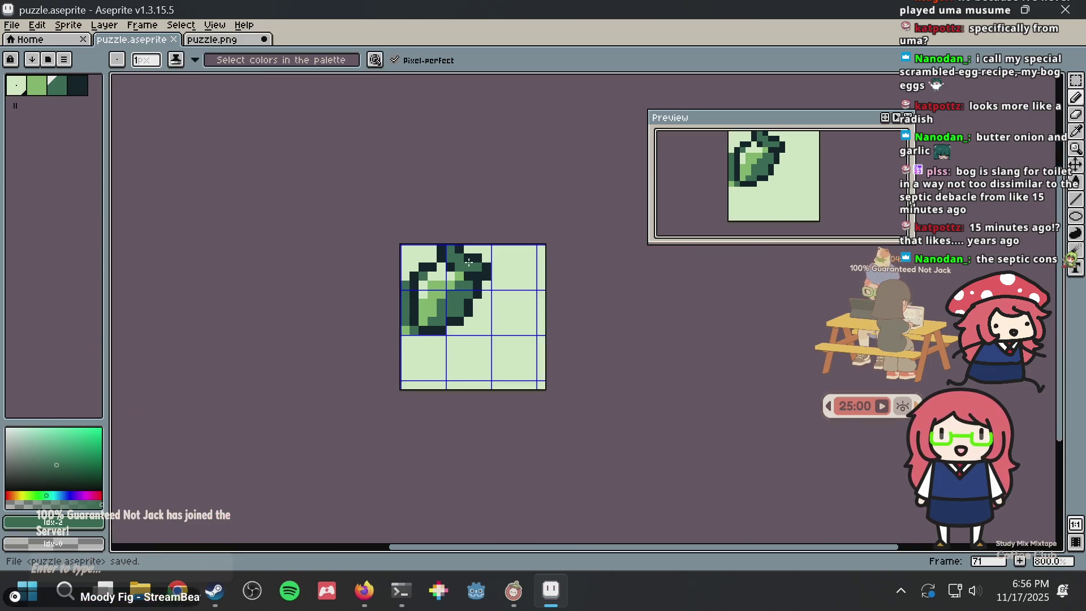
scroll(469, 263, "up", 4)
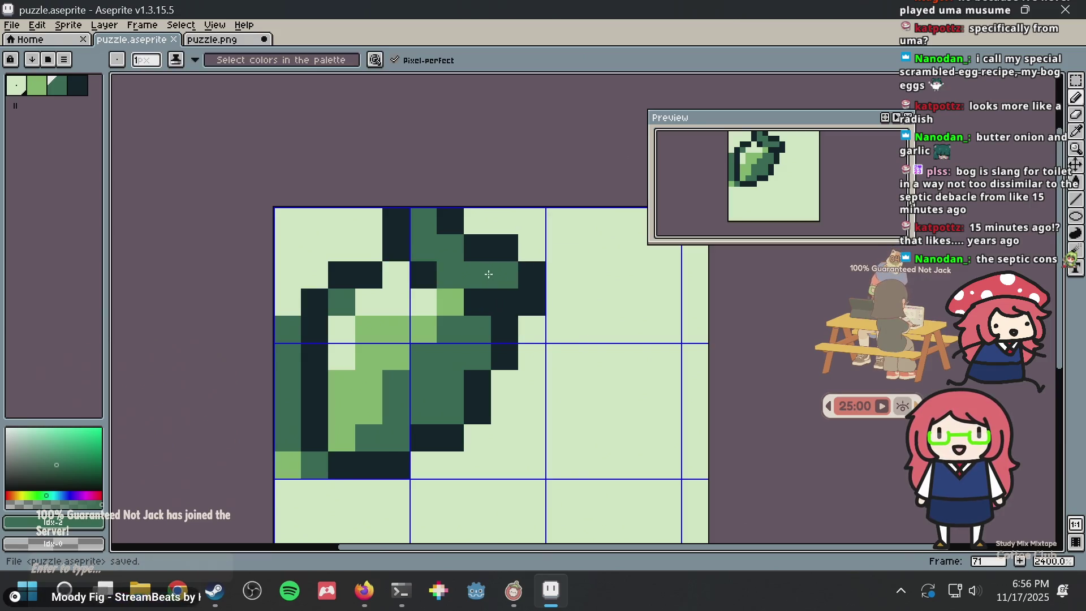
scroll(488, 274, "up", 1)
scroll(480, 281, "down", 1)
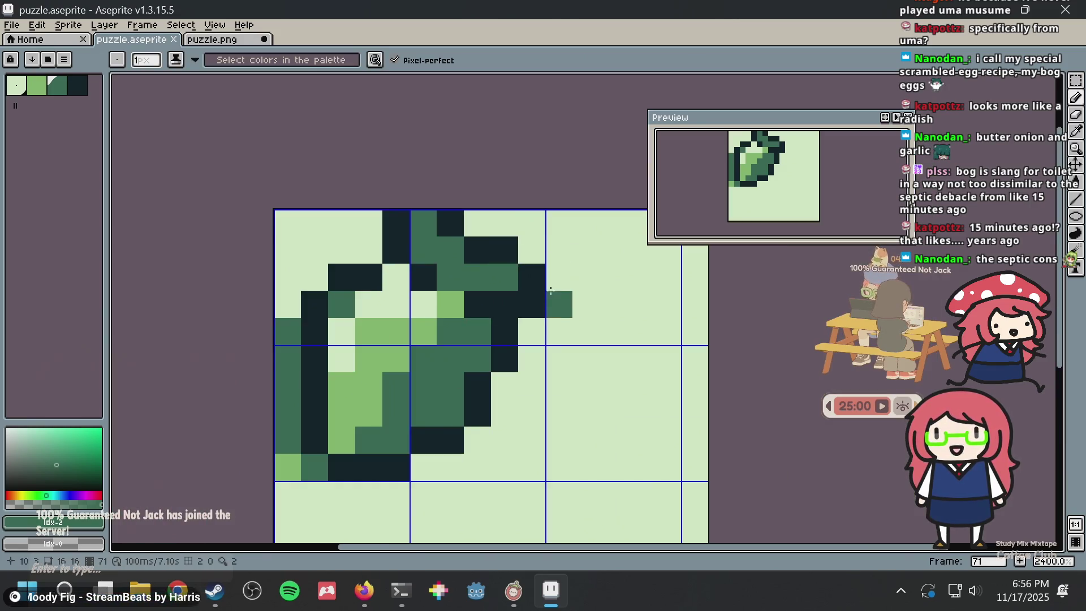
With the darkest green, clear one dark pixel, add a dark outline pixel at the leaf edge, and save
left_click(529, 306, "alt")
right_click(523, 336)
left_click(490, 275)
key("ctrl+s")
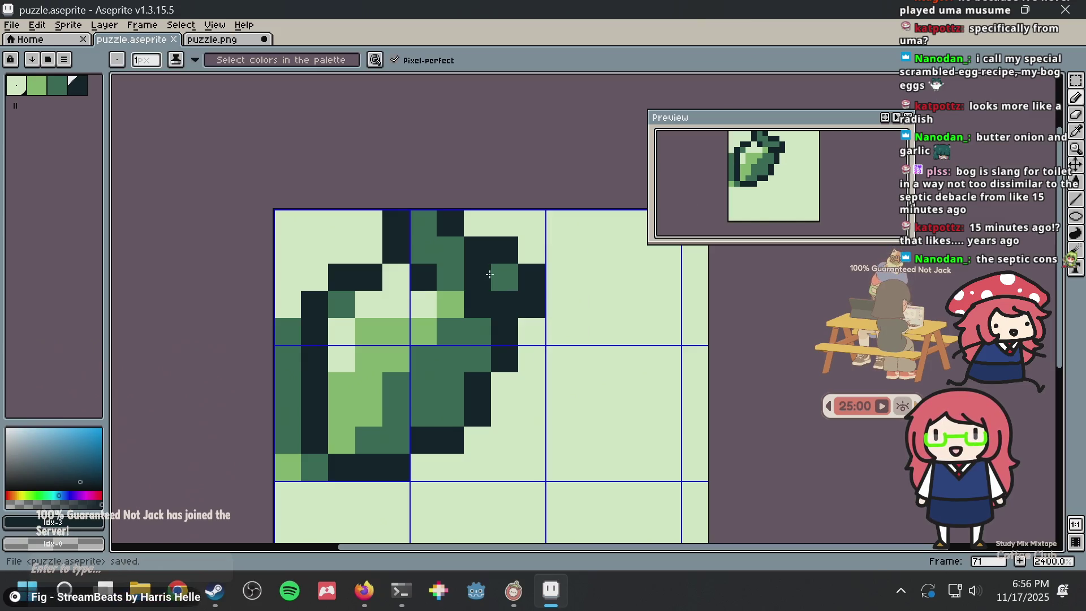
Pick the leaf's mid-green, undo a stray painted pixel, and save
key("ctrl+z")
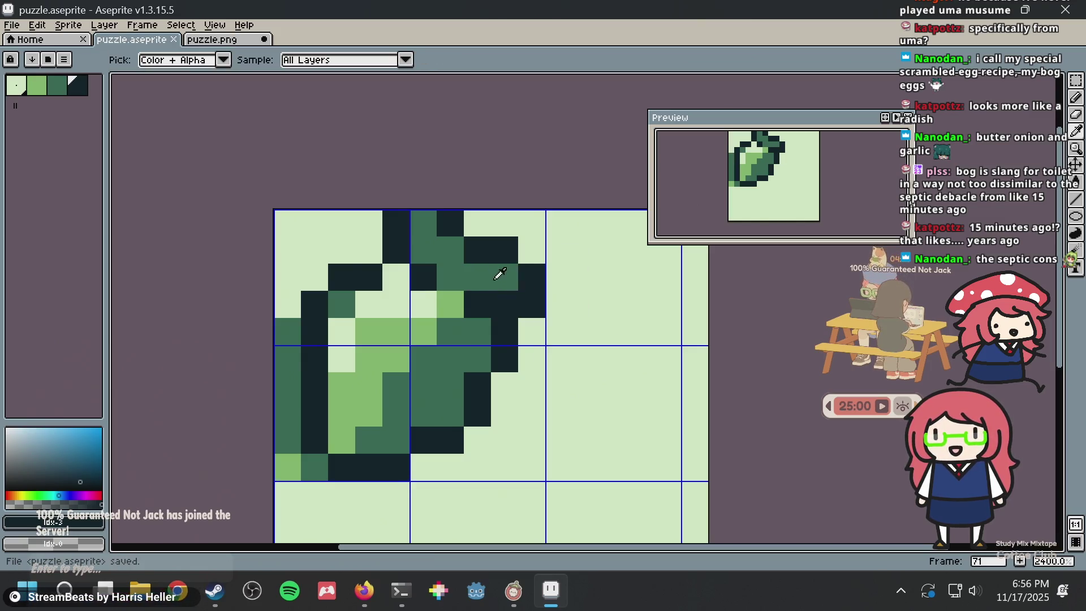
left_click(493, 275, "alt")
scroll(493, 275, "up", 1)
left_click(509, 309)
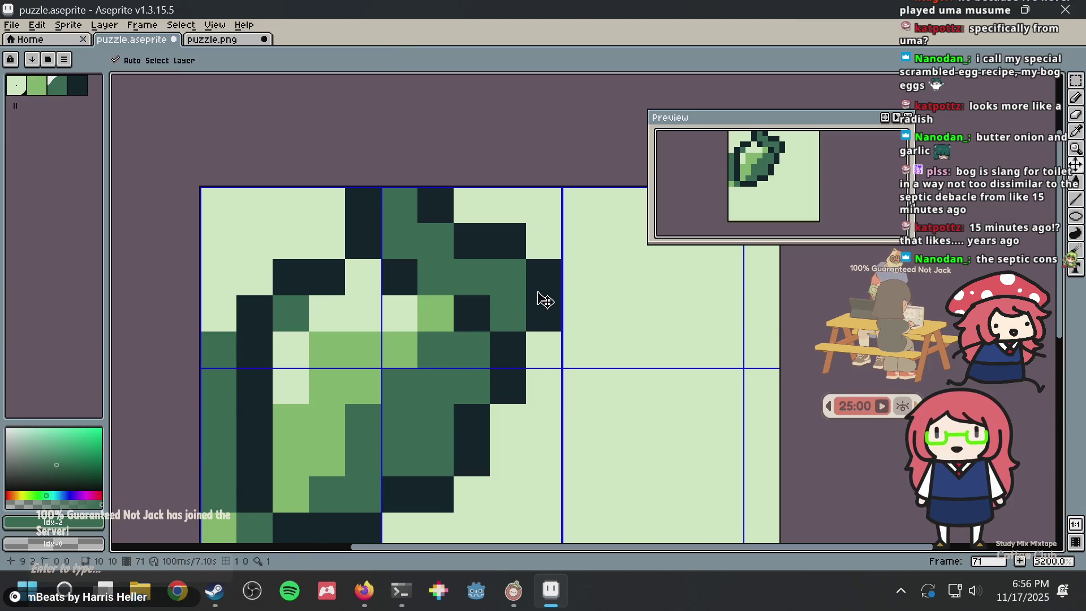
key("ctrl+z")
key("ctrl+s")
scroll(503, 286, "down", 5)
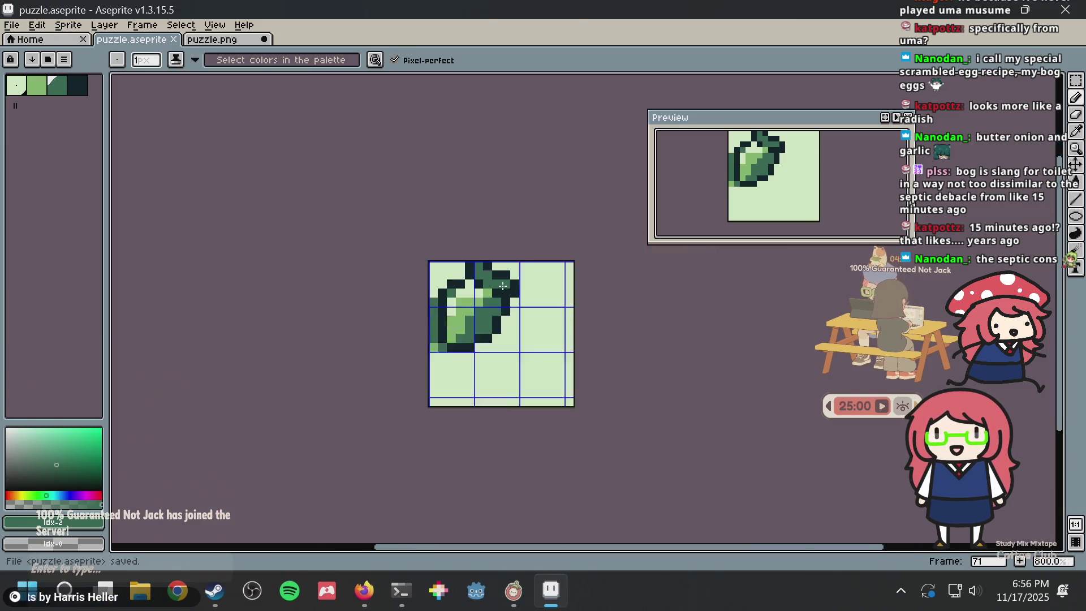
scroll(503, 287, "up", 4)
scroll(503, 287, "up", 1)
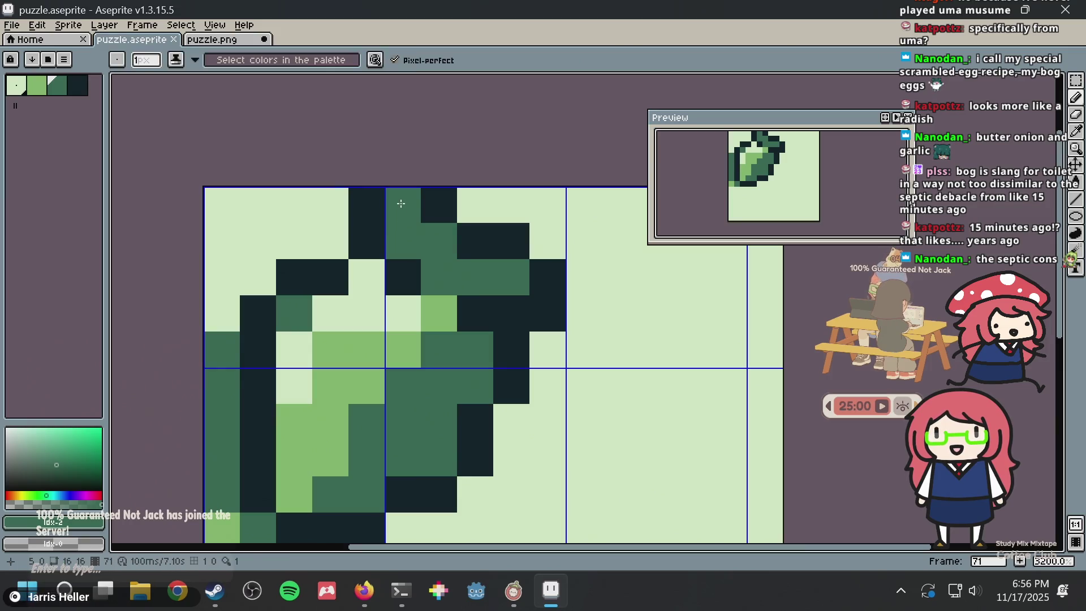
key("ctrl+s")
Paint two leaf pixels dark green, then repaint one of them mid-green and save
left_click(471, 239)
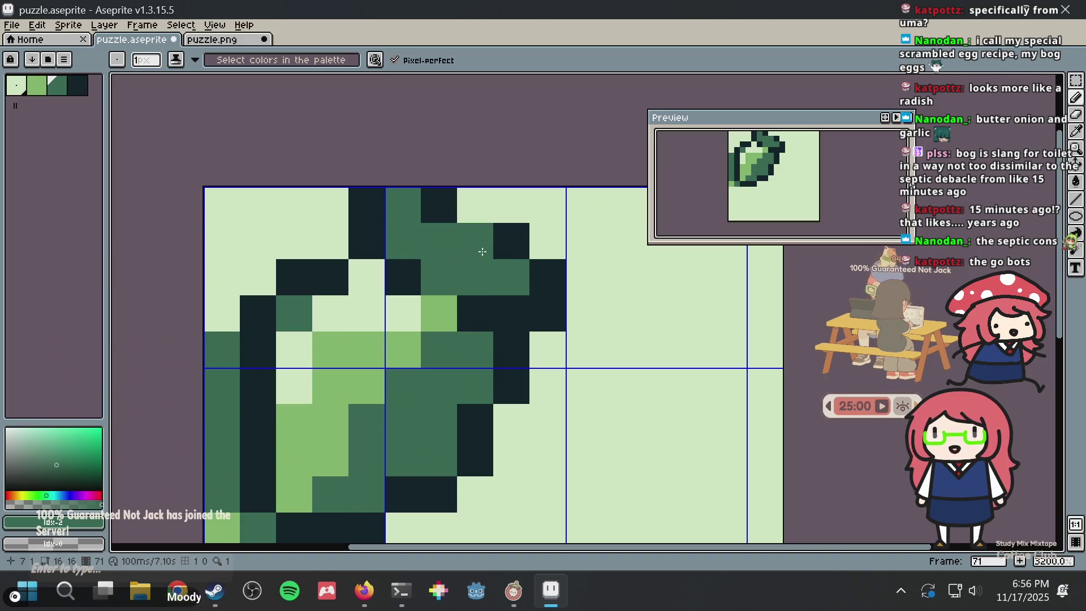
left_click(483, 251)
key("ctrl+s")
key("i")
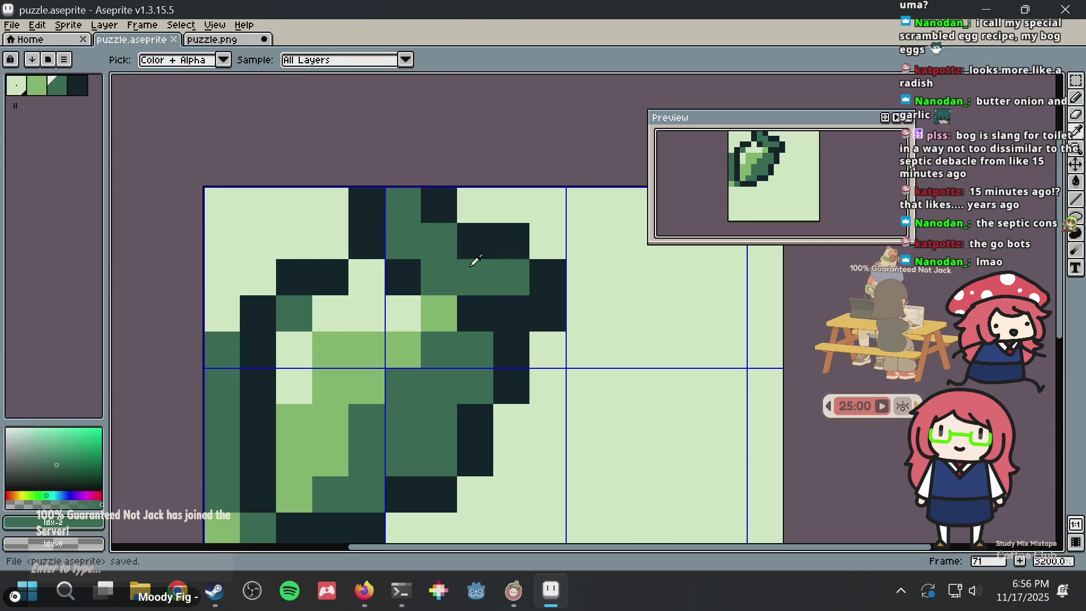
left_click(464, 275, "alt")
left_click(465, 258)
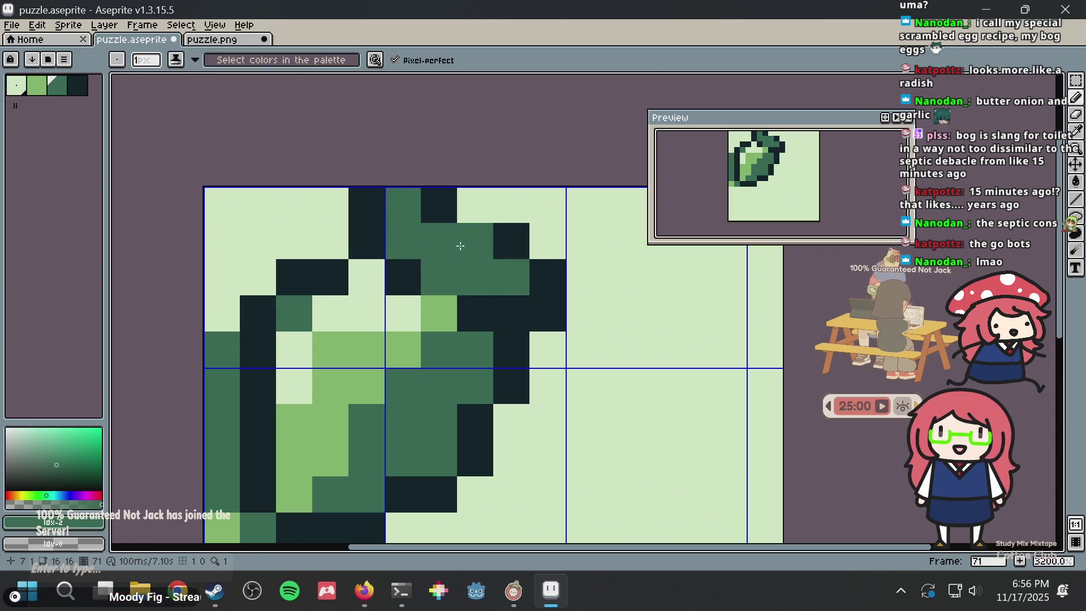
key("ctrl+s")
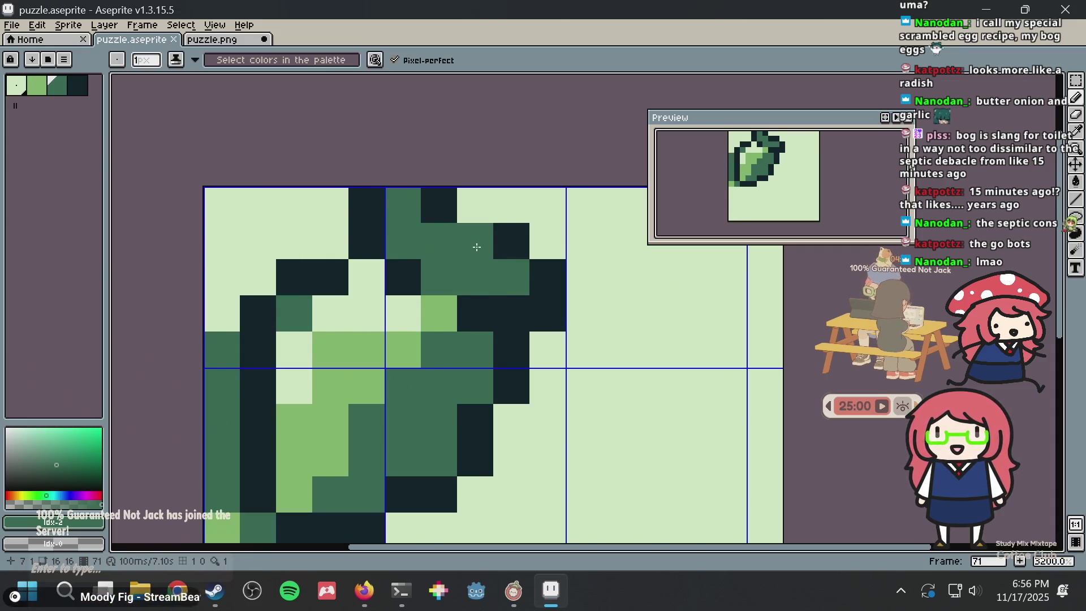
Toggle undo/redo to keep the dark leaf pixel, pick the light green, and save
key("ctrl+z")
key("ctrl+y")
key("ctrl+z")
key("ctrl+z")
key("ctrl+y")
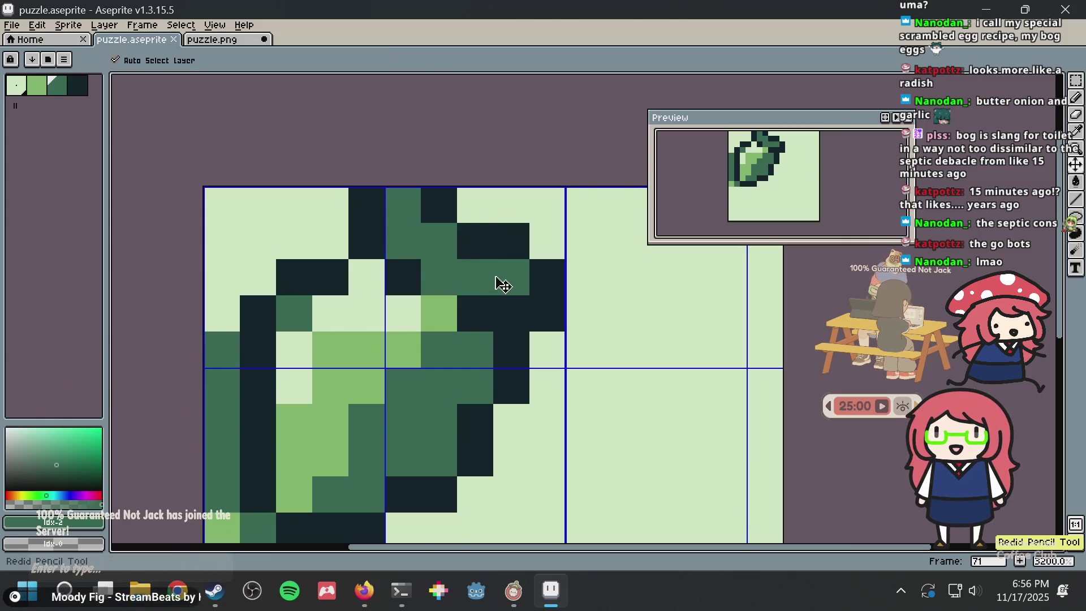
key("ctrl+s")
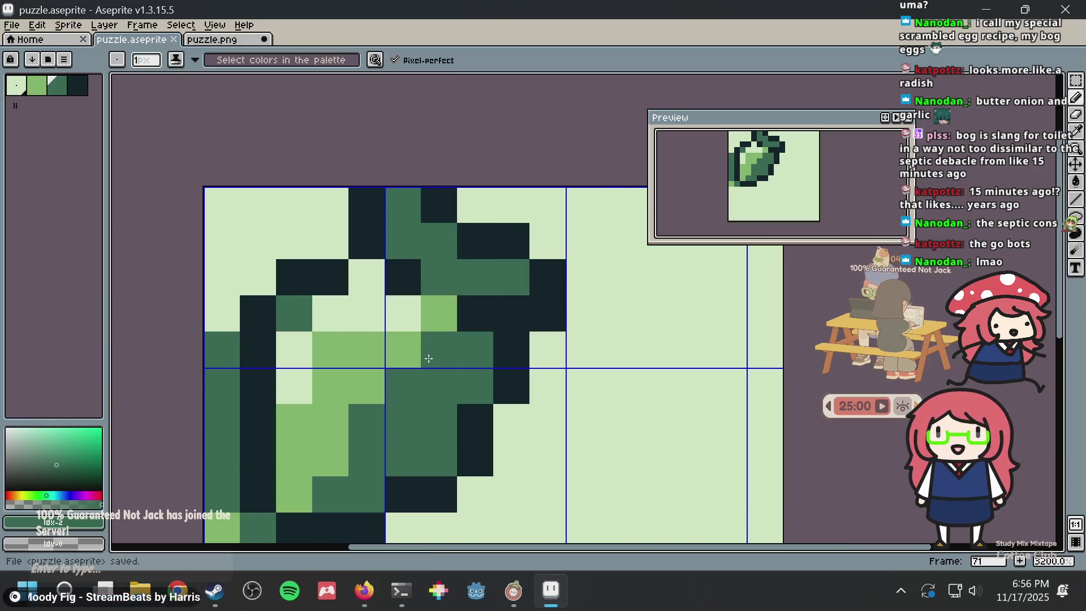
left_click(443, 305, "alt")
key("ctrl")
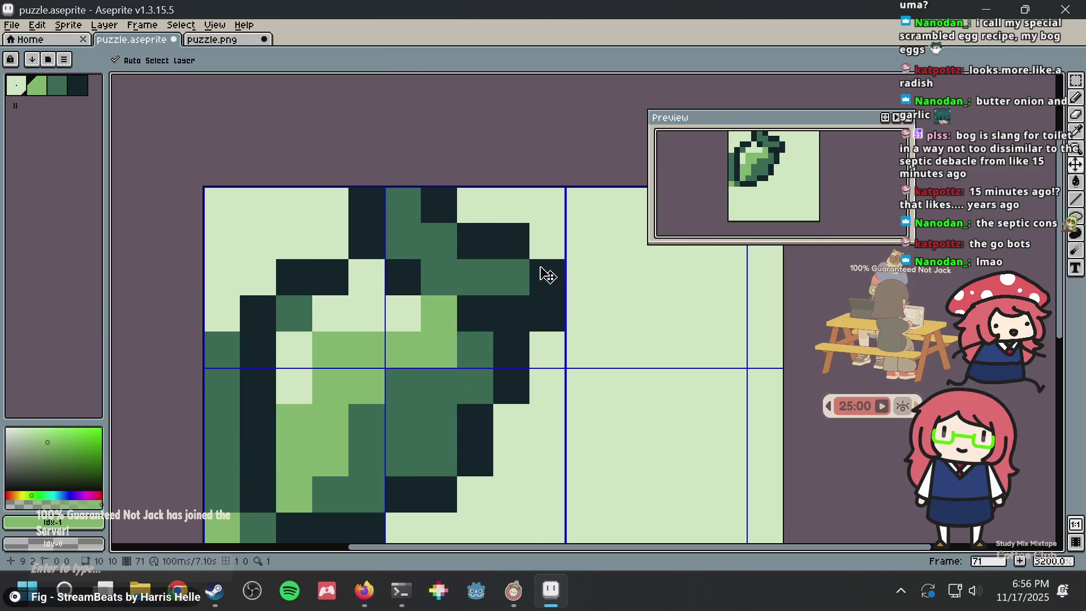
key("ctrl+s")
scroll(540, 272, "down", 6)
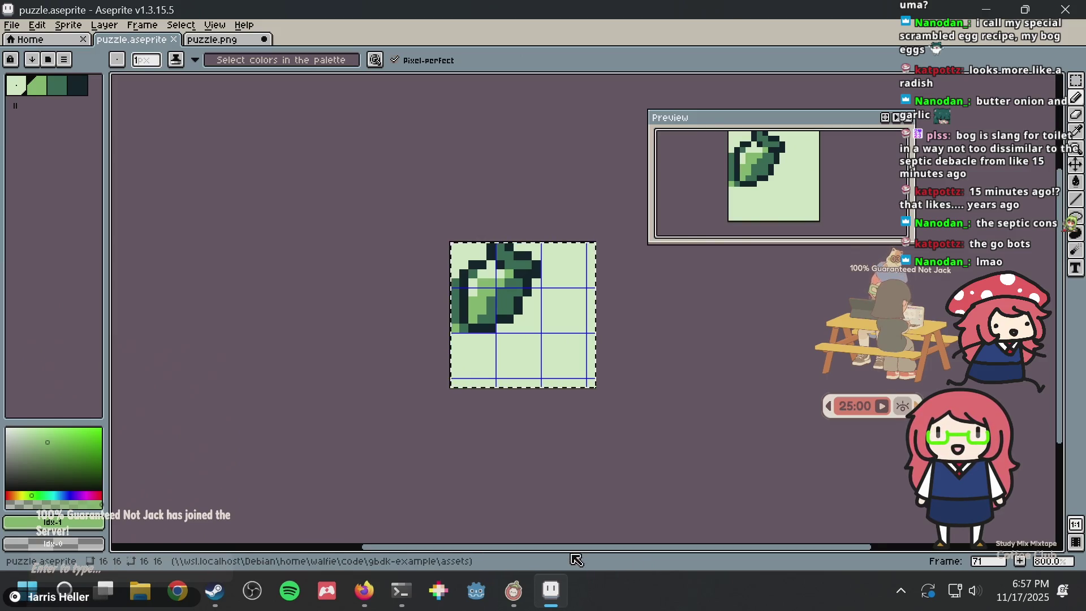
Move the carrot frame to frame 14 in the timeline and tag it Carrot
key("Tab")
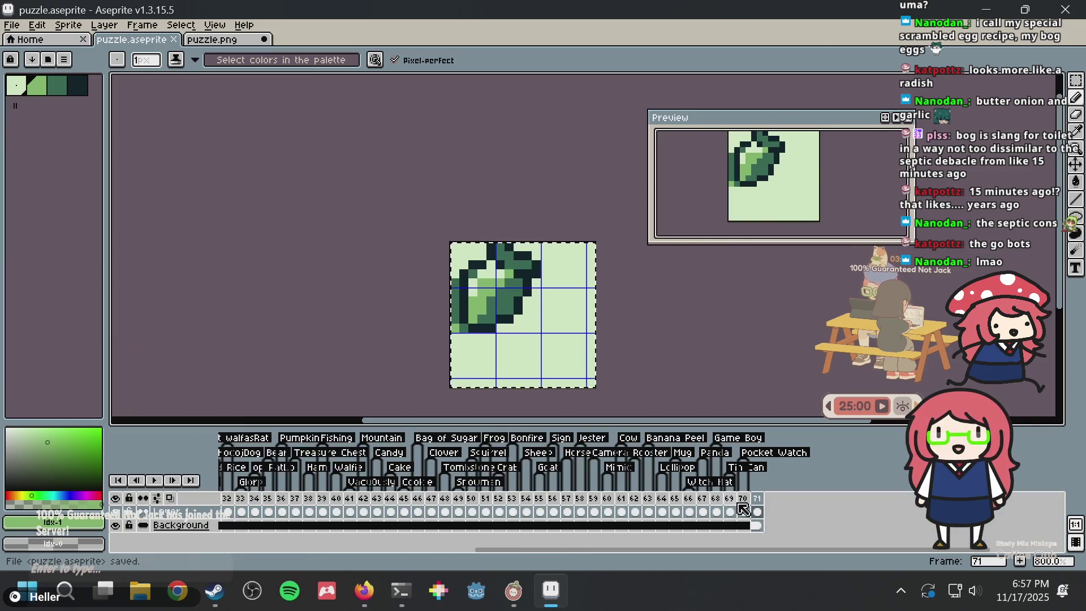
mouse_move(761, 503)
left_mouse_down()
mouse_move(167, 528)
mouse_move(132, 508)
mouse_move(402, 502)
left_mouse_up()
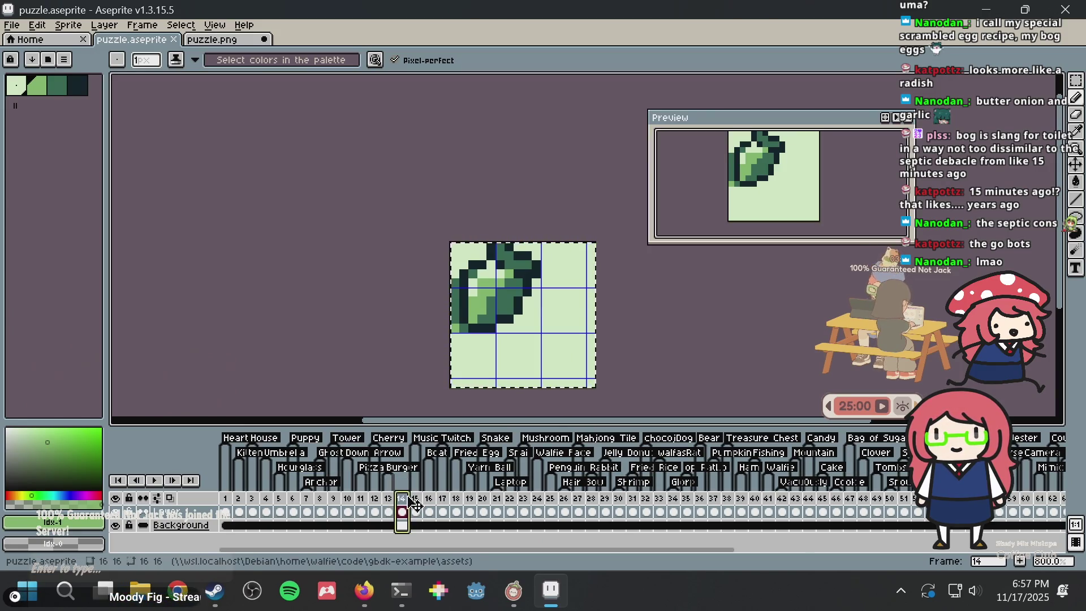
right_click(403, 499)
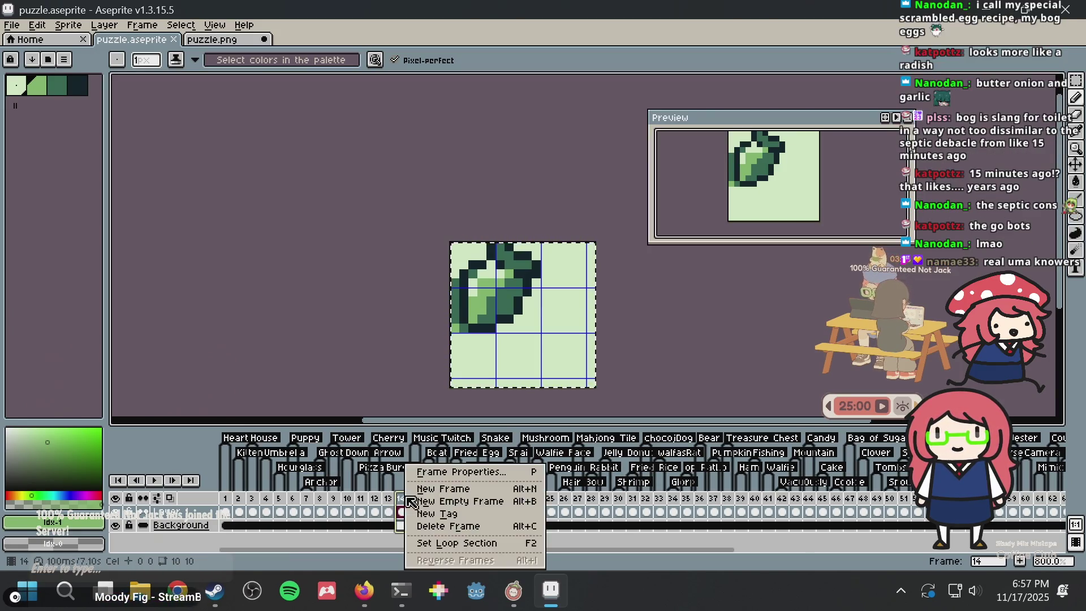
left_click(434, 514)
key("Return")
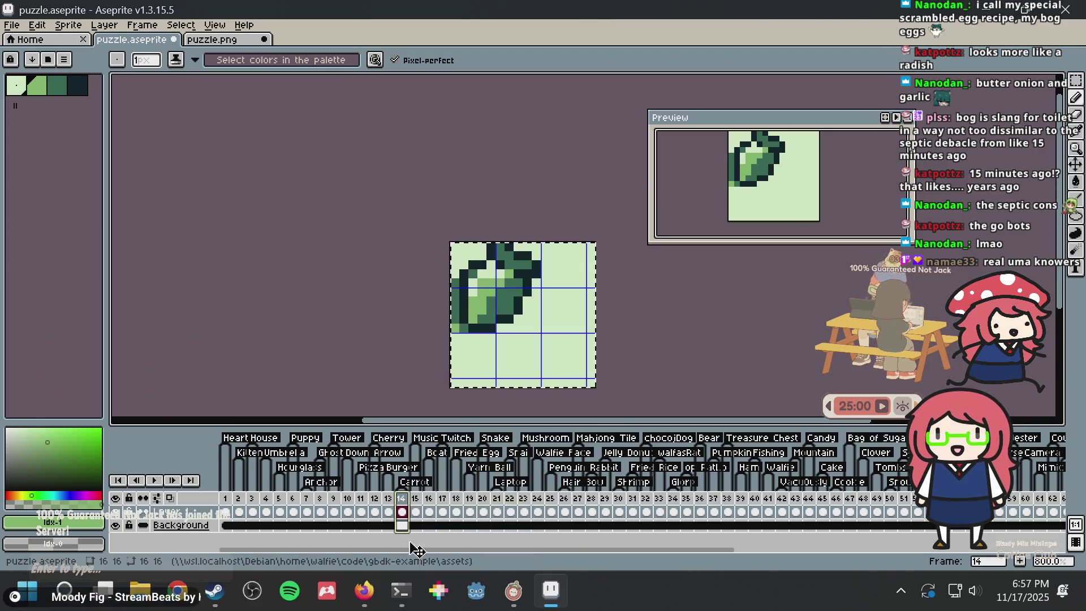
Clear the selection, save puzzle.aseprite, and bring the Debian terminal forward
key("m")
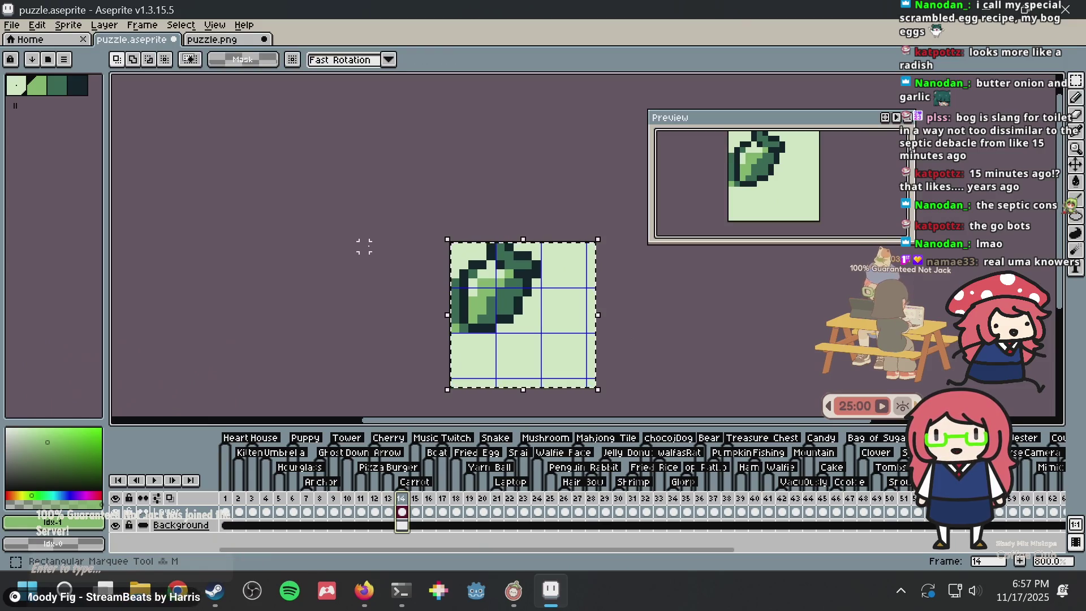
left_click(427, 238)
key("ctrl+s")
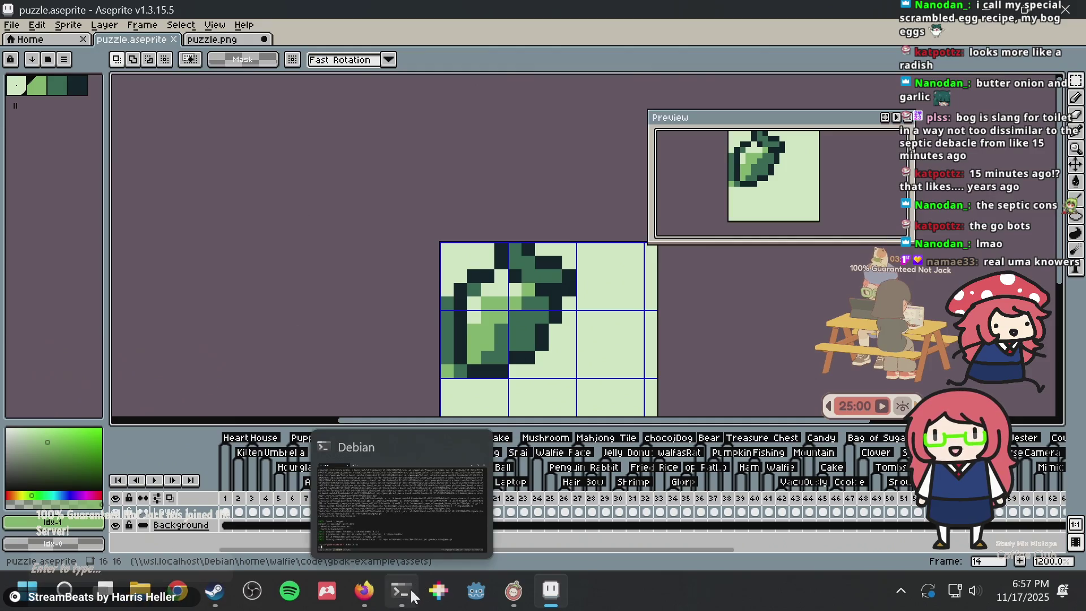
left_click(430, 492)
Rebuild and run the game in Emulicious, browse to the 14. Carrot puzzle, and return to Aseprite
key("Up")
key("Return")
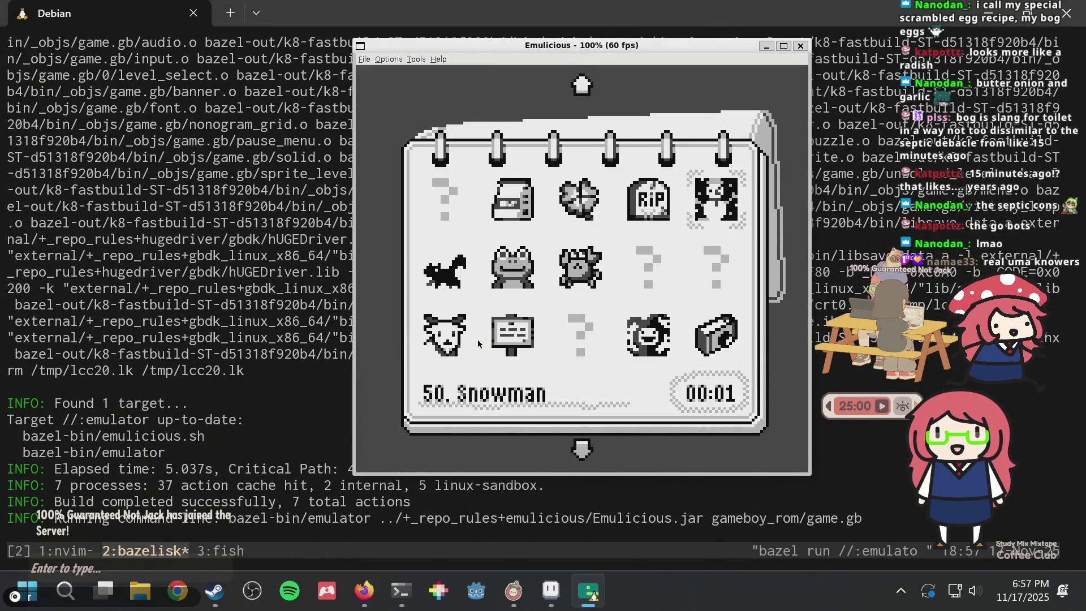
key("Up")
key("Up")
key("Up")
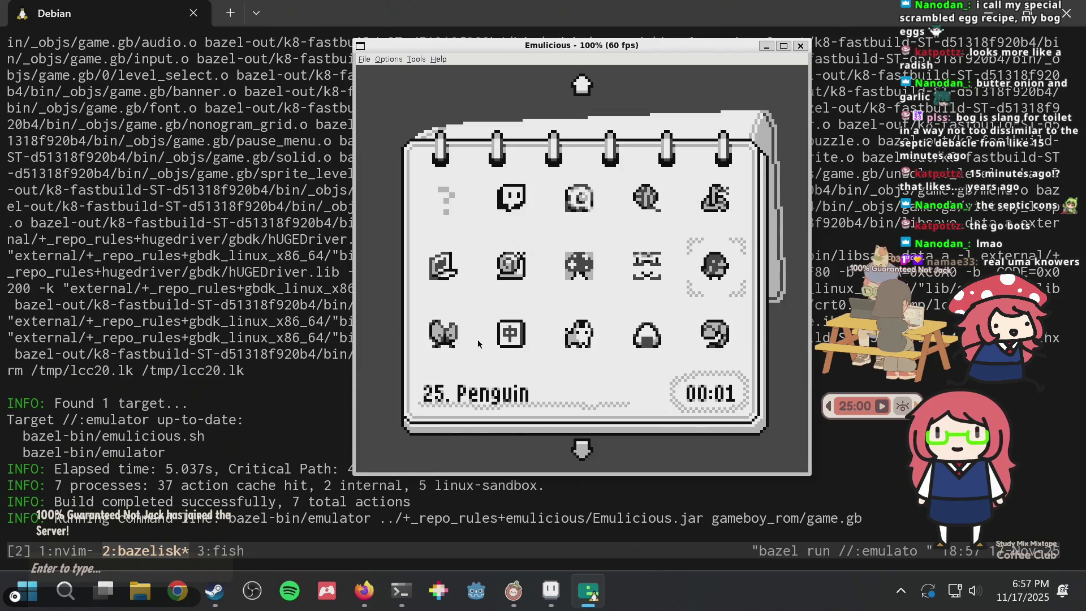
key("Left")
key("Left")
key("Left")
key("Up")
key("Up")
key("Left")
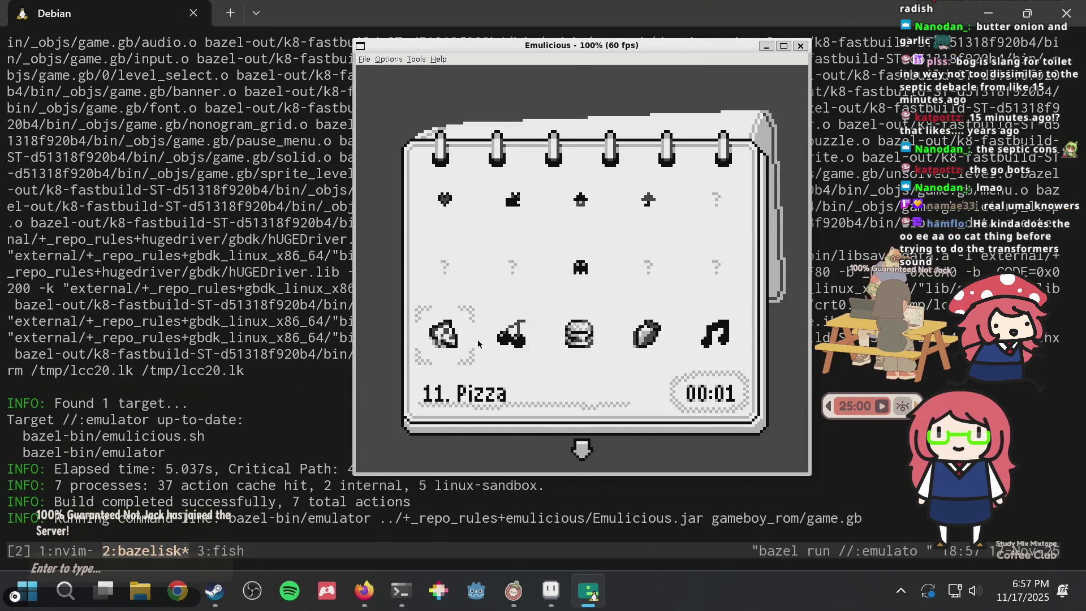
key("Right")
key("Right")
key("Right")
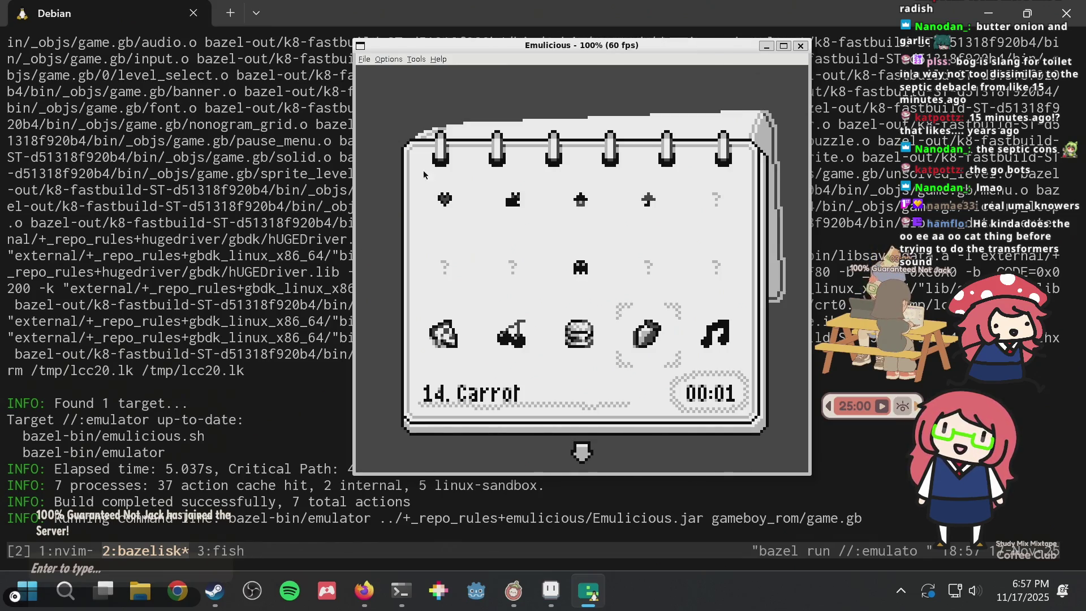
key("alt+Tab")
key("alt+Tab")
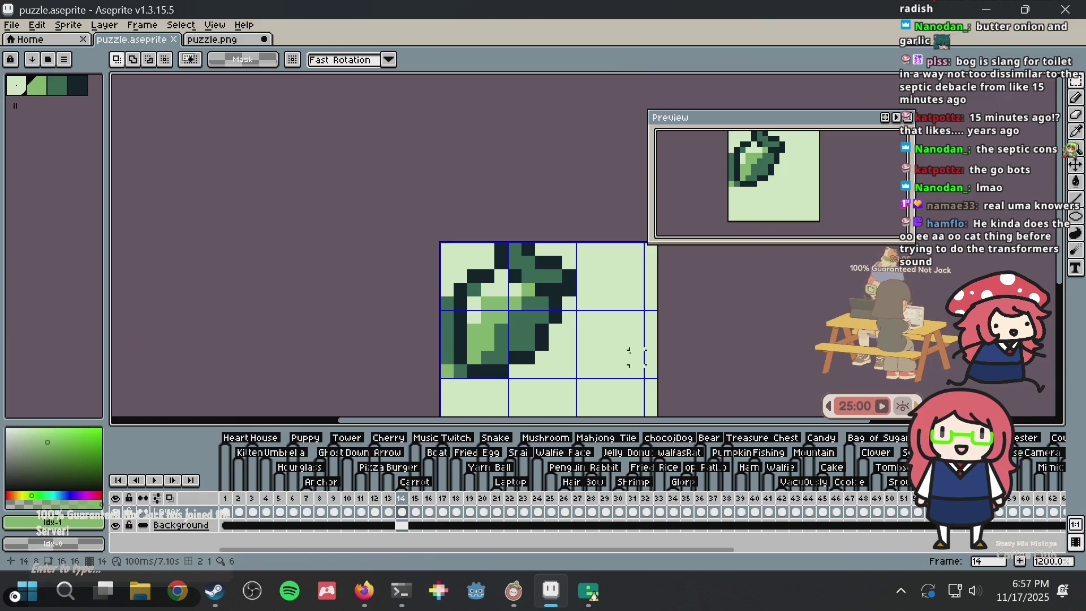
Save, pan to the carrot's leaves, and repaint one dark outline pixel light green
key("ctrl+s")
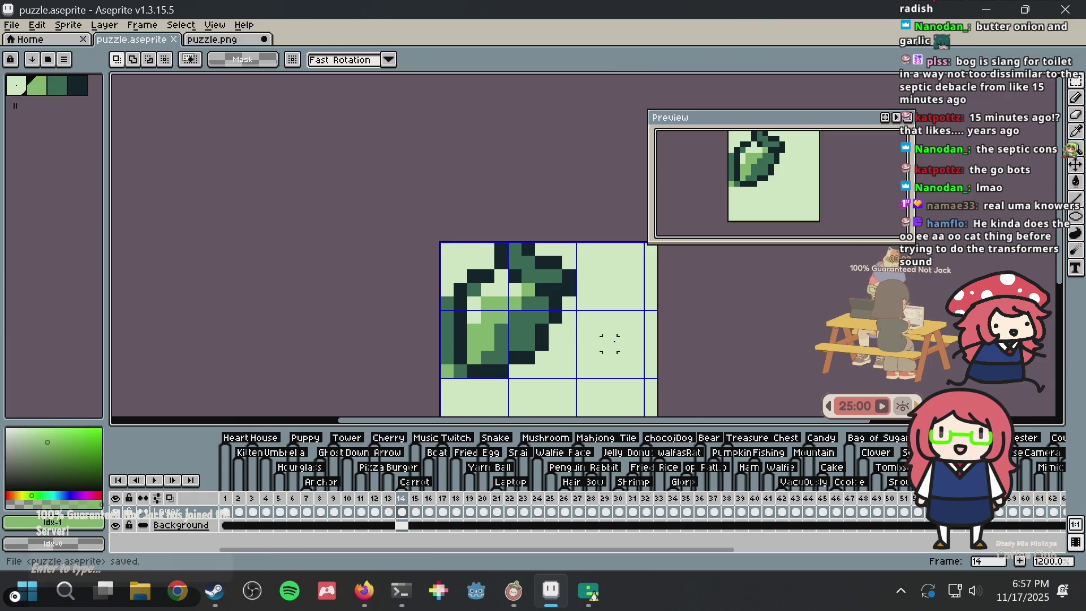
scroll(610, 343, "up", 1)
left_click_drag(590, 290, 560, 286)
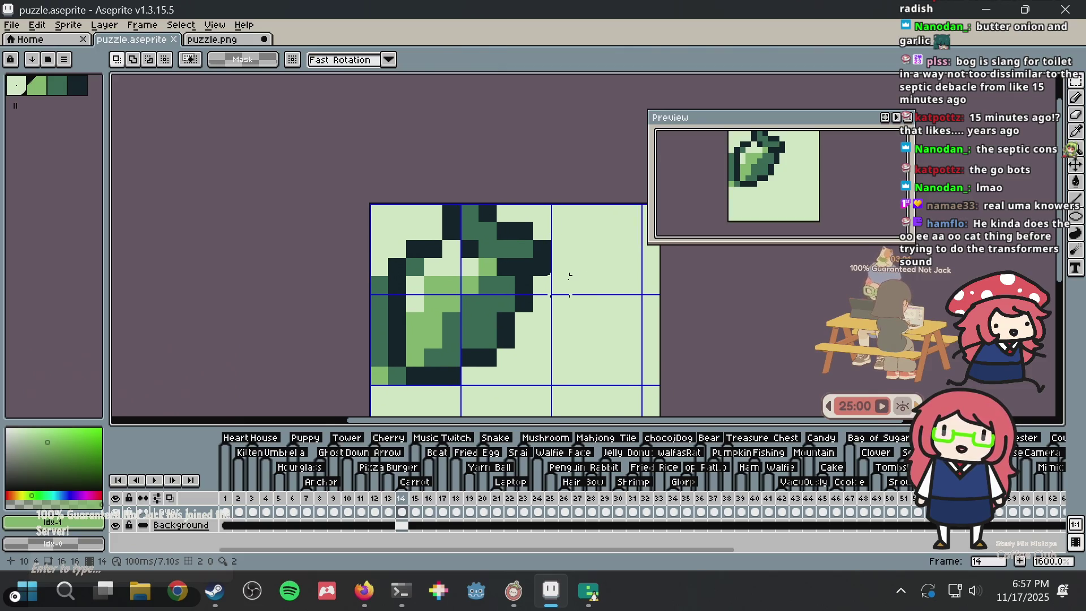
key("b")
left_click(554, 285)
scroll(555, 285, "up", 1)
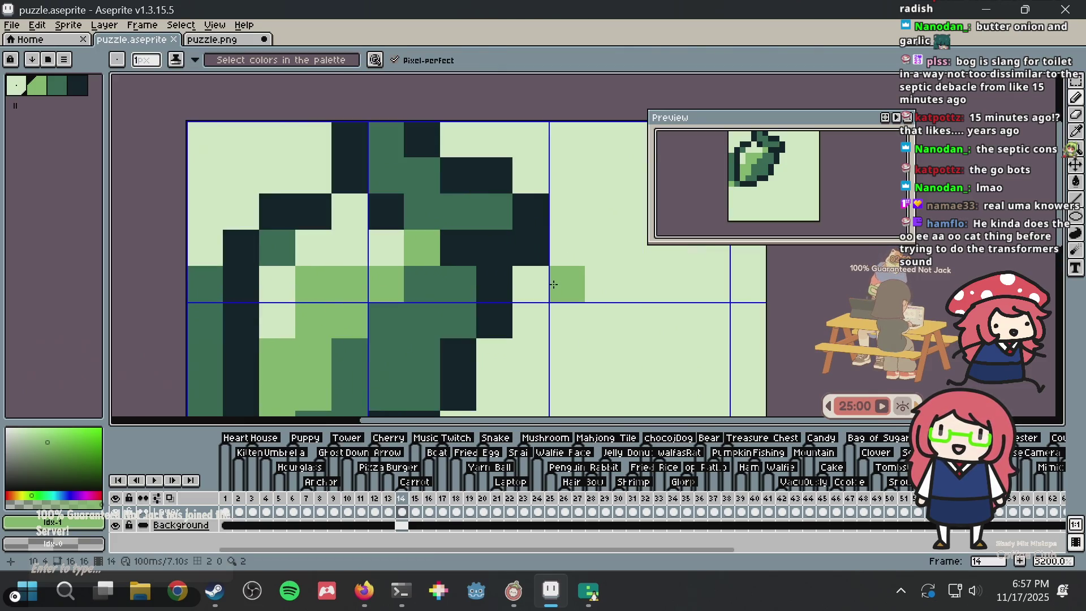
left_click(523, 271, "alt")
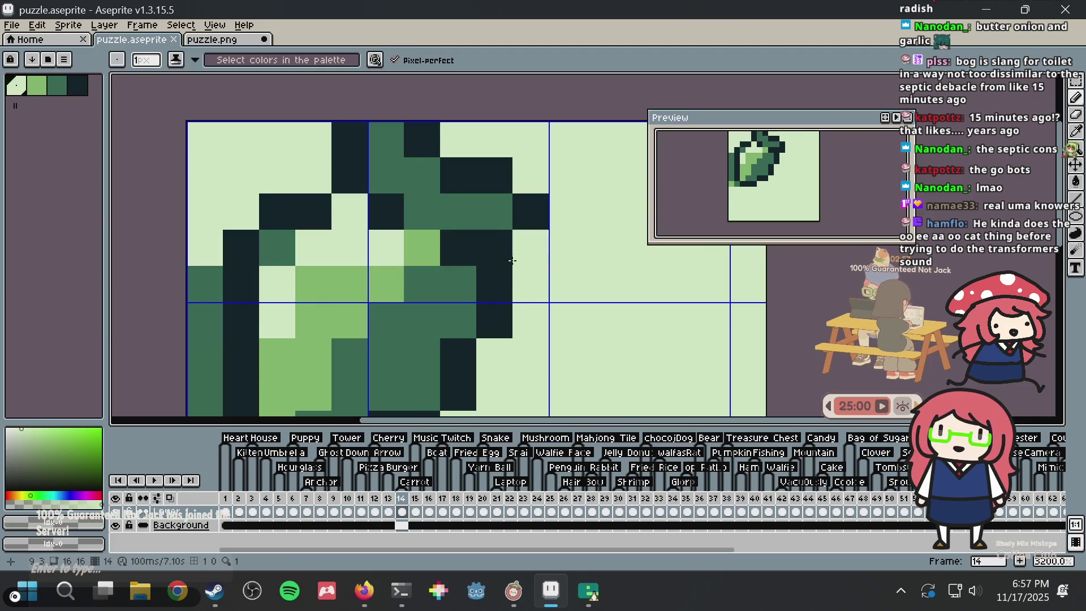
left_click(491, 316)
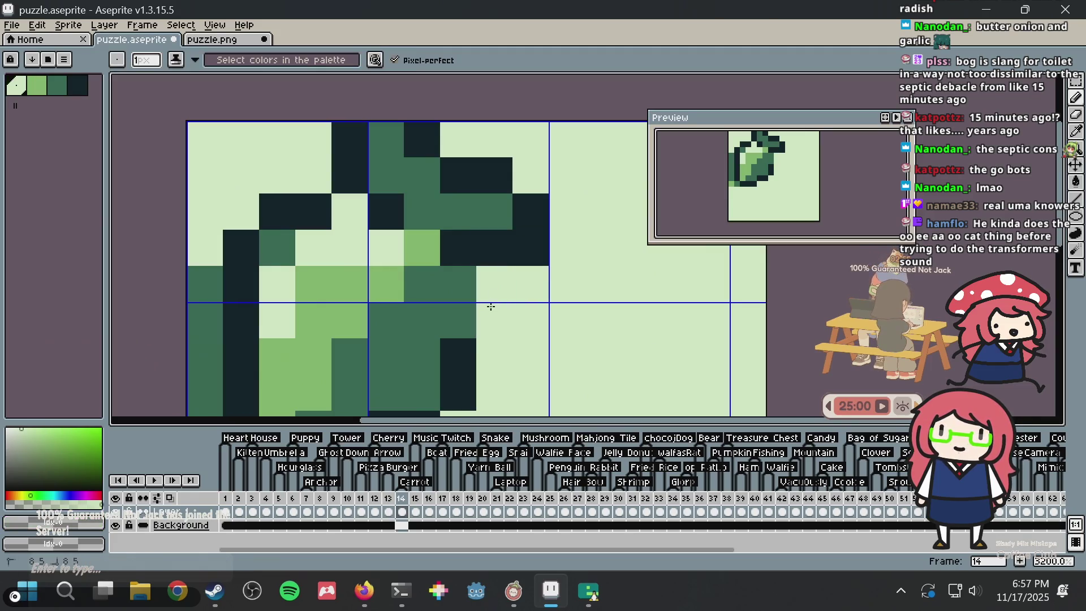
Paint three leaf-edge pixels in the dark outline colour
left_click(461, 348, "alt")
left_click(460, 331)
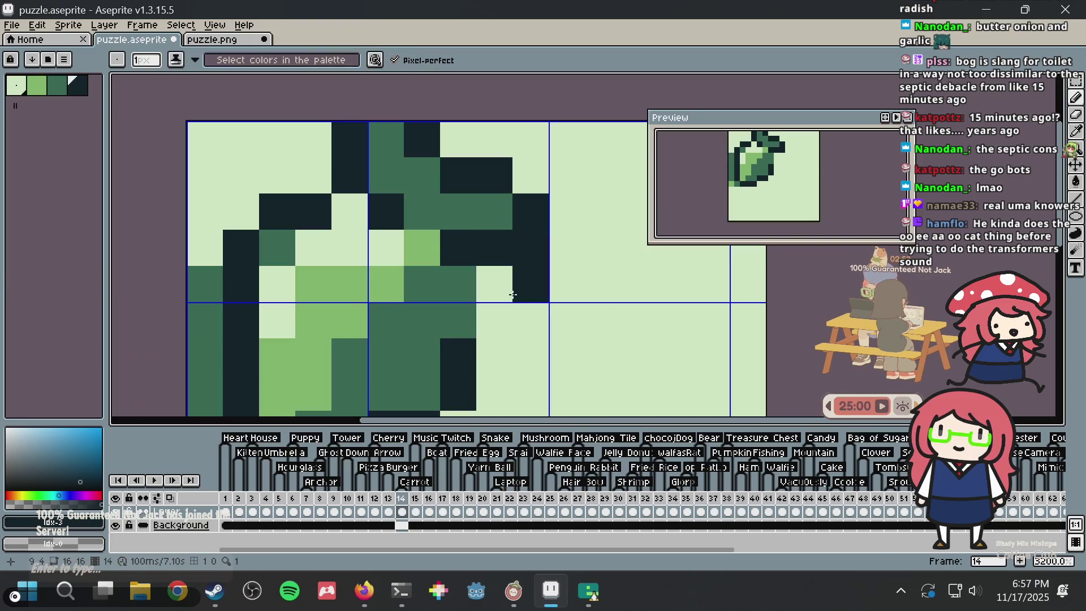
scroll(529, 283, "down", 3)
scroll(521, 306, "up", 2)
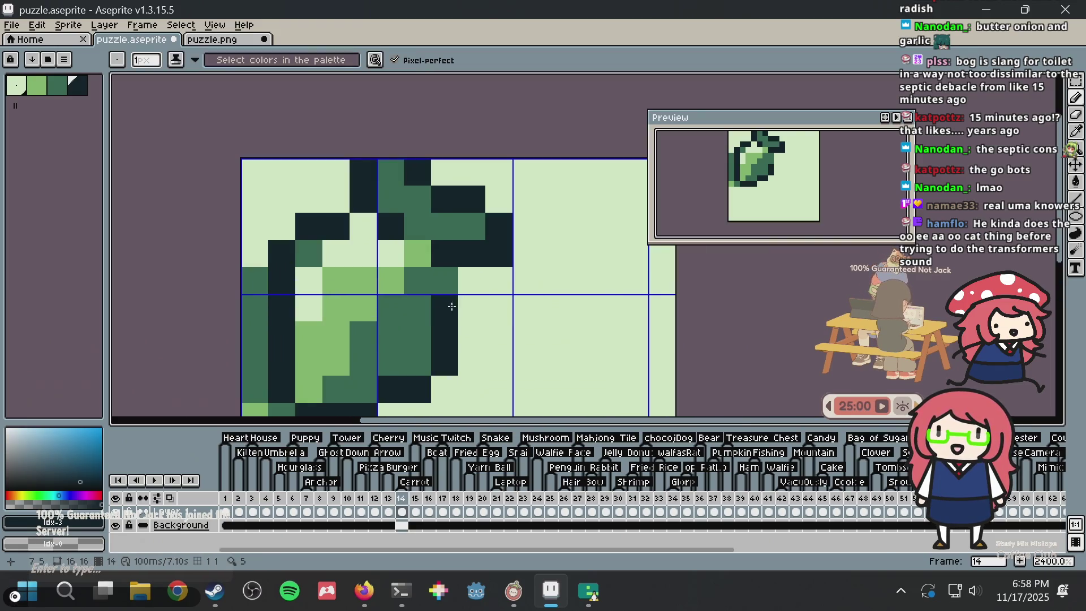
left_click(473, 308)
left_click(470, 282)
scroll(565, 286, "down", 4)
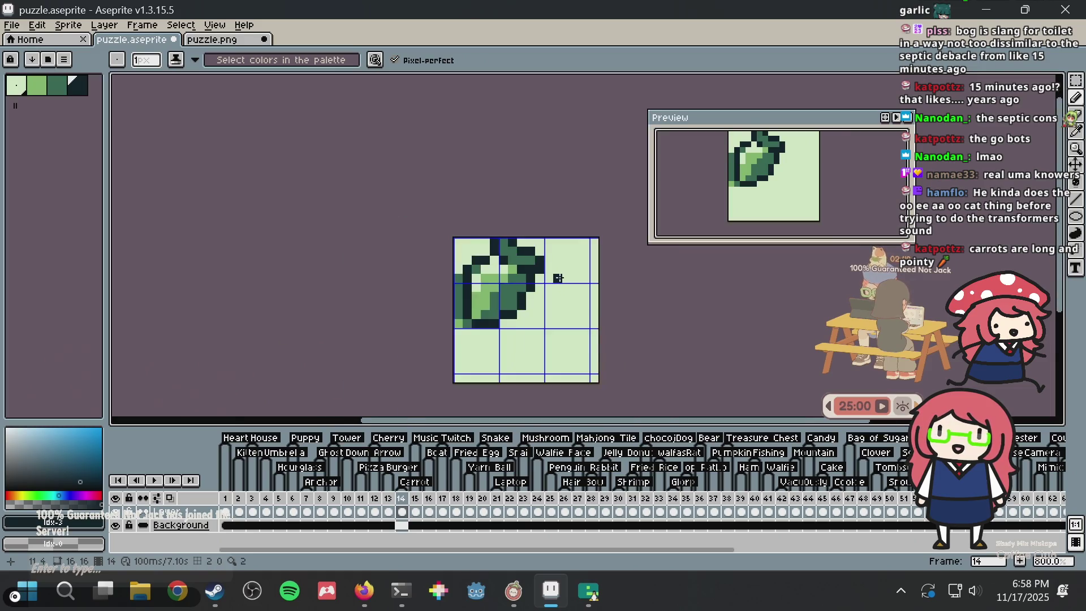
scroll(568, 286, "up", 1)
Undo the last pencil strokes and preview the sprite in the emulator before returning
key("v")
key("ctrl+z")
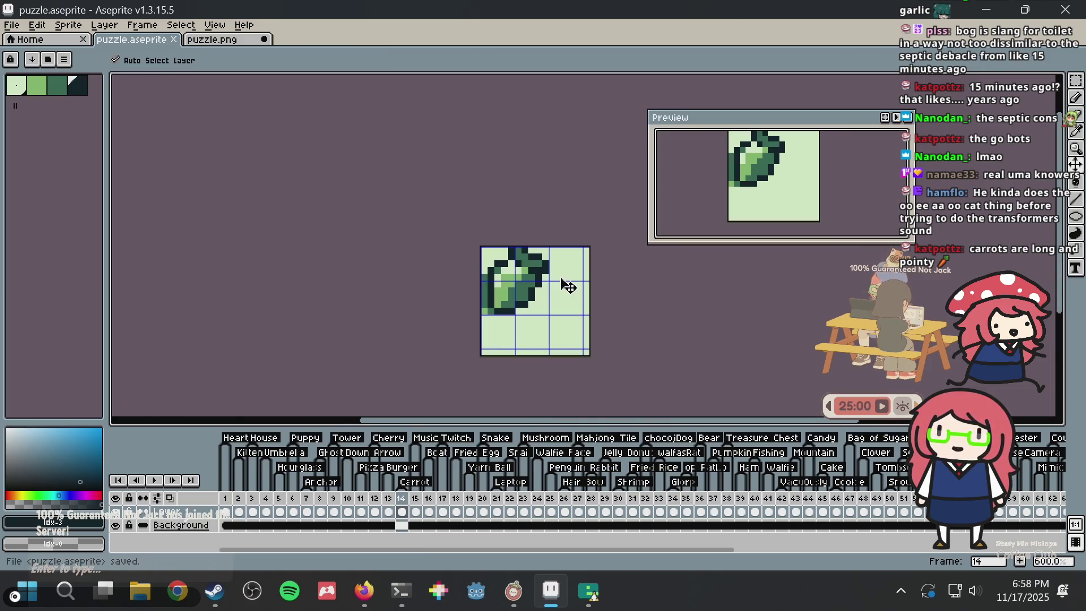
key("ctrl+z")
key("b")
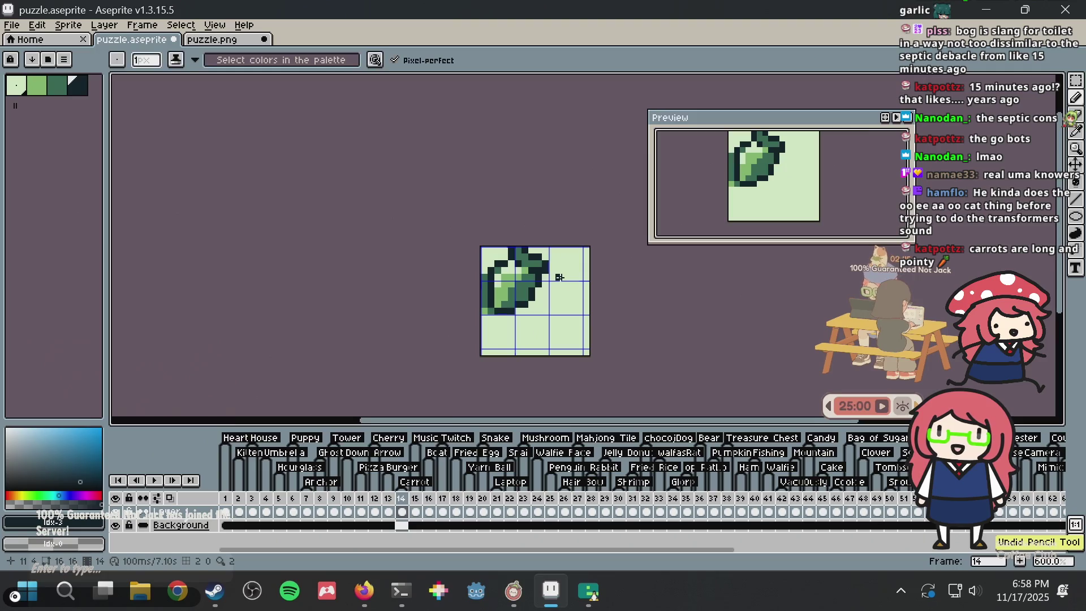
key("alt+Tab")
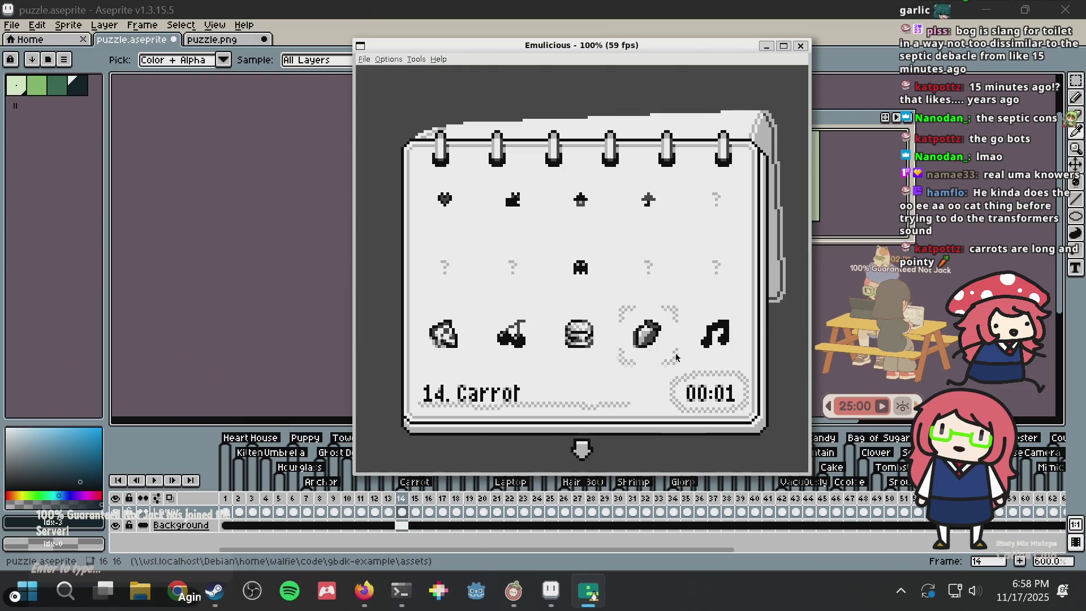
key("alt+Tab")
Clear two dark outline pixels in column 8 to light green, then open the window switcher
scroll(615, 223, "up", 7)
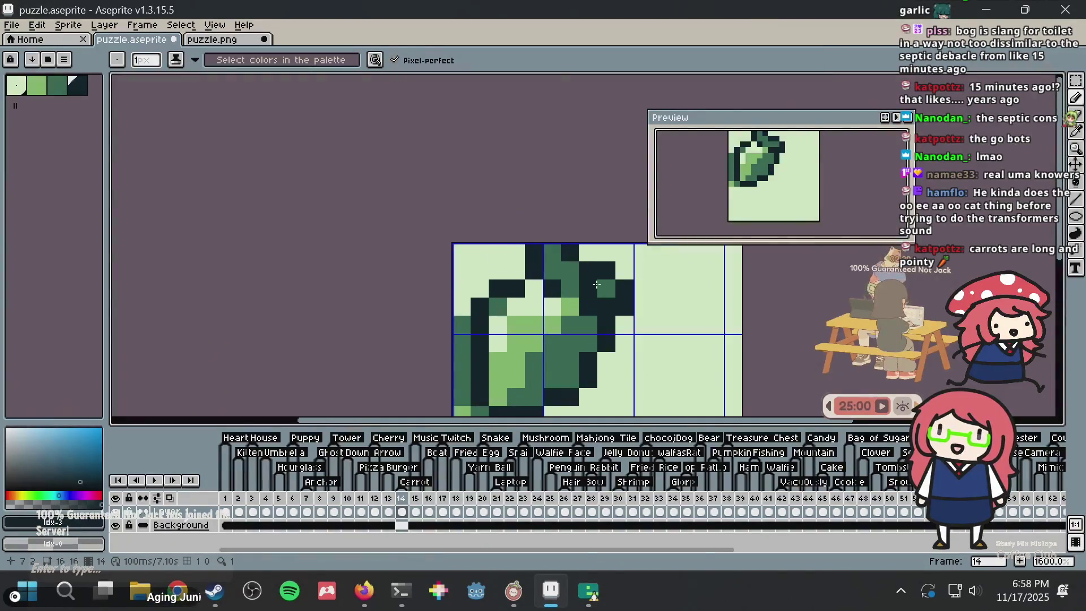
left_click(631, 238, "alt")
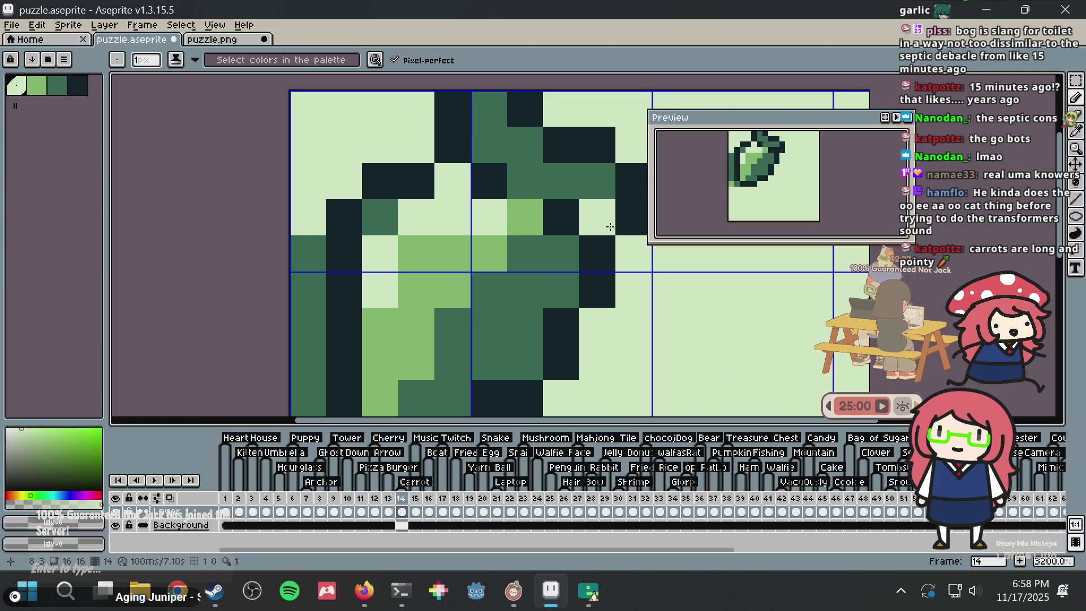
left_click(601, 249)
left_click(601, 302)
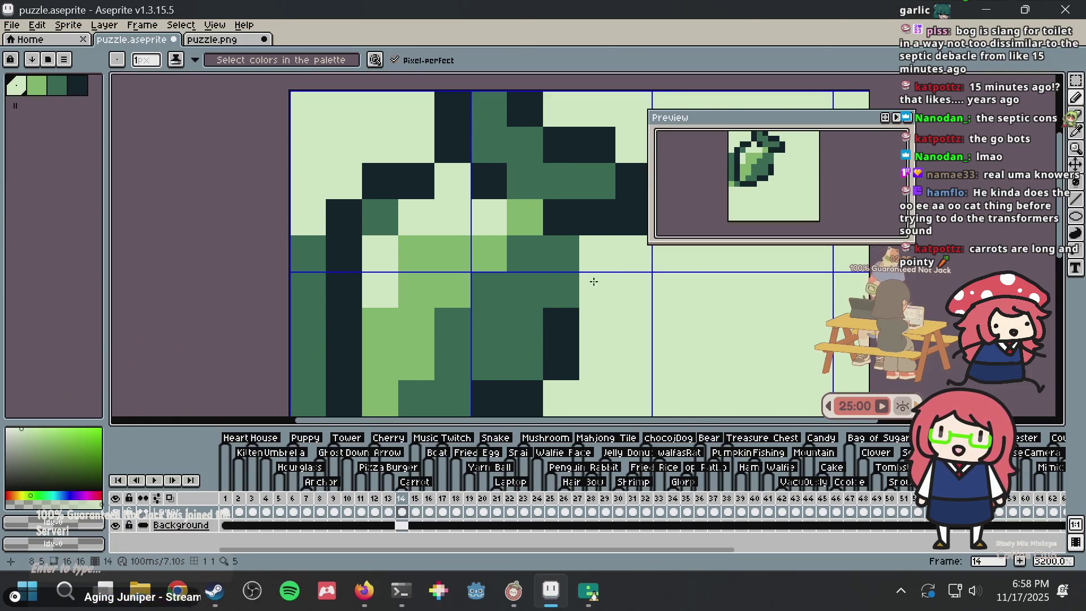
scroll(594, 281, "down", 6)
scroll(533, 269, "up", 3)
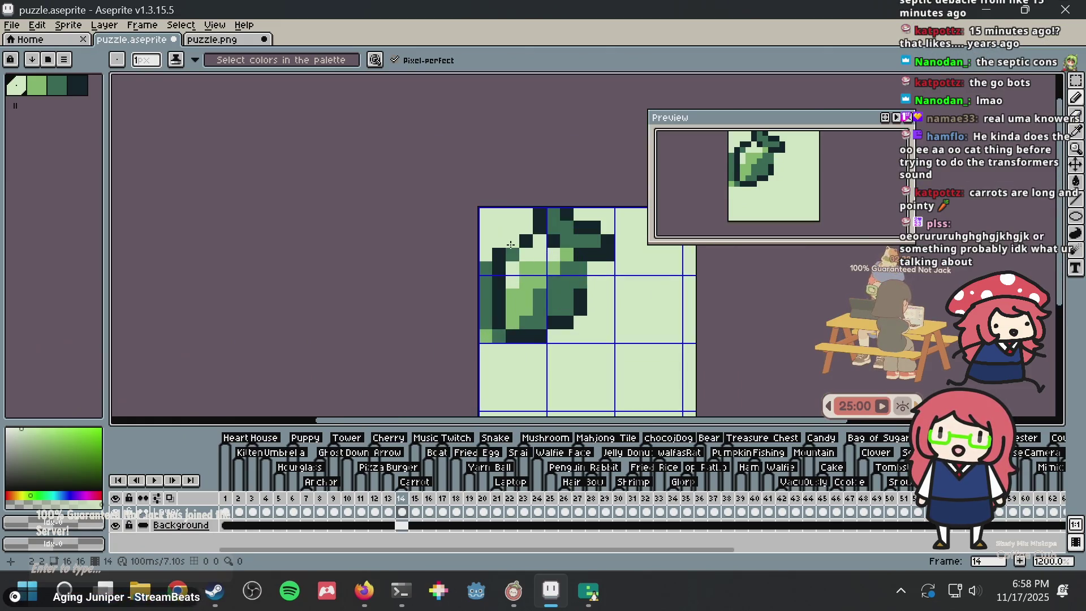
key("alt+Tab")
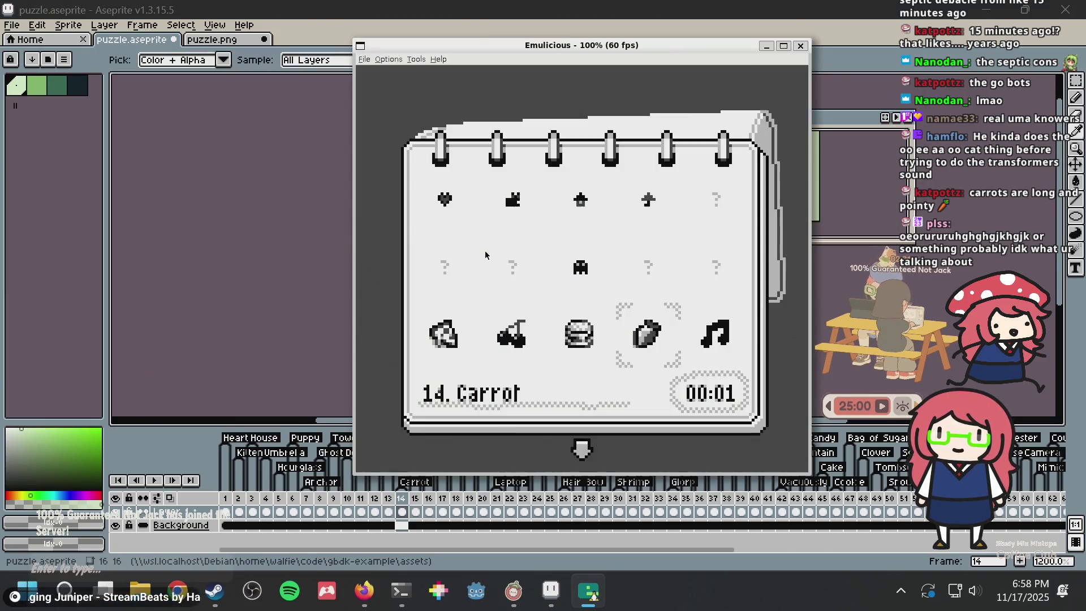
key("alt+Tab")
key("alt+Tab")
key("alt+Tab")
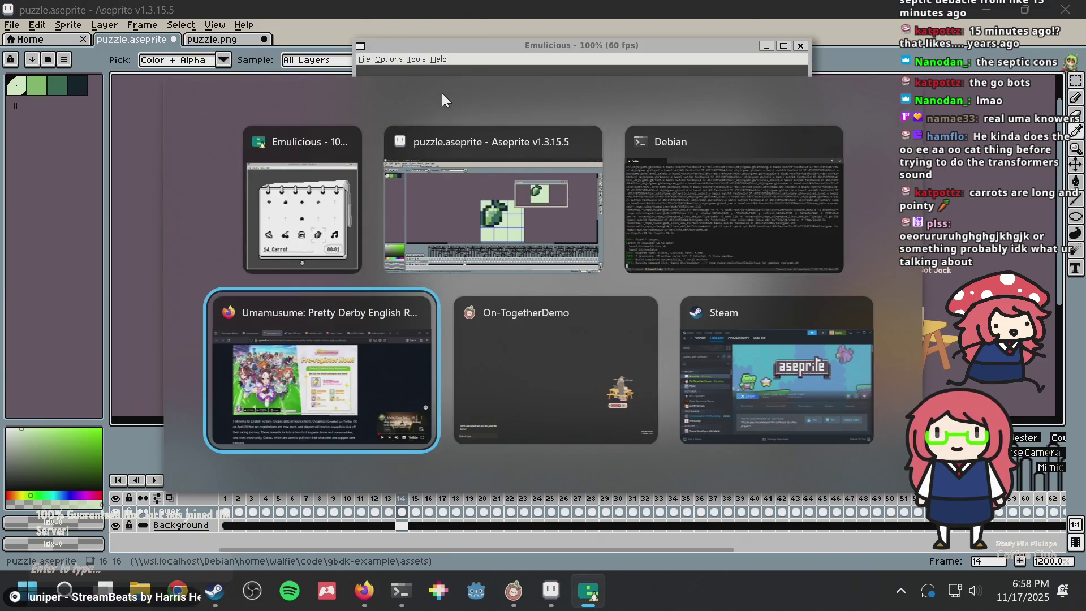
Search DuckDuckGo in Firefox for 'optimum pride' and show more video results
left_click(458, 52)
type("opti")
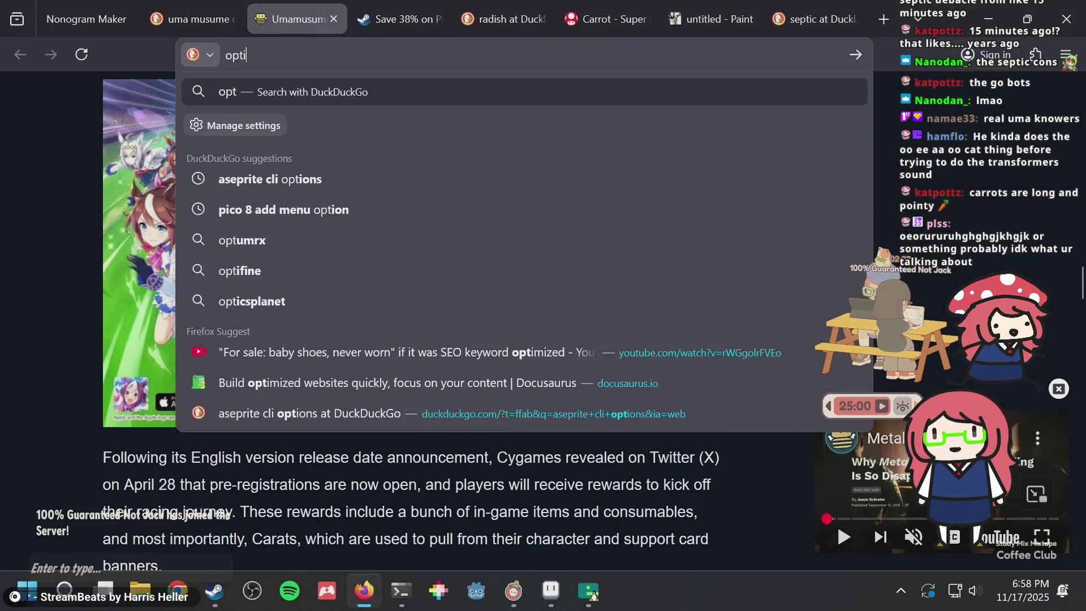
type("mum pride")
key("Return")
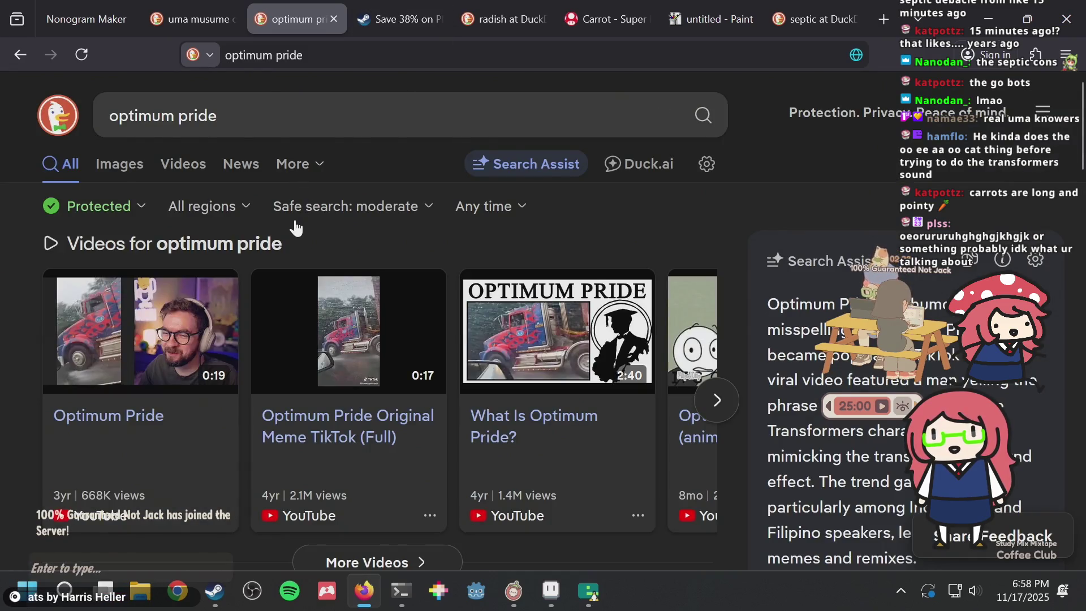
scroll(296, 228, "down", 2)
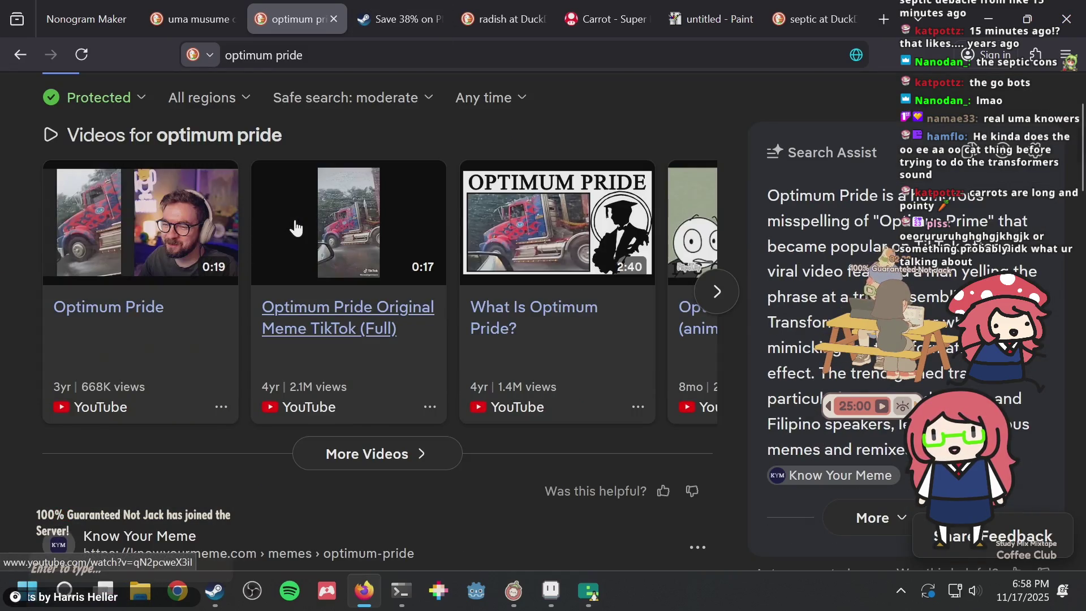
left_click(718, 291)
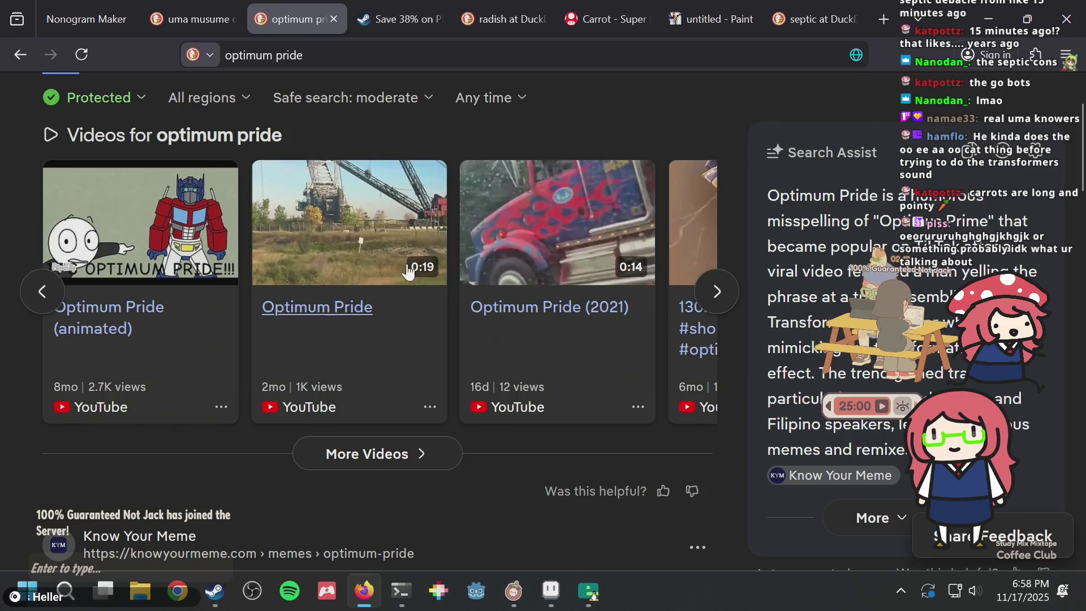
Watch the Optimum Pride (2021) video, cancel autoplay, and return to Aseprite
left_click(546, 214)
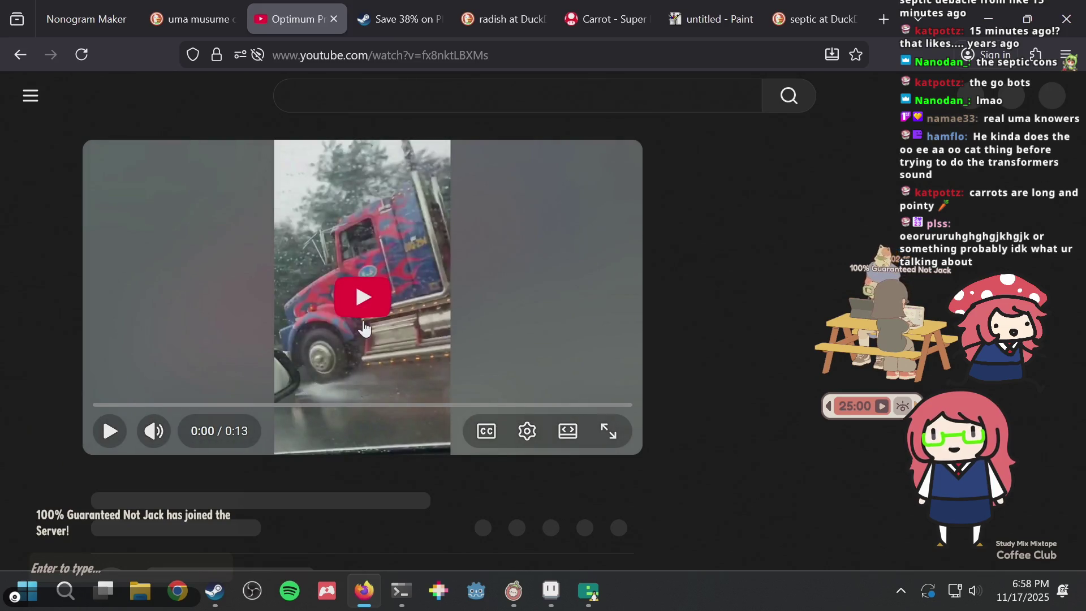
left_click(364, 324)
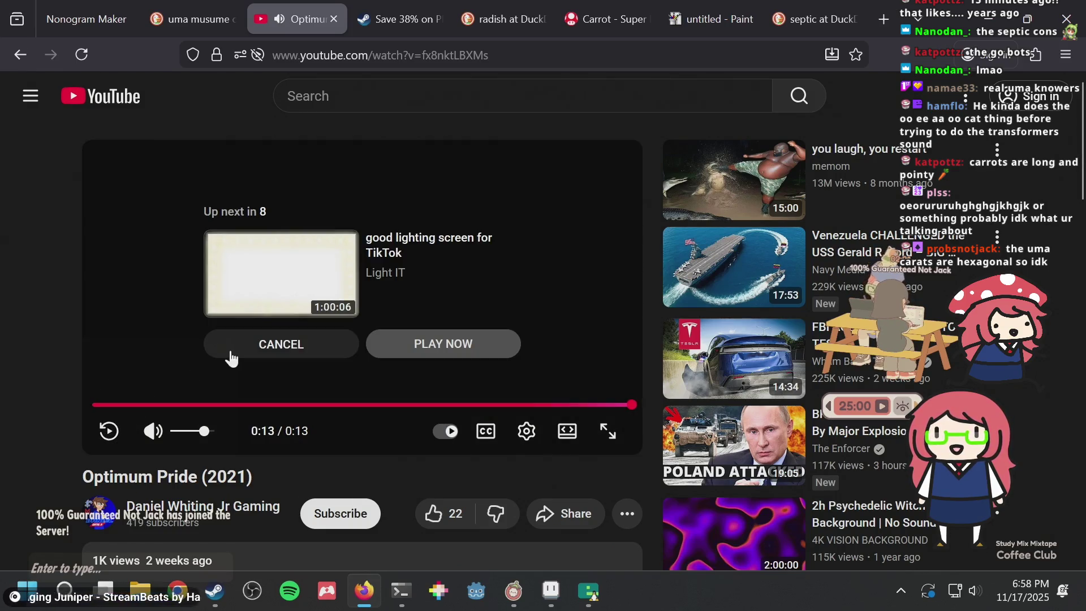
left_click(237, 356)
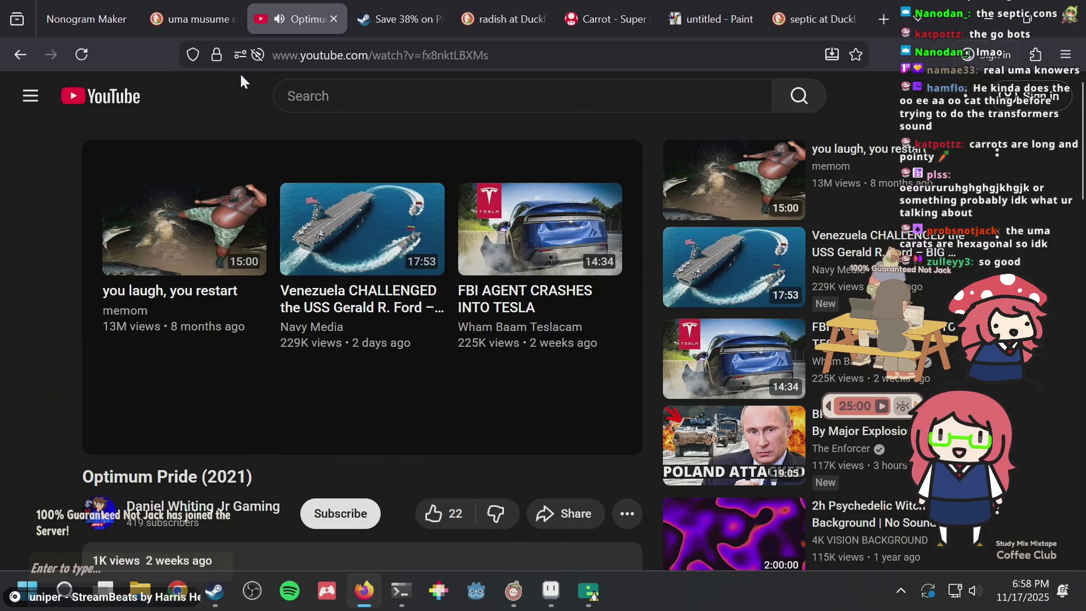
left_click(193, 18)
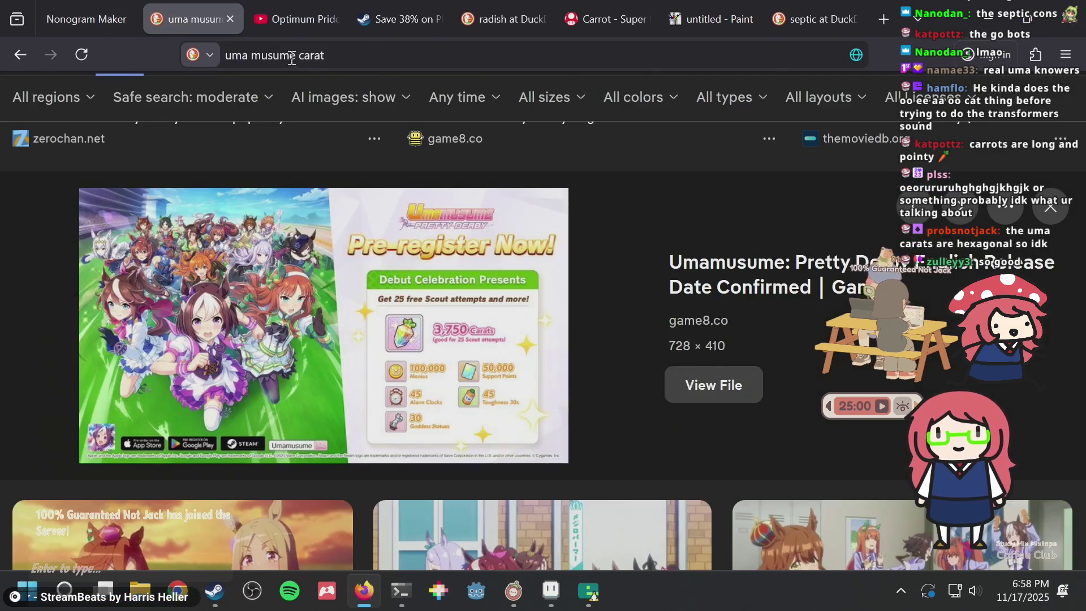
key("alt+Tab")
key("alt+Tab")
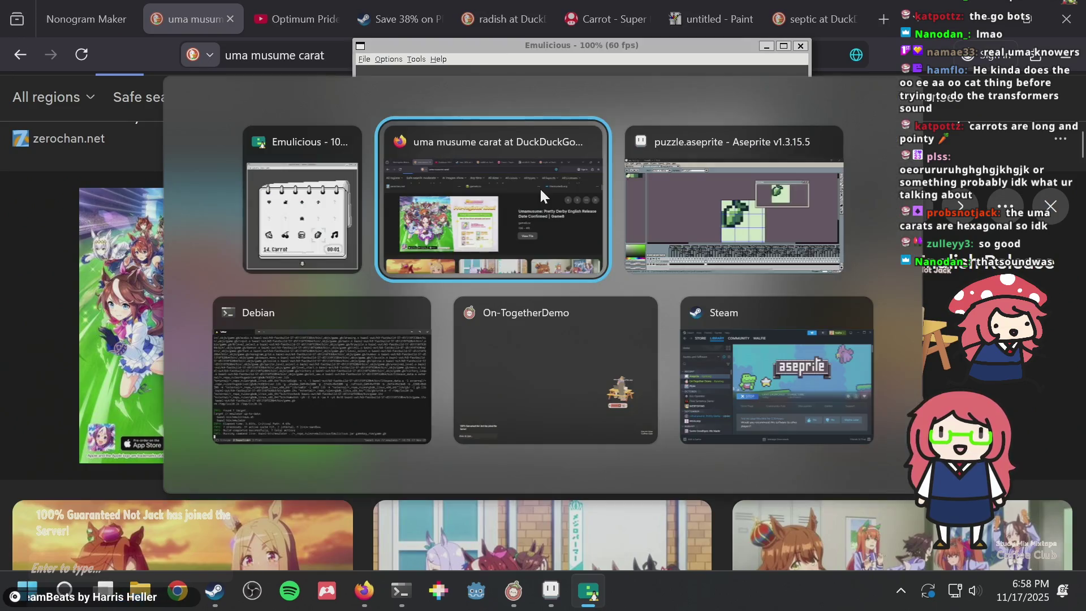
key("Tab")
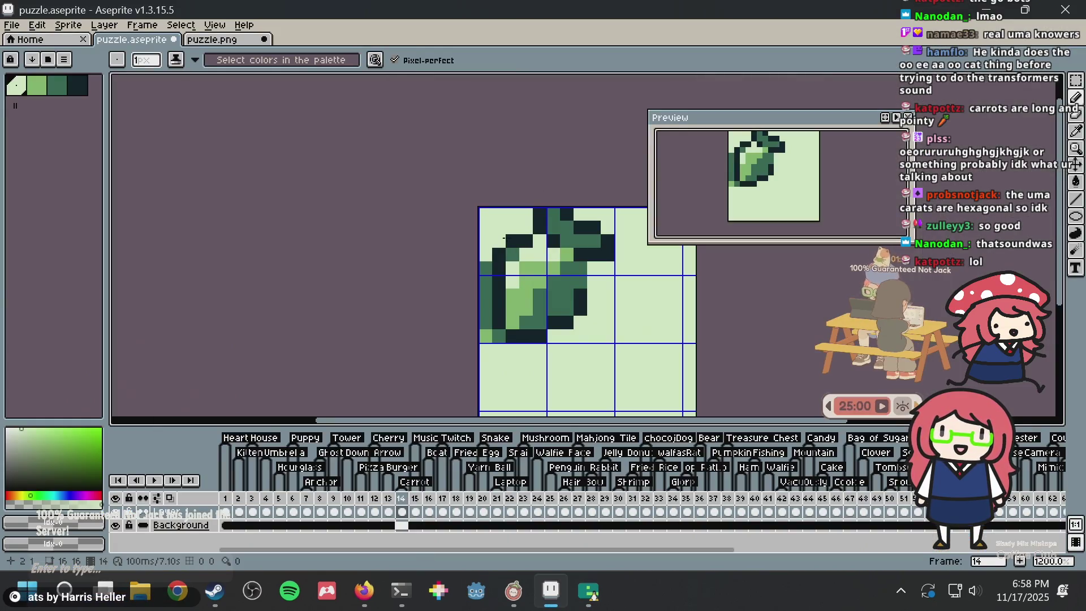
Sample greens to paint a dark pixel on the leaf's lower edge and a light leaf pixel
scroll(498, 243, "up", 3)
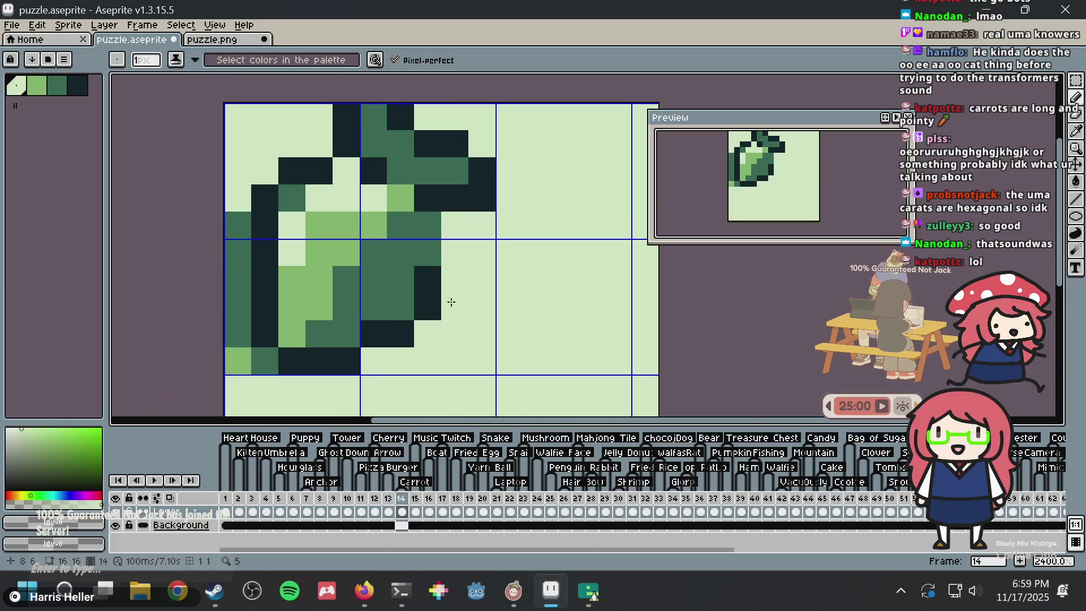
key("alt")
left_click(436, 302, "alt")
left_click(397, 307)
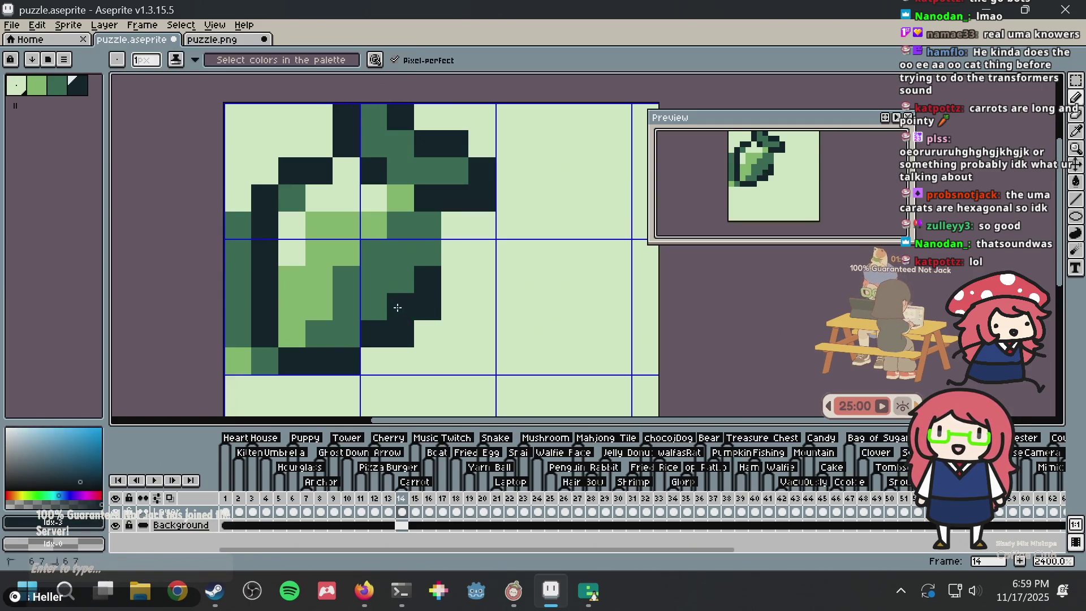
left_click(443, 332, "alt")
left_click(428, 306)
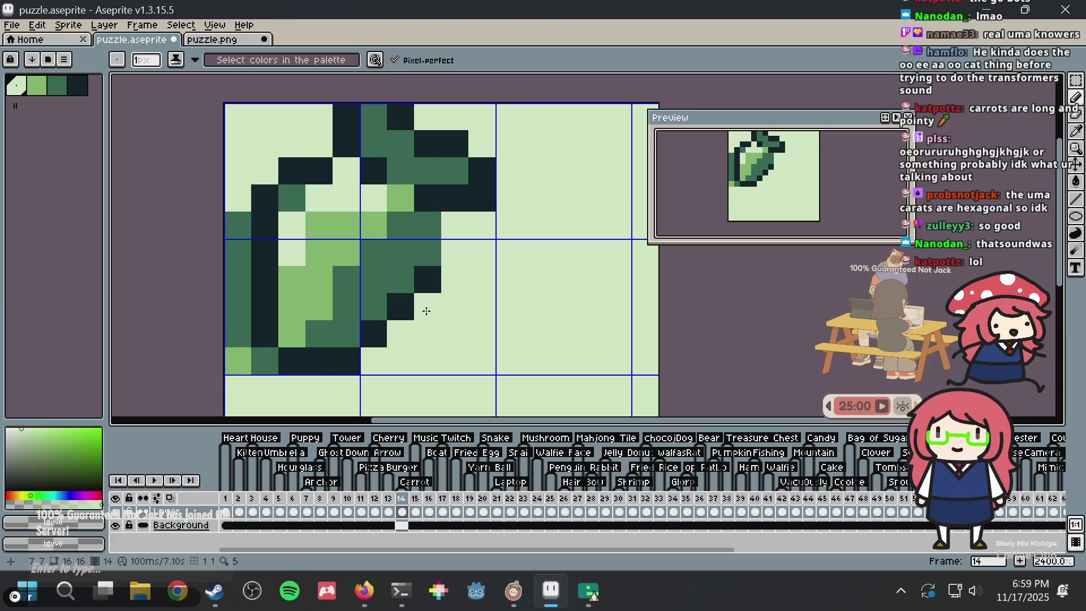
Darken four carrot outline pixels with the darkest green and restore one pixel to light green
scroll(430, 300, "up", 2)
key("alt")
left_click(413, 305, "alt")
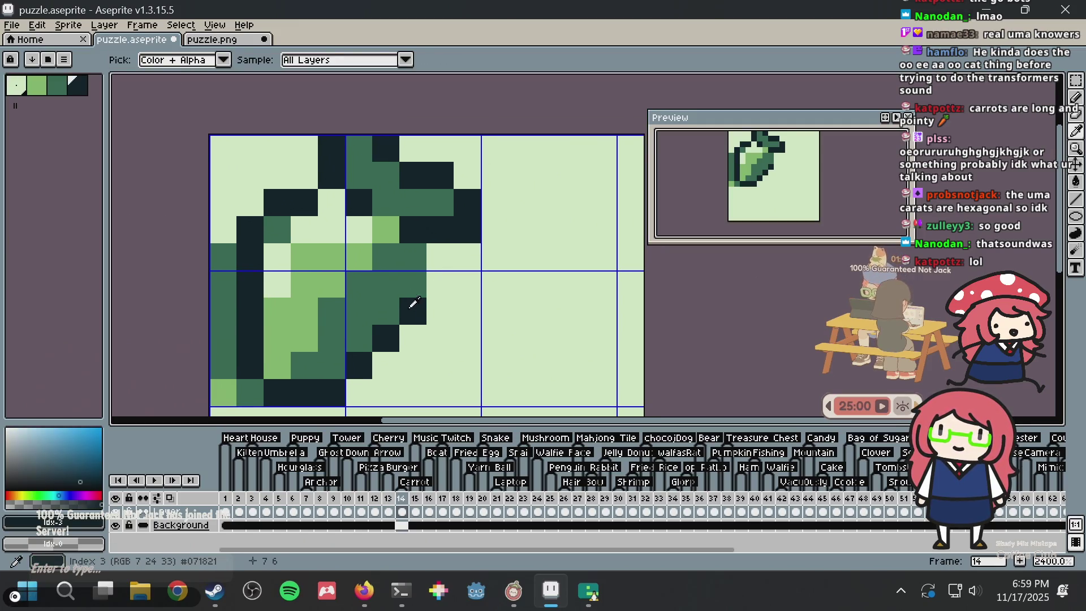
left_click(413, 283)
left_click(413, 254)
left_click(492, 227)
scroll(492, 224, "down", 1)
scroll(492, 225, "down", 1)
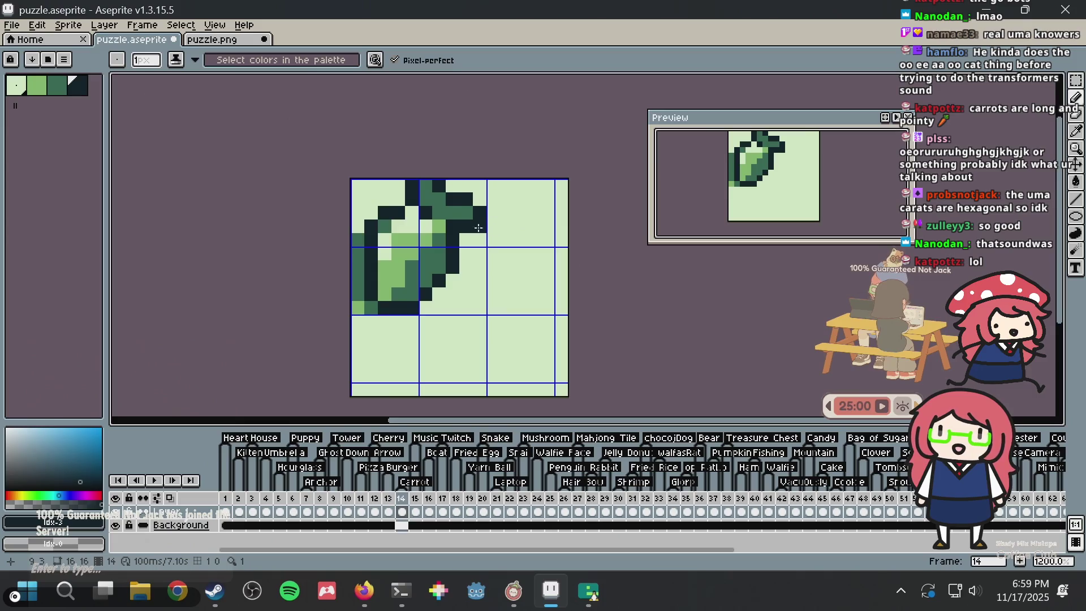
scroll(469, 232, "up", 1)
left_click(355, 220)
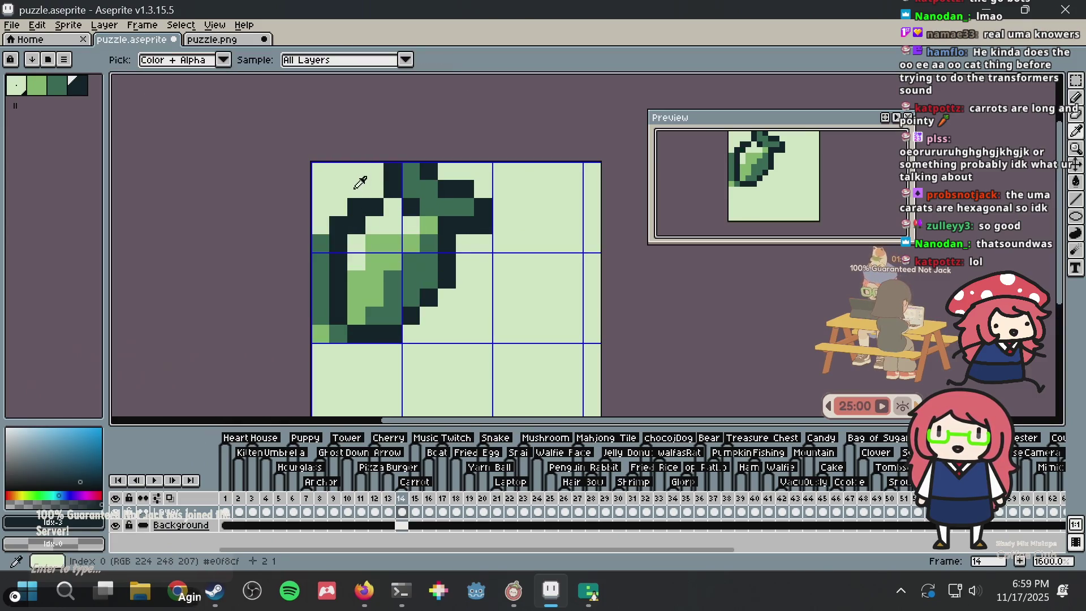
left_click(359, 180, "alt")
left_click(356, 203)
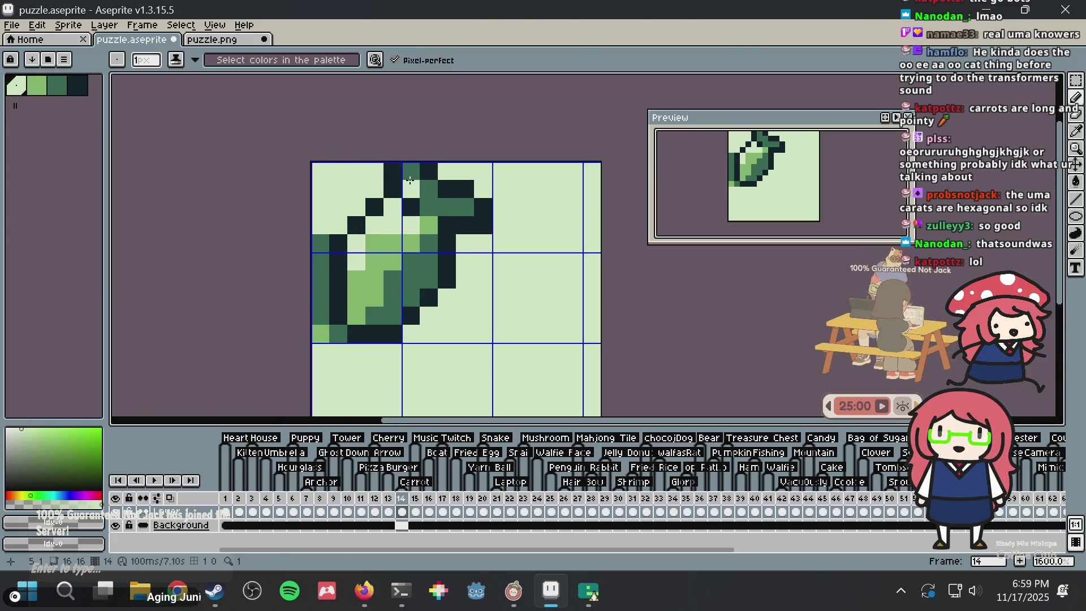
Try a light green #86c06c pixel, undo it, and paint the pale pixel mid green #306850
scroll(410, 180, "down", 2)
left_click(368, 231, "alt")
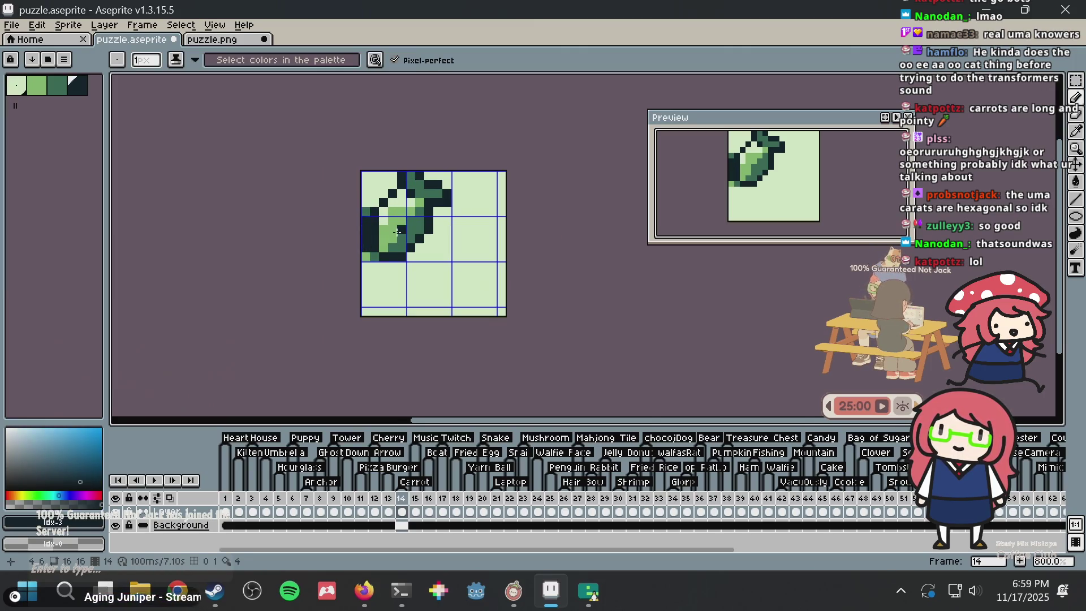
scroll(398, 232, "up", 2)
left_click(372, 230, "alt")
left_click(360, 226)
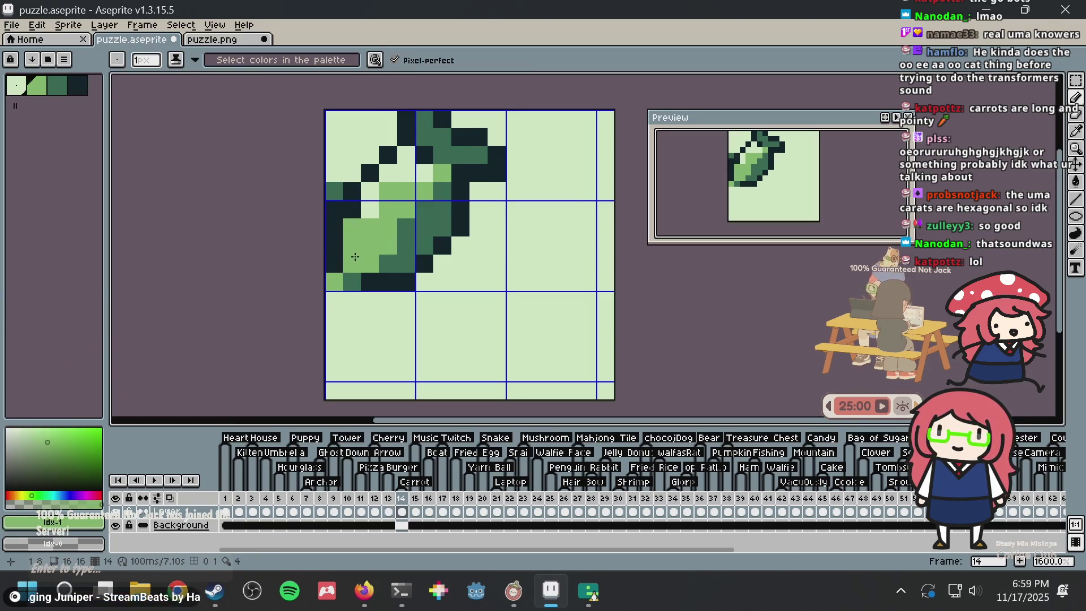
key("ctrl+z")
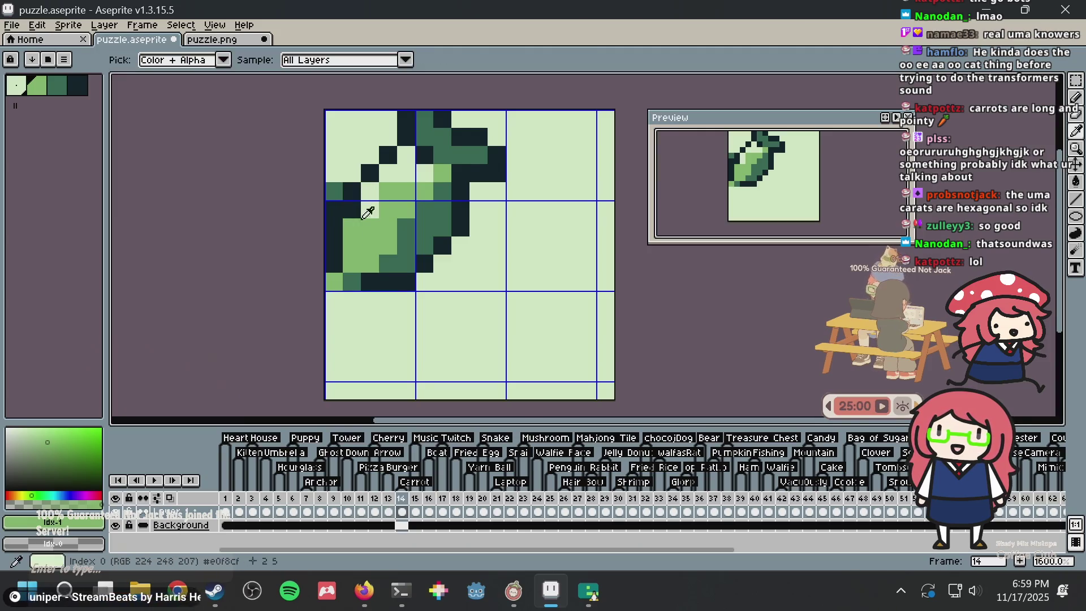
left_click(406, 242, "alt")
left_click(363, 208)
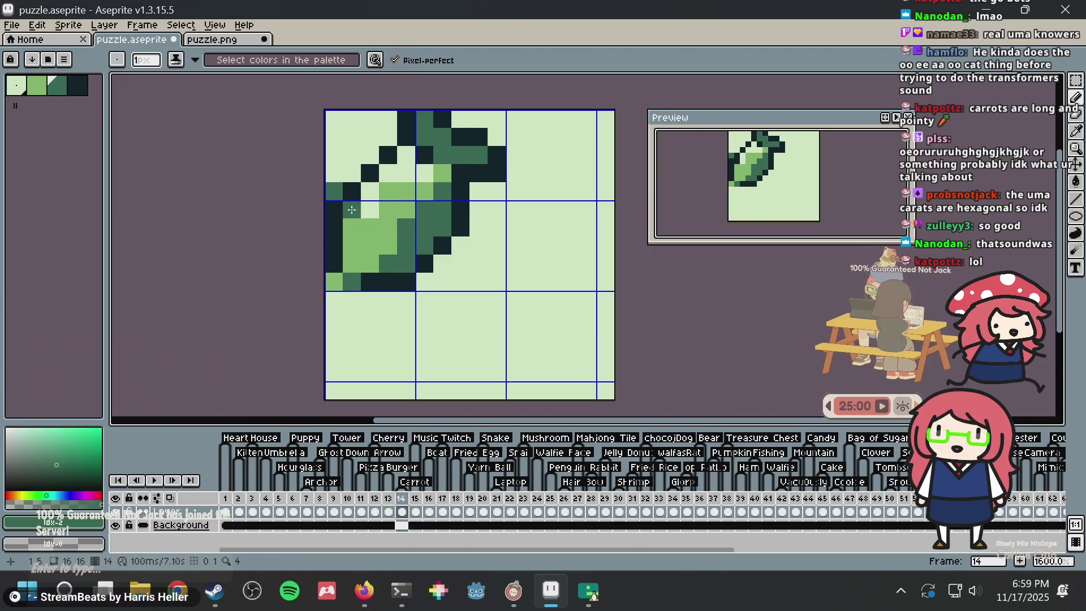
Save puzzle.aseprite with the touched-up carrot
scroll(420, 205, "down", 3)
scroll(427, 199, "up", 3)
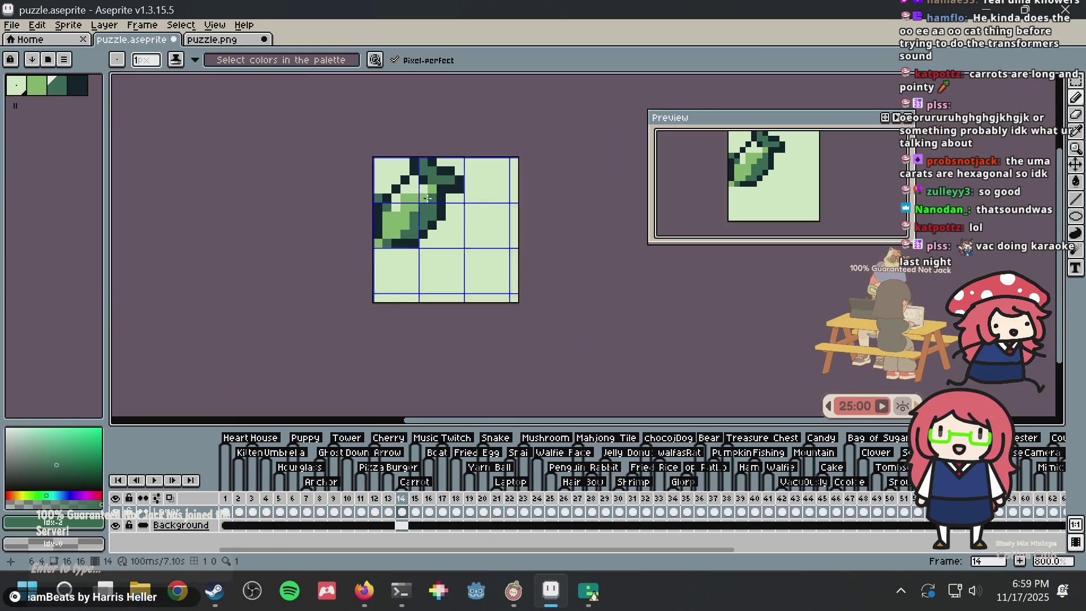
key("ctrl+s")
scroll(429, 196, "down", 4)
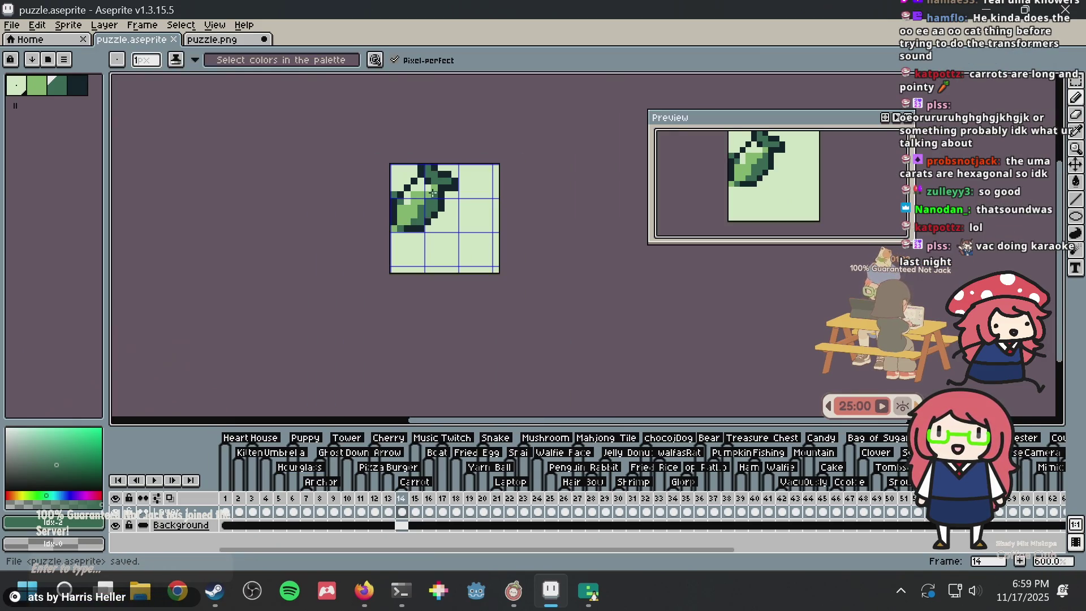
scroll(320, 240, "up", 2)
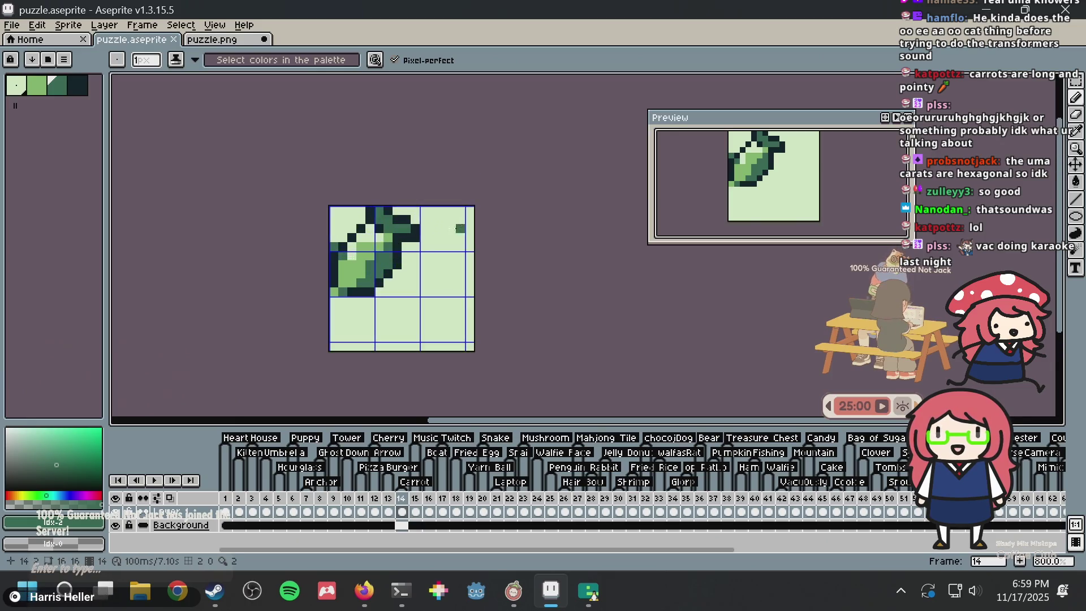
scroll(317, 241, "up", 1)
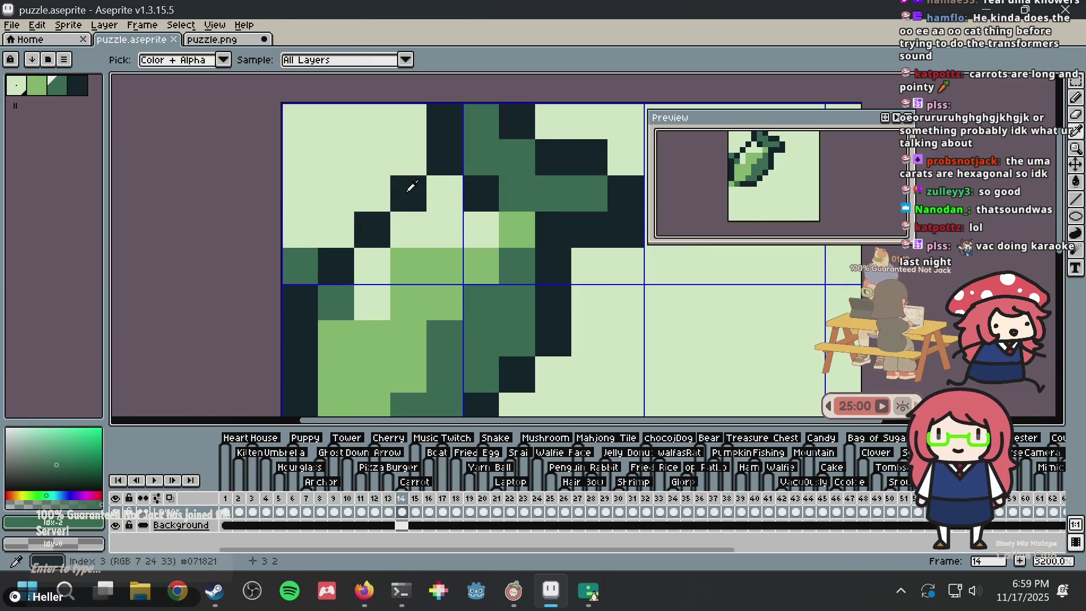
Sample the darkest #071821 and light greens from the sprite and save again
left_click(425, 191, "alt")
left_click(388, 153, "alt")
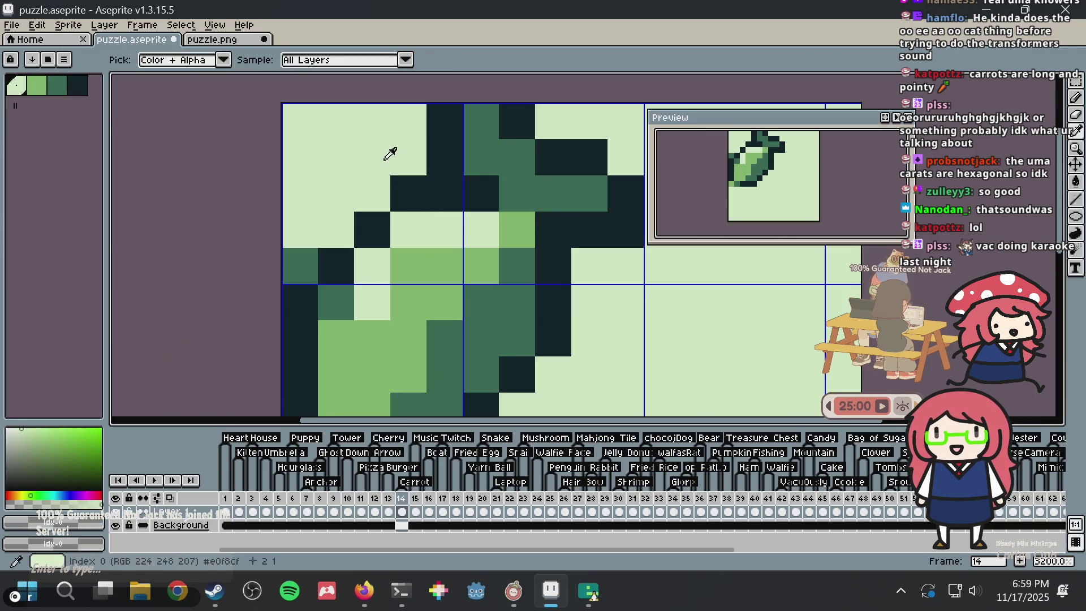
scroll(426, 226, "down", 1)
key("ctrl+s")
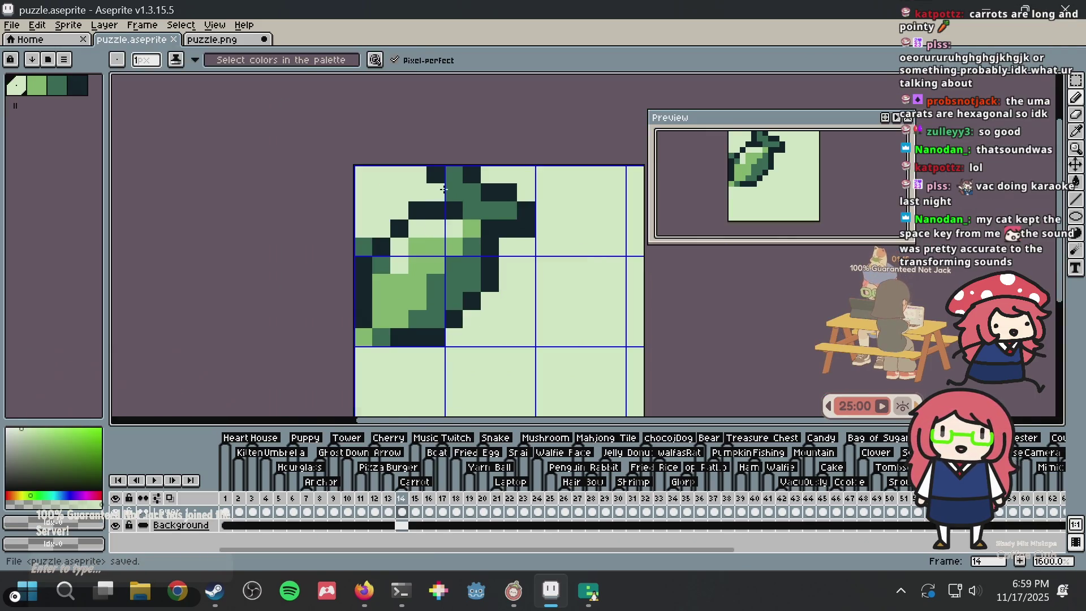
scroll(444, 188, "down", 1)
scroll(449, 197, "up", 2)
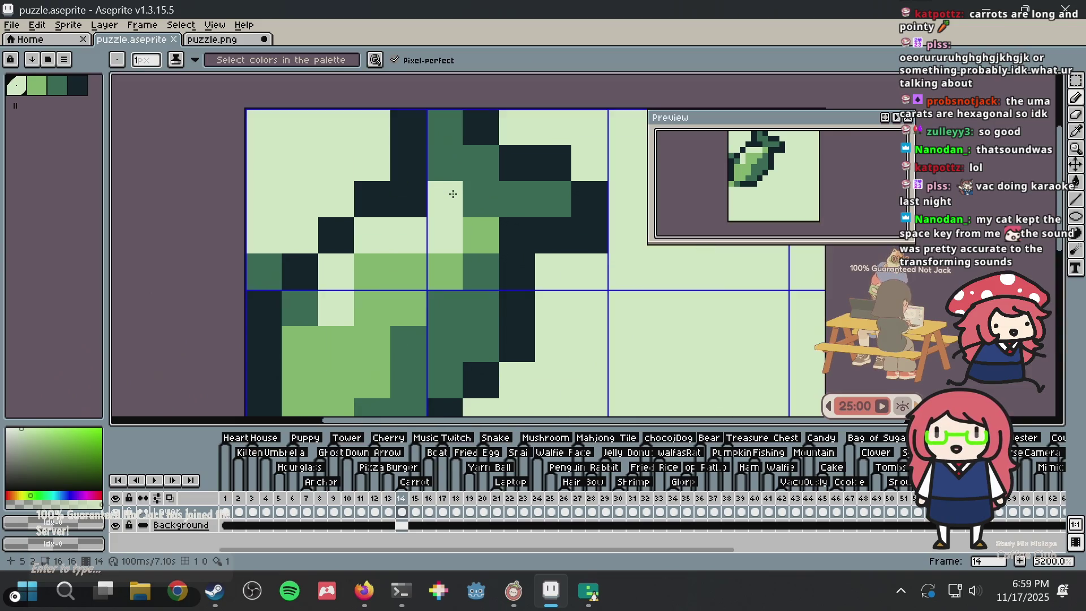
left_click(431, 196, "alt")
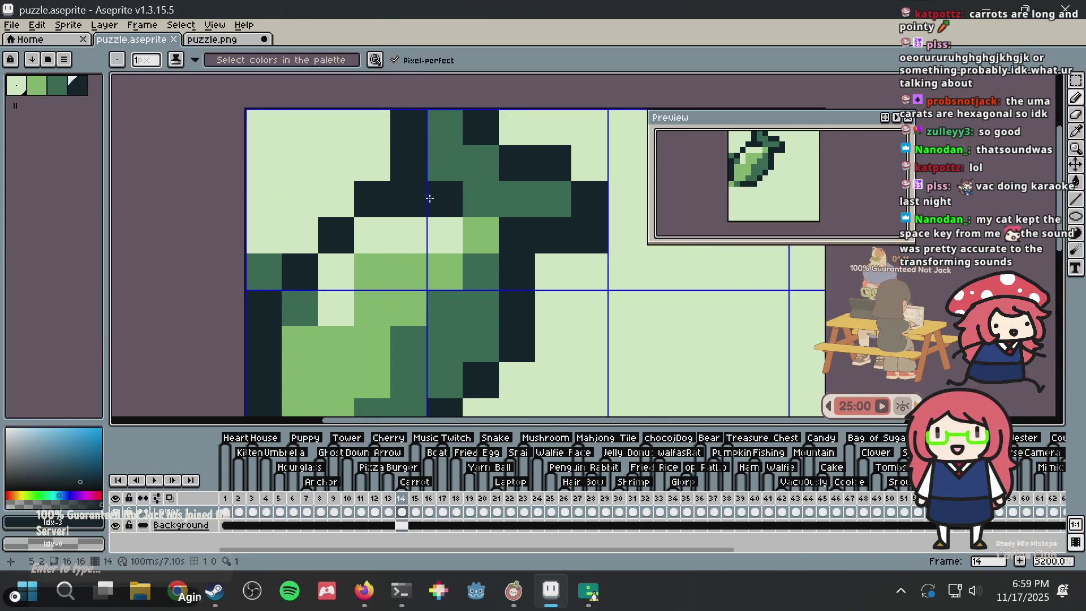
key("ctrl+s")
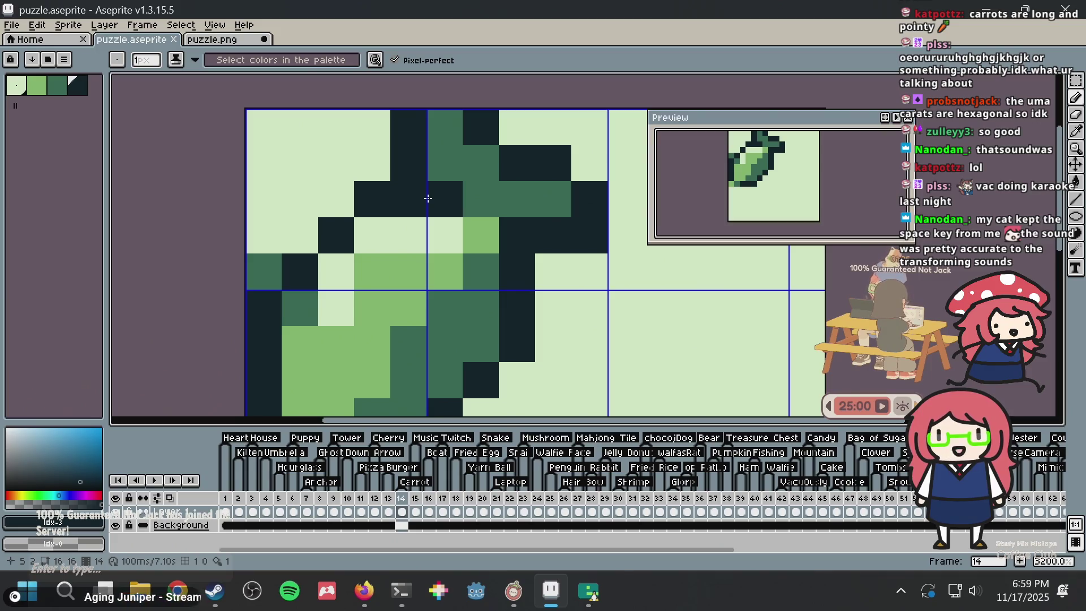
Repaint one mid-green pixel in the lightest green and save puzzle.aseprite
scroll(538, 219, "down", 4)
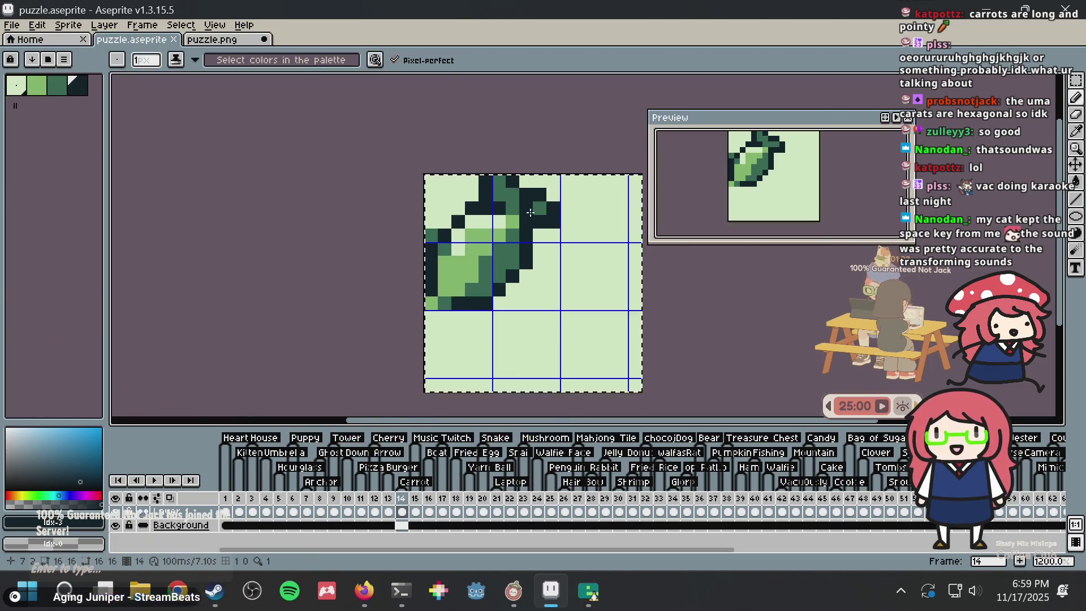
scroll(484, 213, "up", 3)
left_click(393, 208, "alt")
left_click(369, 266)
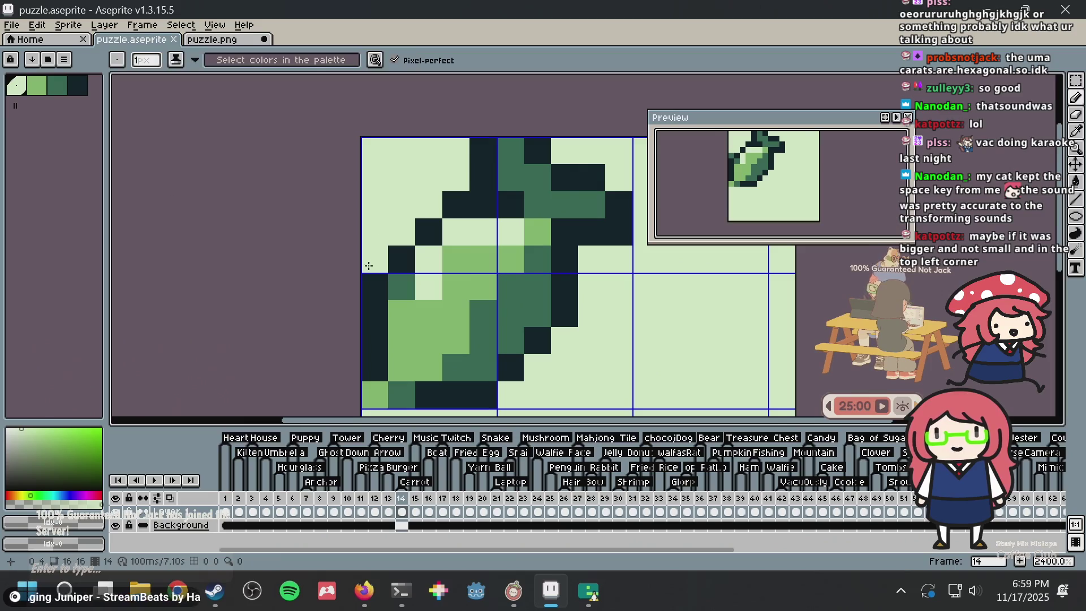
key("ctrl+s")
Bring Emulicious forward, showing the 14. Carrot entry
scroll(447, 210, "down", 6)
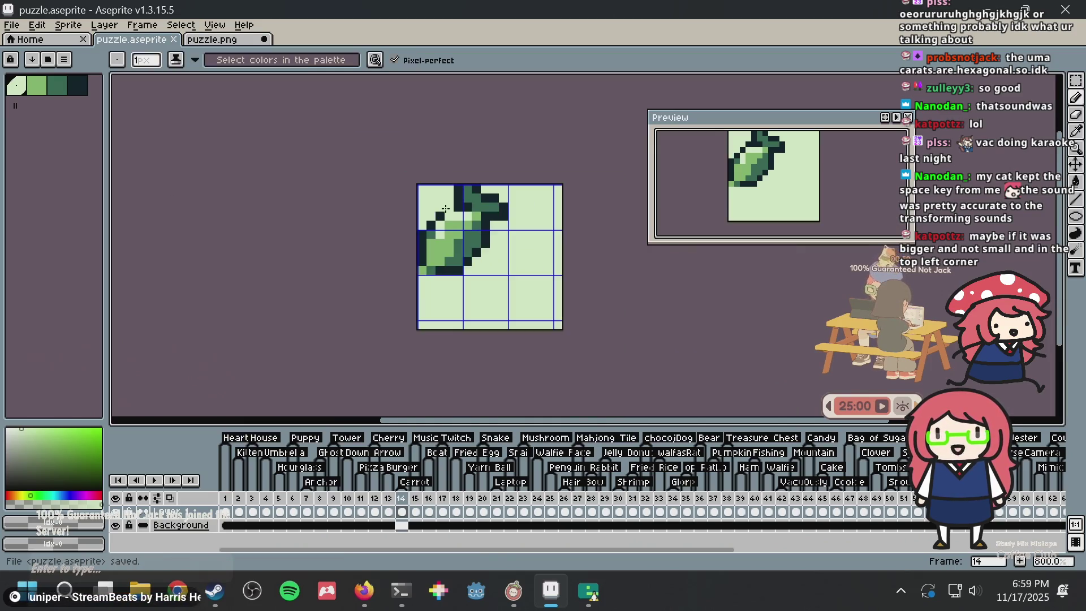
scroll(446, 210, "up", 3)
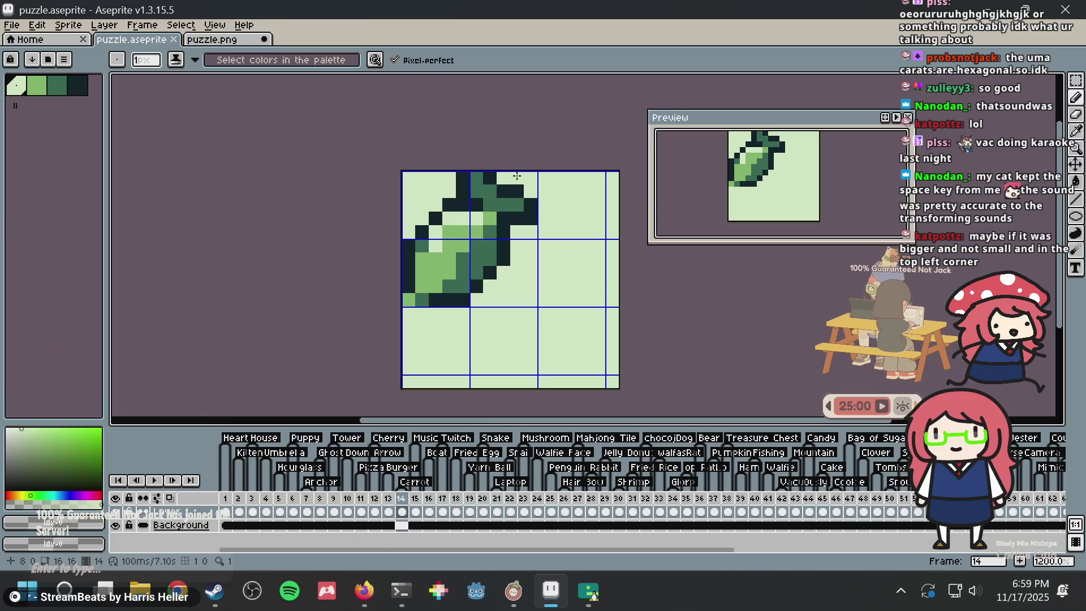
scroll(517, 176, "up", 3)
scroll(517, 176, "down", 4)
key("v")
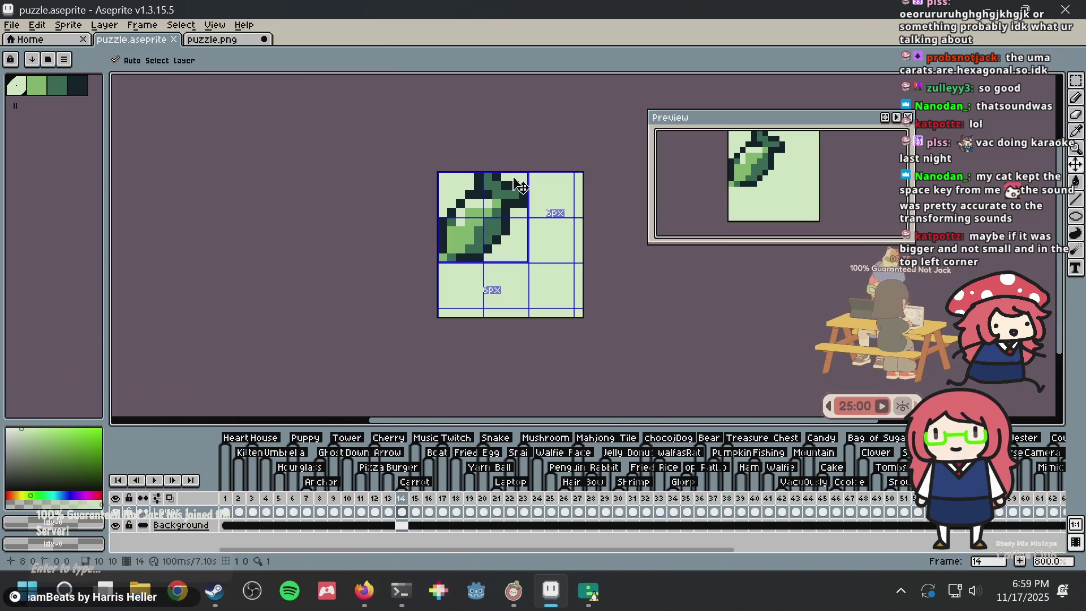
key("alt+Tab")
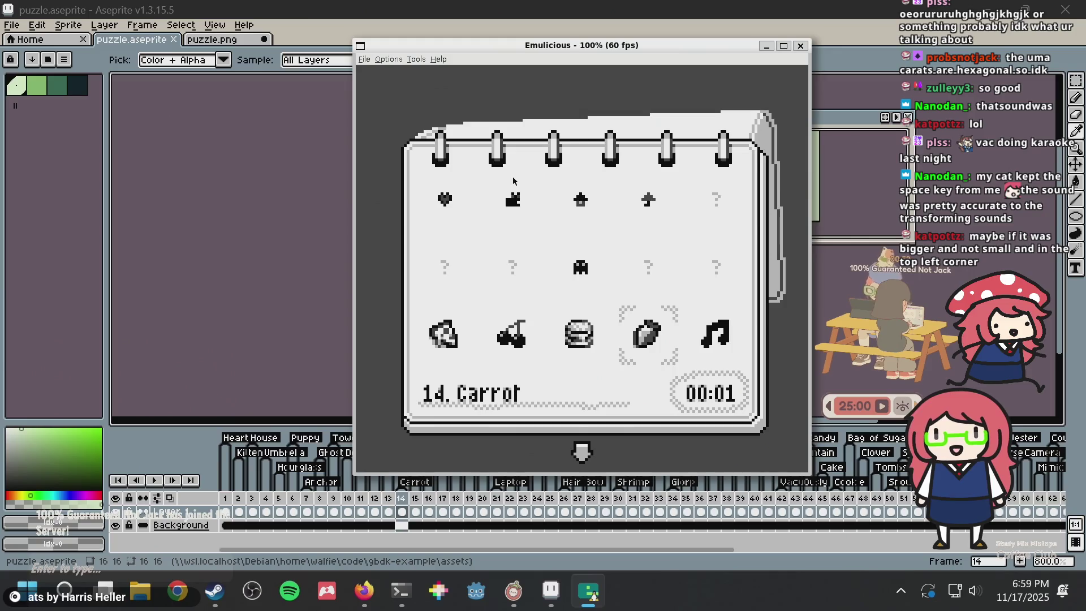
Return to Aseprite and paint one more carrot pixel dark green
key("alt+Tab")
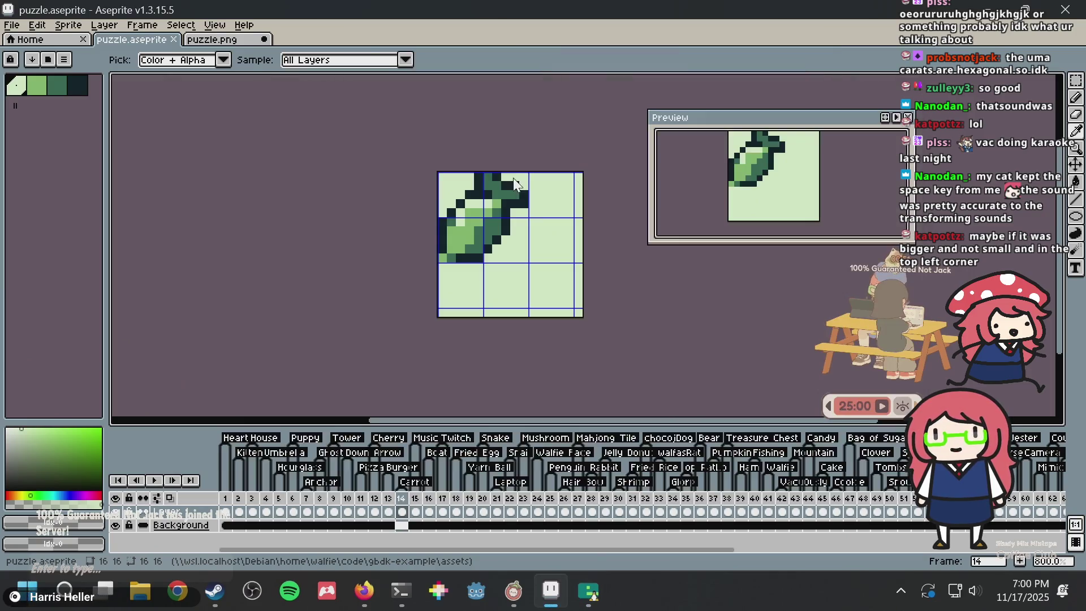
key("b")
scroll(443, 192, "up", 5)
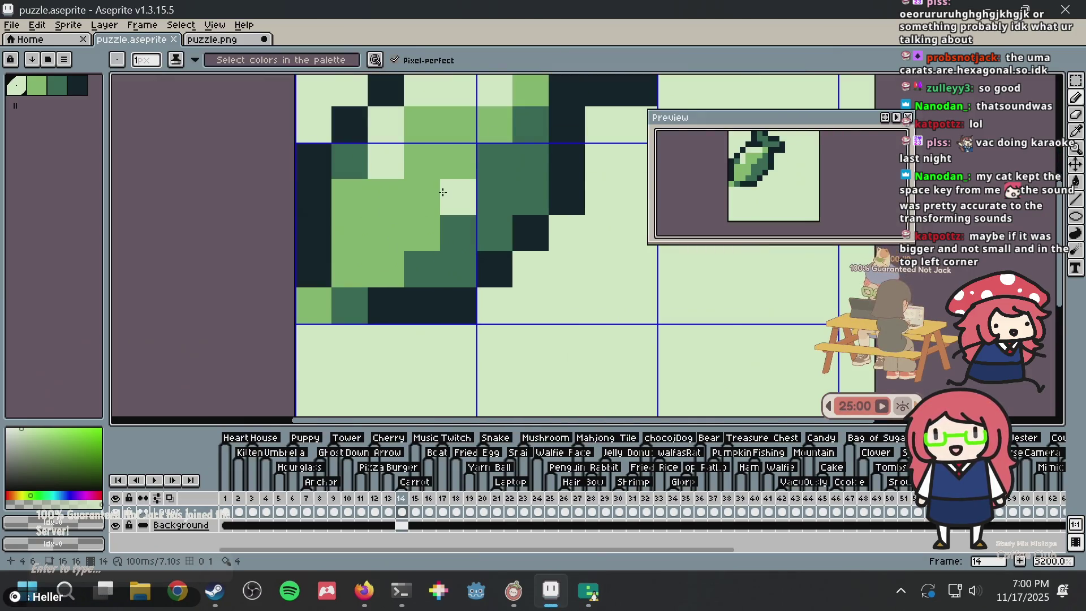
left_click(443, 193)
Copy the whole carrot sprite, paste it over puzzle.png's old drawing, and save puzzle.png
key("ctrl+a")
left_click(208, 41)
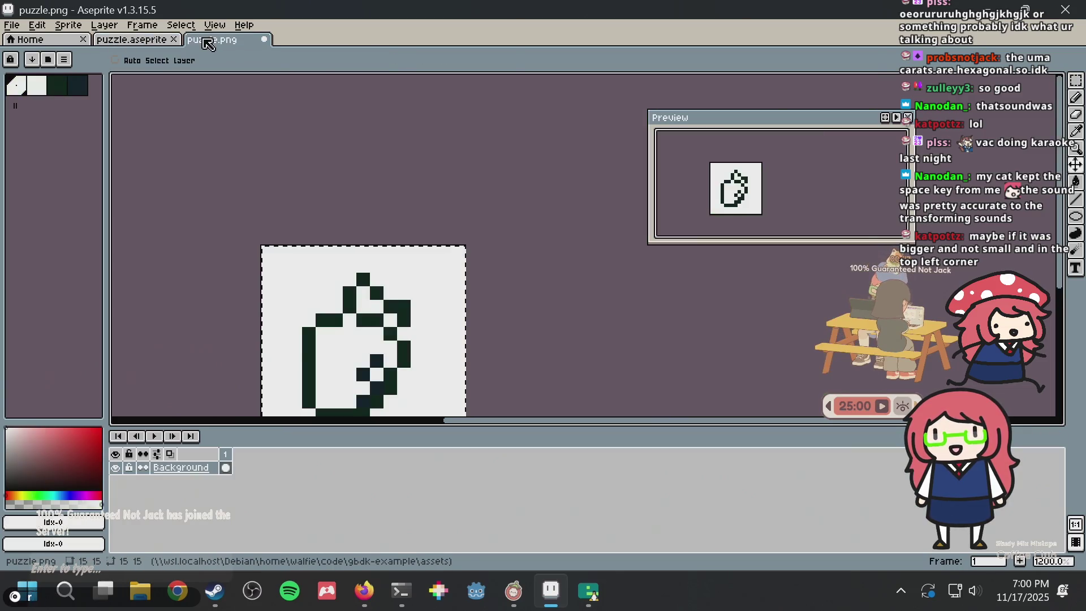
key("ctrl+v")
key("Return")
scroll(514, 180, "down", 4)
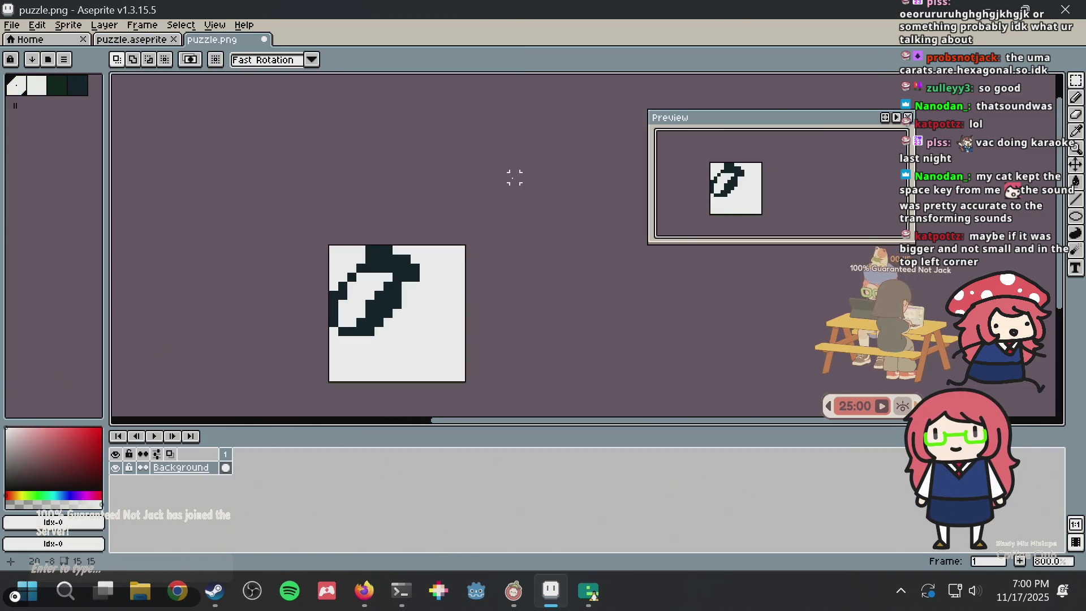
key("ctrl+s")
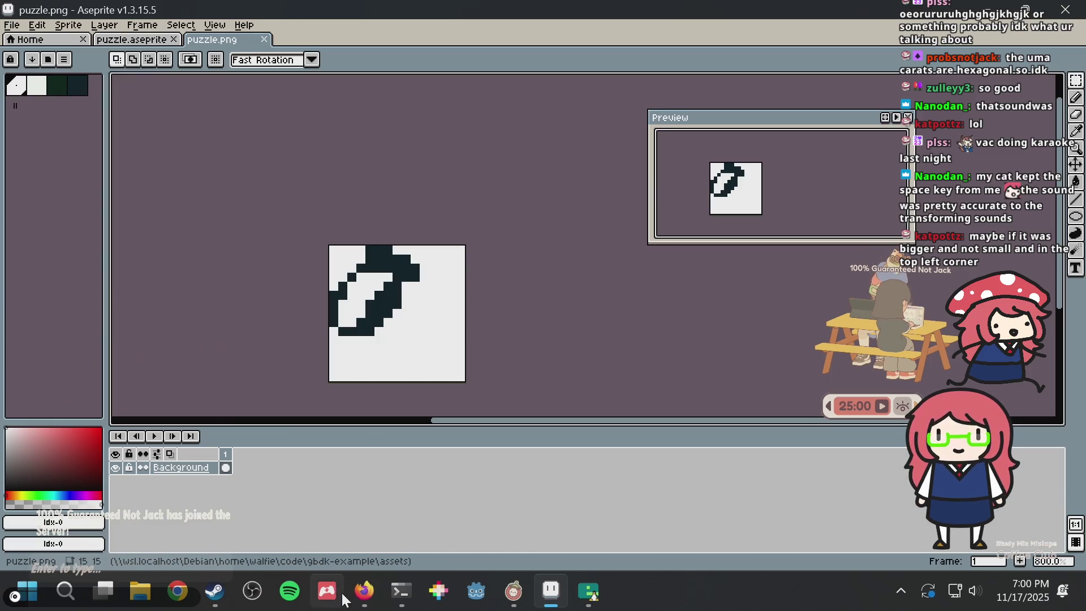
left_click(362, 593)
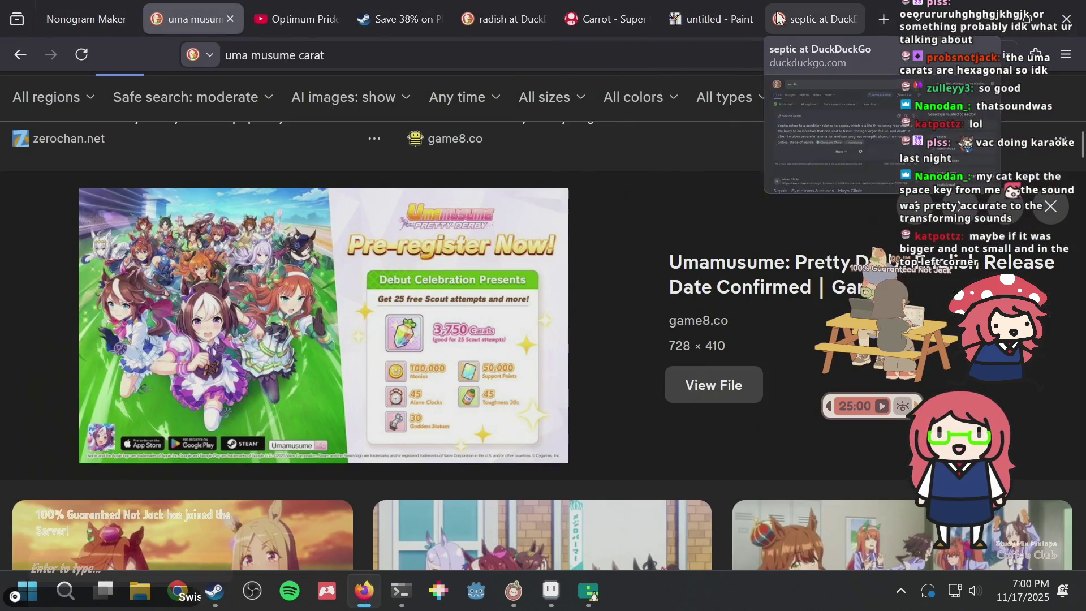
Regenerate the 15×15 nonogram from puzzle.png, then return to puzzle.aseprite in Aseprite
left_click(93, 15)
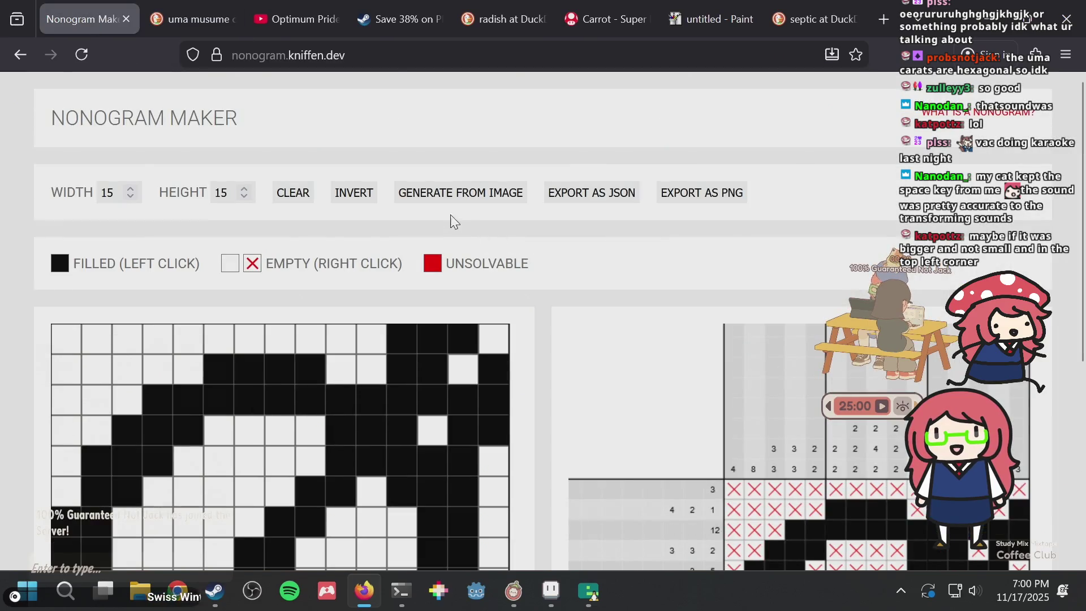
left_click(453, 198)
double_click(449, 190)
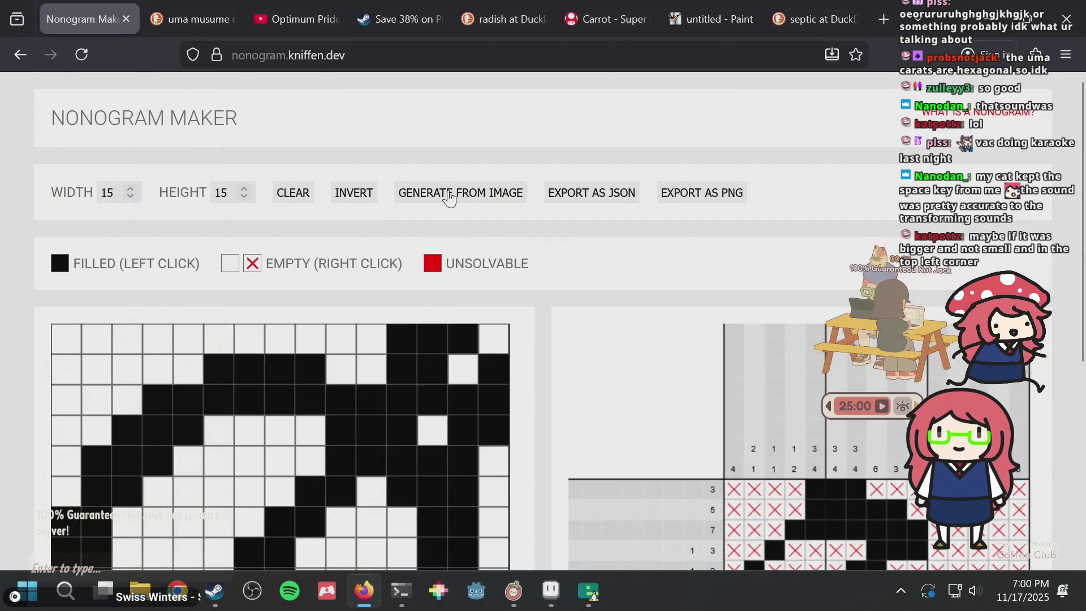
scroll(628, 266, "down", 4)
key("alt+Tab")
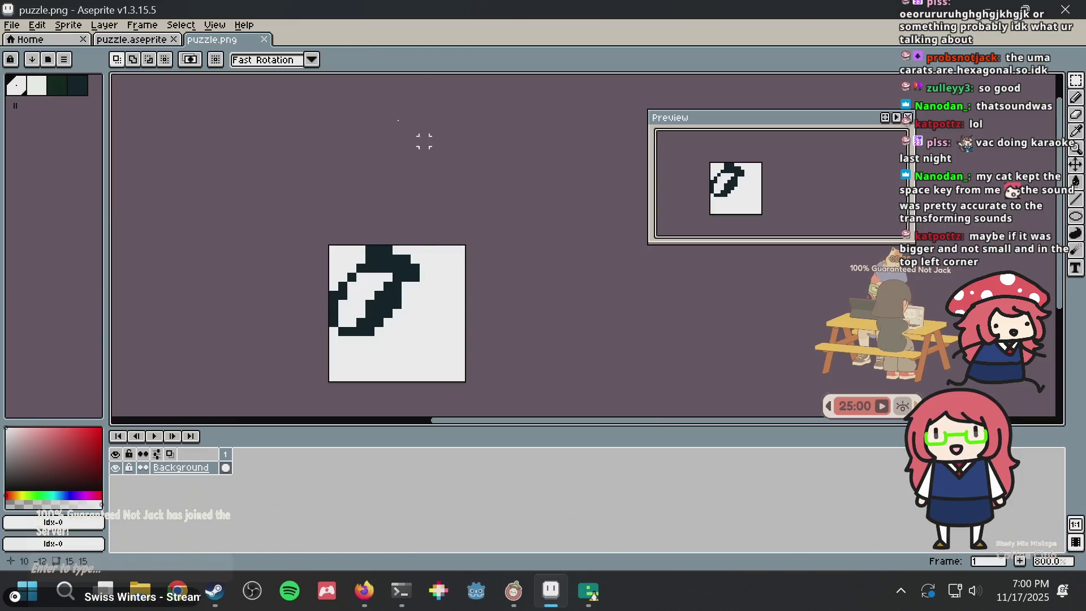
left_click(148, 40)
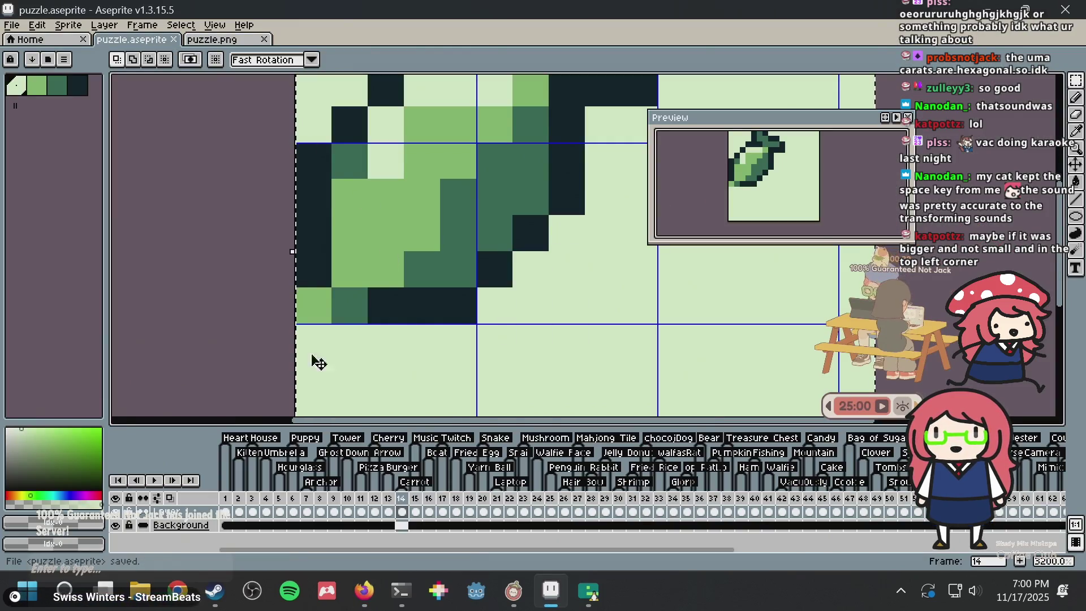
Stop the emulator and rerun bazel run //:emulator in the terminal
left_click(396, 588)
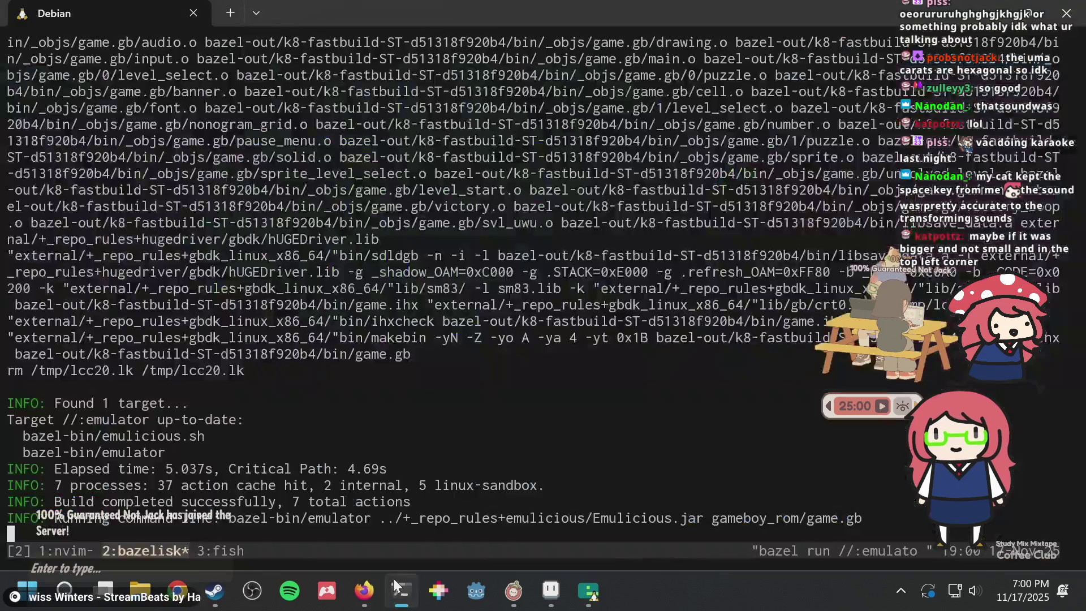
key("Up")
key("ctrl+c")
key("Up")
key("Return")
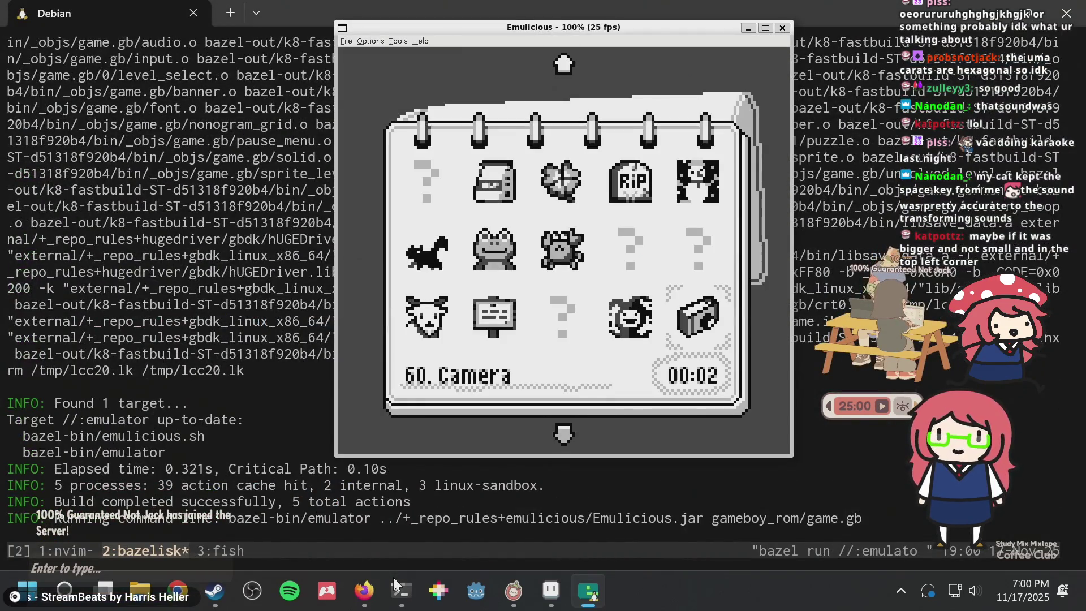
Select 14. Carrot on the game's collection screen, then return to Aseprite
key("Up")
key("Up")
key("Up")
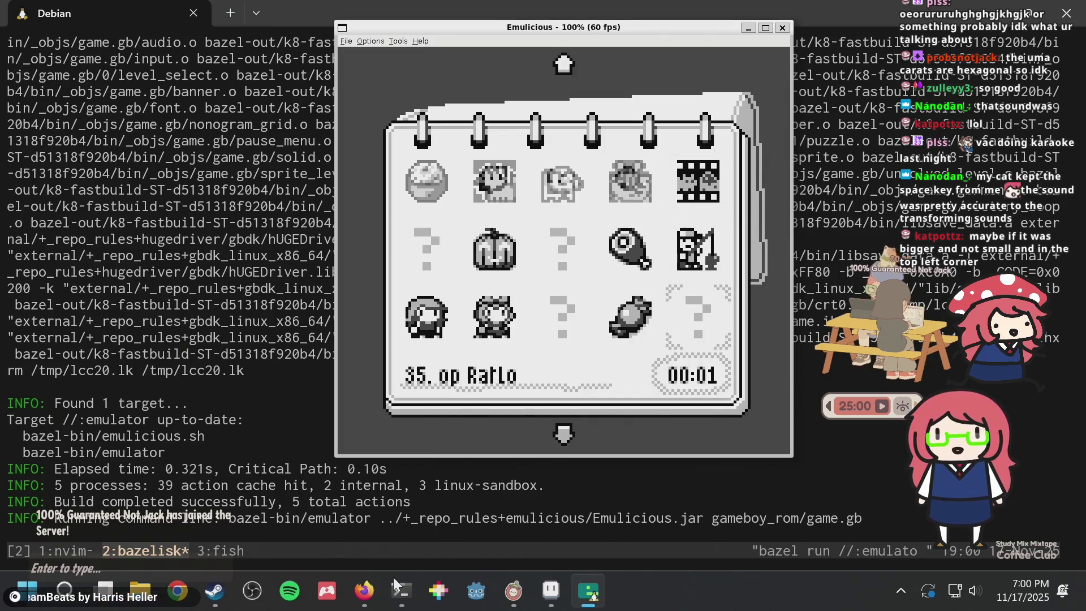
key("Left")
key("Left")
key("Up")
key("Up")
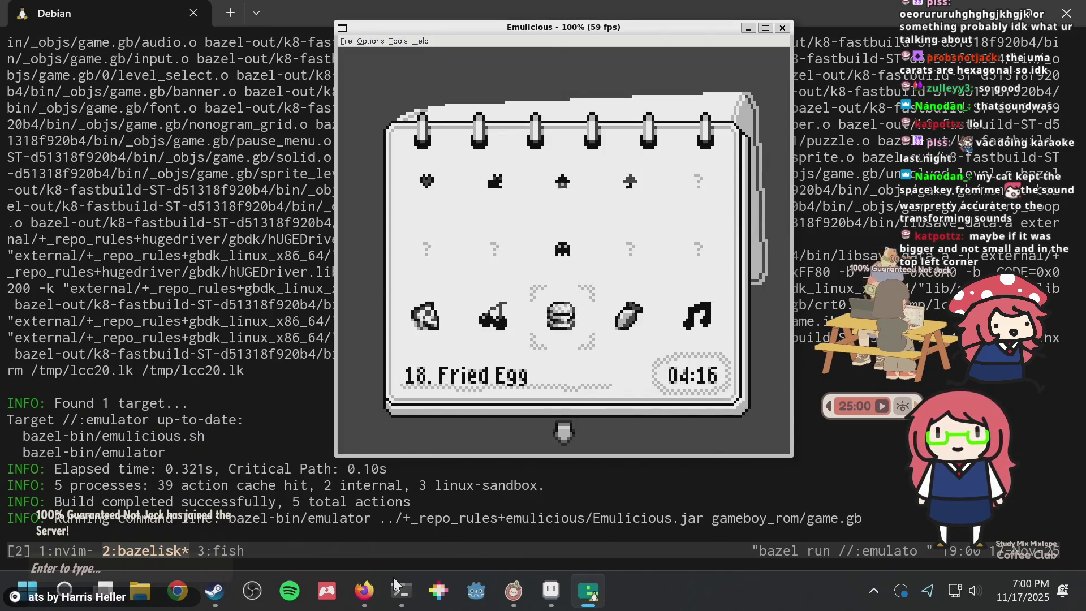
key("Right")
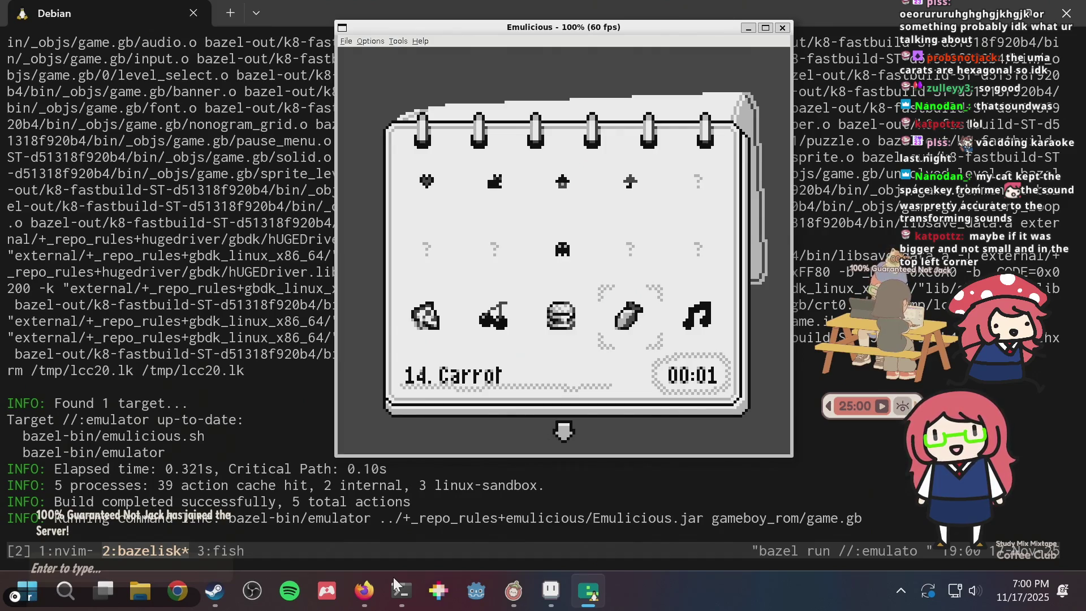
key("alt+Tab")
key("alt+Tab")
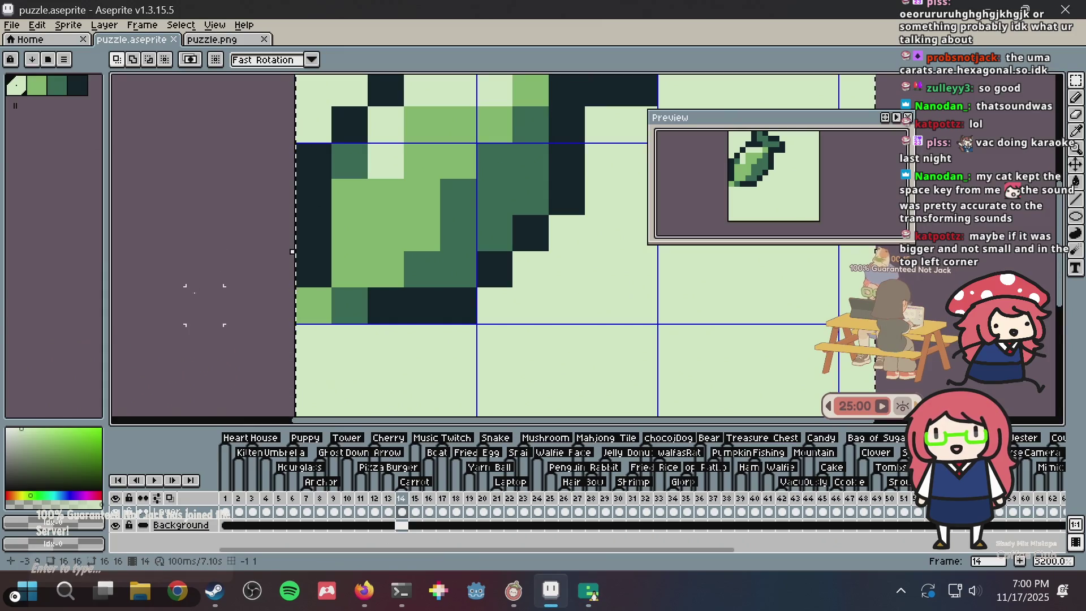
Repaint one carrot leaf pixel light green and save puzzle.aseprite
key("alt+Tab")
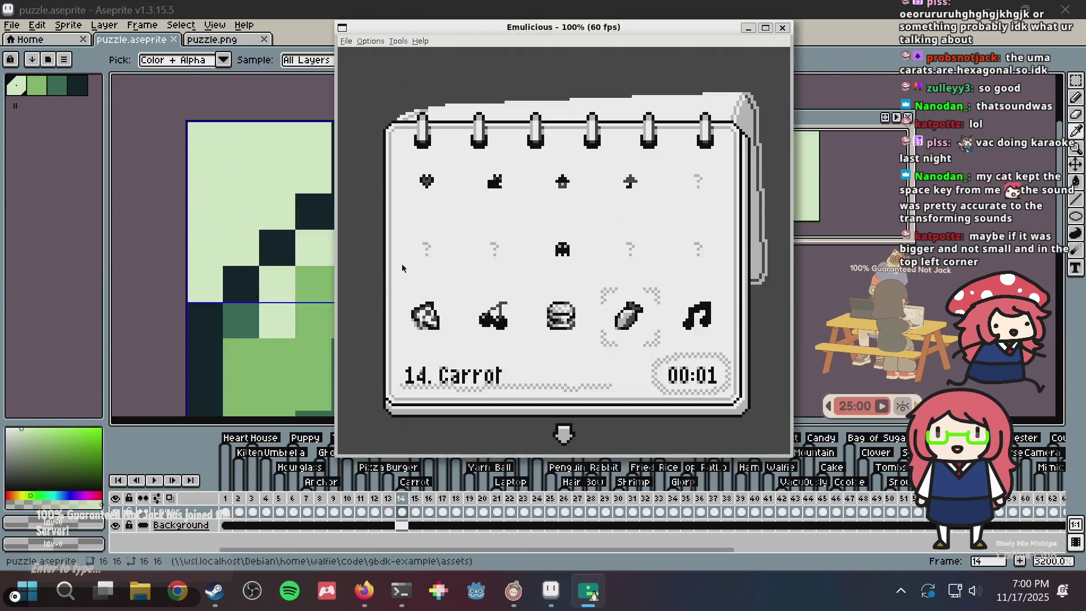
key("alt+Tab")
left_click(376, 255)
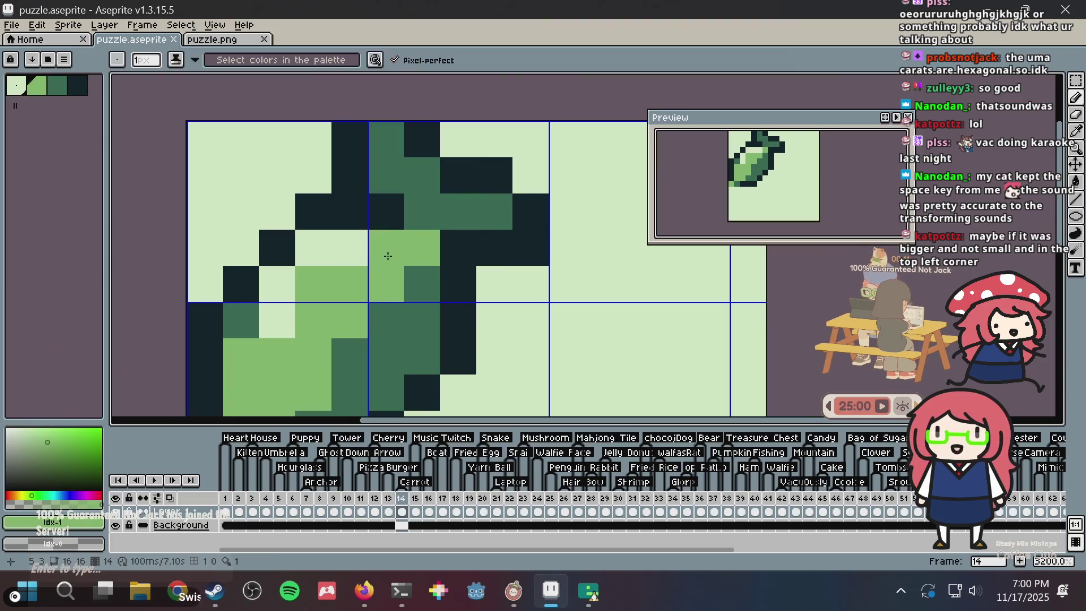
left_click(431, 217)
key("ctrl+s")
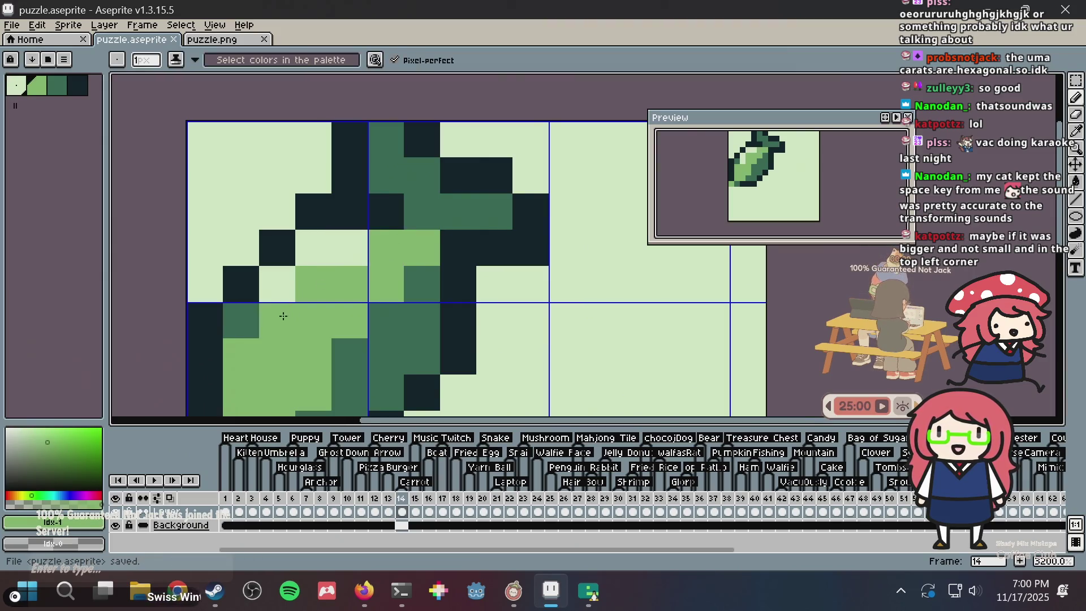
Recolour two more leaf pixels medium green and darkest green, then save
key("i")
key("alt+Tab")
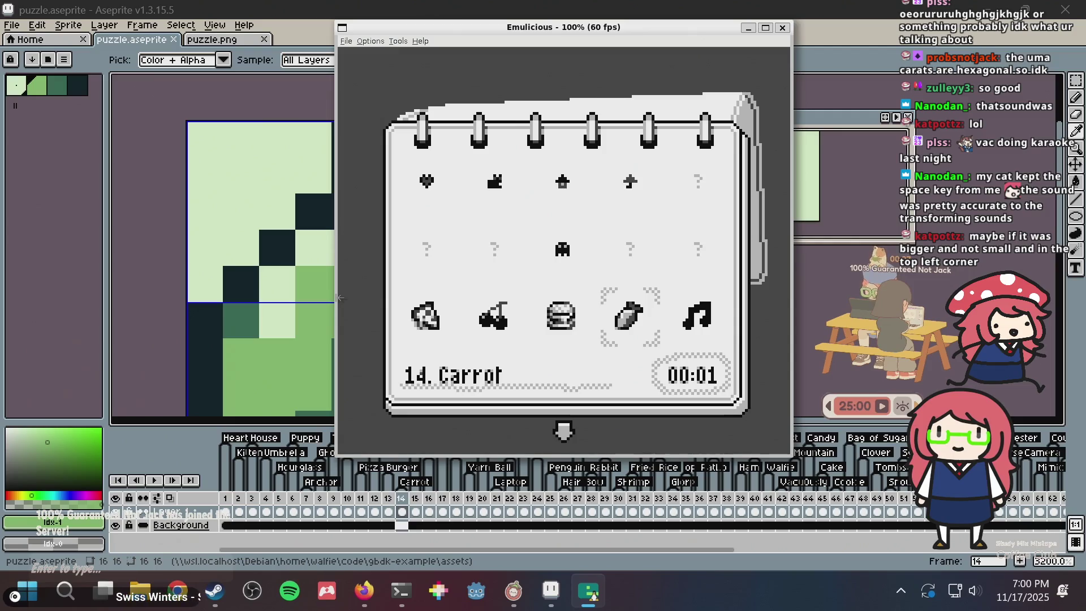
key("alt+Tab")
left_click(430, 283, "alt")
left_click(423, 258)
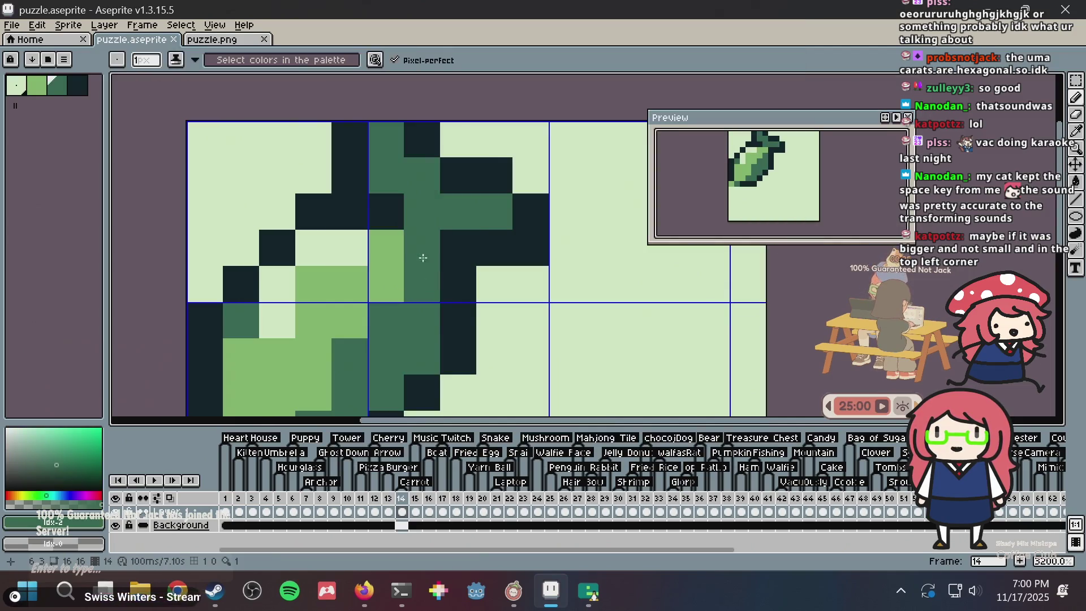
left_click(464, 244, "alt")
left_click(424, 249)
key("ctrl+s")
key("alt+Tab")
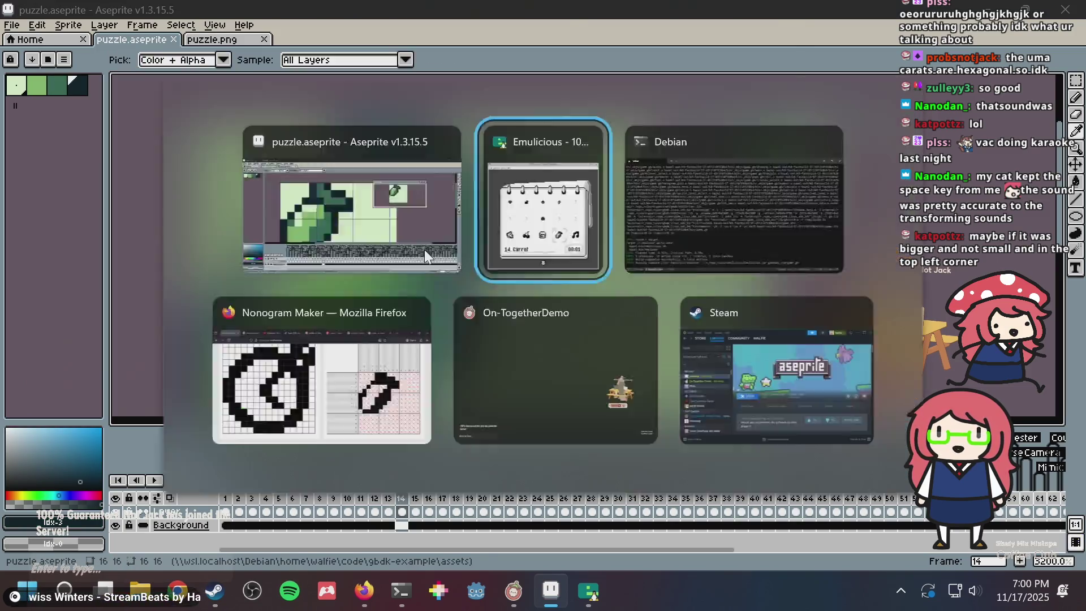
key("alt+Tab")
key("alt+Tab")
Rebuild and relaunch the game, moving the collection selection to 14. Carrot
key("ctrl+c")
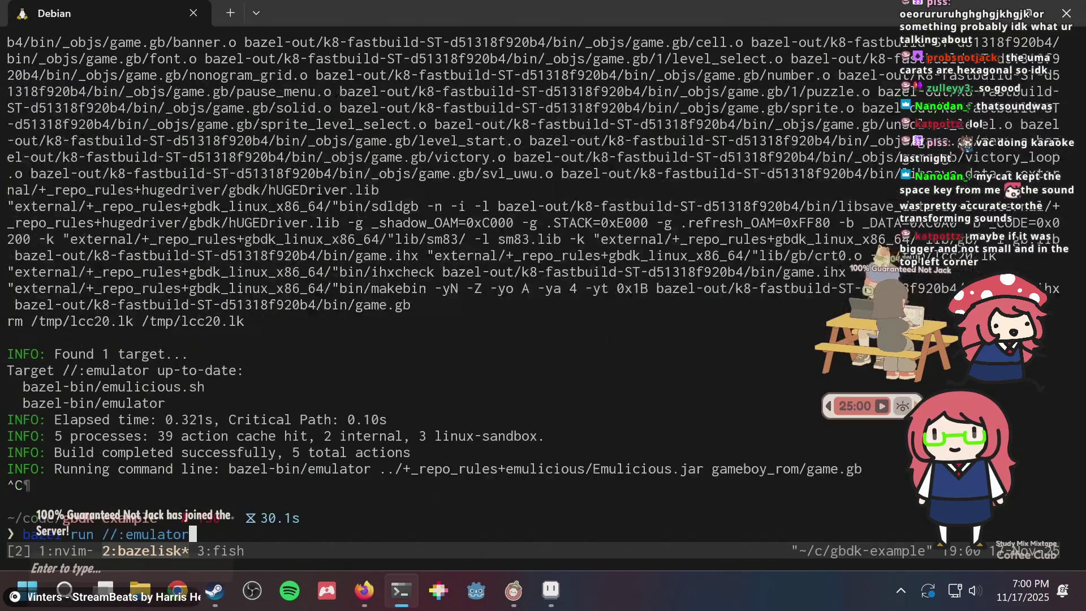
key("Up")
key("Return")
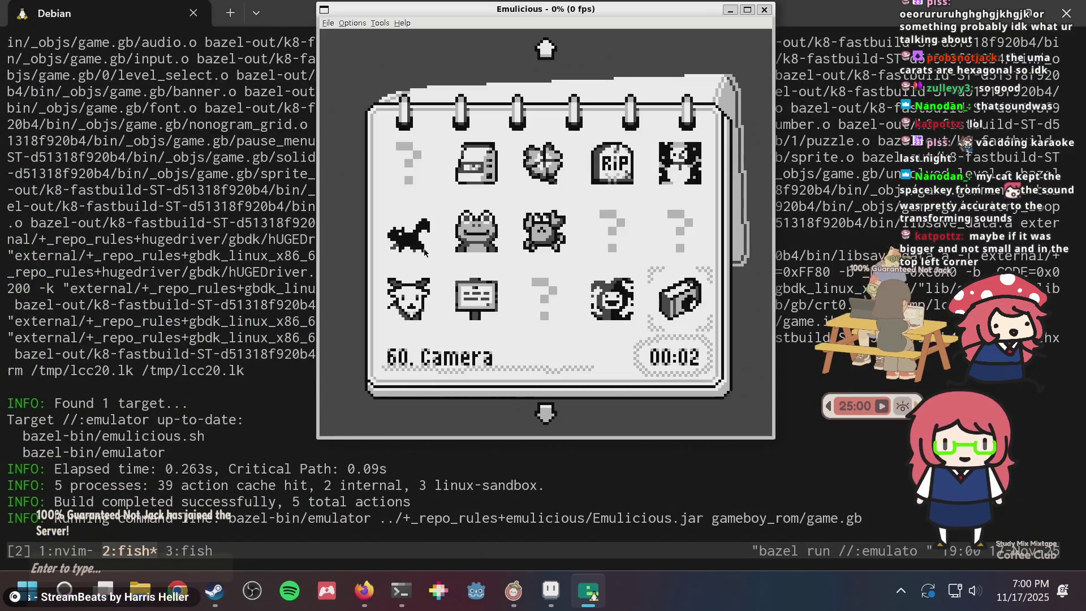
key("Up")
key("Up")
key("Up")
key("Up")
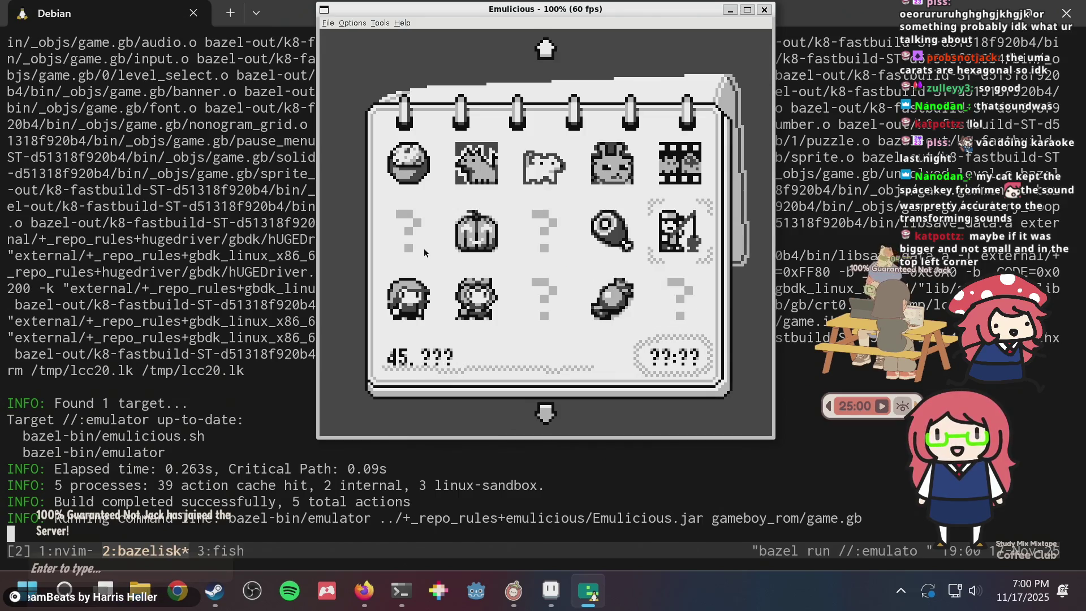
key("Left")
key("Up")
key("Up")
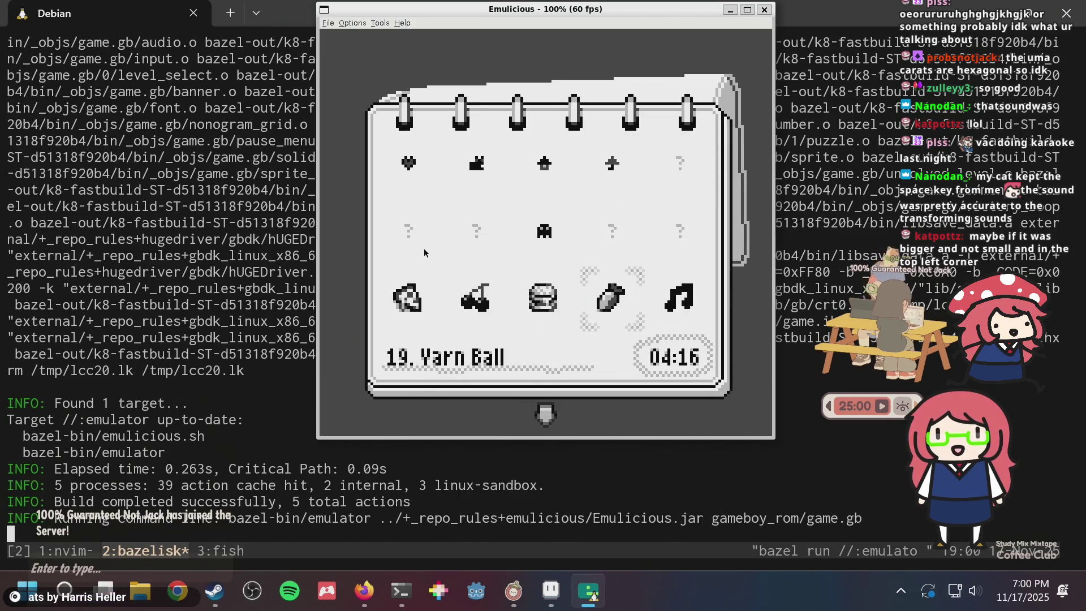
key("Up")
Open Level 14 to preview the updated carrot, back out, and close the emulator
key("x")
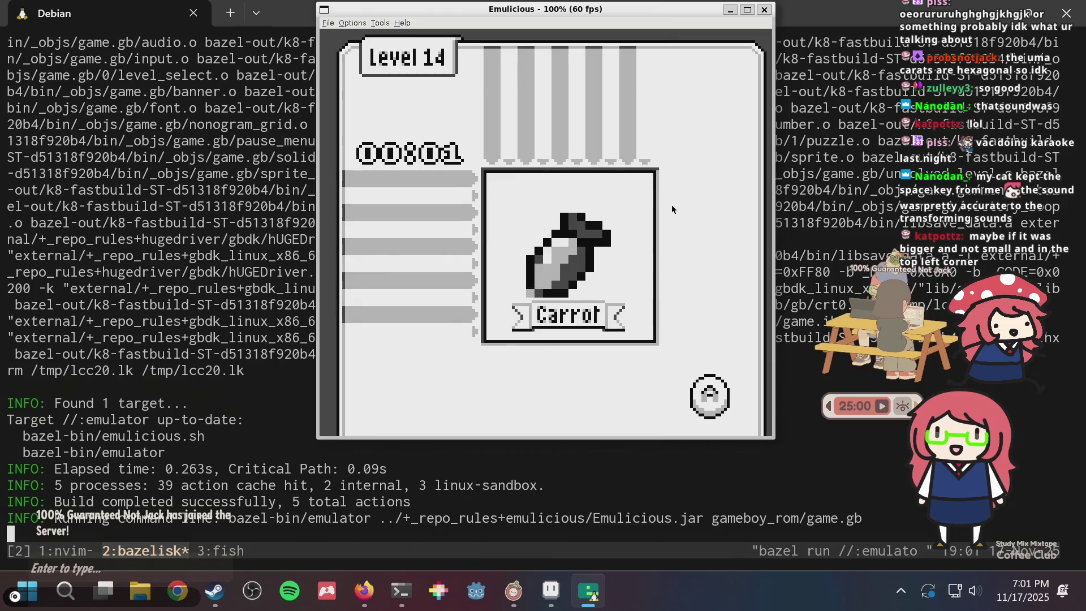
key("x")
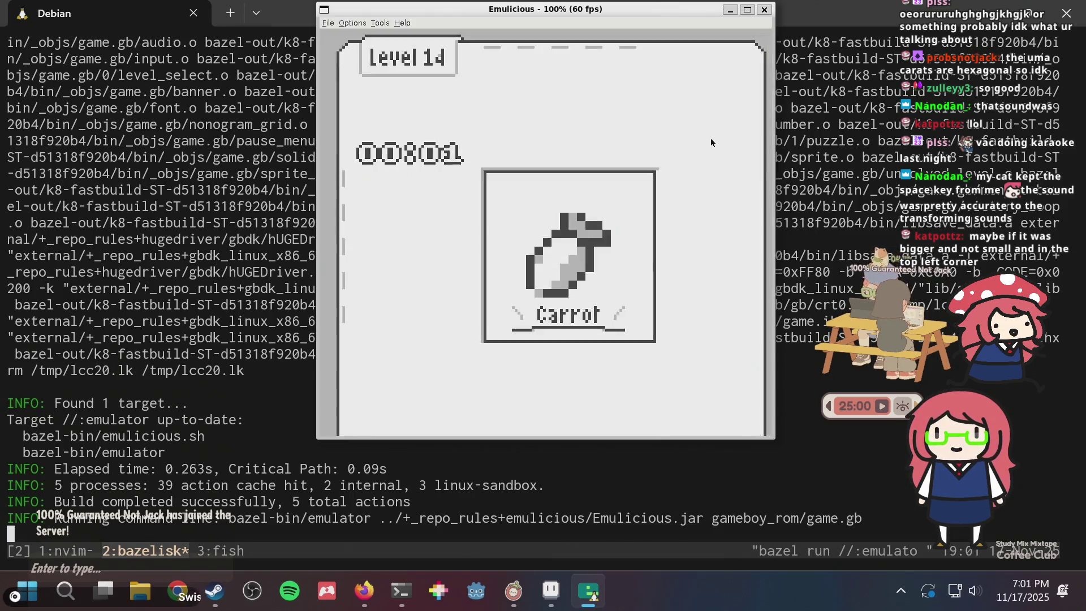
left_click(631, 487)
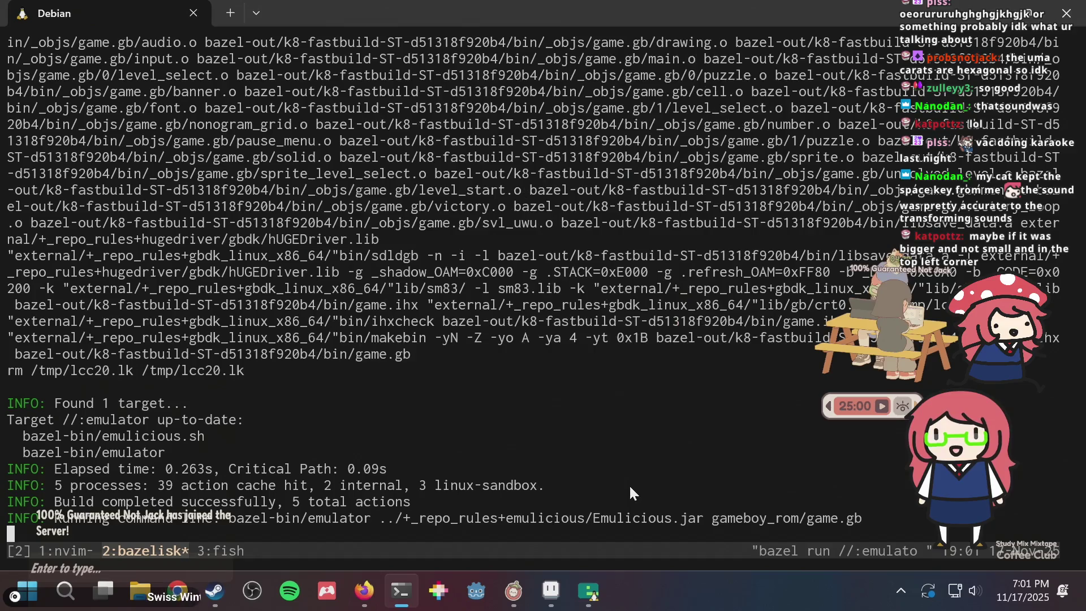
key("ctrl+c")
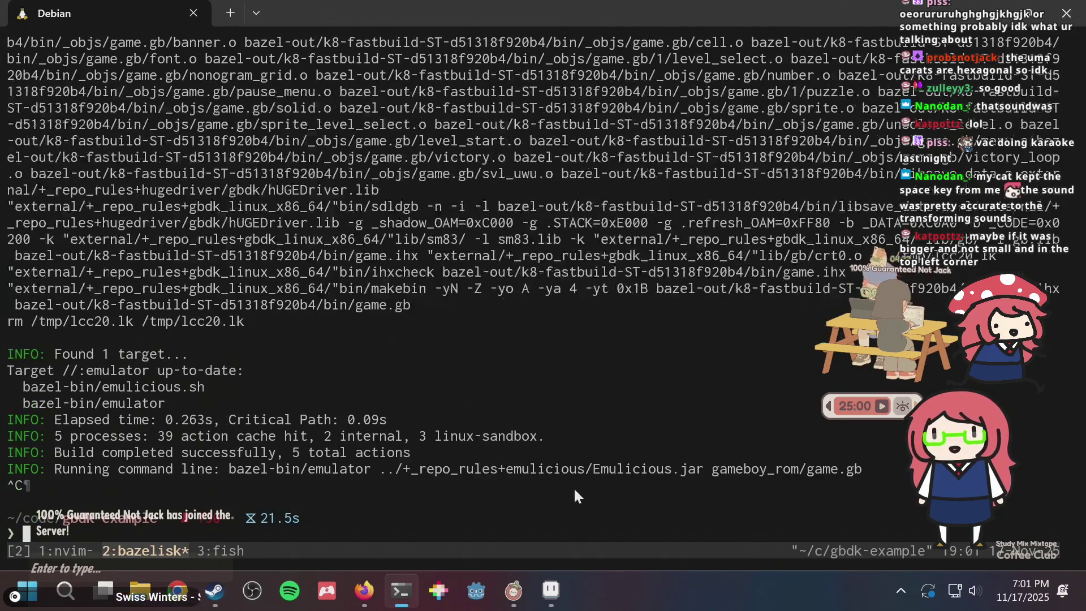
Return to Aseprite and save puzzle.aseprite
left_click(551, 590)
key("ctrl+s")
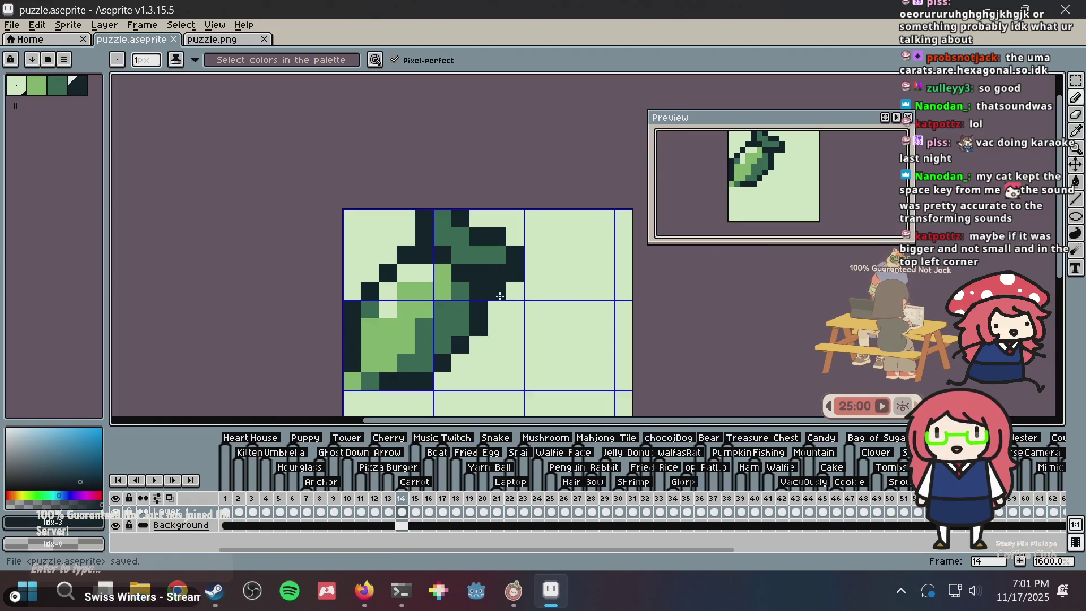
scroll(500, 291, "down", 3)
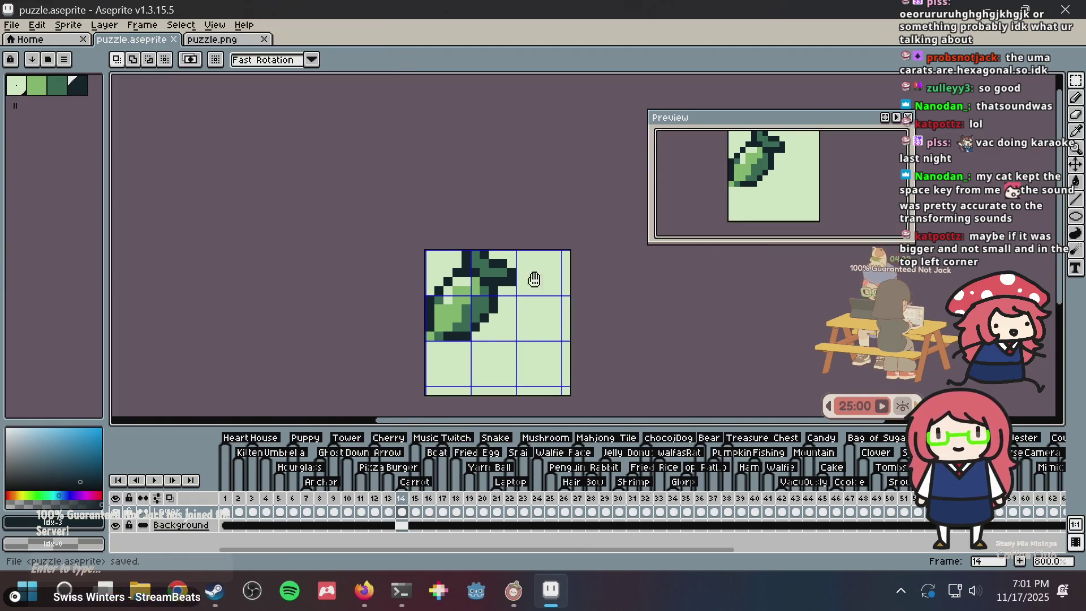
scroll(535, 540, "right", 10)
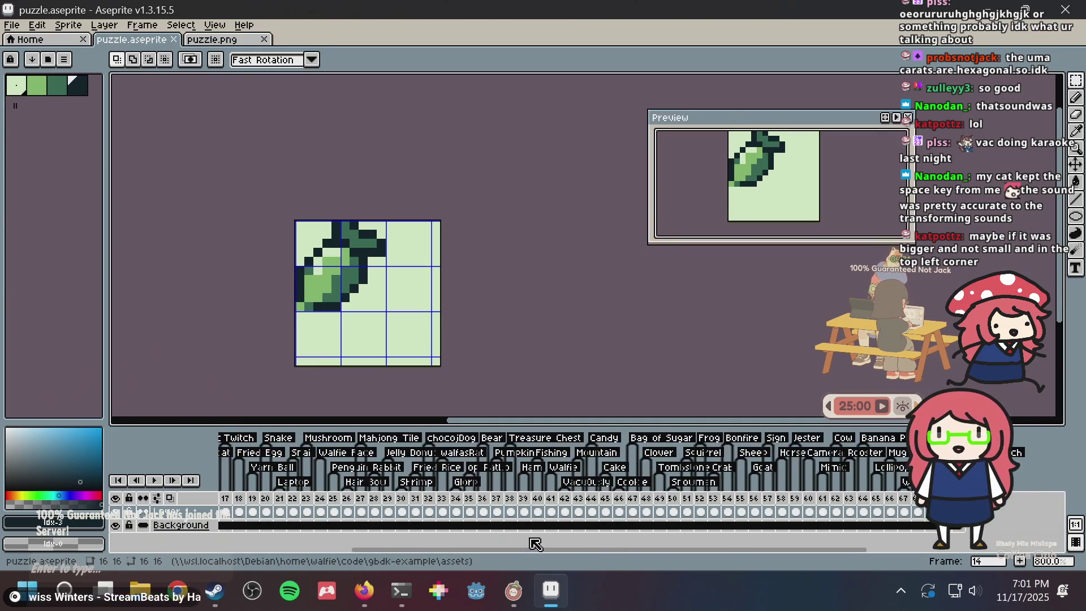
scroll(539, 542, "right", 2)
mouse_move(514, 591)
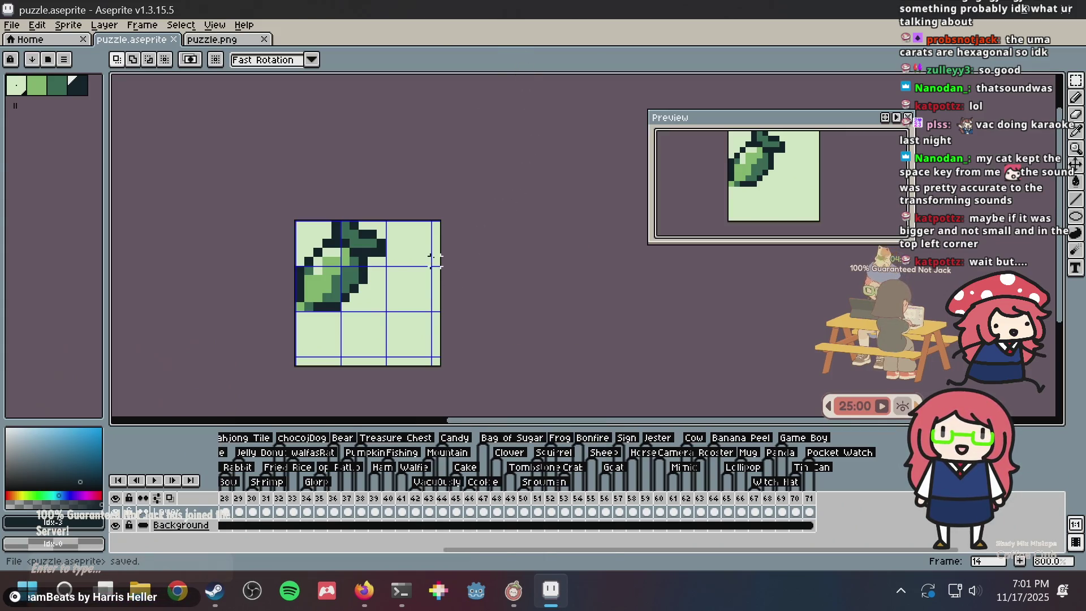
Scroll the timeline and display frame 2's sprite on the canvas
scroll(435, 261, "up", 5)
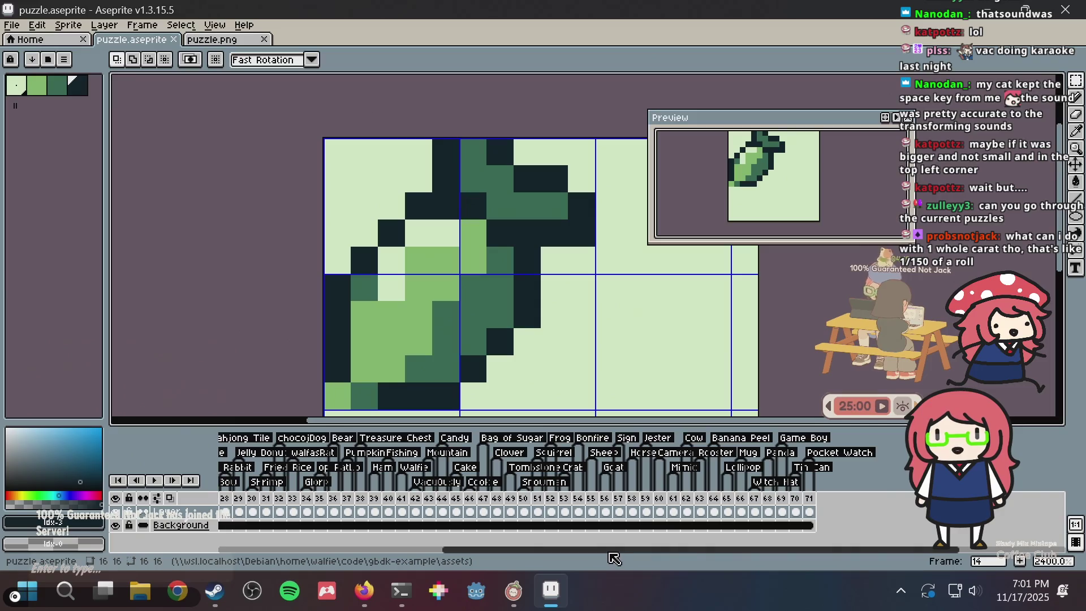
left_click_drag(613, 550, 390, 549)
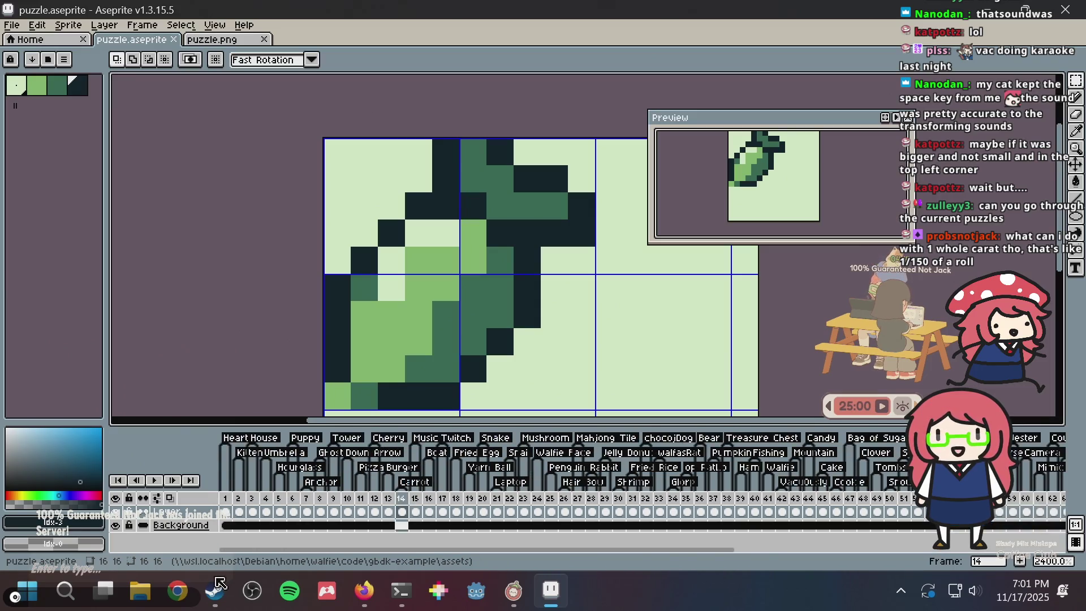
left_click(226, 512)
left_click(239, 512)
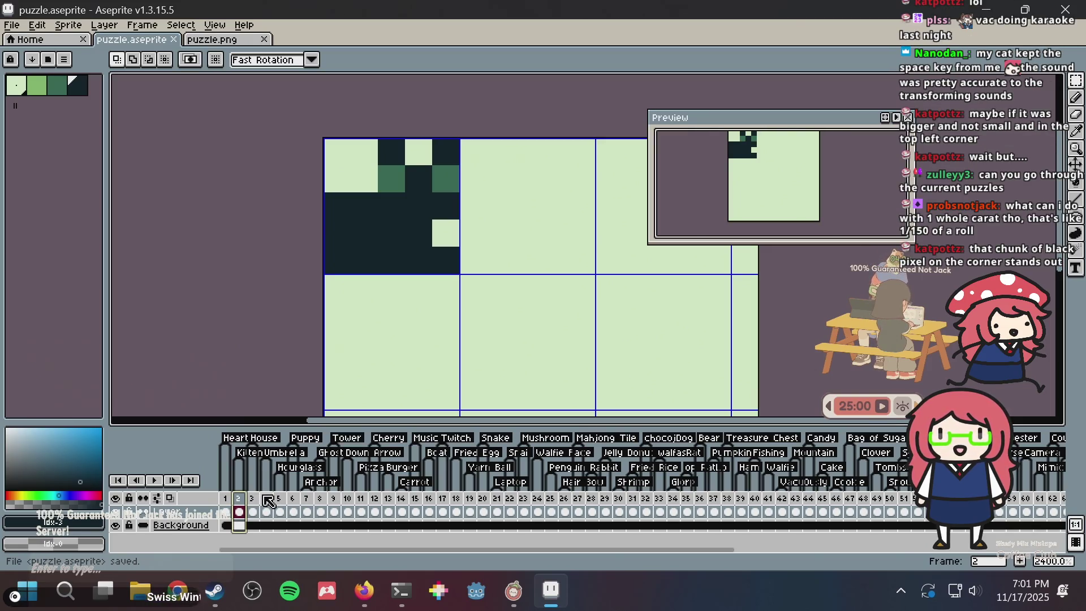
key("alt+Tab")
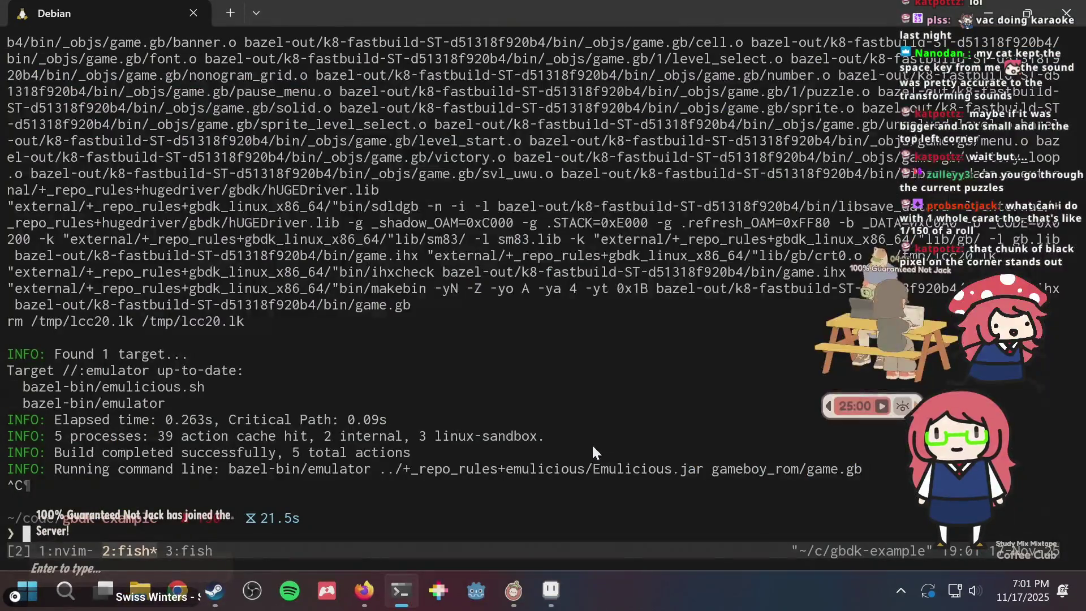
Check the Nonogram Maker grid, clue grid and FILLED/EMPTY/UNSOLVABLE legend, then return to Aseprite
key("alt+Tab")
key("alt+Tab")
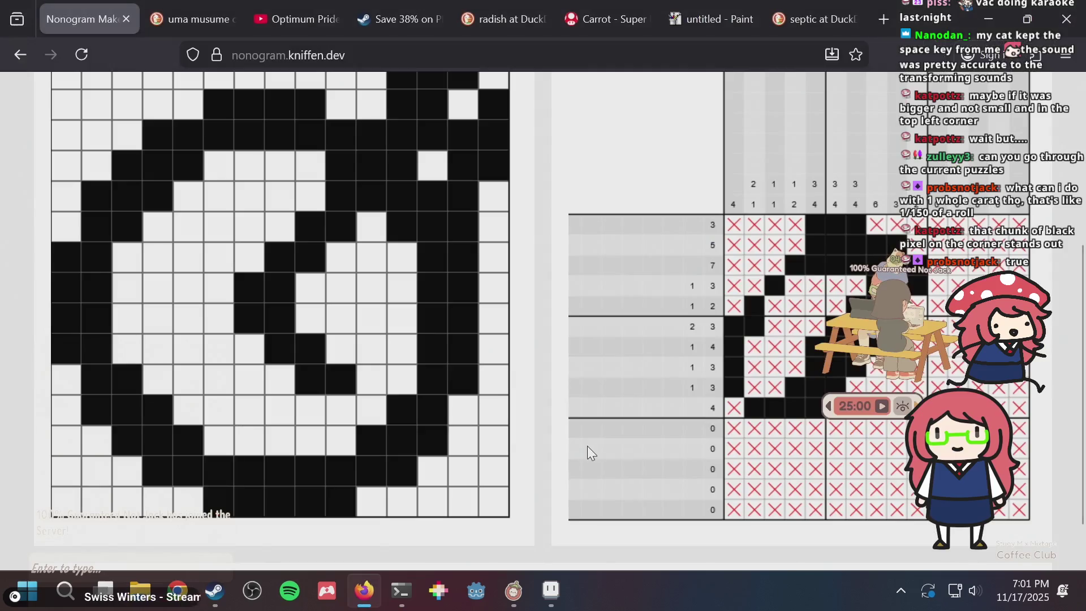
scroll(587, 211, "up", 3)
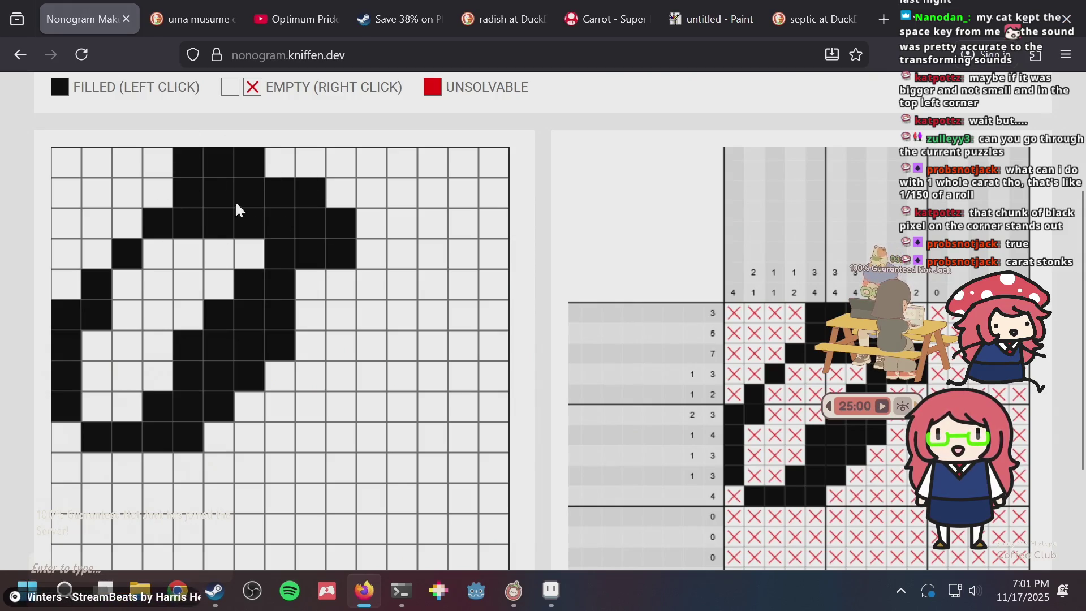
scroll(525, 262, "down", 3)
scroll(525, 266, "up", 3)
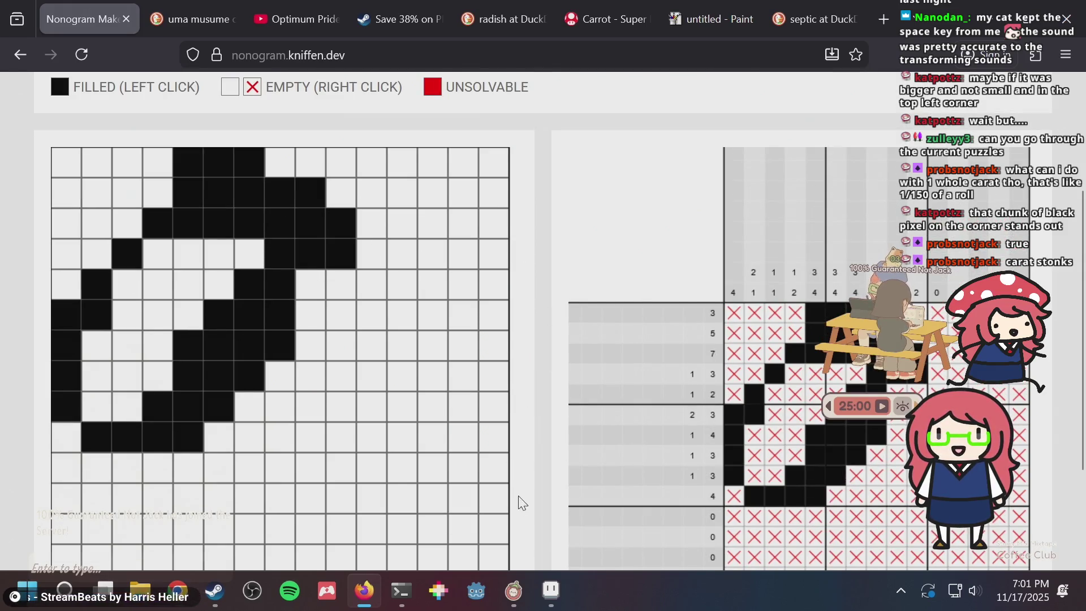
left_click(555, 586)
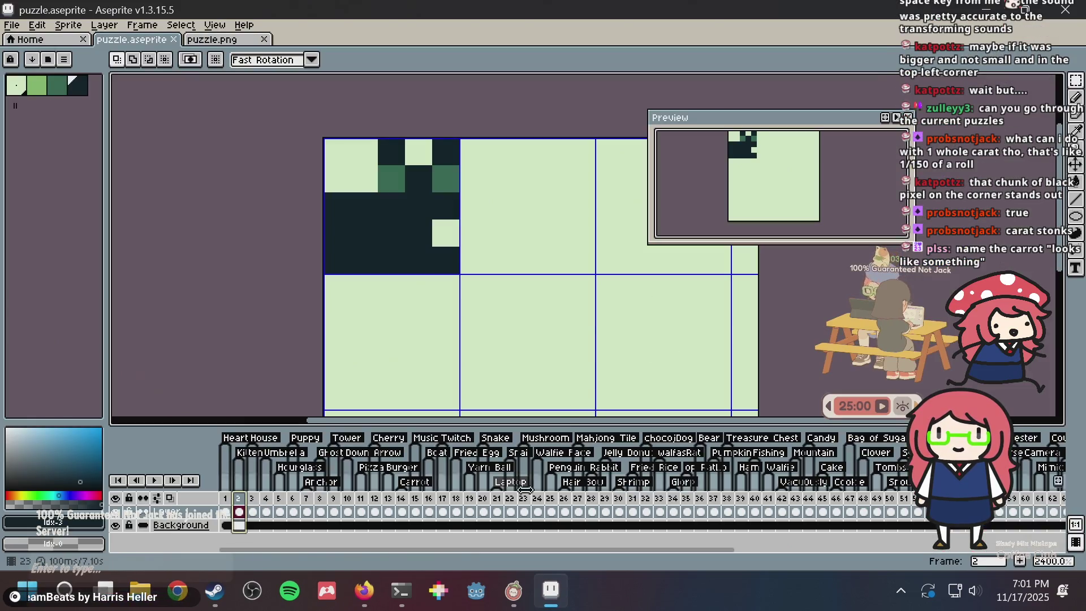
Go to frame 14 with the carrot sprite and switch to the Pencil tool
left_click(390, 502)
left_click(403, 505)
scroll(486, 250, "down", 6)
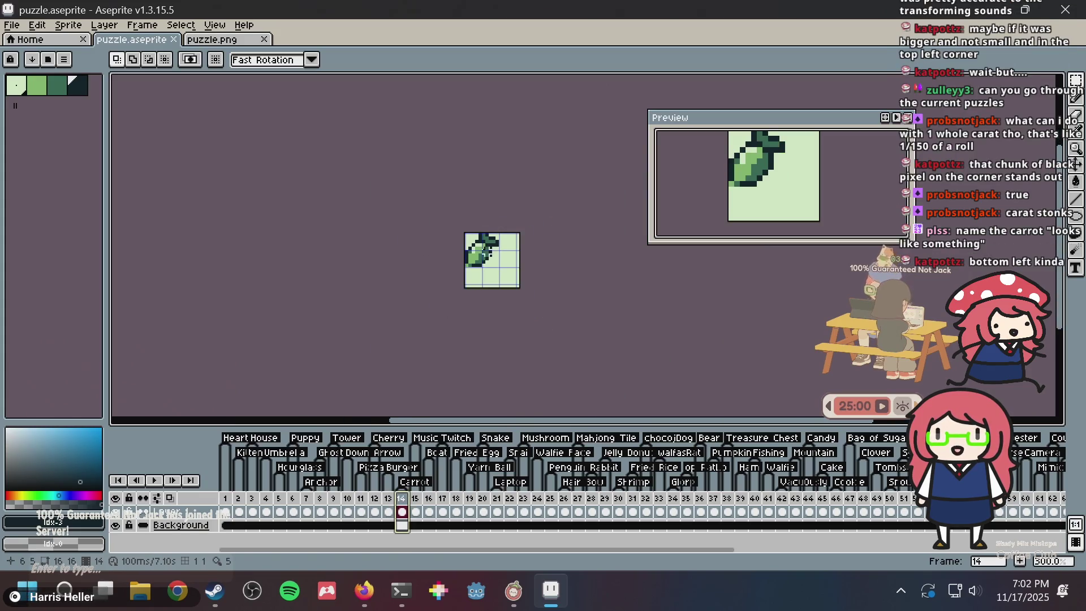
scroll(481, 263, "up", 8)
key("b")
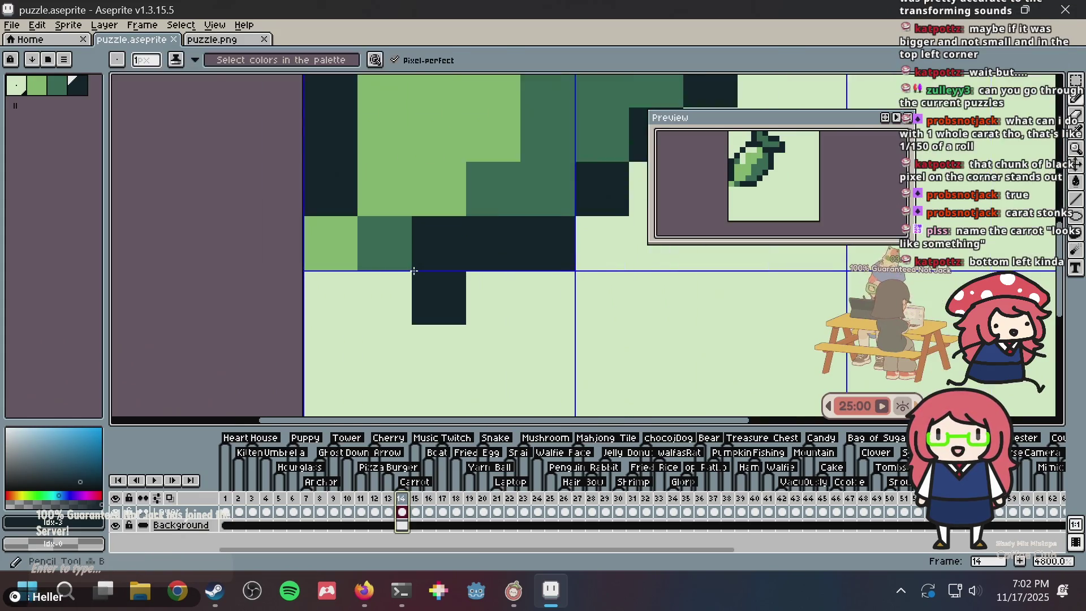
scroll(415, 271, "down", 4)
key("alt+Tab")
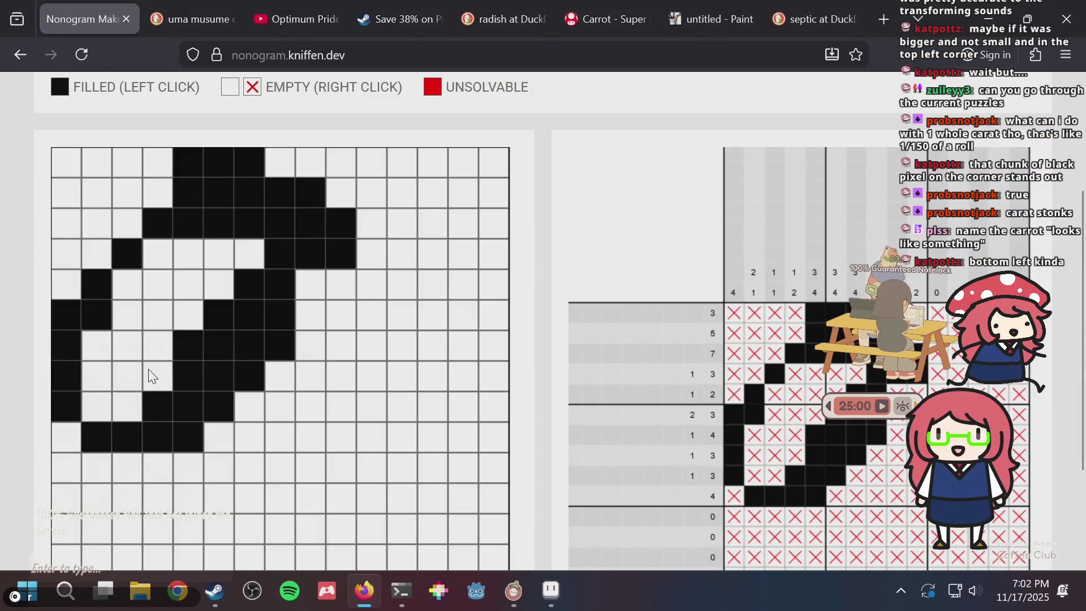
key("alt+Tab")
scroll(450, 289, "down", 2)
scroll(451, 289, "up", 3)
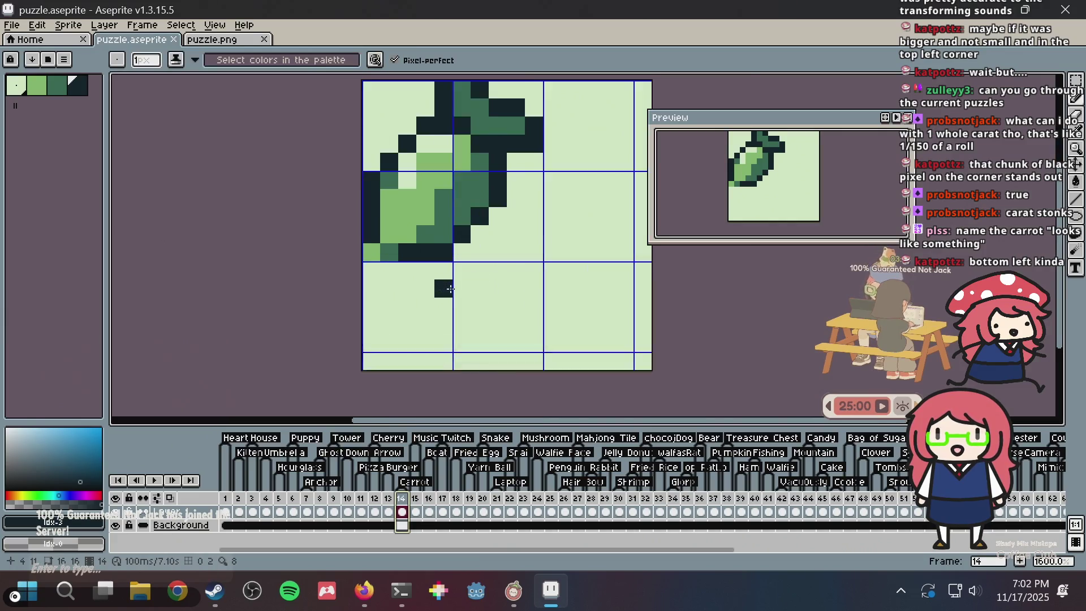
scroll(451, 289, "up", 2)
Pick light green from the canvas and recolour several dark-green carrot pixels light green
left_click(402, 184, "alt")
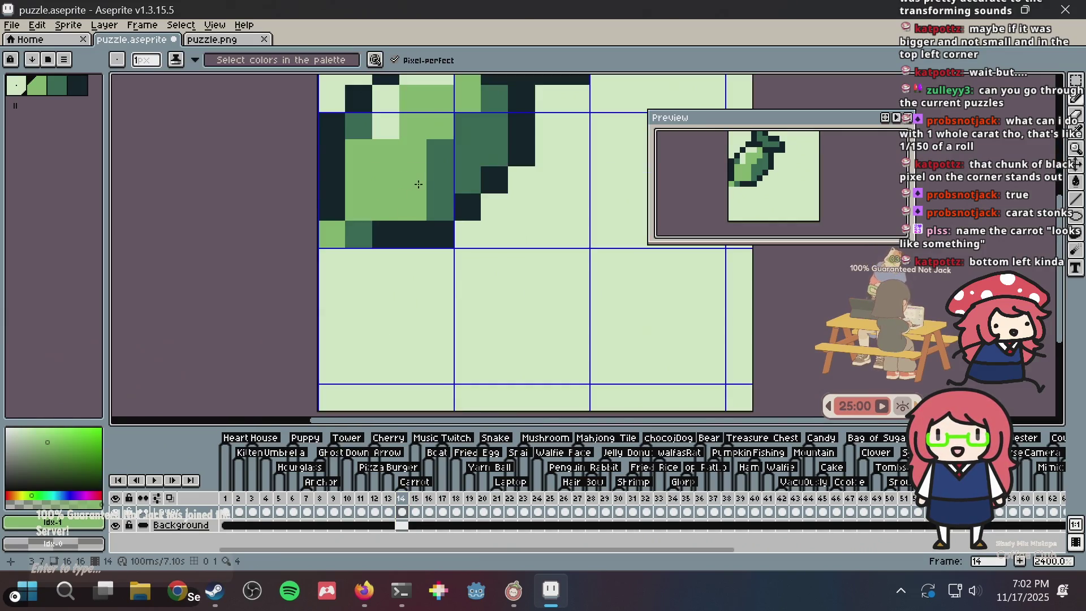
left_click(433, 160)
left_click(439, 207)
scroll(432, 211, "down", 5)
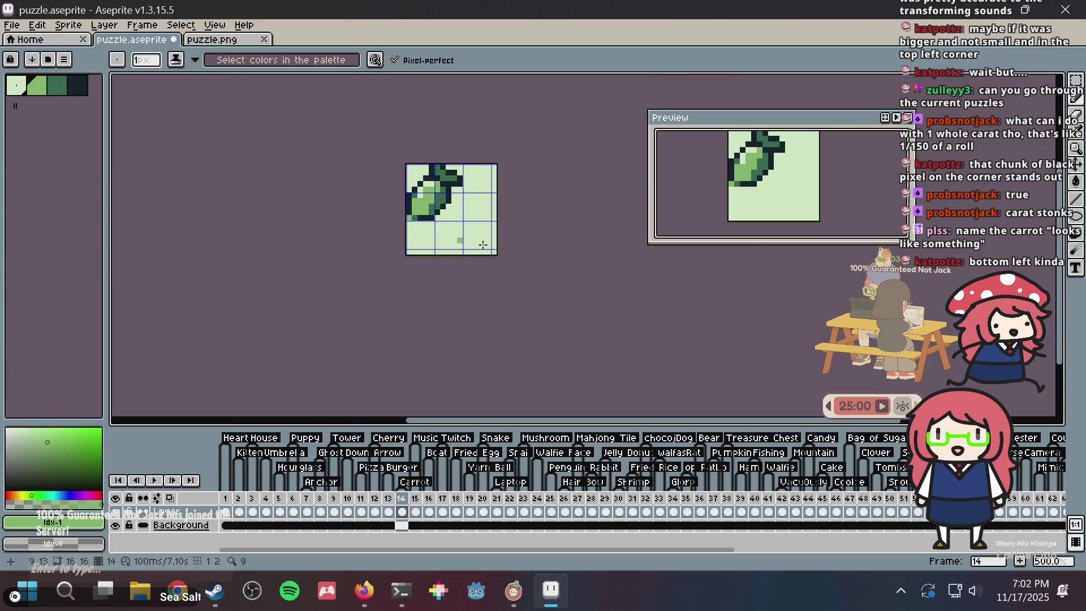
scroll(426, 268, "up", 5)
left_click(460, 219)
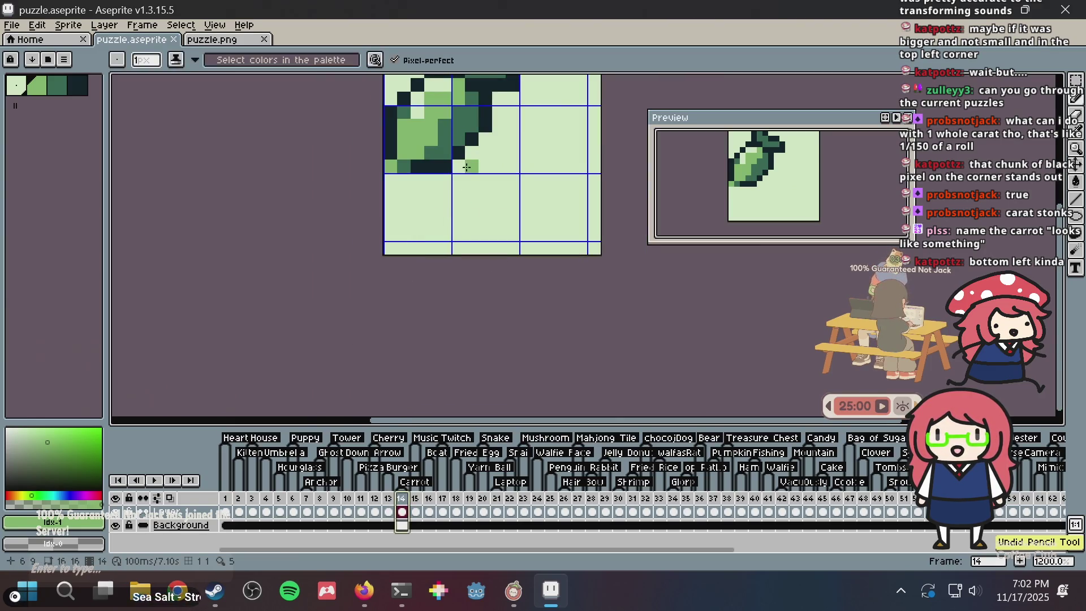
scroll(433, 259, "down", 3)
scroll(381, 242, "up", 4)
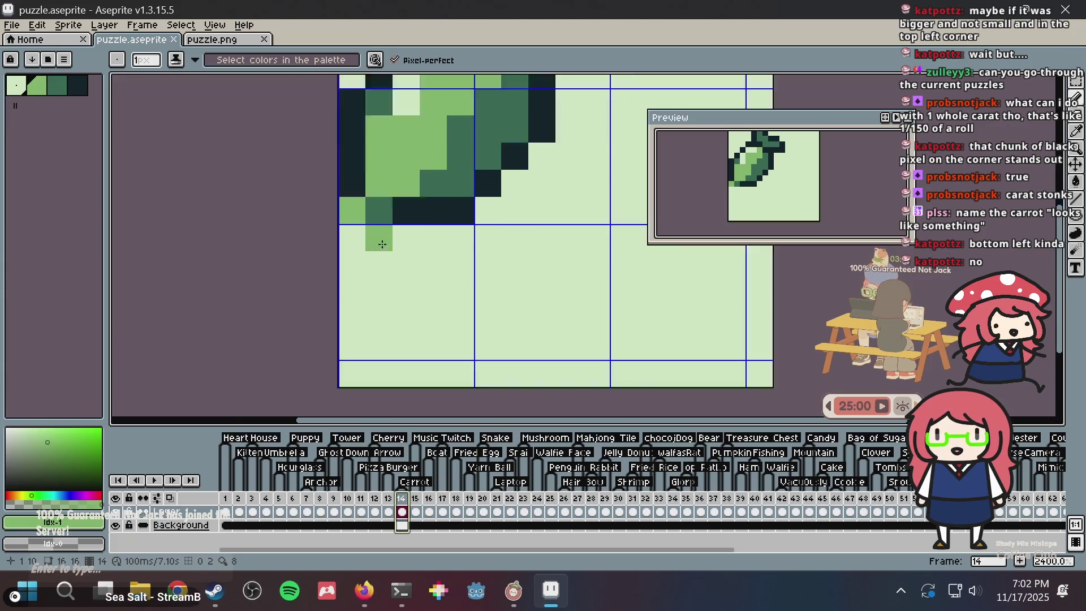
Sample the darker green and bring the carrot's lower pixels into view
left_click(388, 198, "alt")
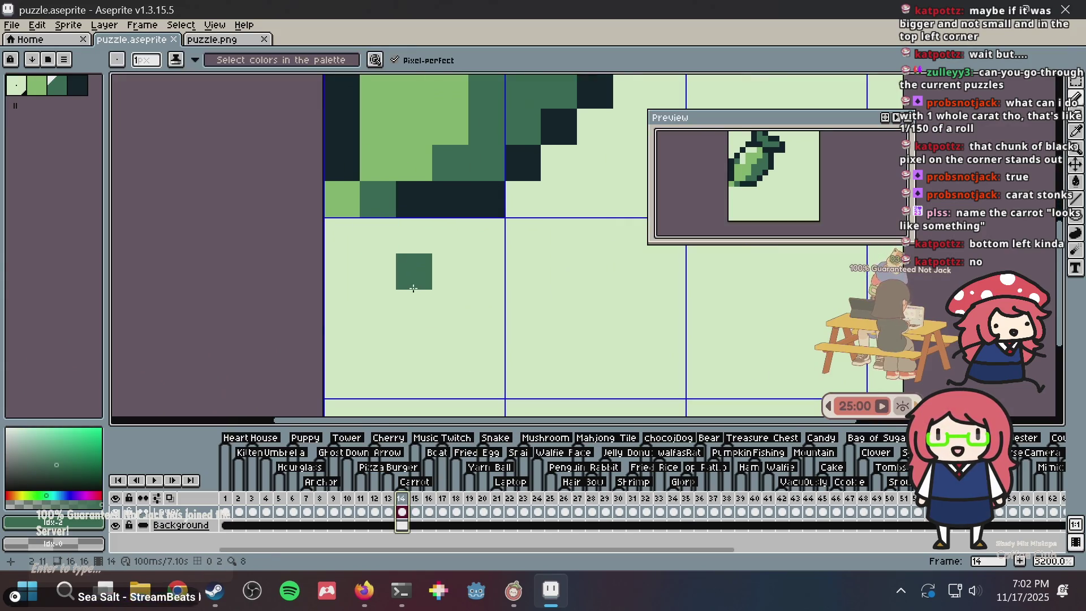
left_click_drag(413, 272, 405, 344)
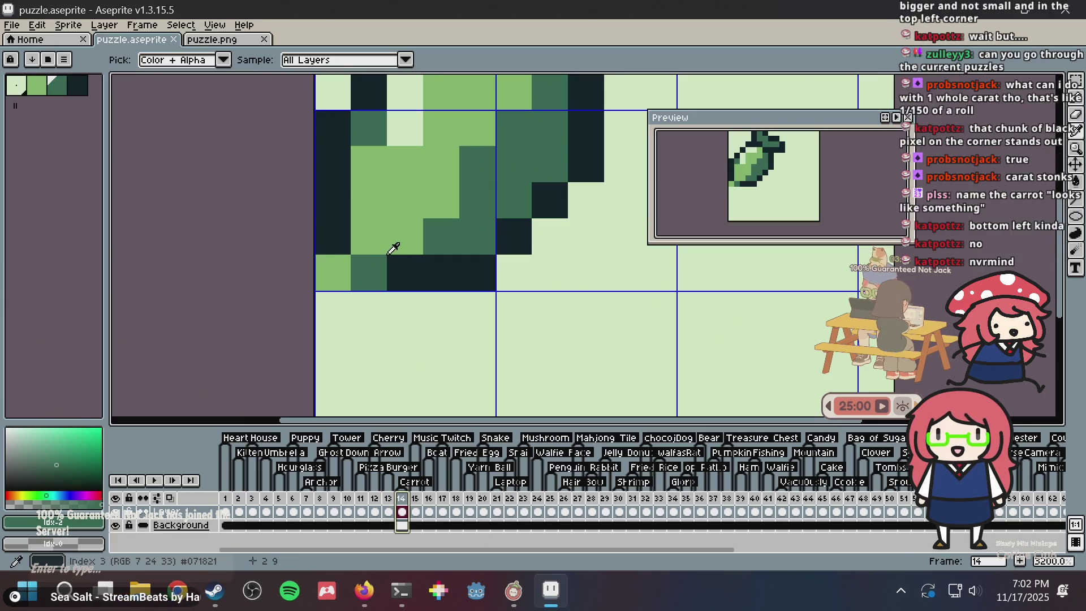
scroll(527, 256, "down", 4)
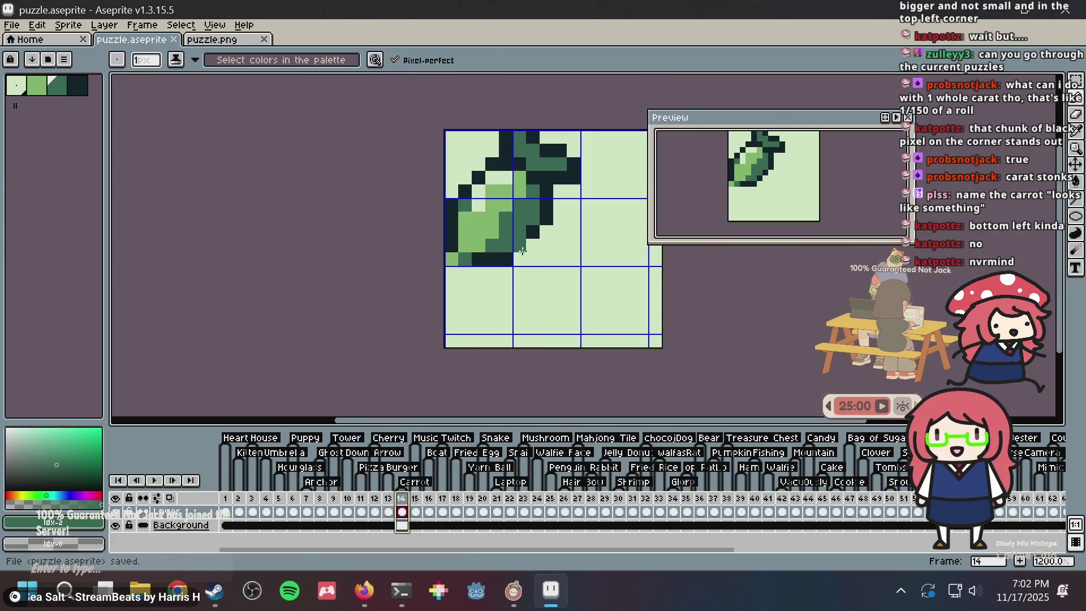
key("alt+Tab")
key("alt+Tab")
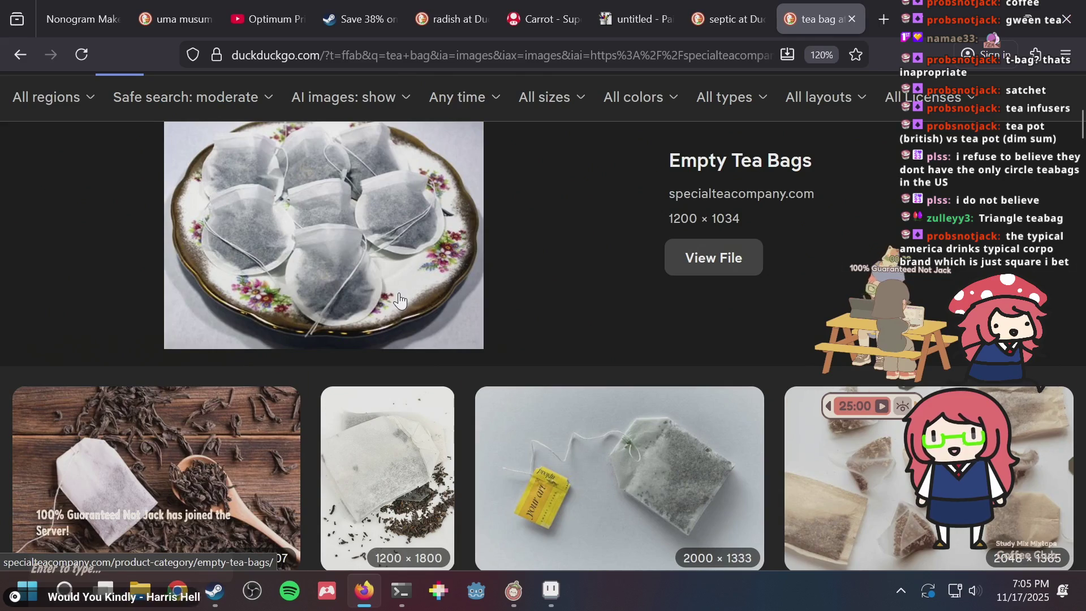
Browse the tea bag images, opening the Loose Leaf and History Of The Tea Bag previews
scroll(145, 359, "down", 2)
left_click(145, 360)
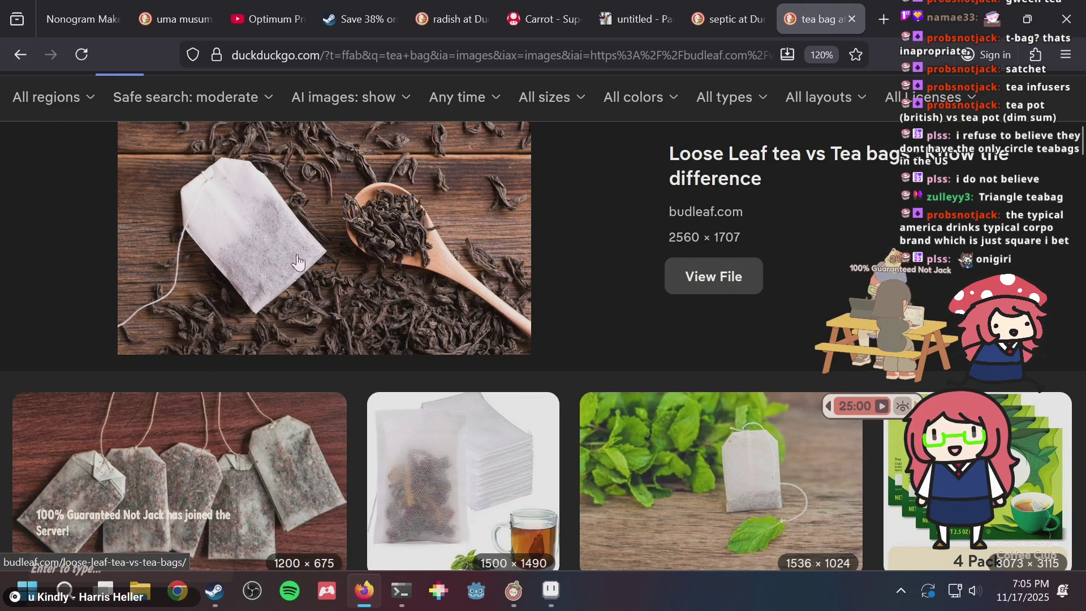
scroll(239, 262, "down", 2)
scroll(239, 261, "down", 4)
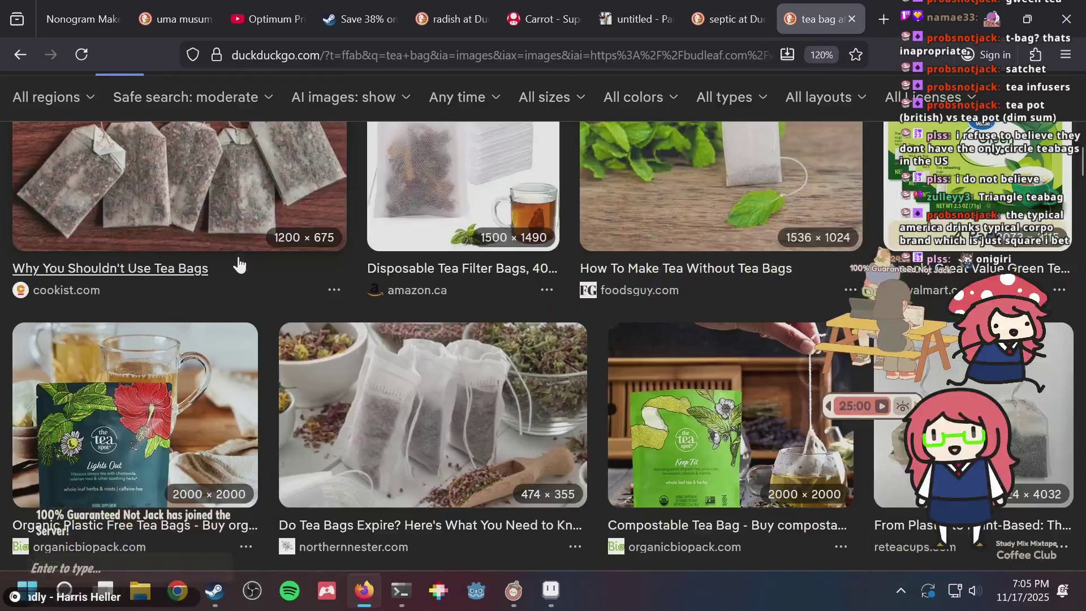
scroll(421, 387, "up", 9)
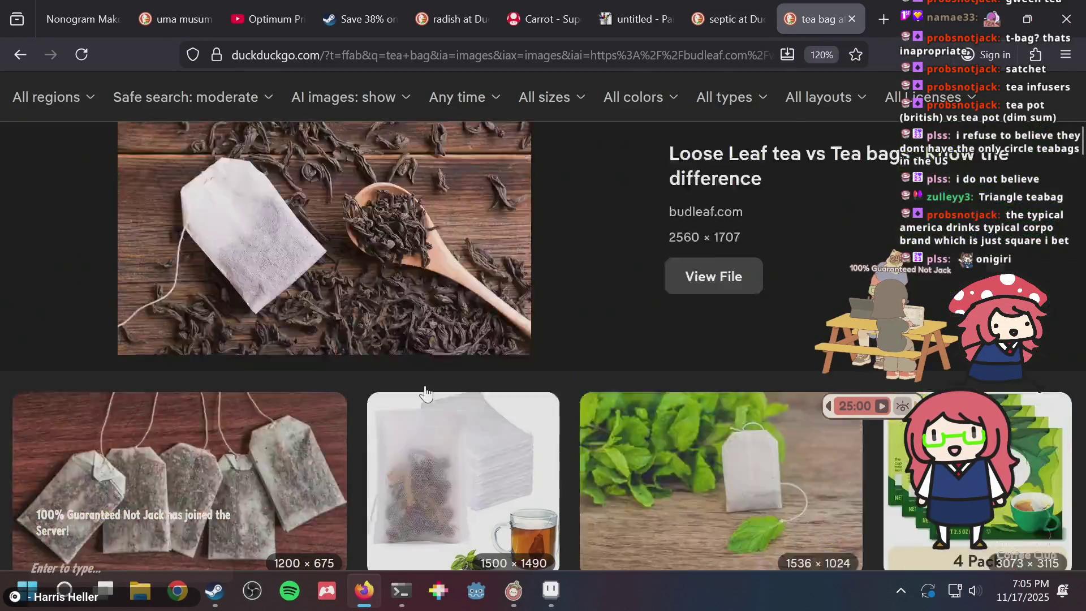
scroll(424, 382, "up", 6)
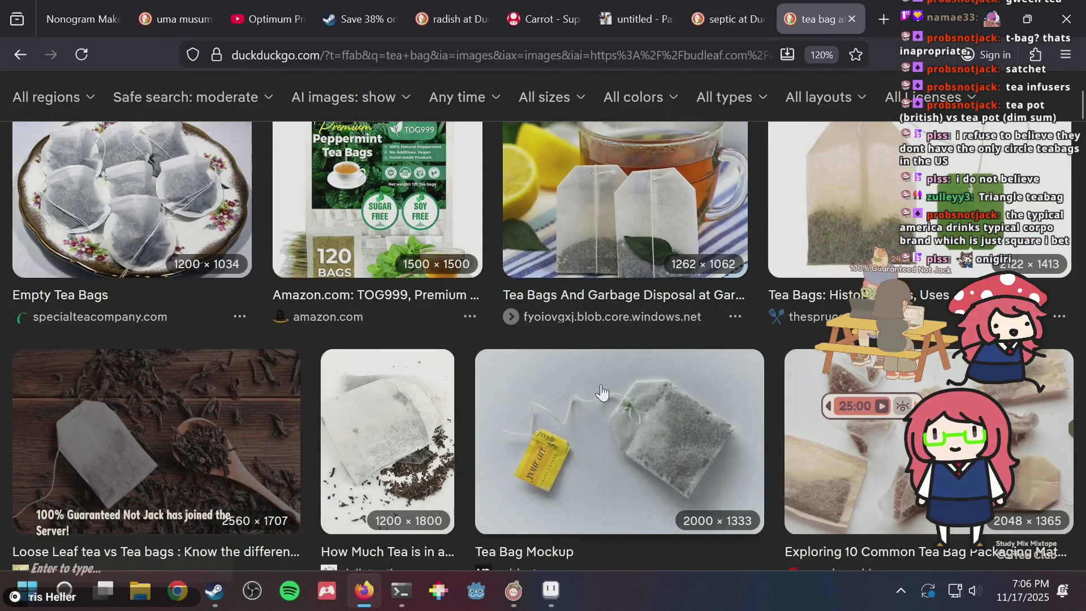
scroll(441, 410, "up", 3)
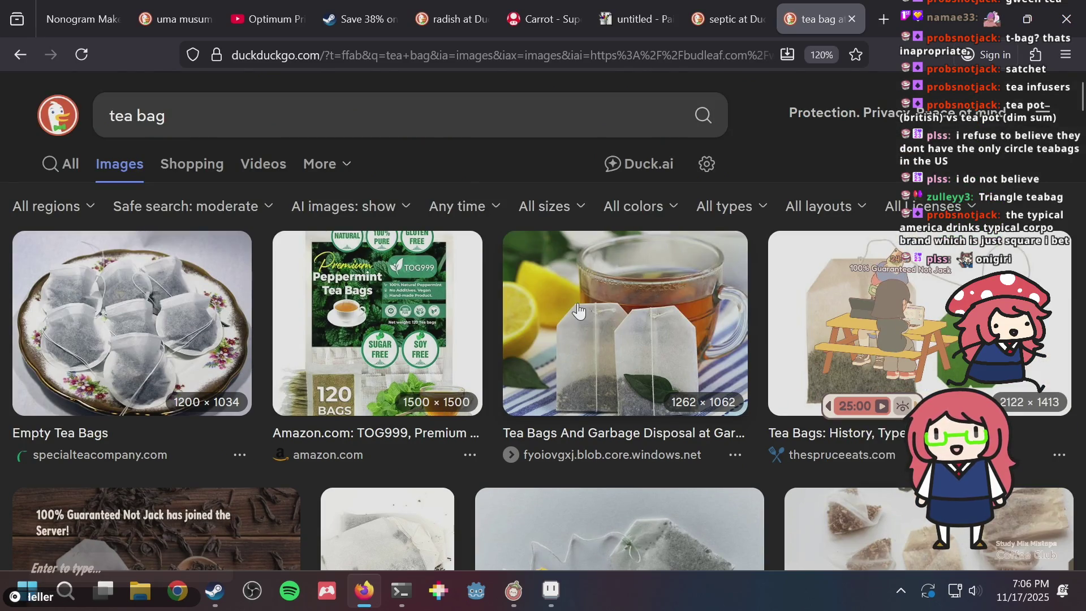
scroll(336, 272, "down", 4)
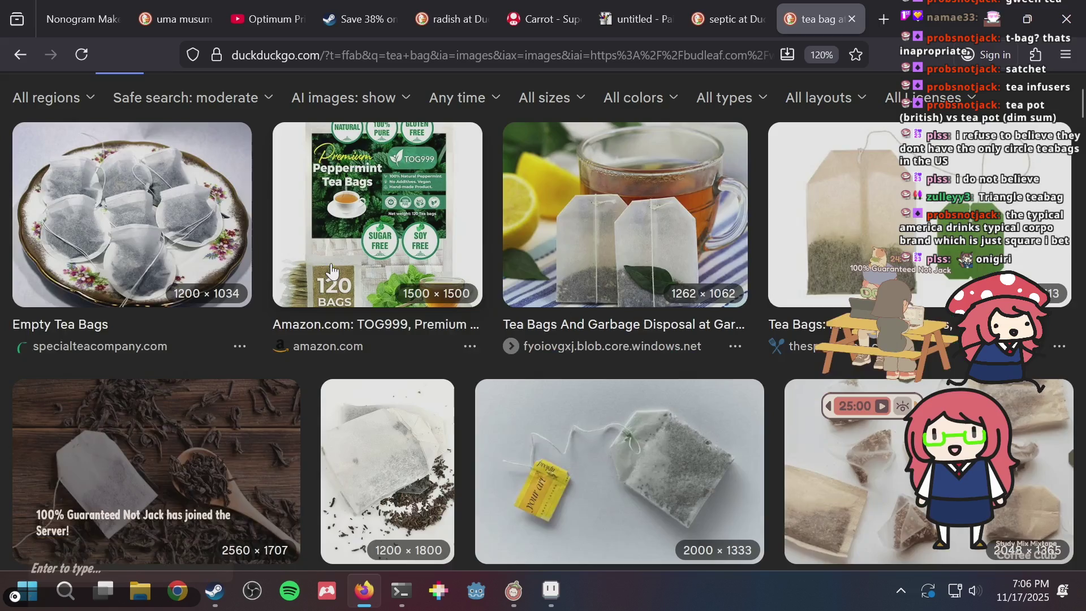
scroll(655, 308, "down", 12)
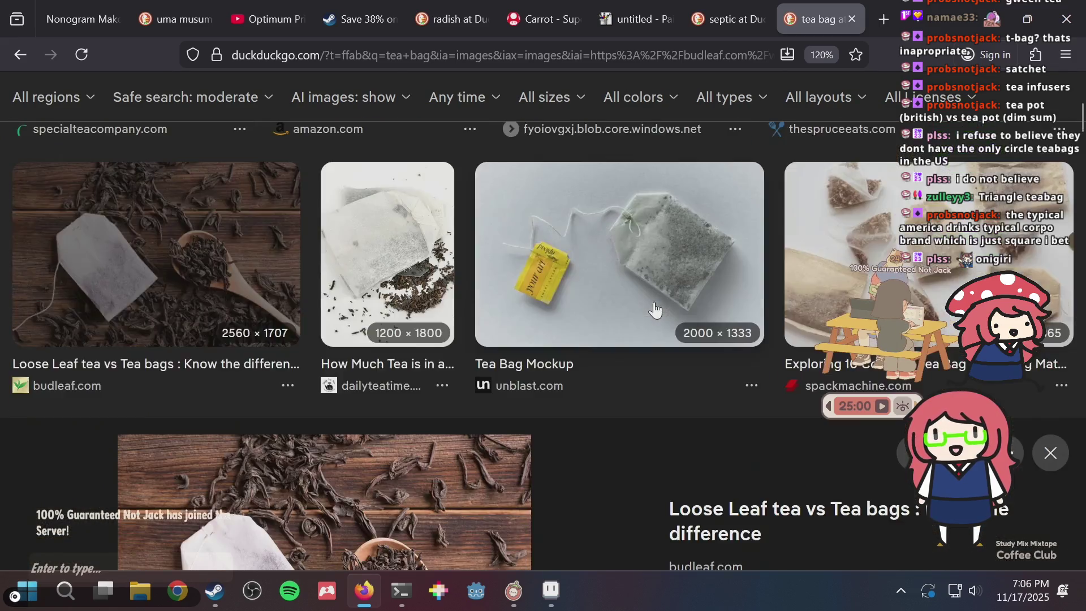
scroll(638, 300, "down", 8)
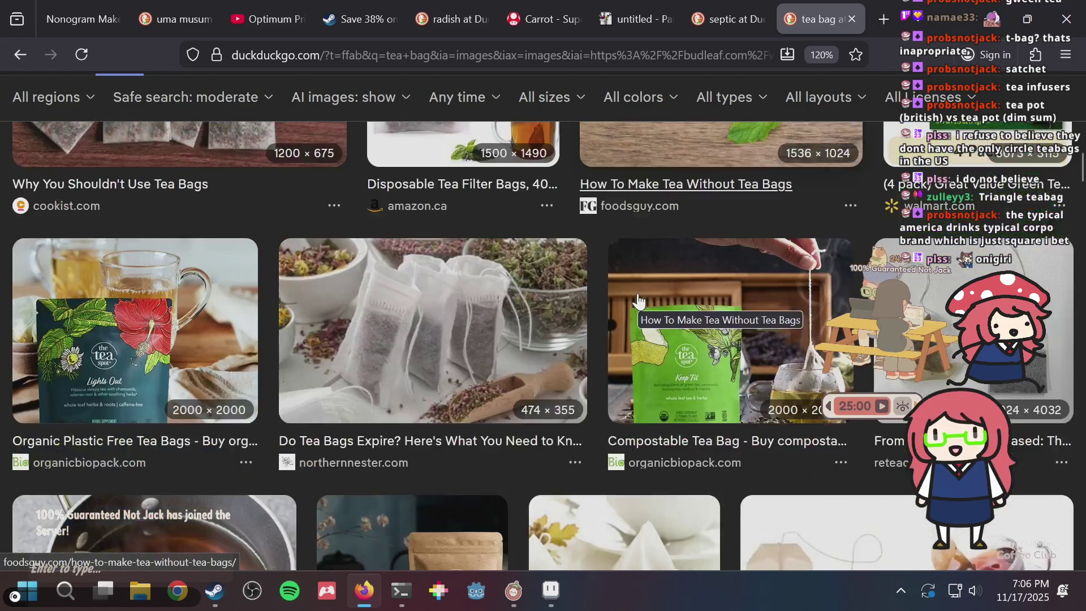
left_click(611, 270)
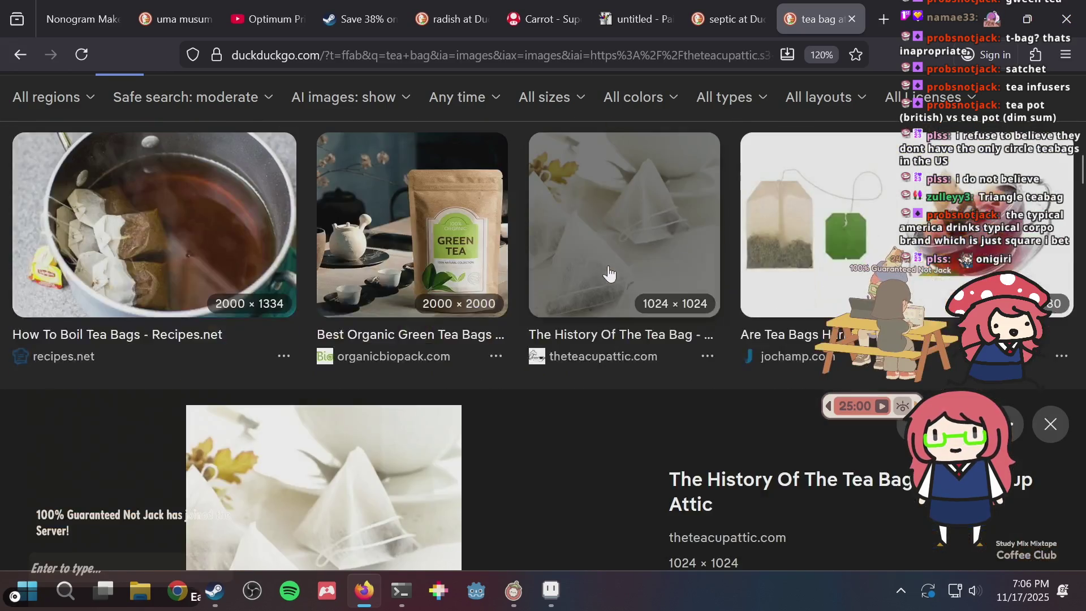
Open the How To Boil Tea Bags, storage box and Plastic-free tea bags previews
scroll(406, 403, "up", 8)
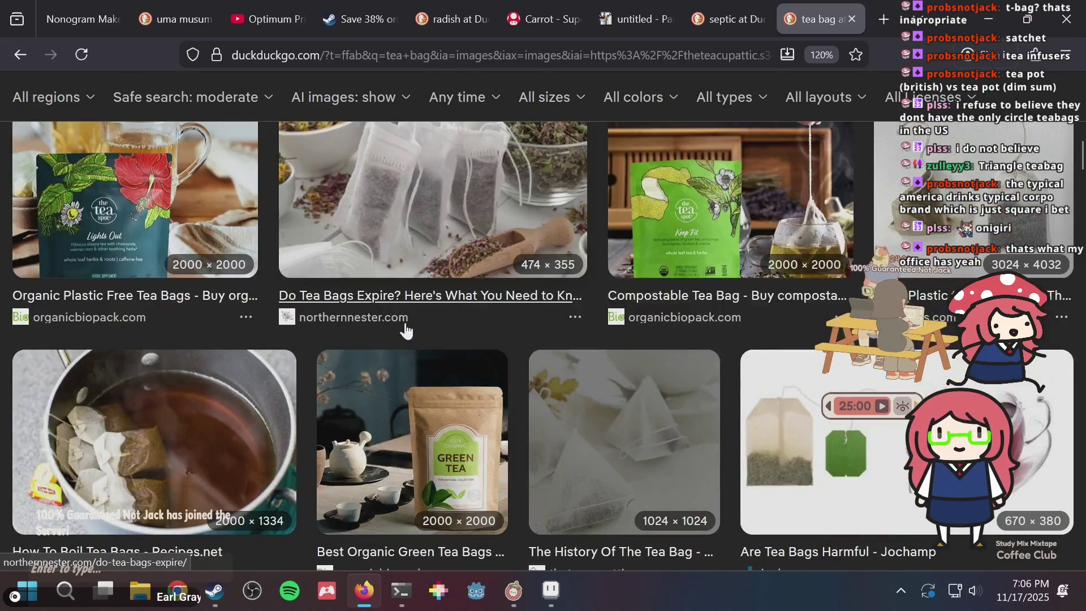
left_click(181, 389)
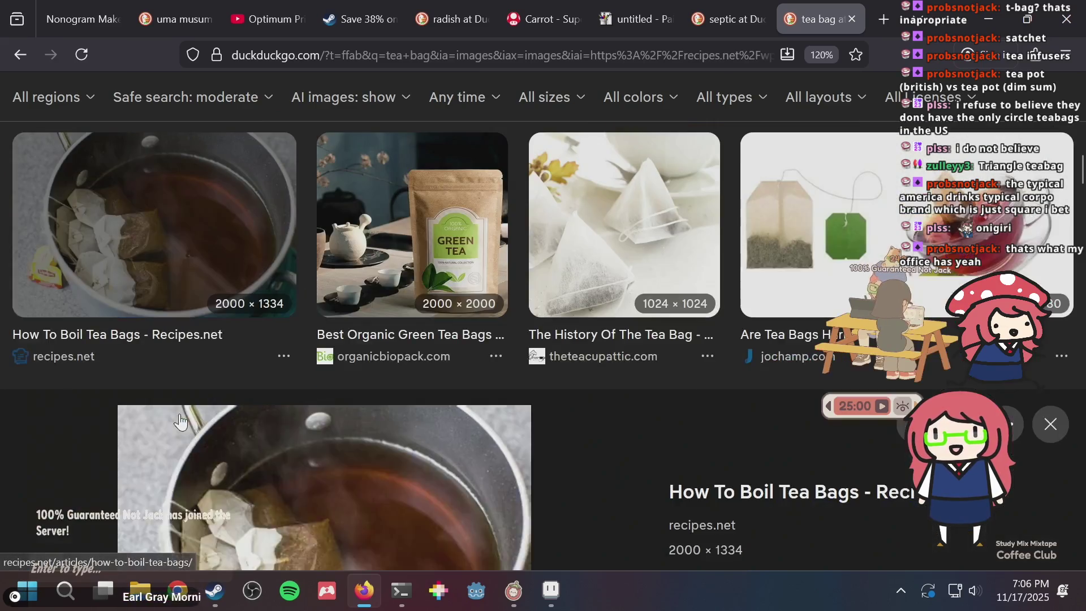
scroll(656, 298, "down", 4)
scroll(655, 299, "down", 4)
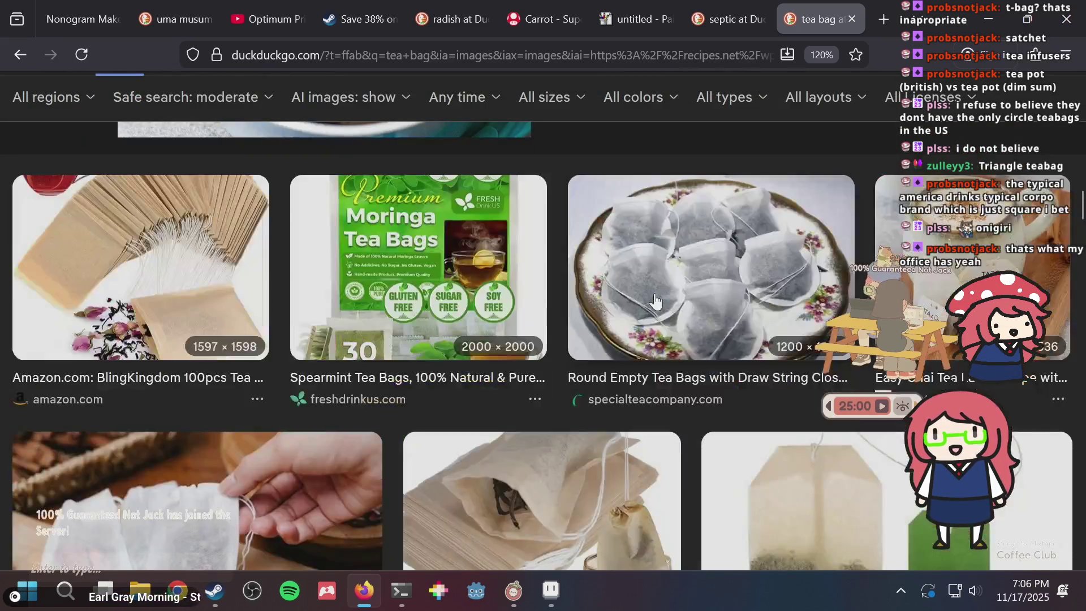
scroll(365, 257, "down", 4)
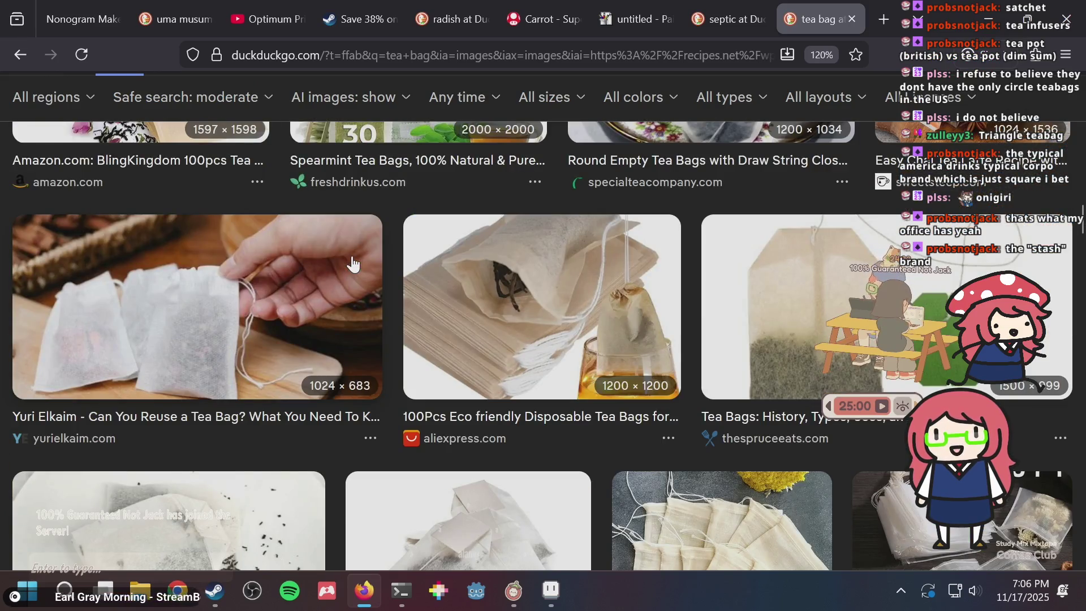
scroll(353, 264, "down", 4)
scroll(325, 249, "down", 2)
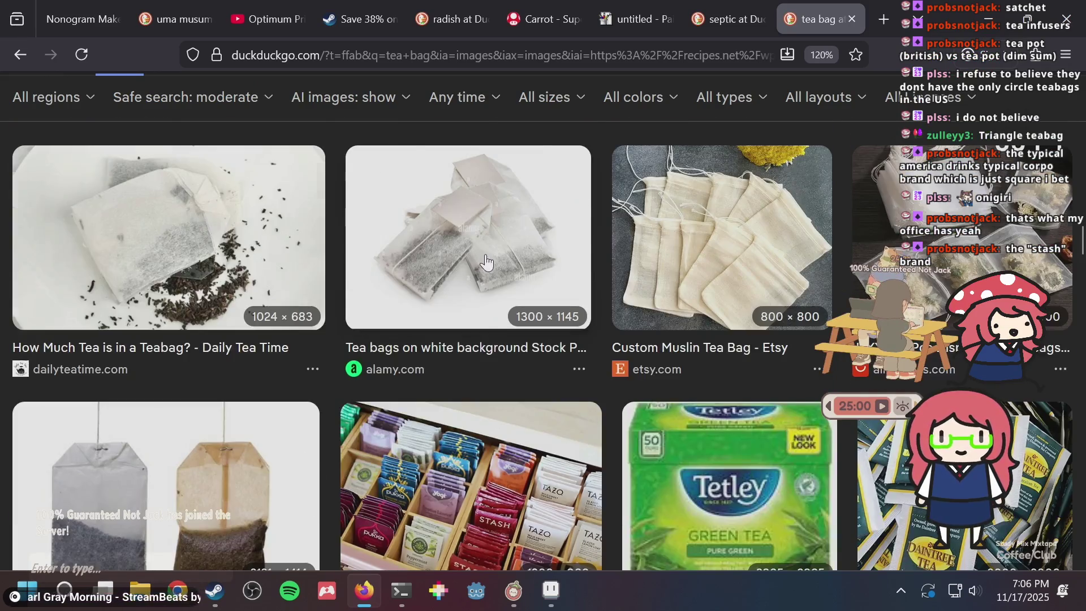
scroll(485, 260, "down", 2)
left_click(507, 360)
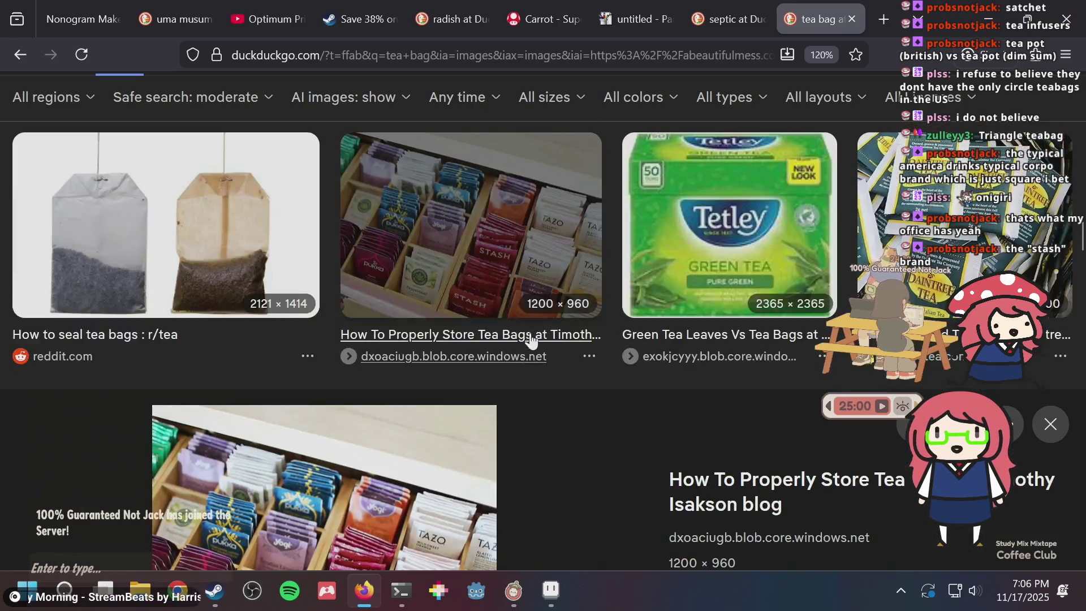
scroll(500, 283, "down", 10)
left_click(400, 235)
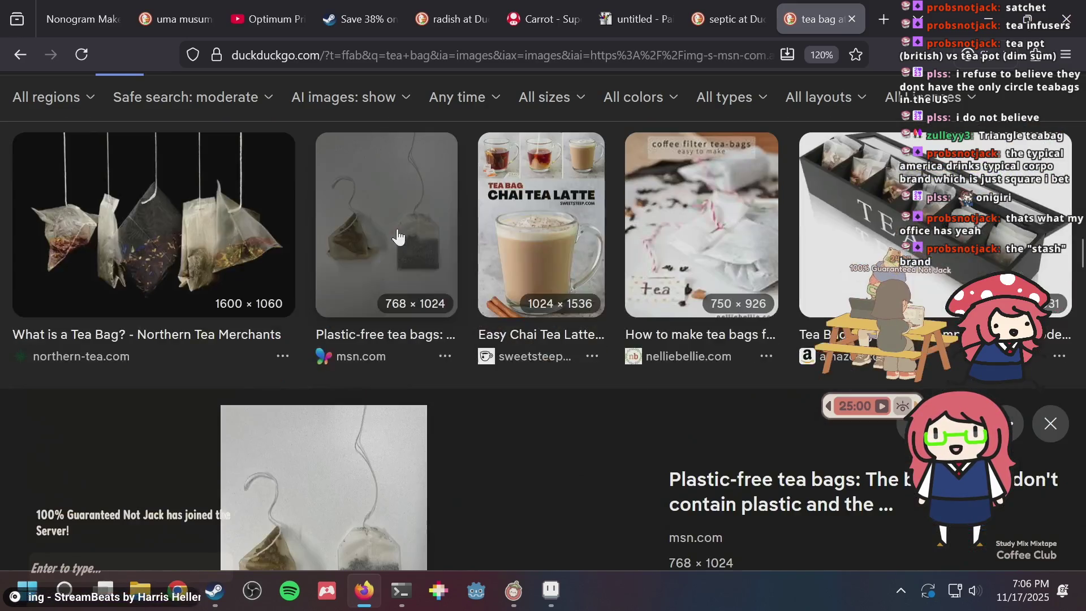
scroll(447, 235, "down", 5)
key("alt+Tab")
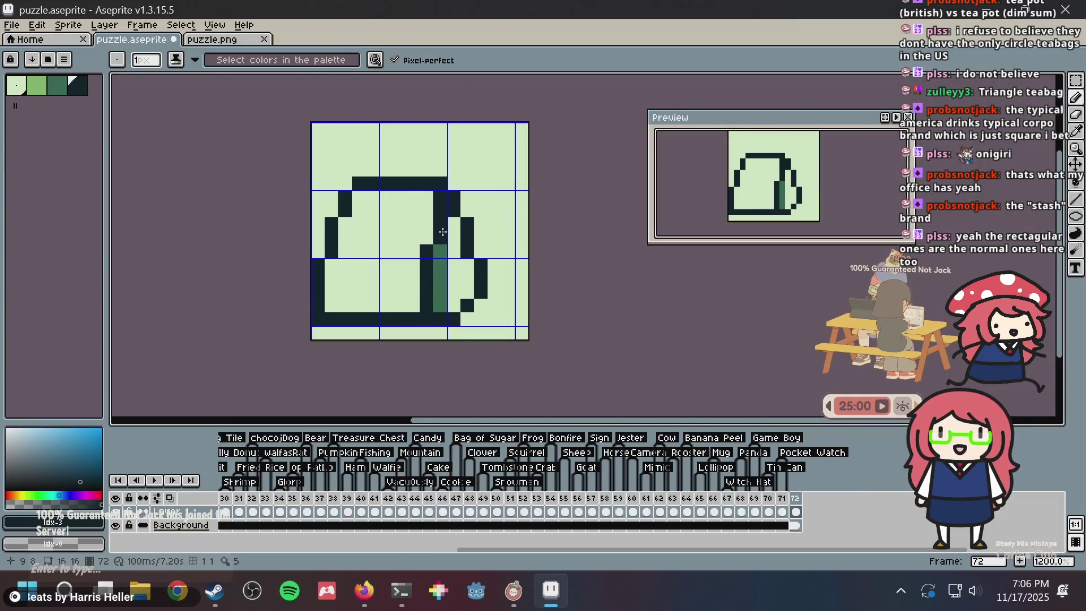
Check the frame 72 tea bag outline, then return to the tea bag image results
key("alt+Tab")
key("alt+Tab")
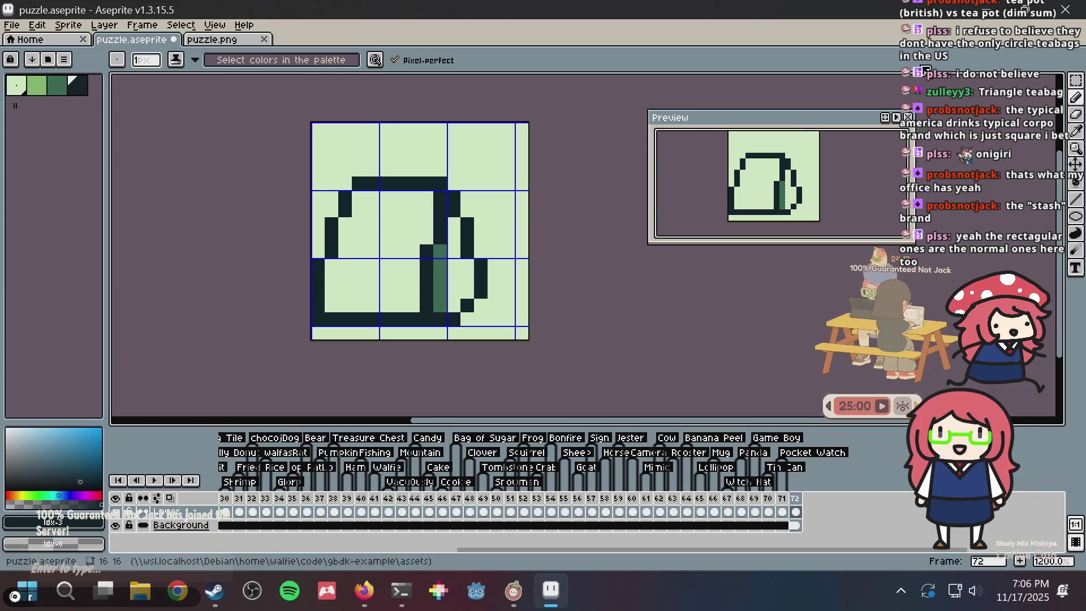
key("alt+Tab")
scroll(379, 294, "down", 5)
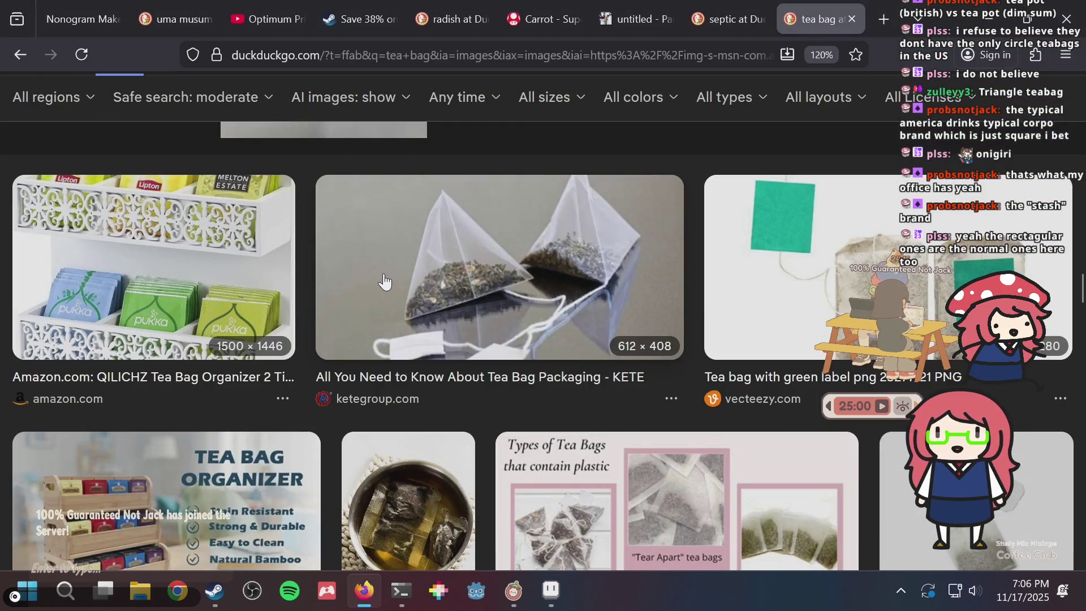
Open the pyramid tea bag packaging preview and a closer view of a pyramid tea bag
left_click(455, 252)
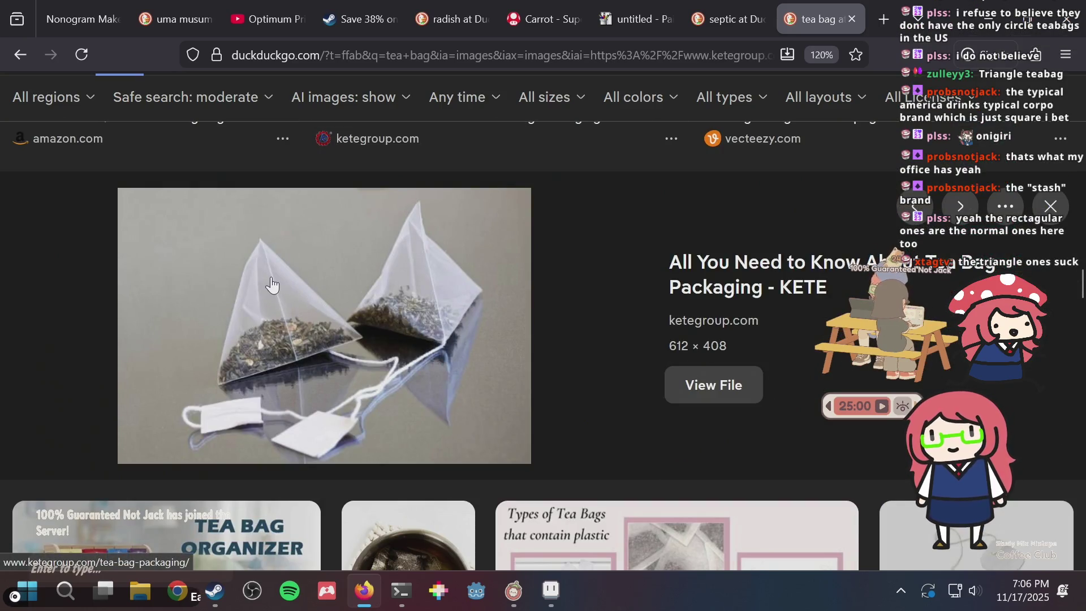
scroll(272, 285, "up", 6)
scroll(272, 286, "down", 5)
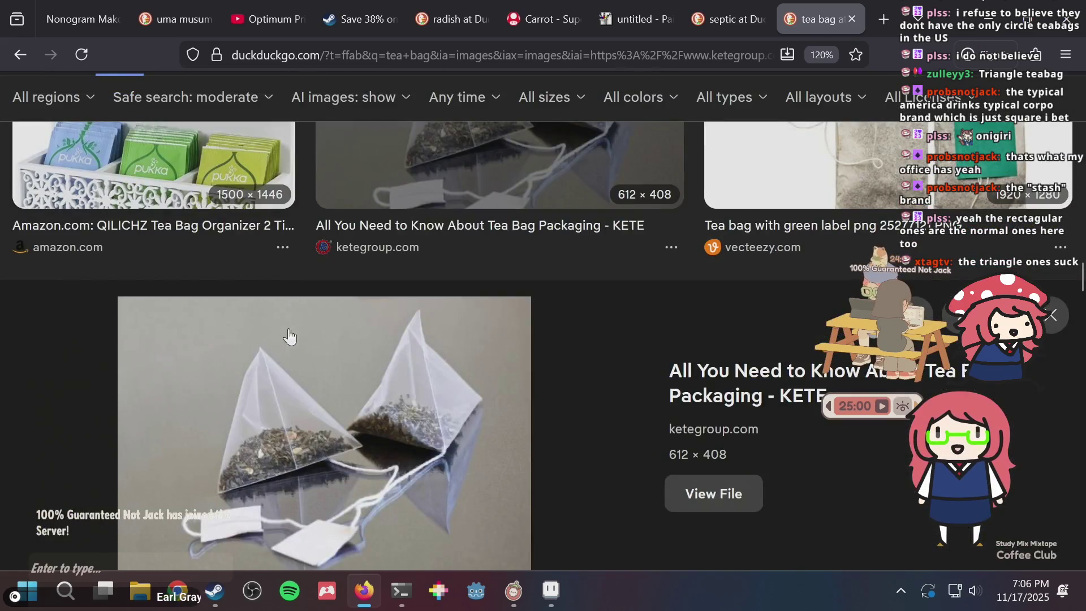
scroll(324, 359, "down", 10)
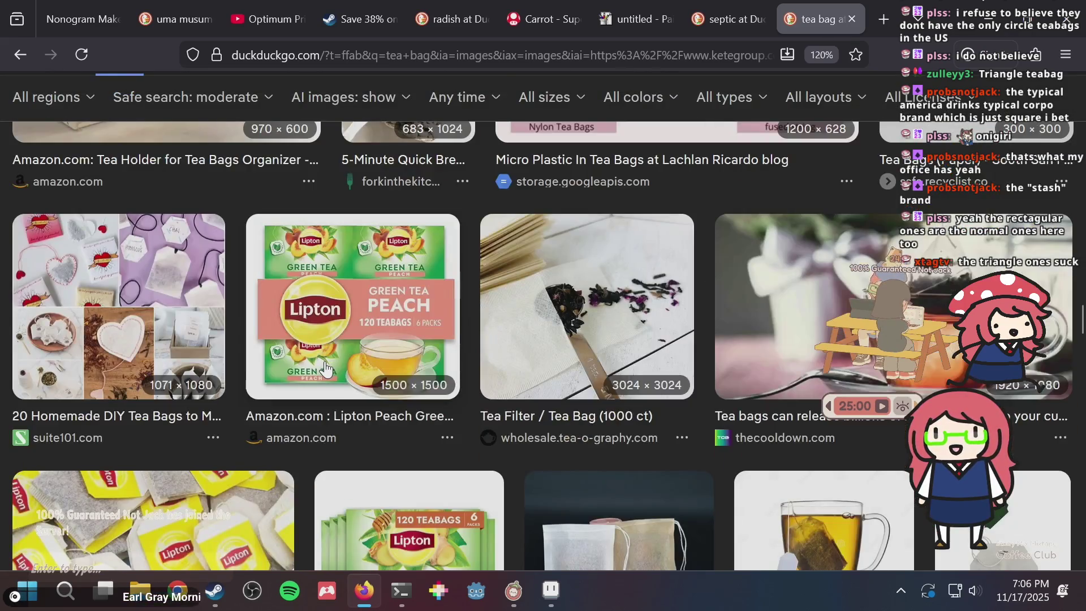
scroll(324, 362, "down", 5)
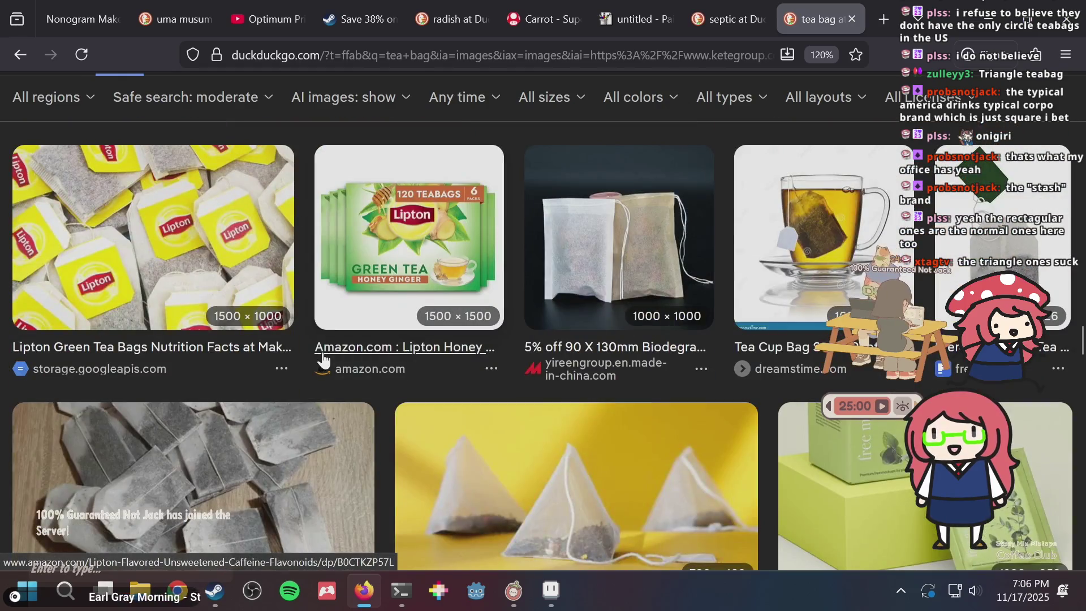
scroll(378, 354, "down", 4)
left_click(565, 264)
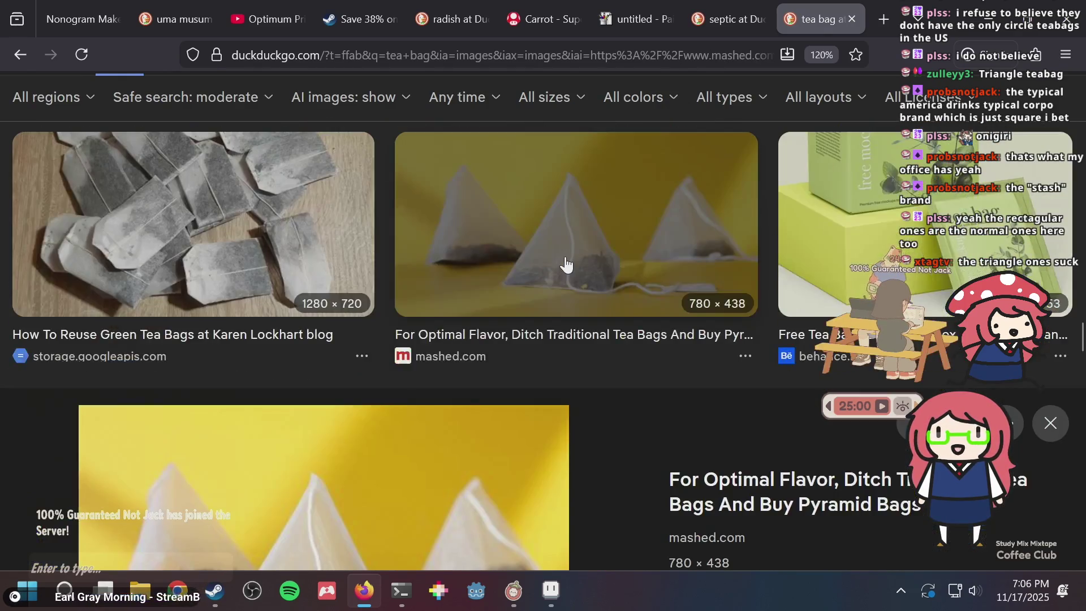
key("alt+Tab")
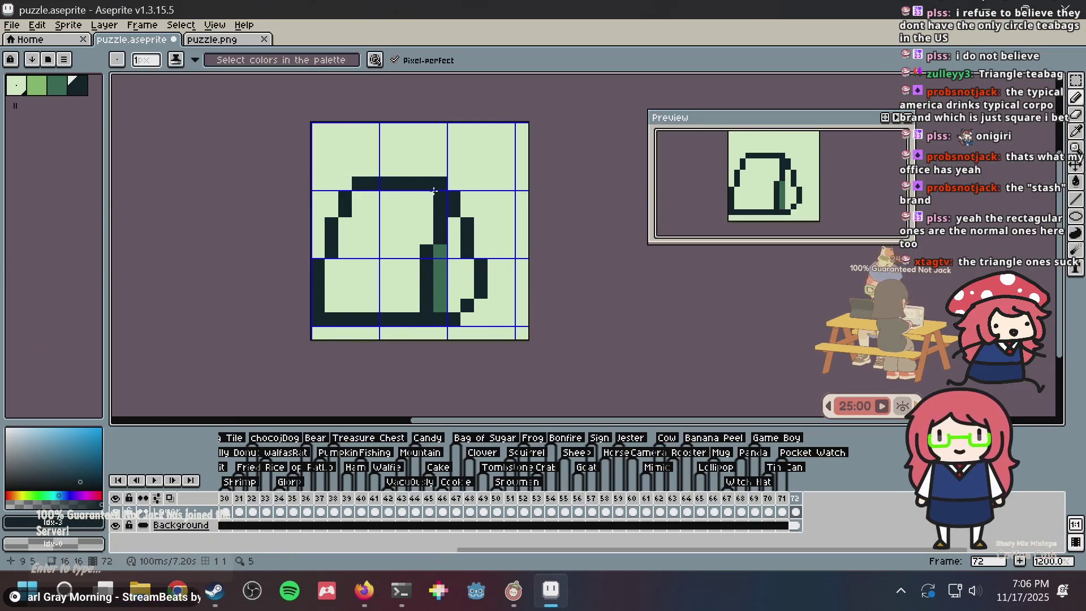
Paint Bucket the bag's right side mid-green and its interior light green
left_click(440, 273, "alt")
key("g")
left_click(458, 259)
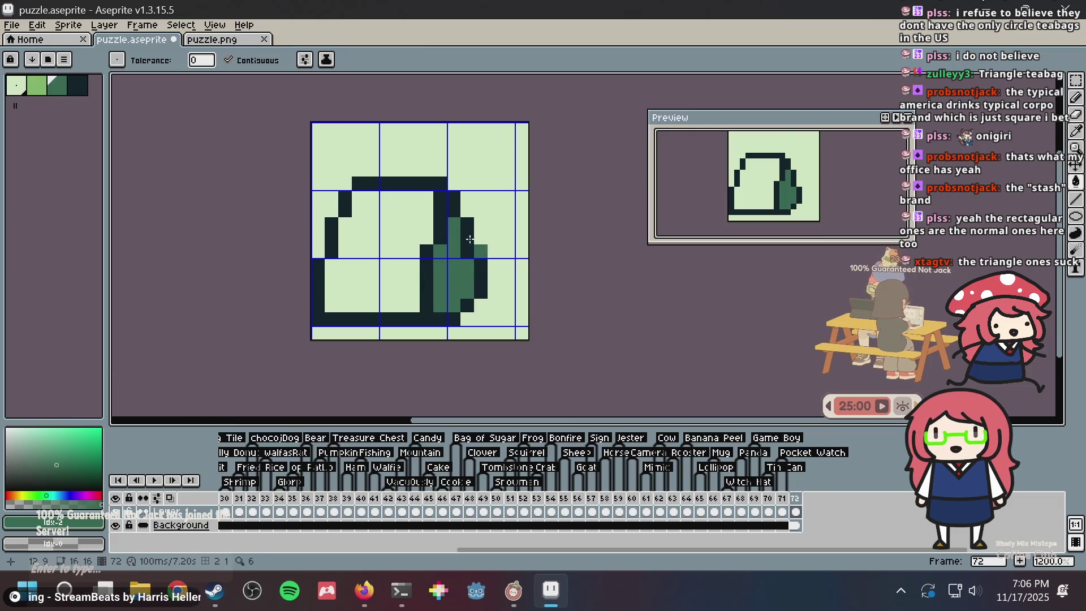
key("ctrl+z")
left_click(35, 87)
left_click(351, 240)
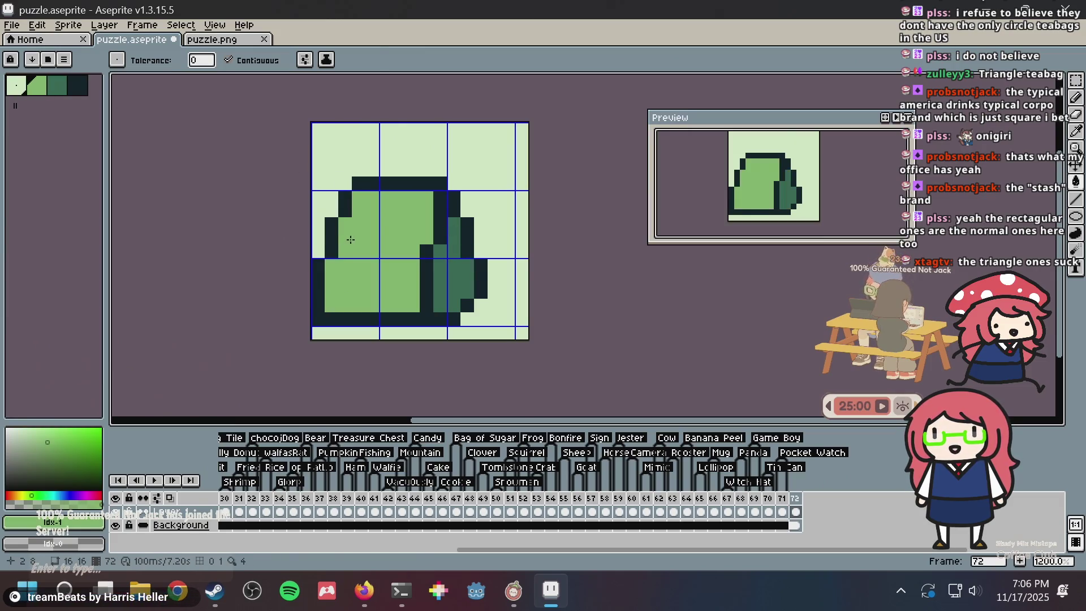
key("i")
left_click(410, 177)
key("b")
left_click(367, 170)
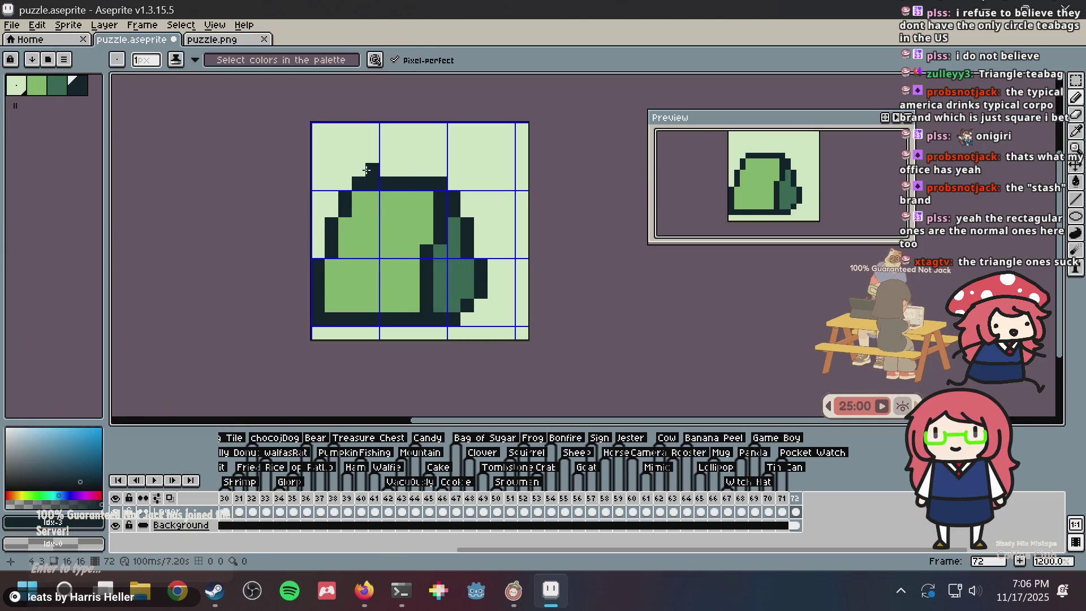
key("ctrl+z")
Pencil a checkerboard dither of mid-green pixels along the bag's bottom
key("bracketleft")
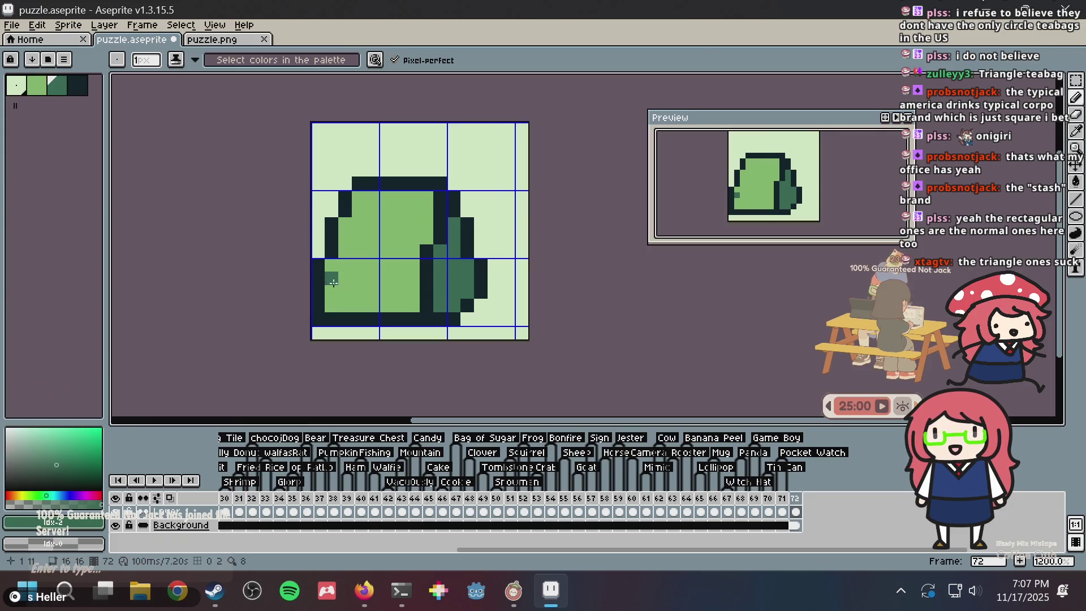
left_click(359, 292)
left_click(345, 306)
left_click(372, 293)
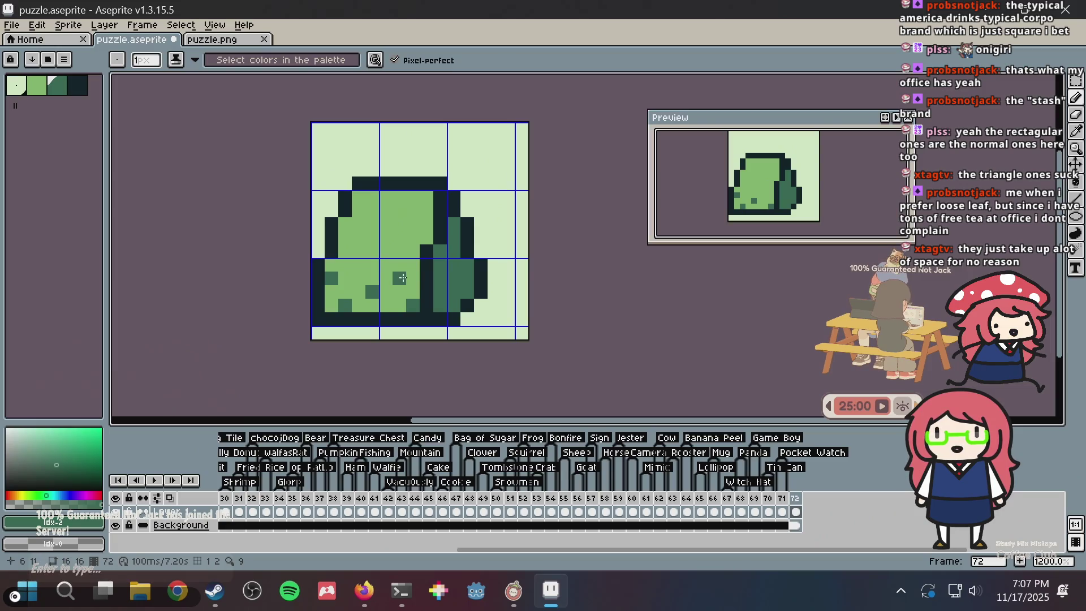
left_click(344, 289)
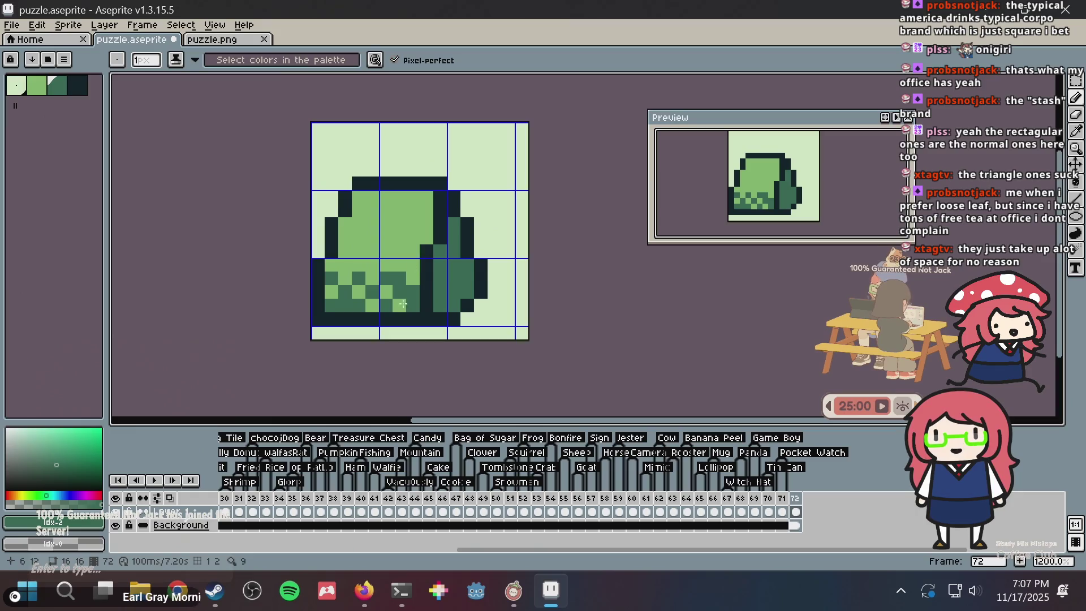
scroll(402, 303, "up", 1)
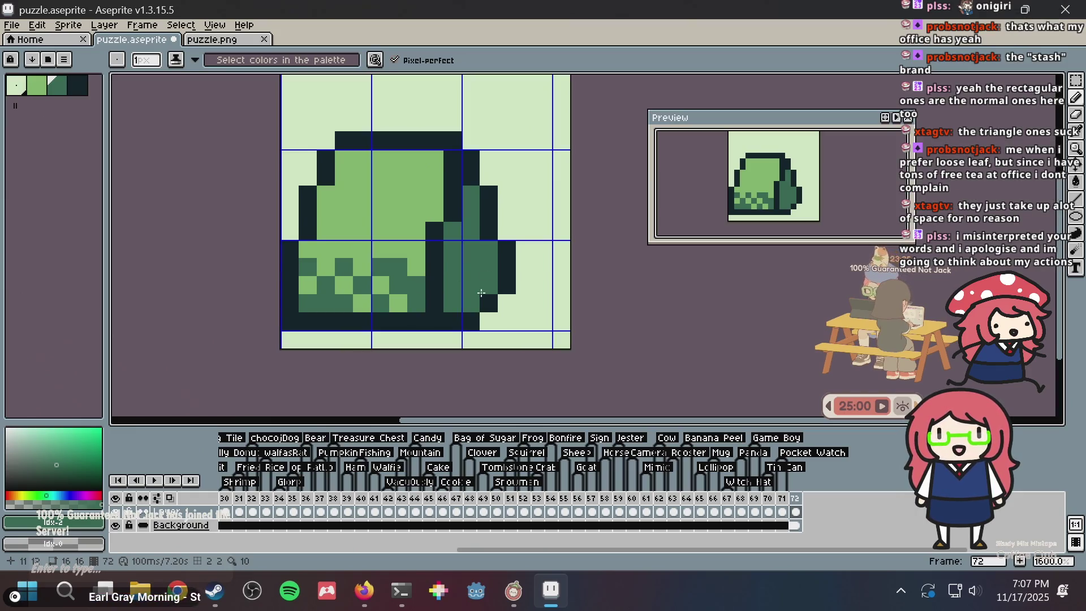
Select the bag's top rows and move the top edge up two pixels
key("m")
scroll(452, 266, "down", 3)
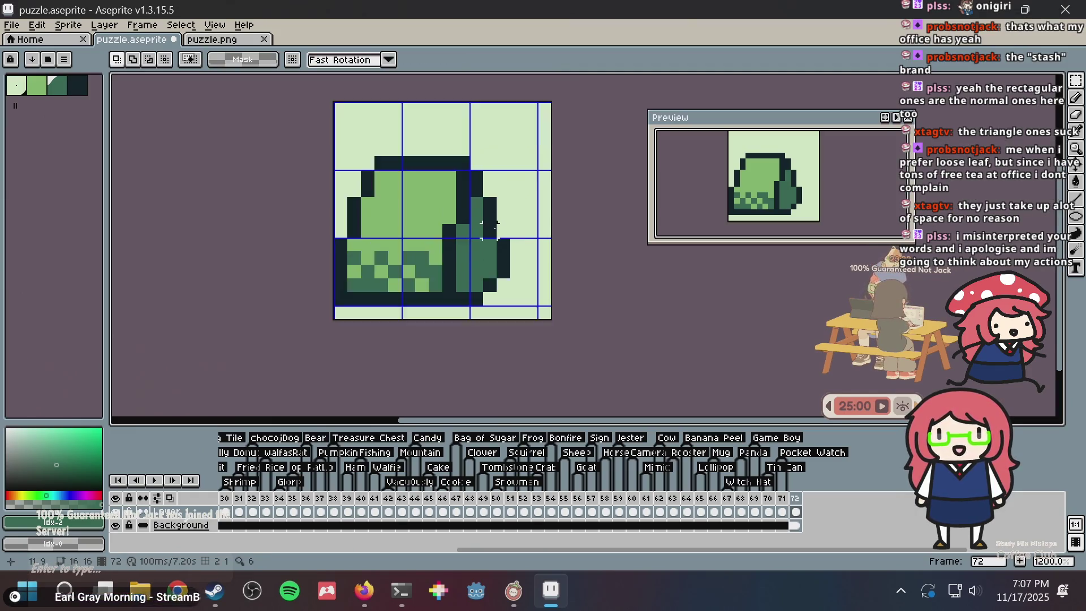
left_click_drag(513, 213, 513, 171)
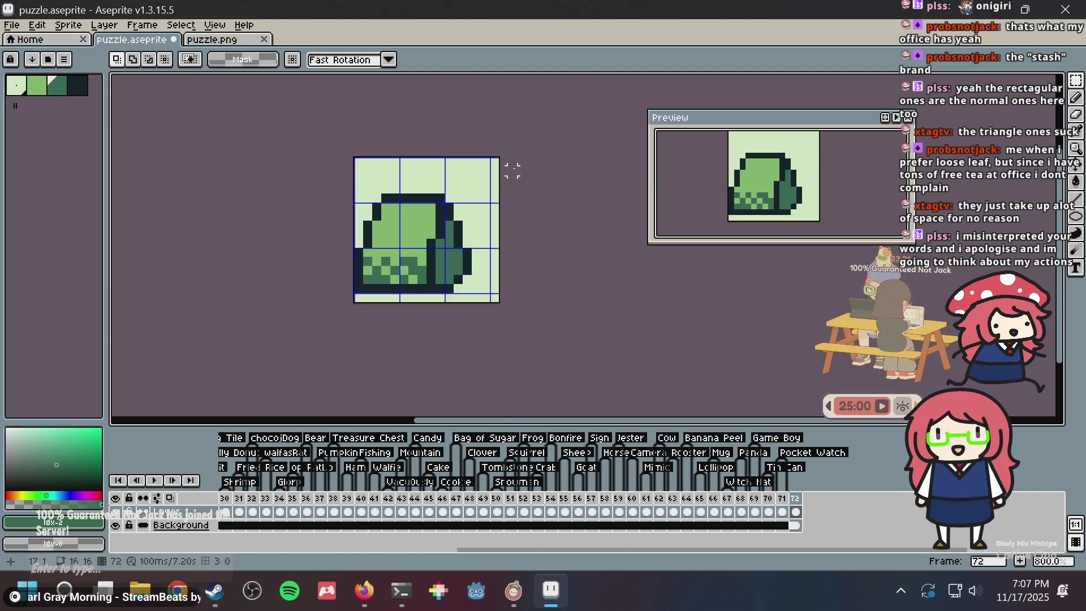
left_click_drag(361, 169, 476, 208)
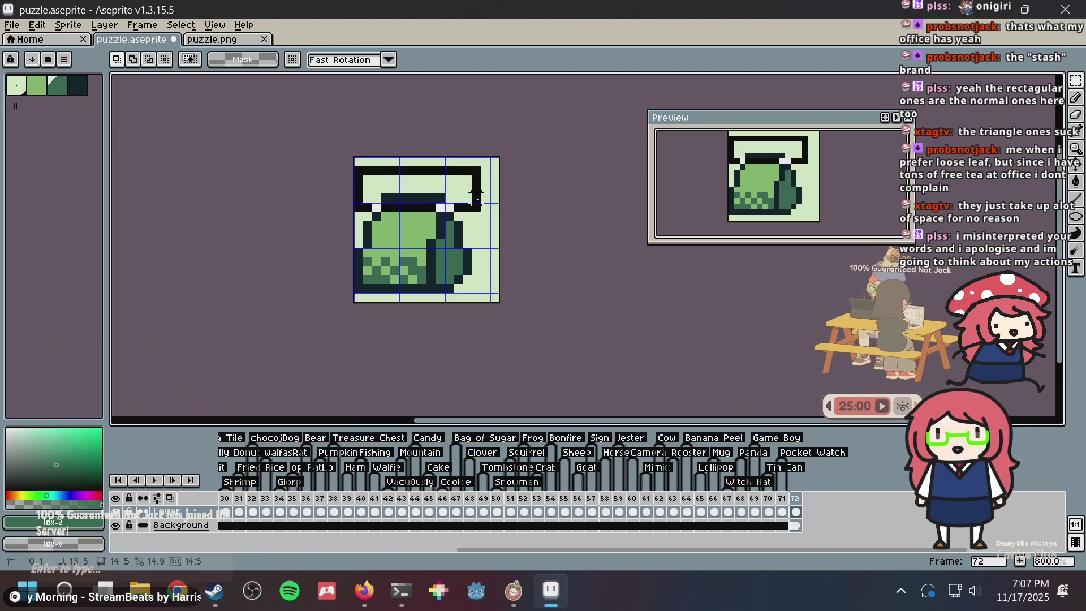
key("ctrl+z")
key("ctrl+z")
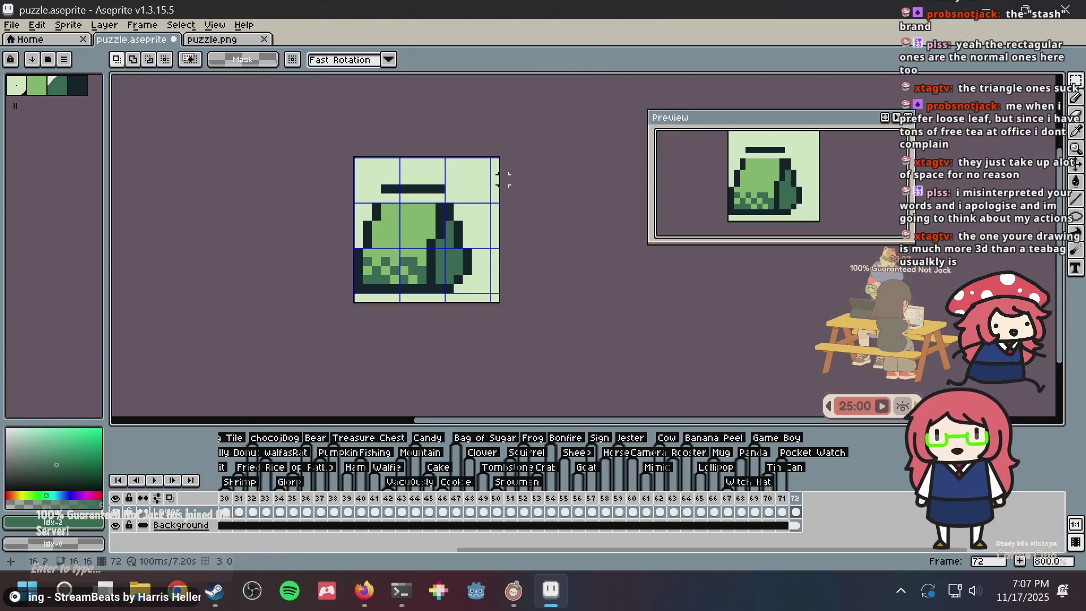
Pencil the new top-left corner dark and the row beneath light green, then save puzzle.aseprite
key("b")
scroll(488, 216, "up", 3)
left_click(277, 161, "alt")
left_click(266, 175)
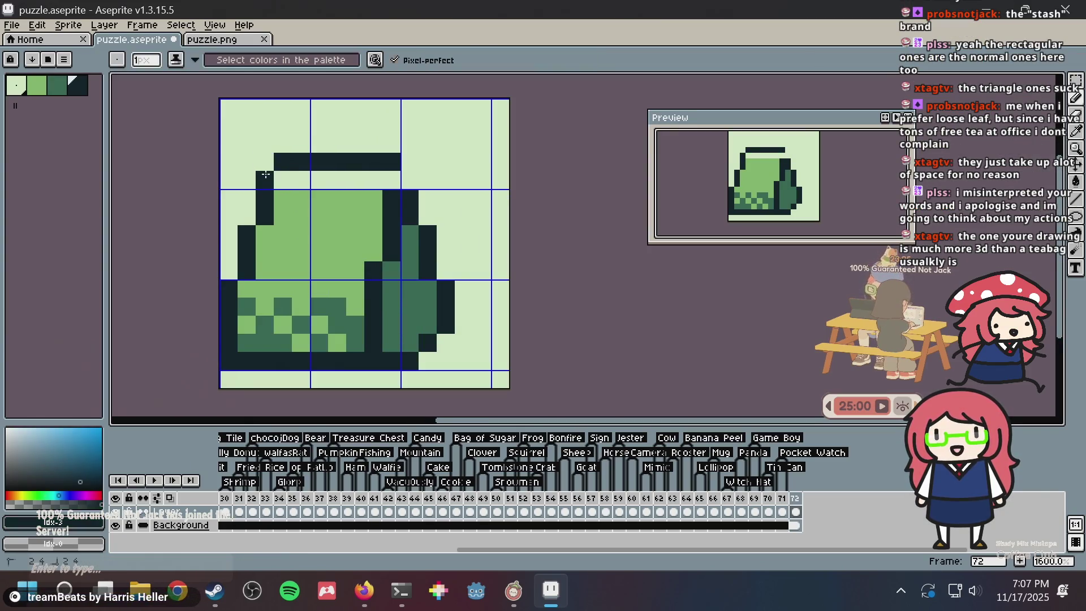
left_click(339, 186, "alt")
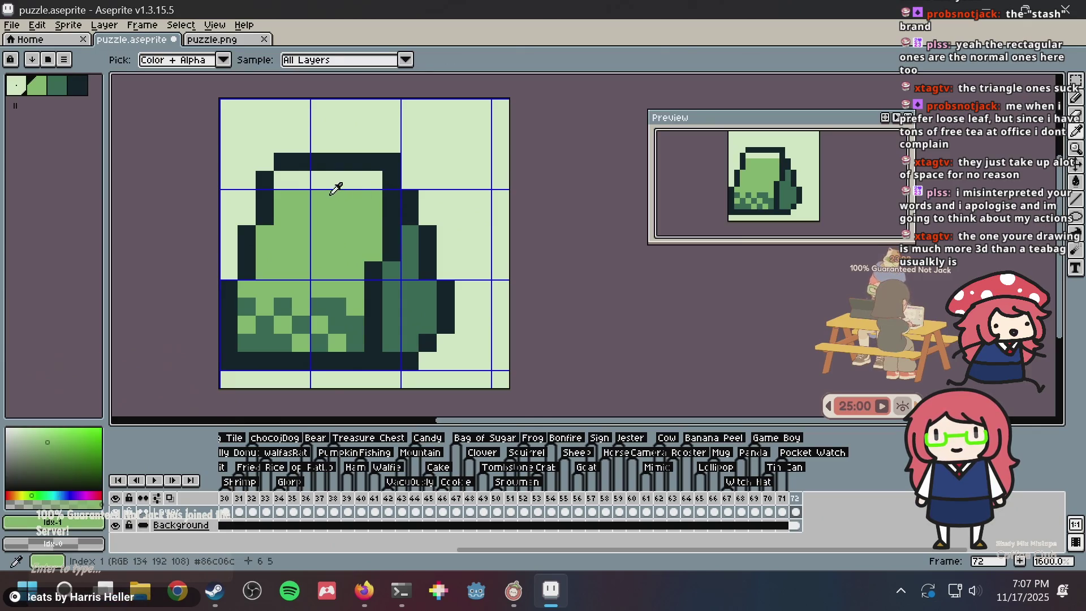
left_click(287, 179)
left_click_drag(292, 181, 365, 181)
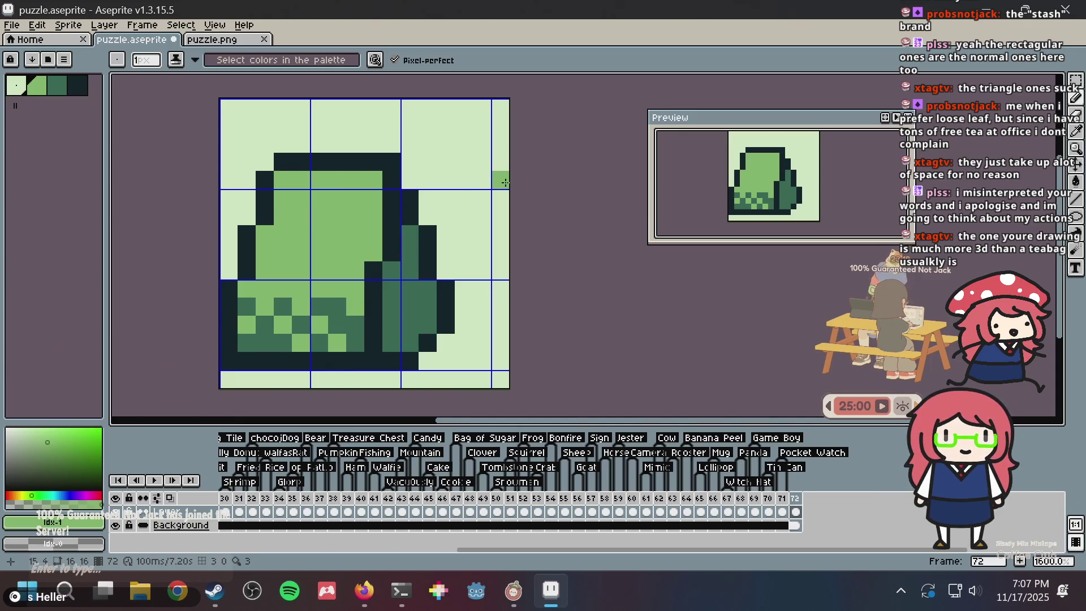
key("ctrl+s")
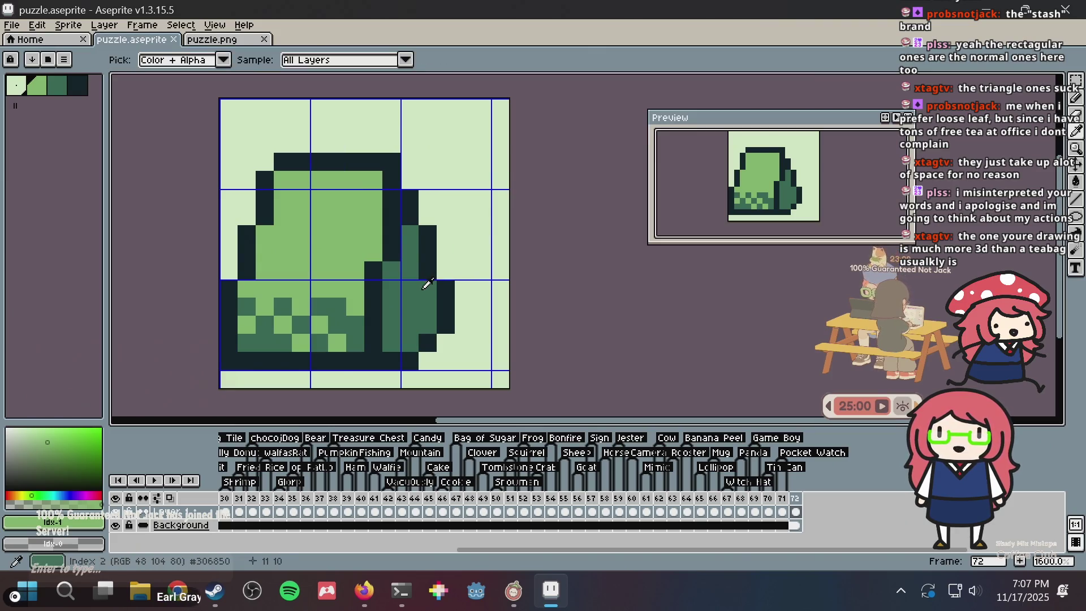
Use sampled dark and background greens to darken and clear pixels along the bag's lower right and right edge
left_click(422, 290, "alt")
left_click(427, 345, "alt")
left_click(410, 343)
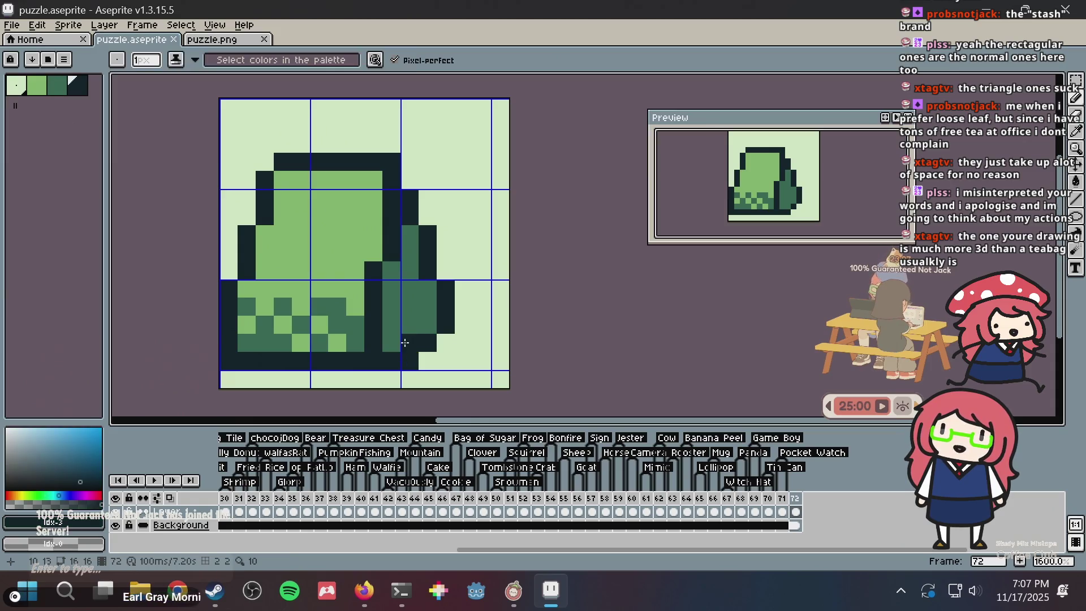
left_click(451, 342, "alt")
left_click(410, 361)
left_click(428, 343)
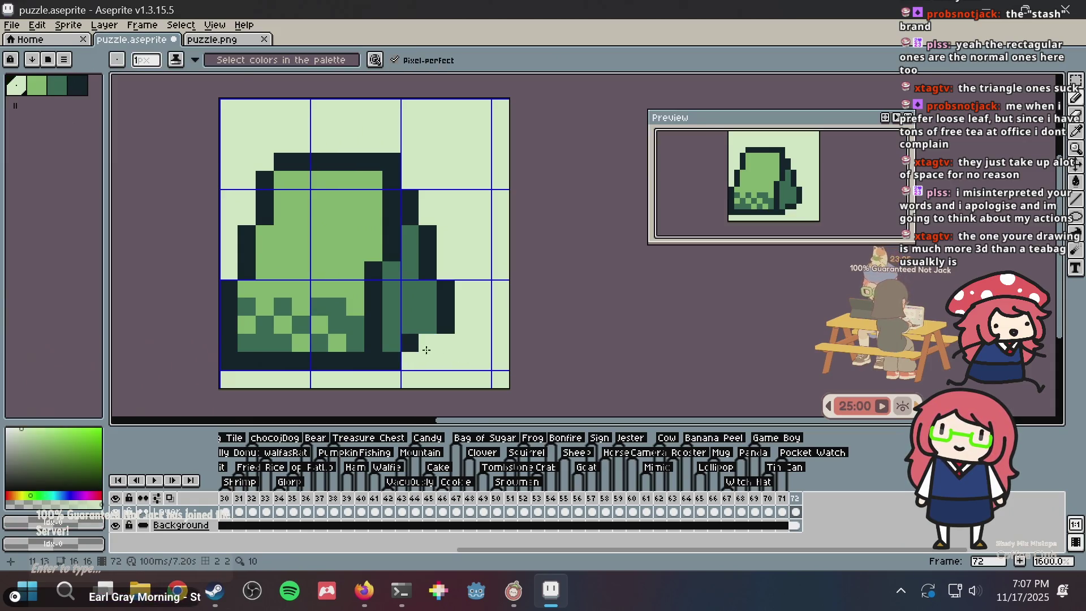
left_click(448, 311, "alt")
left_click(428, 325)
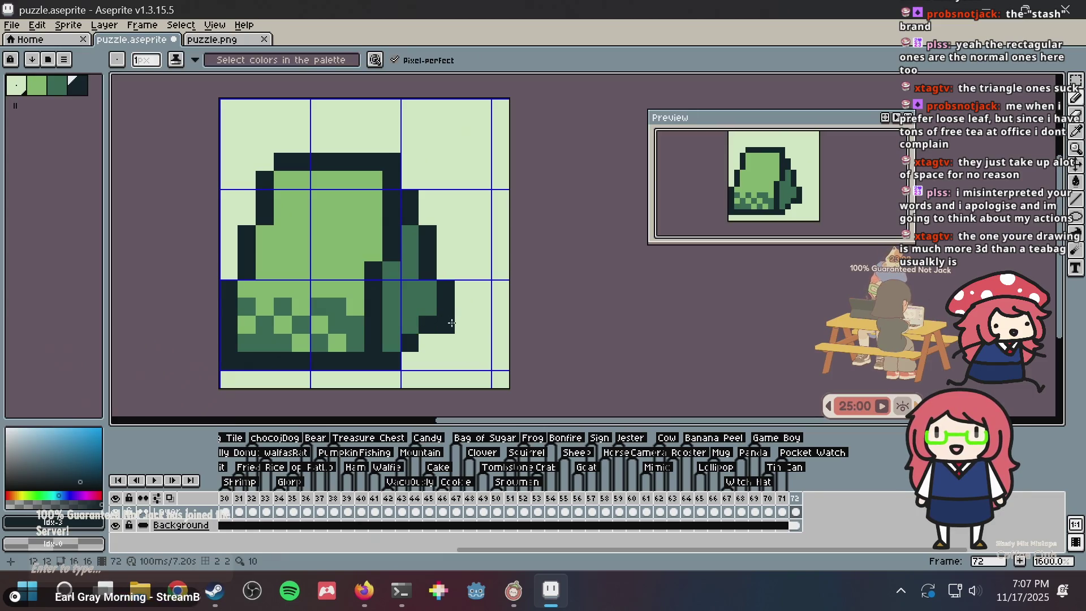
left_click(473, 323, "alt")
left_click(445, 323)
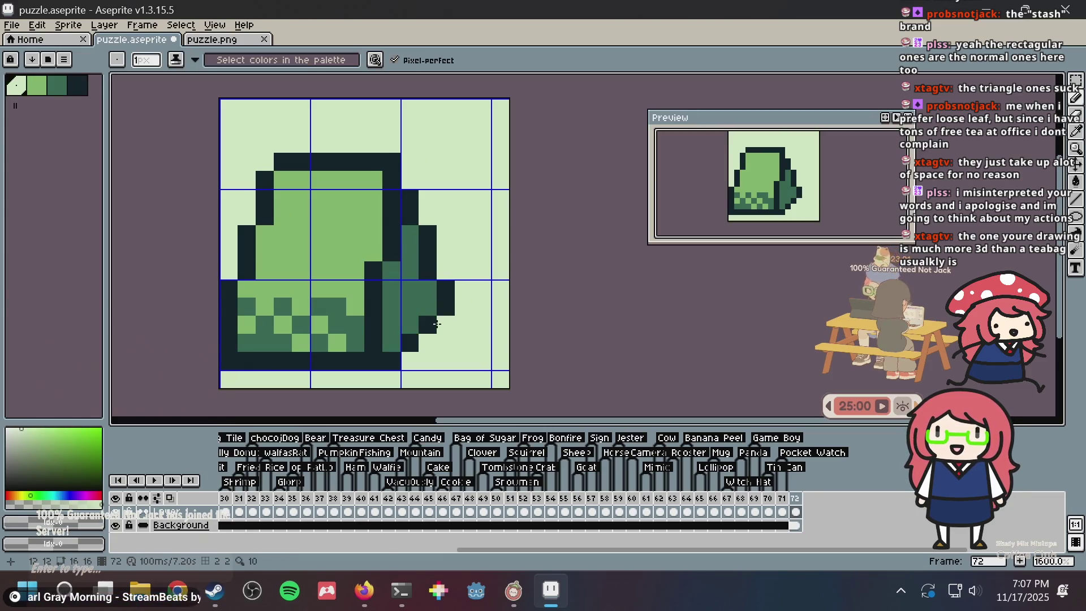
Undo recent edits, then repaint lower-right pixels in mid-dark green and background green
key("ctrl+z")
key("ctrl+z")
key("ctrl+z")
left_click(436, 339)
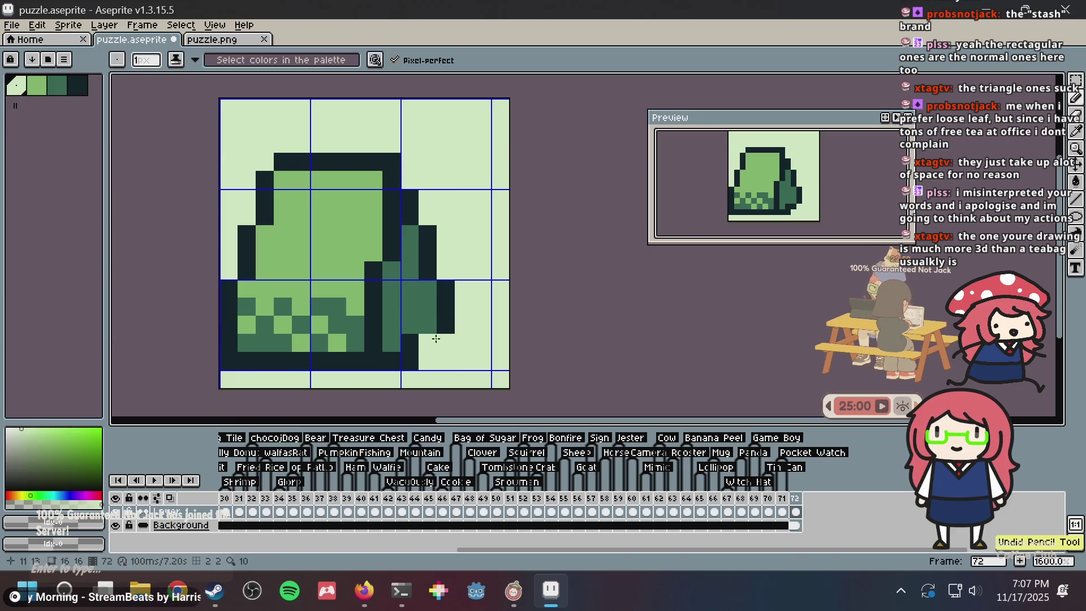
key("ctrl+z")
left_click(421, 321, "alt")
left_click(411, 343)
left_click(459, 357)
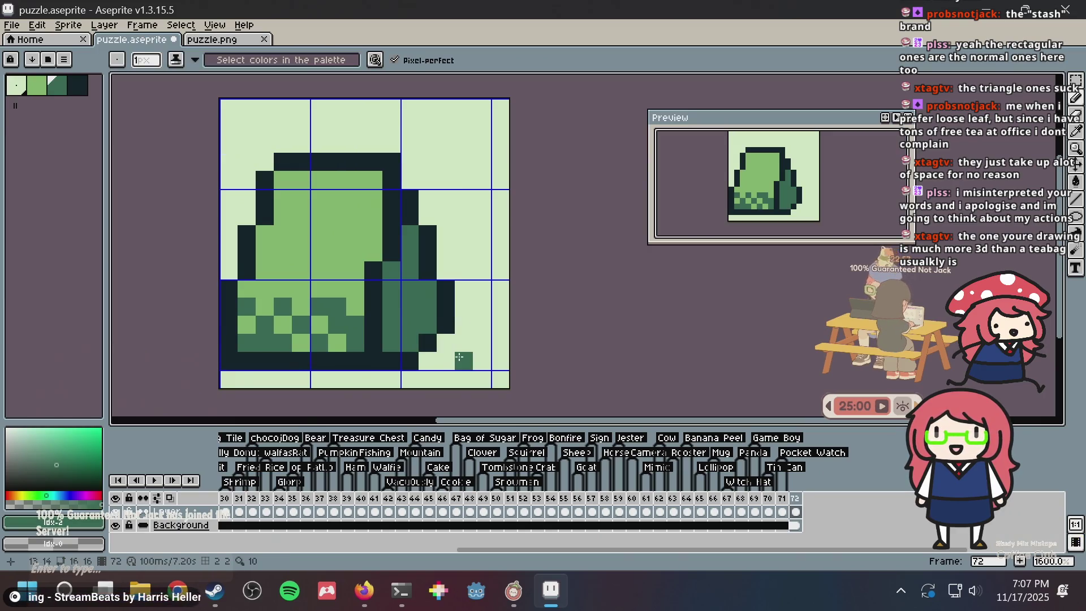
key("ctrl+z")
left_click(438, 356, "alt")
left_click(414, 356)
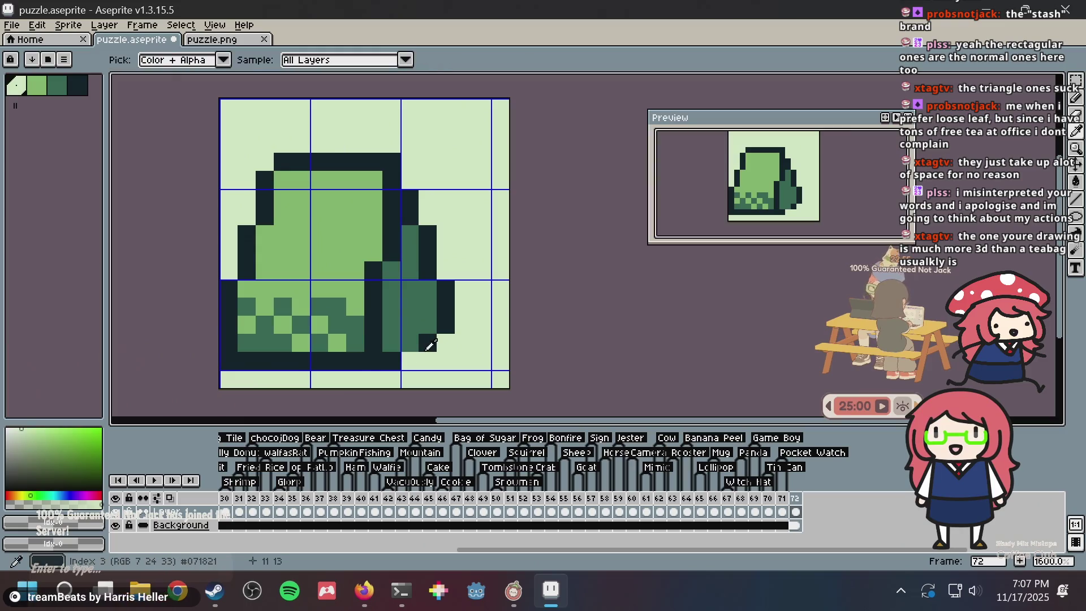
Place darkest-green pixels at the lower right, clear stray dark pixels, and erase the outer right outline
left_click(427, 348, "alt")
left_click(409, 342)
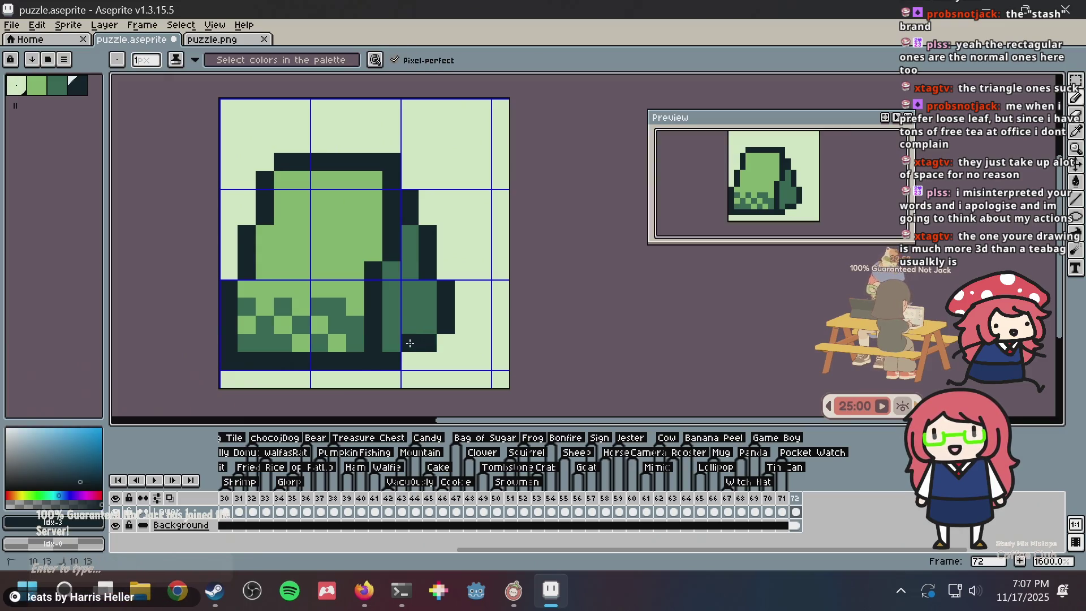
left_click(464, 325)
key("ctrl+z")
left_click(424, 327)
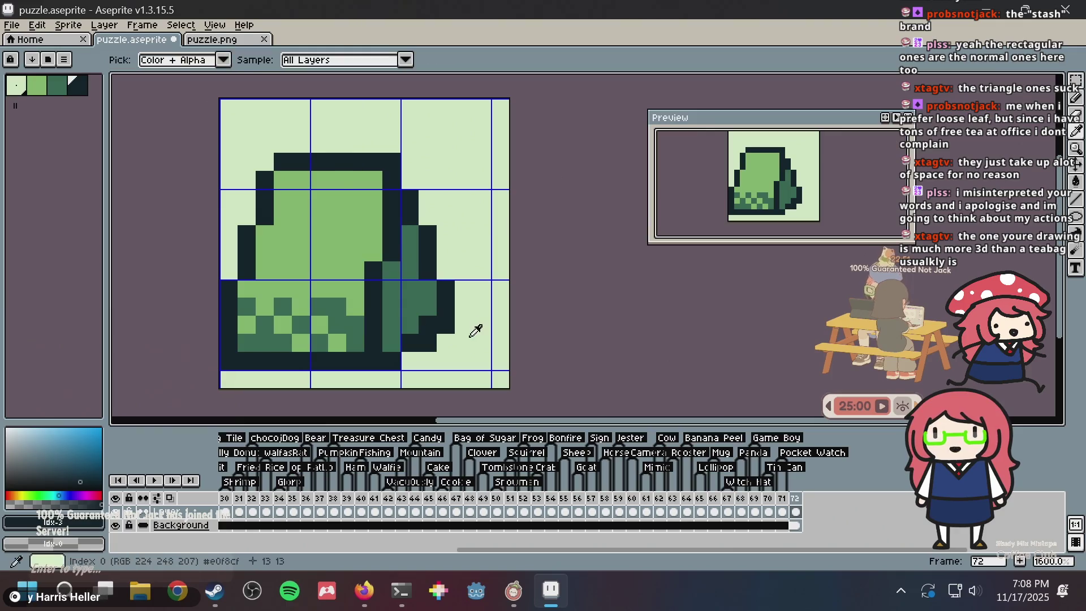
left_click(438, 337, "alt")
left_click(427, 343)
left_click(446, 325)
mouse_move(446, 306)
left_mouse_down()
mouse_move(446, 288)
mouse_move(428, 306)
left_mouse_up()
Extend the dark outline up the right side to the bag's top corner, undoing a stray second-row stroke
left_click(441, 249, "alt")
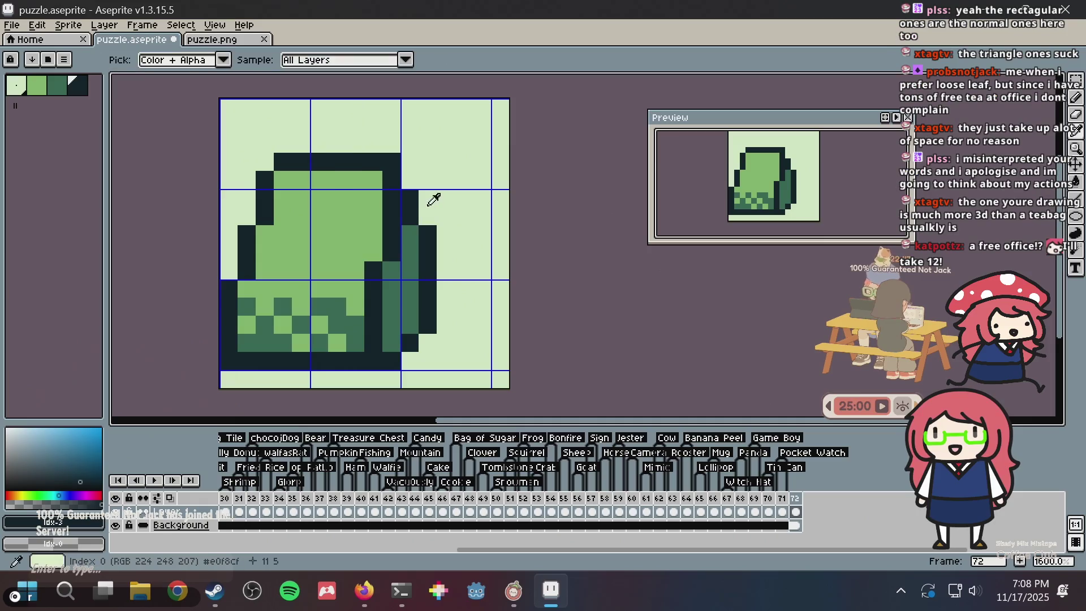
left_click(410, 234)
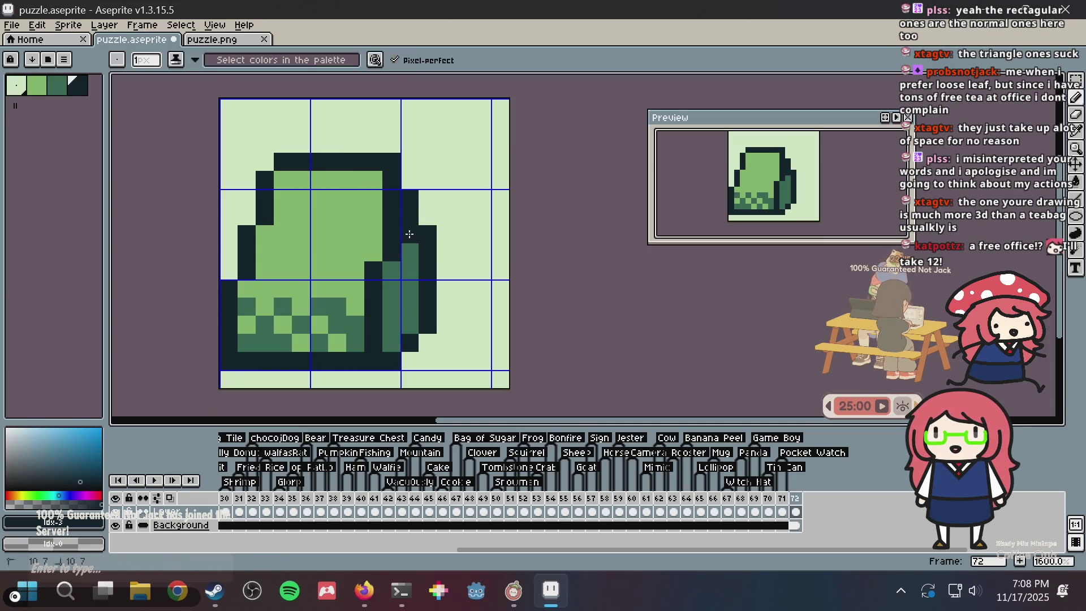
left_click(443, 204, "alt")
left_click(434, 241)
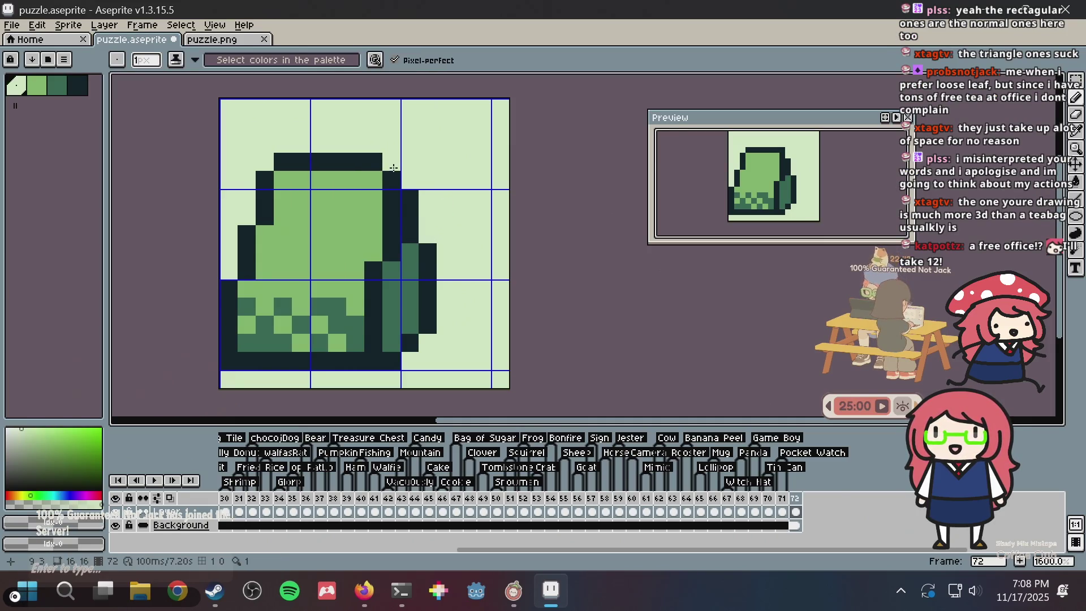
left_click(292, 157, "alt")
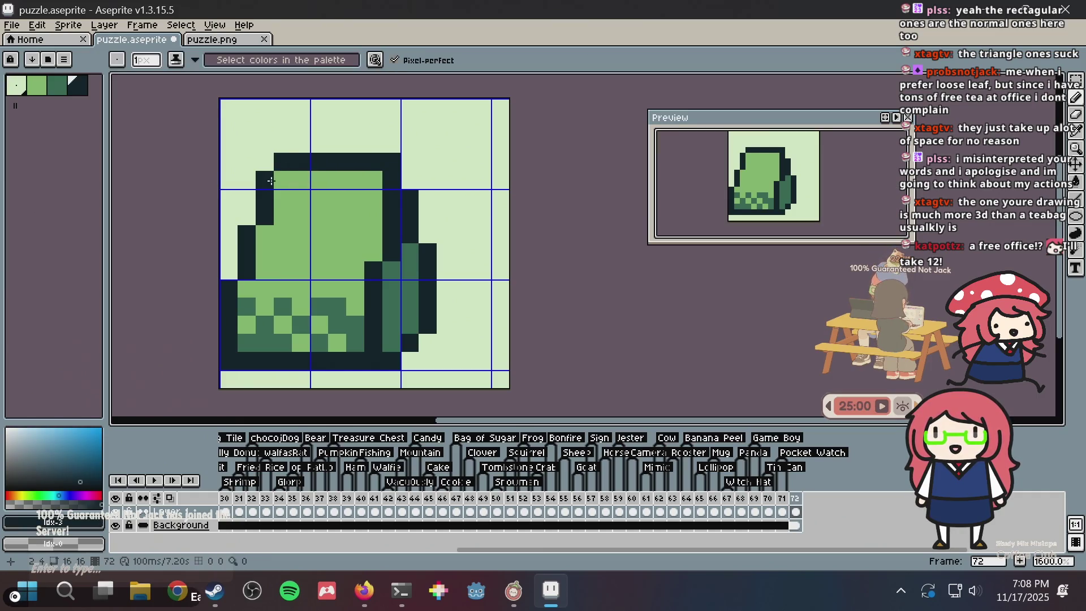
left_click_drag(280, 180, 381, 180)
key("ctrl+z")
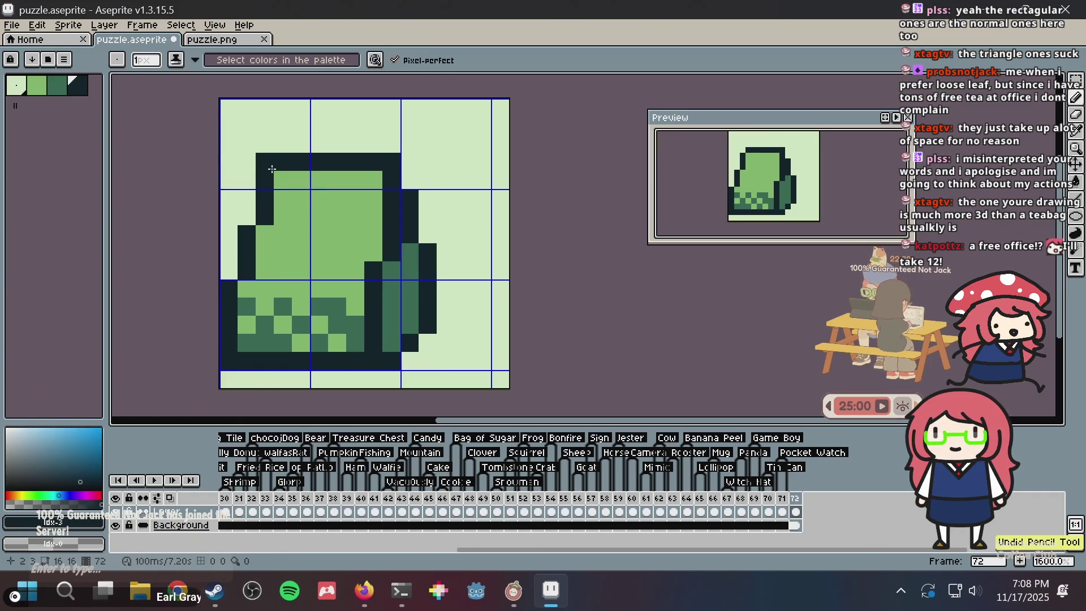
Save puzzle.aseprite with Ctrl+S
key("v")
key("b")
scroll(430, 231, "down", 4)
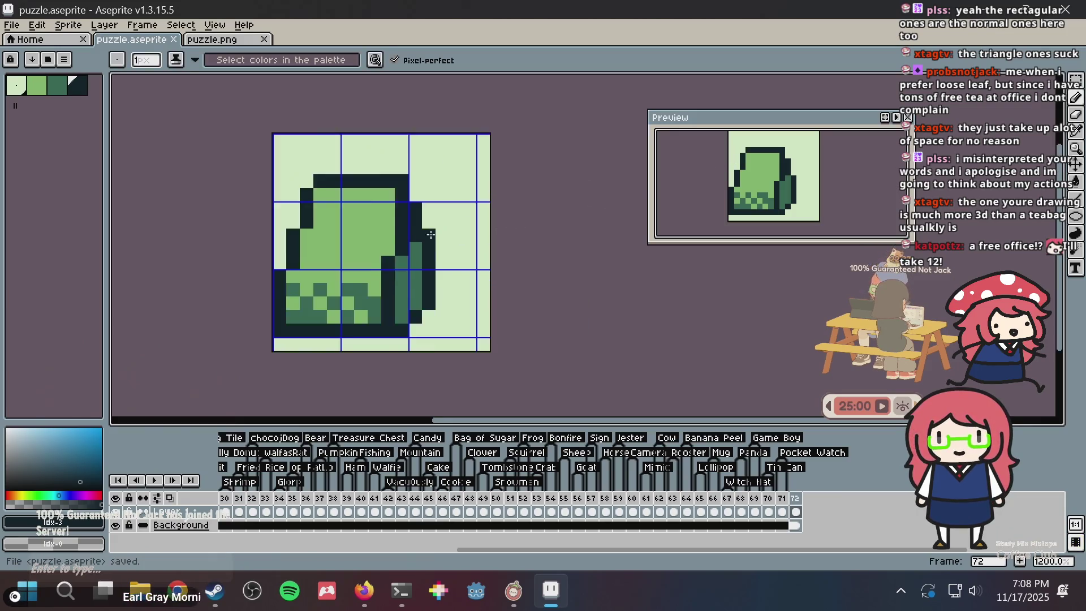
scroll(402, 207, "up", 3)
key("ctrl+s")
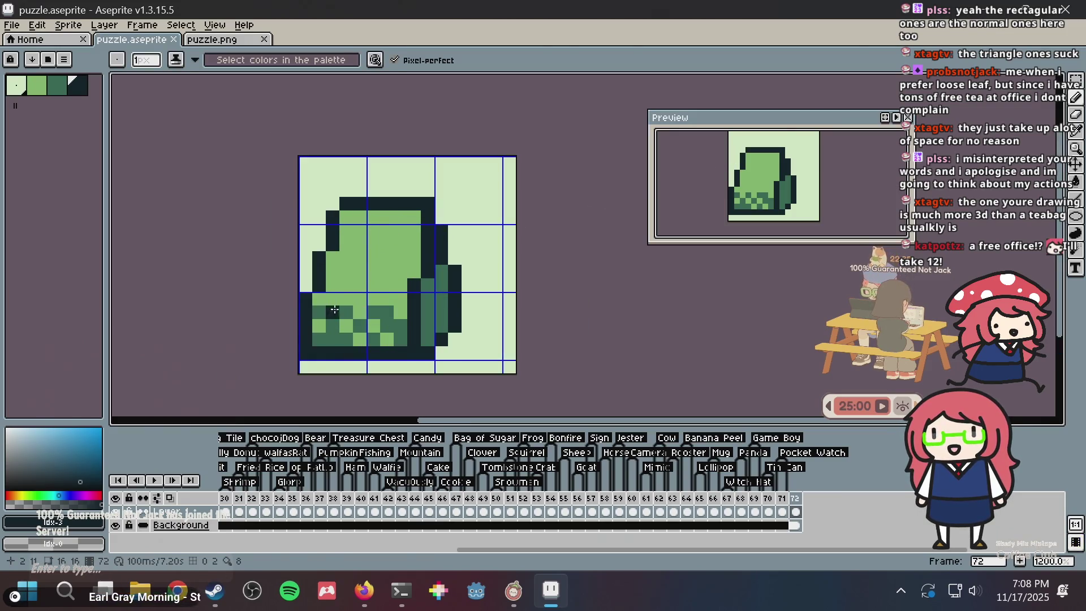
Rework the bag's shaded right side with darkest and mid-green pixels, then save
left_click(346, 311, "alt")
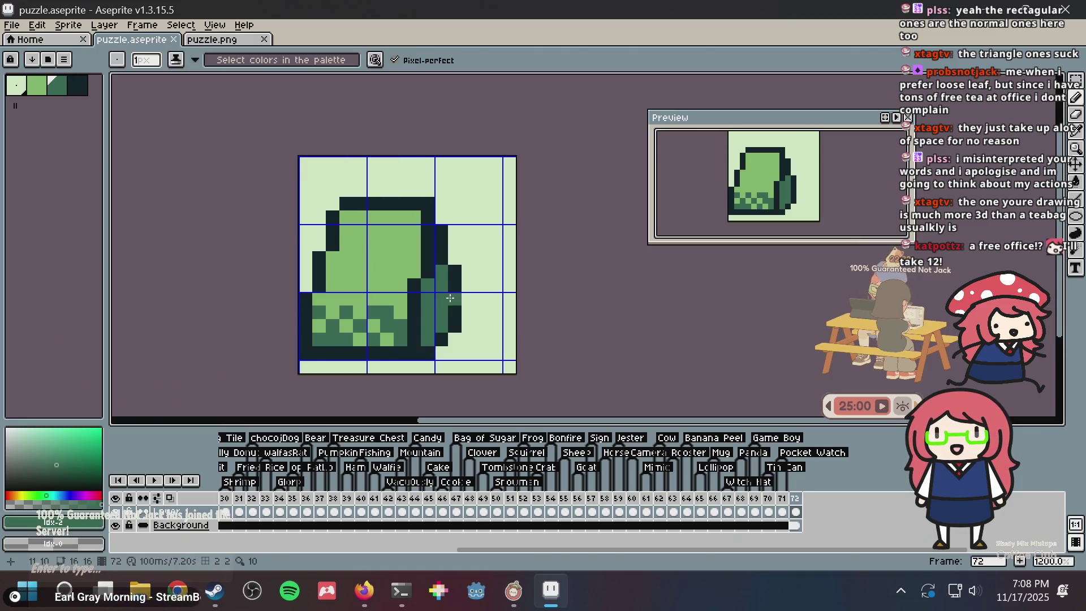
left_click(416, 320, "alt")
left_click(434, 322)
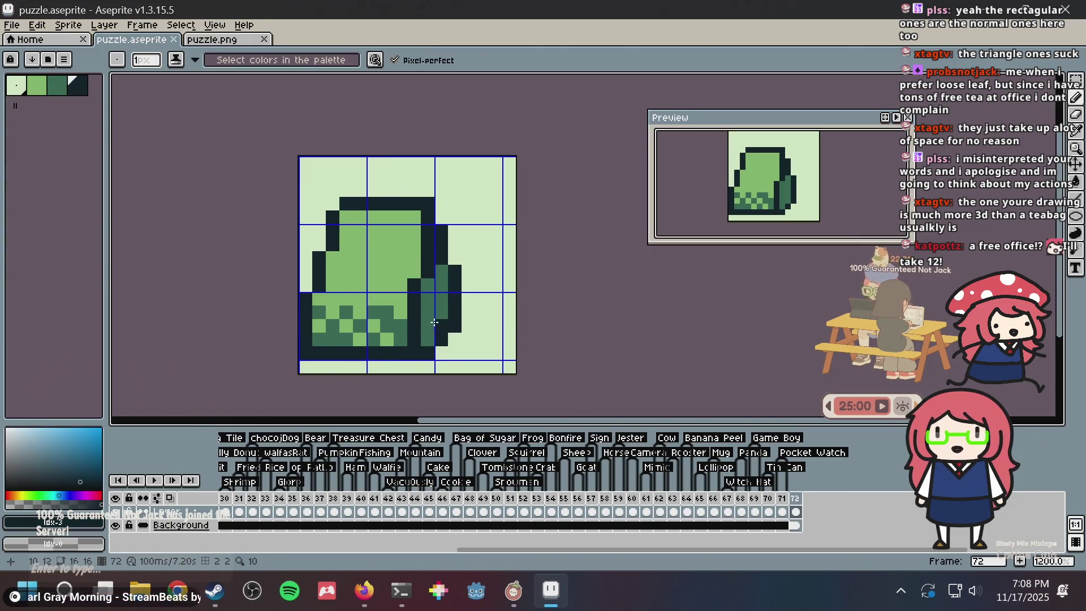
left_click(428, 314)
left_click(436, 327, "alt")
left_click(429, 325)
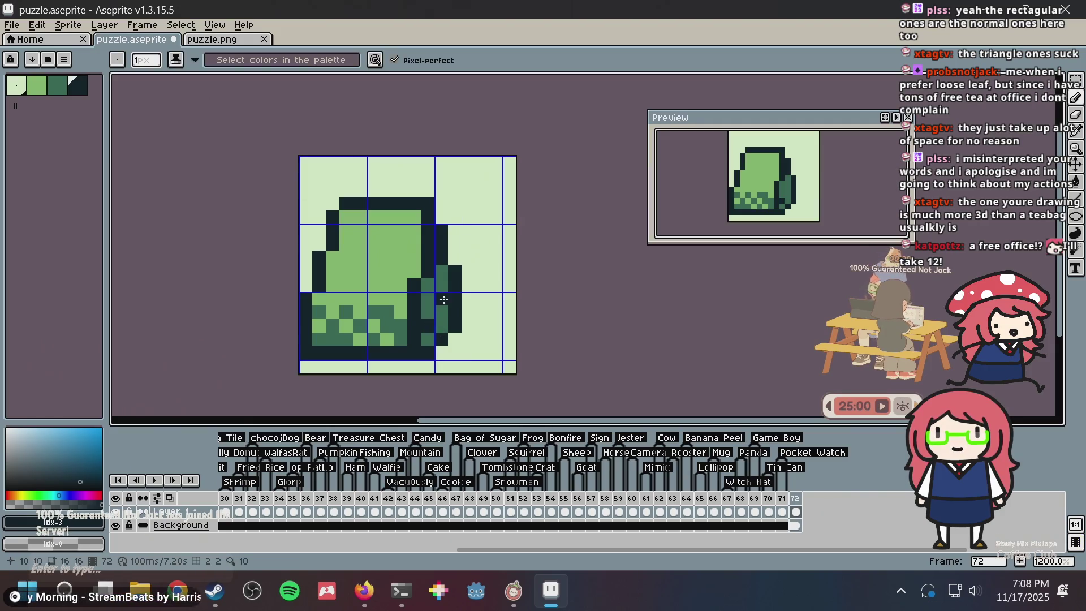
left_click(440, 305)
key("ctrl+s")
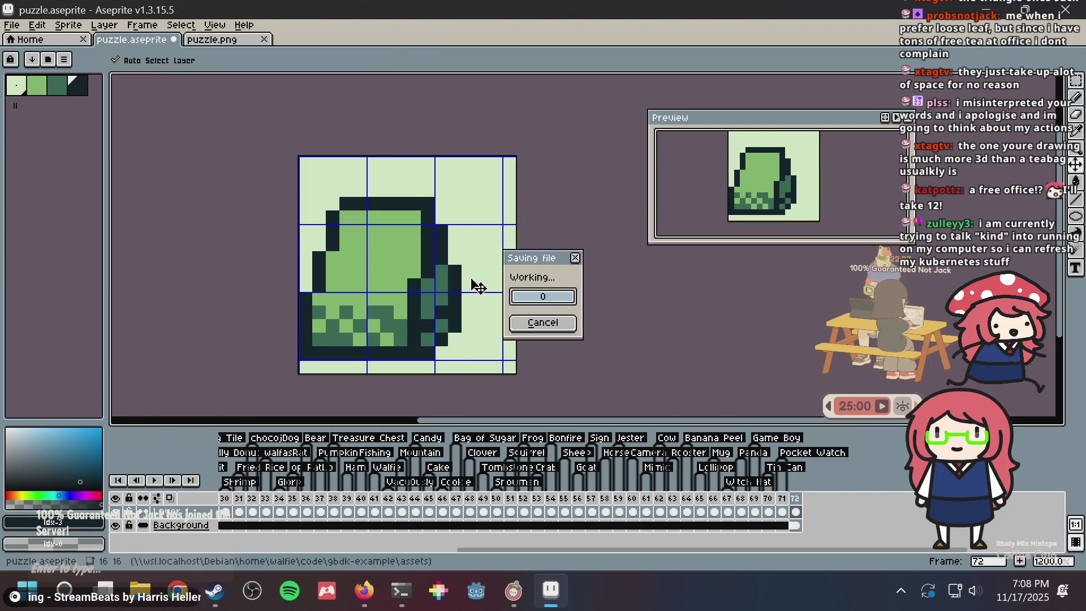
Darken one more lower-right pixel, save again, and bring the bag's bottom into view
left_click(427, 304)
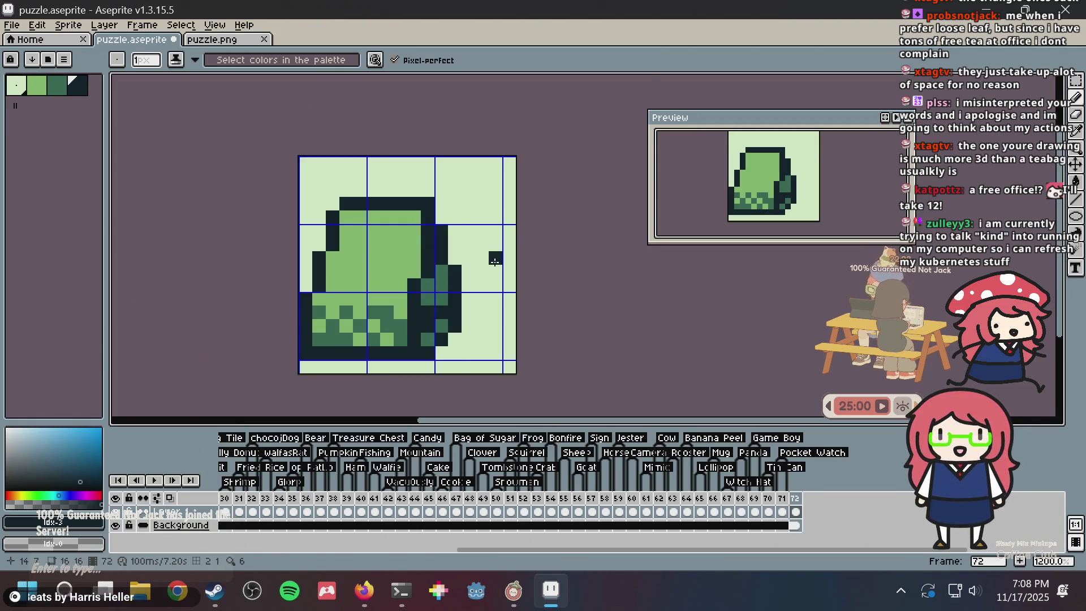
key("ctrl+s")
scroll(487, 254, "down", 2)
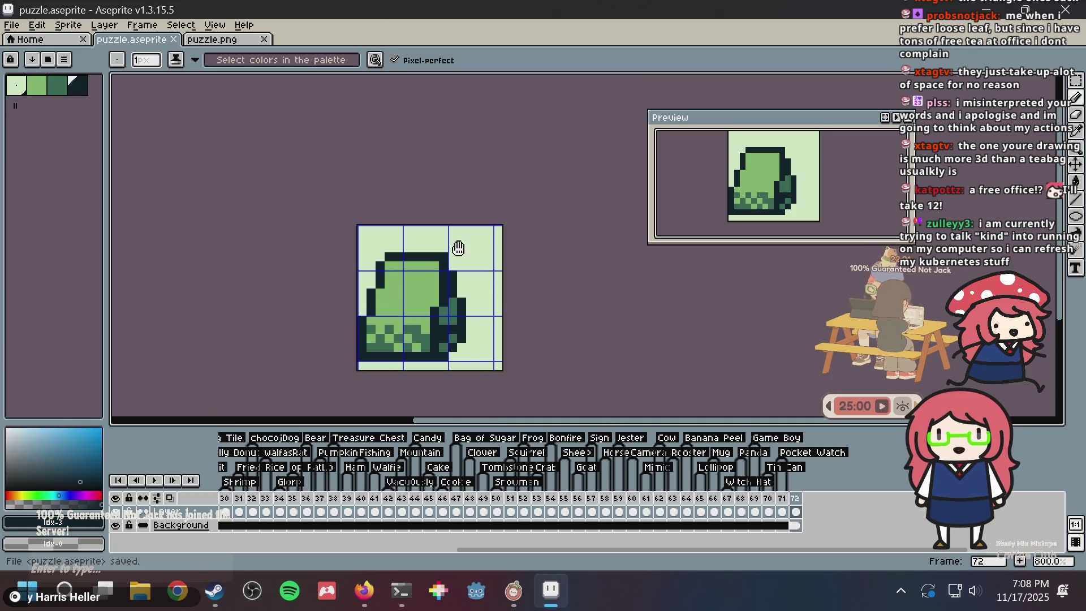
scroll(461, 244, "up", 2)
scroll(469, 199, "up", 1)
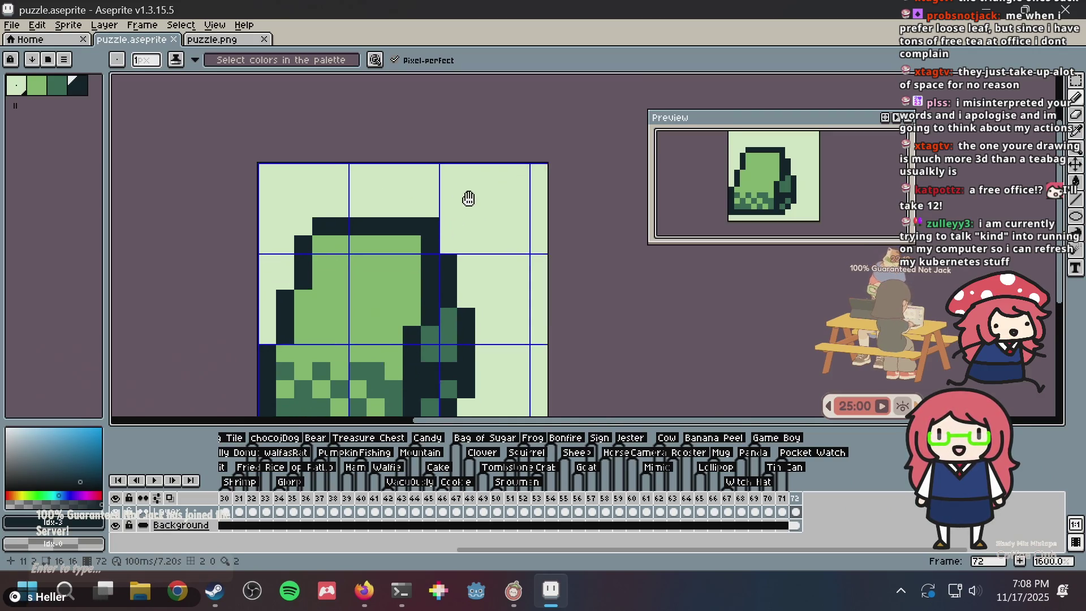
left_click_drag(413, 221, 431, 180)
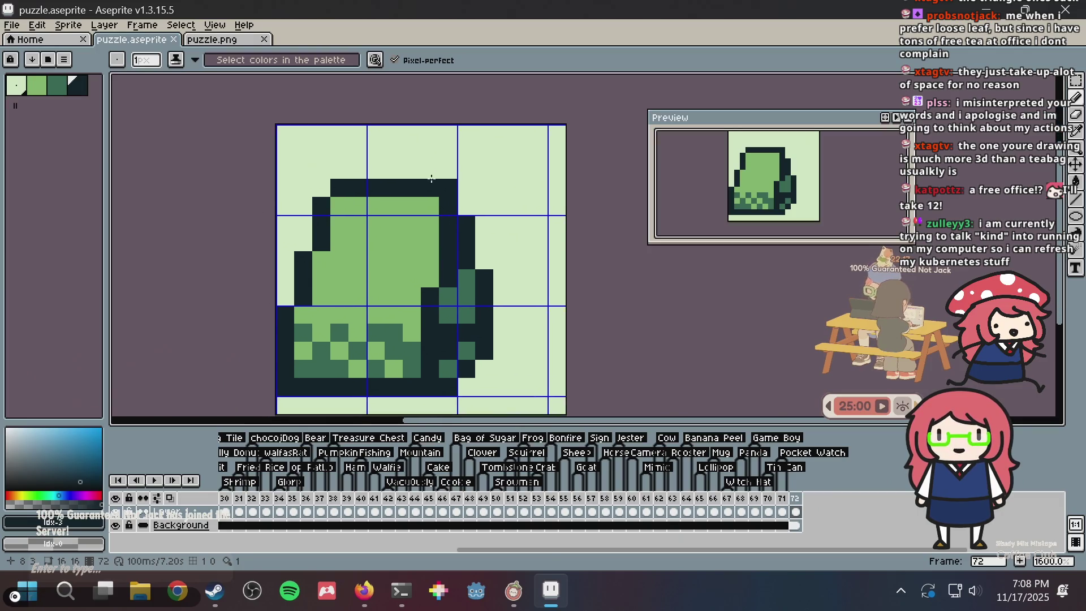
Try single string pixels and an arching string above the bag, undoing each attempt
left_click(401, 166)
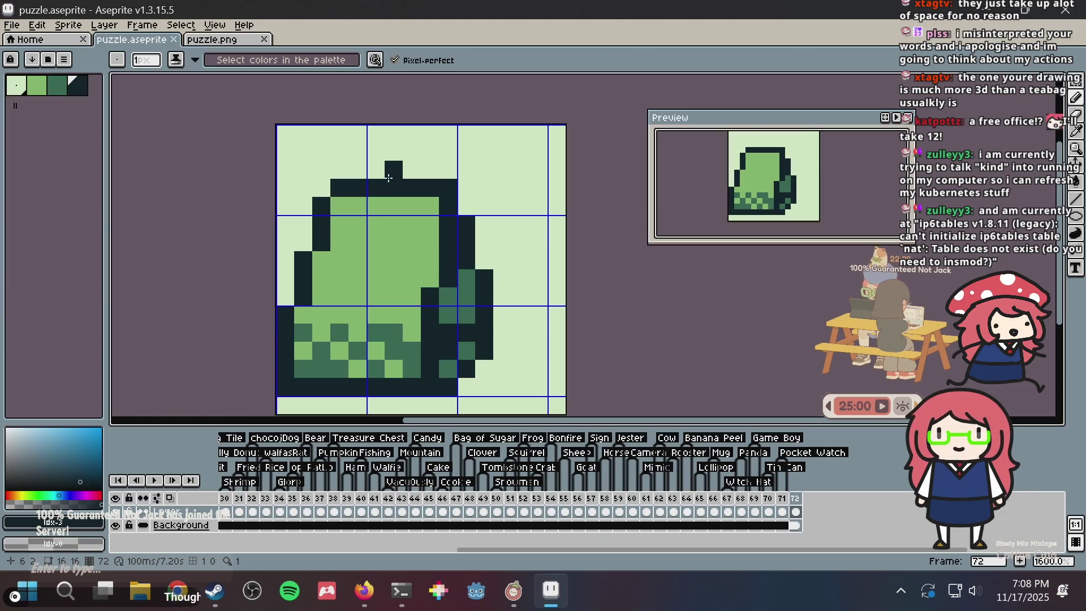
left_click(400, 151)
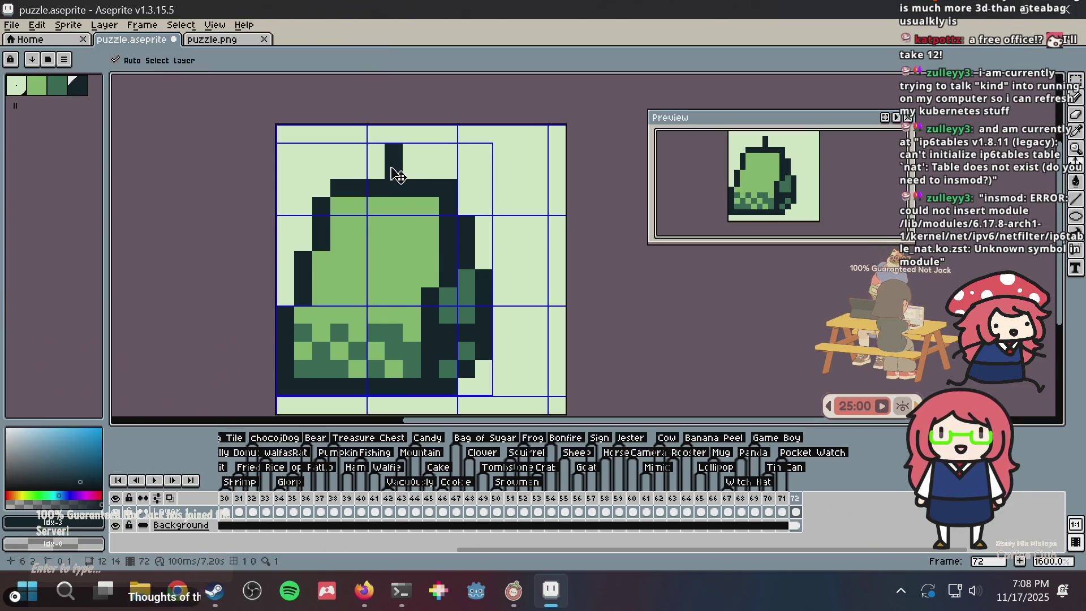
key("ctrl+z")
key("ctrl+z")
key("ctrl+s")
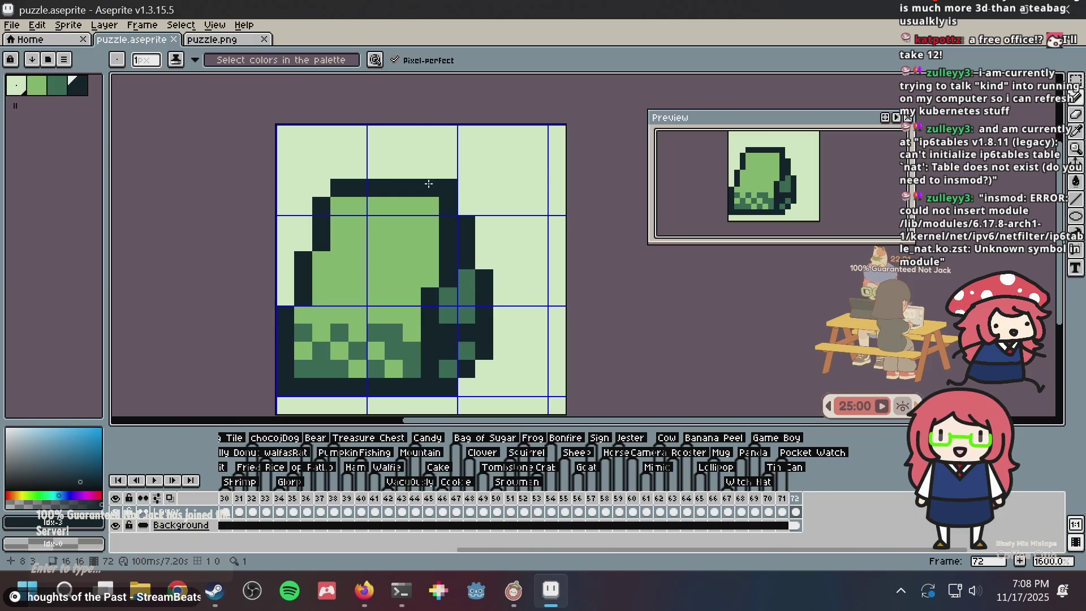
mouse_move(393, 163)
left_mouse_down()
mouse_move(433, 133)
mouse_move(485, 173)
mouse_move(520, 243)
left_mouse_up()
key("ctrl+z")
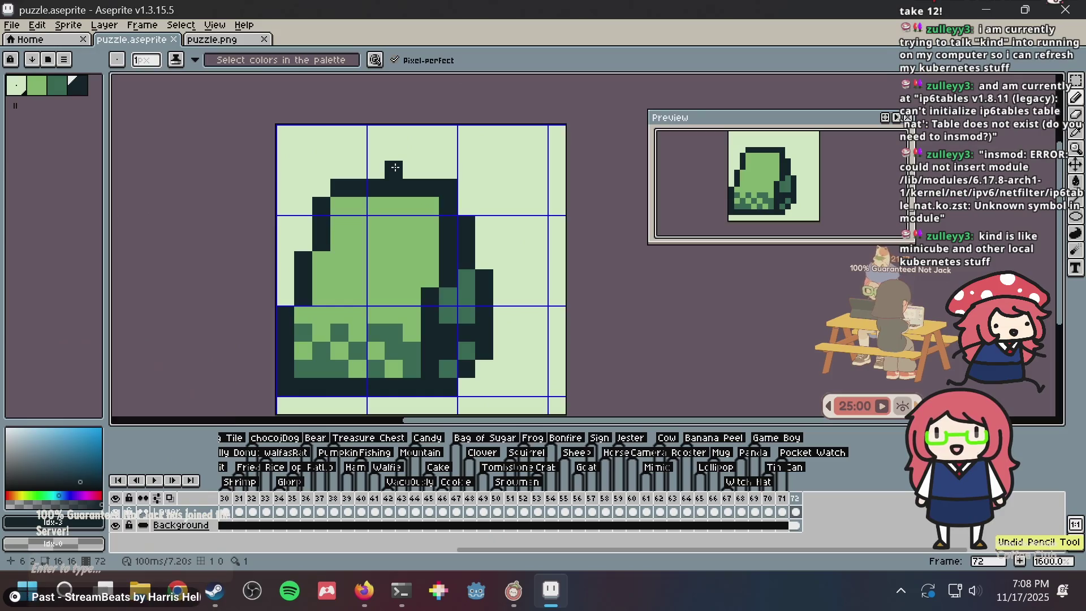
Draw a short dark stem above the bag and place a string pixel diagonally up to the right
mouse_move(394, 169)
left_mouse_down()
mouse_move(412, 151)
mouse_move(388, 148)
left_mouse_up()
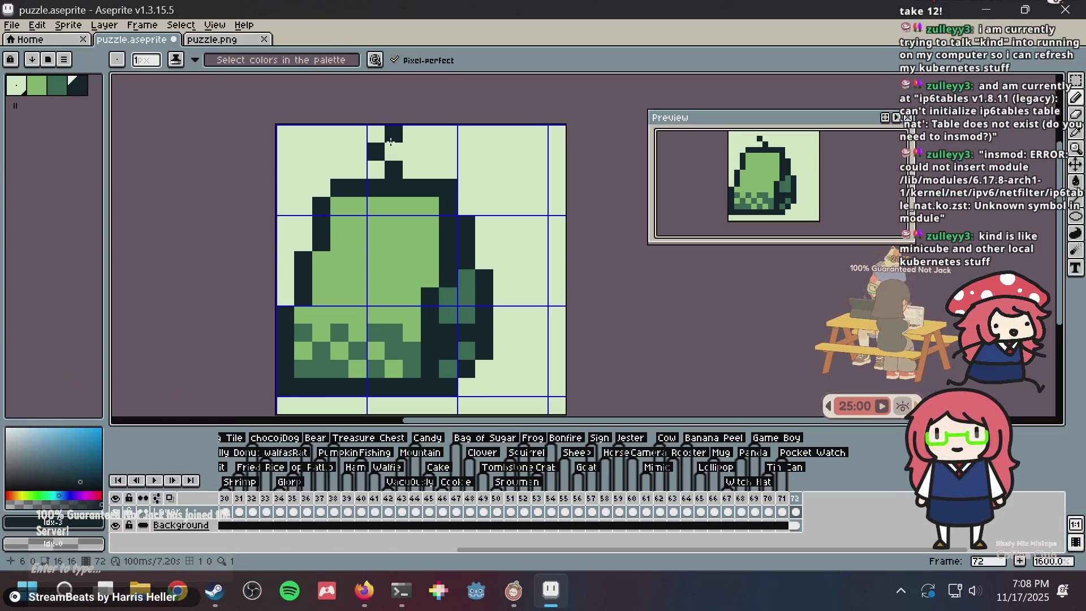
key("ctrl+z")
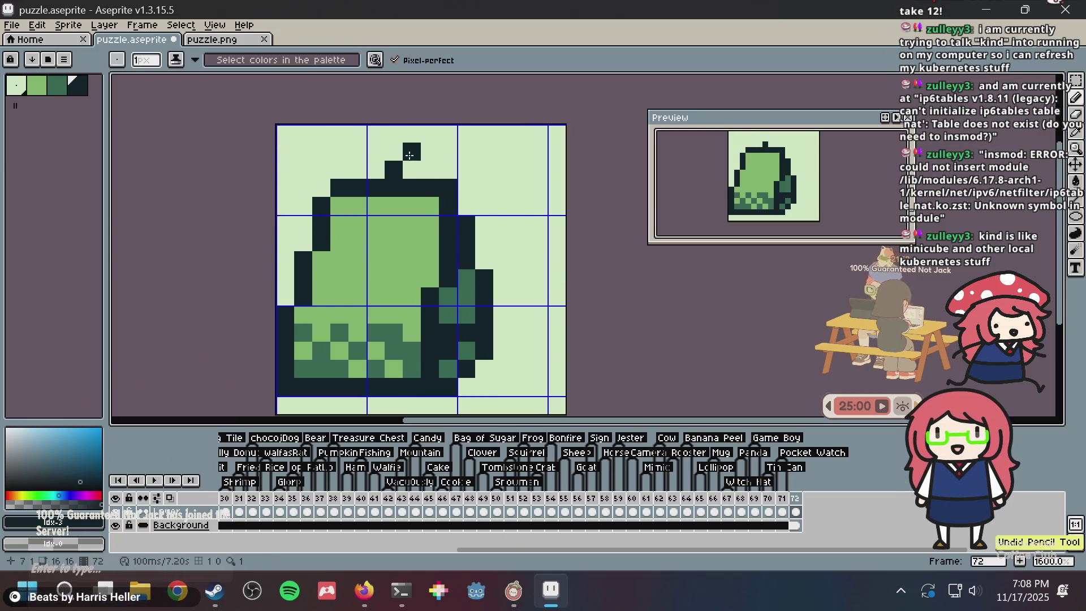
left_click(428, 151)
key("ctrl+z")
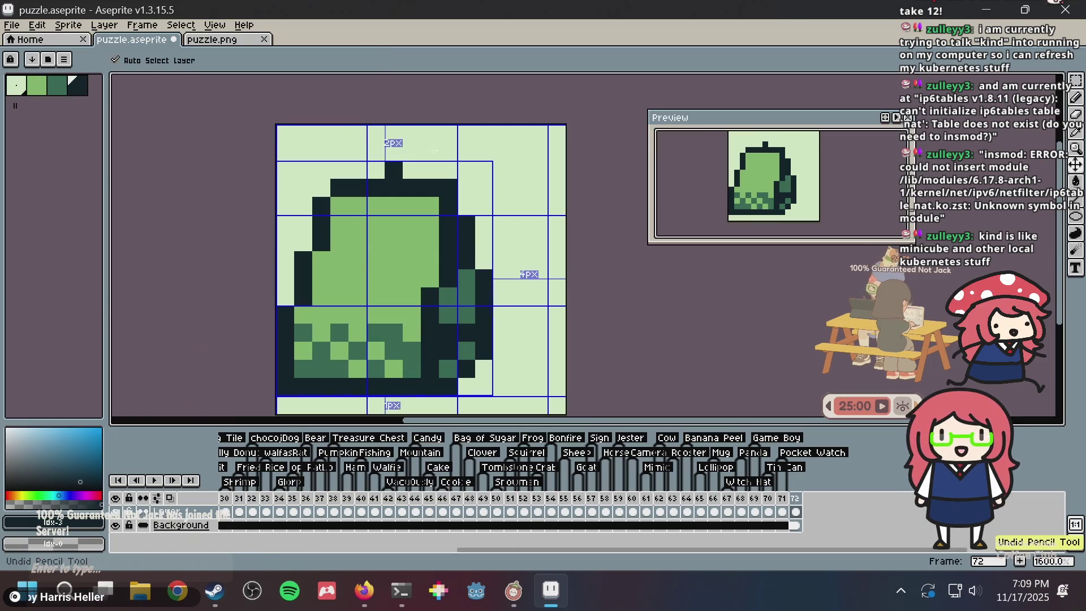
left_click(430, 135)
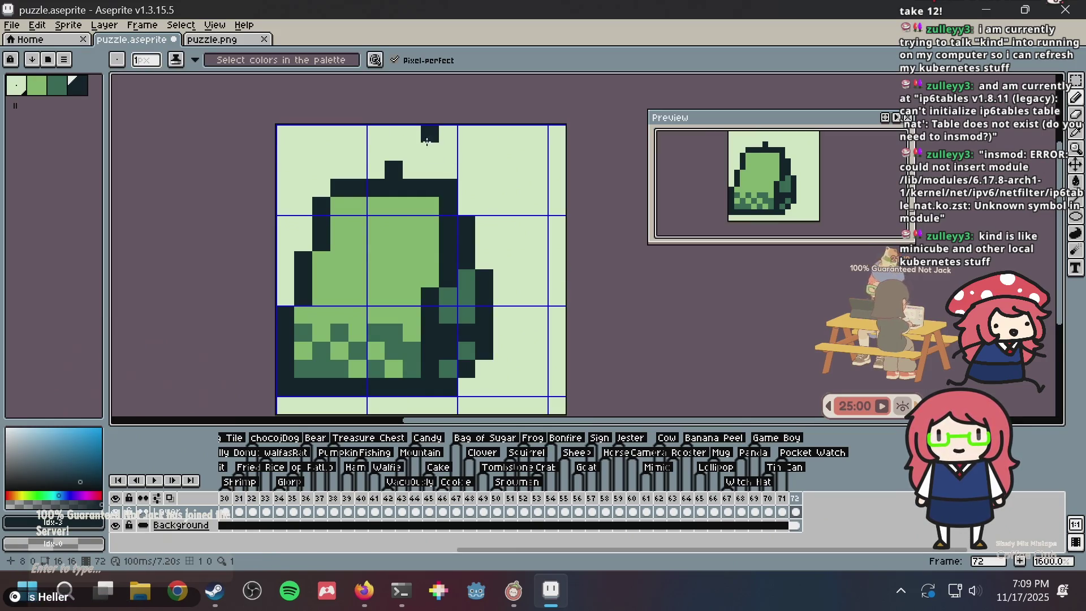
Run the dark string along the top edge and down to the right, remove stray pixels, and add the tag's top bar
key("ctrl+z")
left_click(414, 157)
mouse_move(429, 136)
left_mouse_down()
mouse_move(466, 135)
mouse_move(491, 157)
left_mouse_up()
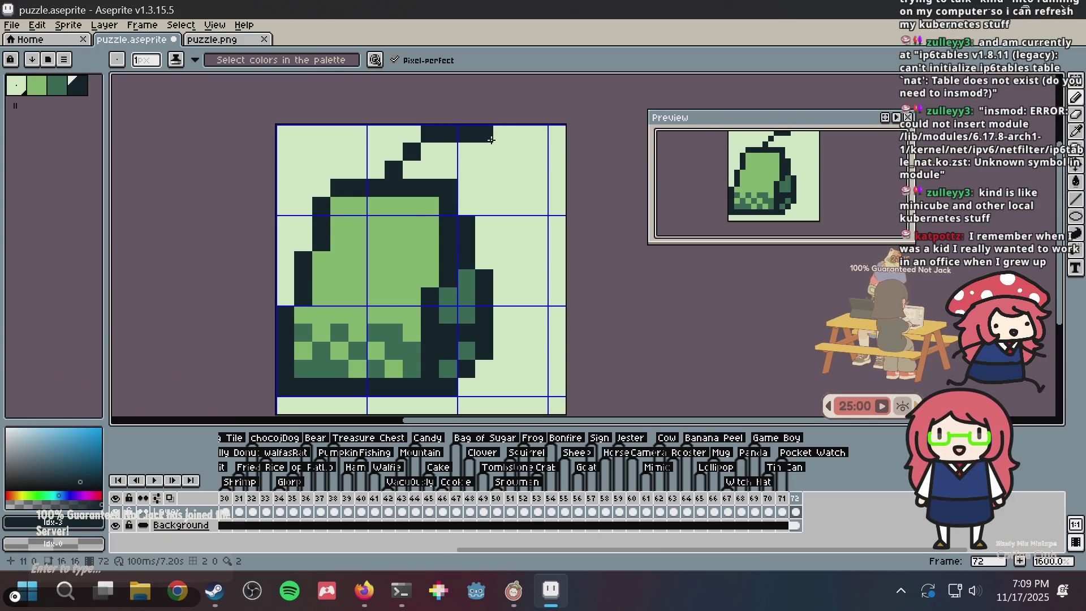
key("ctrl+z")
left_click_drag(482, 135, 530, 180)
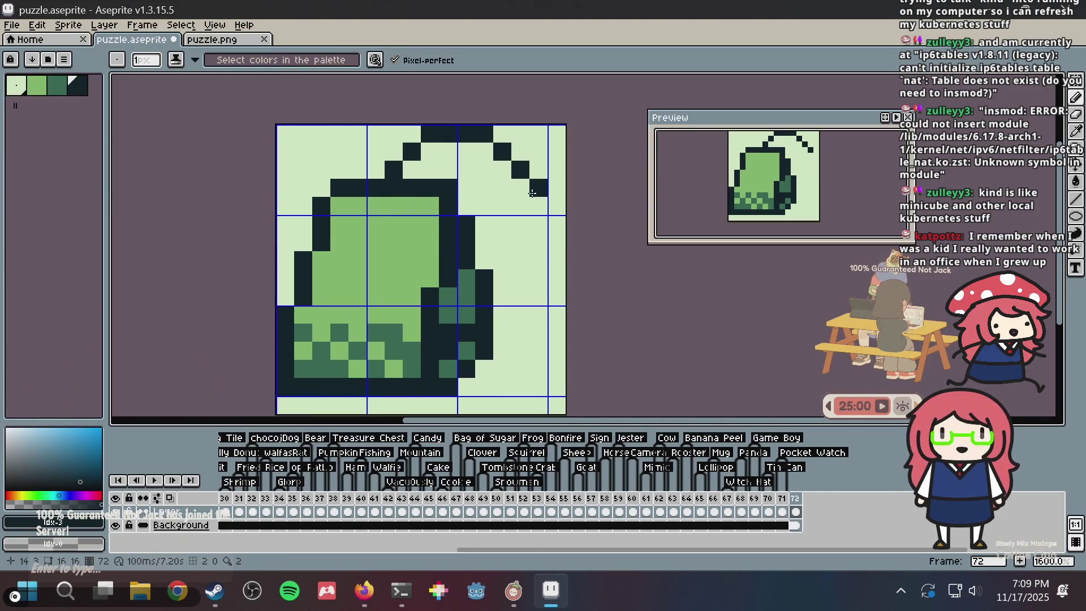
key("ctrl+z")
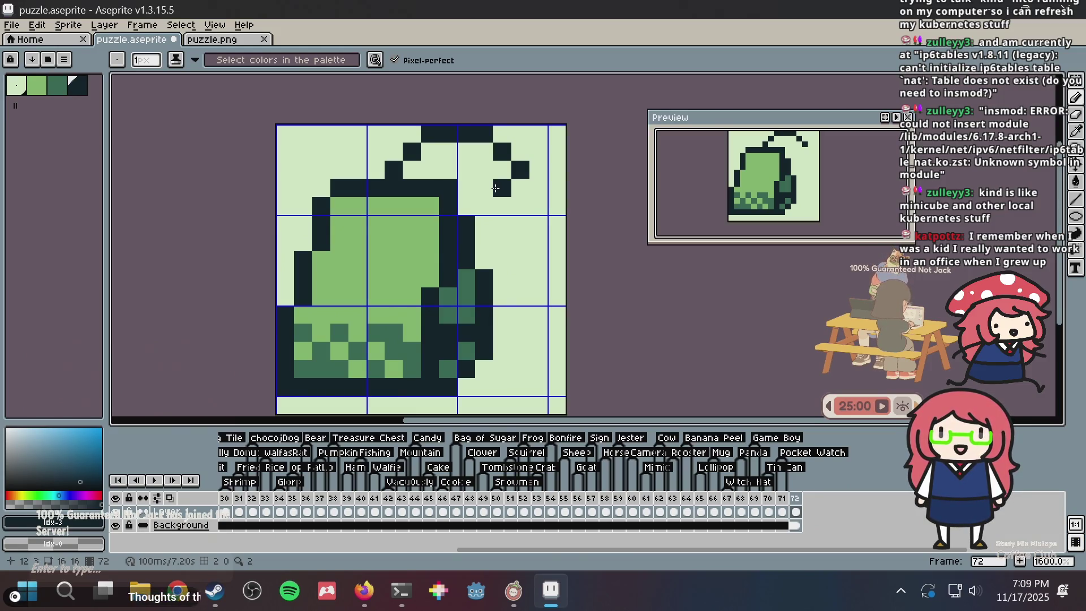
right_click(495, 189)
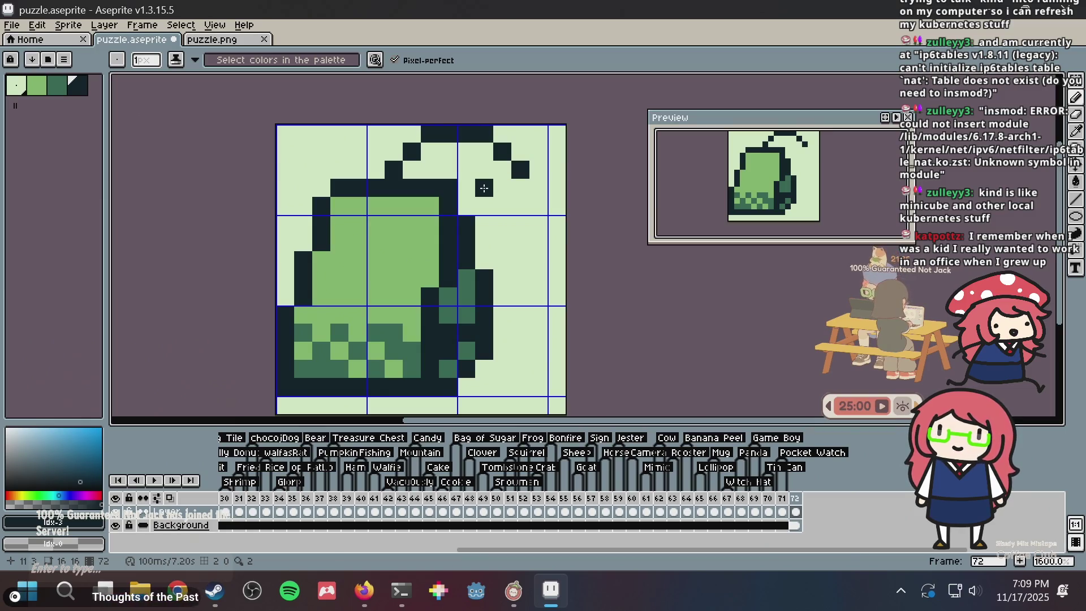
mouse_move(484, 188)
left_mouse_down()
mouse_move(542, 187)
mouse_move(485, 202)
left_mouse_up()
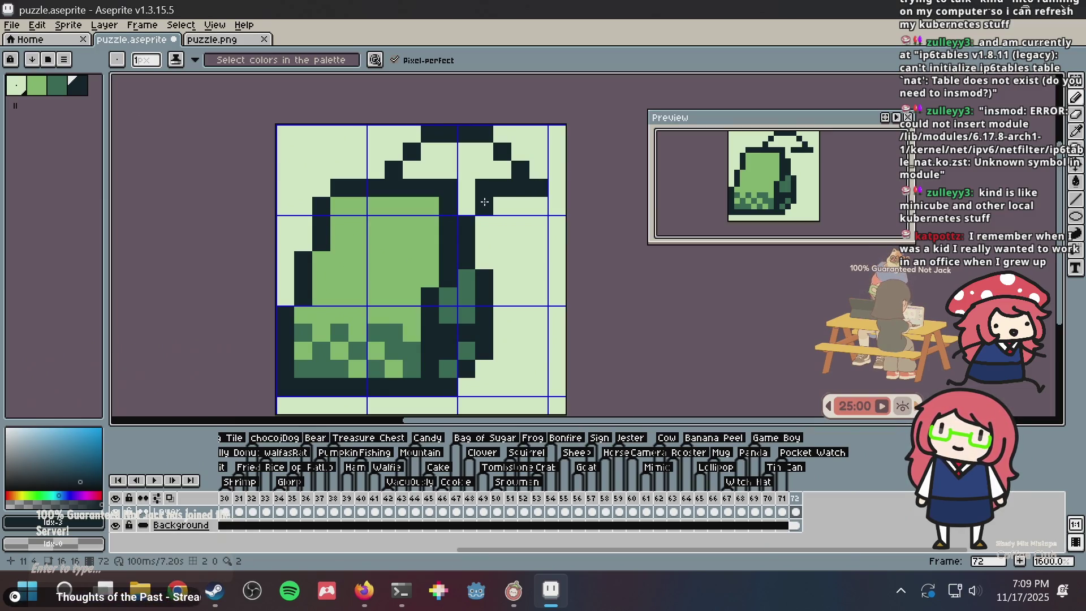
Touch up dark and light pixels around the tag bar to shape the tag's top edge
left_click(537, 196, "alt")
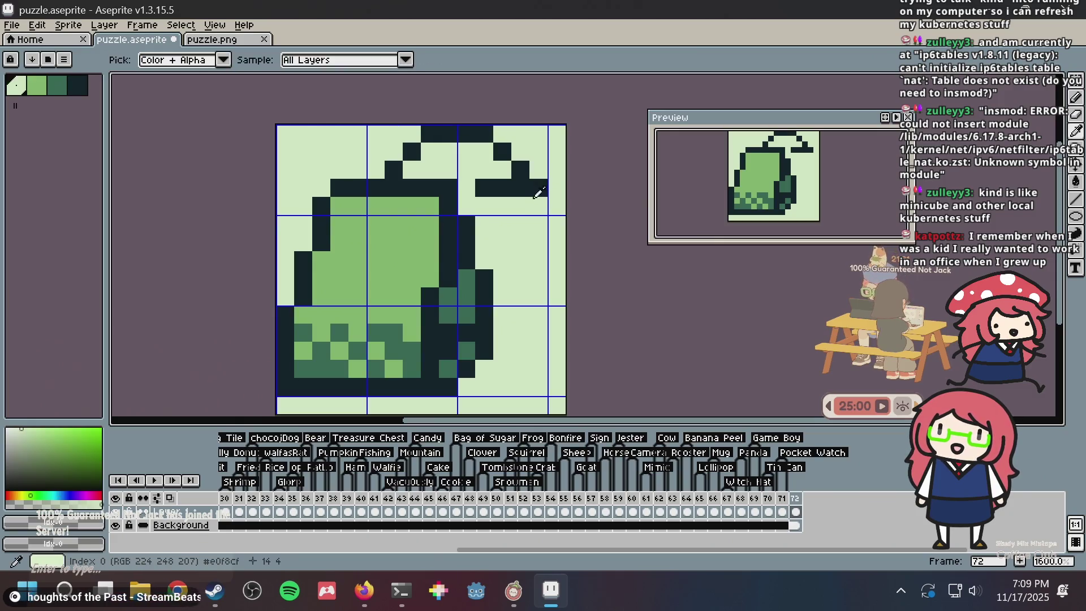
left_click(521, 188)
key("ctrl+z")
left_click(524, 170, "alt")
left_click(503, 169)
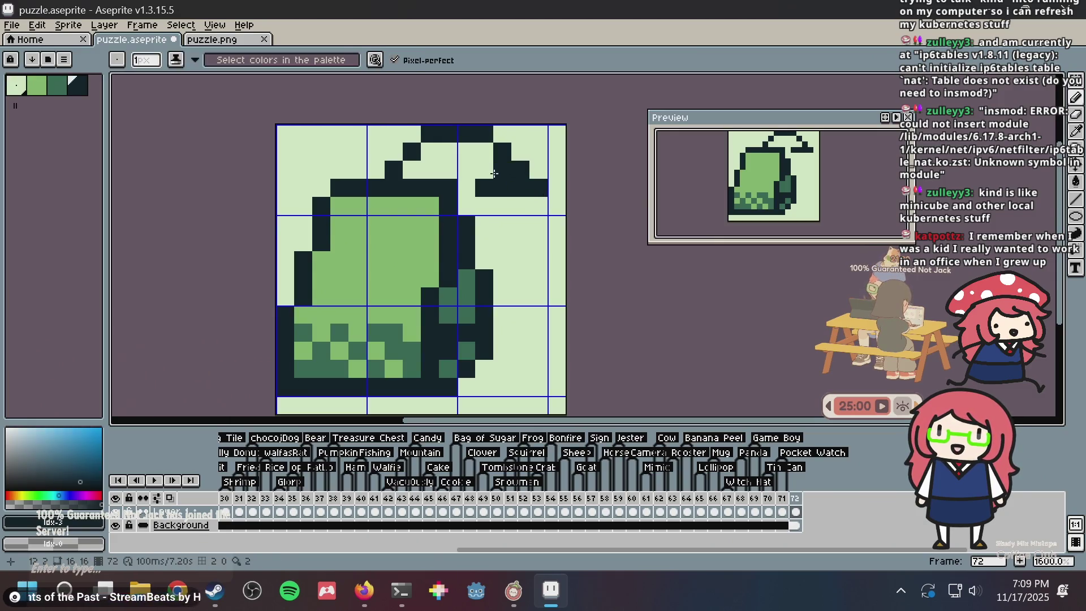
left_click(529, 148, "alt")
left_click(522, 167)
left_click(512, 187, "alt")
Draw the tag's sides and bottom edge in dark green, closing the hollow rectangular outline
mouse_move(484, 205)
left_mouse_down()
mouse_move(484, 243)
mouse_move(494, 224)
mouse_move(503, 242)
mouse_move(538, 232)
mouse_move(539, 243)
left_mouse_up()
key("ctrl+z")
left_click(538, 206)
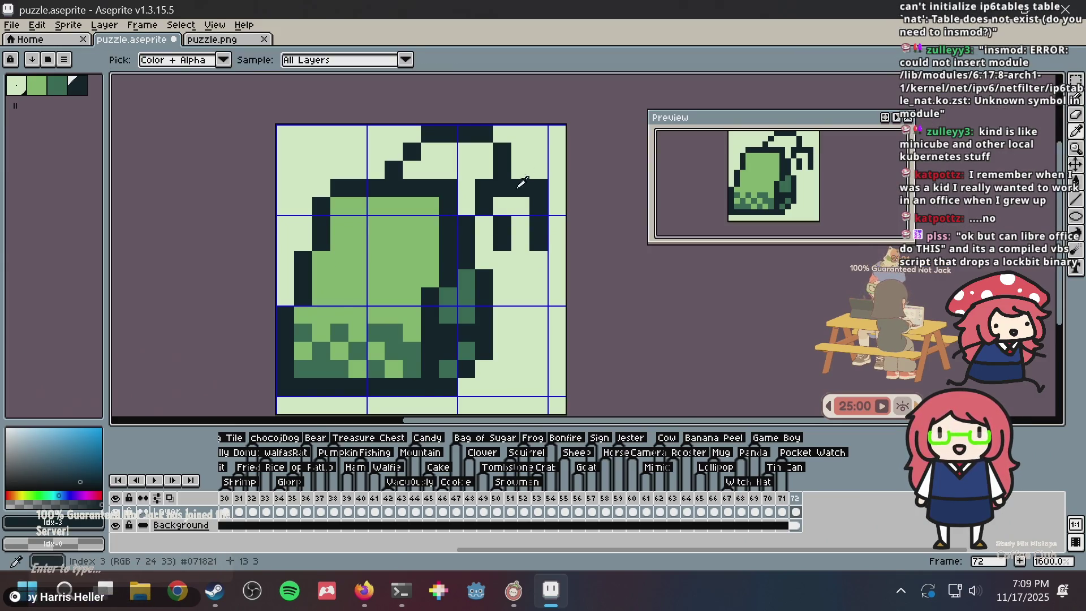
left_click(537, 163, "alt")
left_click(534, 183)
left_click(511, 236, "alt")
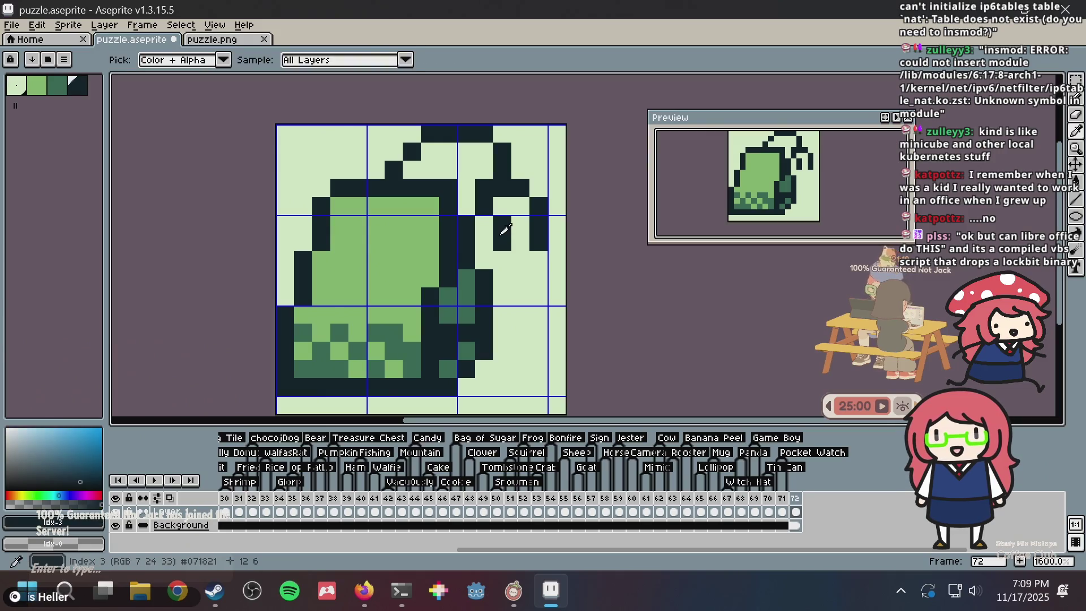
left_click_drag(520, 259, 533, 251)
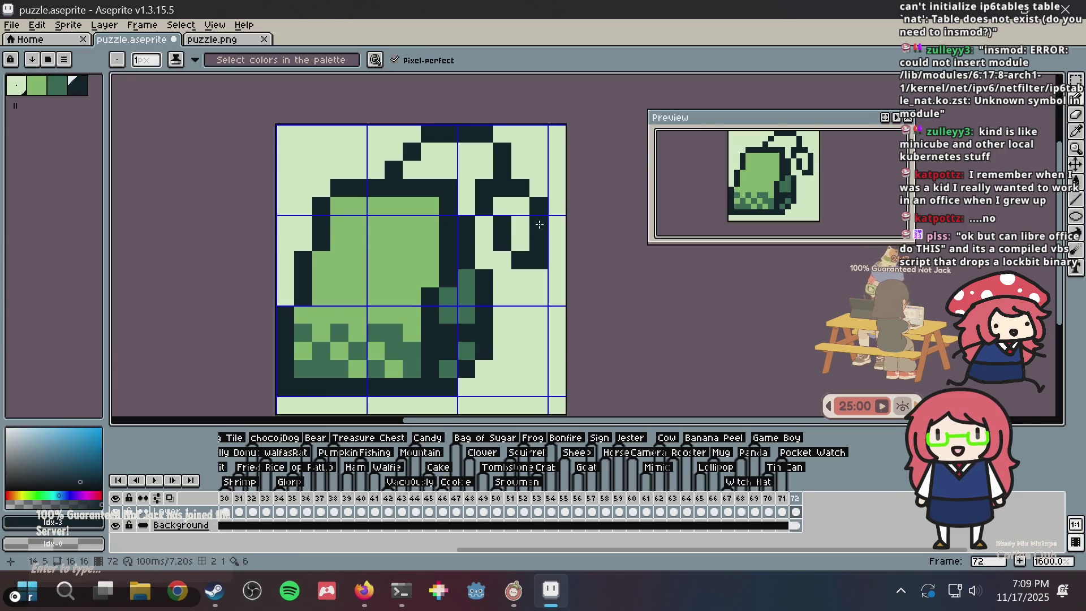
left_click(503, 261)
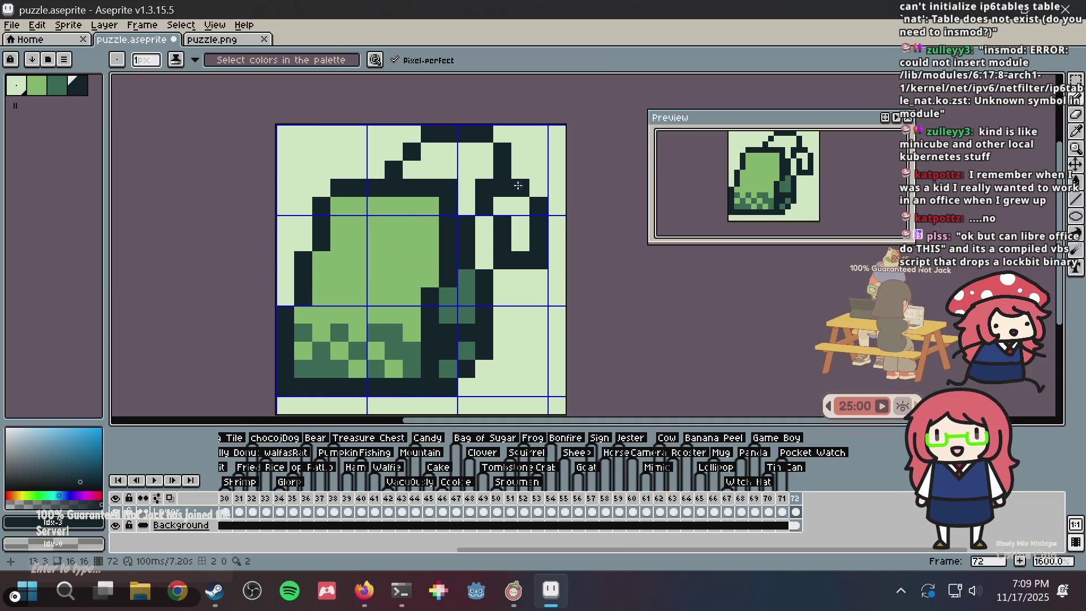
Paint light-green pixels inside the tag, make its top pixels mid-dark green, and save
left_click(445, 233, "alt")
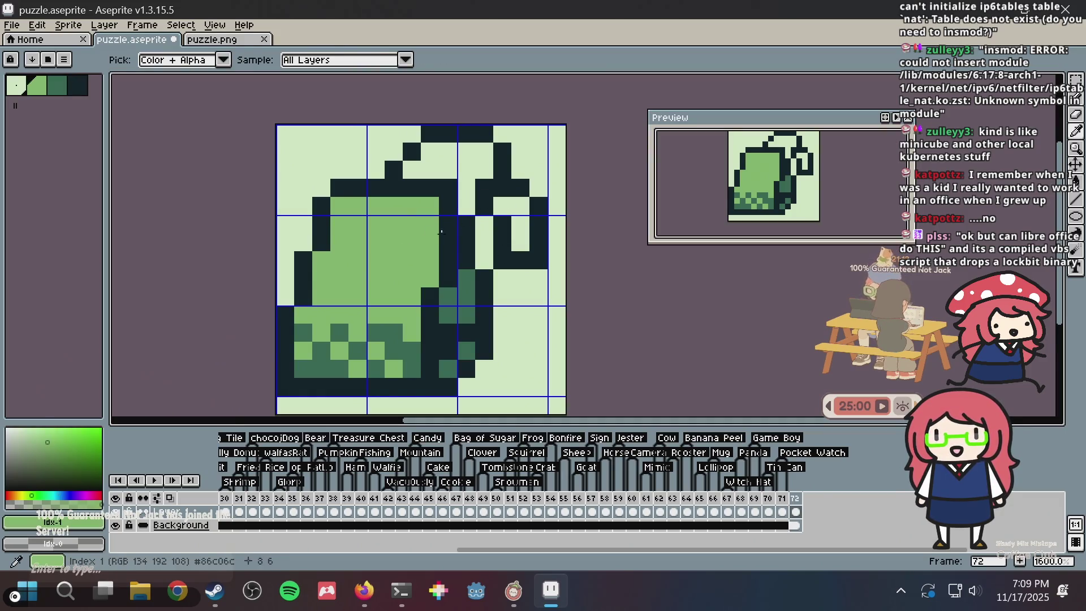
mouse_move(502, 206)
left_mouse_down()
mouse_move(520, 199)
mouse_move(519, 247)
left_mouse_up()
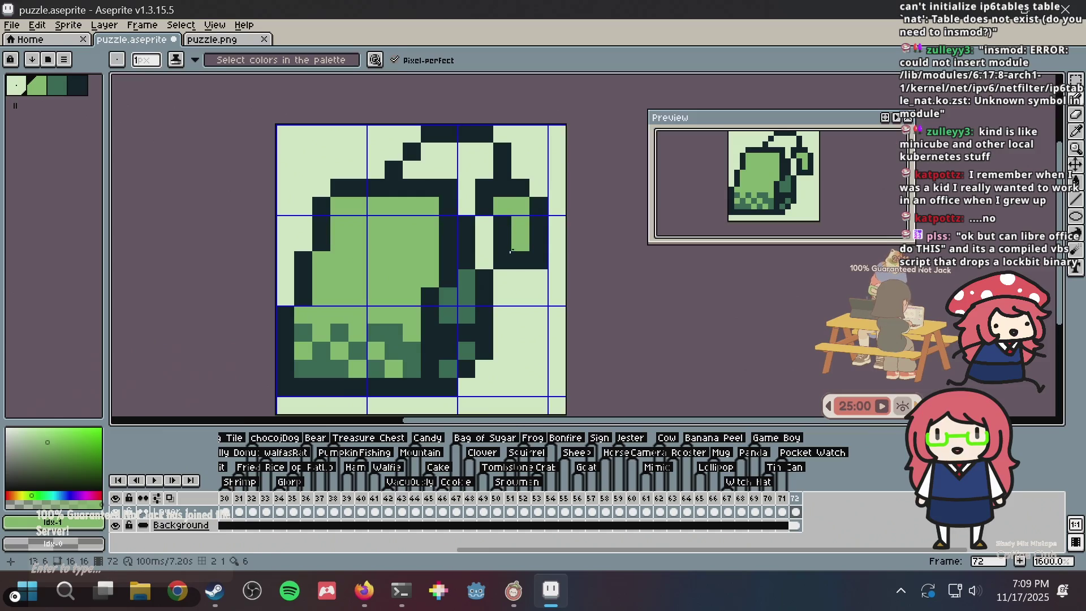
left_click(469, 299, "alt")
mouse_move(502, 205)
left_mouse_down()
mouse_move(519, 206)
mouse_move(520, 243)
mouse_move(559, 190)
left_mouse_up()
key("ctrl+s")
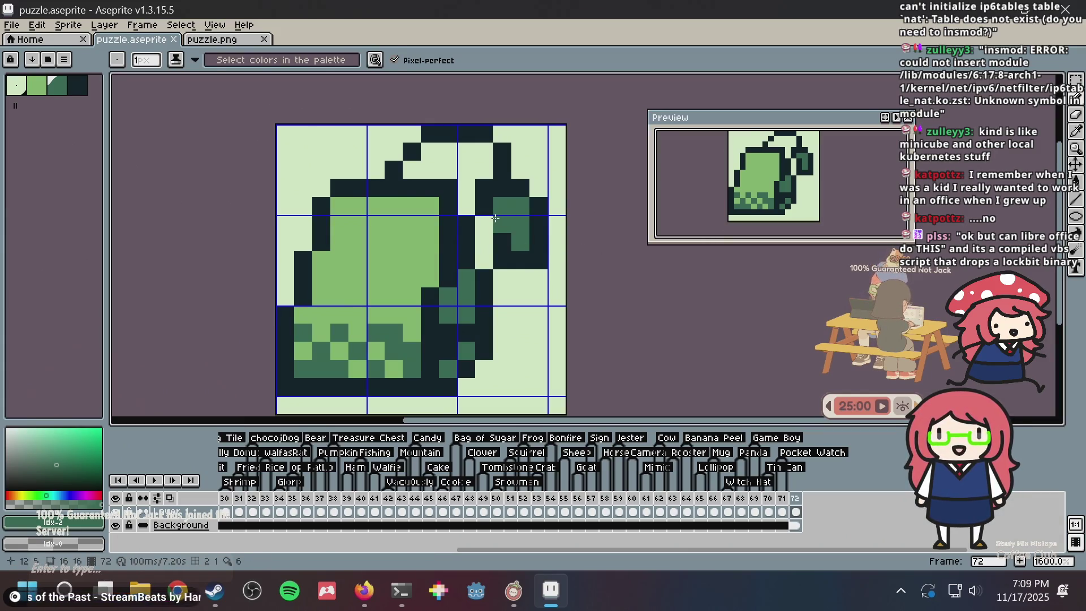
Darken the pixels beside and above the tag with the darkest green, then save
key("alt")
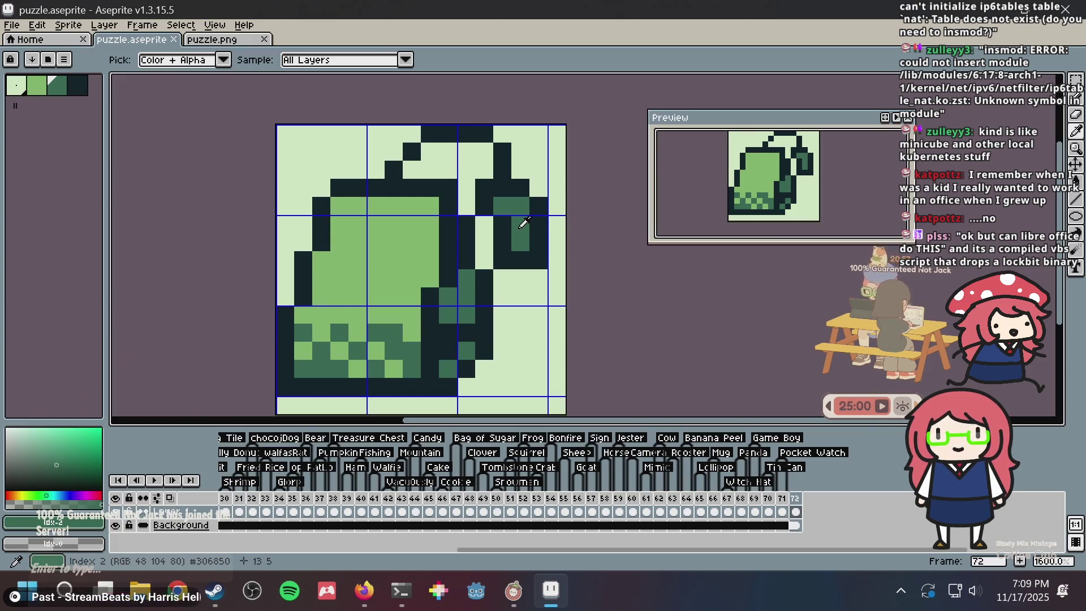
left_click_drag(513, 199, 502, 243)
left_click(512, 257, "alt")
left_click(485, 260)
left_click(485, 242)
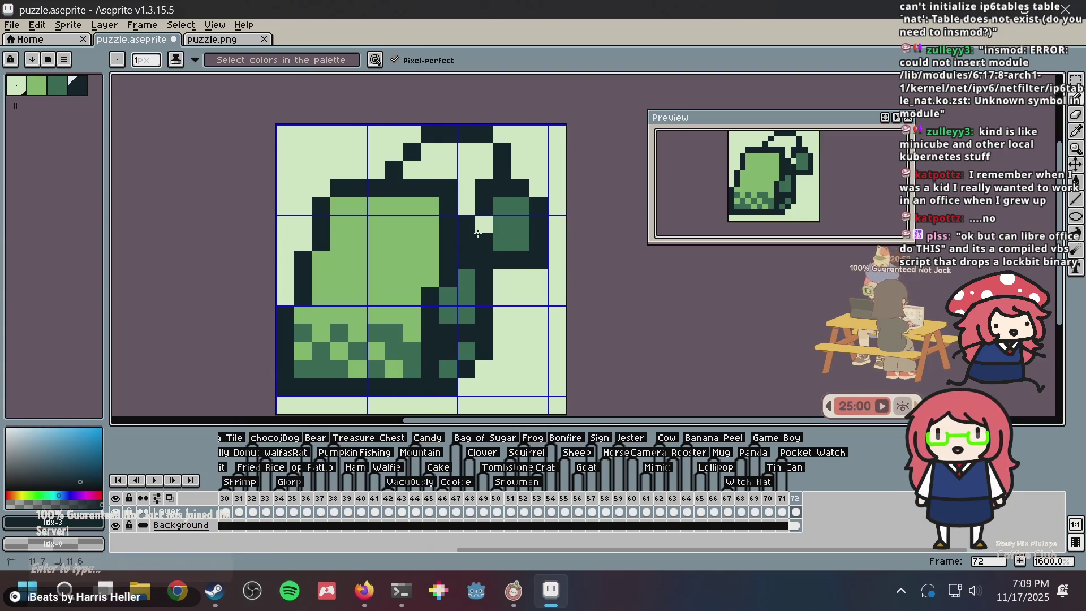
left_click(479, 224)
key("ctrl+s")
Undo the stray stroke and repaint one dark outline pixel medium green
left_click(467, 271, "alt")
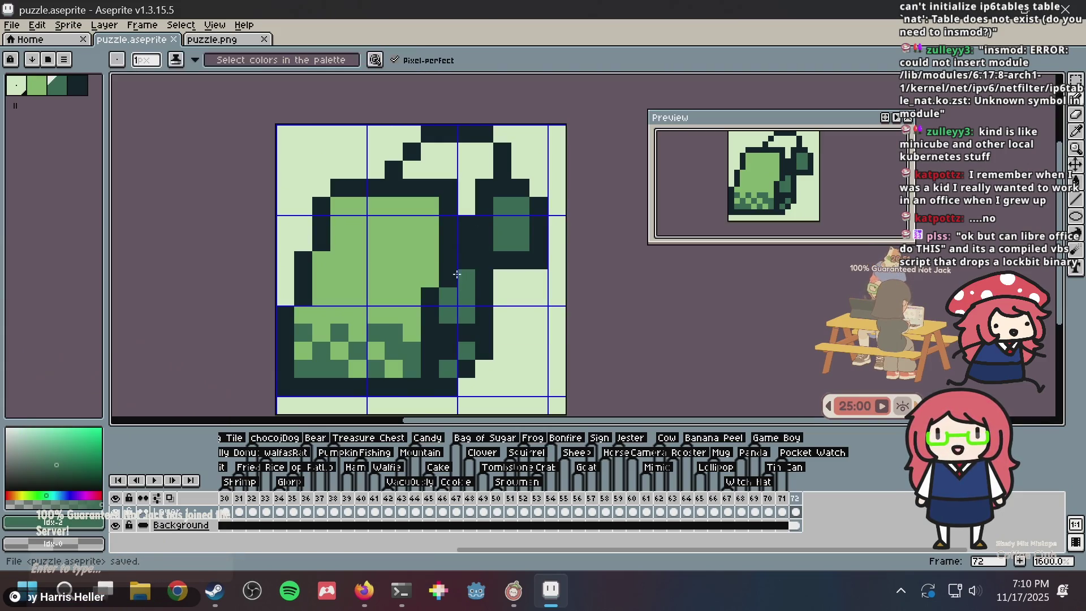
key("ctrl+z")
left_click(455, 204, "alt")
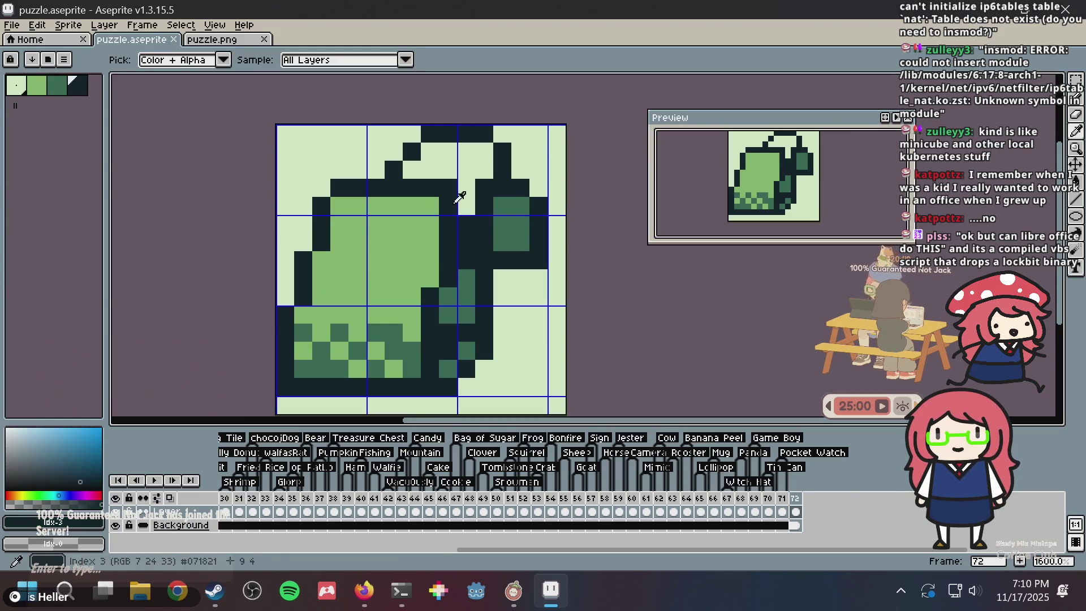
left_click(437, 212, "alt")
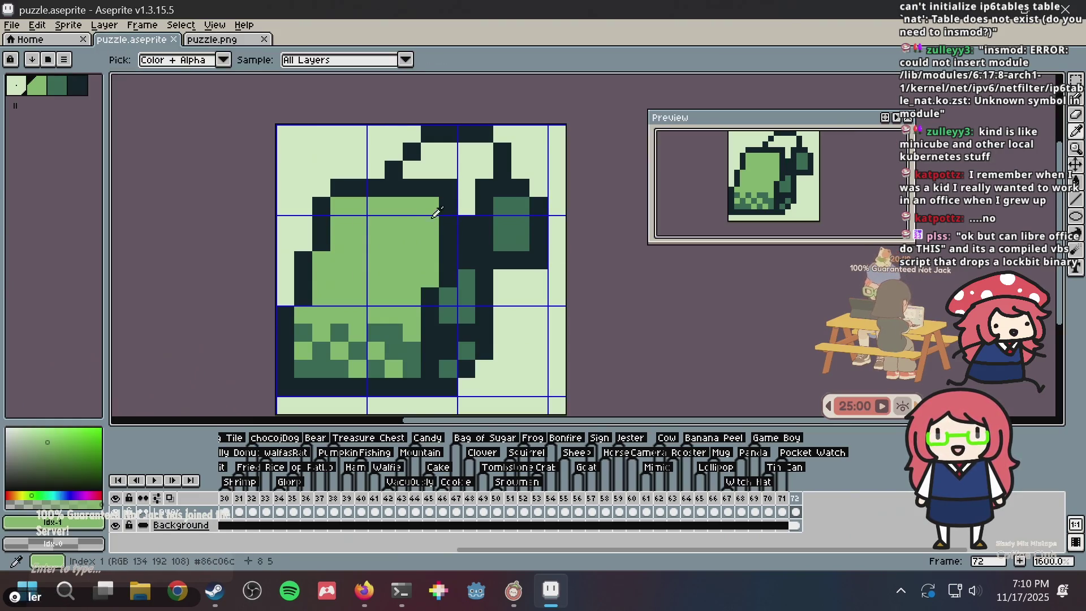
left_click(448, 297, "alt")
left_click(474, 261)
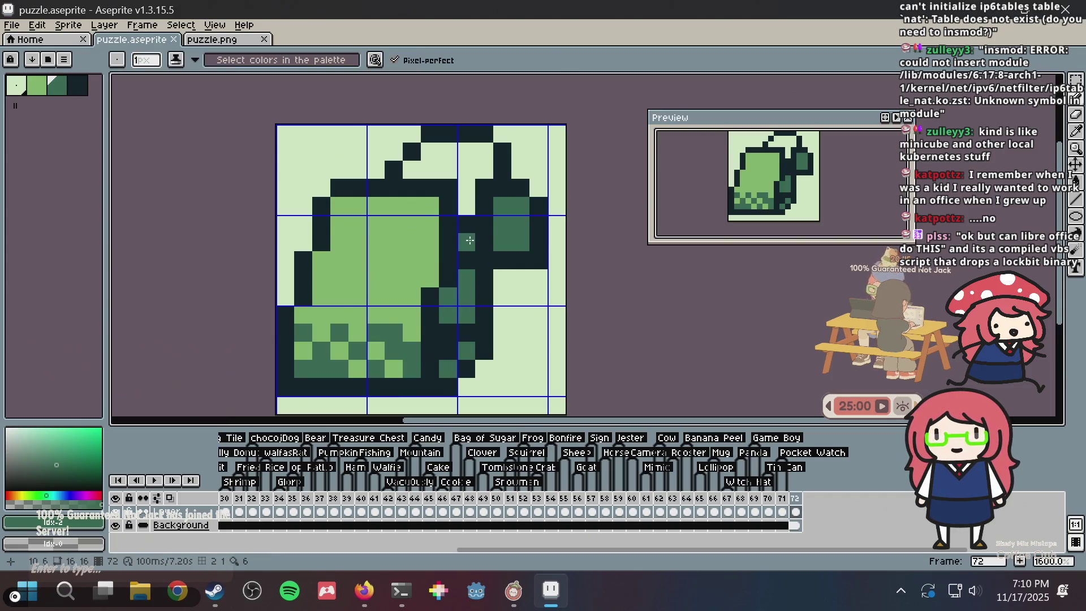
Make the column beside the bag pale, outline the tag dark, clear the gap, and save
key("alt")
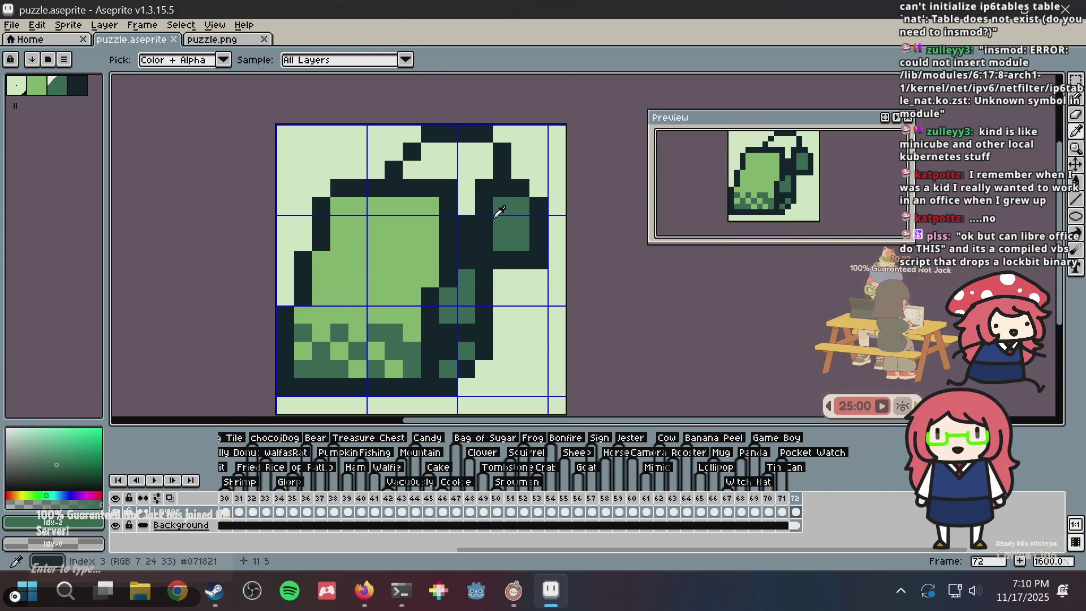
left_click(466, 206, "alt")
left_click_drag(484, 229, 485, 258)
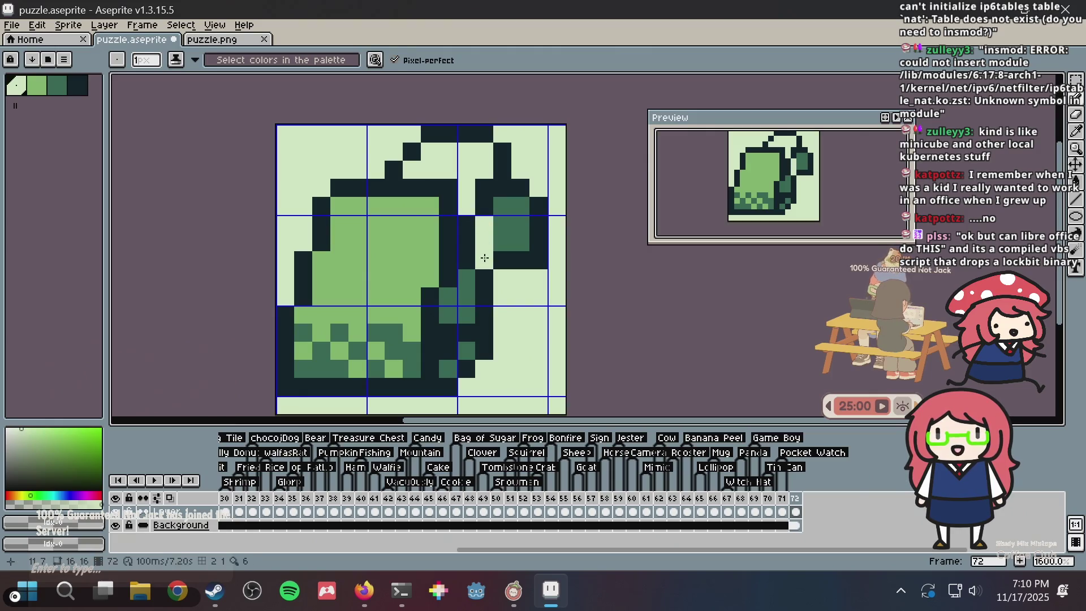
left_click(518, 256, "alt")
left_click_drag(502, 221, 499, 251)
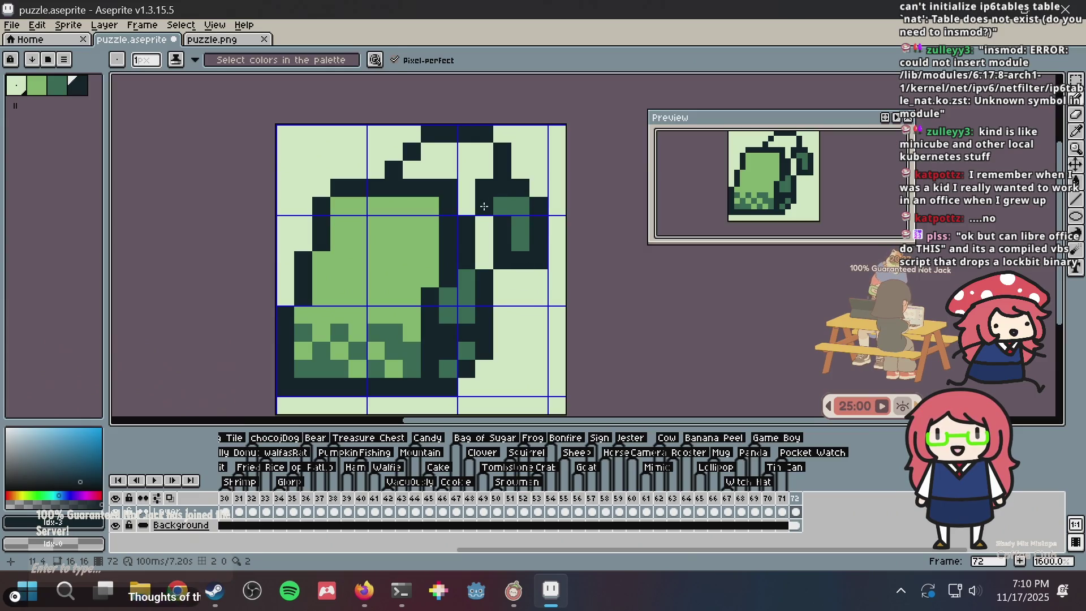
mouse_move(485, 206)
left_mouse_down()
mouse_move(502, 206)
mouse_move(484, 209)
left_mouse_up()
left_click(482, 172, "alt")
left_click(521, 189)
left_click(502, 189, "alt")
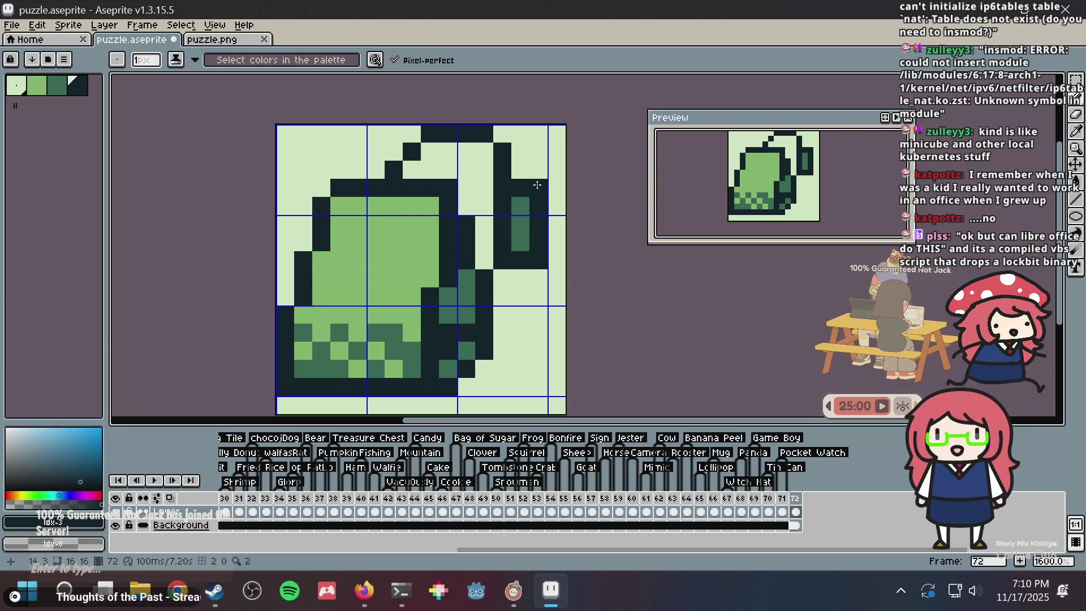
key("ctrl+s")
Add dark pixels at the tag's top and where the string meets it, lightening two nearby
scroll(537, 185, "down", 4)
scroll(512, 163, "up", 3)
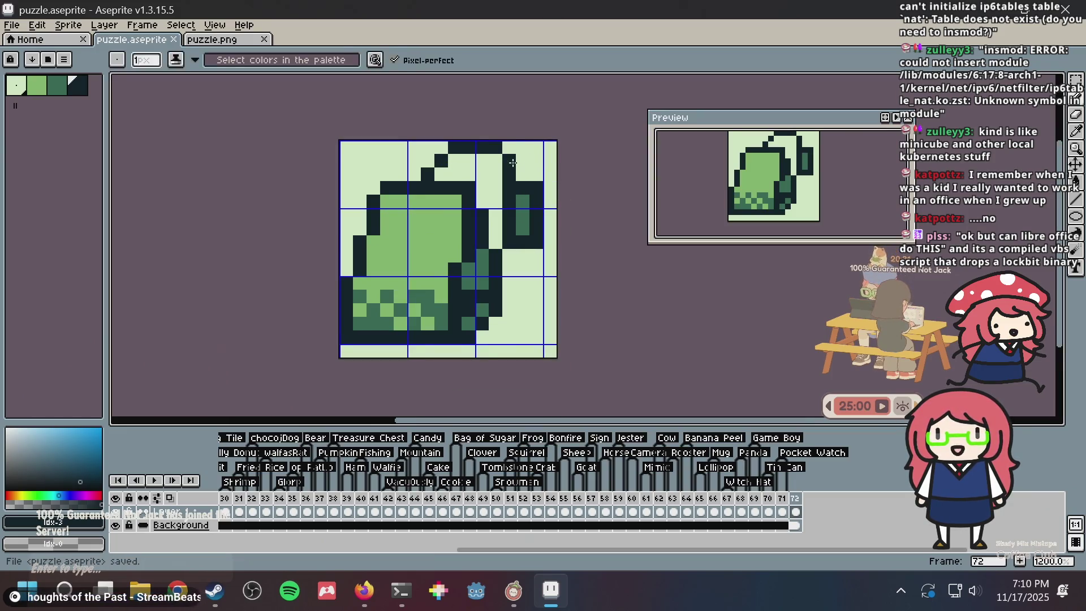
left_click(524, 171)
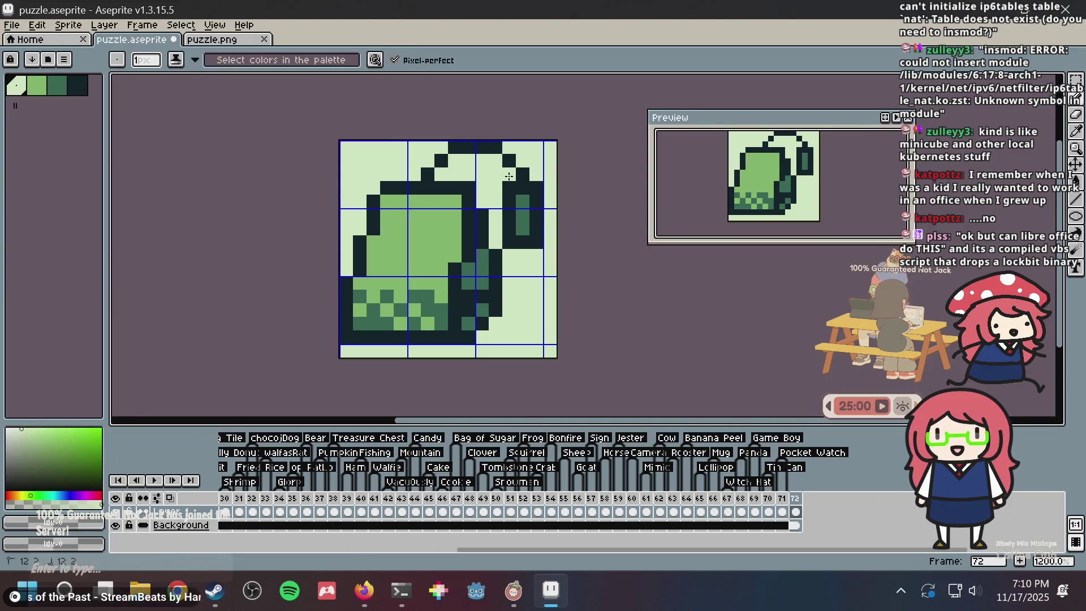
left_click_drag(508, 174, 522, 174)
scroll(527, 176, "down", 2)
scroll(527, 176, "up", 3)
left_click(526, 177)
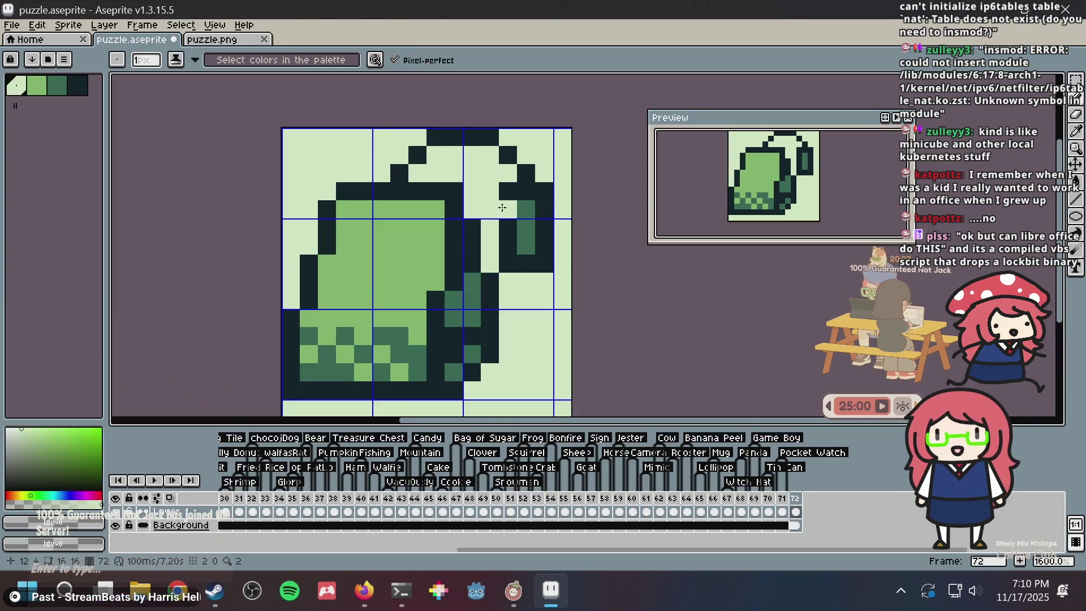
Draw a dark vertical outline line beside the tag
key("i")
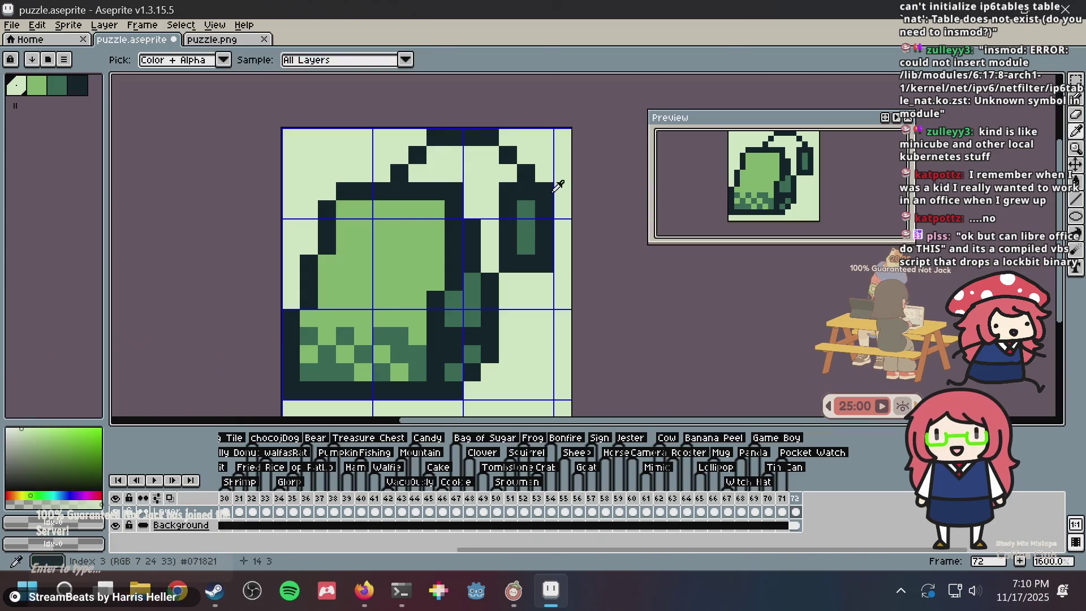
scroll(516, 186, "down", 4)
scroll(512, 198, "up", 8)
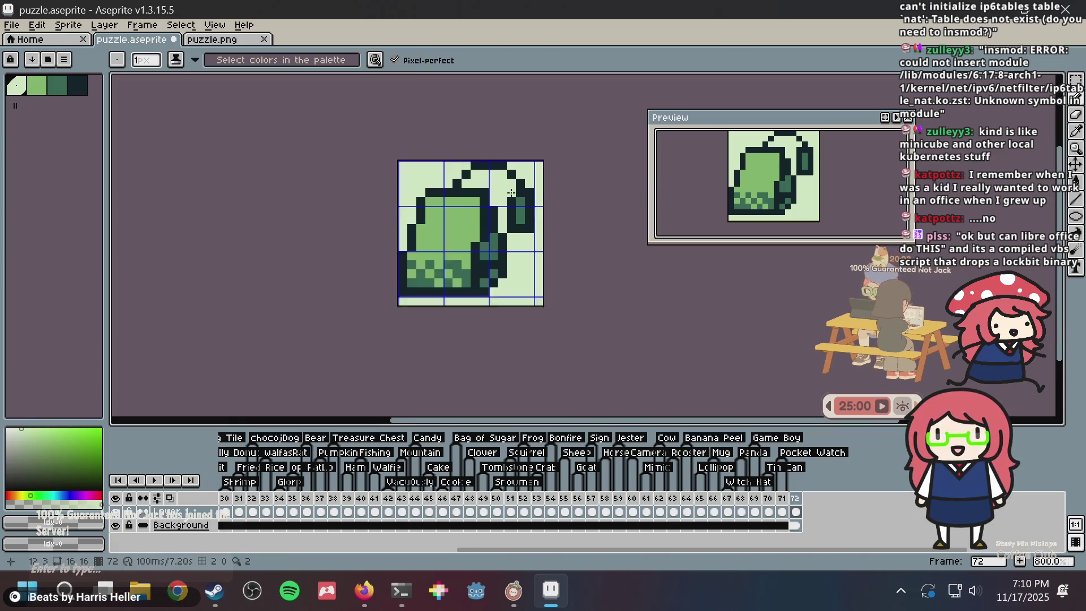
left_click(512, 206)
key("b")
mouse_move(481, 195)
left_mouse_down()
mouse_move(482, 329)
mouse_move(516, 286)
mouse_move(512, 229)
left_mouse_up()
Fill a column of the tag with mid-green
key("i")
left_click(553, 286)
key("b")
scroll(515, 234, "down", 6)
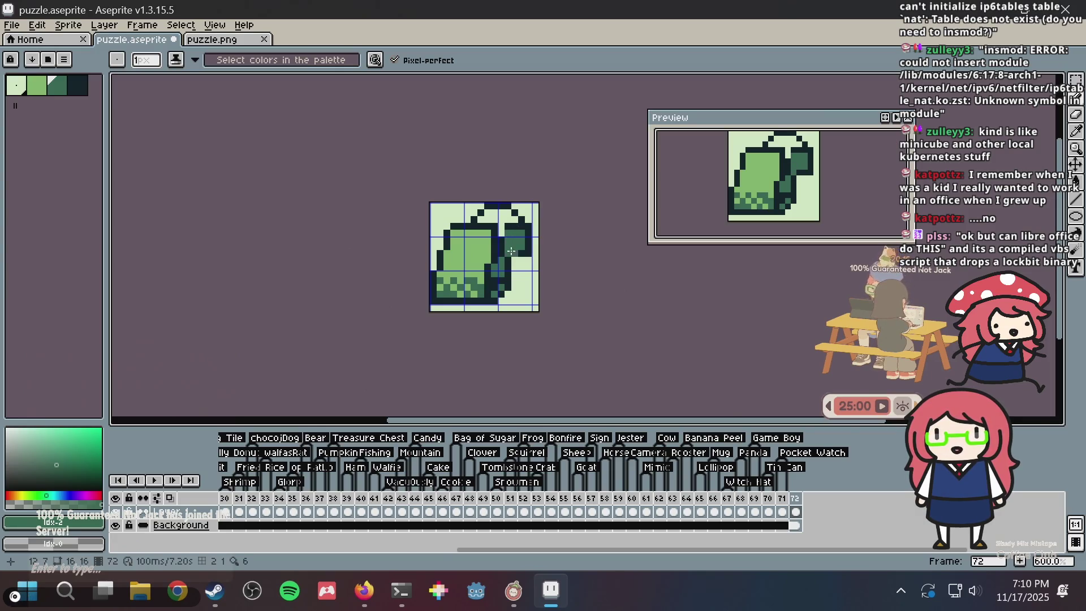
scroll(511, 251, "up", 7)
left_click_drag(447, 267, 451, 160)
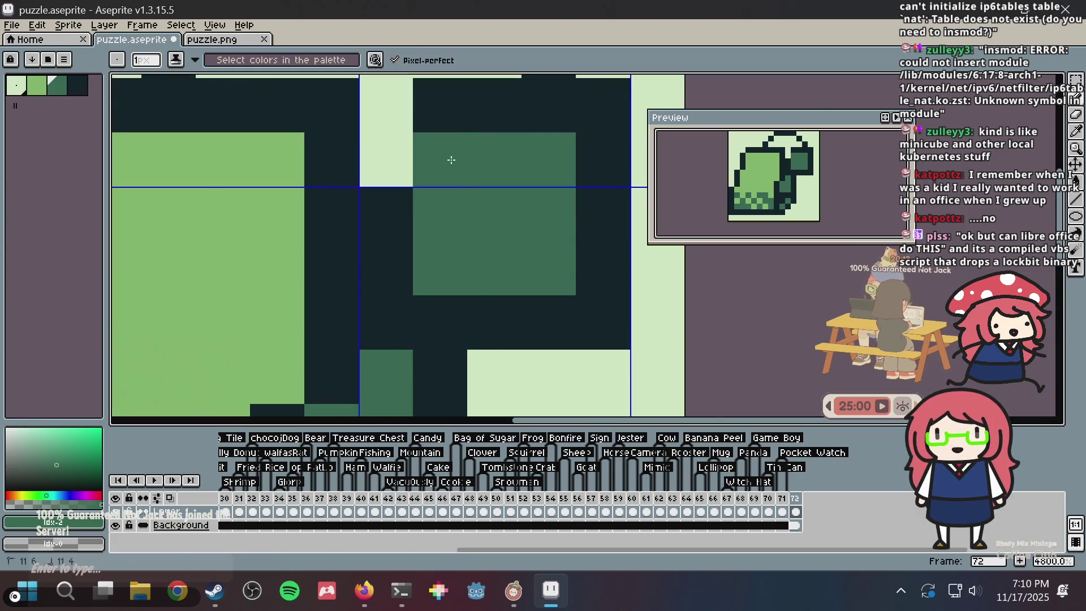
Darken the tag's top pixel, paint the pixels below mid-green, and undo the last strokes
left_click(456, 112, "alt")
left_click(402, 114)
left_click(439, 141, "alt")
left_click(402, 159)
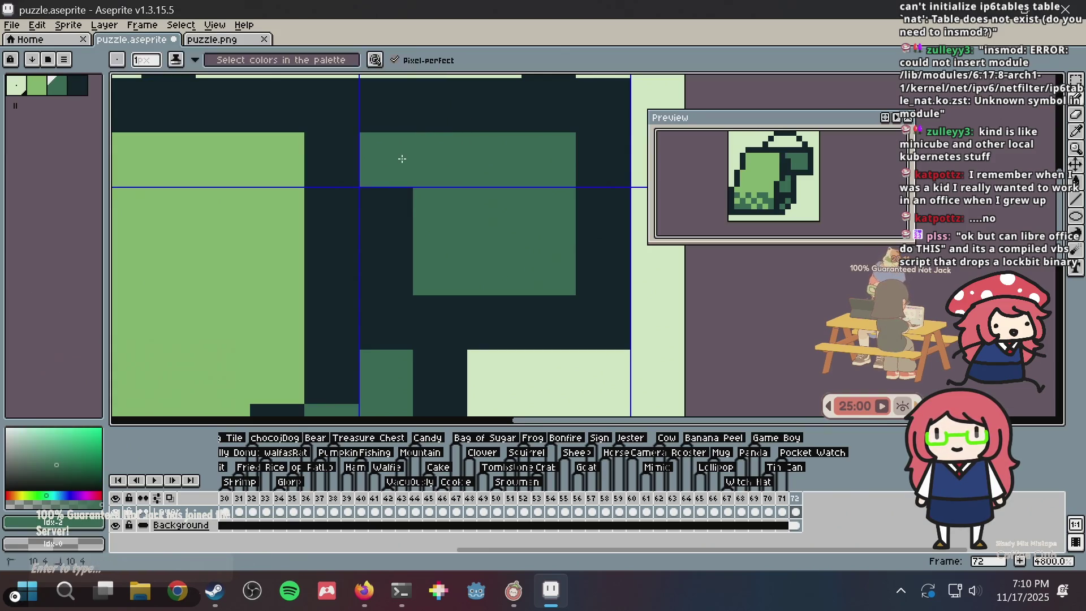
scroll(470, 192, "down", 1)
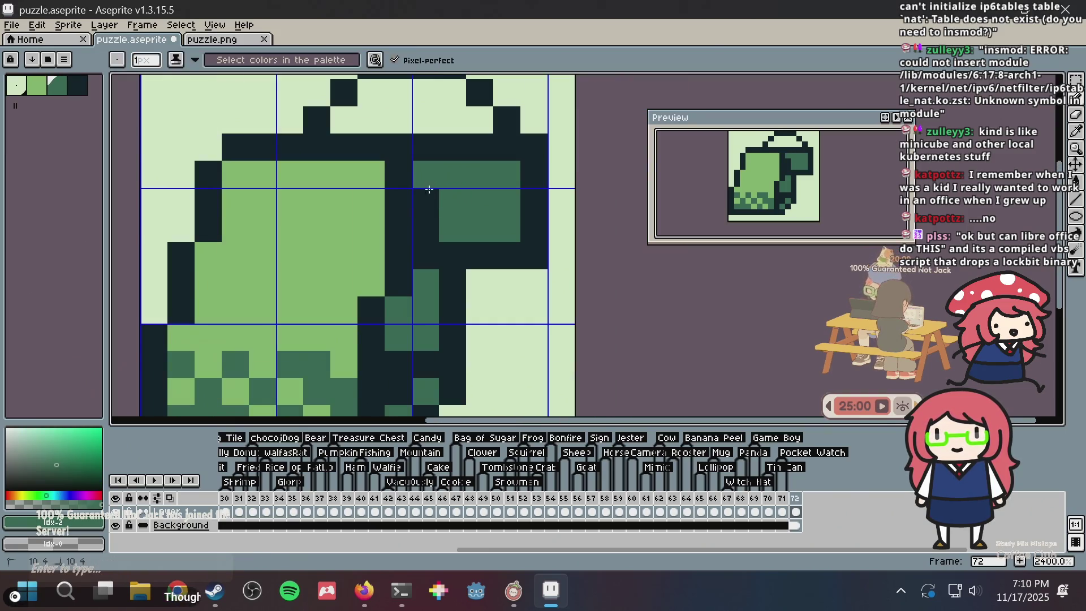
left_click_drag(426, 199, 426, 232)
left_click(535, 202)
scroll(539, 198, "down", 1)
key("ctrl+z")
key("ctrl+z")
key("ctrl+z")
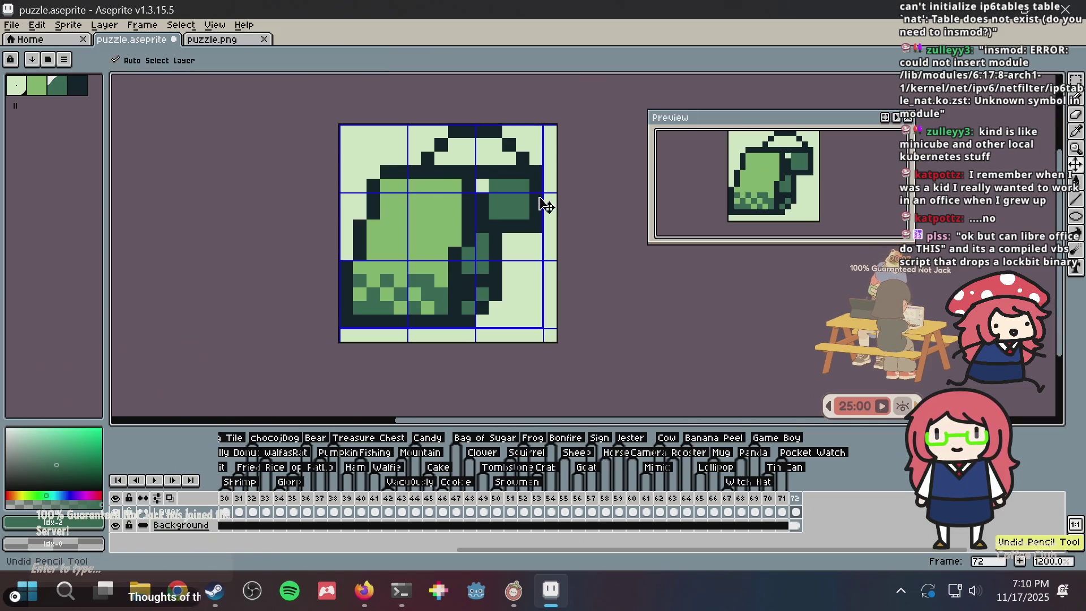
scroll(546, 205, "down", 1)
Save, then place dark green pixels beside the tag, undoing the stray one
key("ctrl+s")
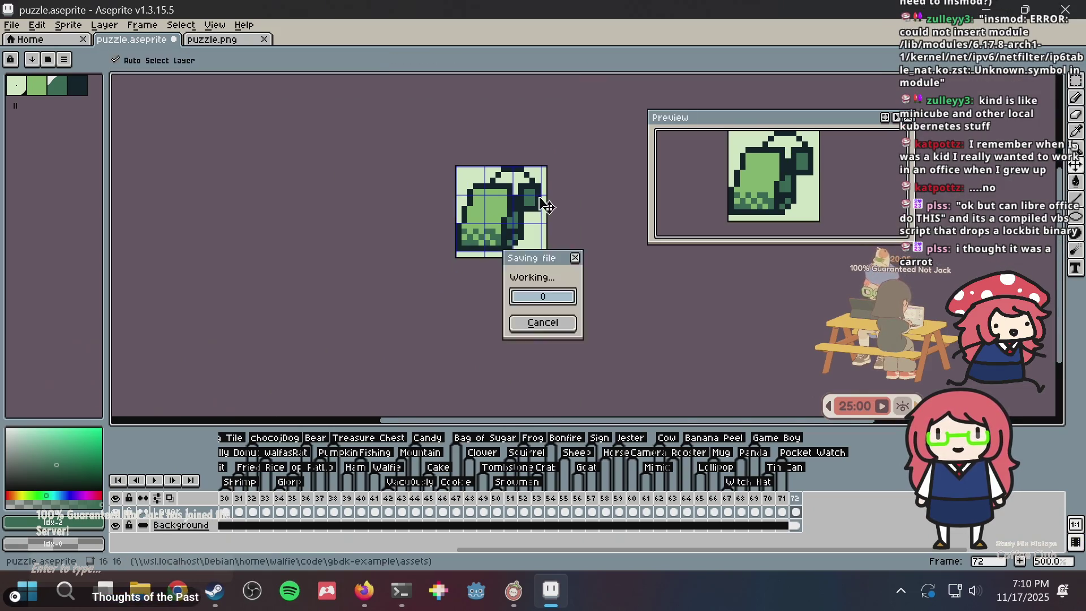
scroll(547, 212, "up", 1)
scroll(546, 212, "up", 1)
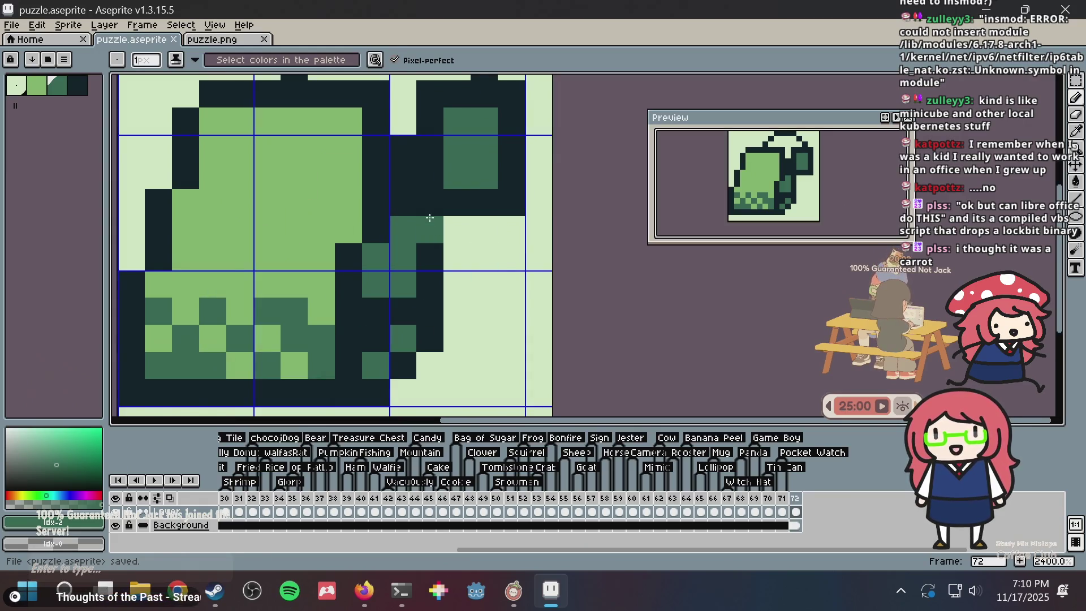
key("i")
left_click(412, 222, "alt")
scroll(396, 215, "down", 2)
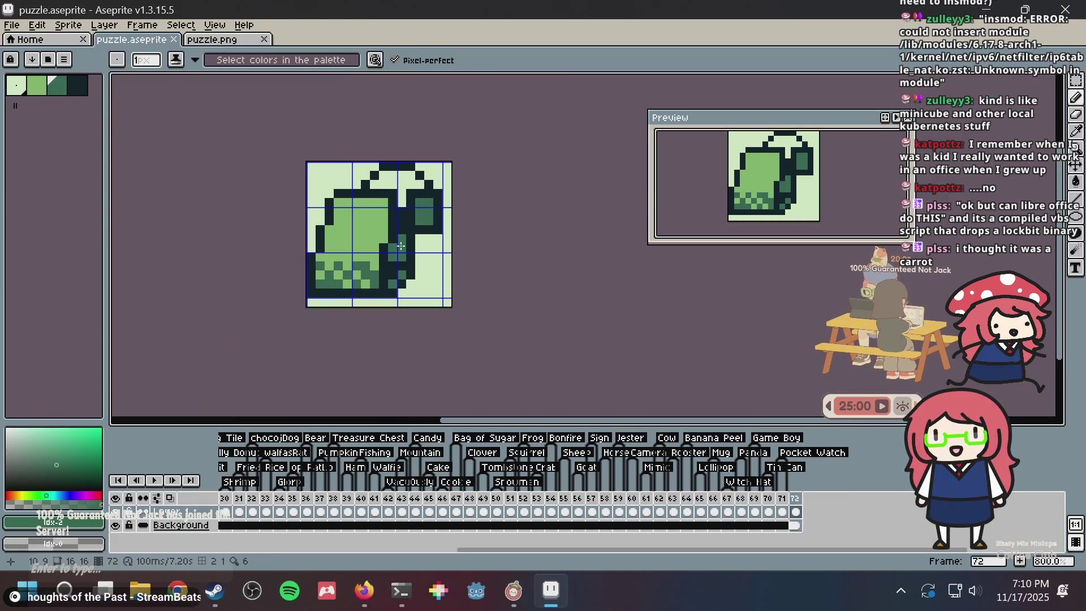
left_click(354, 210)
scroll(355, 210, "up", 1)
key("ctrl+z")
Recolour a dark tag pixel medium-dark green and revert a lightened pixel near the string
key("i")
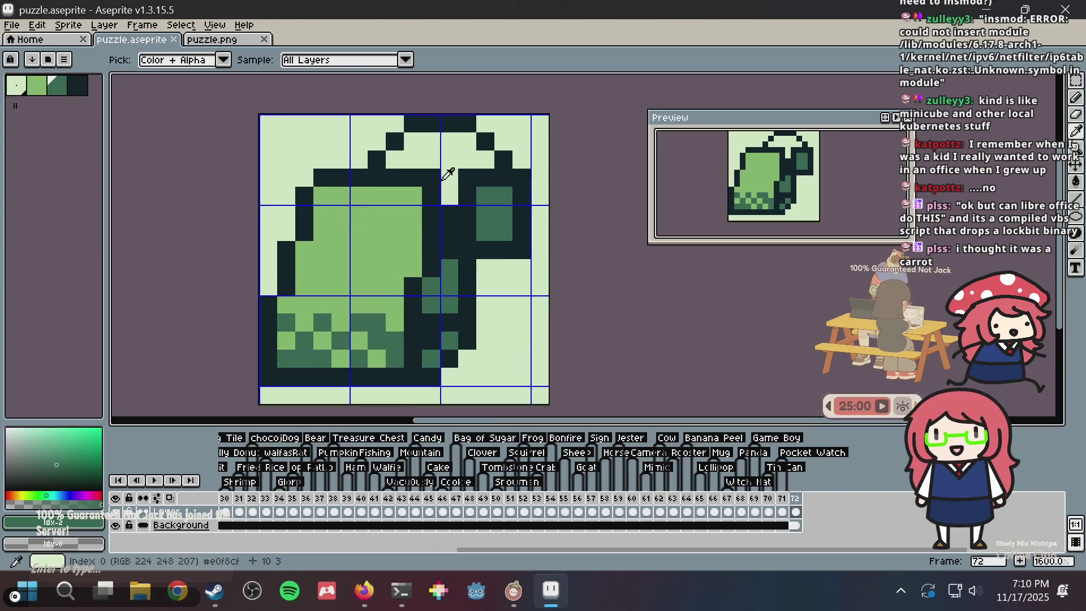
left_click(438, 174, "alt")
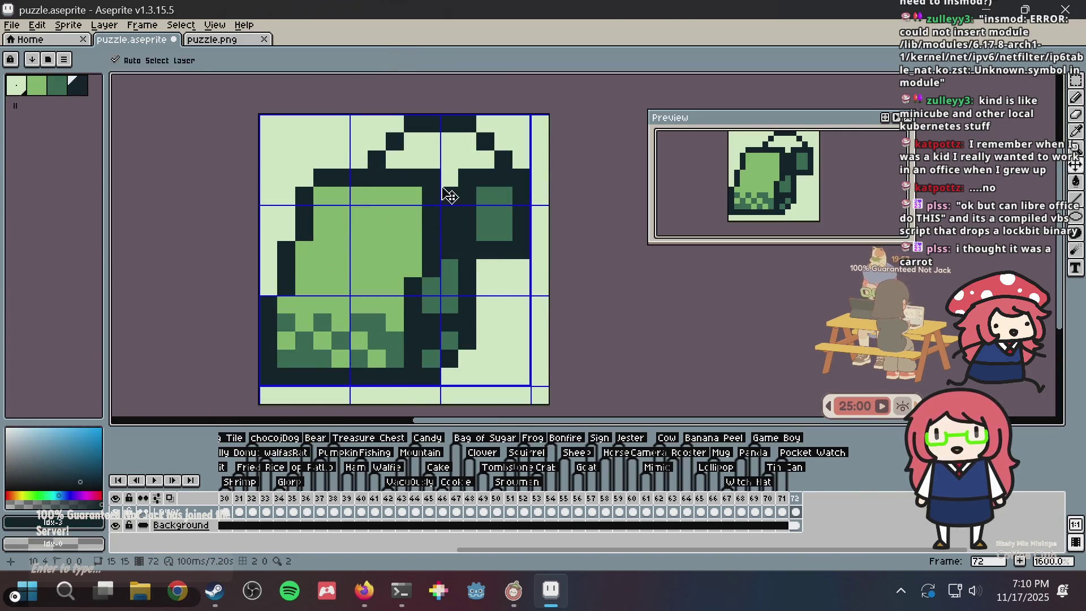
left_click(451, 266, "alt")
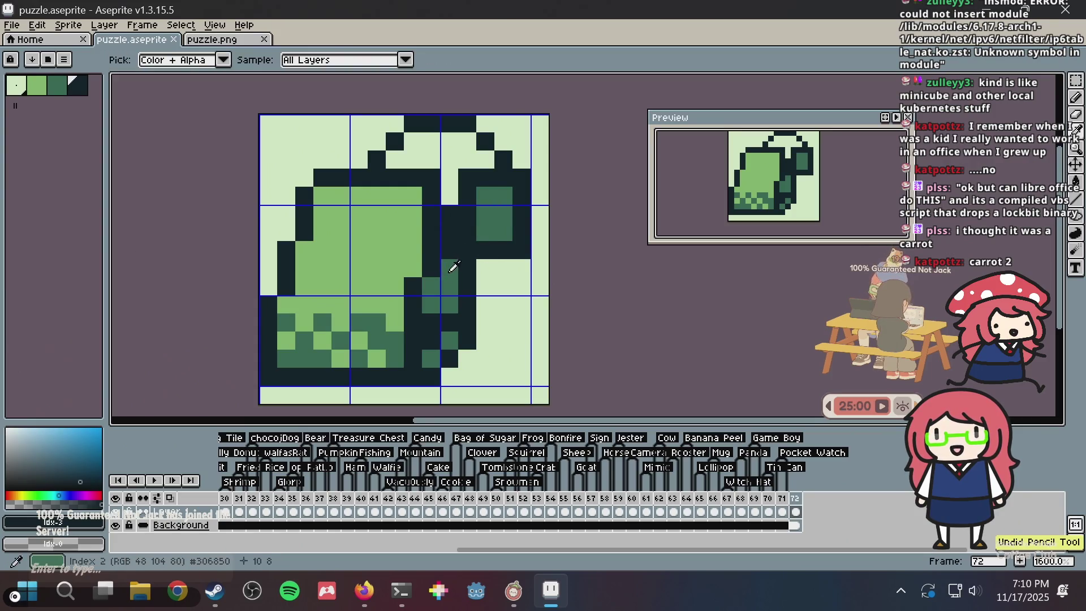
left_click(451, 249)
left_click(444, 199, "alt")
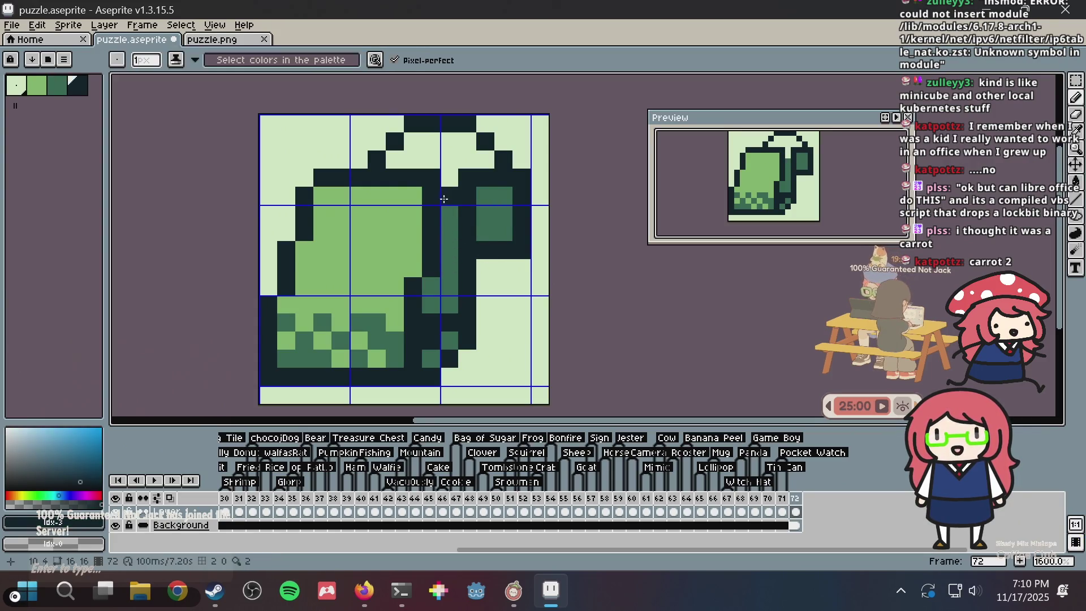
right_click(449, 196)
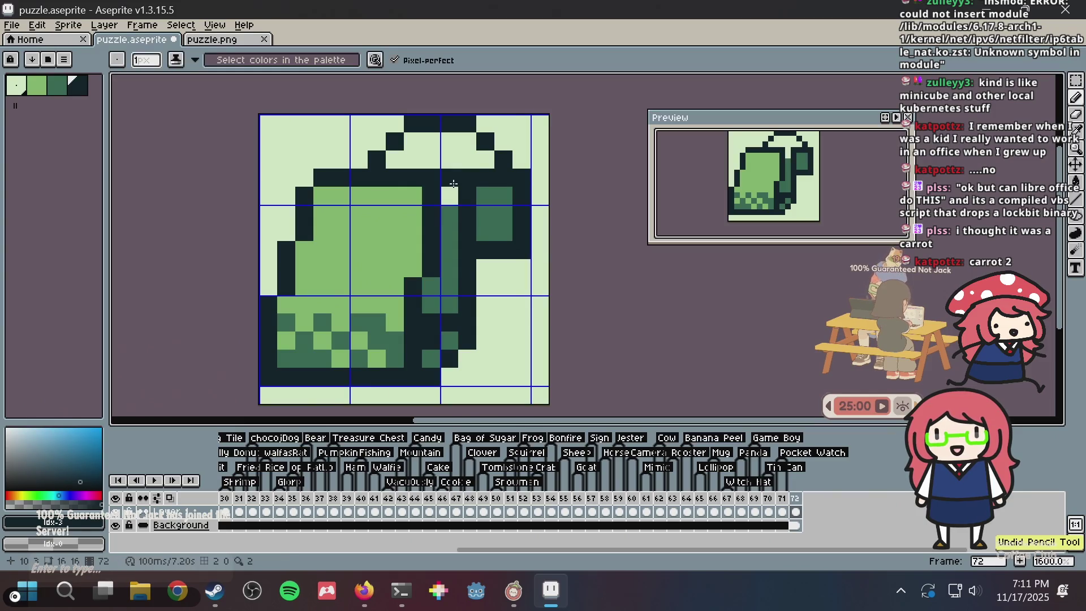
left_click(456, 219, "alt")
key("ctrl+z")
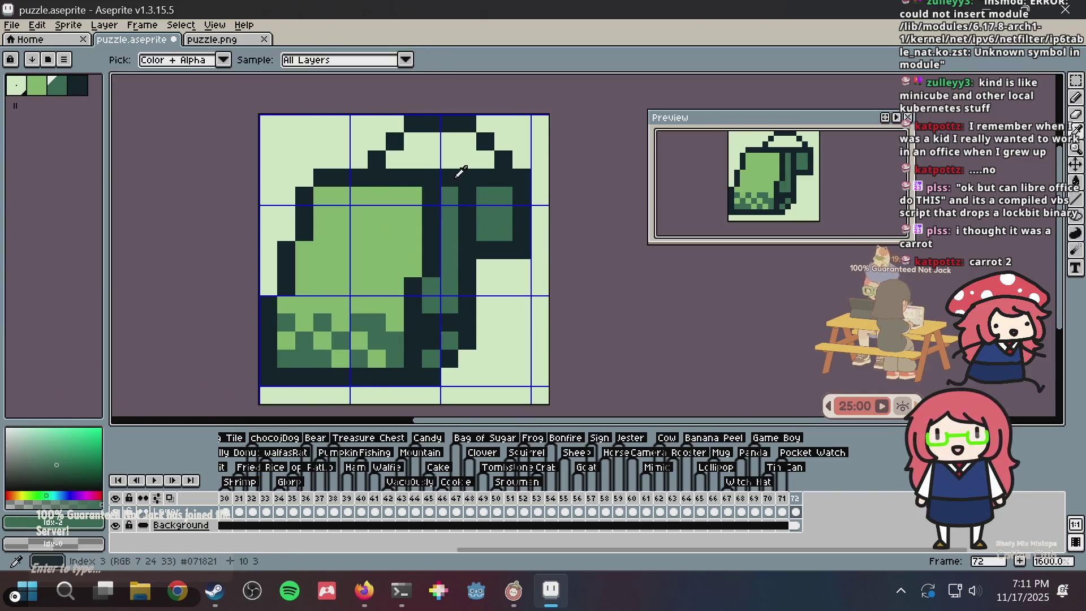
Rework the tag's outline pixels, then add two teal shading pixels to the tag and save
left_click(461, 173, "alt")
left_click(455, 161, "alt")
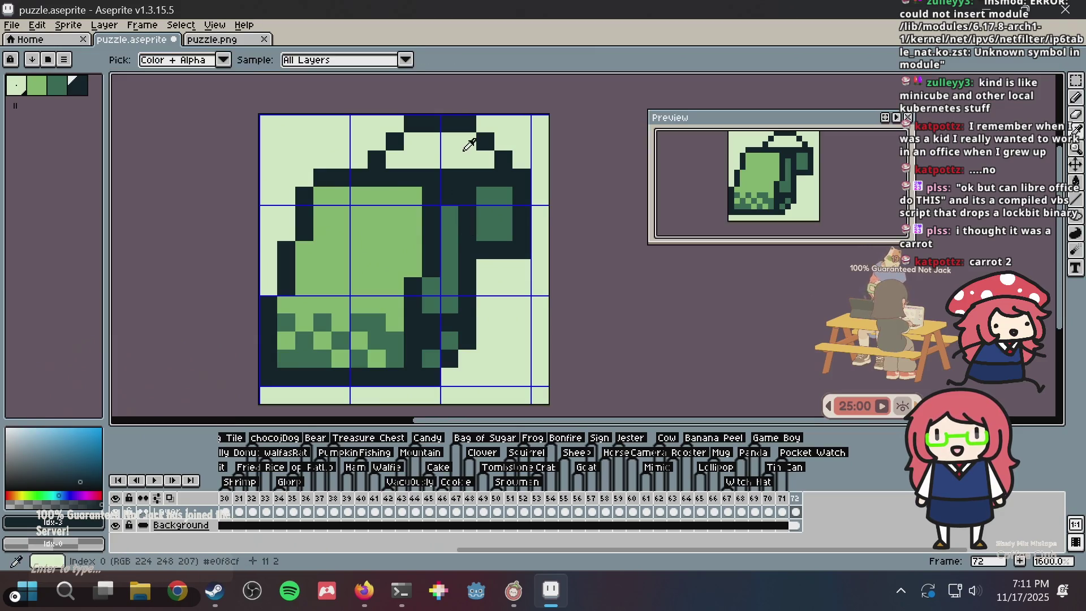
left_click(454, 184)
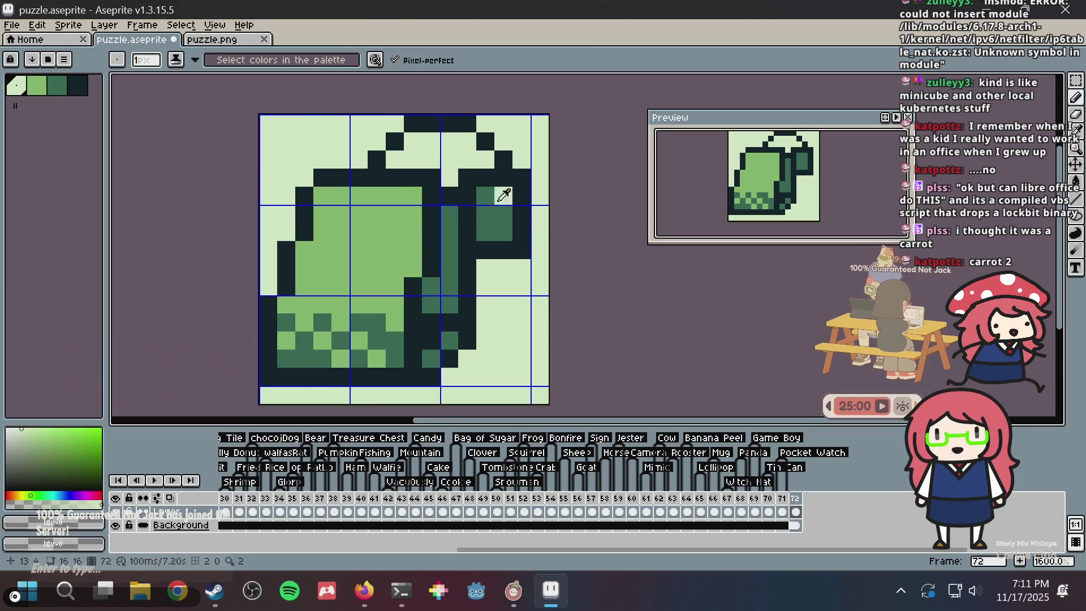
left_click(448, 198, "alt")
left_click(450, 214)
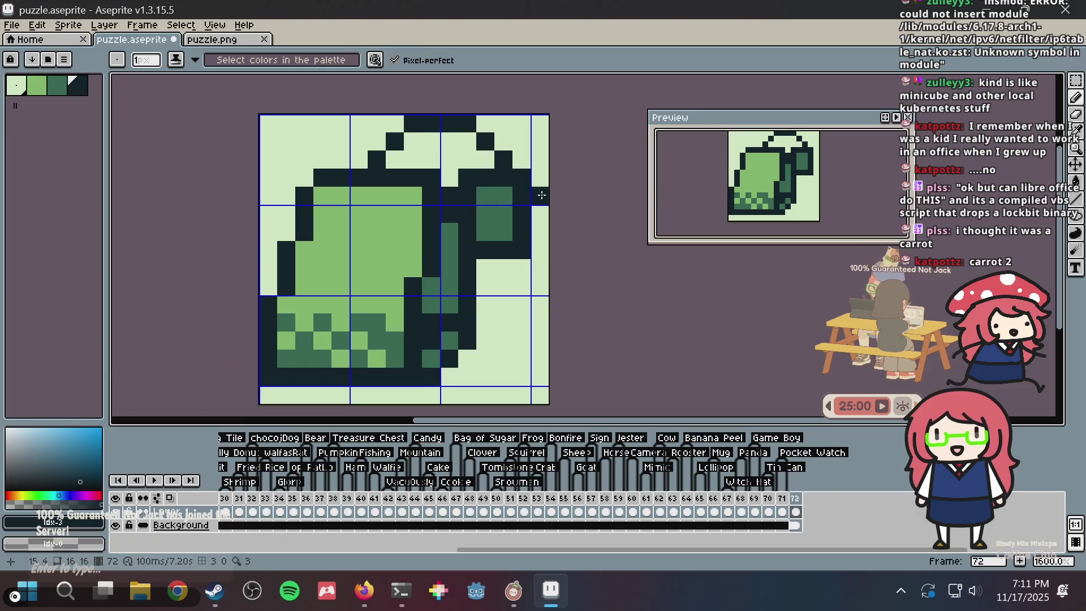
key("ctrl+z")
key("ctrl+z")
key("ctrl+z")
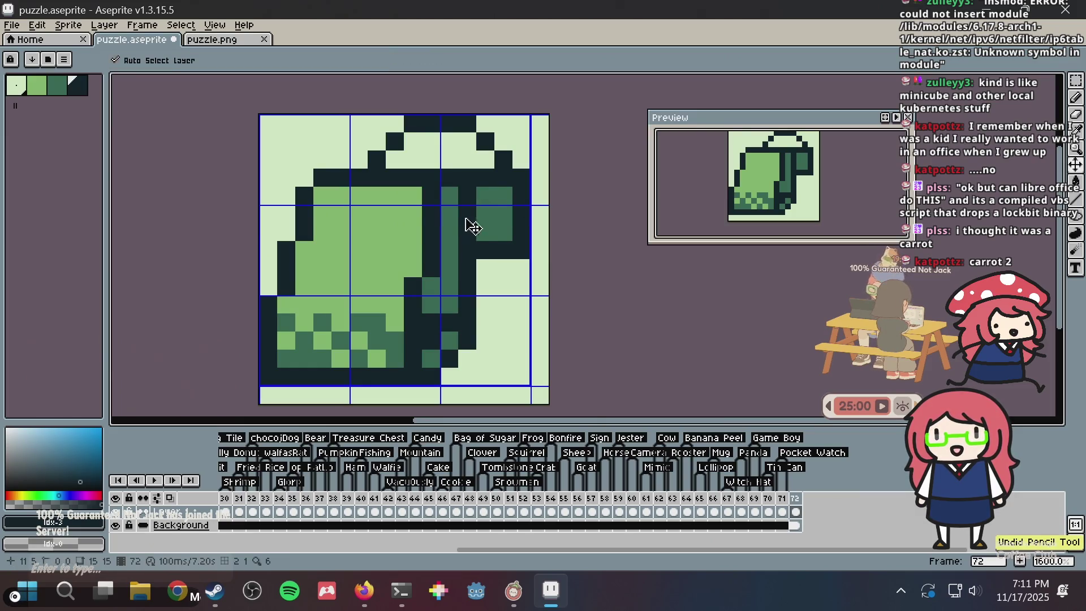
key("ctrl+z")
key("ctrl+z")
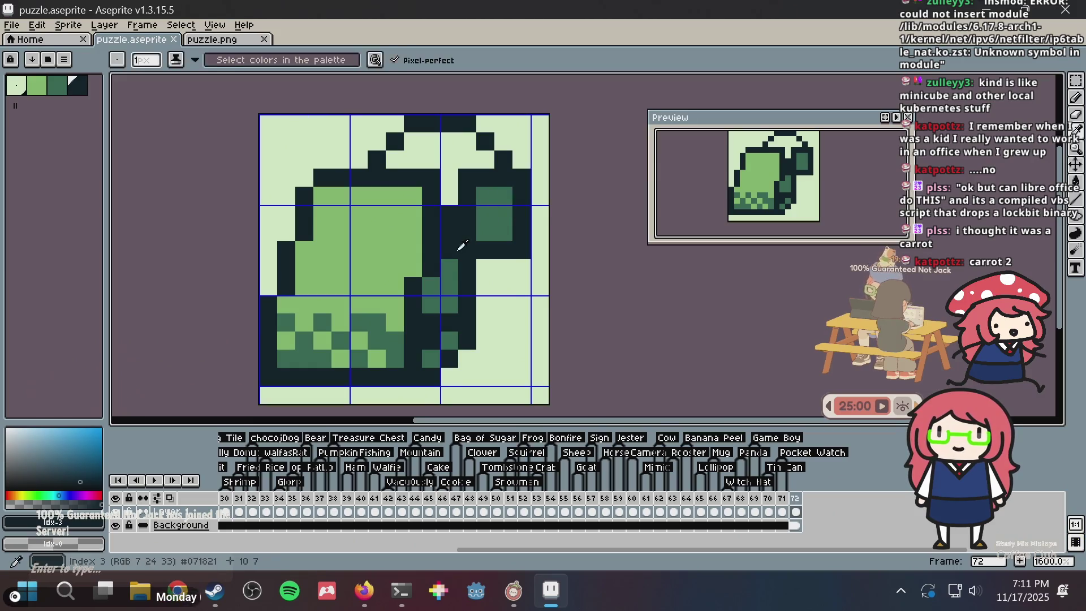
left_click(450, 269, "alt")
left_click(450, 250)
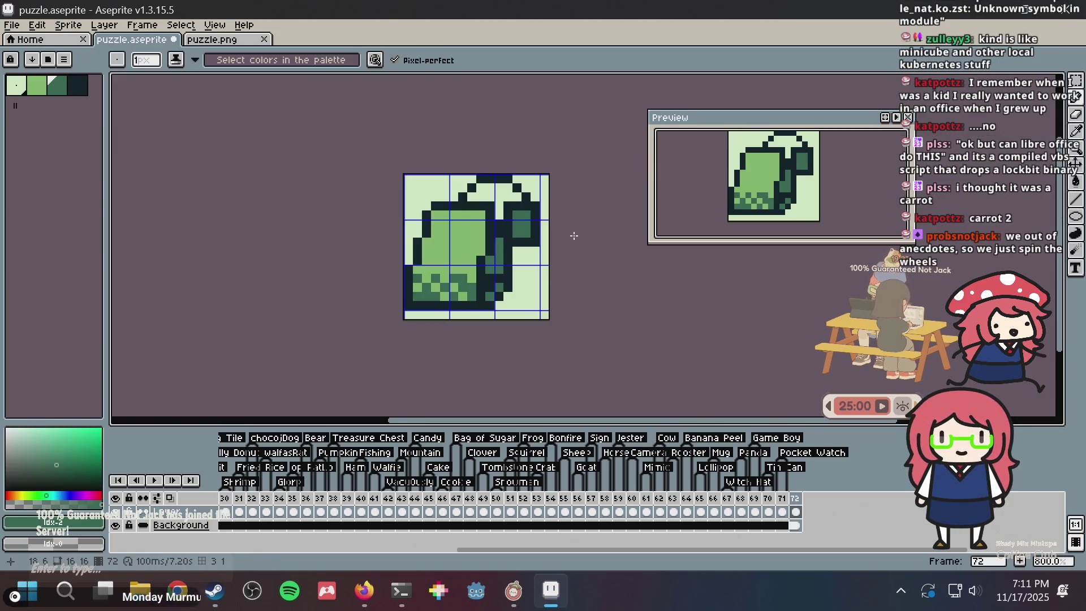
key("ctrl+s")
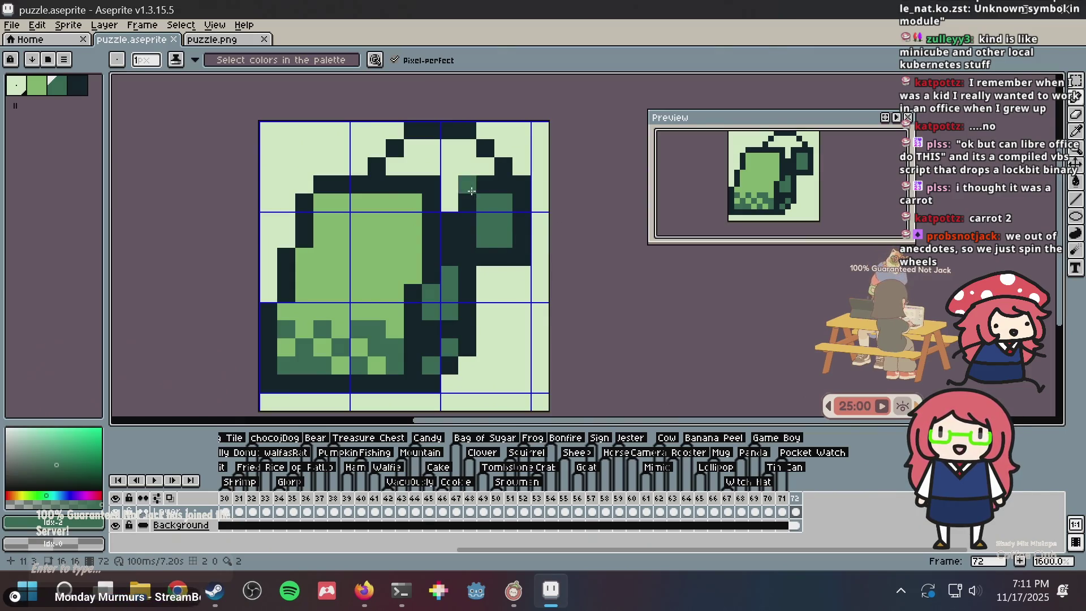
Add a darkest-green pixel atop the green body and save
scroll(390, 255, "up", 1)
scroll(391, 255, "down", 1)
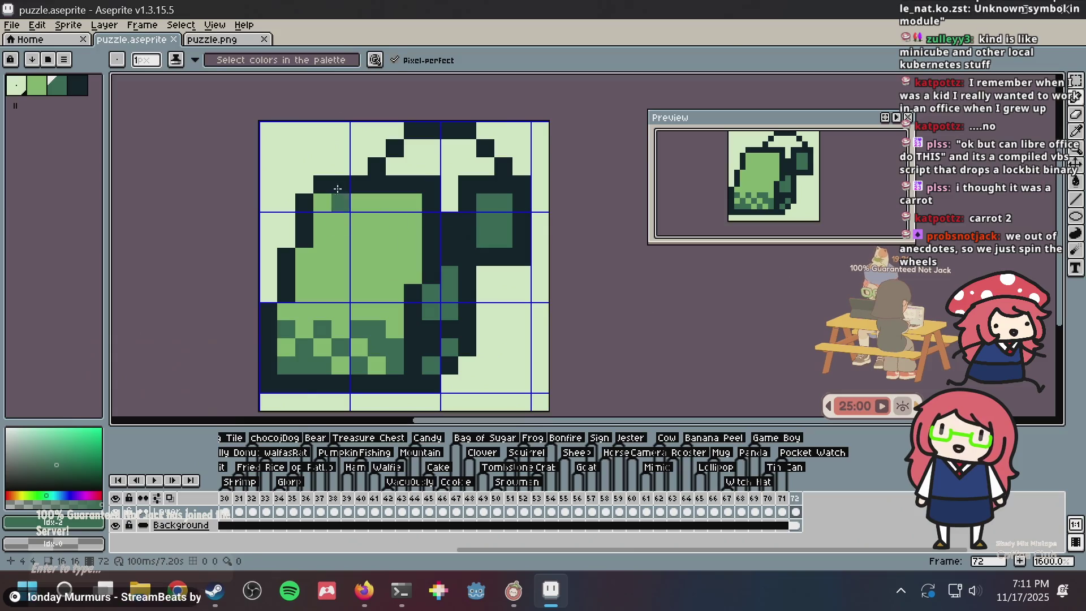
left_click(337, 187, "alt")
key("ctrl+s")
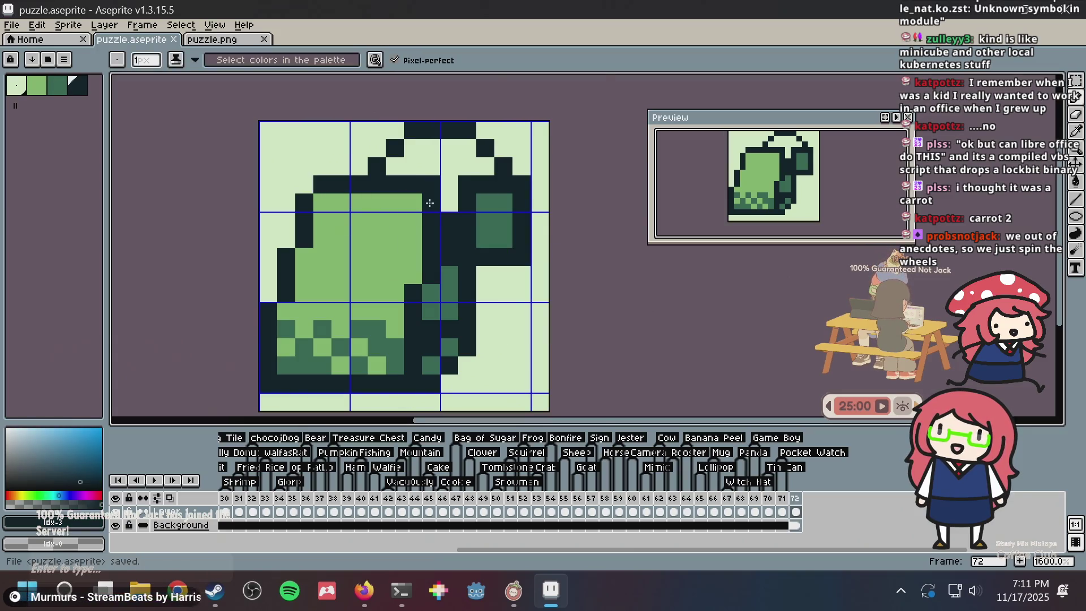
scroll(430, 202, "up", 1)
scroll(331, 221, "down", 2)
left_click(324, 203)
scroll(345, 185, "up", 1)
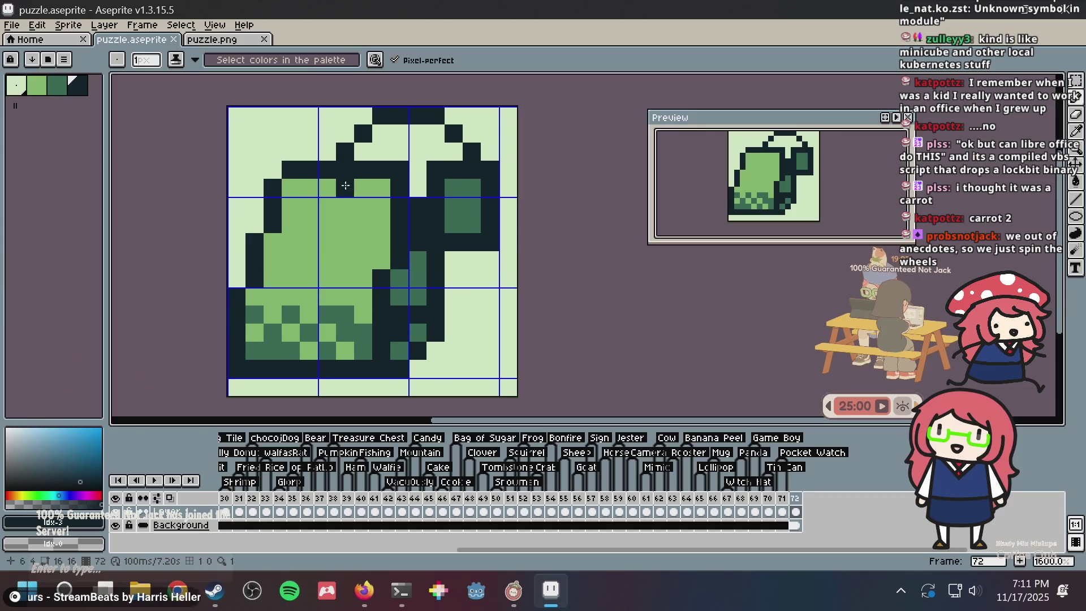
scroll(272, 166, "up", 1)
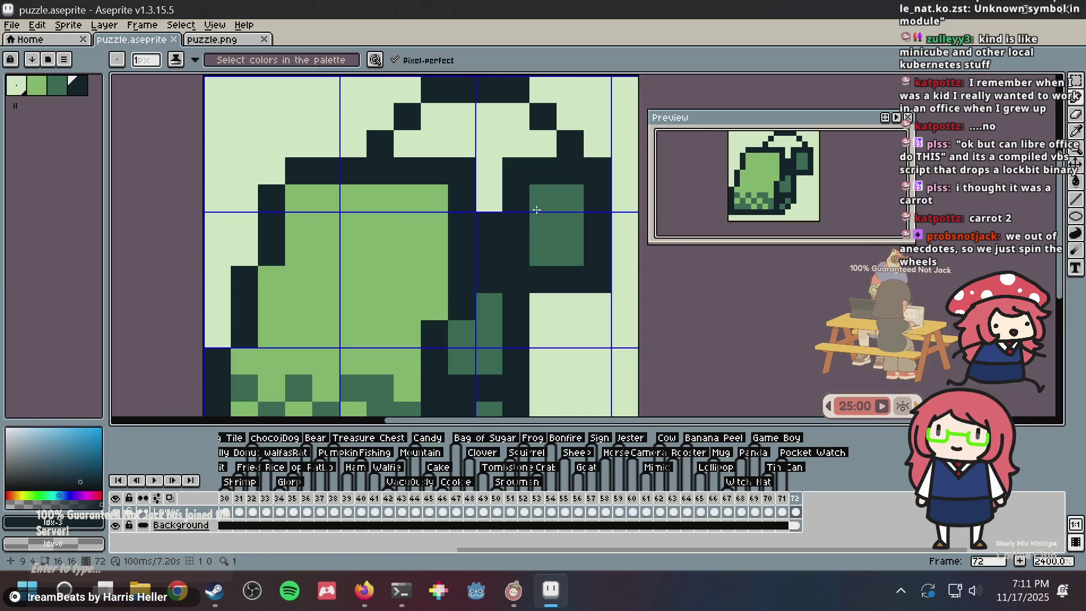
scroll(455, 146, "down", 1)
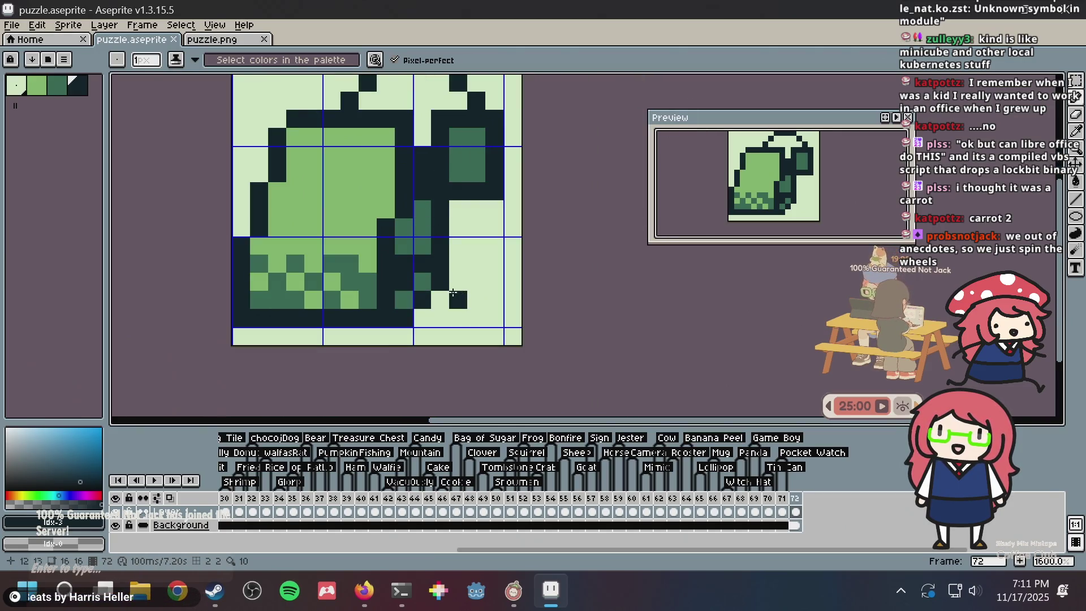
key("ctrl+s")
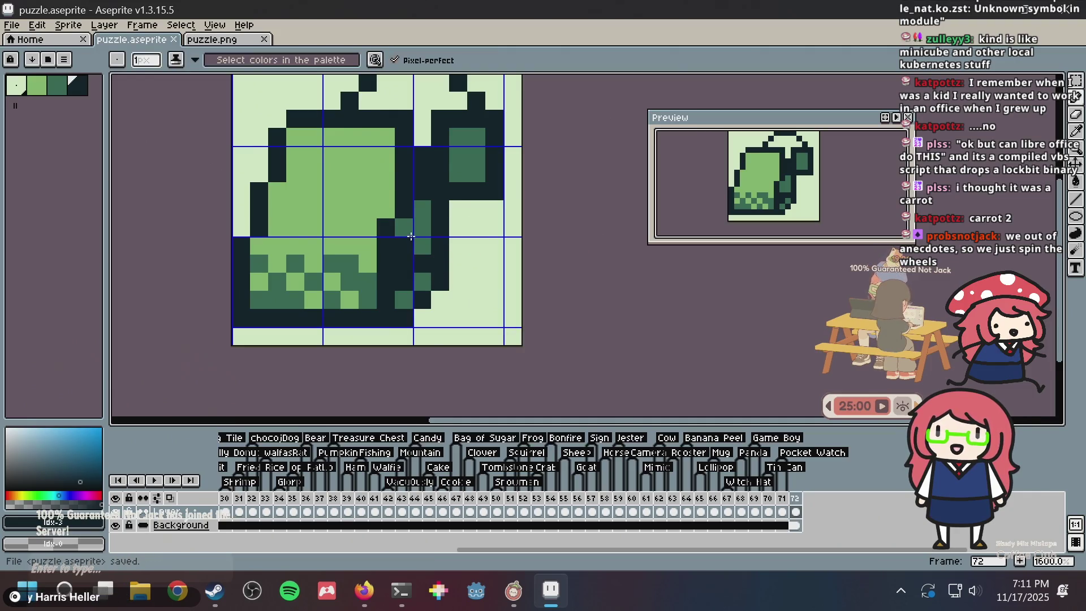
Try lightening two dark top pixels, undo one, save, and select the whole sprite
scroll(411, 236, "down", 2)
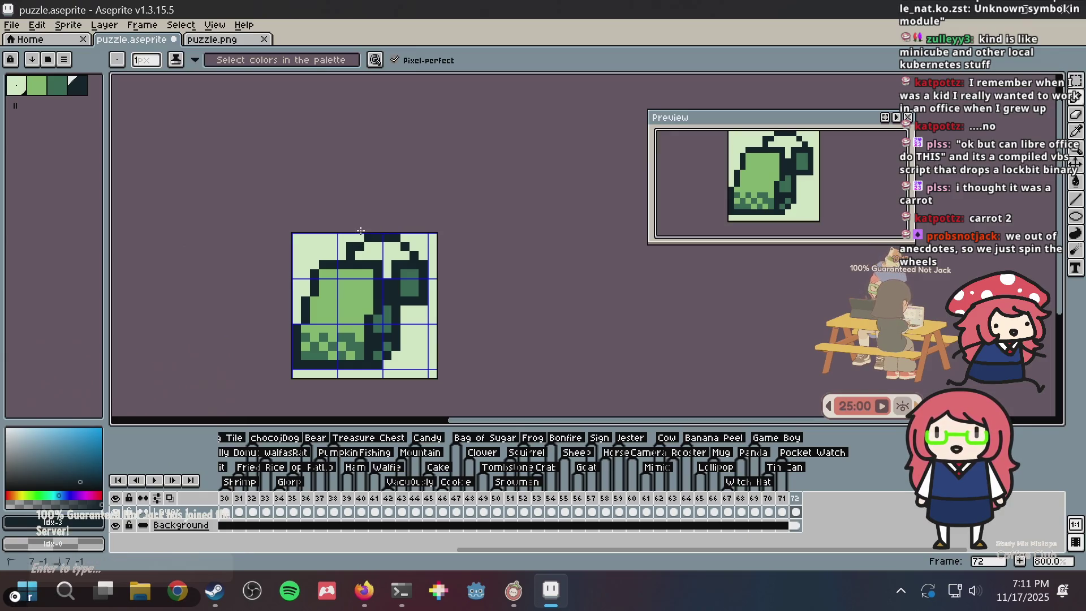
left_click(368, 247, "alt")
left_click(359, 250)
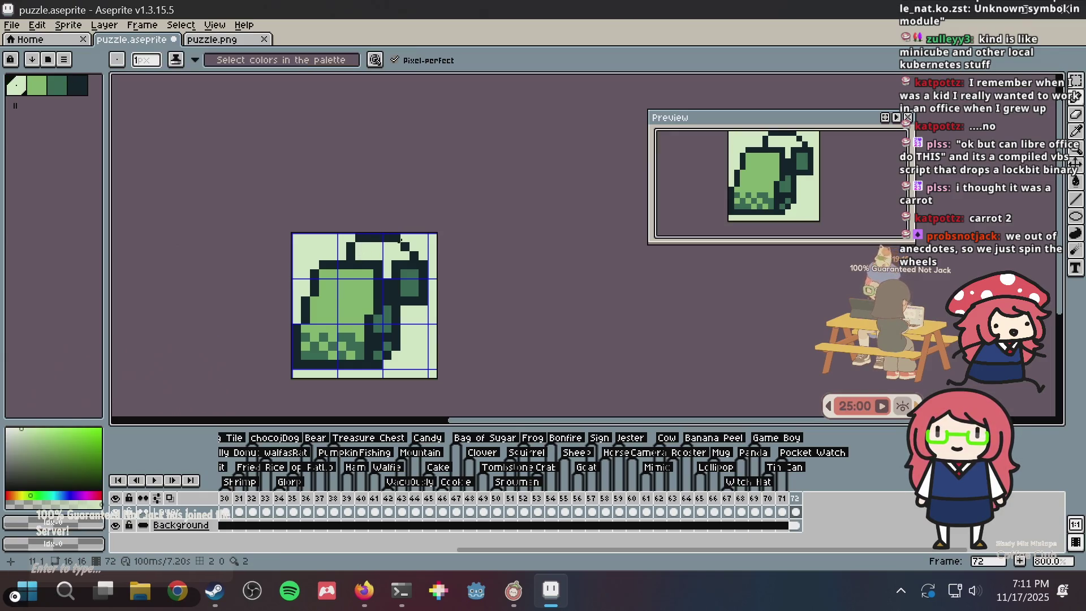
key("ctrl+z")
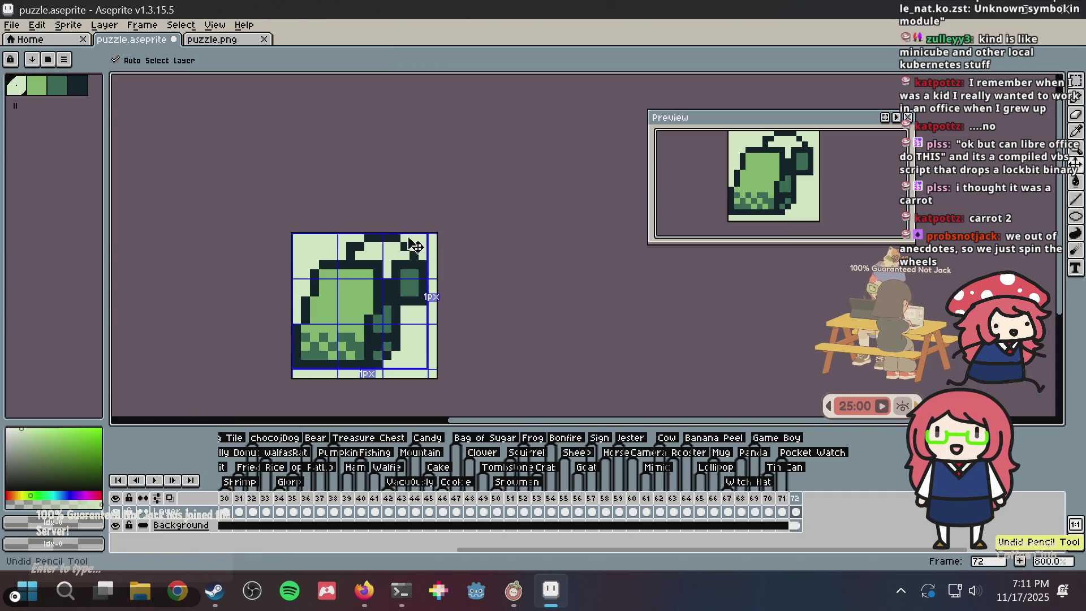
key("ctrl+s")
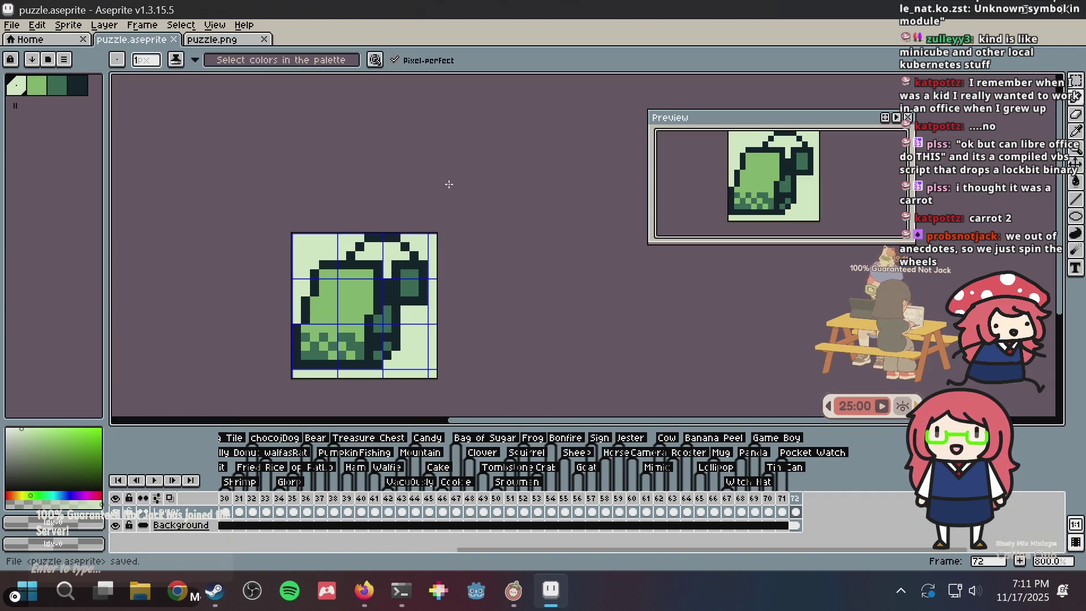
scroll(405, 192, "up", 5)
scroll(405, 192, "down", 3)
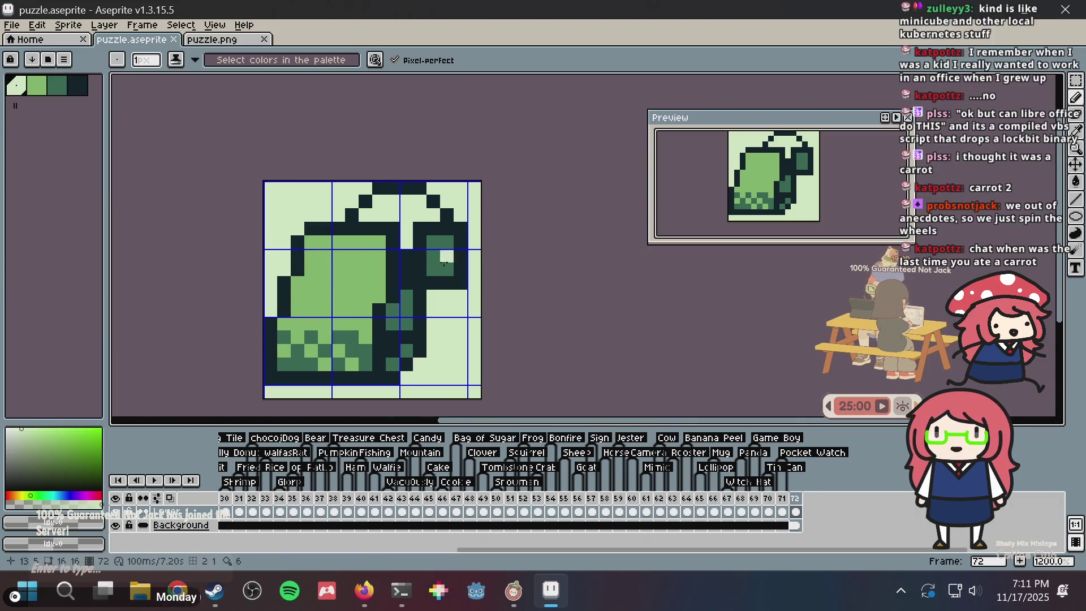
left_click_drag(442, 261, 443, 221)
key("ctrl+a")
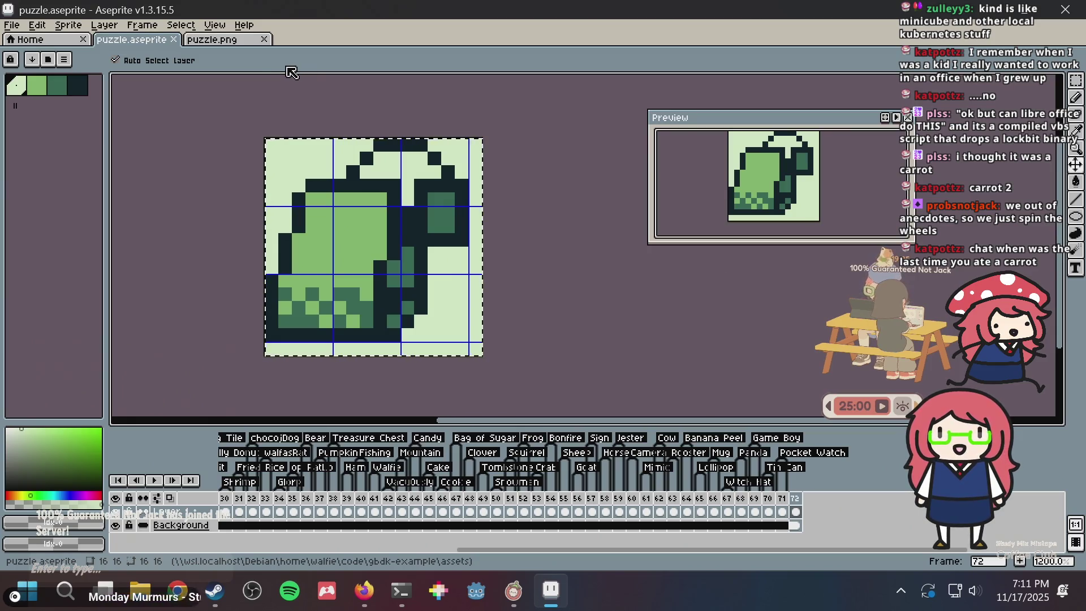
Paste the sprite into puzzle.png, then return to puzzle.aseprite and drop the selection
left_click(236, 41)
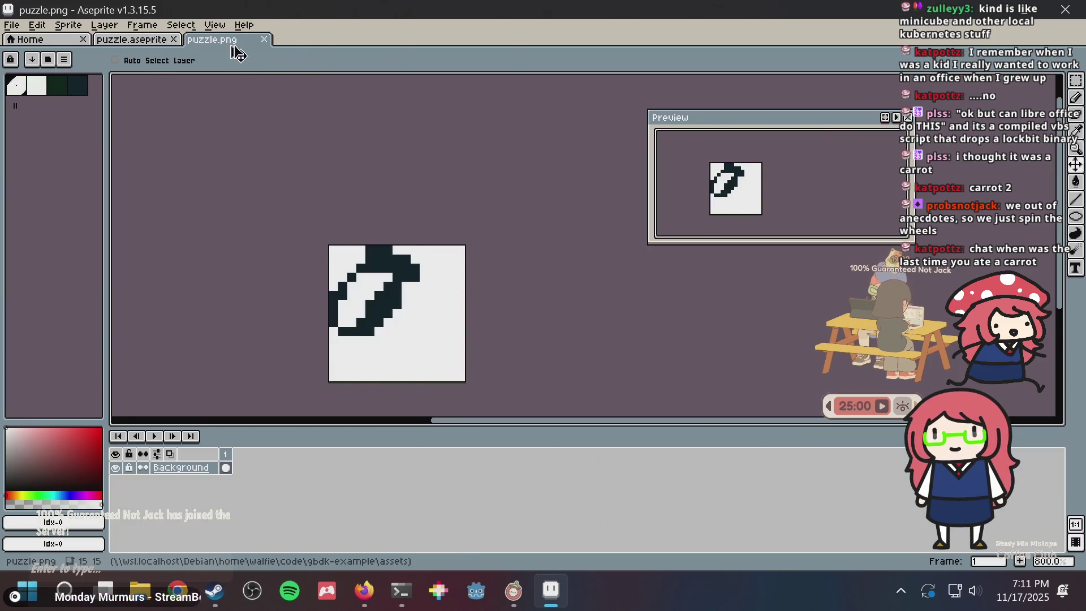
key("ctrl+v")
scroll(469, 248, "down", 2)
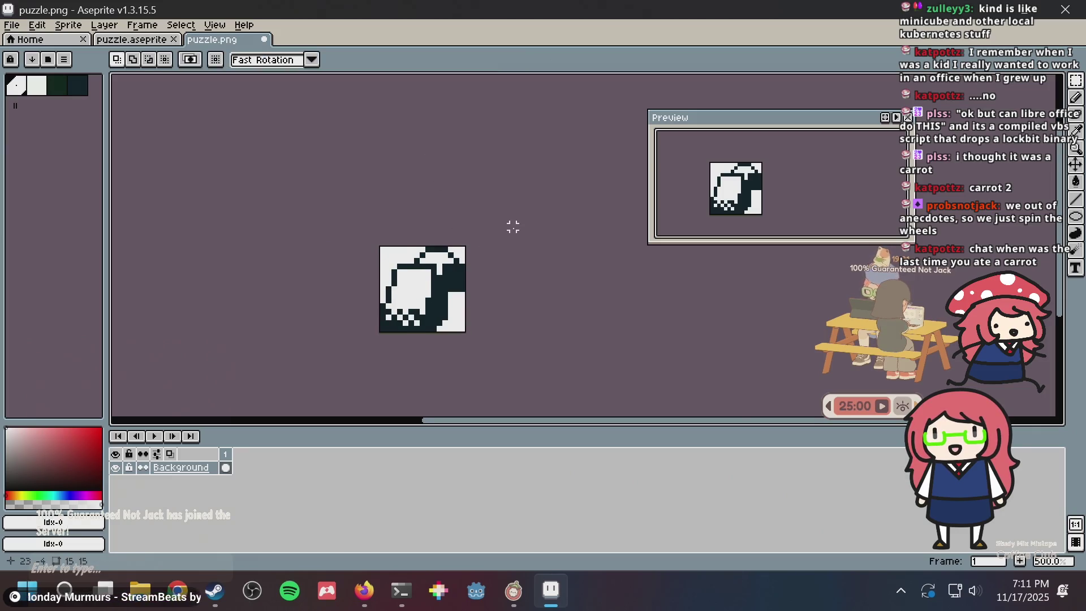
left_click(131, 40)
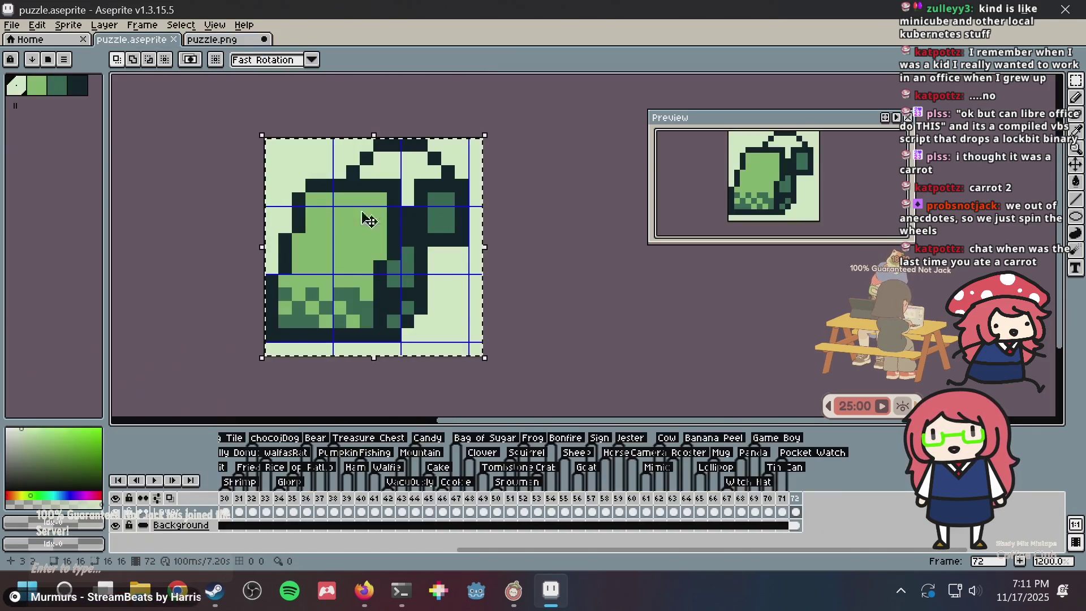
key("Return")
key("b")
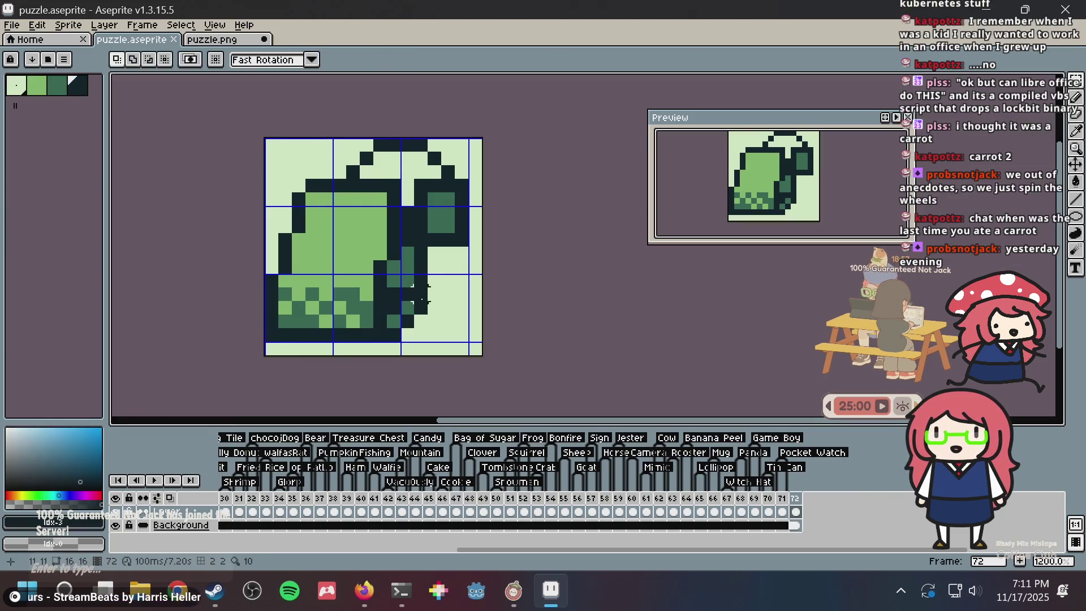
Retouch the string pixel at cell (11,13) in the dark outline colour and save puzzle.aseprite
right_click(418, 322)
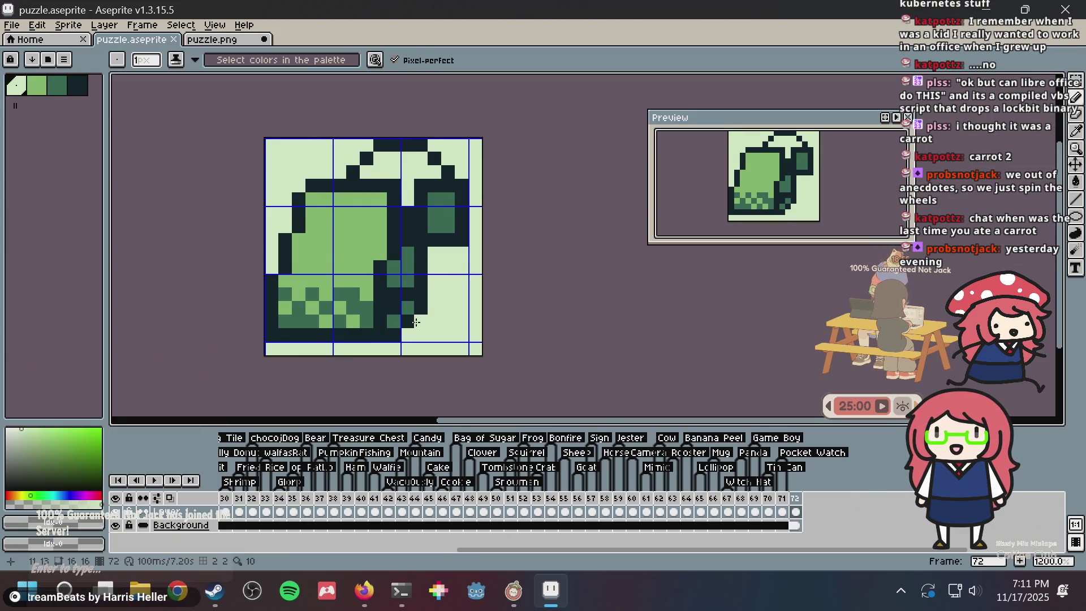
left_click(427, 302, "alt")
left_click(419, 317)
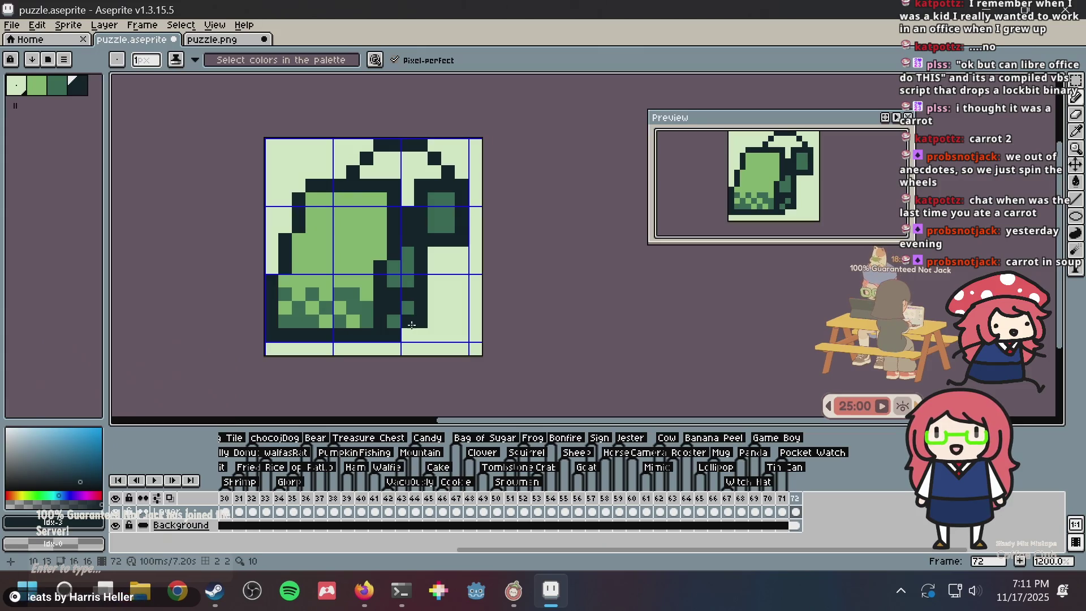
left_click(406, 310, "alt")
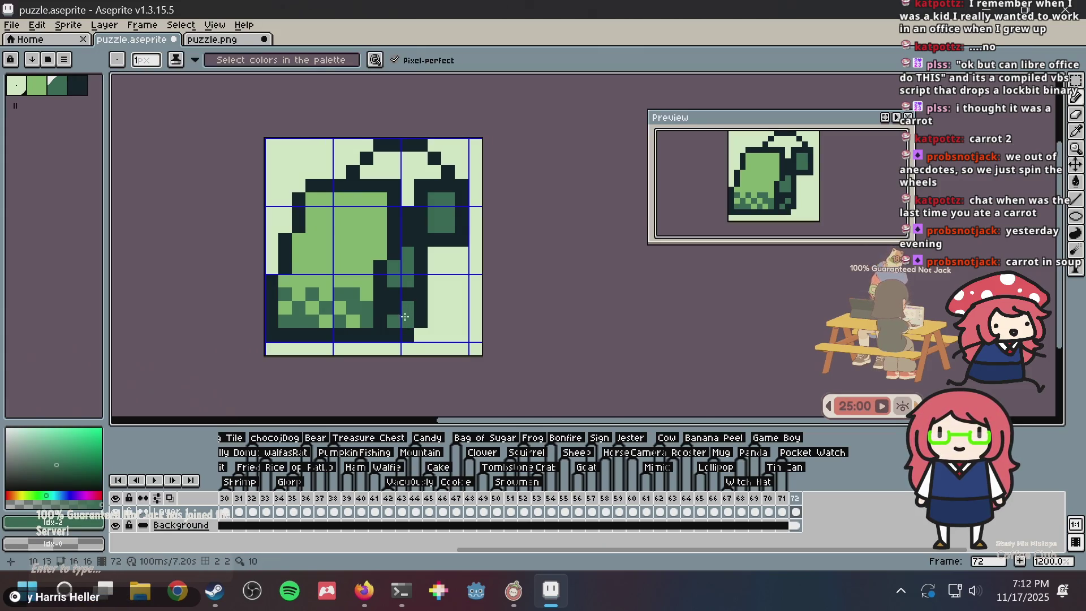
key("alt")
left_click(422, 240, "alt")
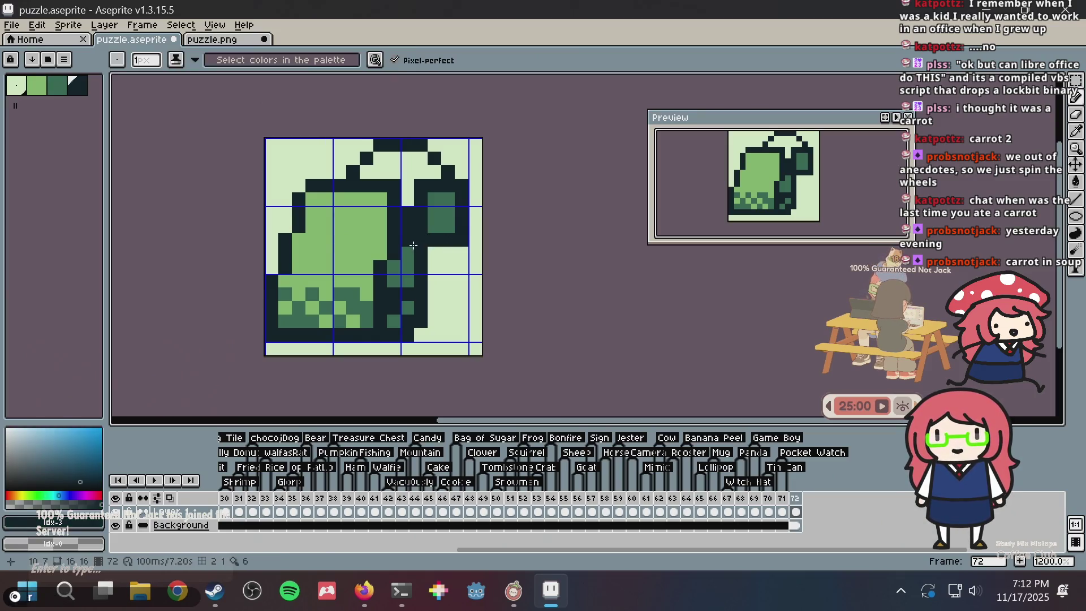
left_click(433, 252, "alt")
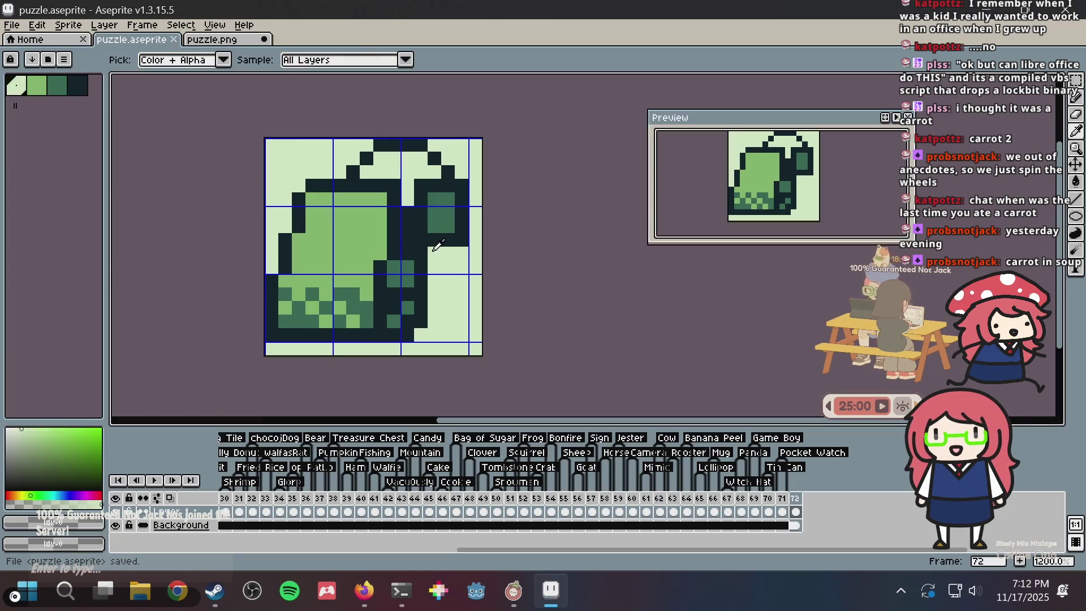
key("ctrl+s")
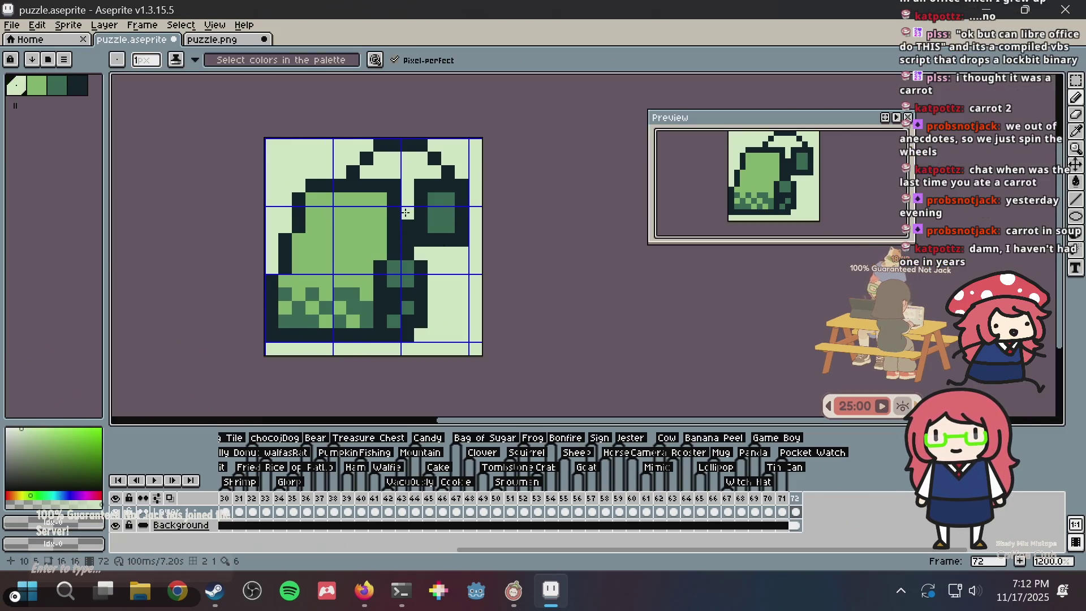
key("ctrl+s")
scroll(526, 225, "down", 1)
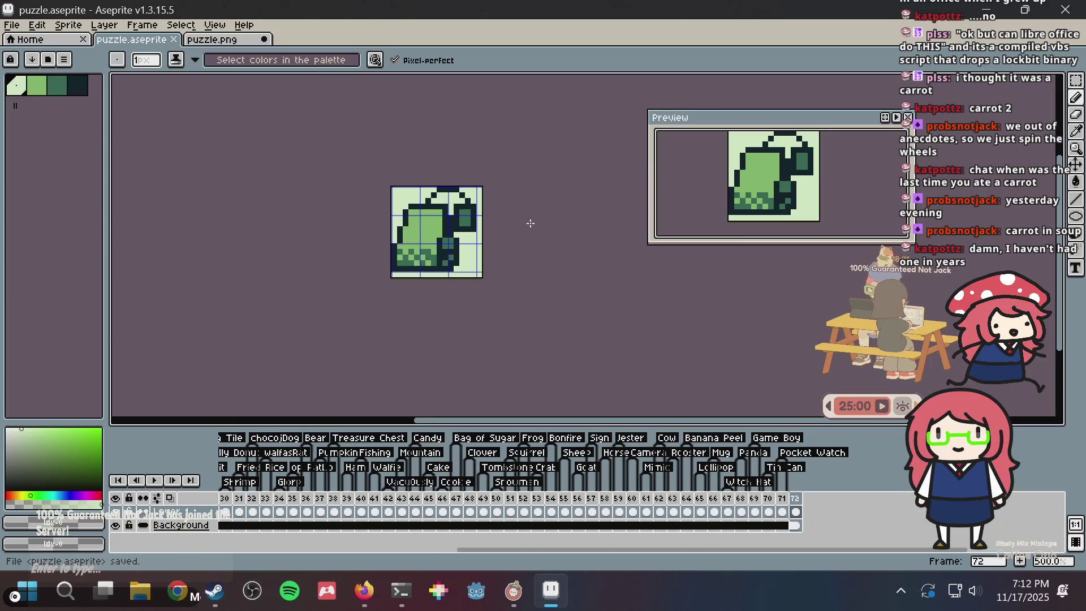
scroll(493, 177, "up", 5)
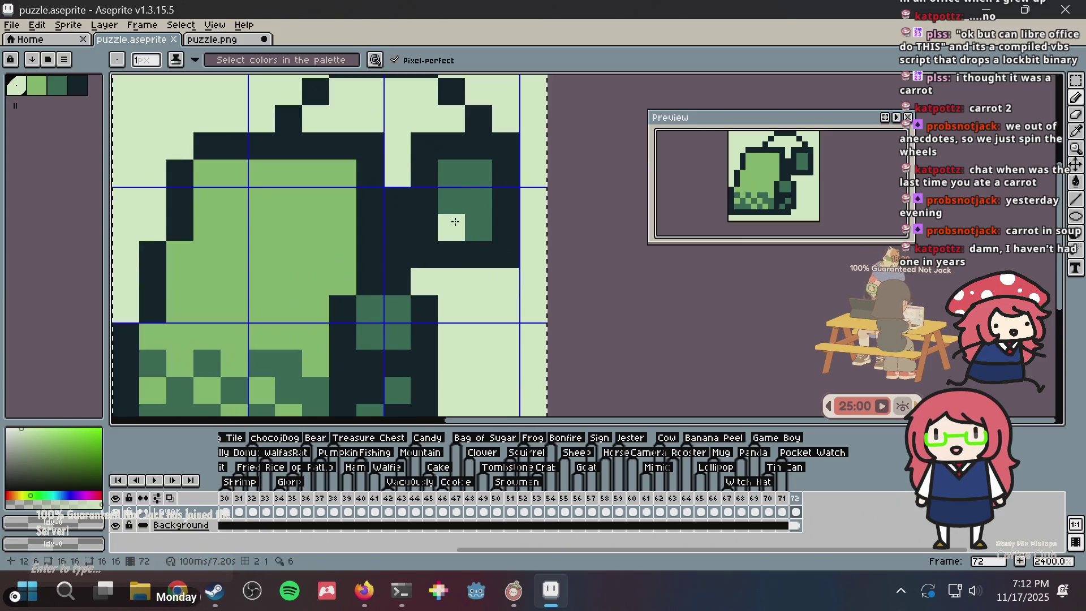
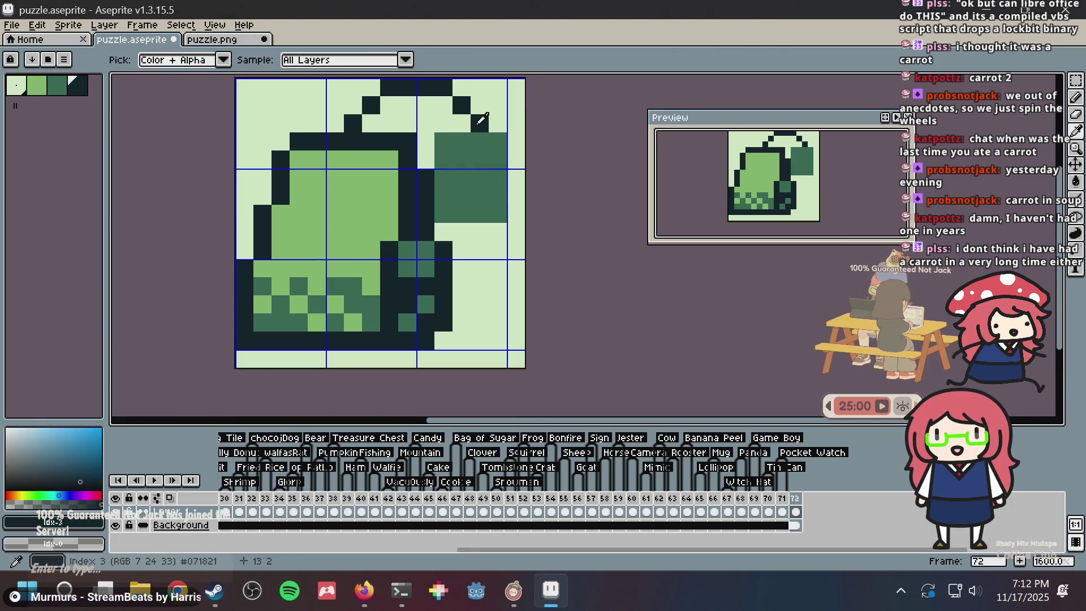
Redraw the right ear cup's dark outline pixels, undoing the misplaced strokes, and save
left_click(479, 138)
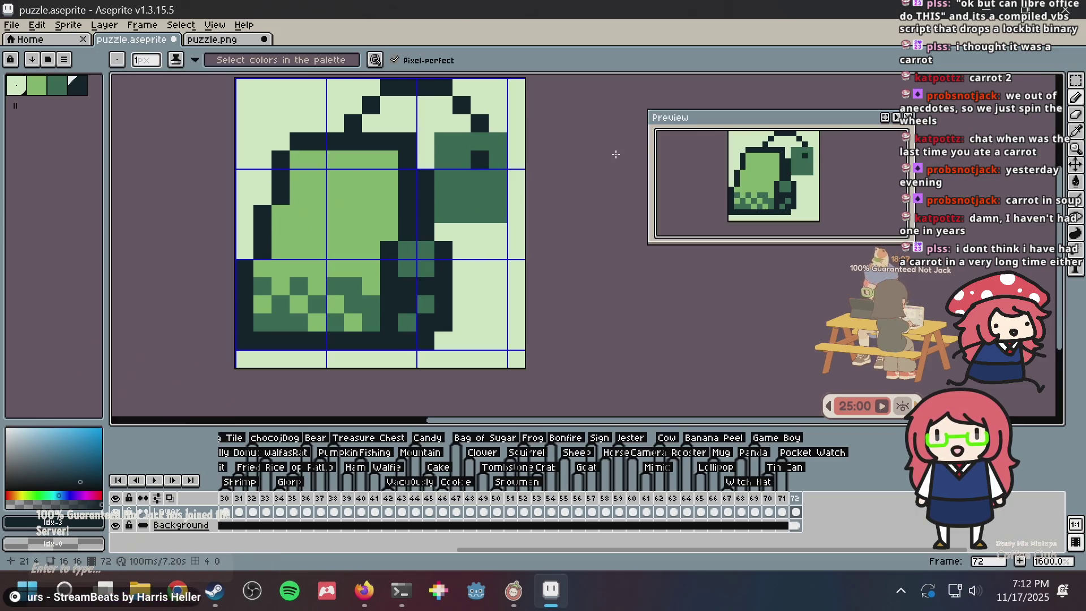
key("ctrl+z")
left_click(480, 157)
left_click(481, 145)
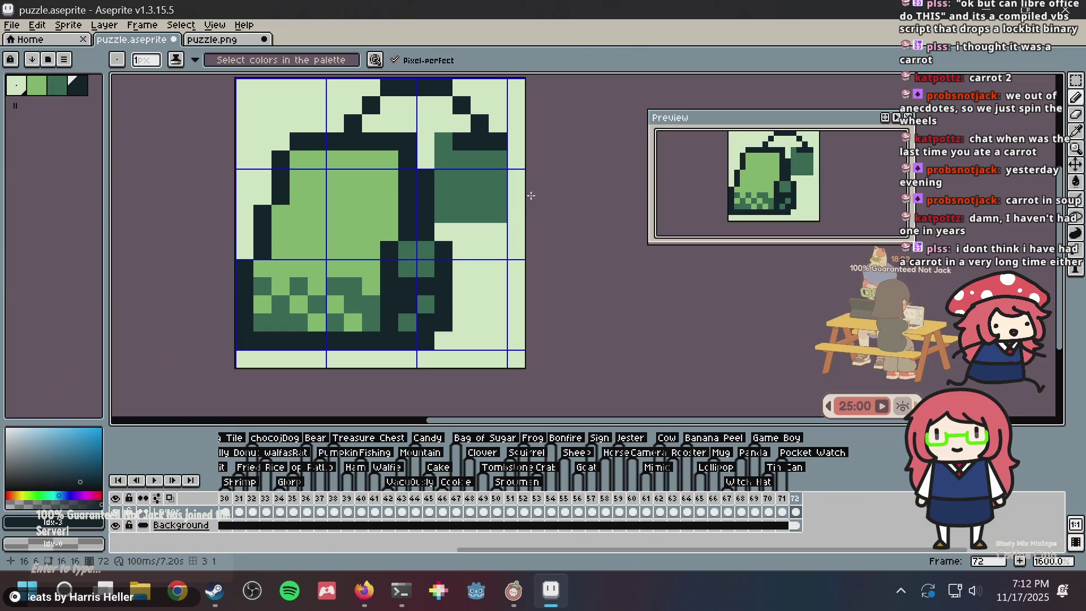
key("v")
key("ctrl+z")
key("ctrl+z")
key("ctrl+z")
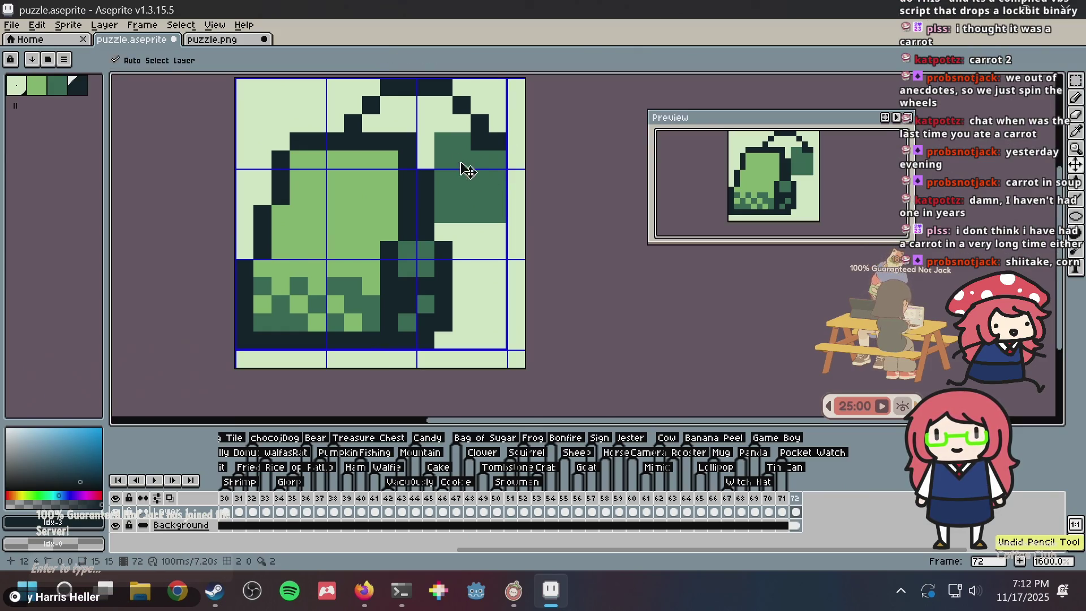
key("ctrl+z")
key("ctrl+z")
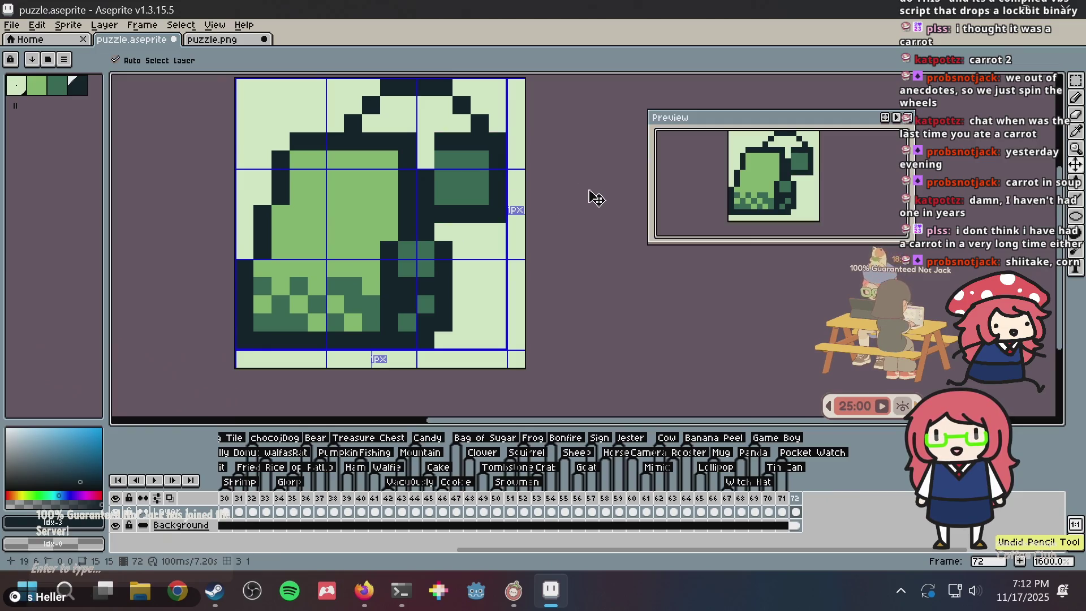
key("ctrl+z")
key("b")
key("ctrl+z")
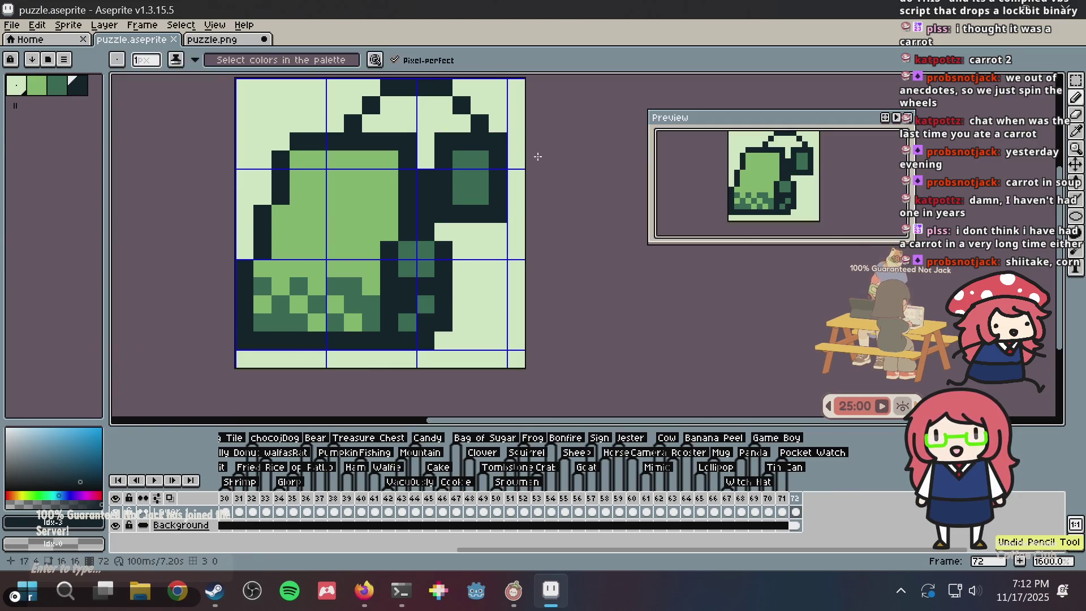
key("ctrl+s")
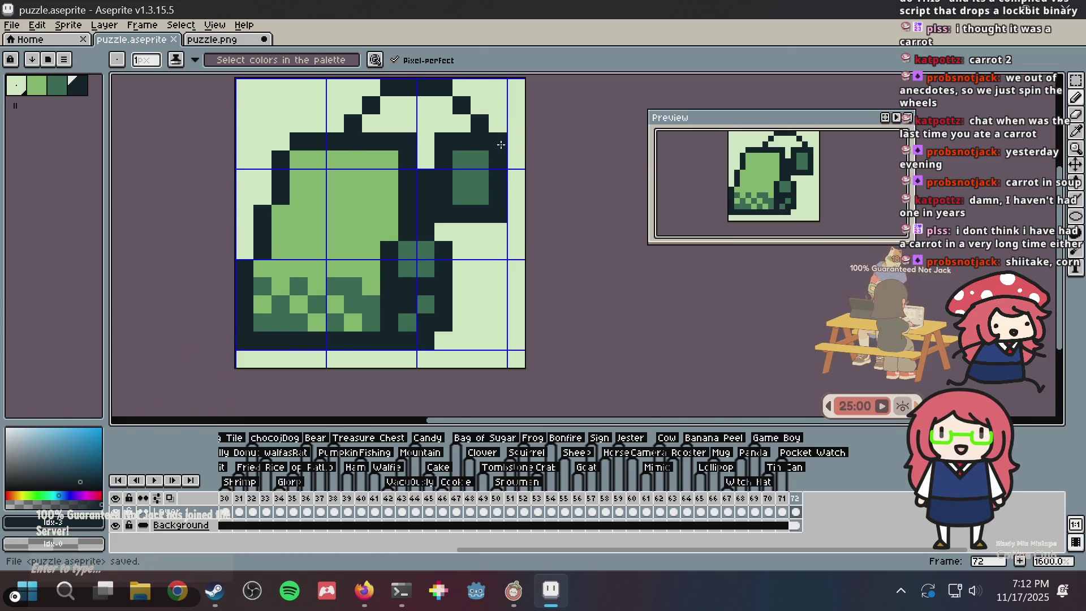
Sample the dark outline colour, extend the top outline one pixel further left, and save
left_click(486, 162)
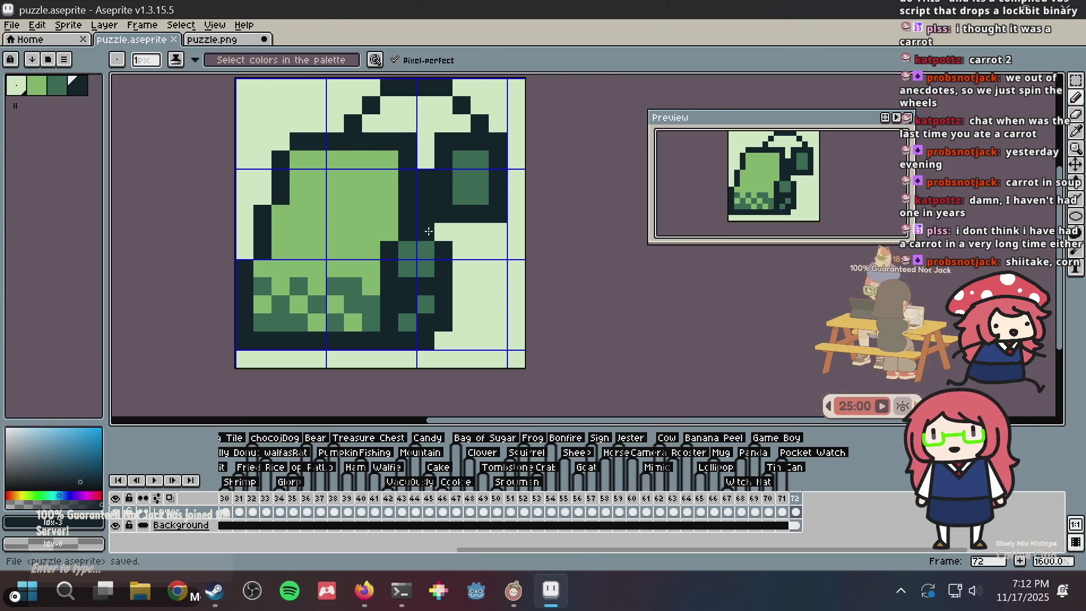
key("alt")
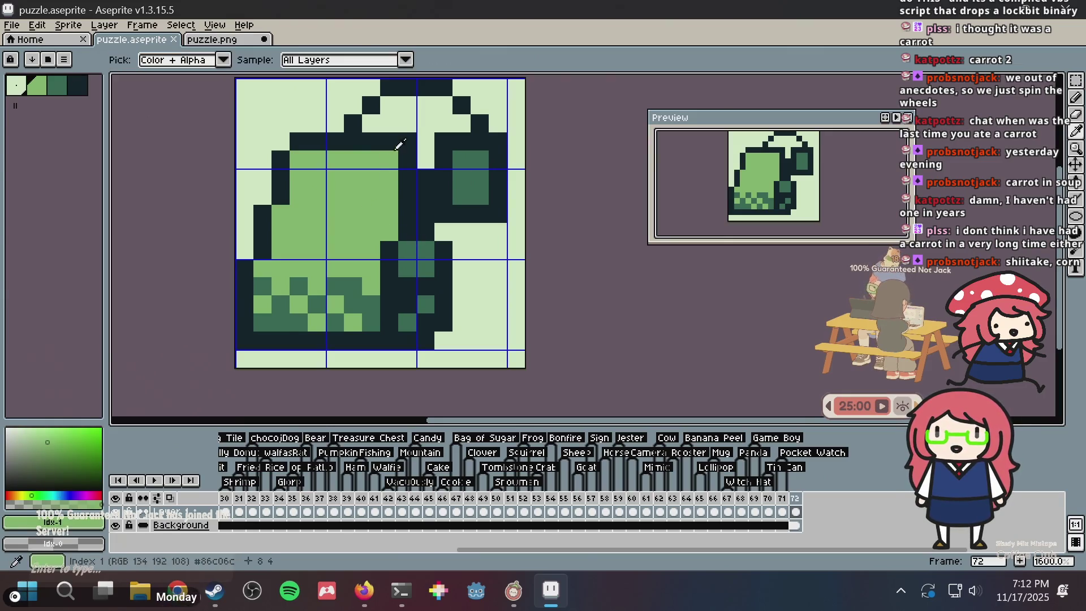
left_click(346, 152)
key("ctrl+s")
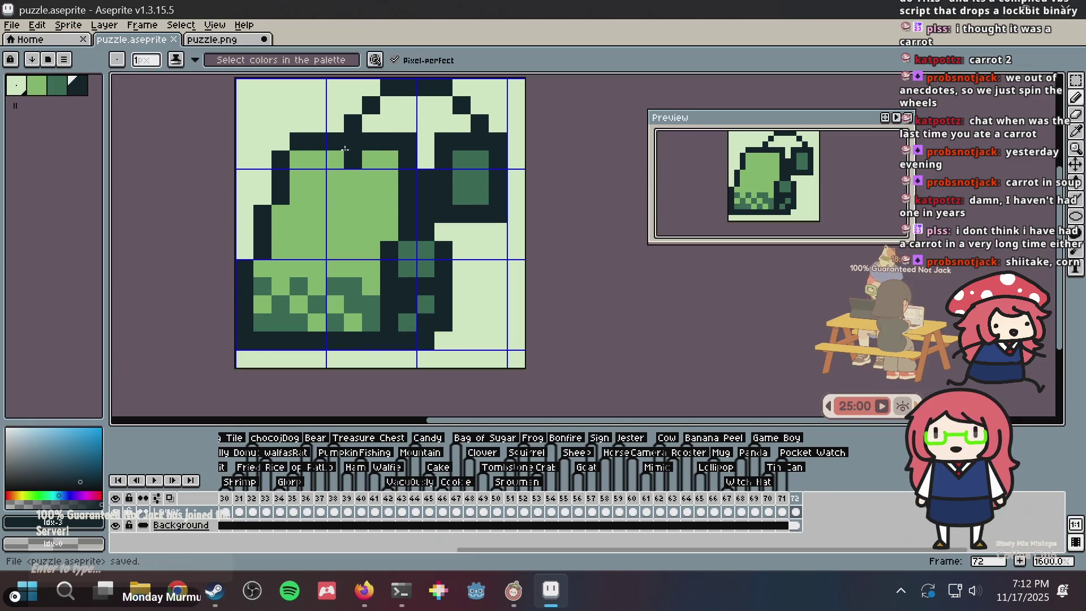
key("alt")
left_click(281, 142)
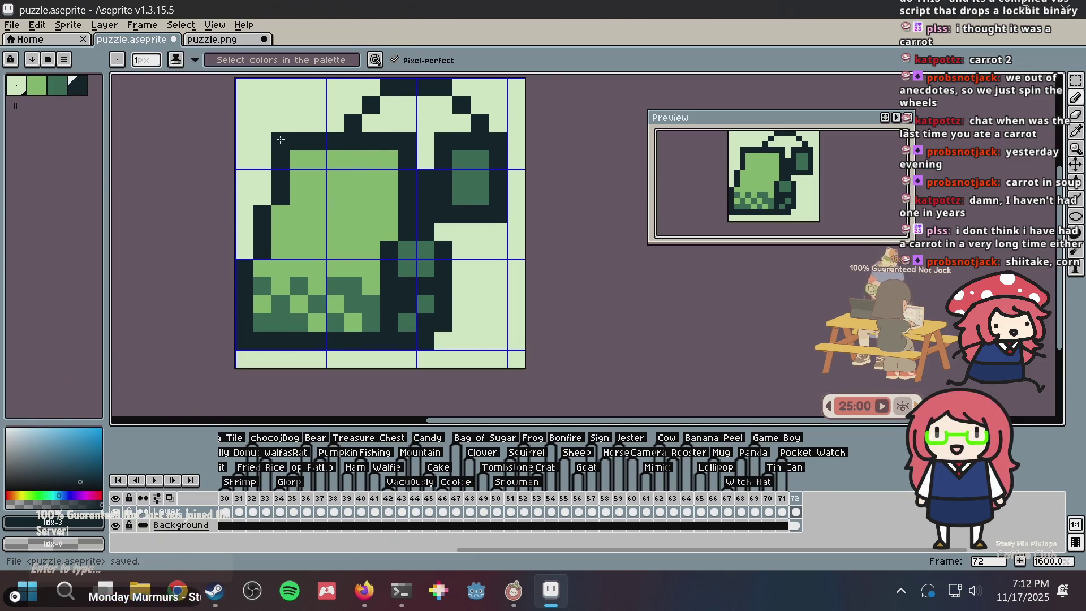
key("ctrl")
key("ctrl+s")
Reposition and rezoom the view on the sprite, then save the file
scroll(479, 186, "up", 2)
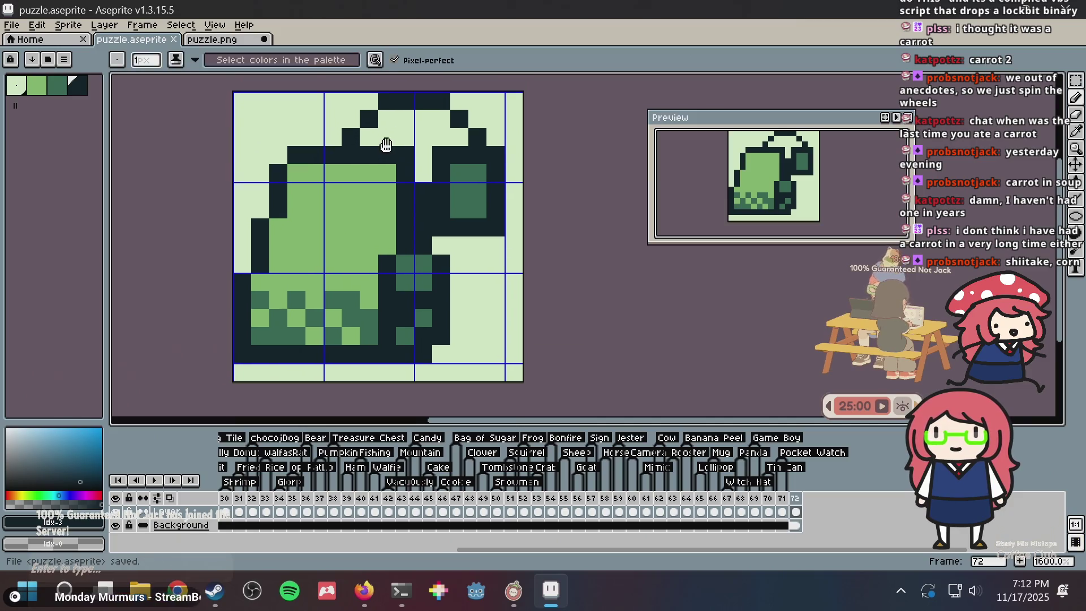
left_click_drag(407, 208, 418, 165)
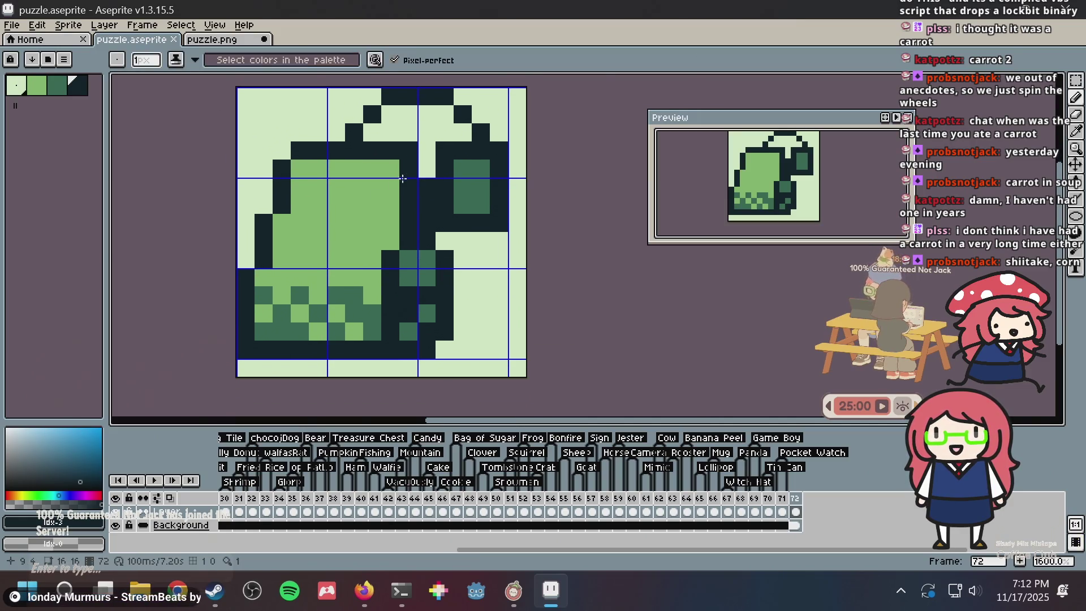
scroll(456, 255, "up", 3)
scroll(456, 254, "down", 3)
scroll(458, 295, "up", 2)
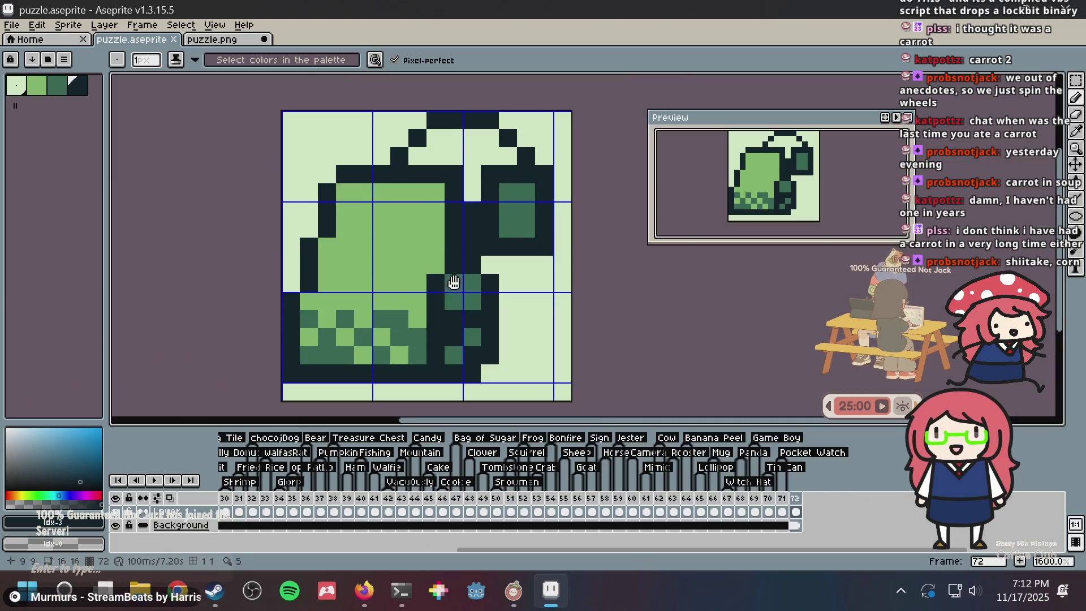
scroll(679, 237, "down", 2)
scroll(458, 215, "up", 3)
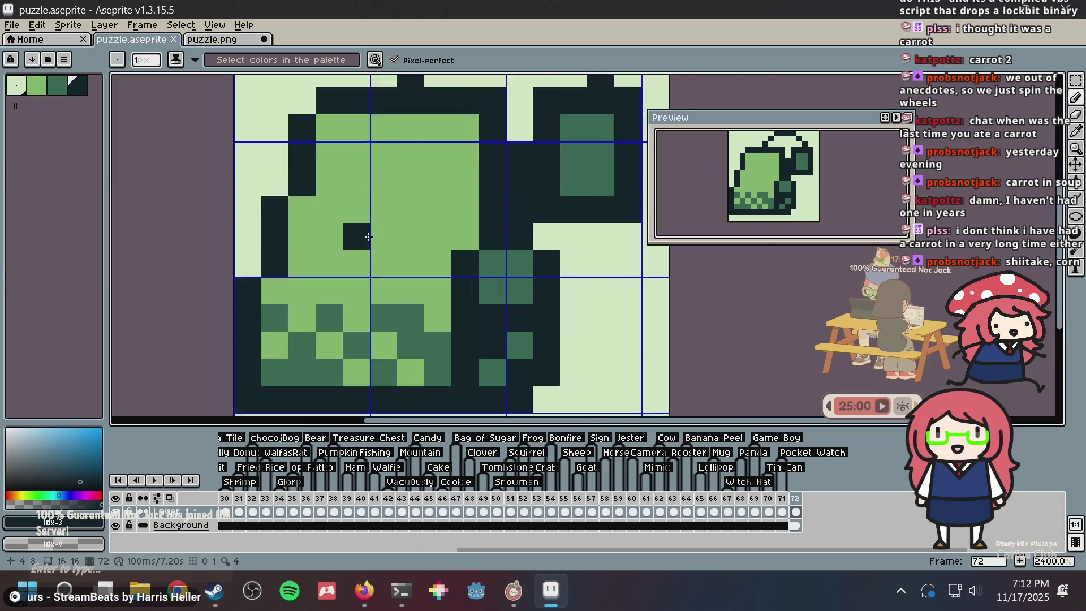
scroll(459, 215, "down", 3)
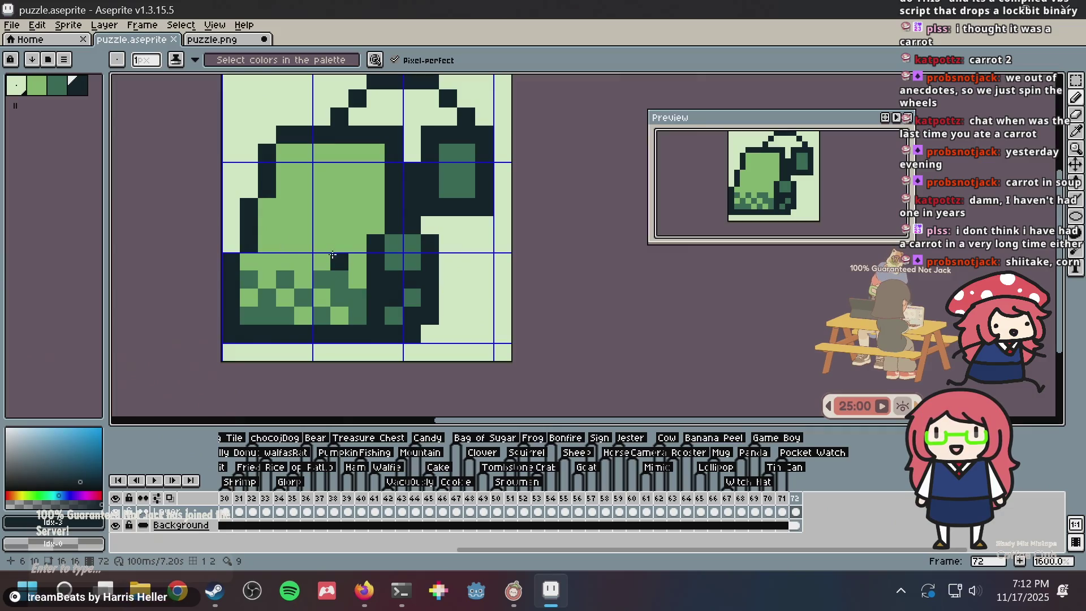
key("ctrl+s")
Eyedrop the dark green and pencil one shading pixel beside the left cup's inner outline, then save
key("i")
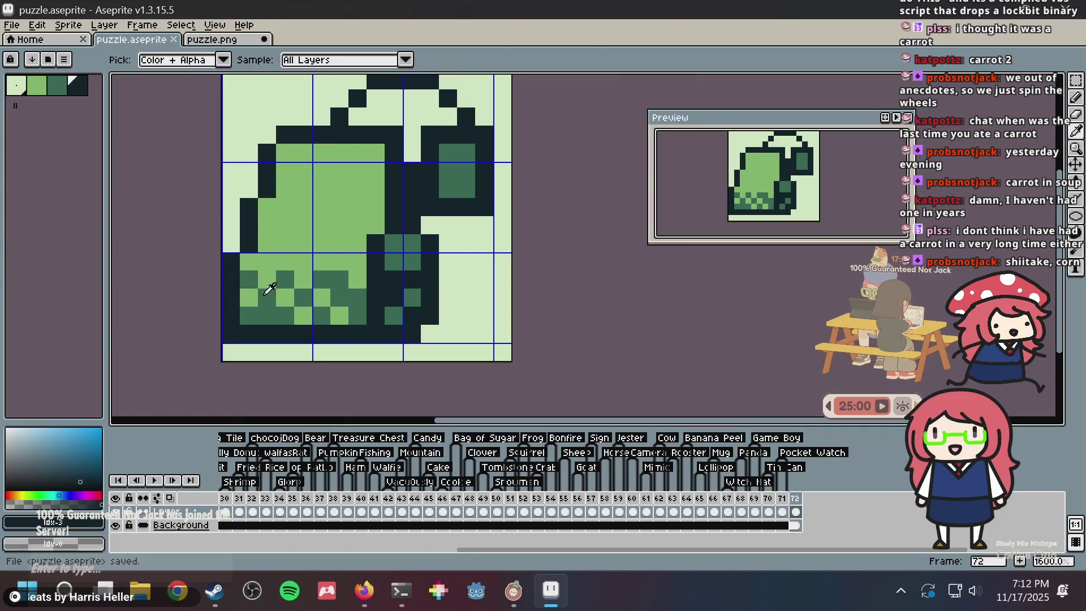
left_click(266, 291)
key("b")
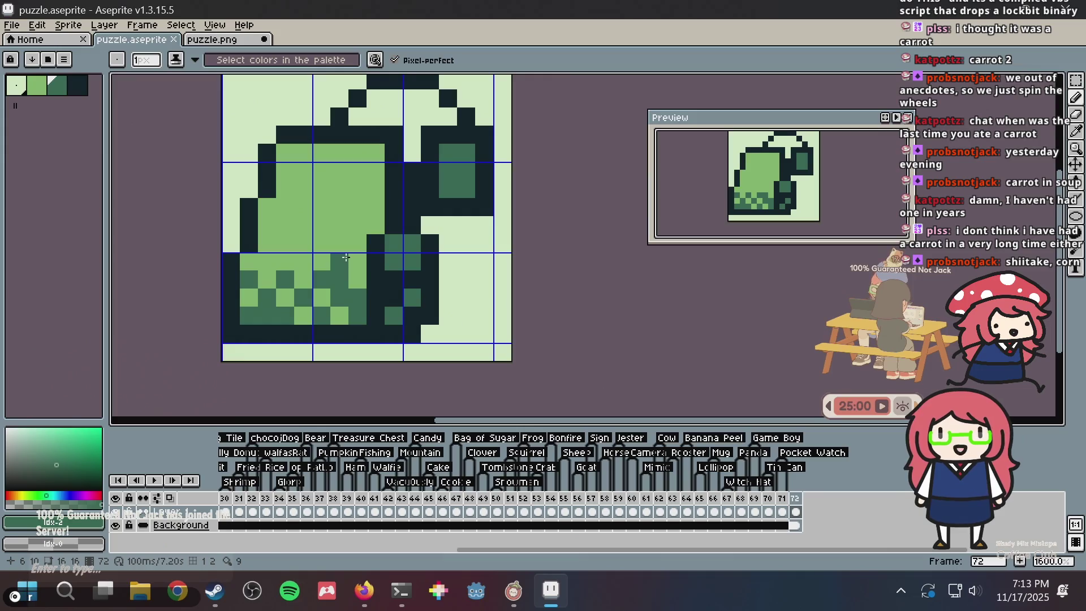
left_click(376, 207)
key("ctrl+s")
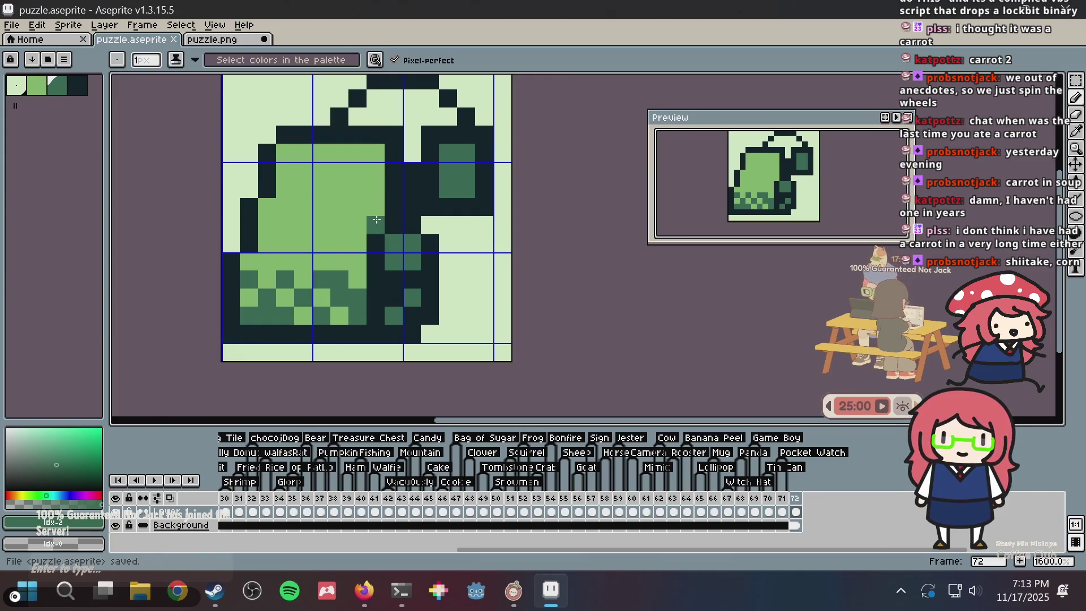
Pan the view, cycle through the Move and Fill tools back to the Pencil, and save again
left_click_drag(373, 210, 345, 260)
scroll(364, 251, "up", 2)
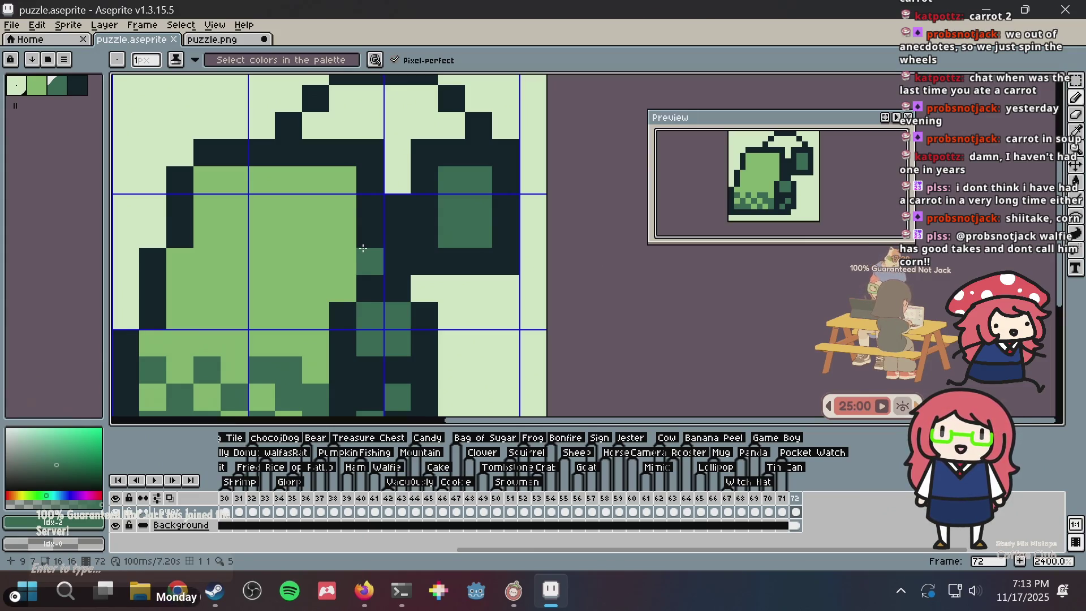
key("v")
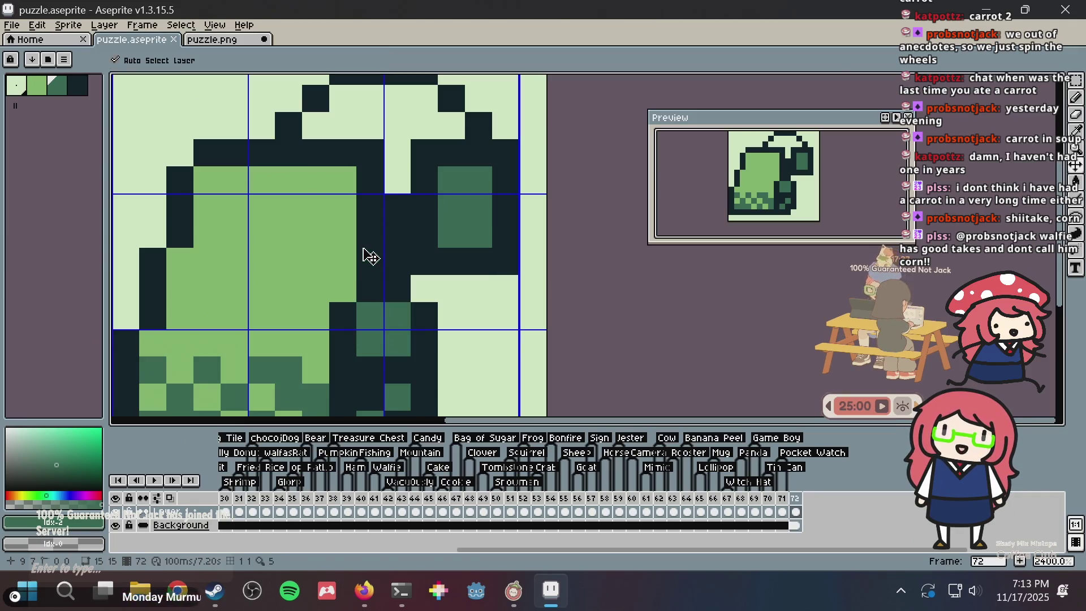
key("g")
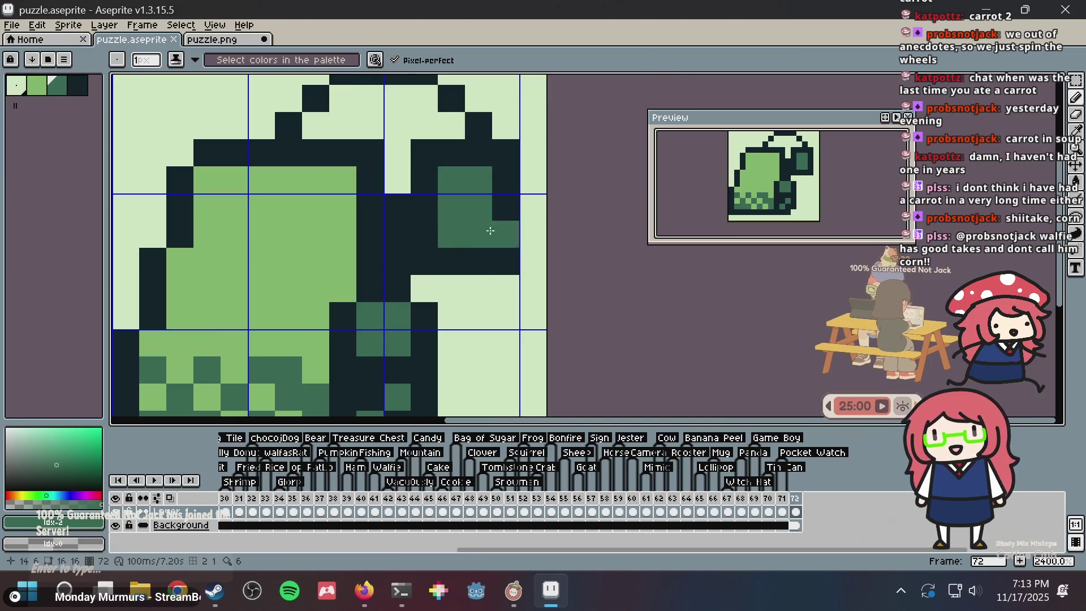
key("v")
key("b")
key("ctrl+s")
Repaint several right ear cup pixels dark, undoing one stray dark pixel
scroll(452, 254, "down", 2)
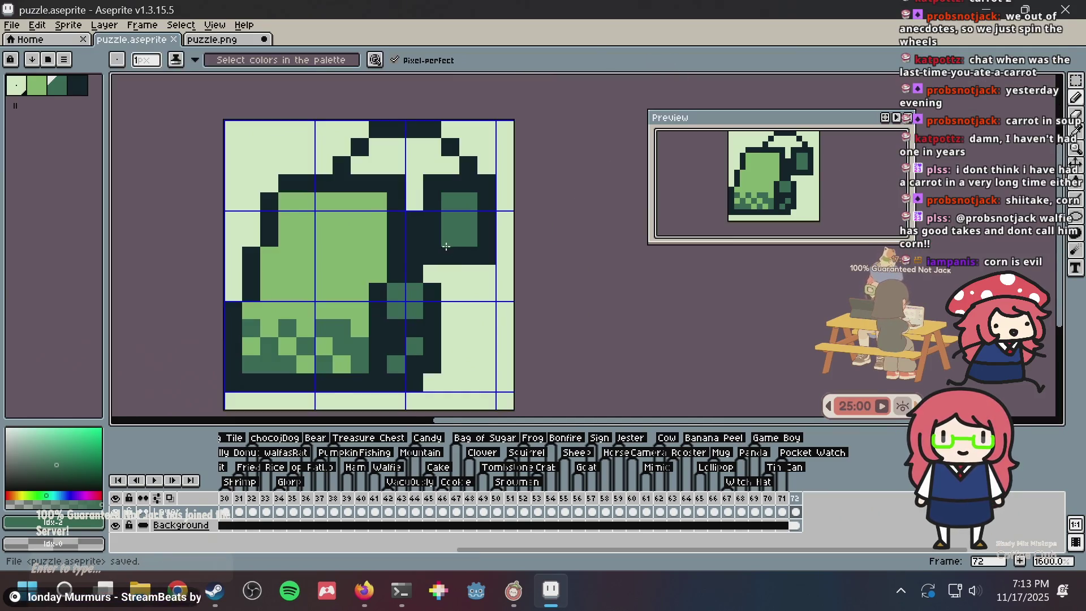
scroll(442, 249, "up", 3)
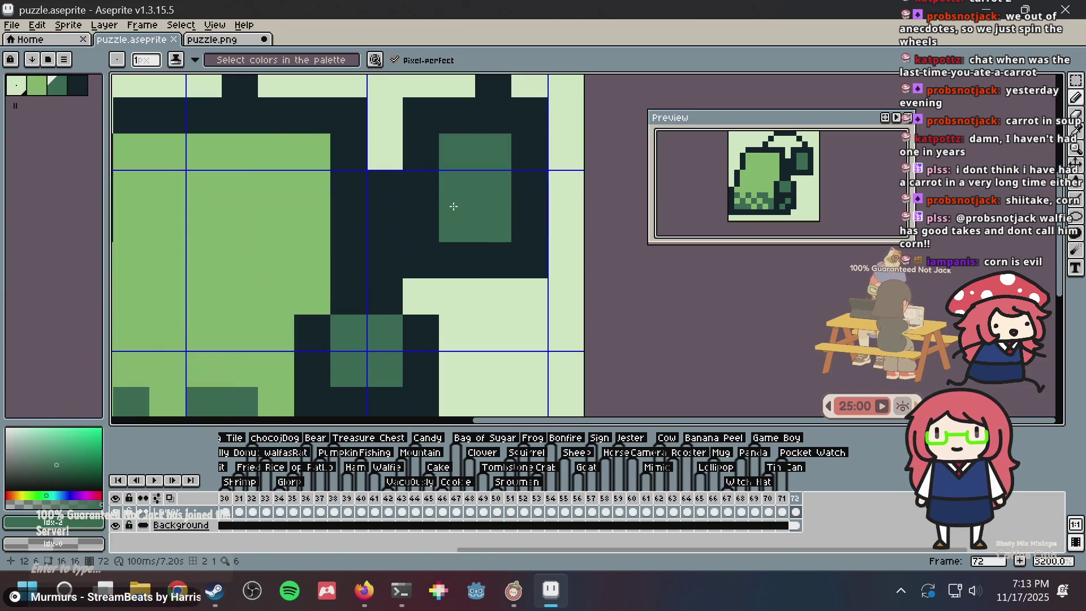
scroll(456, 200, "up", 3)
left_click(438, 310)
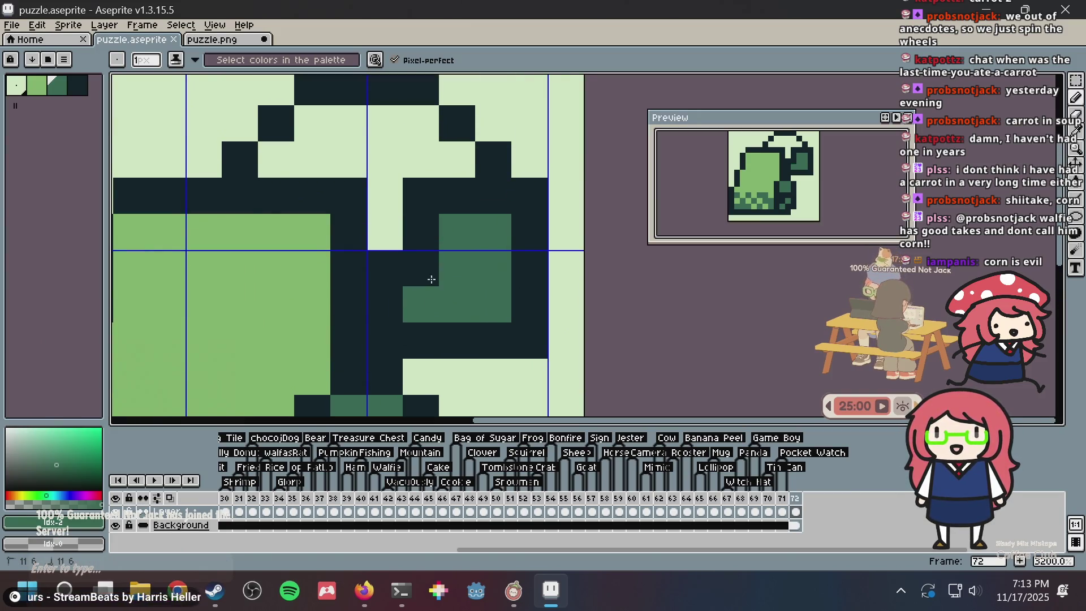
left_click_drag(431, 279, 428, 238)
left_click(424, 206, "alt")
left_click(403, 216)
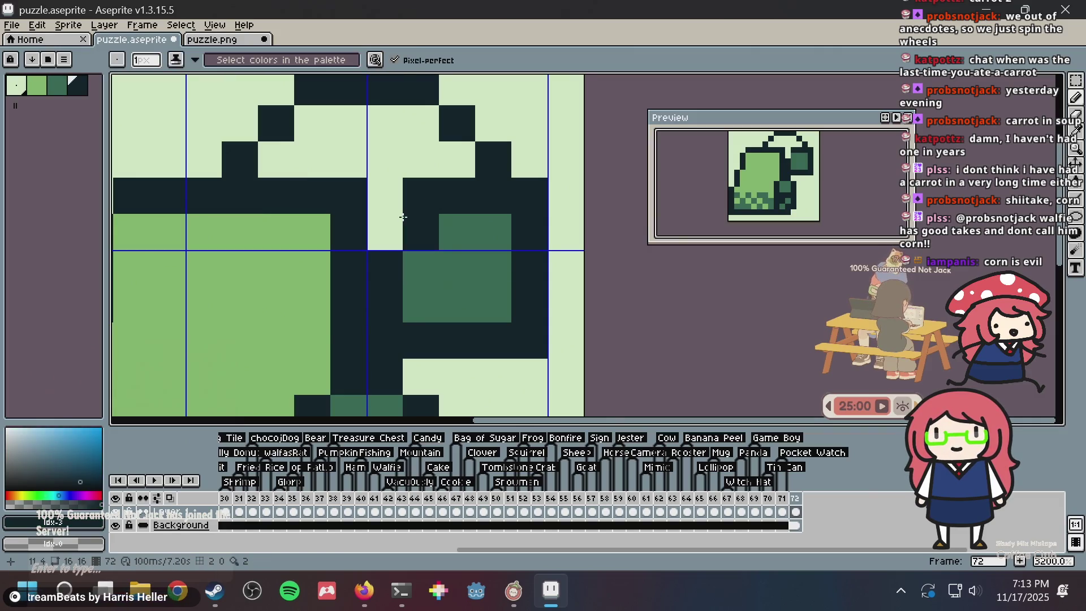
left_click(403, 217)
key("ctrl+z")
key("ctrl+z")
left_click(456, 233)
scroll(456, 233, "down", 2)
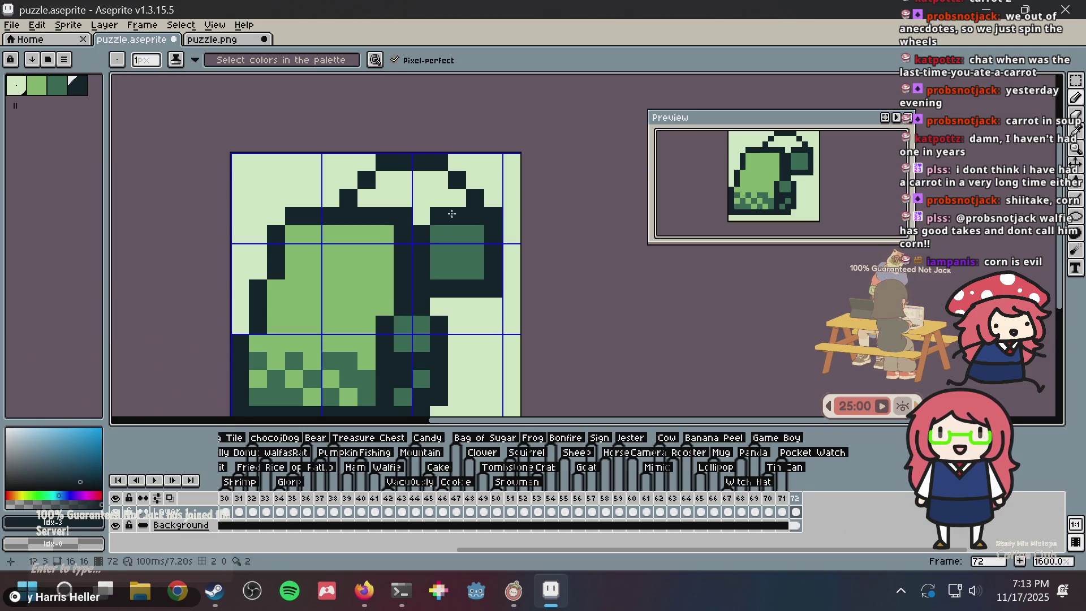
Clear several dark headband pixels back to the pale background colour
left_click(495, 194, "alt")
left_click(494, 216)
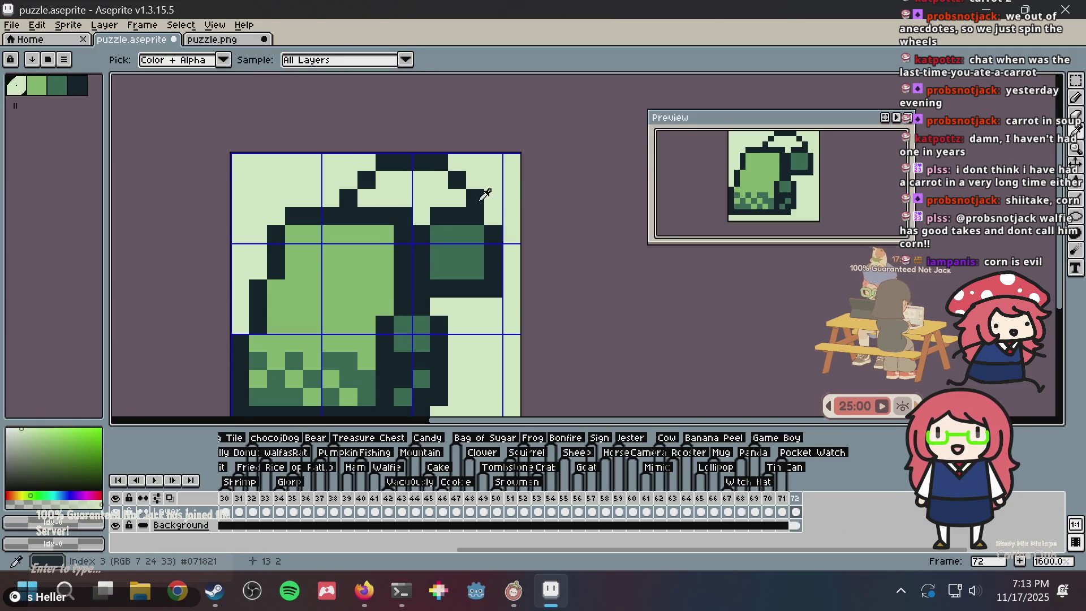
left_click(481, 198, "alt")
left_click(478, 180, "alt")
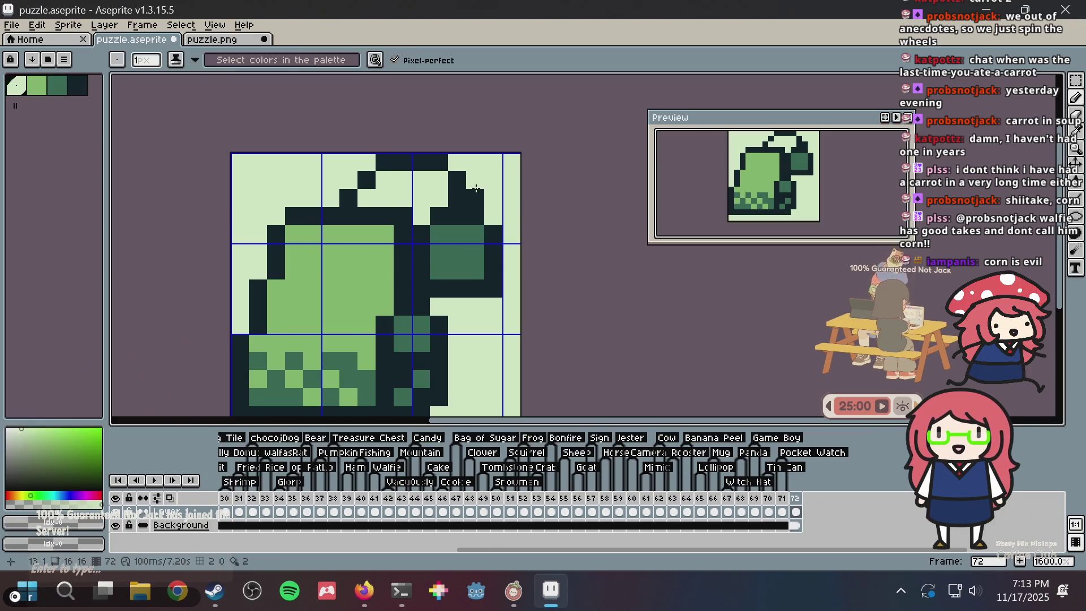
left_click(475, 198)
left_click(456, 180, "alt")
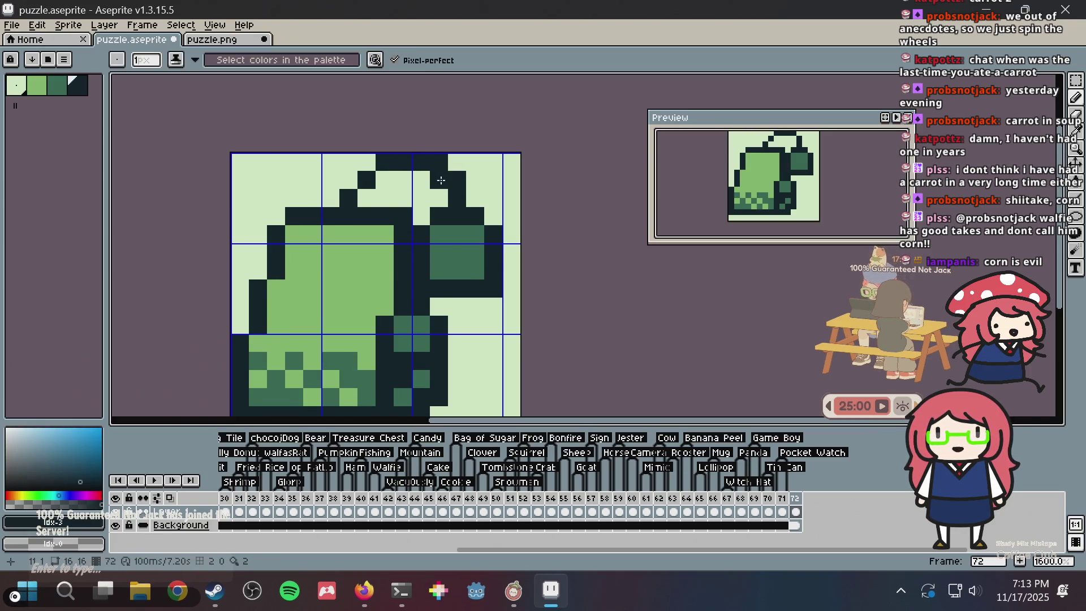
left_click(439, 180)
left_click(456, 162, "alt")
left_click(439, 162)
left_click(457, 174)
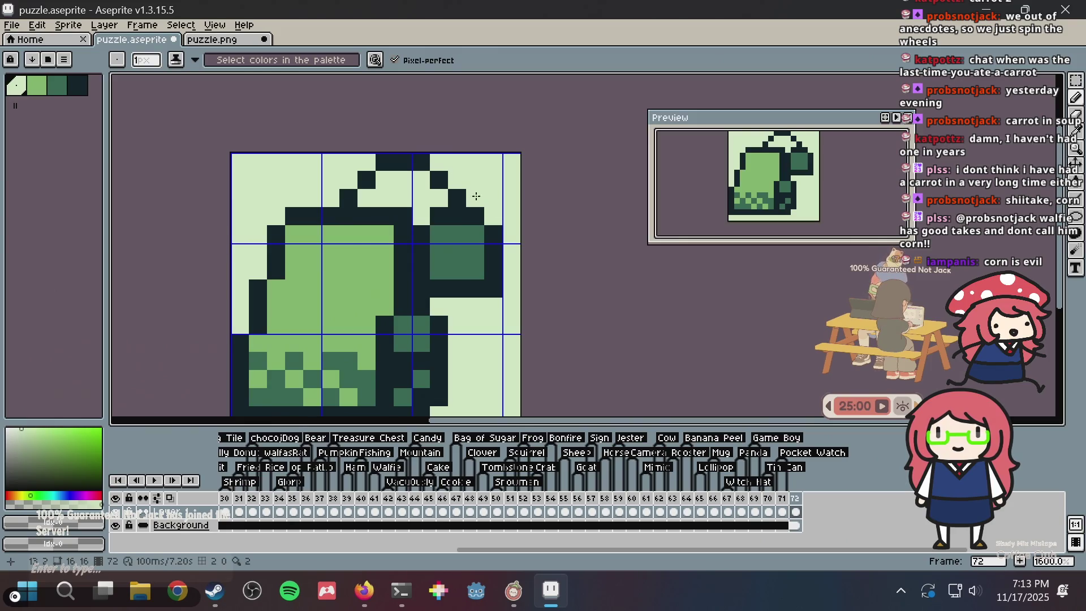
scroll(508, 218, "down", 2)
scroll(512, 224, "up", 3)
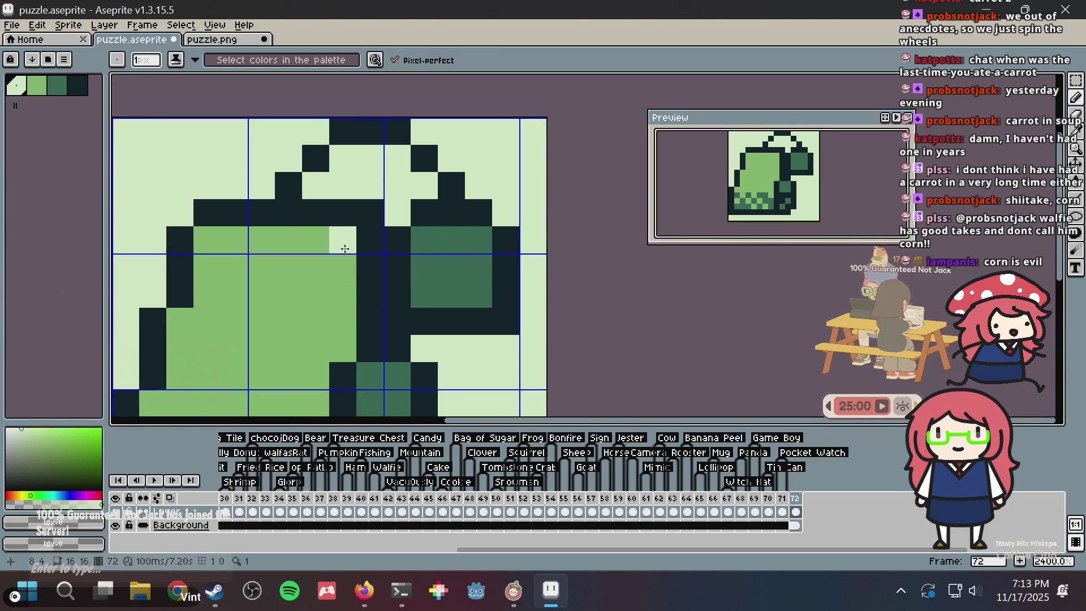
key("ctrl")
With light green, add four highlight pixels to the right ear cup and save
left_click(40, 85)
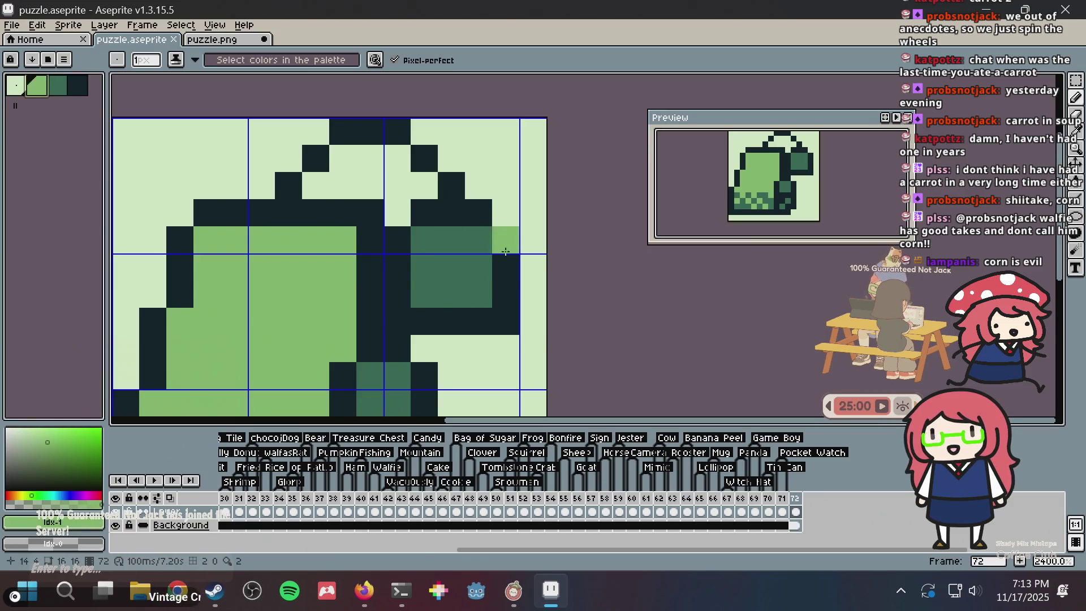
left_click_drag(431, 267, 475, 268)
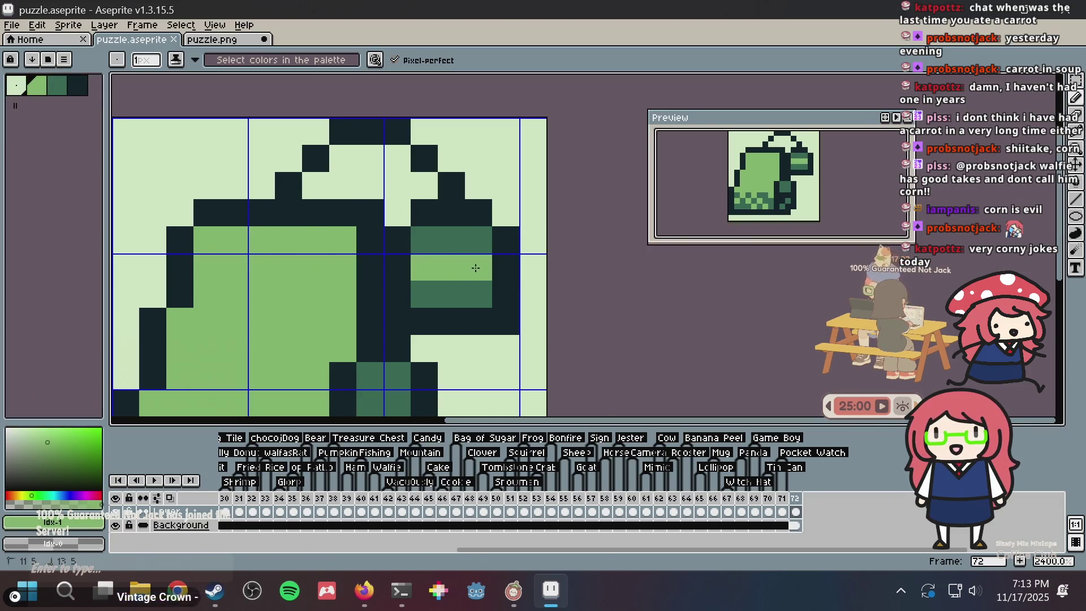
key("ctrl+z")
key("ctrl+z")
key("ctrl+z")
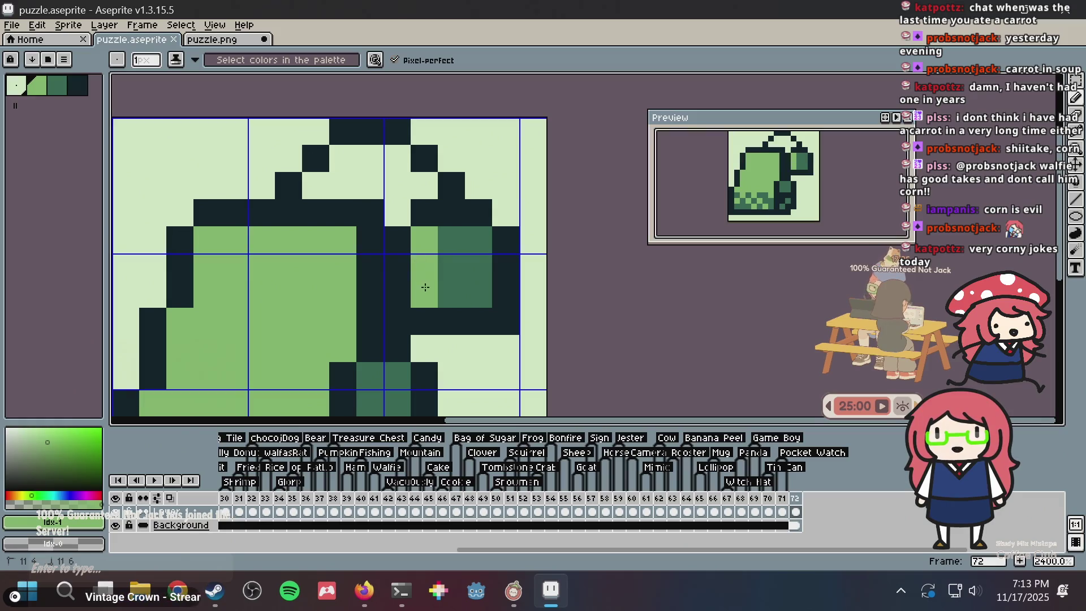
left_click_drag(437, 292, 471, 296)
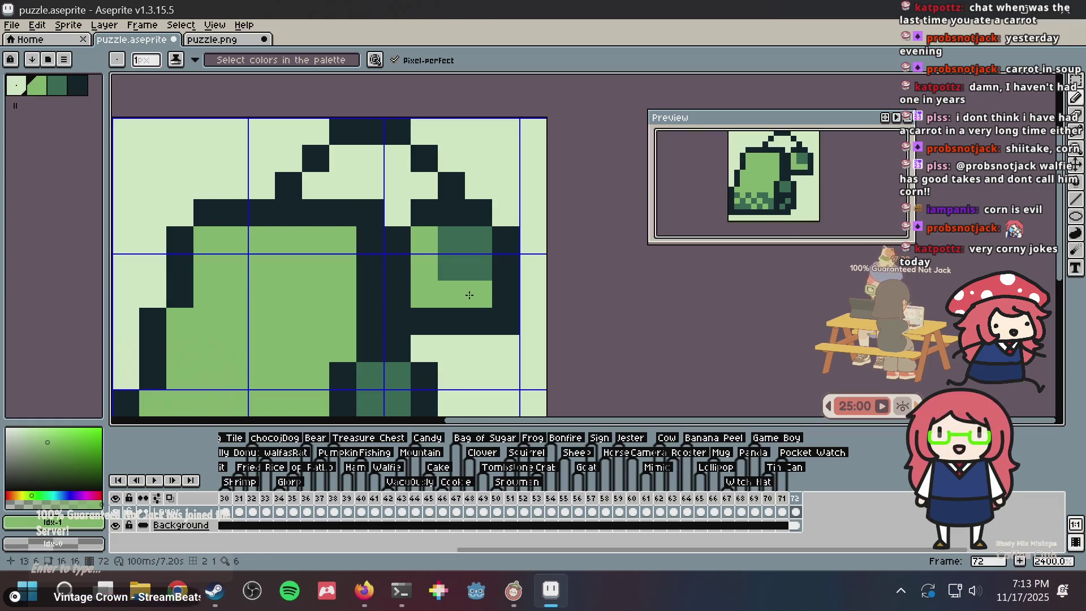
key("ctrl+z")
key("ctrl+z")
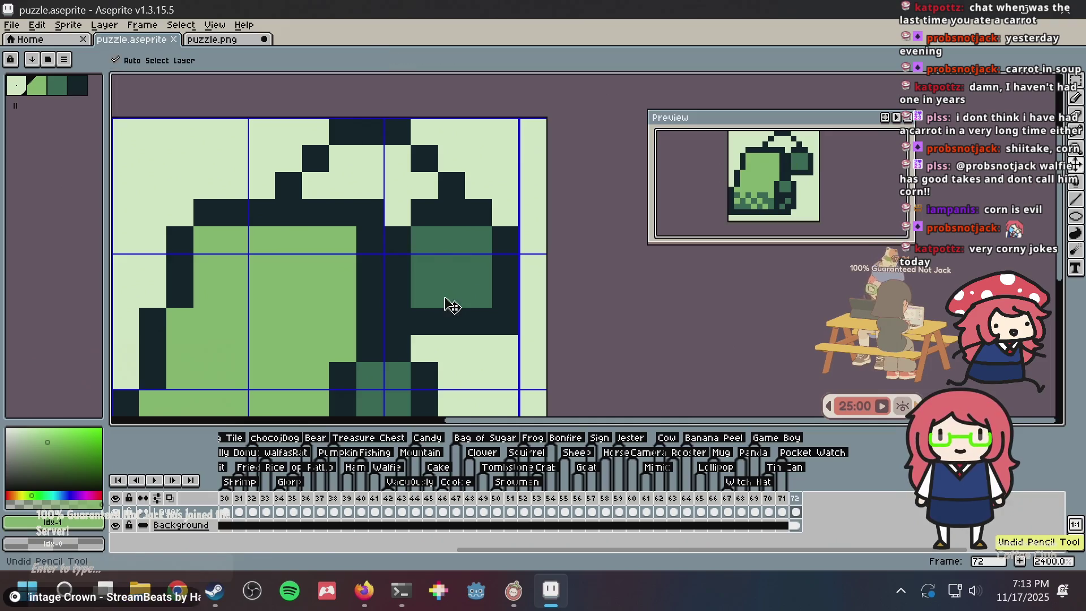
left_click(444, 267)
left_click(446, 245)
left_click(431, 242)
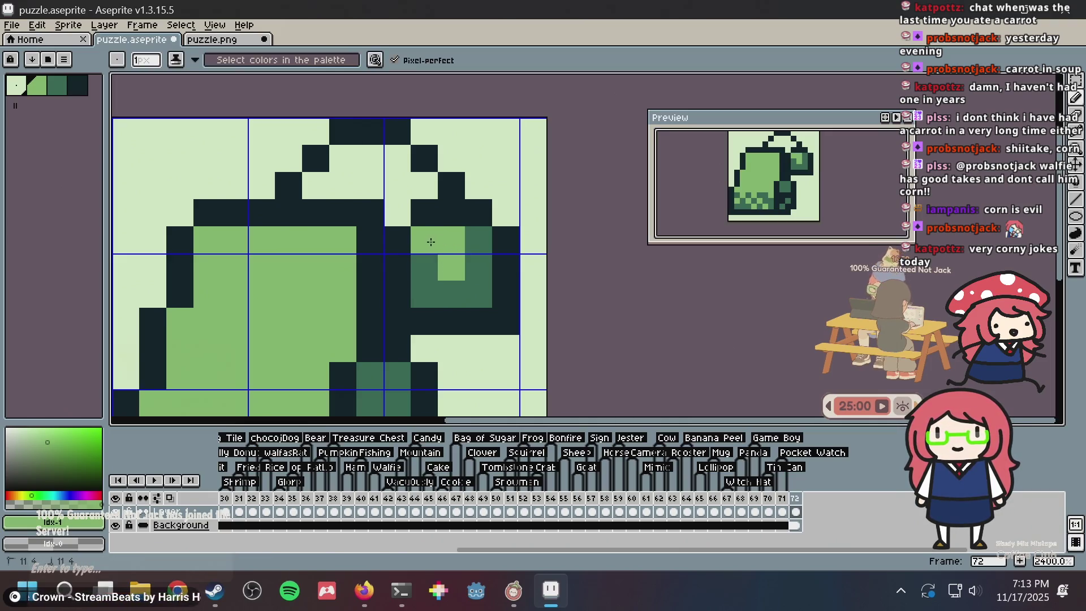
left_click(473, 243)
key("ctrl+s")
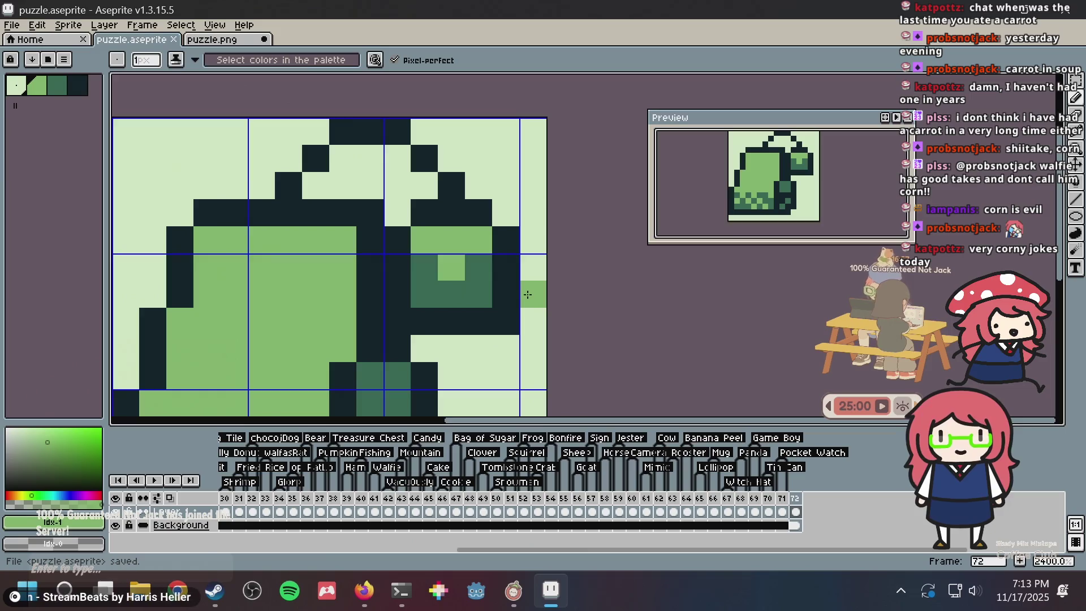
Paint a light-green highlight along the ear cup, save, and paste the sprite into puzzle.png
scroll(528, 294, "down", 6)
scroll(528, 294, "up", 7)
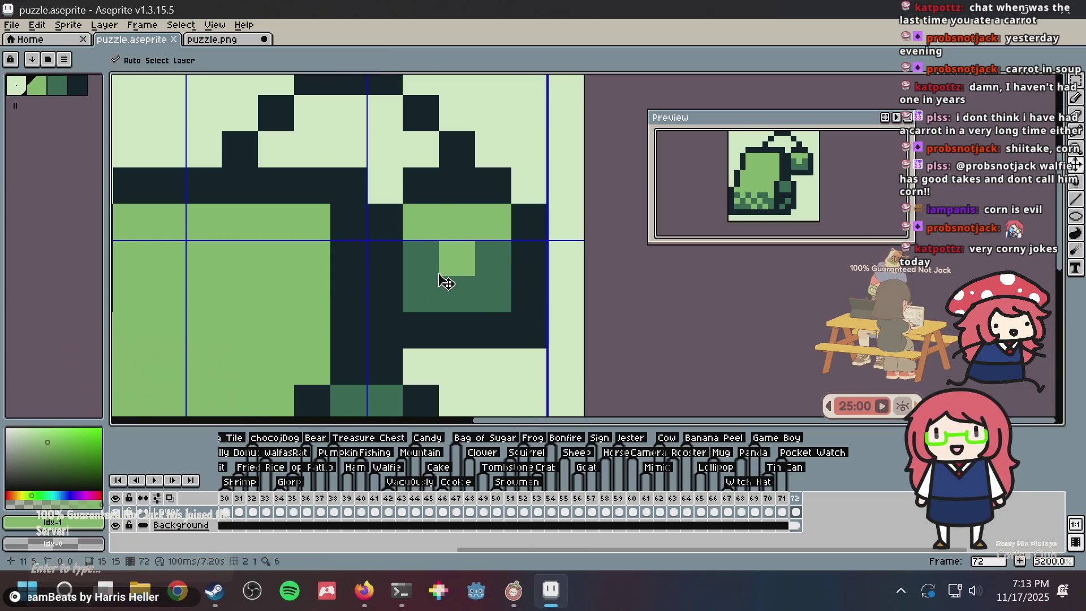
left_click(421, 259)
left_click(424, 291)
mouse_move(424, 291)
left_mouse_down()
mouse_move(485, 289)
mouse_move(519, 250)
left_mouse_up()
scroll(519, 250, "down", 6)
key("ctrl+s")
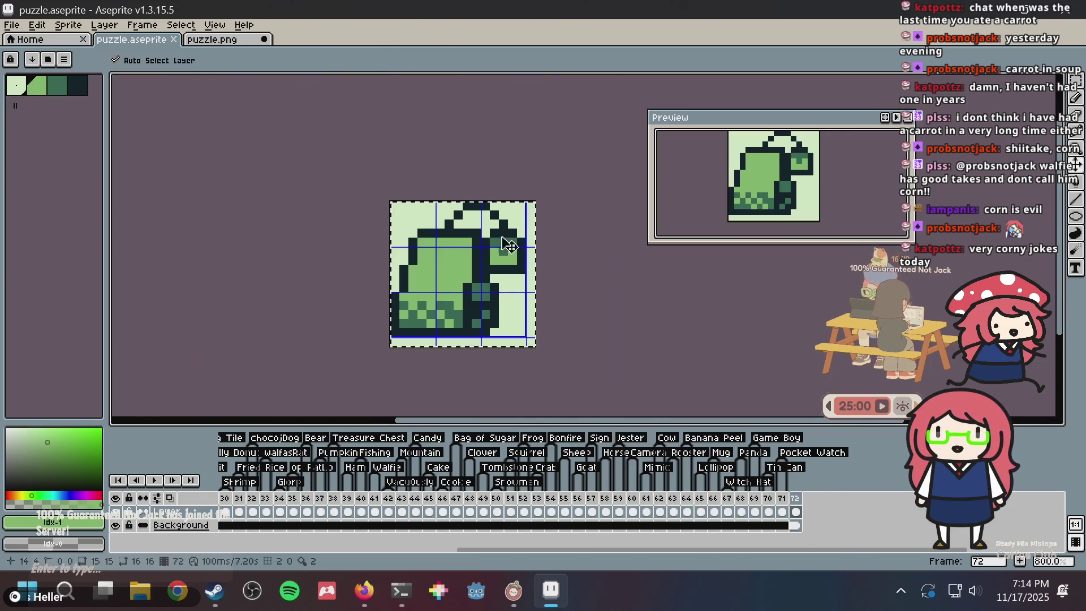
left_click(232, 41)
key("ctrl+v")
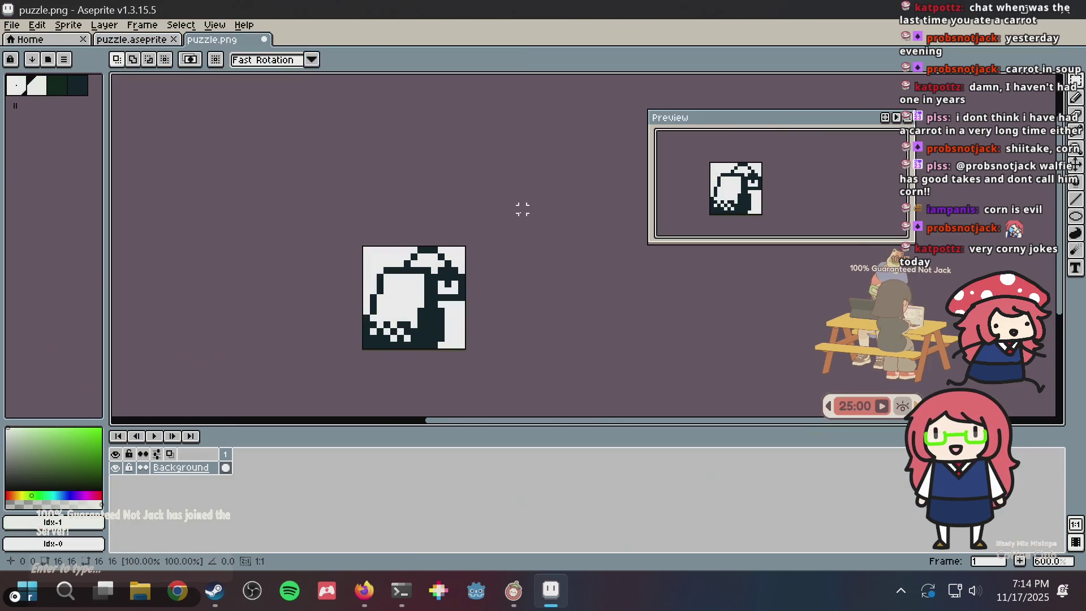
Generate the Nonogram Maker puzzle from puzzle.png and fill the cell at row 10, column 1
key("alt+Tab")
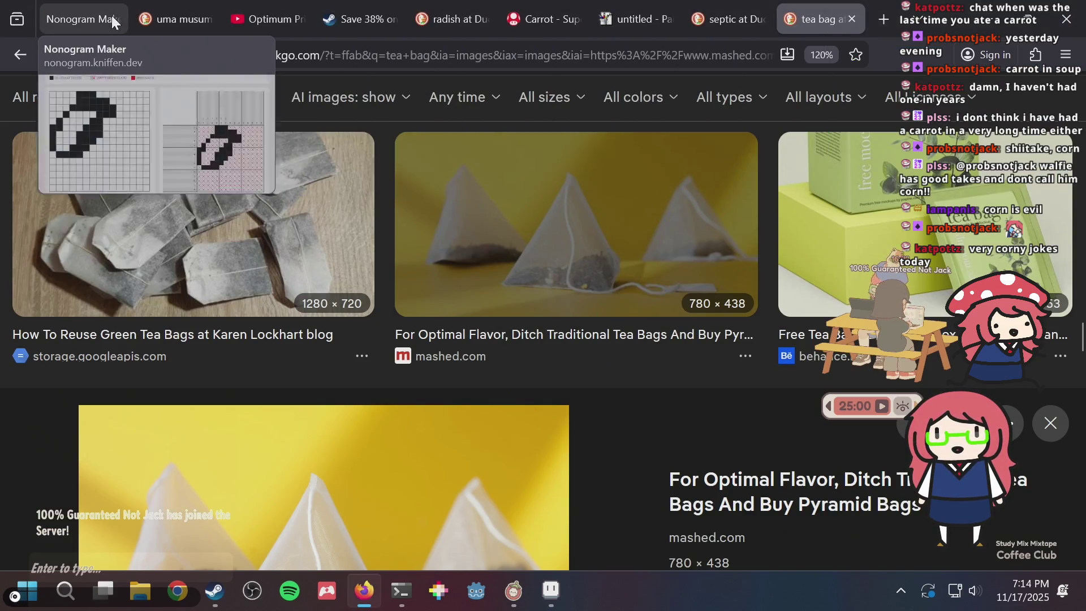
left_click(96, 19)
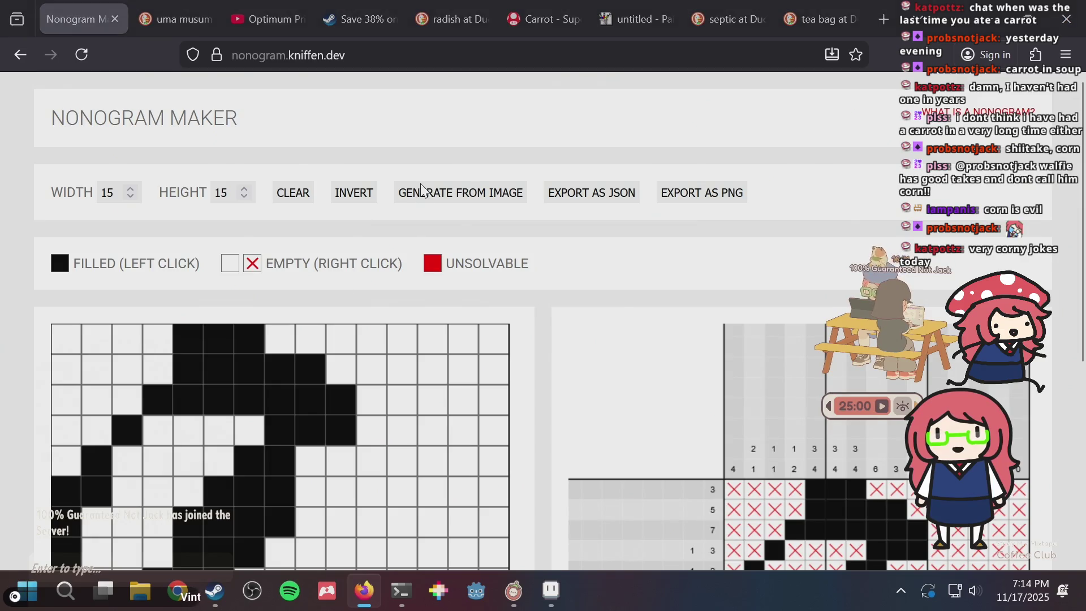
left_click(423, 193)
double_click(432, 196)
scroll(626, 286, "down", 3)
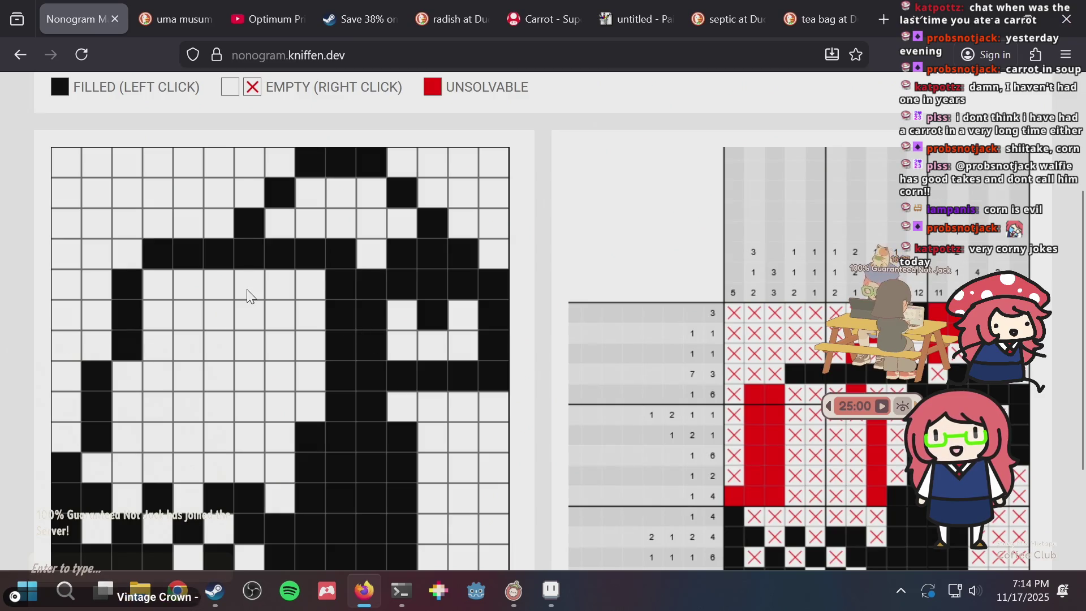
left_click(60, 440)
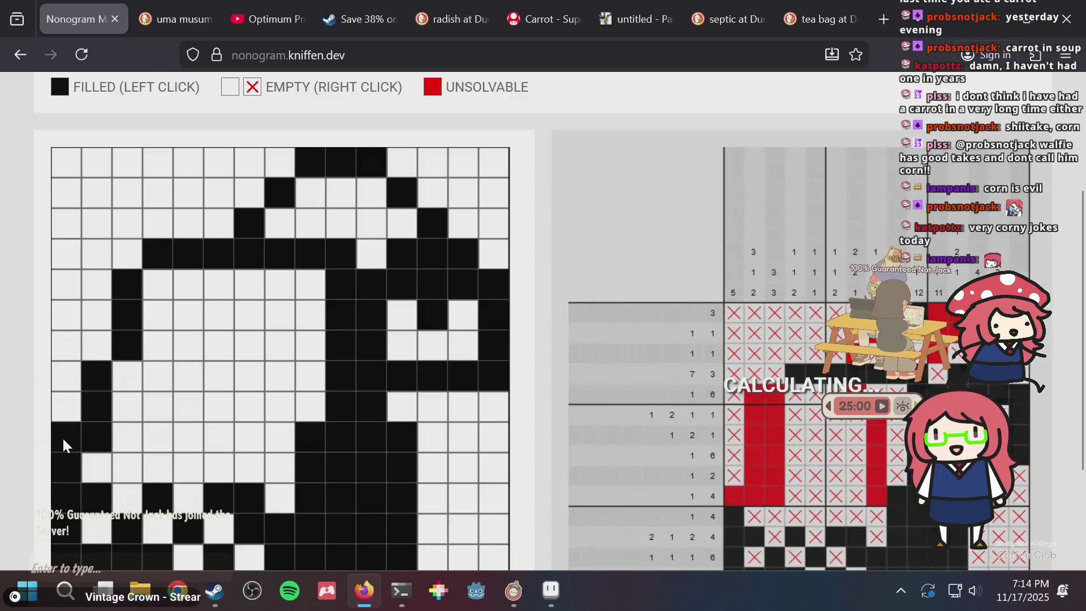
scroll(716, 270, "down", 3)
scroll(716, 266, "up", 1)
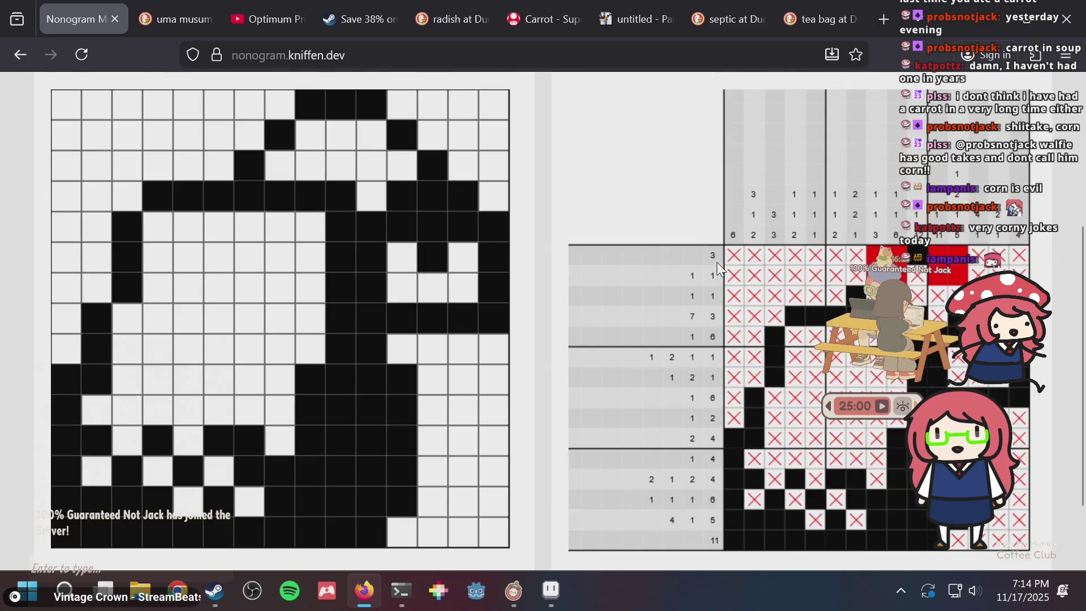
key("alt+Tab")
In puzzle.aseprite, add a dark-green pixel to the ear cup's upper outline, save, and return to the browser
key("ctrl+Tab")
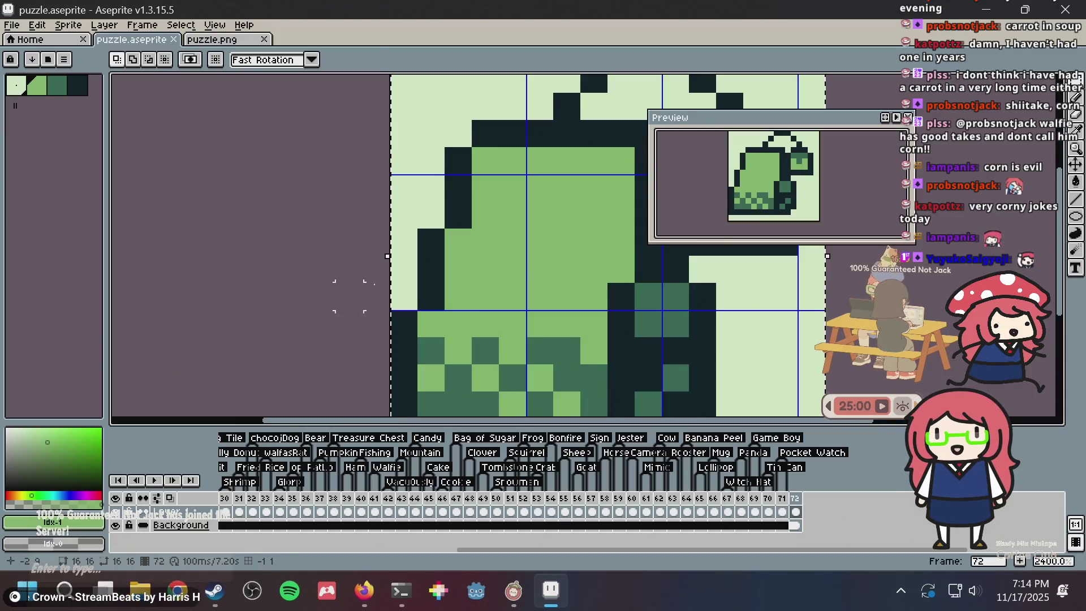
key("v")
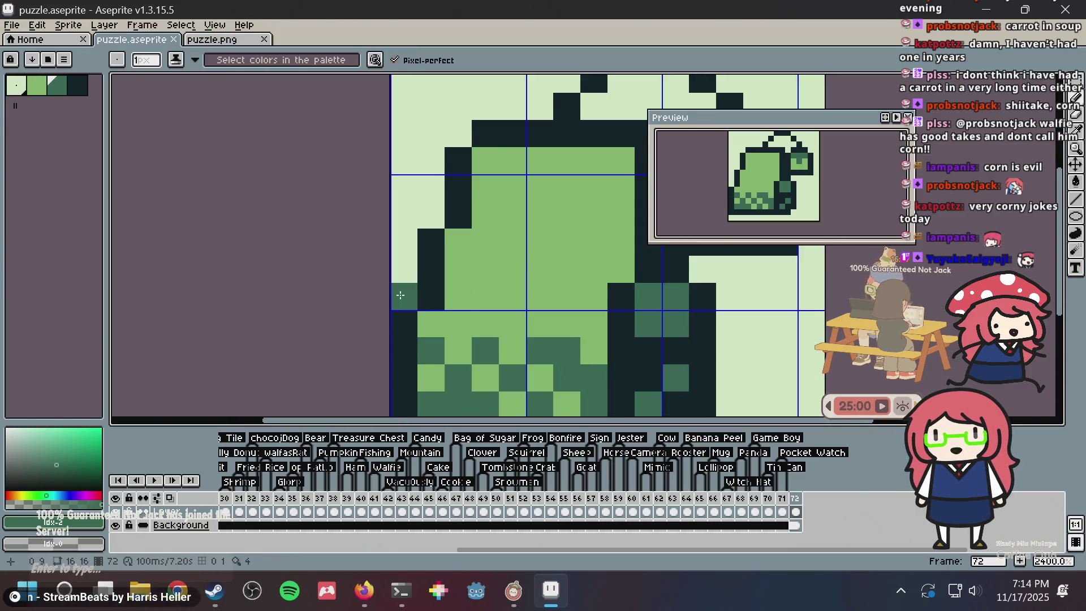
scroll(551, 219, "down", 3)
key("ctrl+s")
key("b")
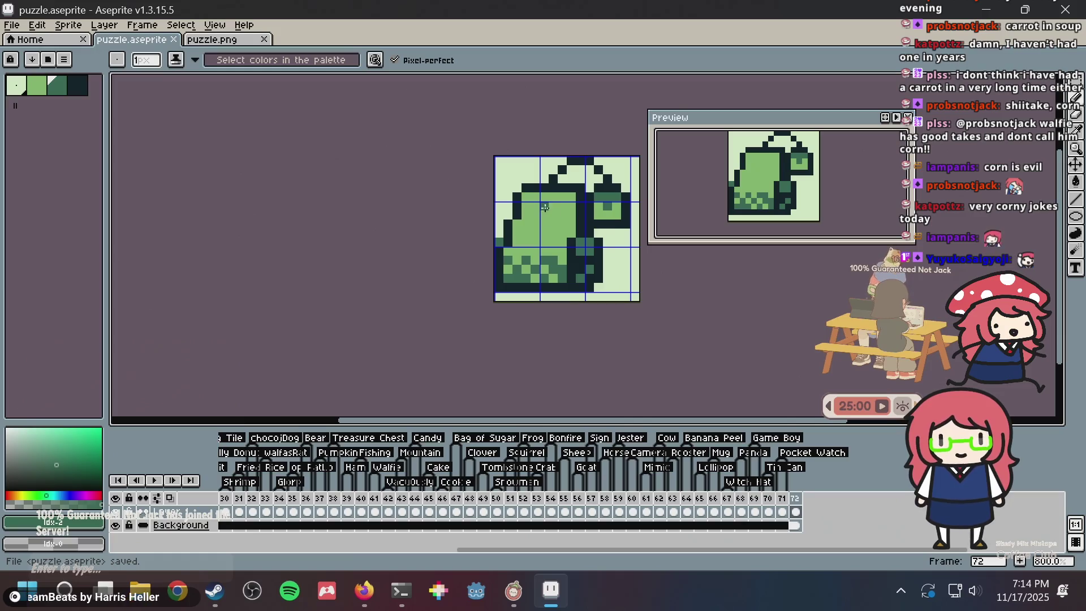
scroll(511, 223, "up", 3)
key("ctrl+z")
left_click(524, 159)
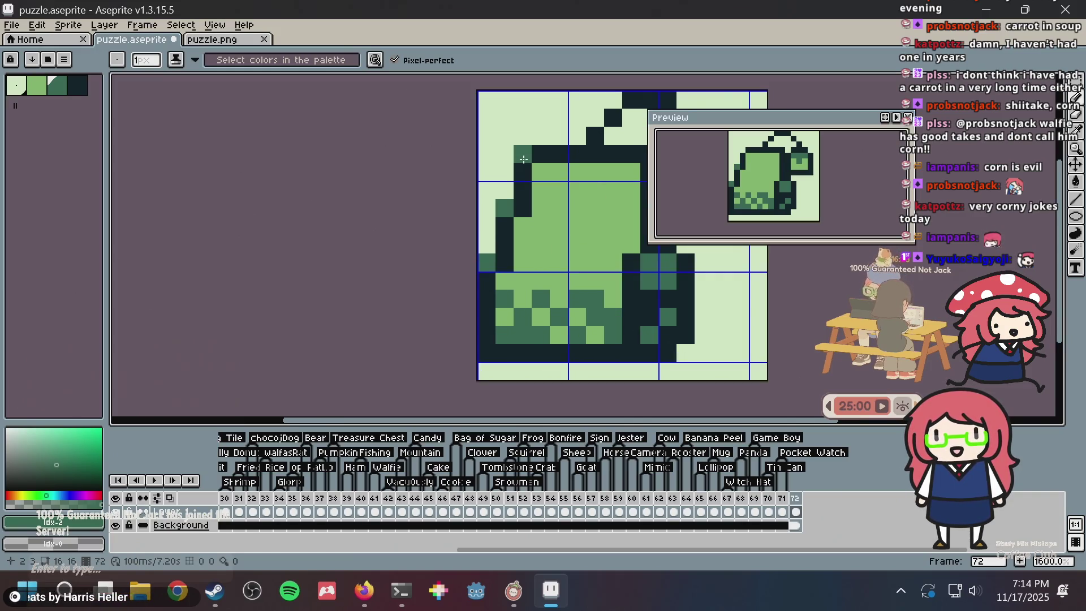
scroll(524, 158, "down", 2)
key("ctrl+s")
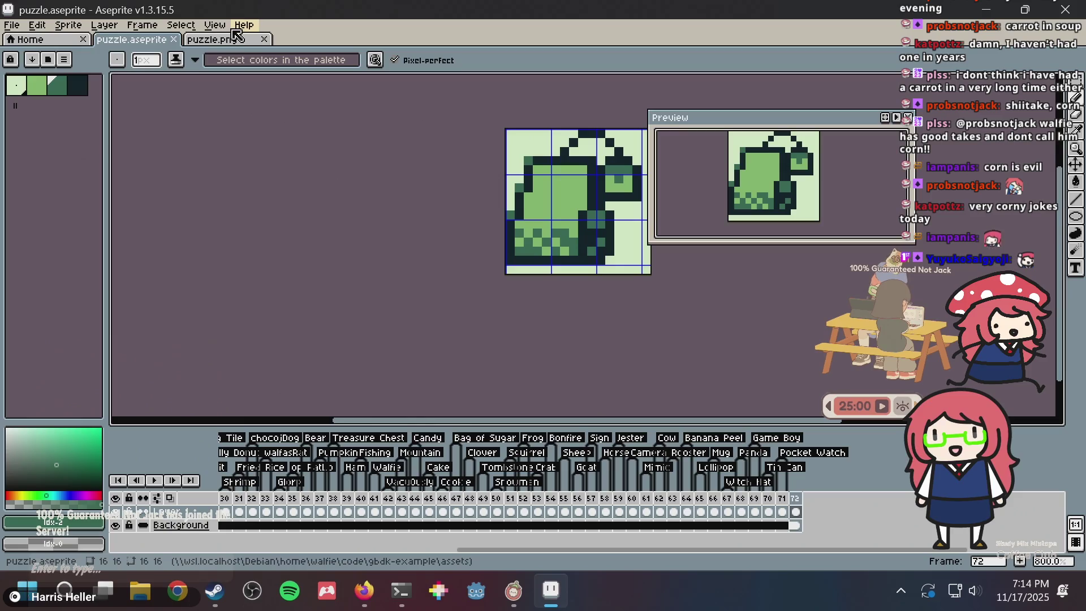
left_click(237, 46)
key("alt+Tab")
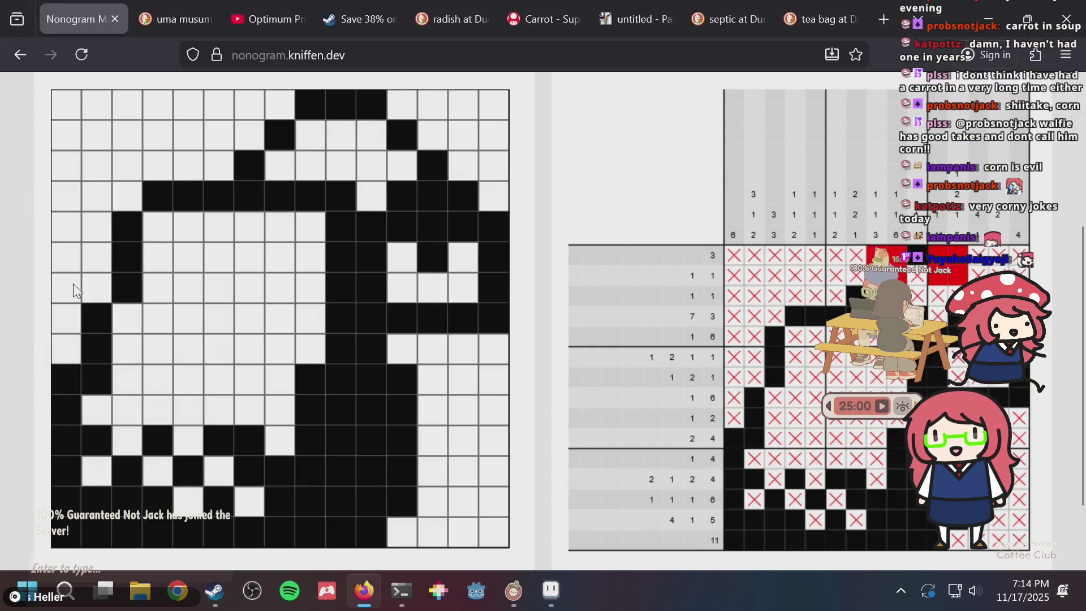
Fill a cell near the grid's left edge and clear a fourth-row cell, then return to Aseprite
left_click(89, 286)
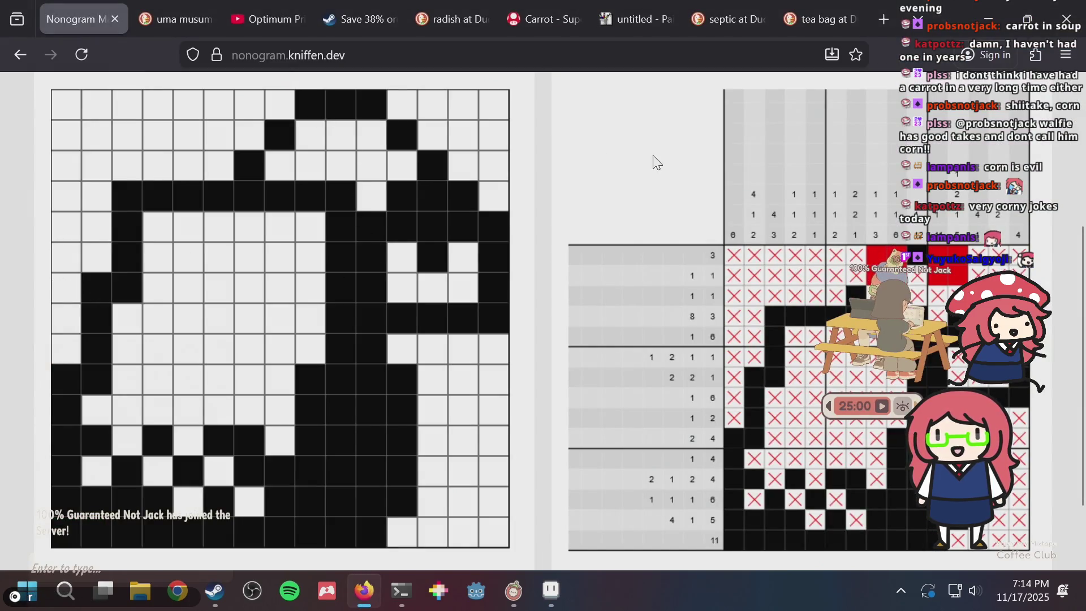
scroll(657, 283, "up", 3)
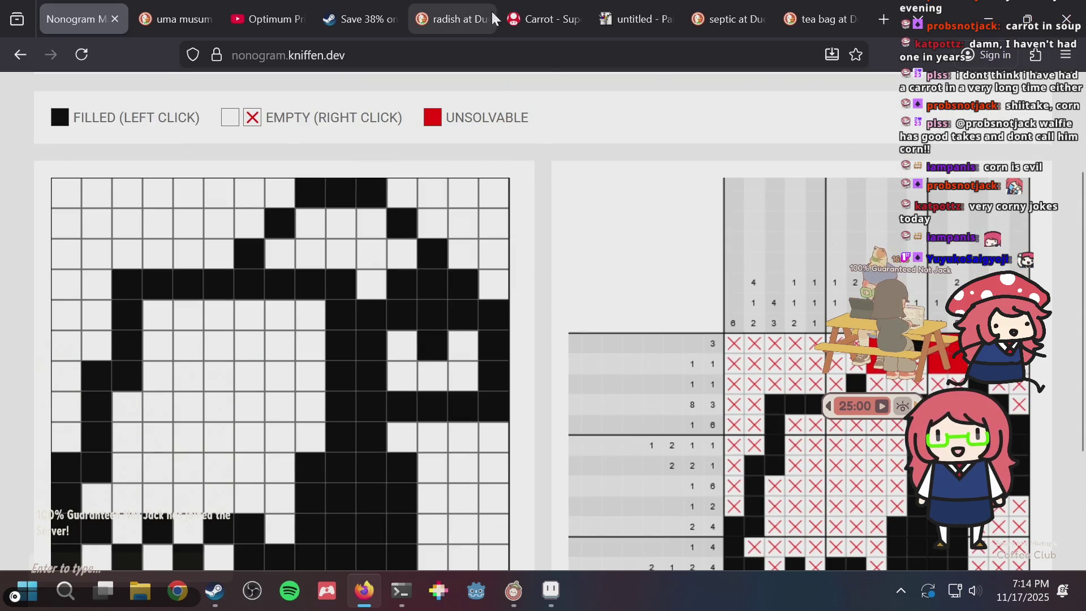
scroll(740, 243, "up", 3)
scroll(740, 242, "down", 7)
scroll(740, 242, "up", 4)
scroll(740, 242, "down", 7)
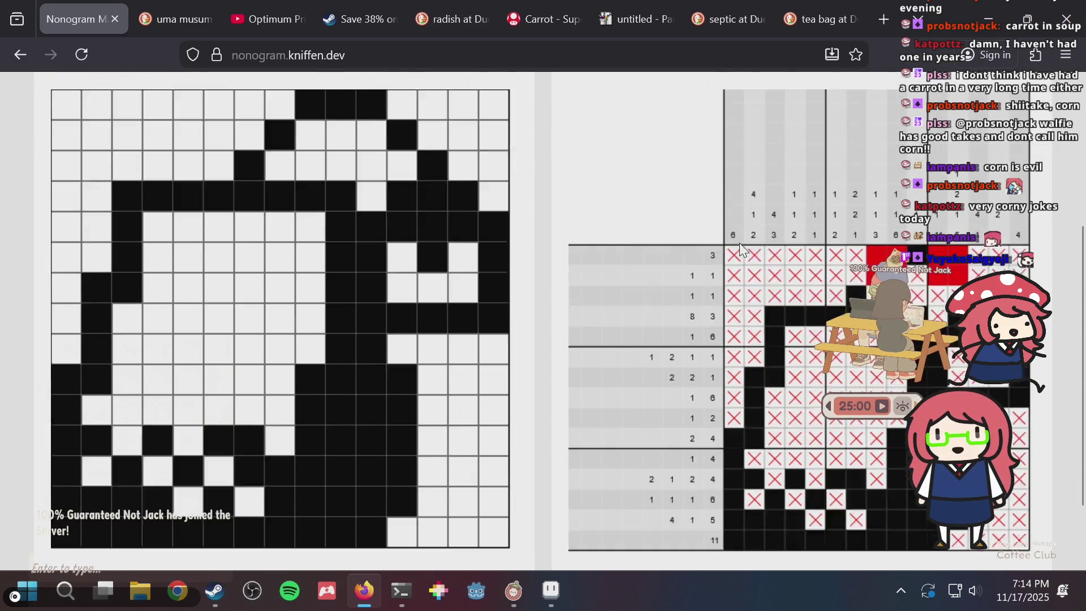
scroll(775, 225, "up", 7)
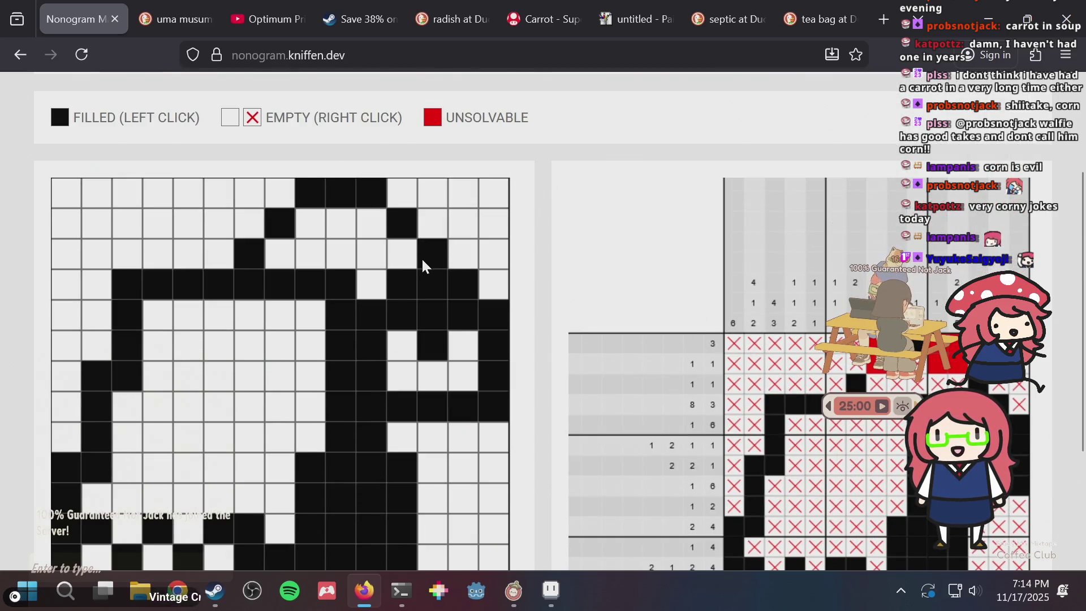
left_click(371, 286)
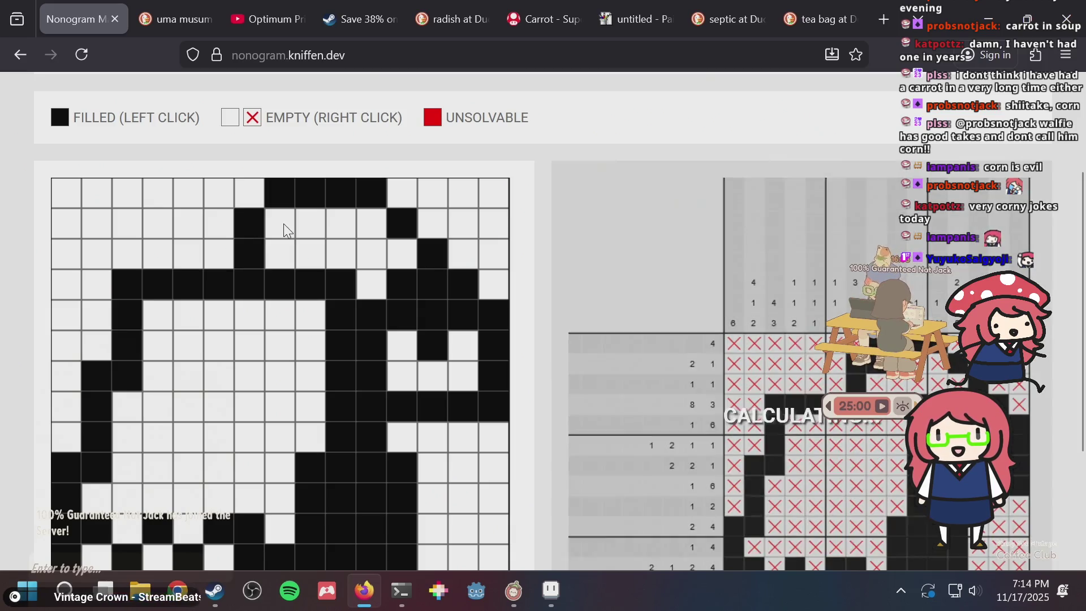
key("alt+Tab")
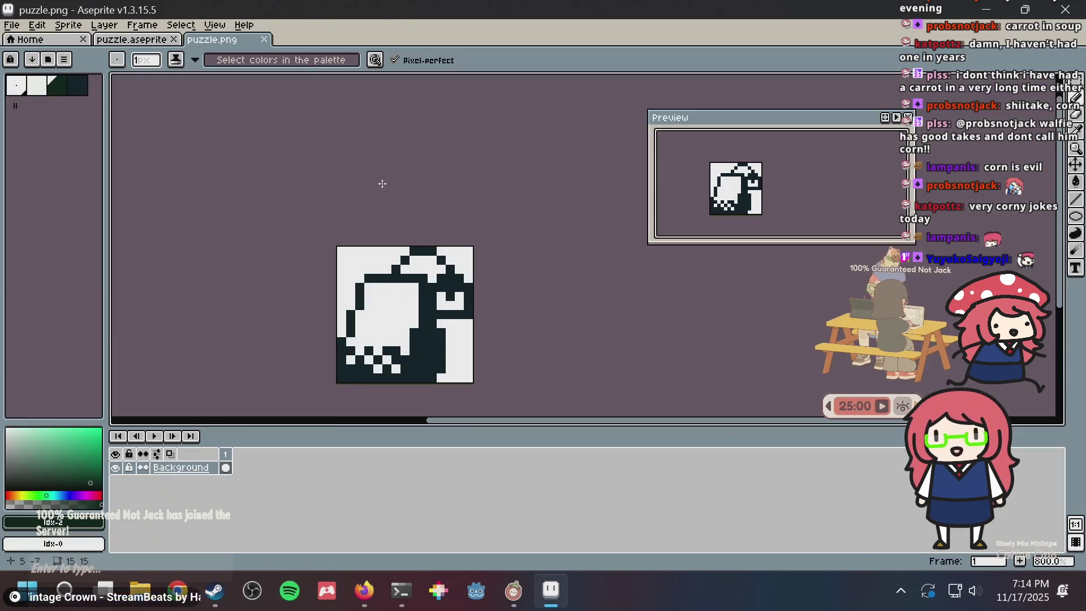
In puzzle.png, sample the white colour and paint one dark pixel white
scroll(425, 254, "up", 4)
left_click(384, 261, "alt")
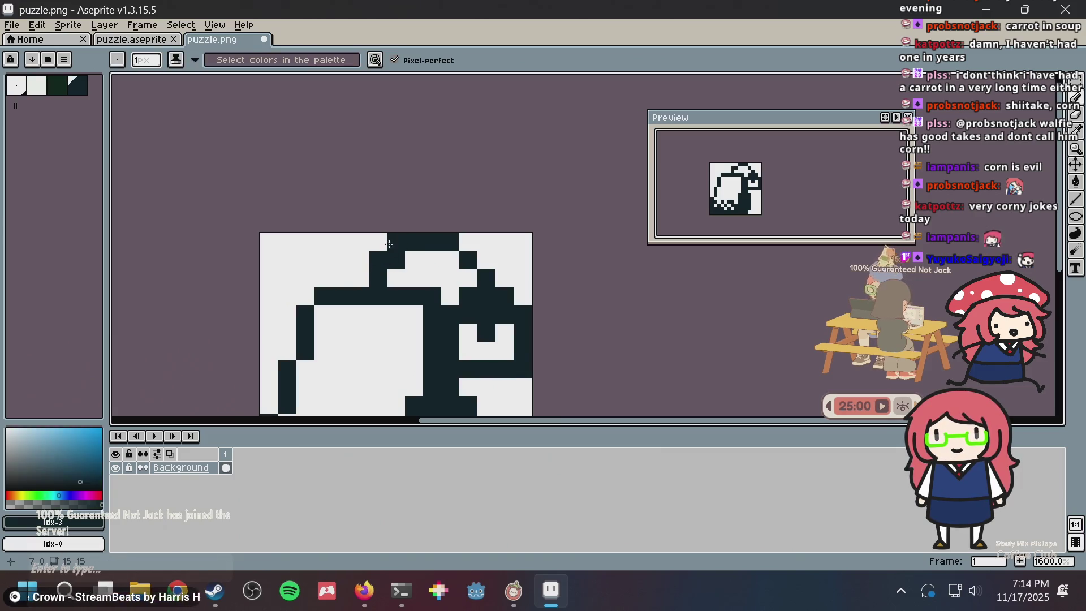
left_click(431, 256, "alt")
left_click(395, 260)
key("alt+Tab")
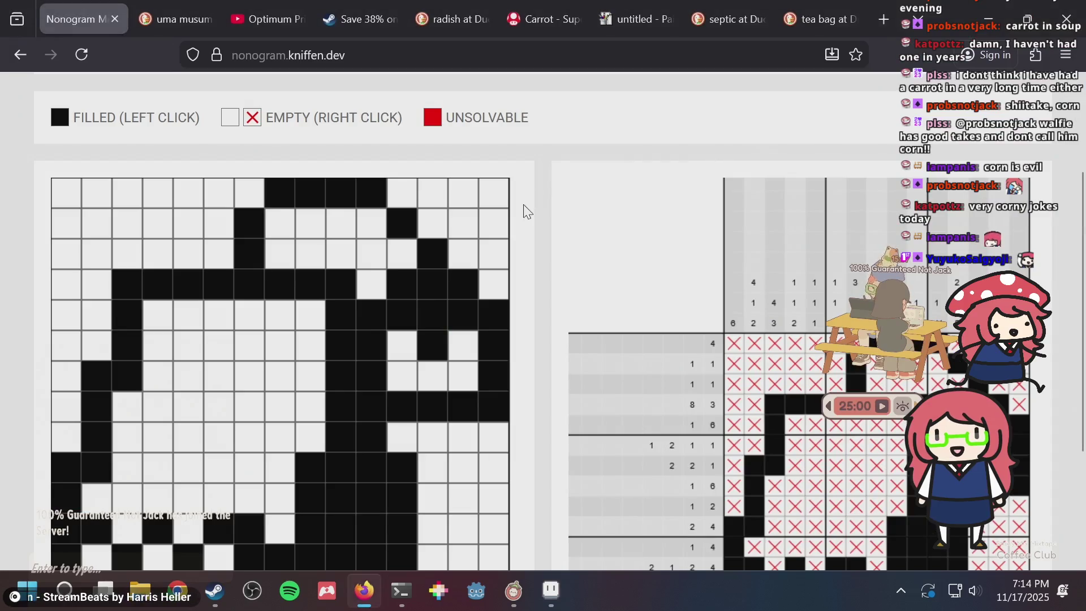
key("alt+Tab")
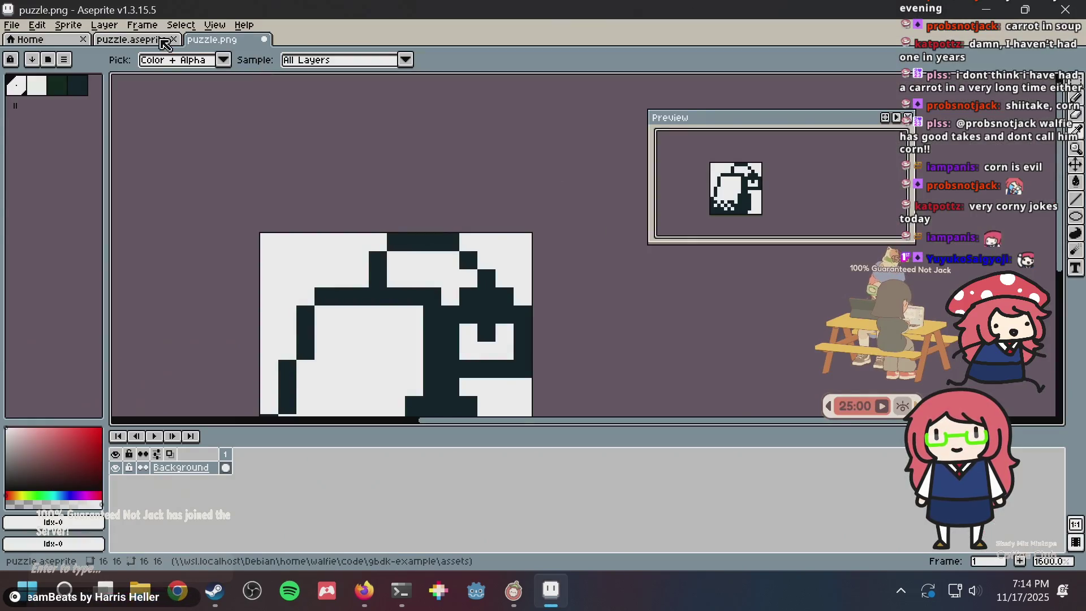
In the sprite document, add dark pixels to the top outline and save
left_click(147, 40)
scroll(505, 220, "up", 2)
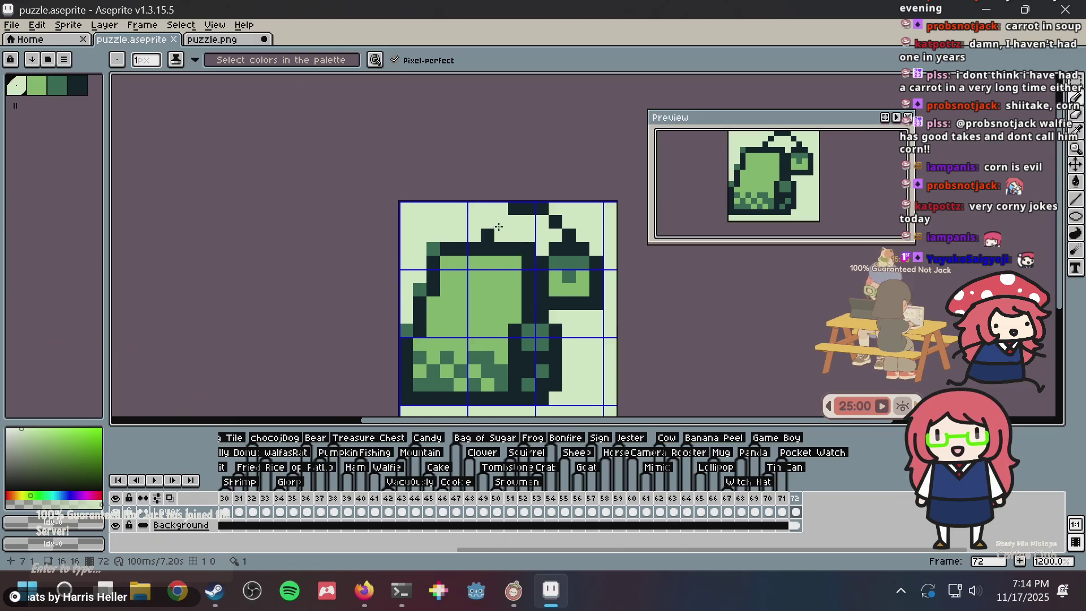
left_click(506, 220, "alt")
left_click(488, 221)
left_click(500, 208)
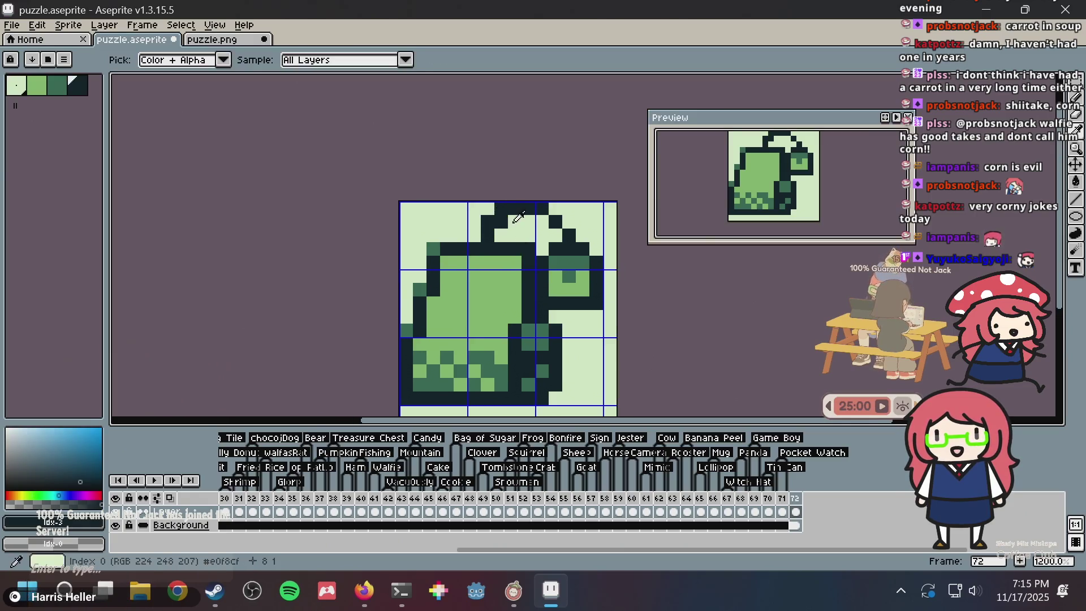
left_click(501, 222, "alt")
key("ctrl+s")
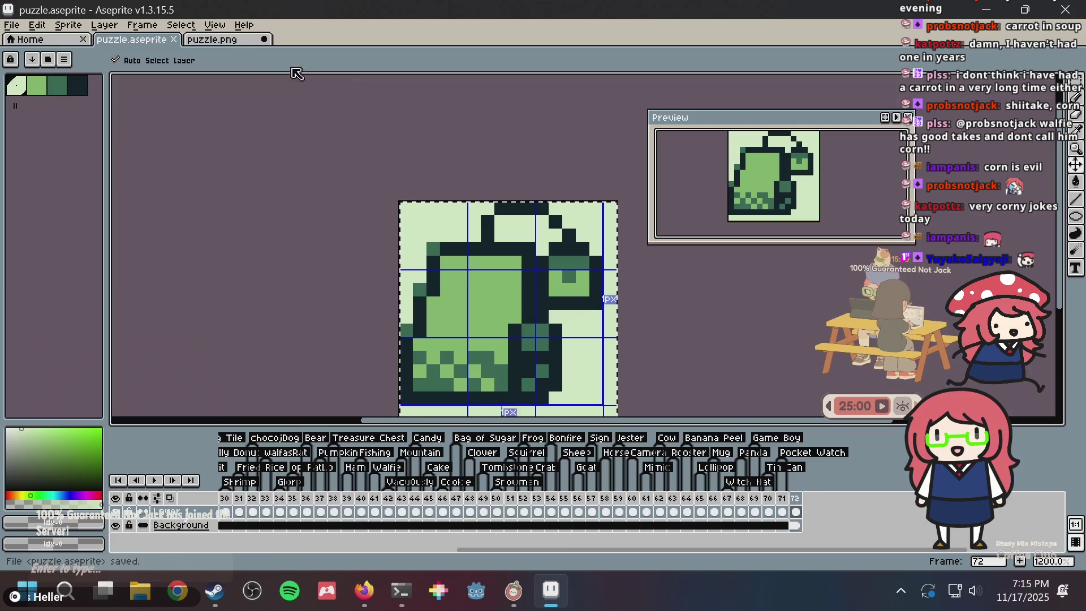
Regenerate the nonogram from puzzle.png, then return to the puzzle.aseprite document
left_click(211, 40)
key("alt+Tab")
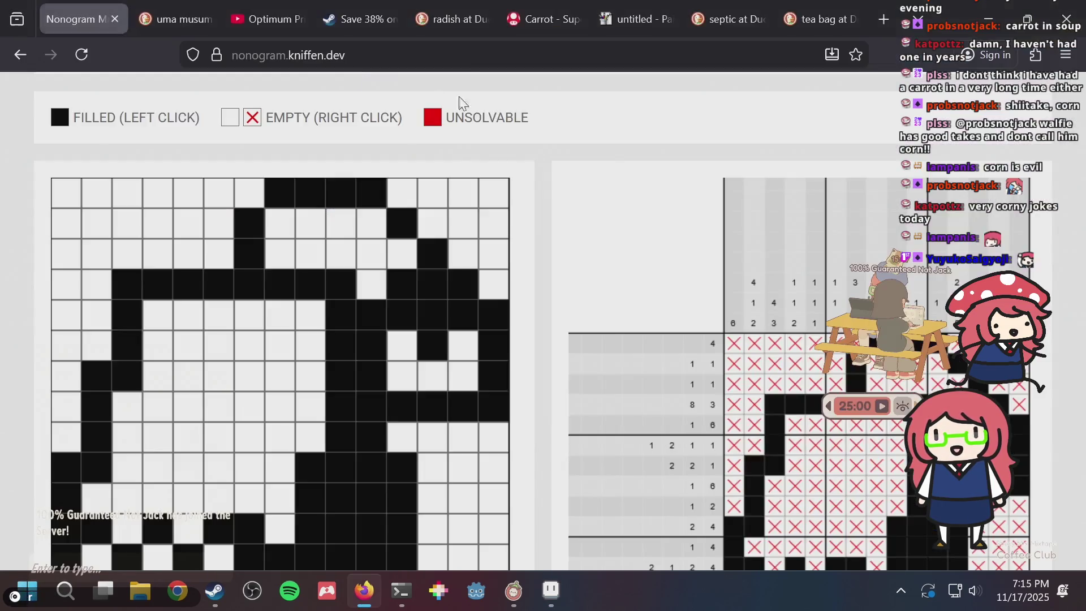
scroll(463, 102, "up", 3)
left_click(458, 194)
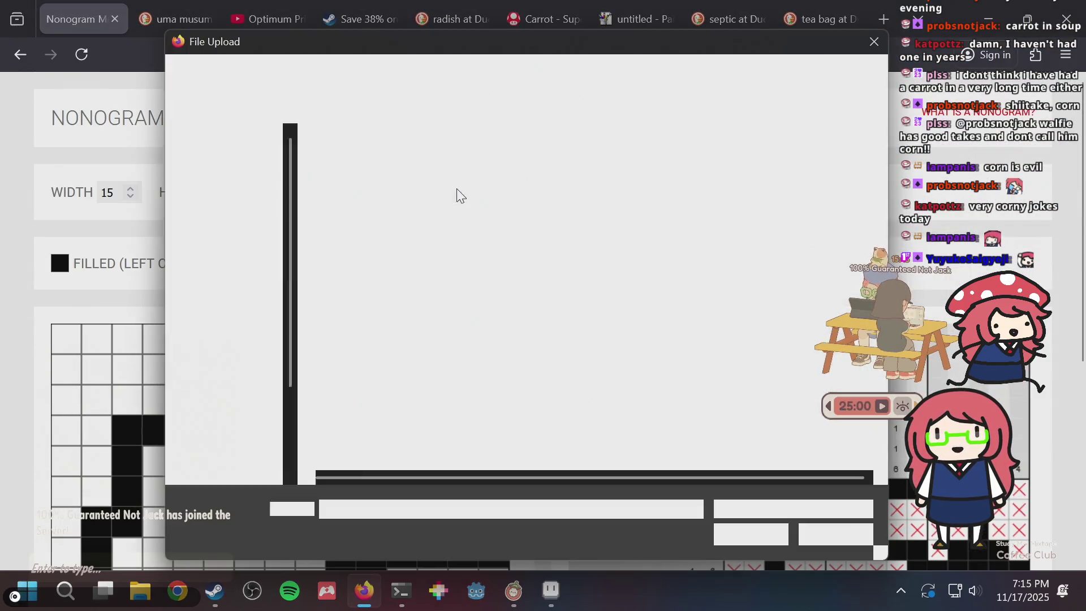
double_click(499, 190)
scroll(575, 238, "down", 5)
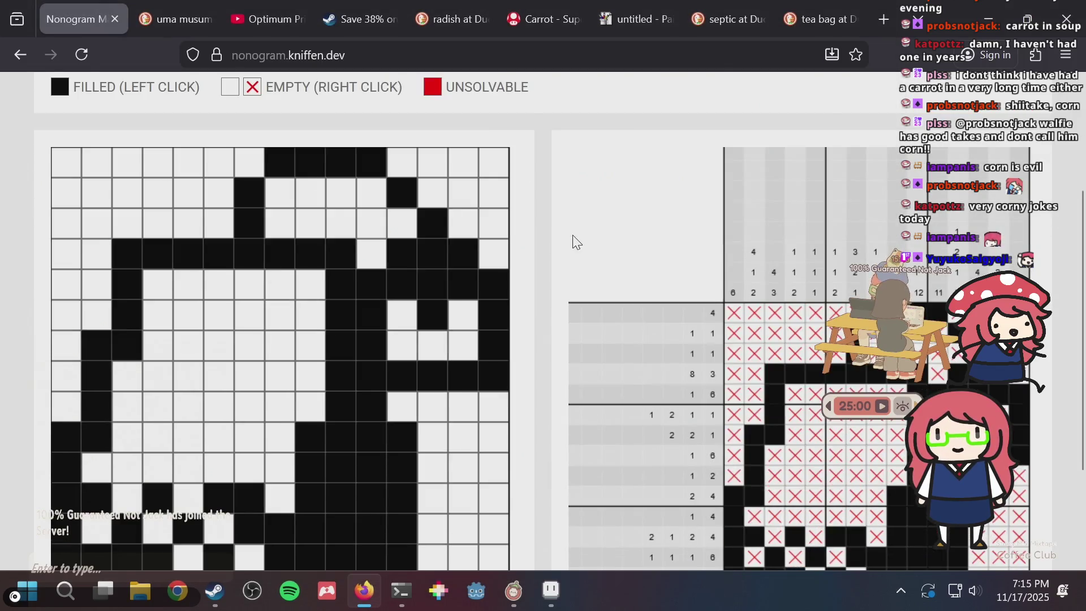
scroll(575, 238, "up", 3)
key("alt+Tab")
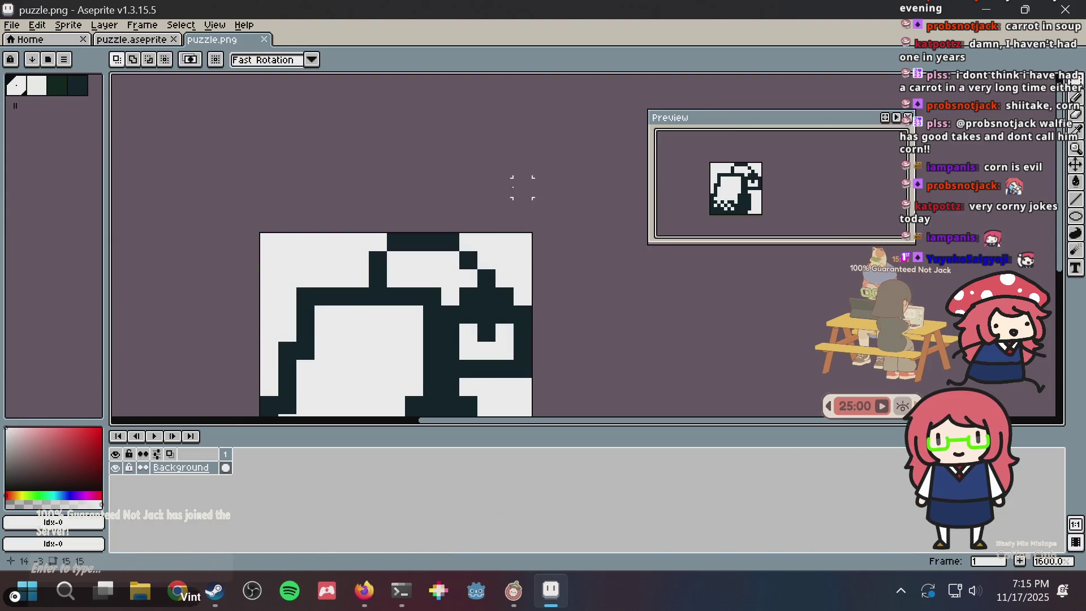
key("ctrl+shift+Tab")
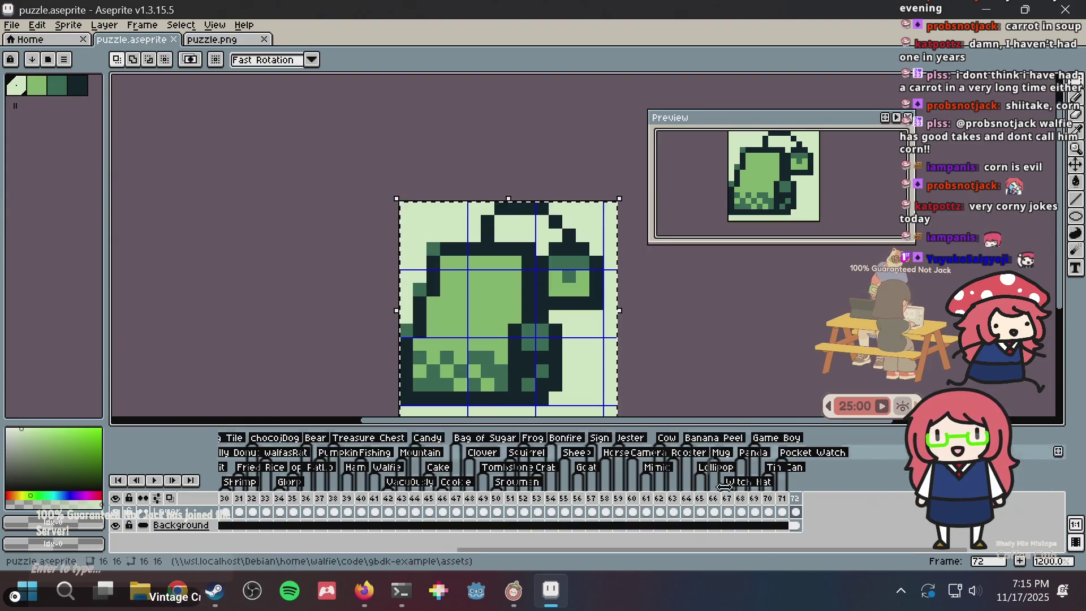
Add a new tag on frame 72 and begin naming it 'Tea'
right_click(795, 499)
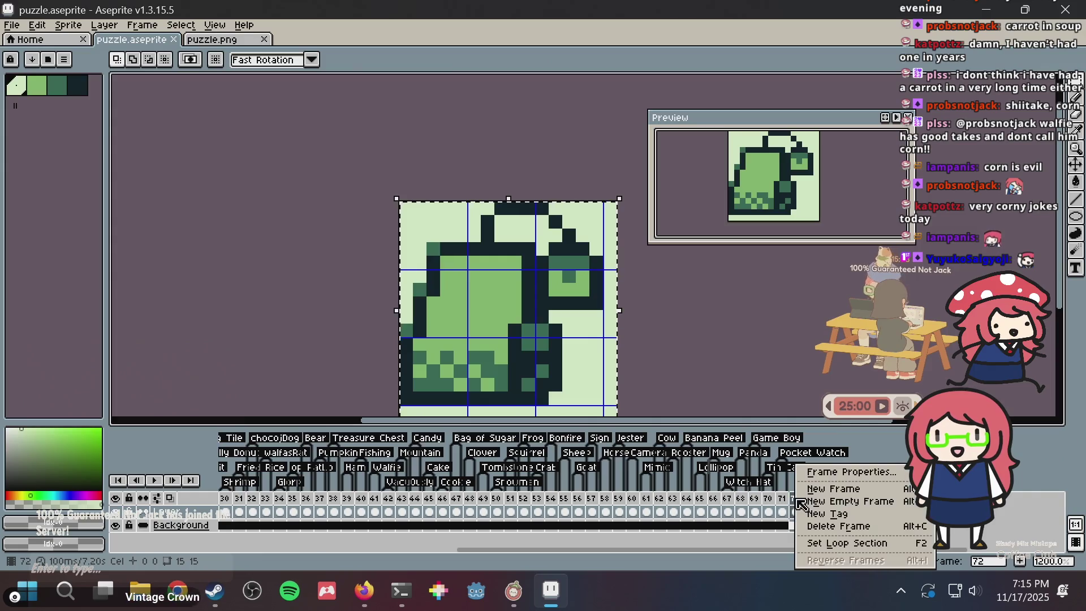
left_click(827, 513)
type("Tea")
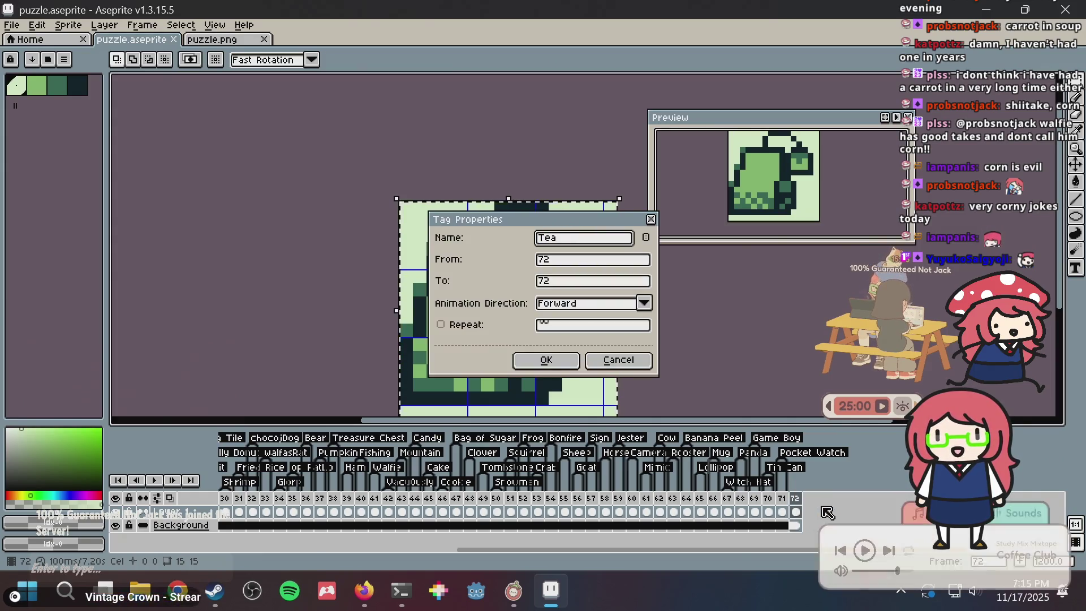
Look through the tea bag web search results in the browser
key("alt+Tab")
left_click(814, 19)
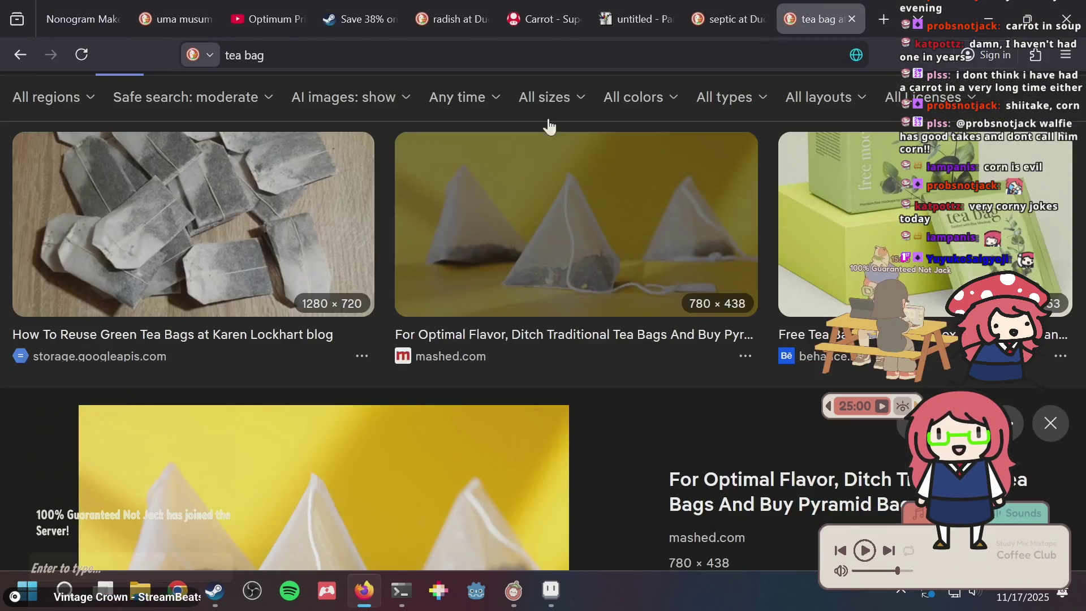
scroll(130, 201, "down", 20)
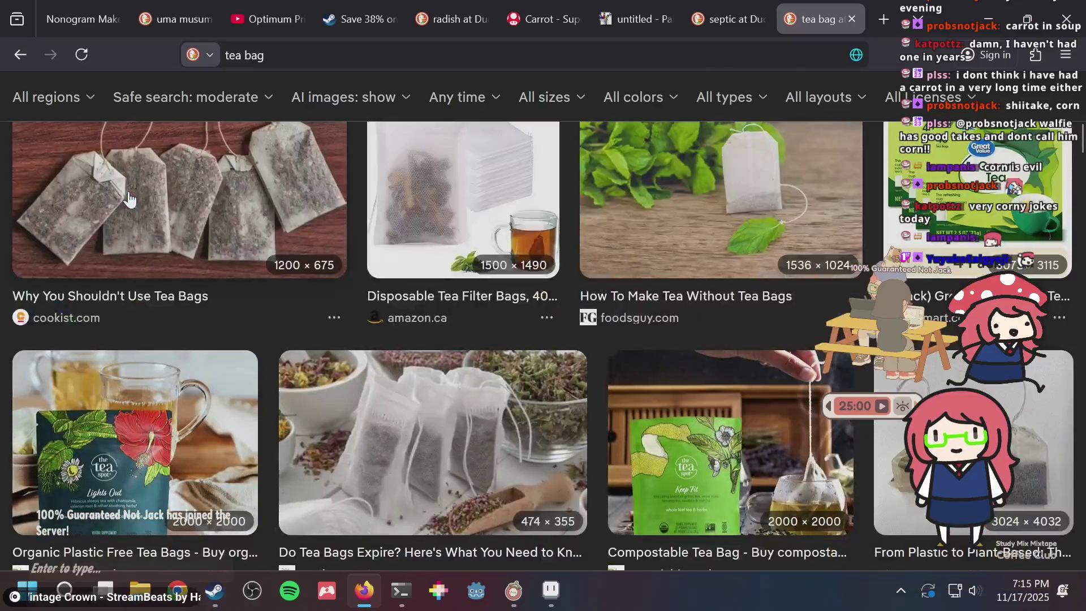
scroll(128, 204, "up", 10)
left_click(70, 167)
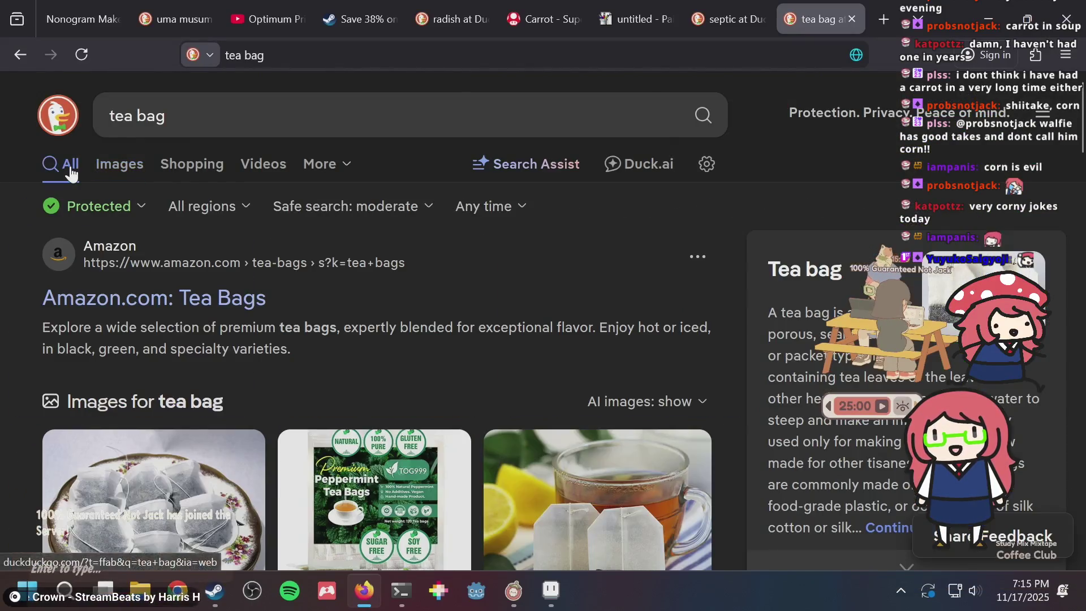
scroll(73, 192, "down", 5)
Finish naming the frame 72 tag 'Tea Bag' and save puzzle.aseprite
key("alt+Tab")
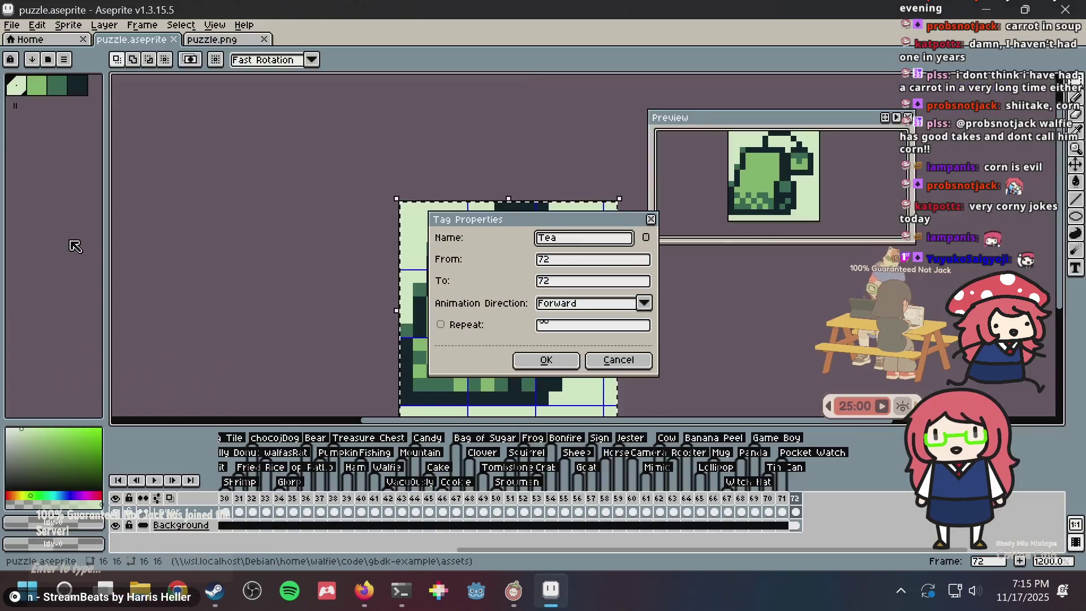
type("g")
key("Return")
key("ctrl+s")
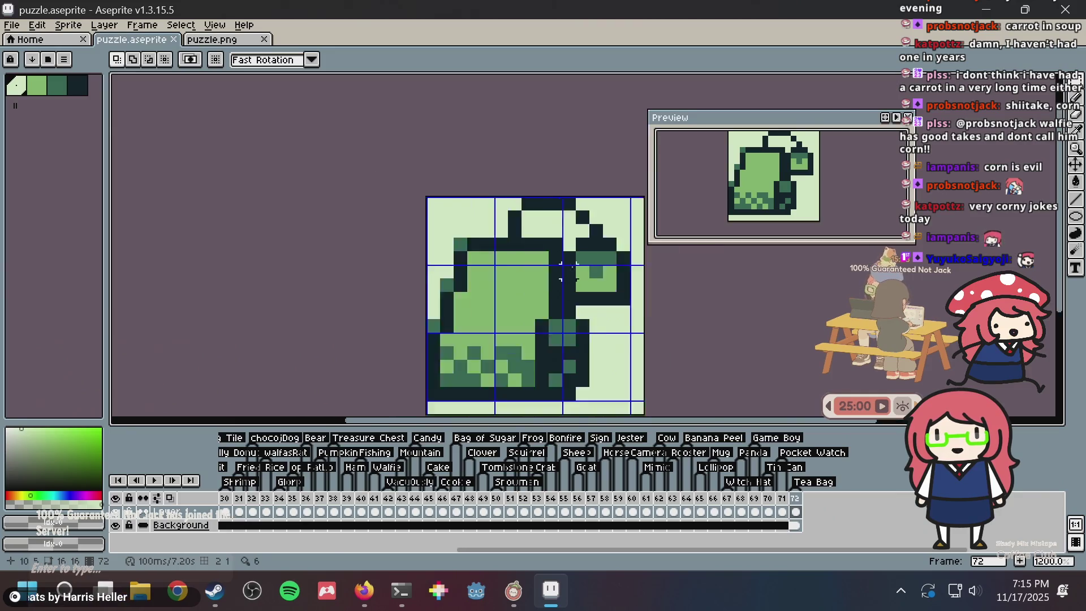
Return to the pencil, undo a stray cream pixel, and shade an outline pixel dark green
scroll(623, 260, "down", 2)
scroll(623, 260, "up", 3)
key("v")
key("b")
left_click(433, 268)
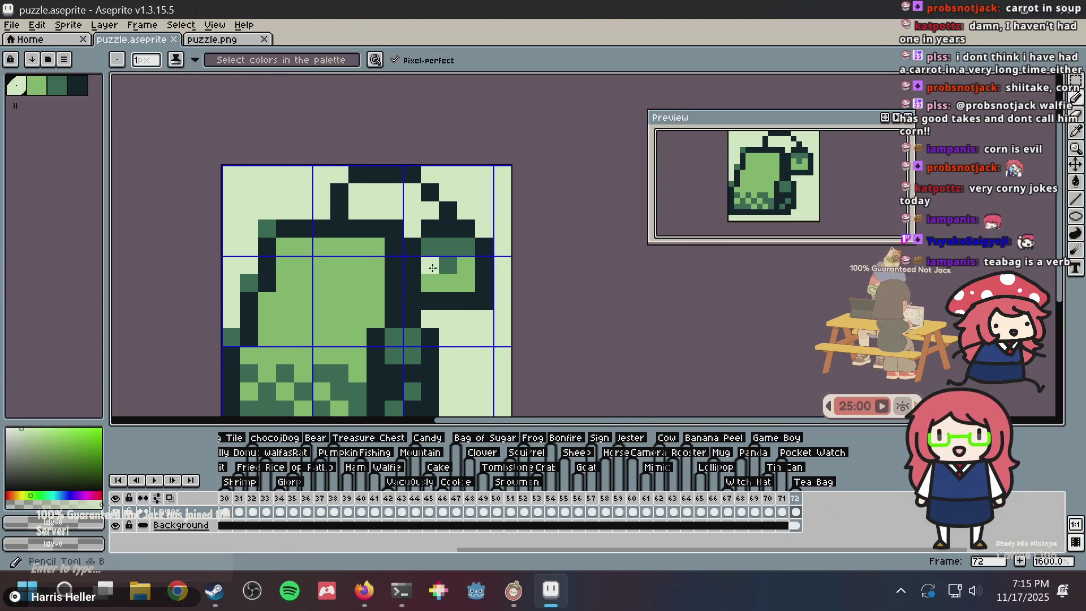
key("ctrl+z")
left_click(433, 252, "alt")
left_click(412, 250)
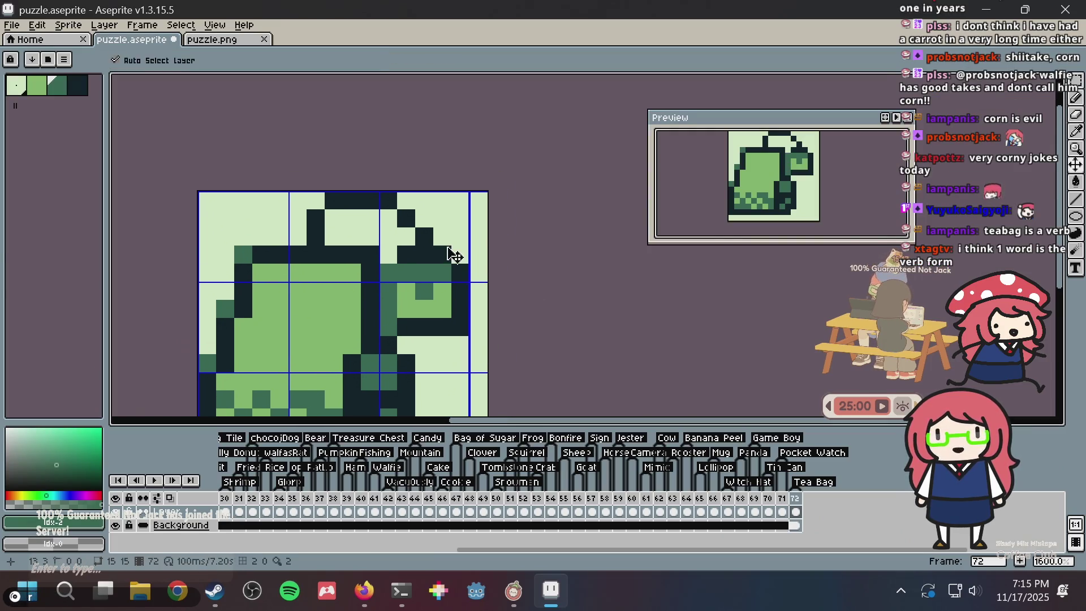
Paint two dark-green shading pixels and extend the dark outline over them
scroll(396, 272, "up", 3)
left_click_drag(408, 288, 407, 320)
left_click(439, 213, "alt")
left_click(405, 255)
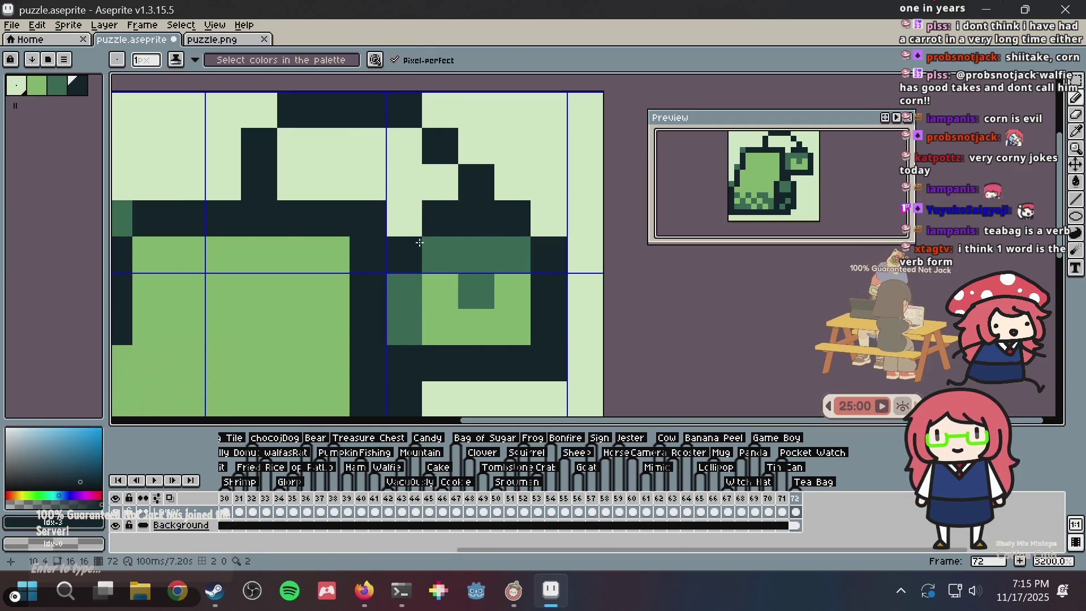
left_click_drag(405, 280, 410, 325)
left_click(477, 254)
Repaint a dark column light green and save the sprite
scroll(500, 233, "down", 6)
scroll(499, 233, "up", 6)
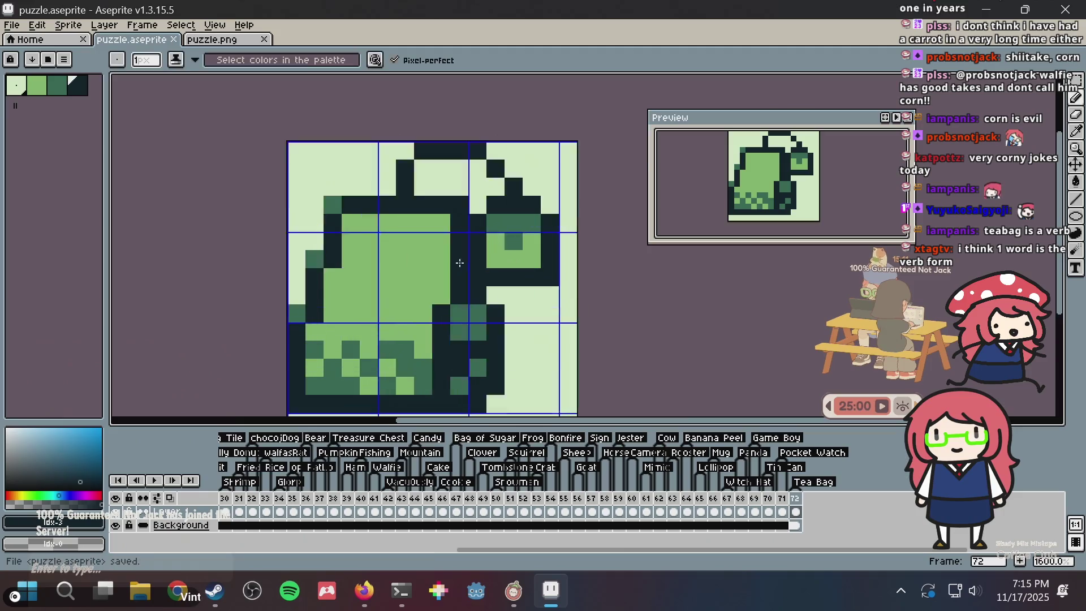
left_click(408, 223, "alt")
left_click_drag(453, 181, 450, 334)
key("ctrl+s")
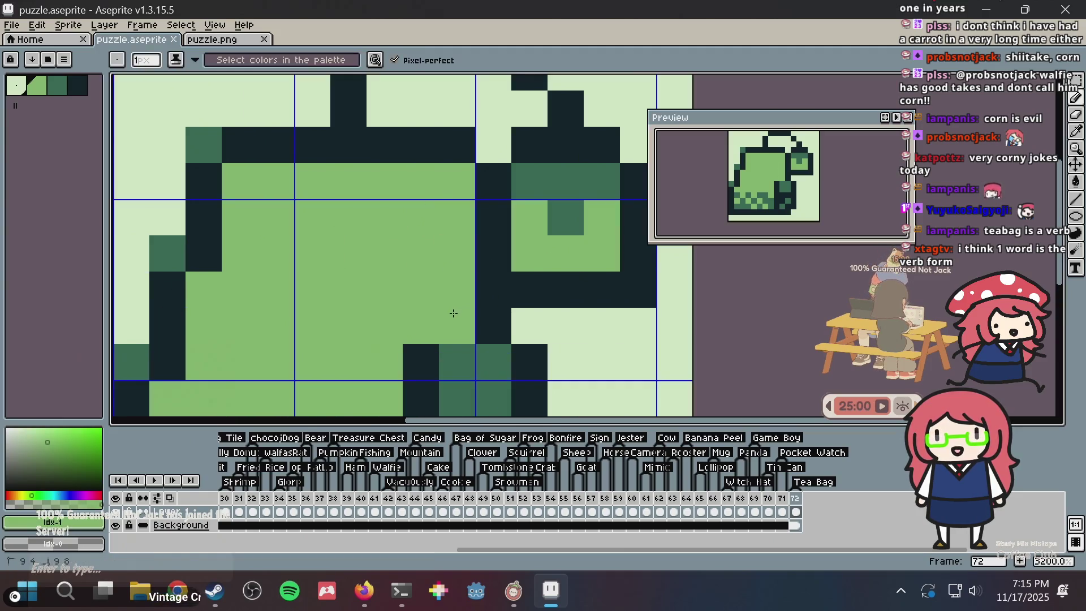
Touch up the outline with a dark pixel, relighten nearby pixels, darken two green pixels, and save
scroll(466, 264, "down", 6)
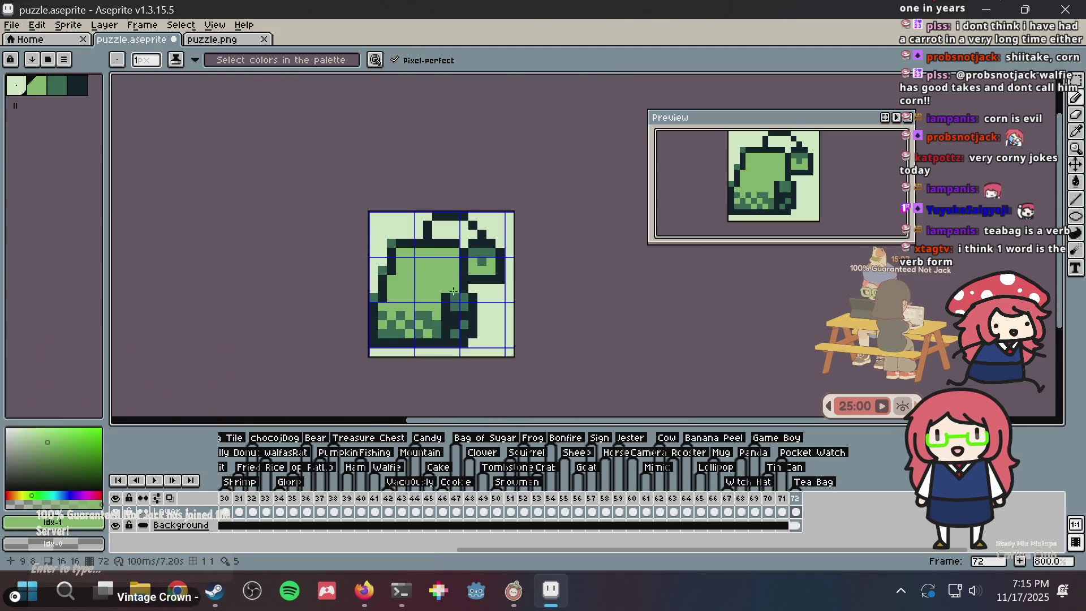
left_click(448, 303, "alt")
left_click(454, 290)
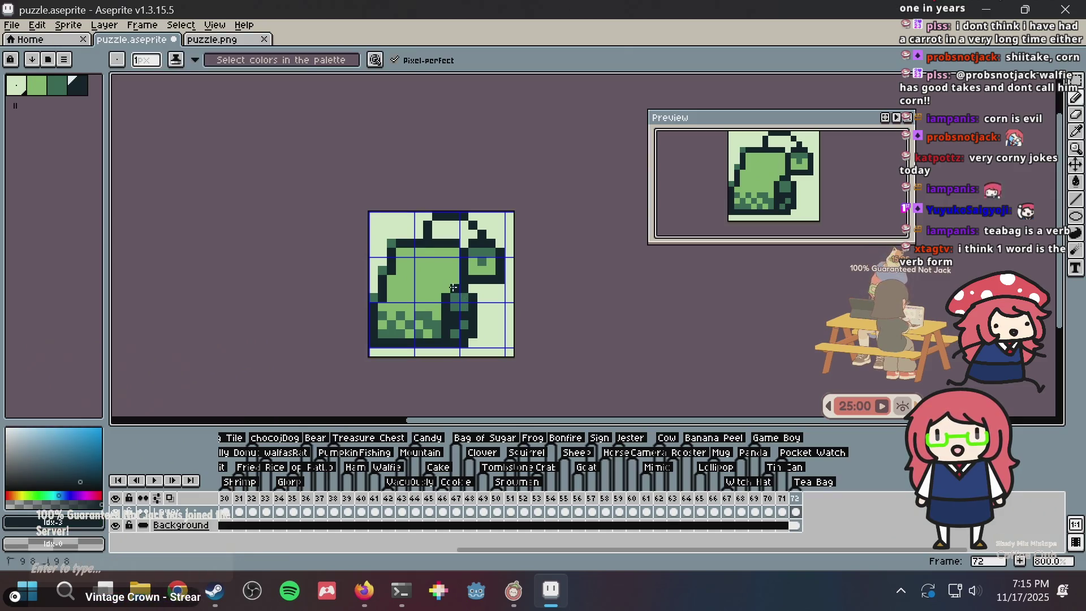
scroll(408, 261, "up", 5)
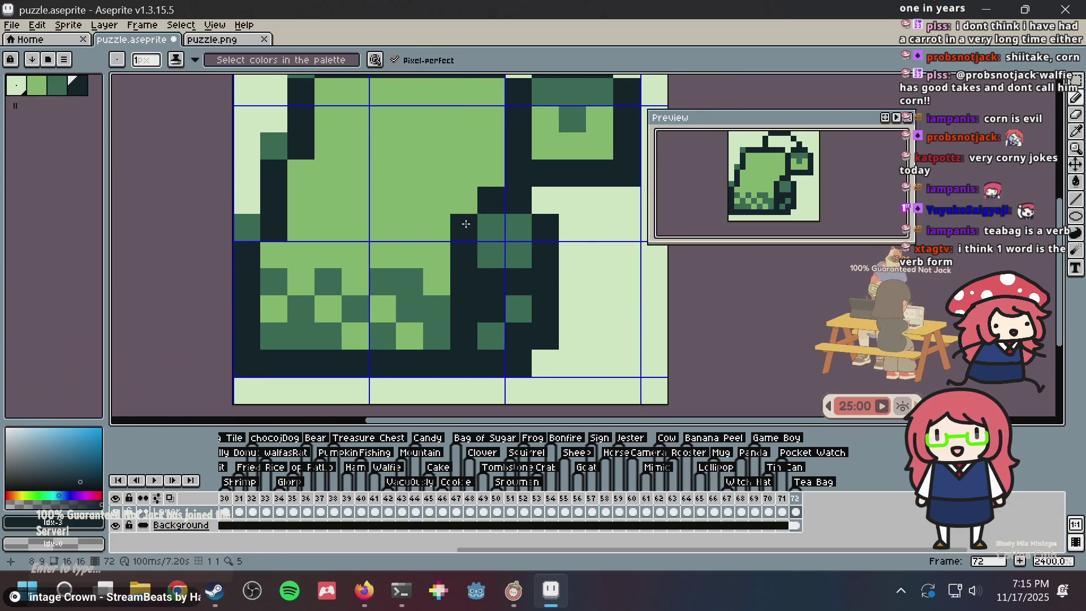
left_click(473, 219)
scroll(474, 198, "down", 7)
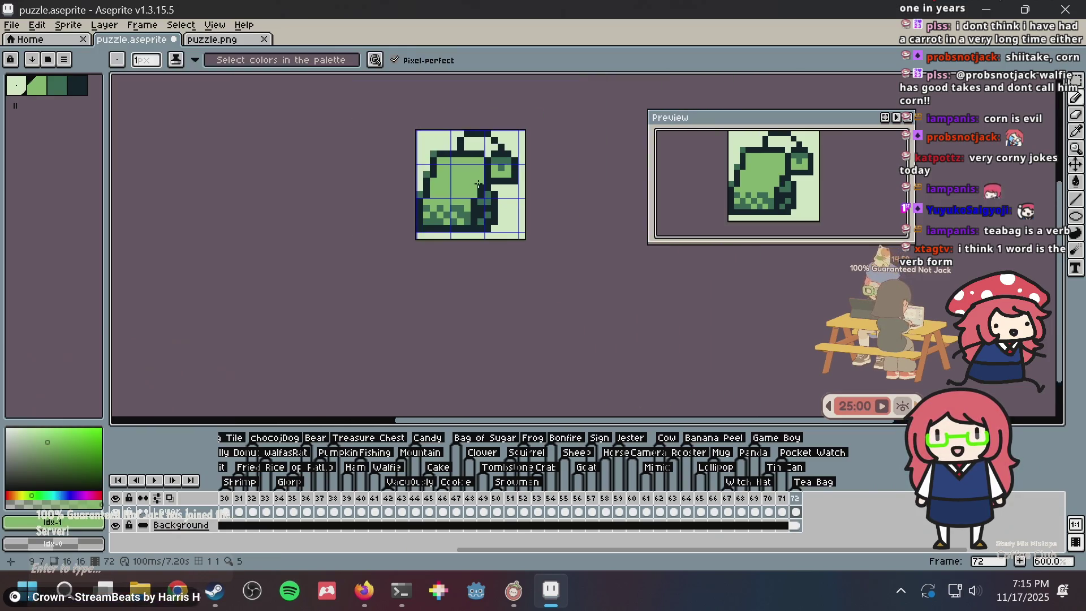
scroll(480, 181, "up", 5)
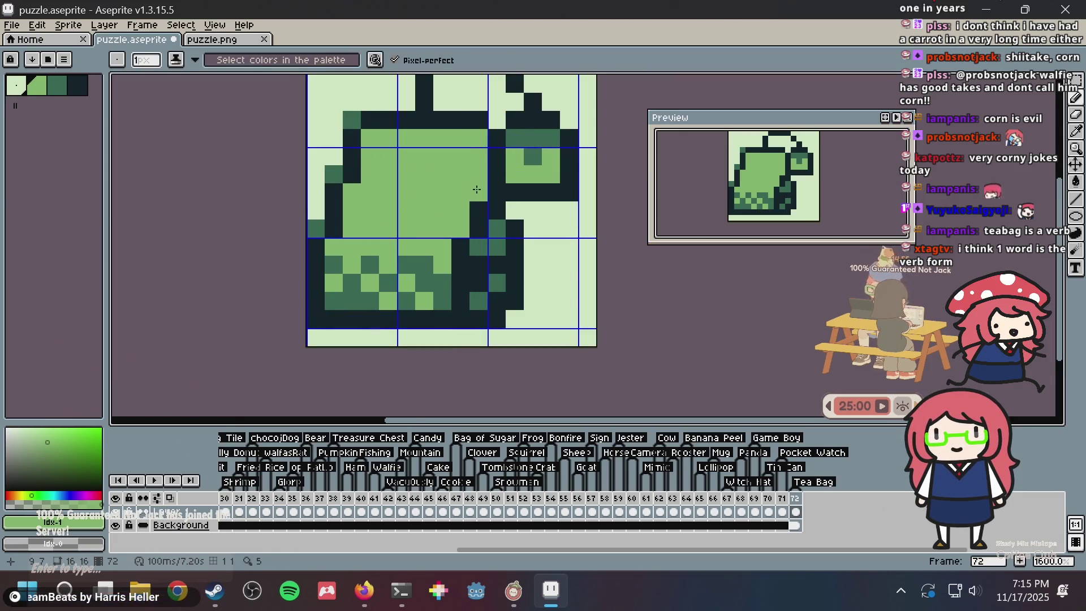
left_click_drag(481, 206, 480, 193)
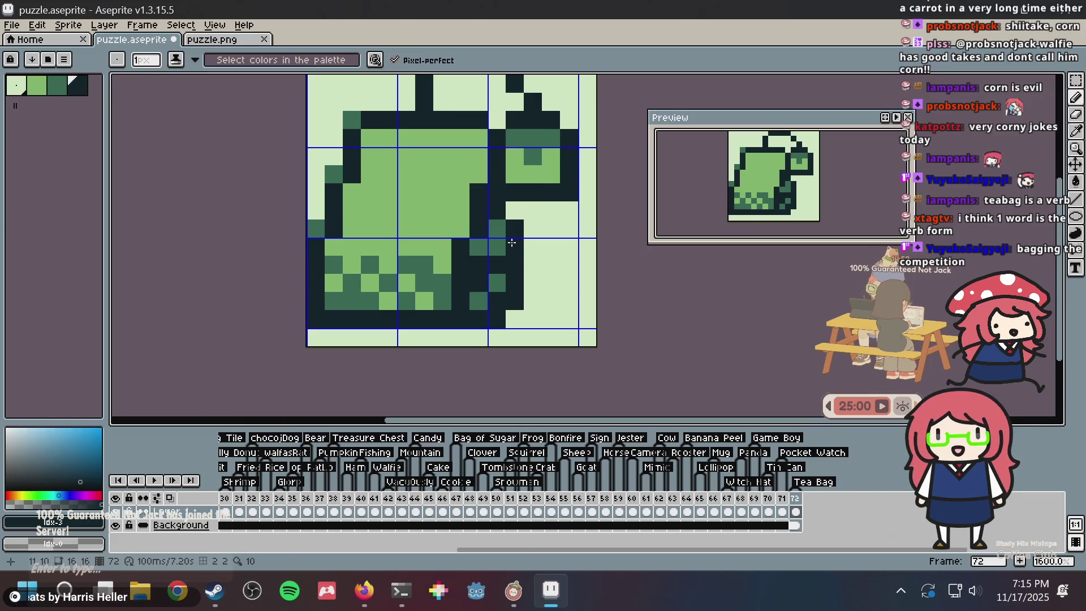
key("ctrl+s")
left_click(490, 232, "alt")
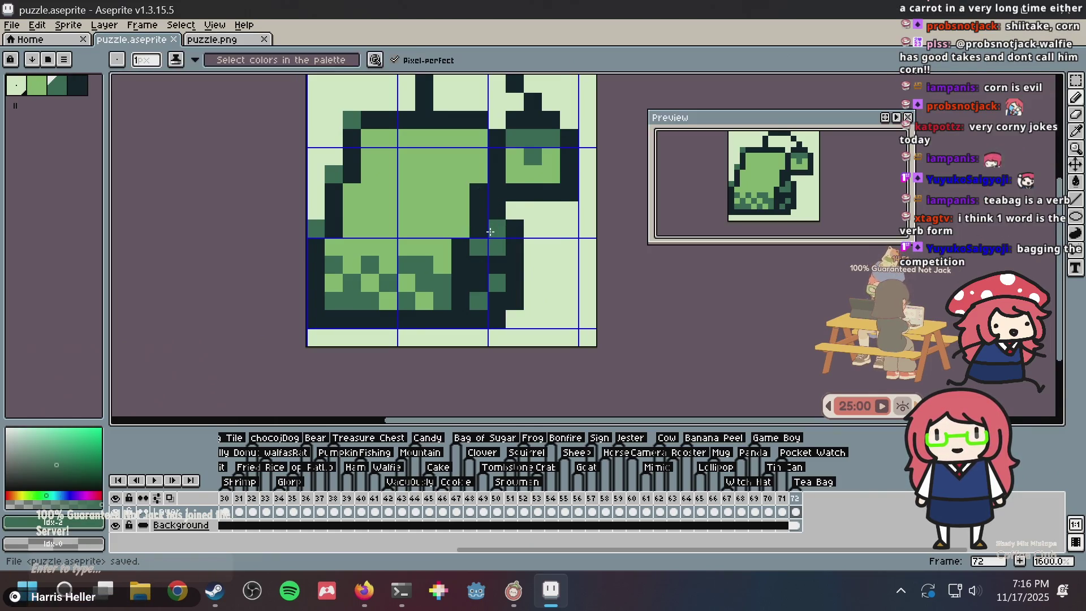
Bring up the puzzle.png image in Aseprite
key("v")
left_click(234, 49)
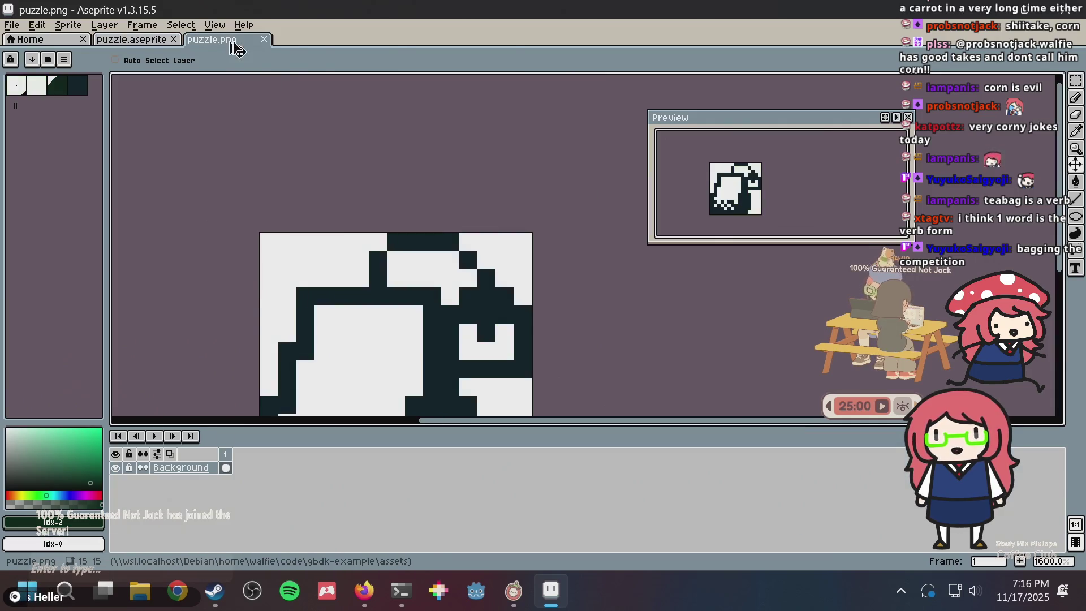
scroll(562, 213, "down", 4)
In Nonogram Maker, generate a new puzzle from puzzle.png
key("alt+Tab")
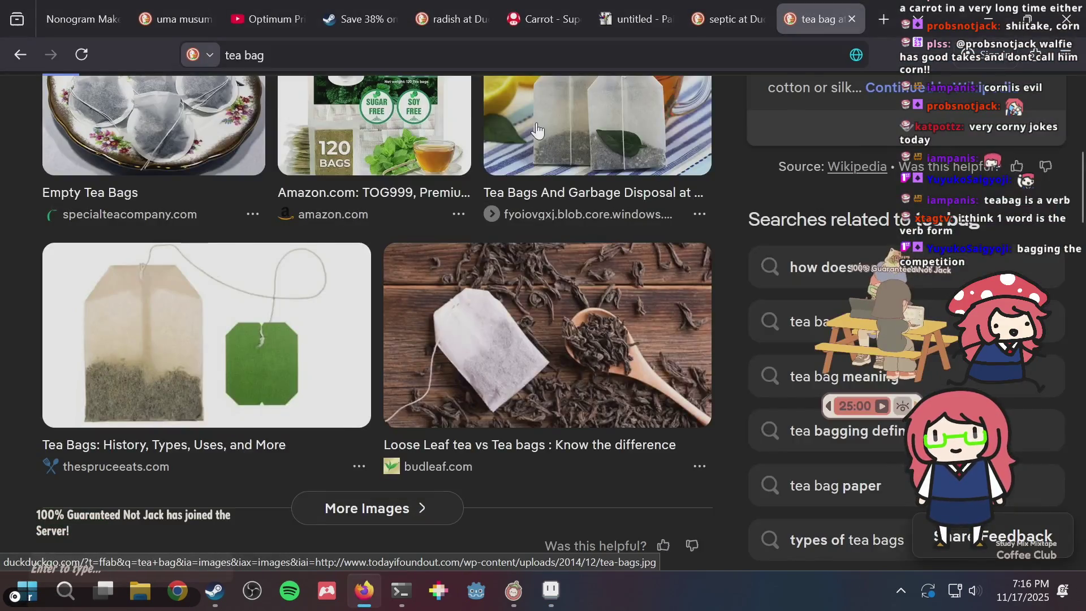
scroll(537, 130, "up", 4)
key("ctrl+Page_Up")
key("ctrl+Page_Down")
key("ctrl+Page_Down")
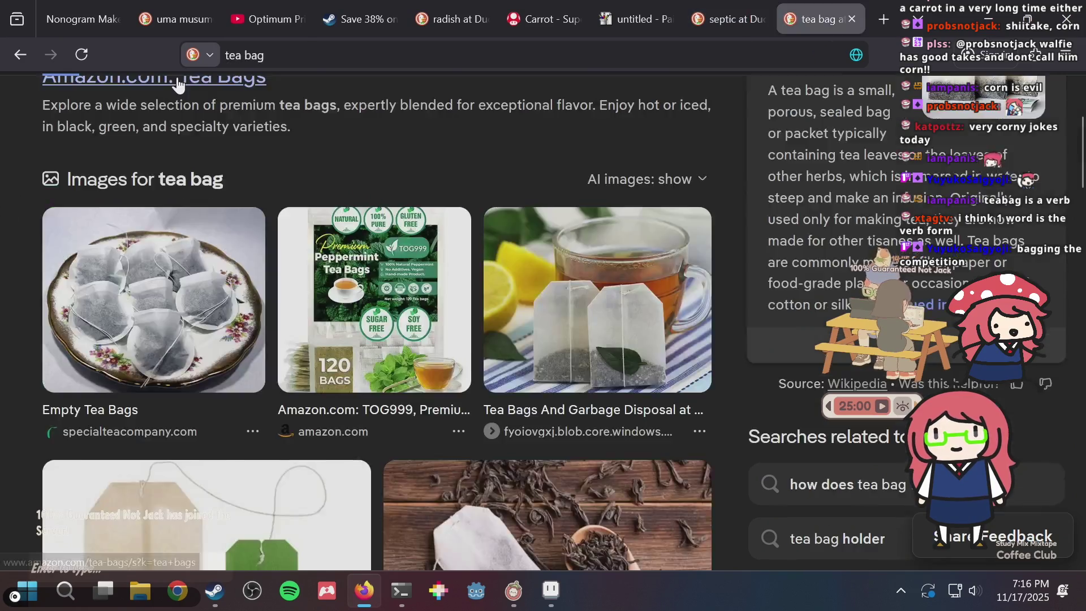
scroll(340, 192, "up", 3)
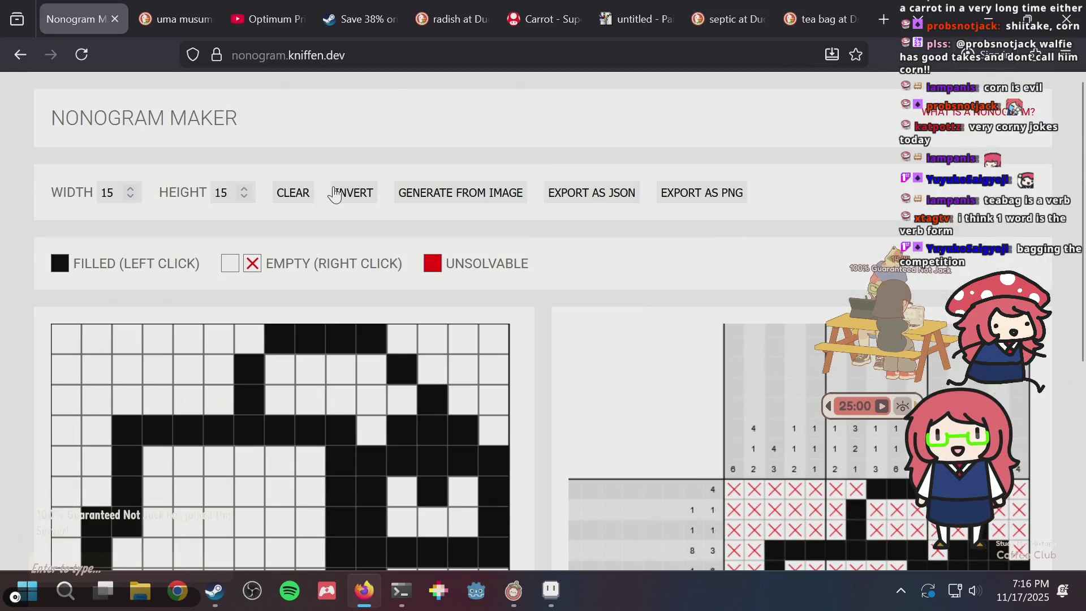
left_click(451, 194)
double_click(454, 184)
scroll(582, 205, "down", 5)
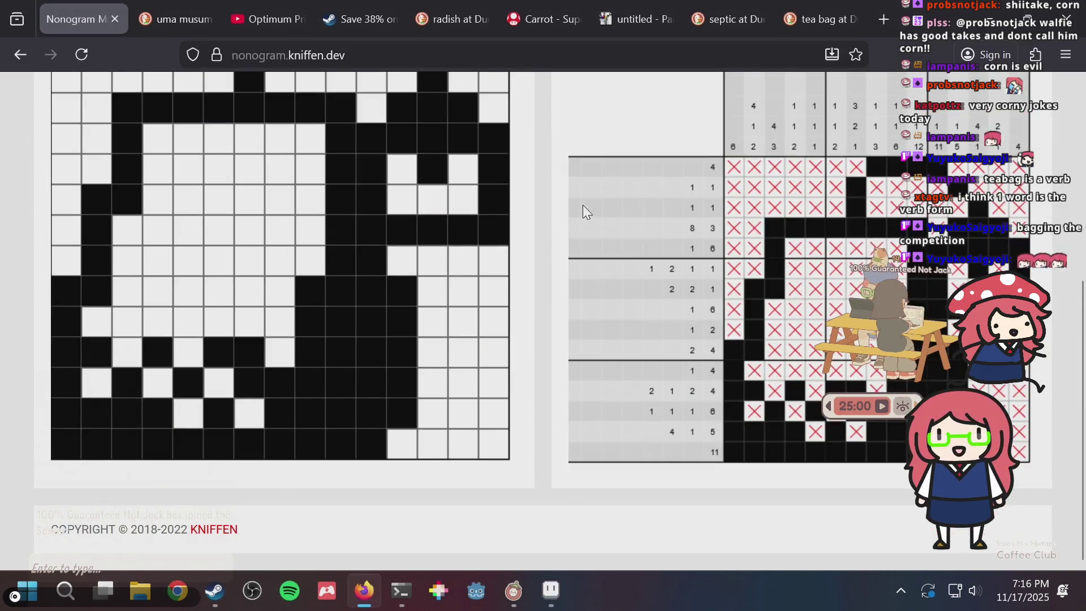
Commit the pasted image in puzzle.png and save puzzle.aseprite
key("alt+Tab")
key("Return")
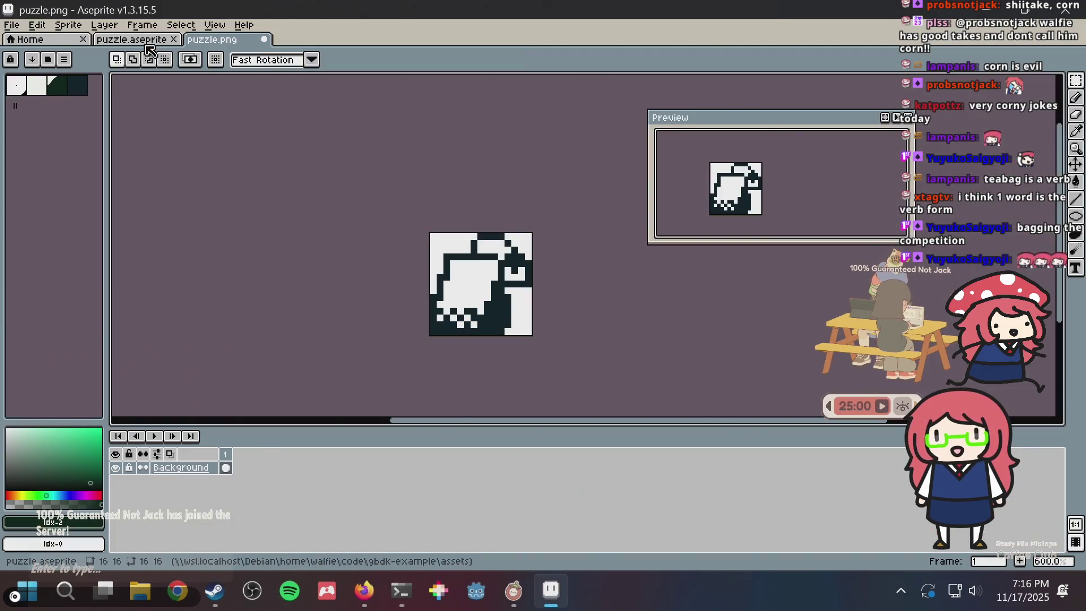
left_click(148, 40)
key("ctrl+s")
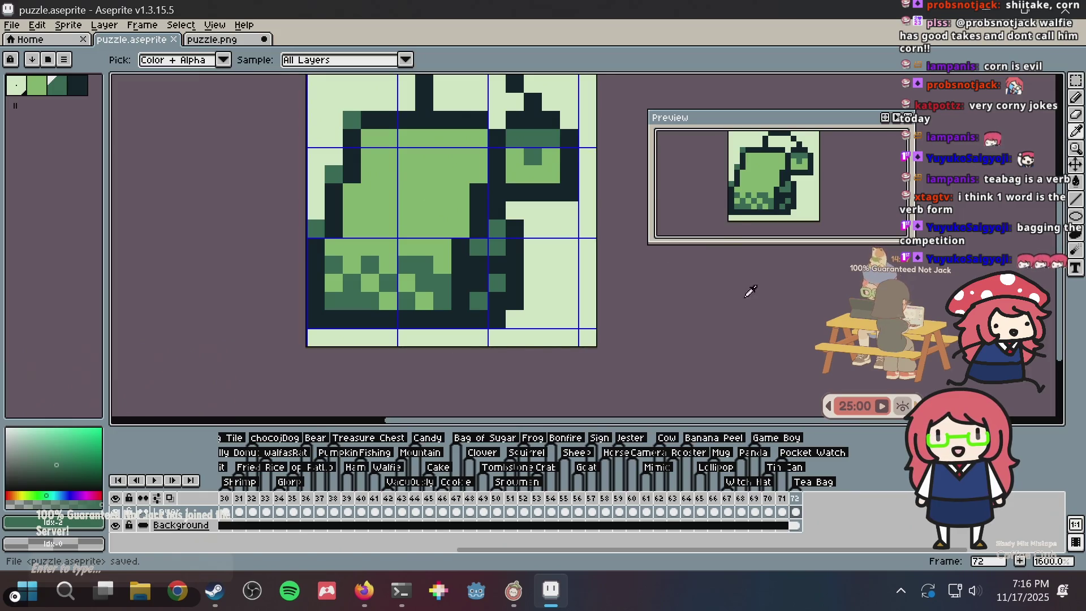
Save the changes to puzzle.png
key("alt+Tab")
key("alt+Tab")
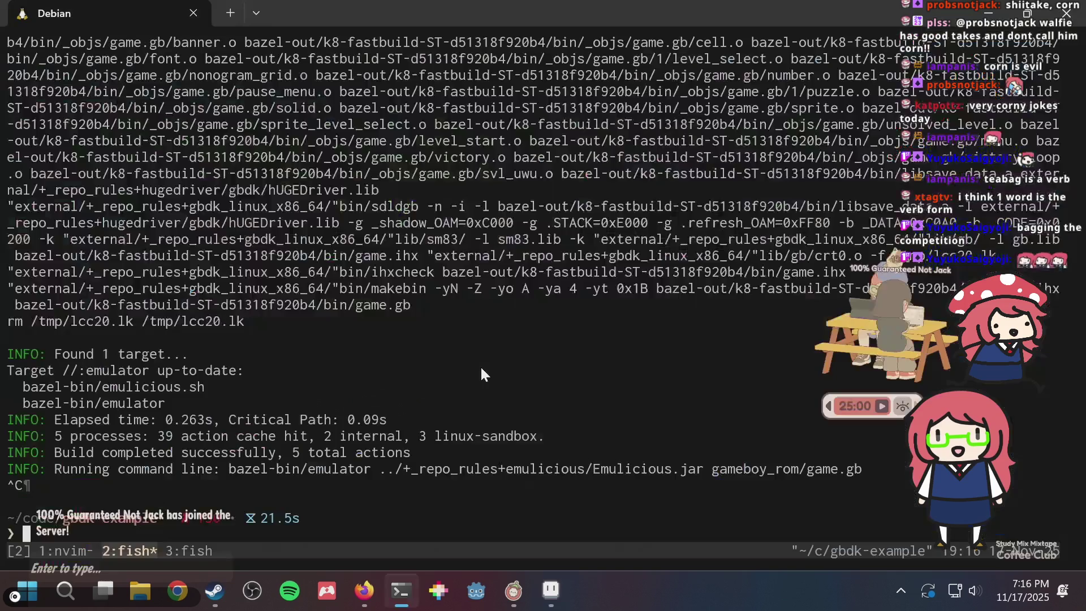
key("alt+Tab")
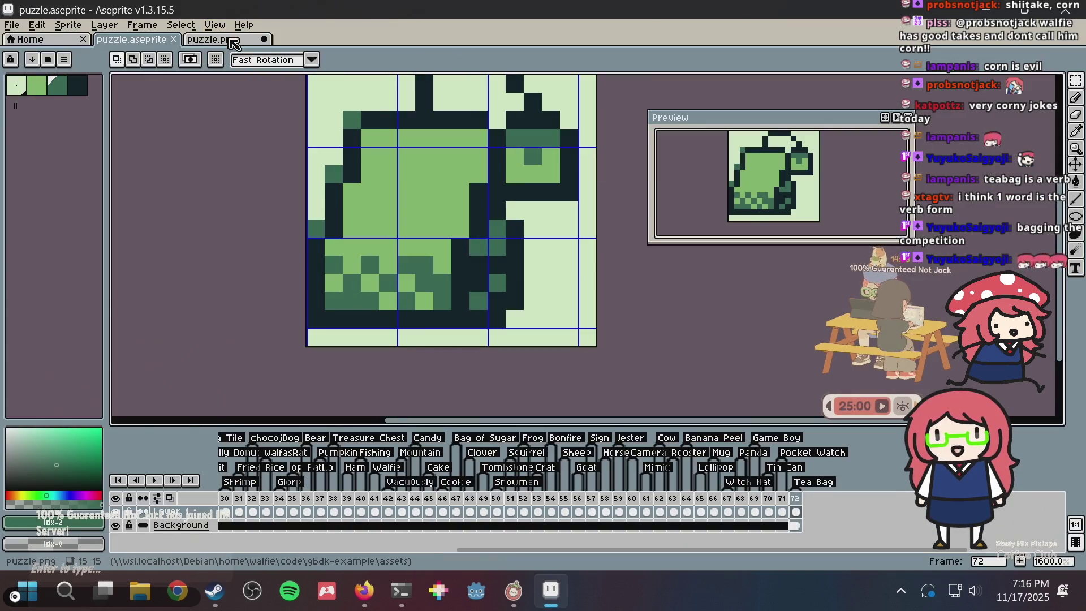
left_click(234, 41)
left_click(166, 40)
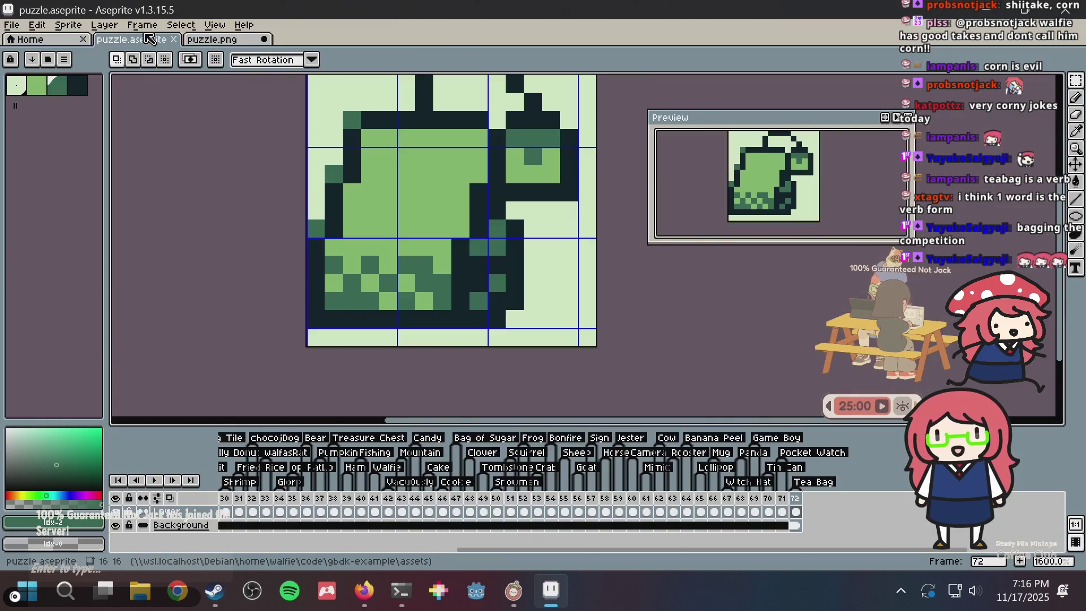
left_click(243, 41)
key("ctrl+s")
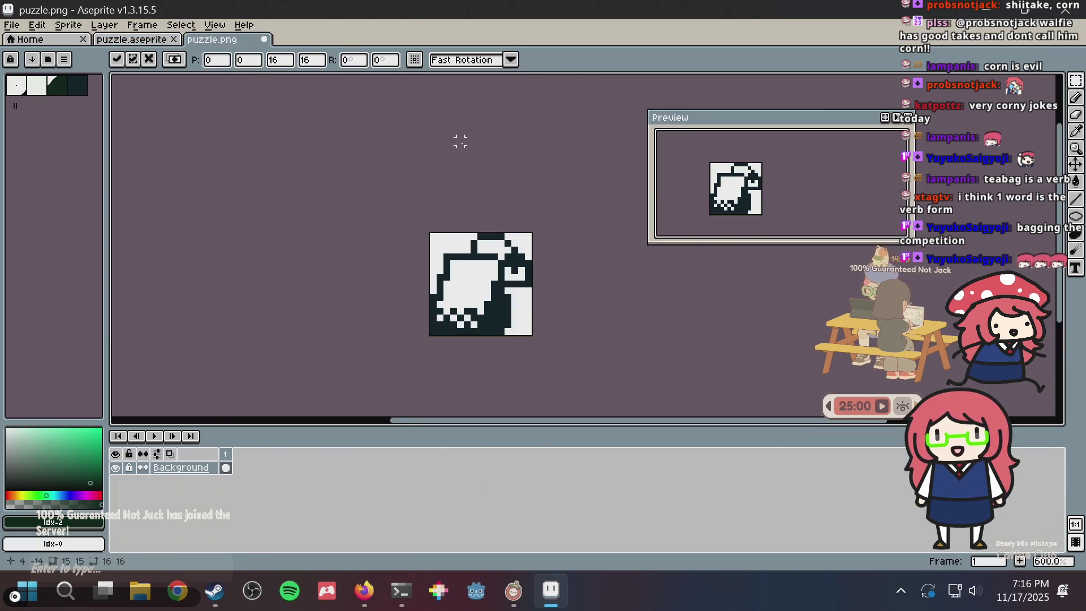
key("i")
Regenerate the nonogram from the saved puzzle.png and review the new clues
key("alt+Tab")
key("Tab")
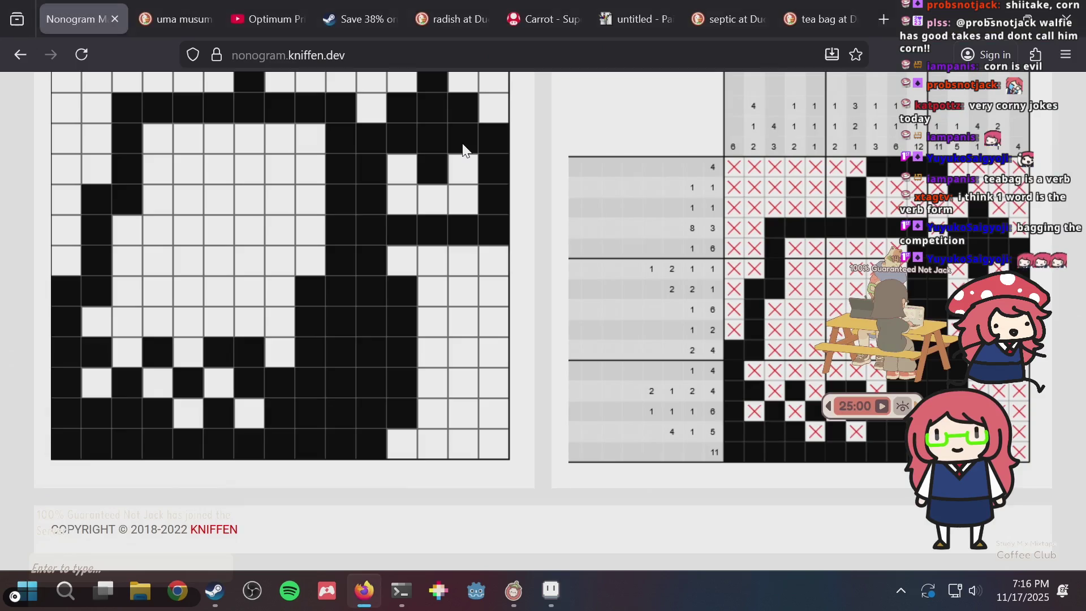
scroll(164, 270, "up", 3)
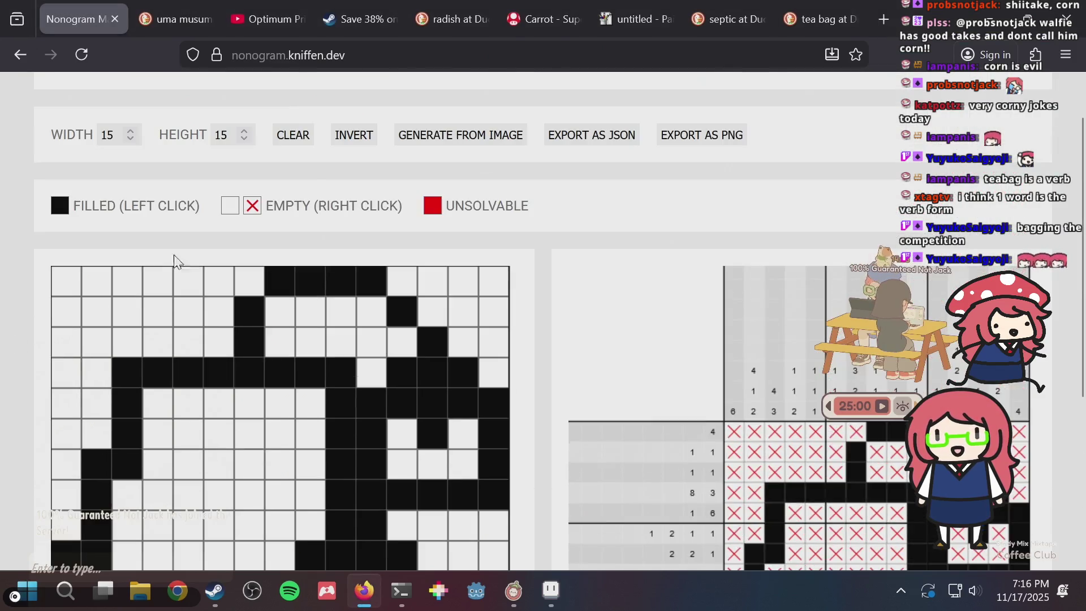
left_click(428, 137)
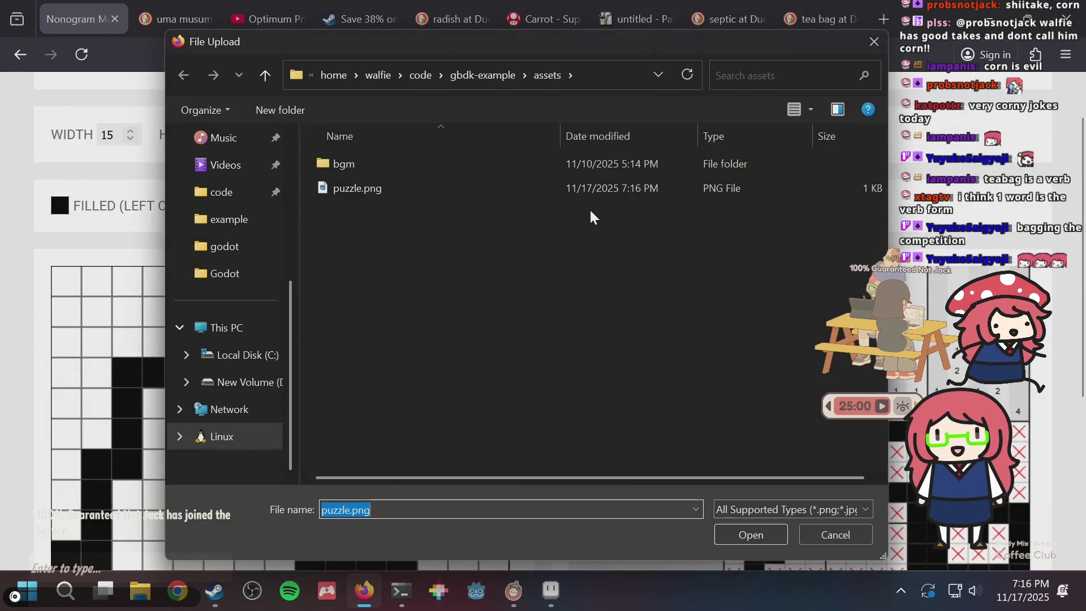
double_click(587, 194)
scroll(182, 315, "down", 5)
scroll(456, 310, "up", 3)
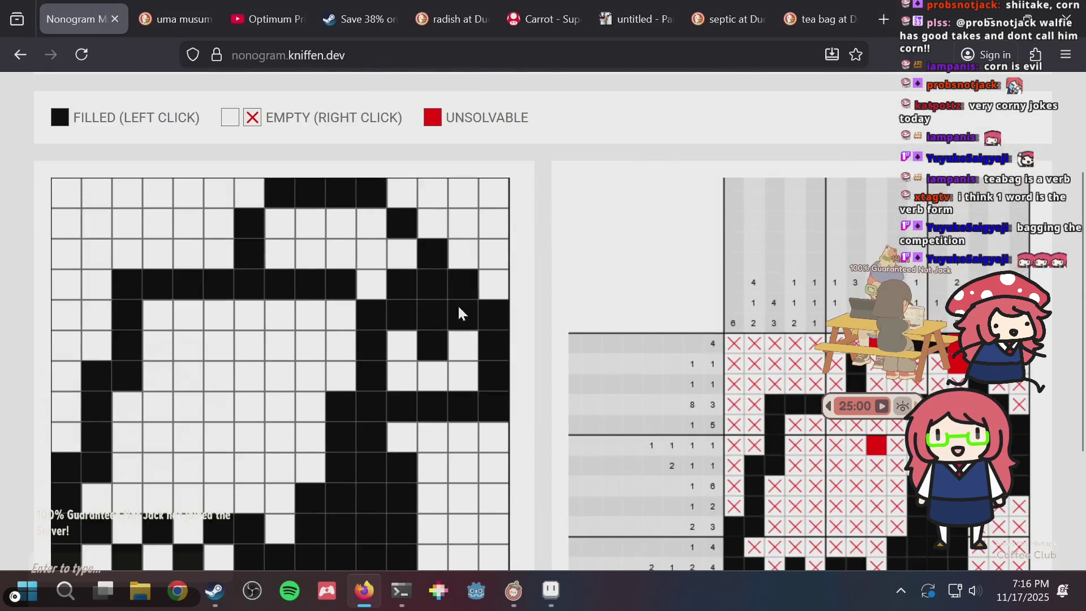
scroll(511, 317, "down", 3)
scroll(257, 355, "up", 2)
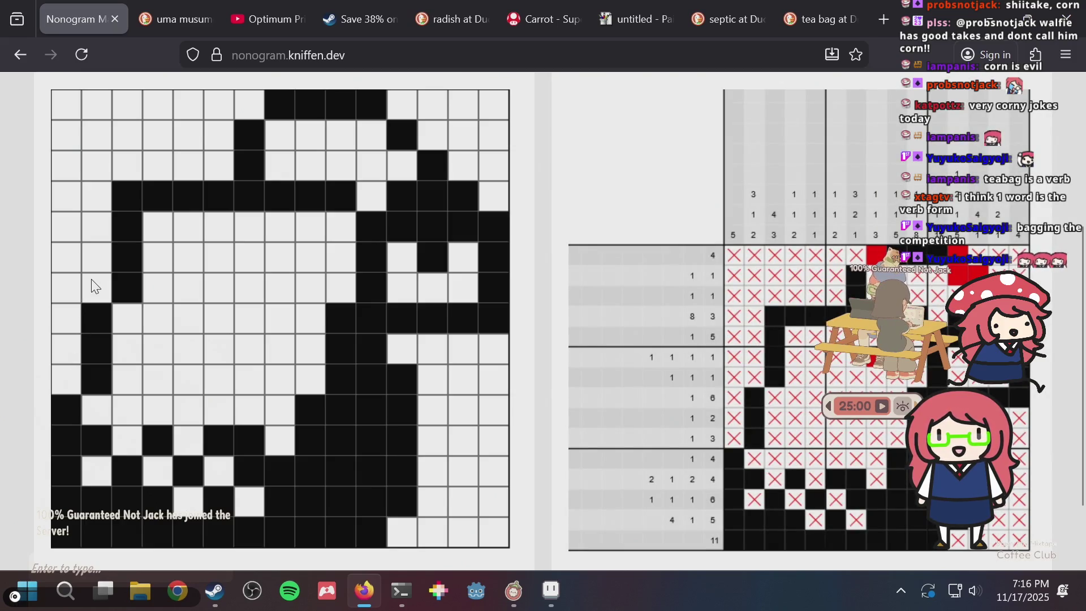
key("alt+Tab")
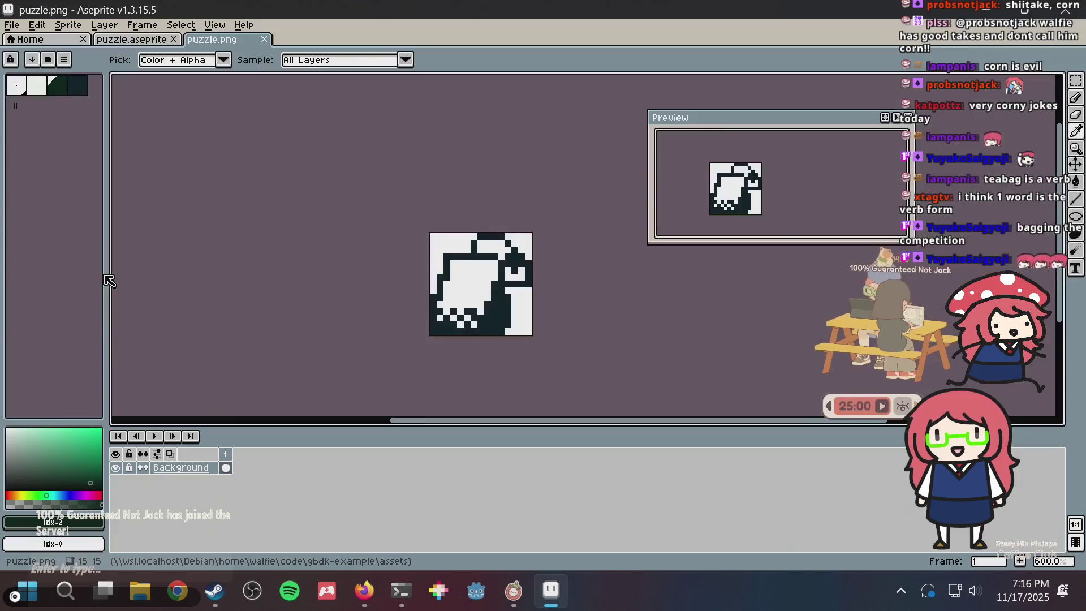
On puzzle.aseprite, darken one sprite pixel and paint two others light
left_click(136, 39)
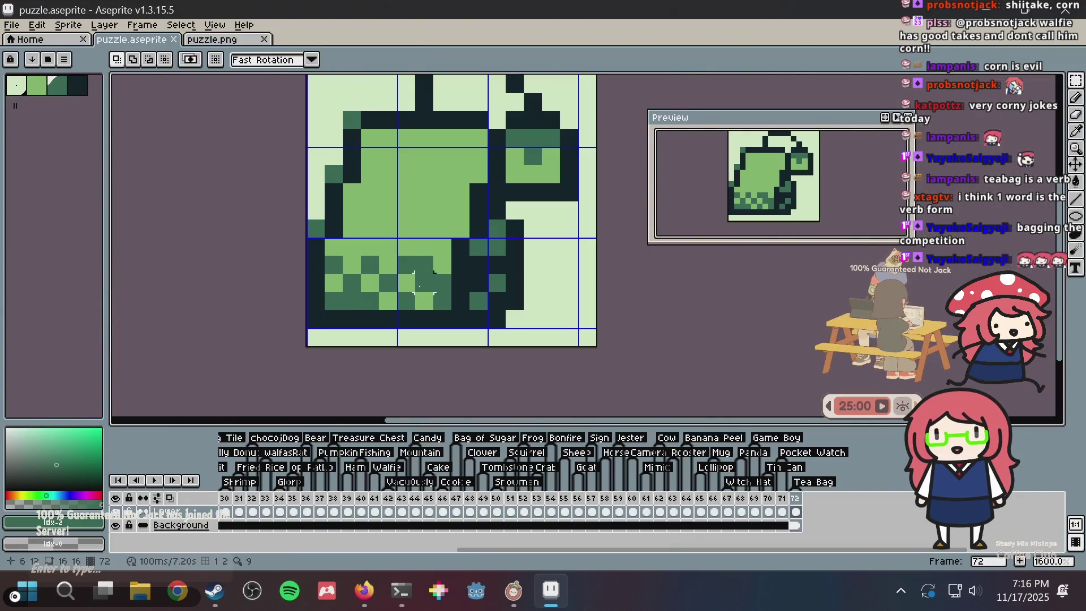
left_click(331, 226)
left_click(319, 215, "alt")
left_click(317, 228)
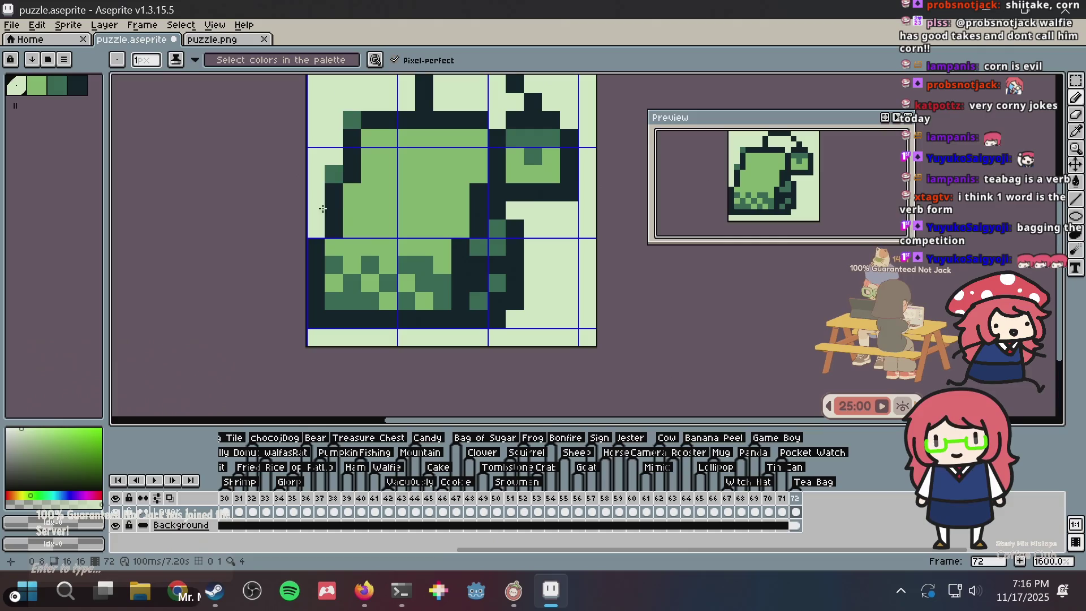
left_click(333, 178)
Clear the nonogram cell at row 4, column 3 and adjust the matching sprite pixel
key("alt+Tab")
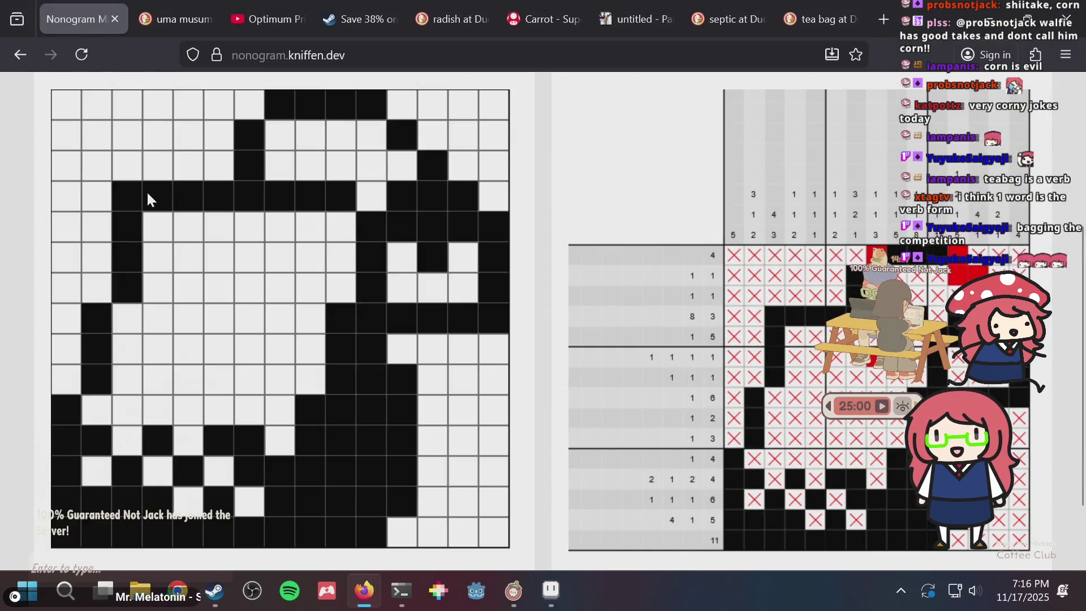
left_click(130, 205)
key("alt+Tab")
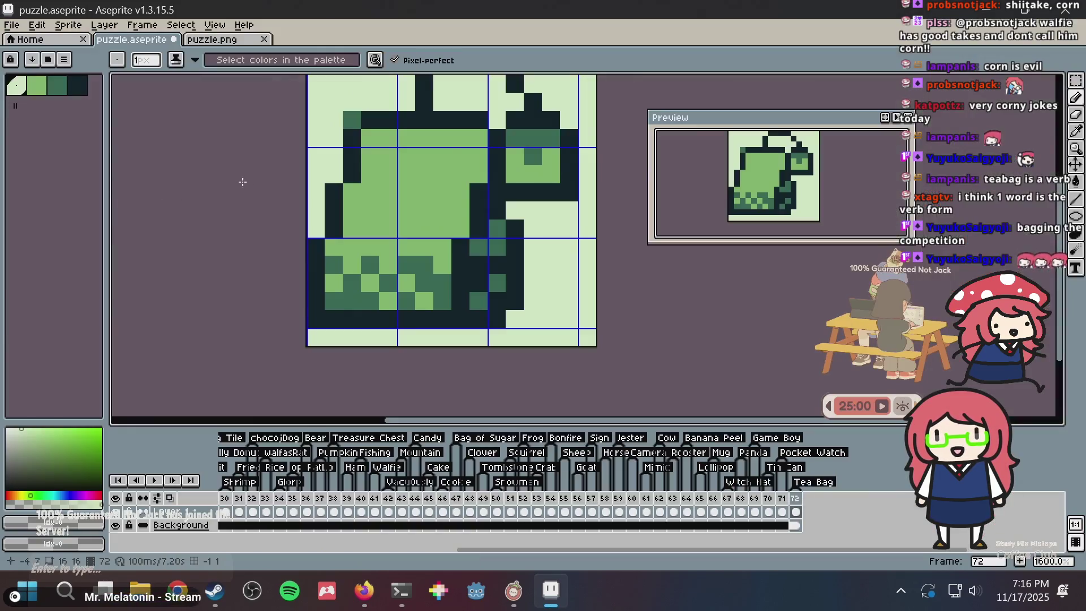
left_click(363, 217)
left_click(247, 260)
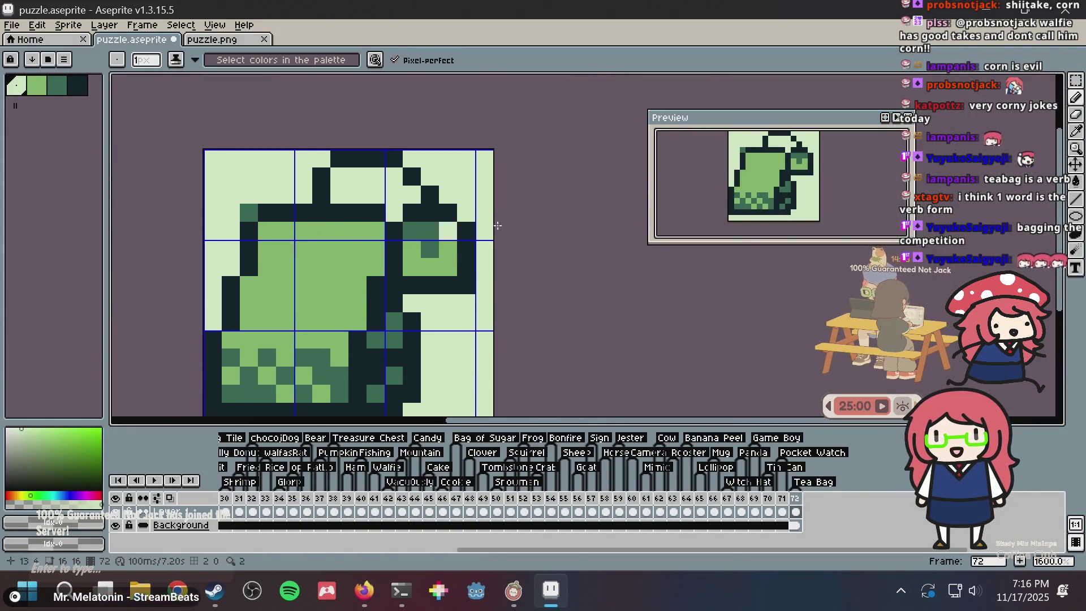
Toggle a black cell in row 2 of the nonogram grid
key("alt+Tab")
scroll(362, 139, "up", 4)
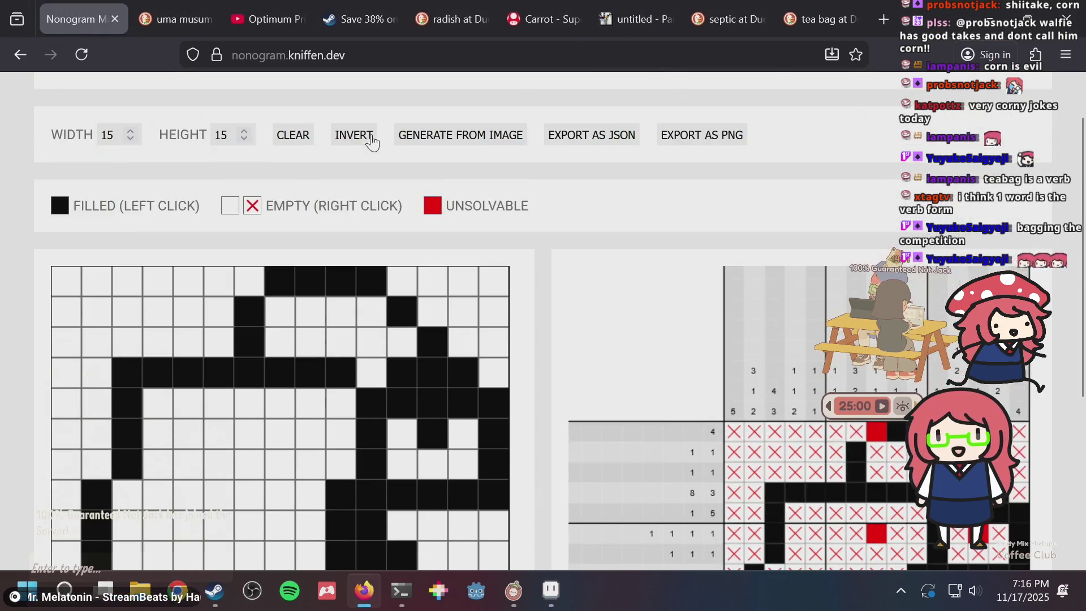
scroll(370, 215, "down", 4)
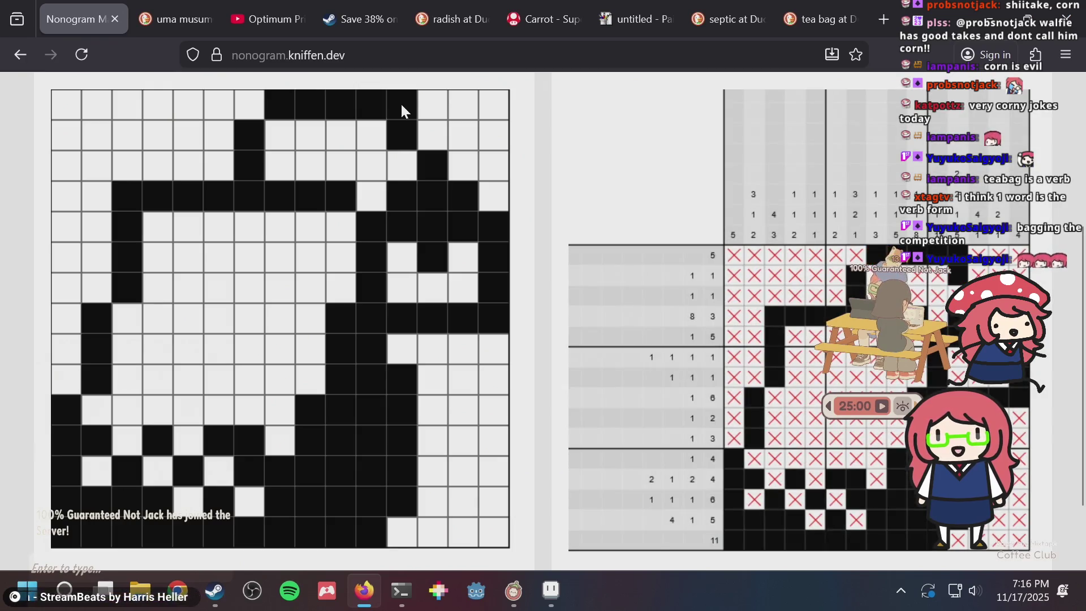
left_click(389, 129)
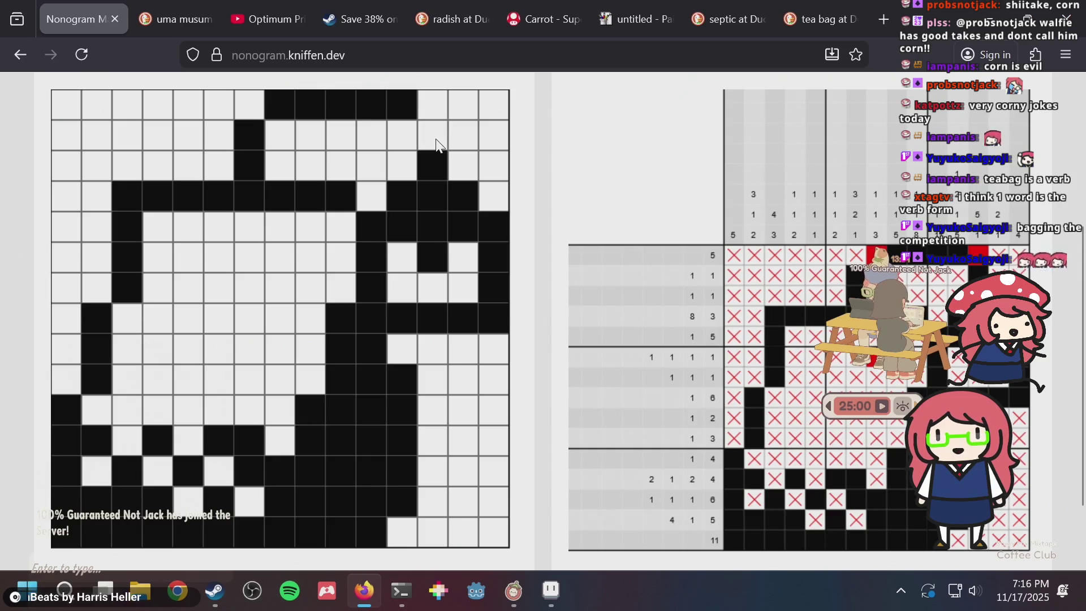
left_click(402, 140)
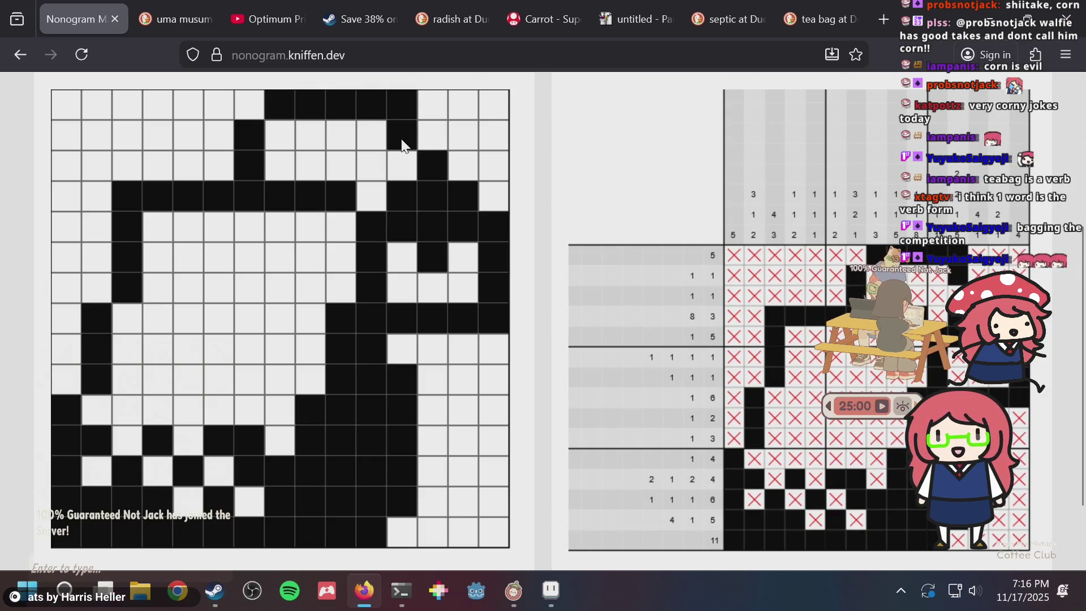
scroll(403, 141, "down", 1)
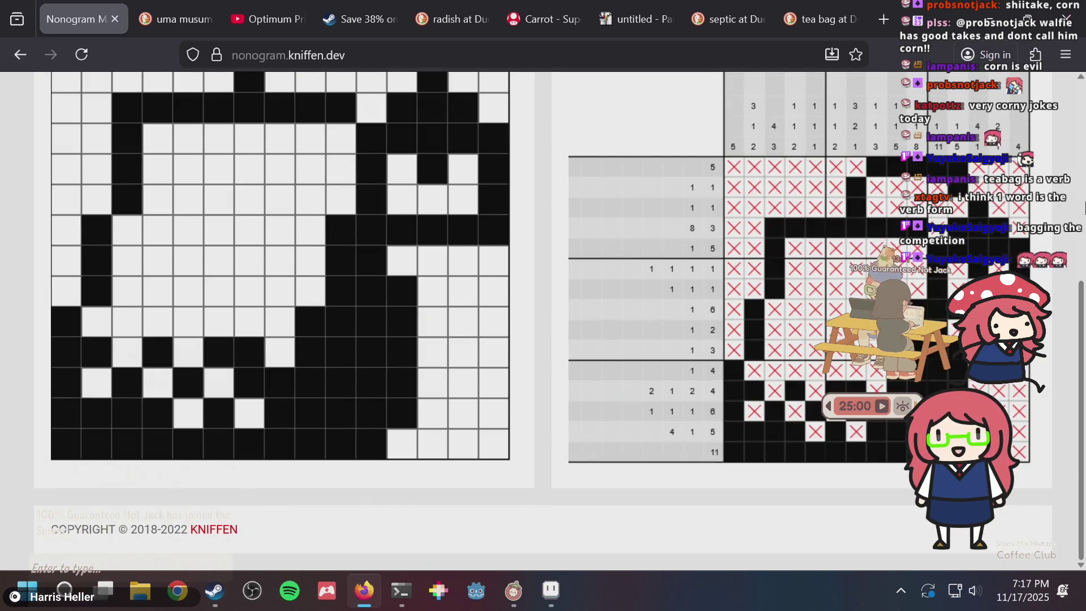
scroll(441, 180, "up", 1)
Darken pixels along the sprite's top edge with dark green
key("alt+Tab")
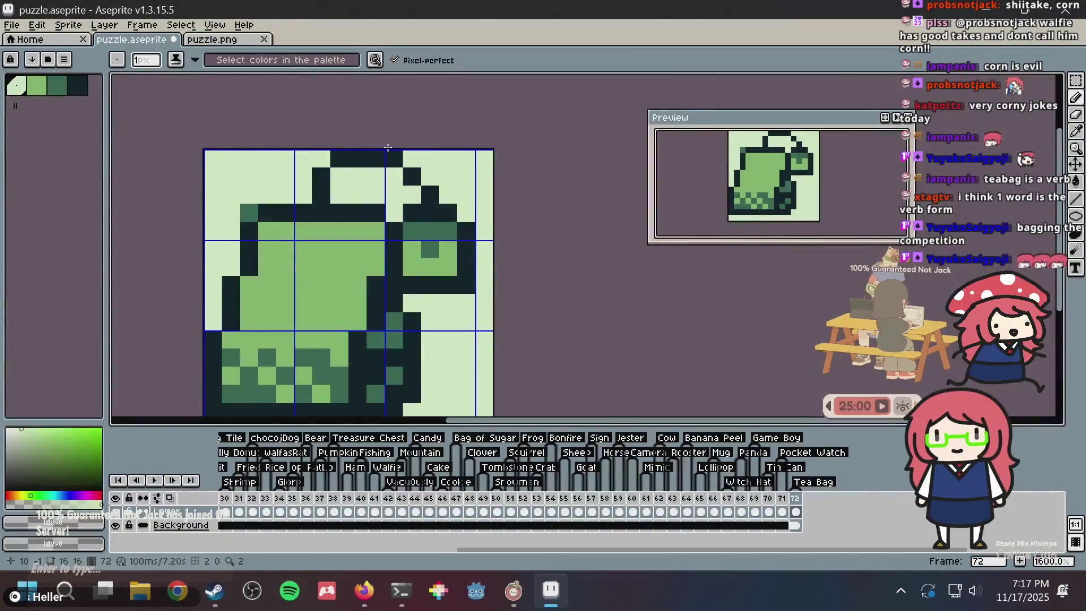
left_click(397, 154)
key("alt")
left_click(429, 221, "alt")
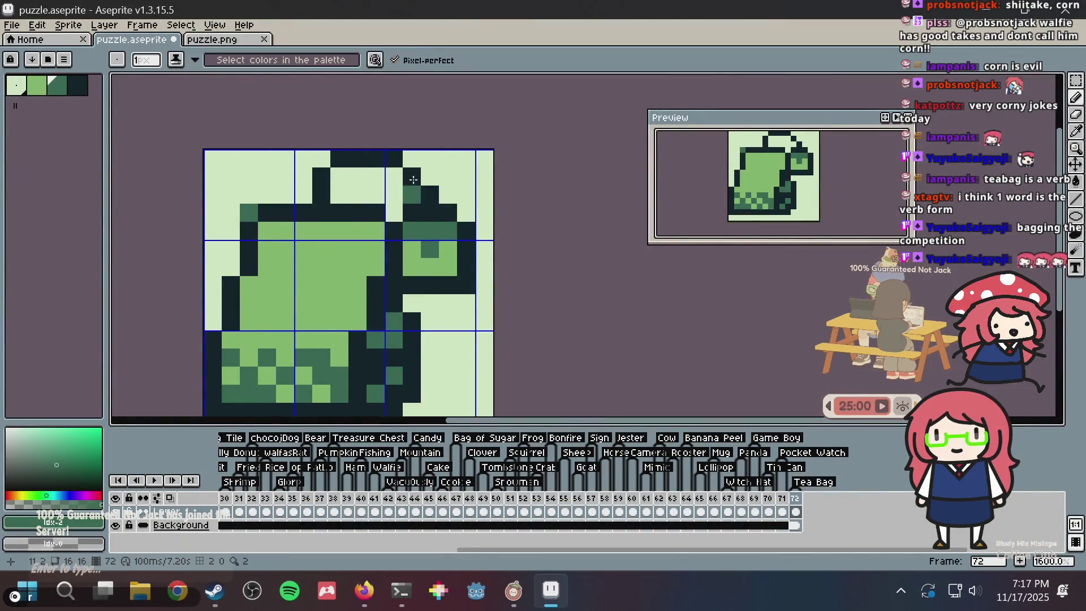
left_click(412, 158)
scroll(513, 155, "down", 1)
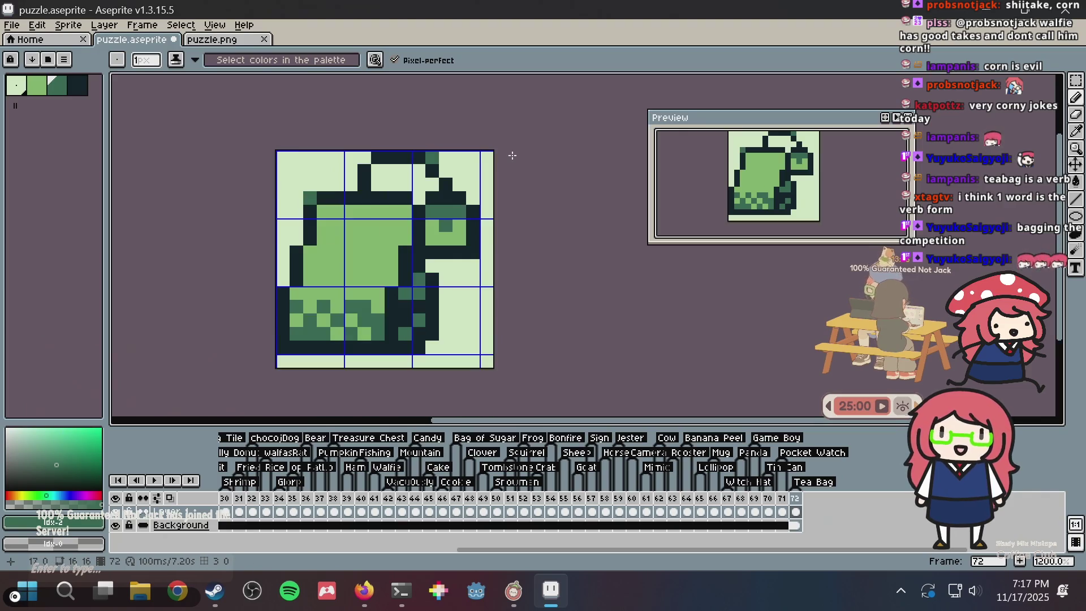
Clear the nonogram cells at row 2, column 7 and row 1, column 8
key("alt+Tab")
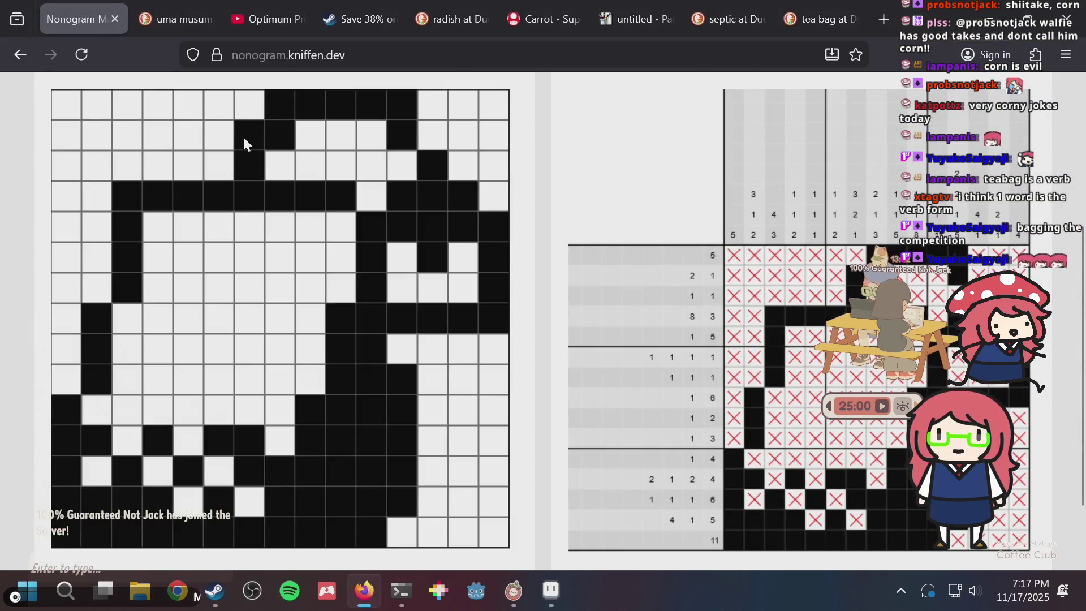
left_click(244, 141)
left_click(286, 106)
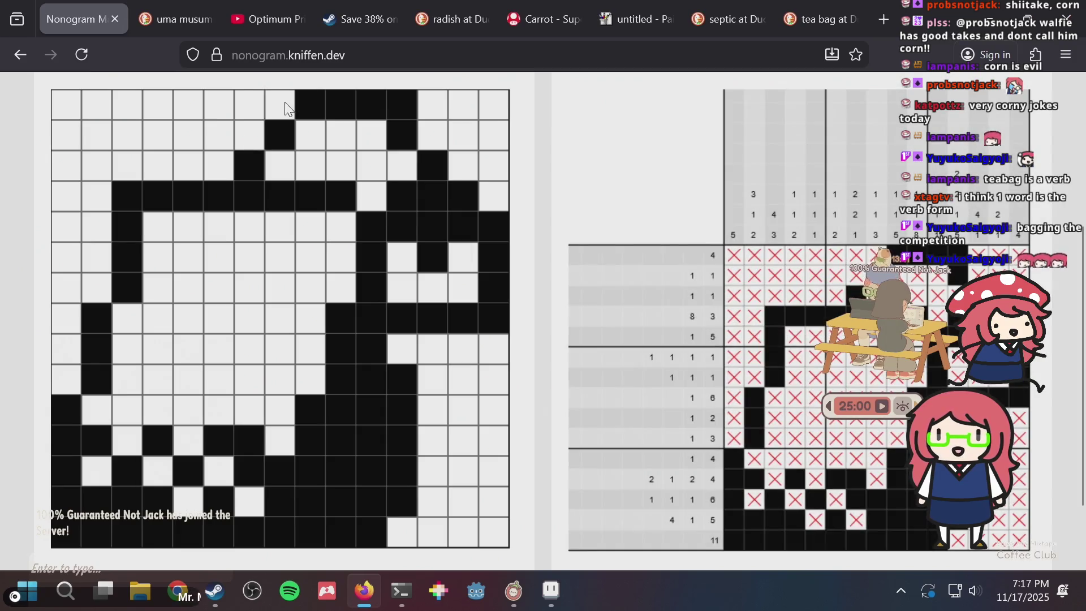
key("alt+Tab")
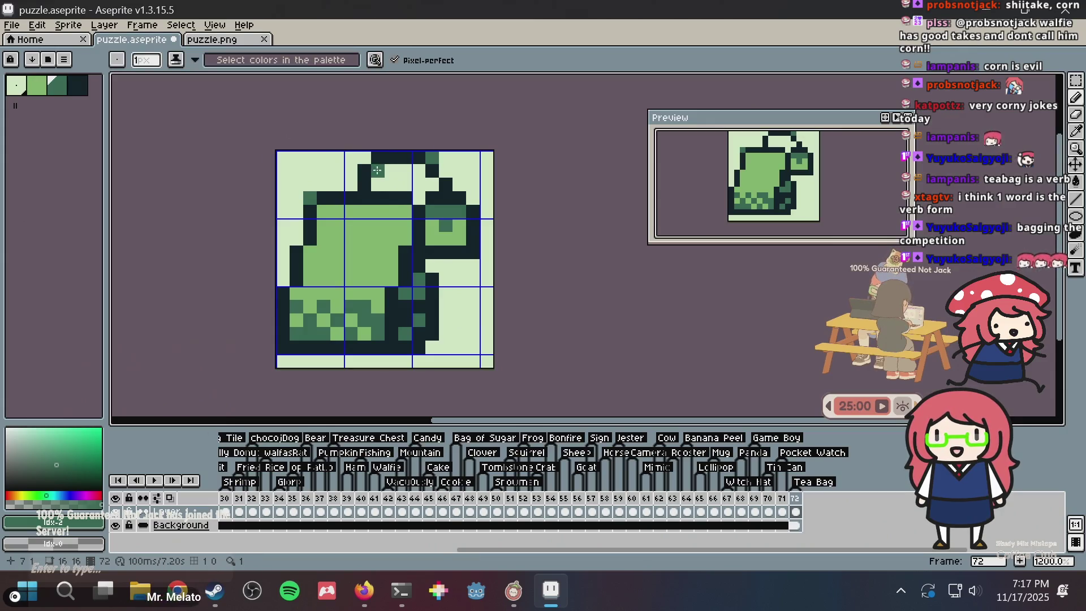
Reshape the headband pixels with light and dark green, then save puzzle.aseprite
key("i")
left_click(383, 155, "alt")
left_click(378, 170)
left_click(346, 167, "alt")
left_click(364, 171)
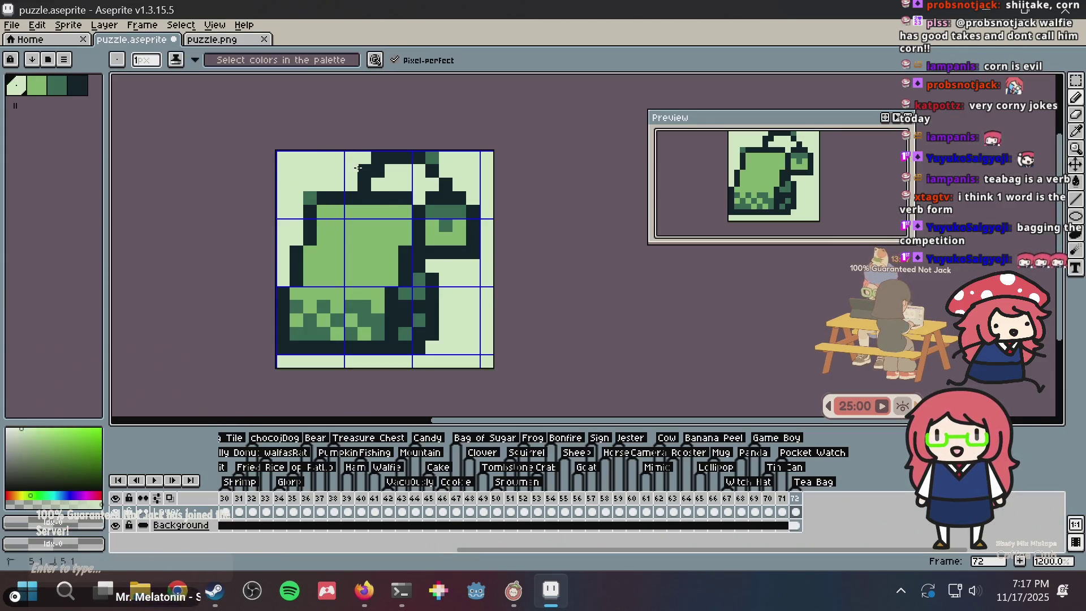
left_click(378, 158)
scroll(496, 148, "down", 3)
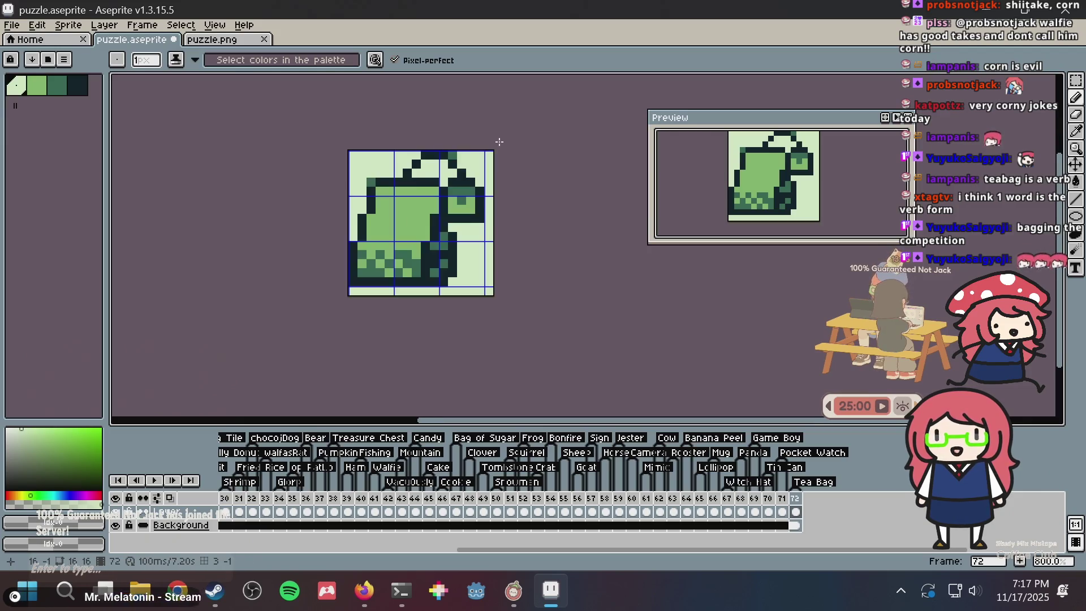
key("ctrl+s")
scroll(500, 141, "up", 4)
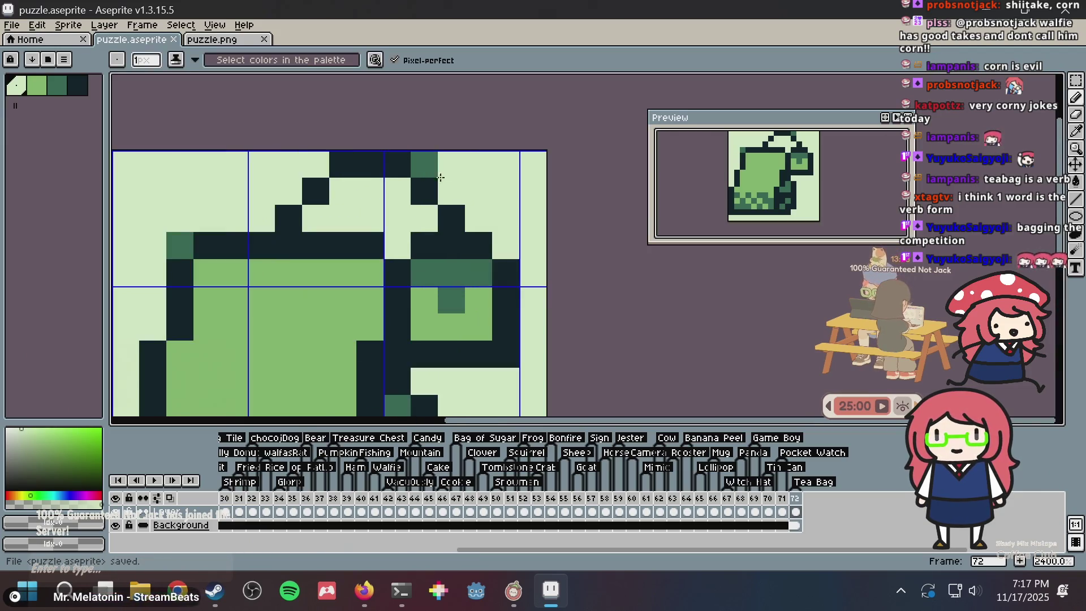
scroll(481, 192, "down", 4)
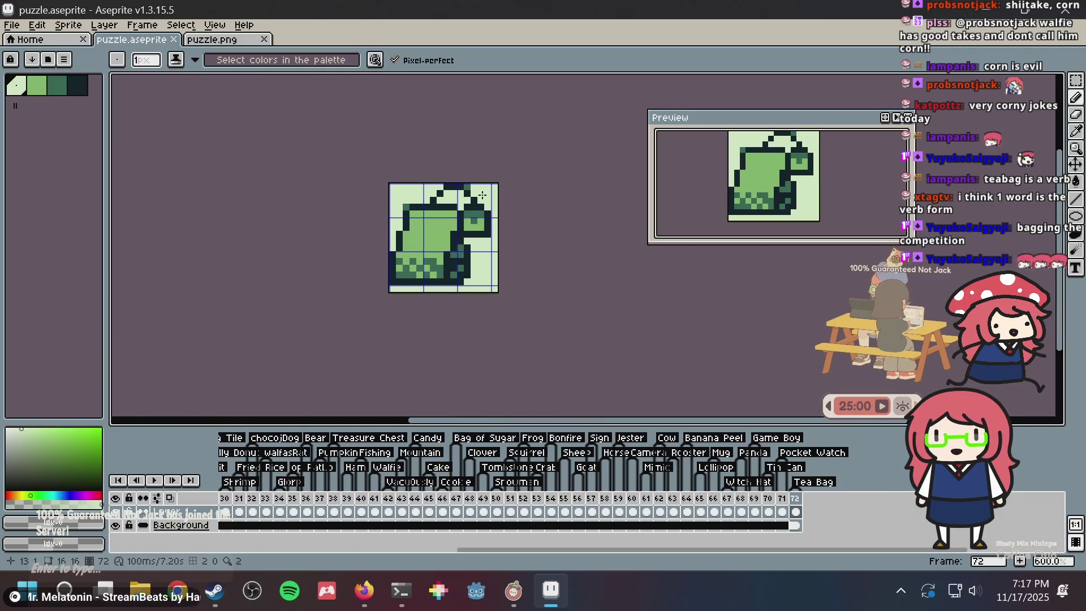
scroll(482, 195, "up", 2)
scroll(482, 195, "up", 1)
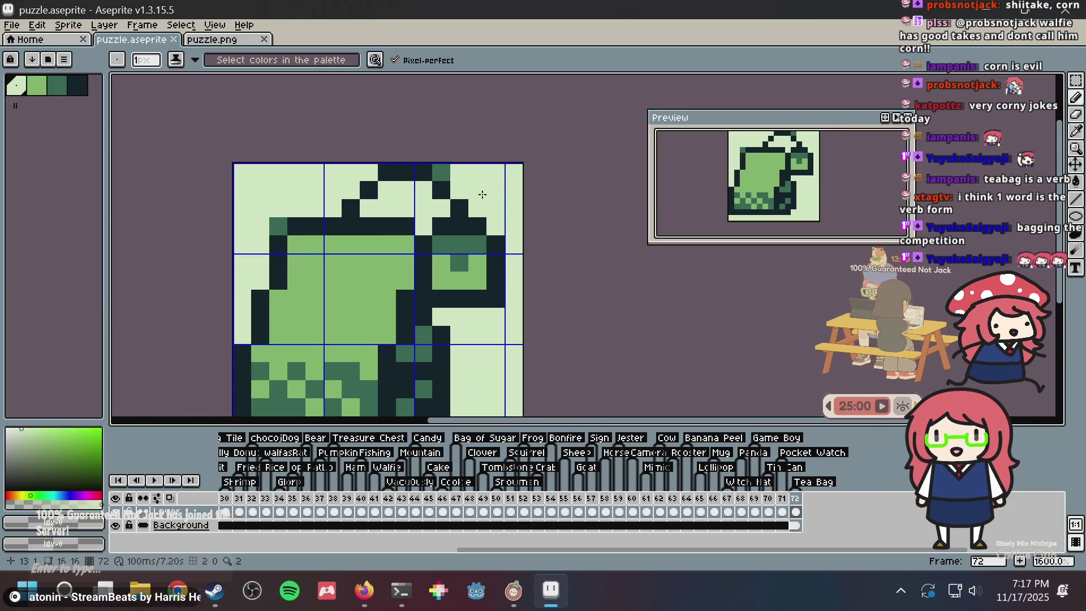
Clear two top-row cells and toggle second-row cells at columns 10, 11 and 13
key("alt+Tab")
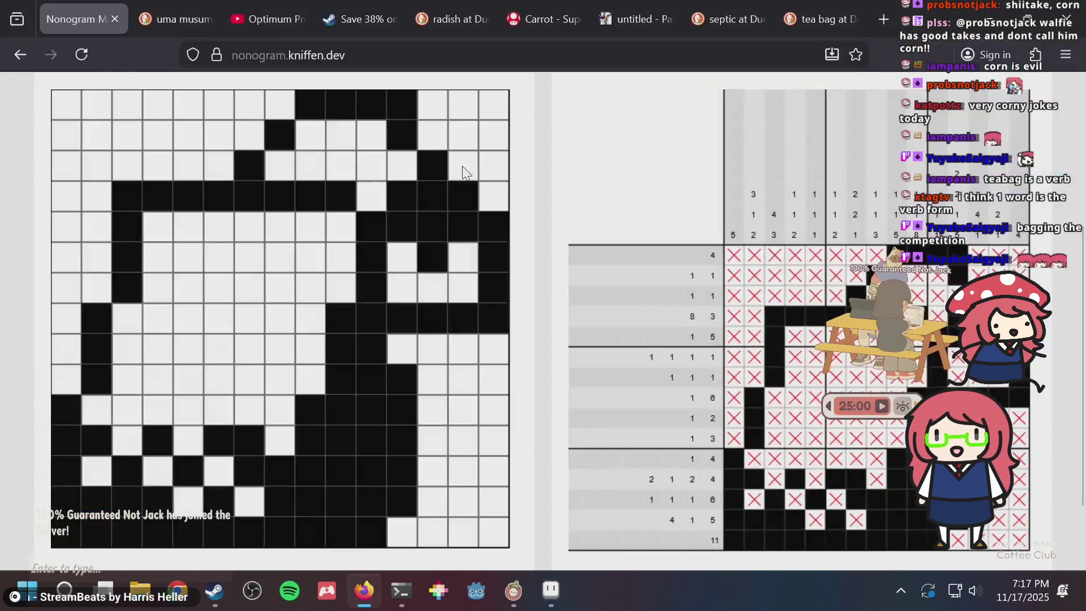
left_click(399, 106)
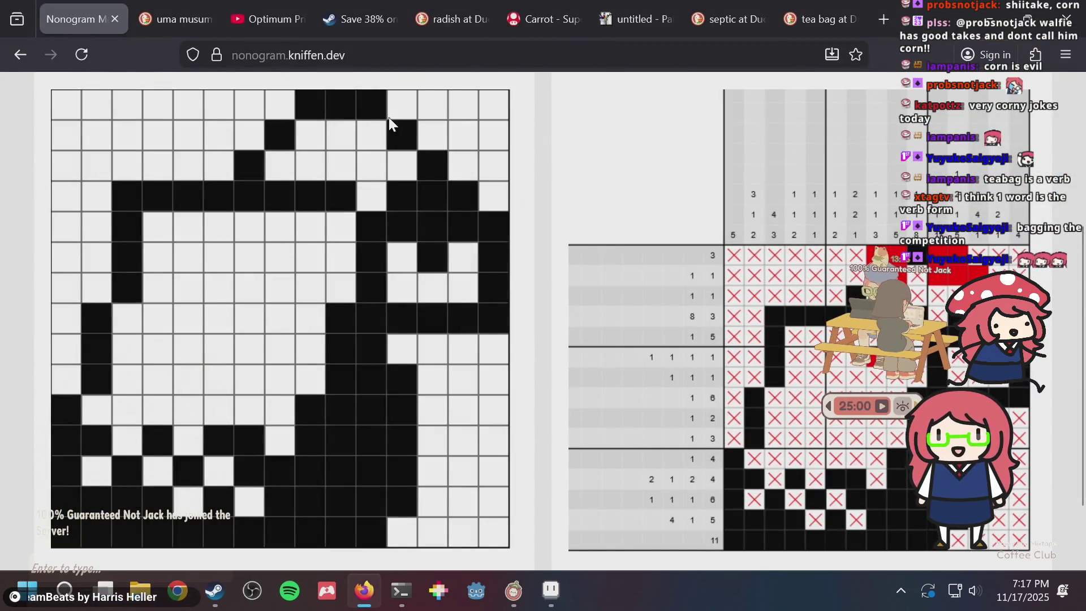
left_click(377, 135)
left_click(376, 106)
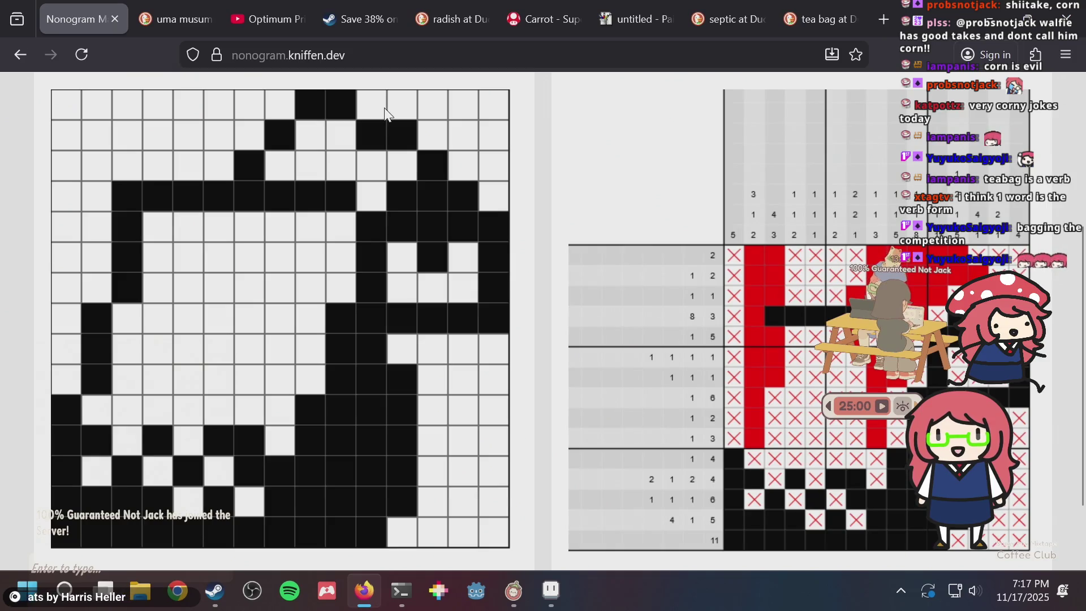
left_click(379, 137)
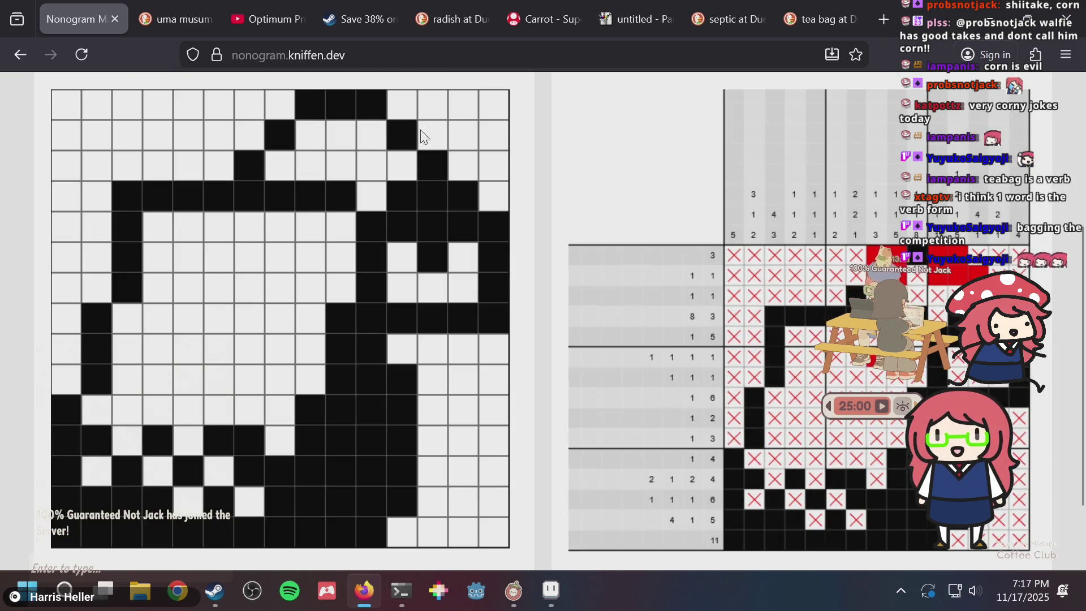
left_click(431, 139)
Settle the column 12–13 cells so the top rows read 3 and 1 1
left_click(397, 128)
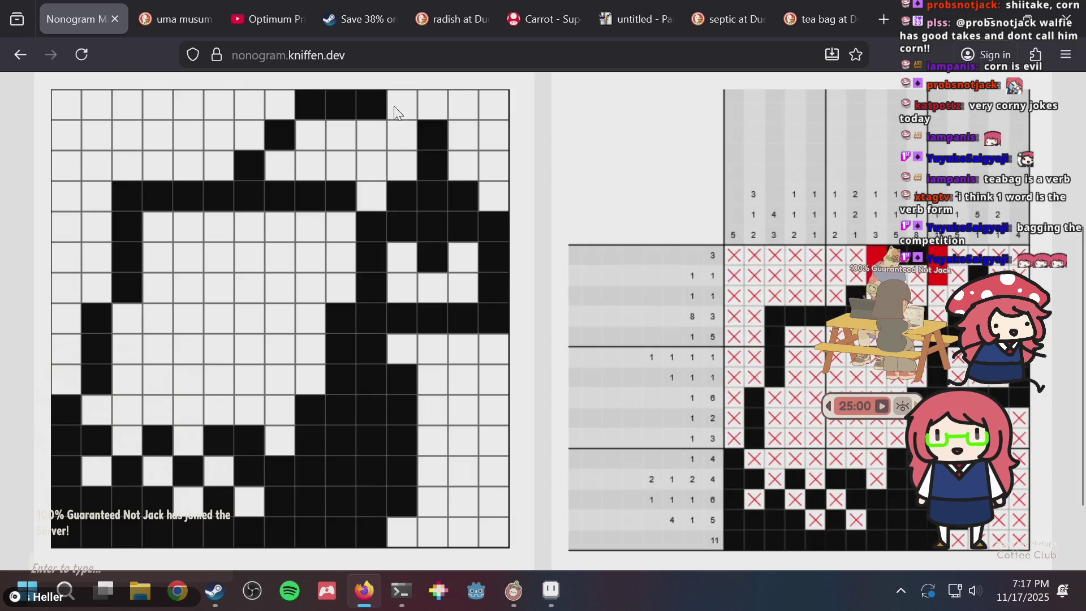
left_click(394, 104)
left_click(394, 104)
left_click(394, 124)
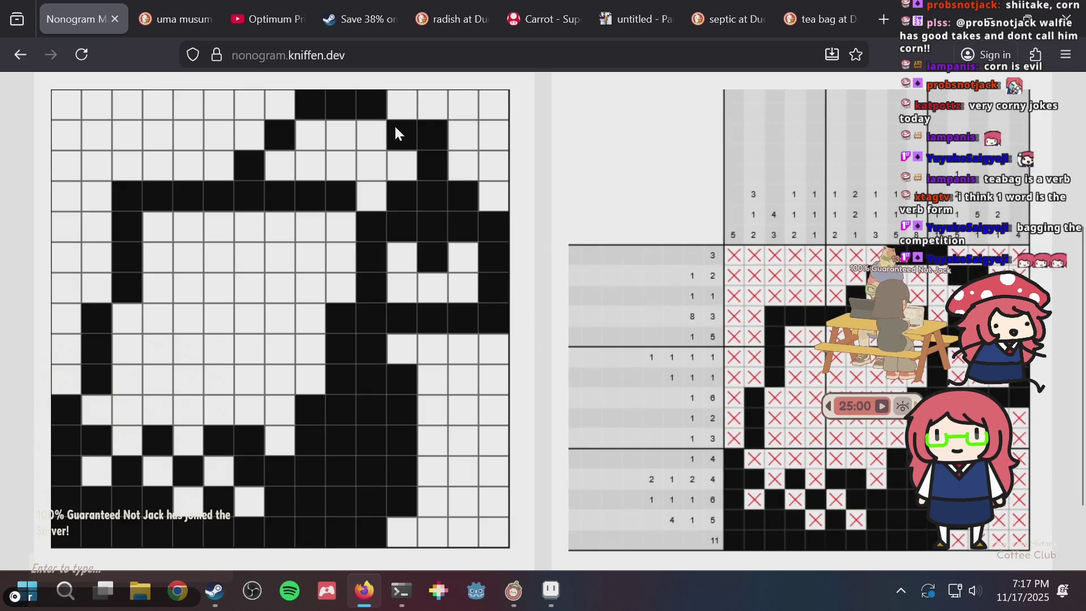
left_click(442, 135)
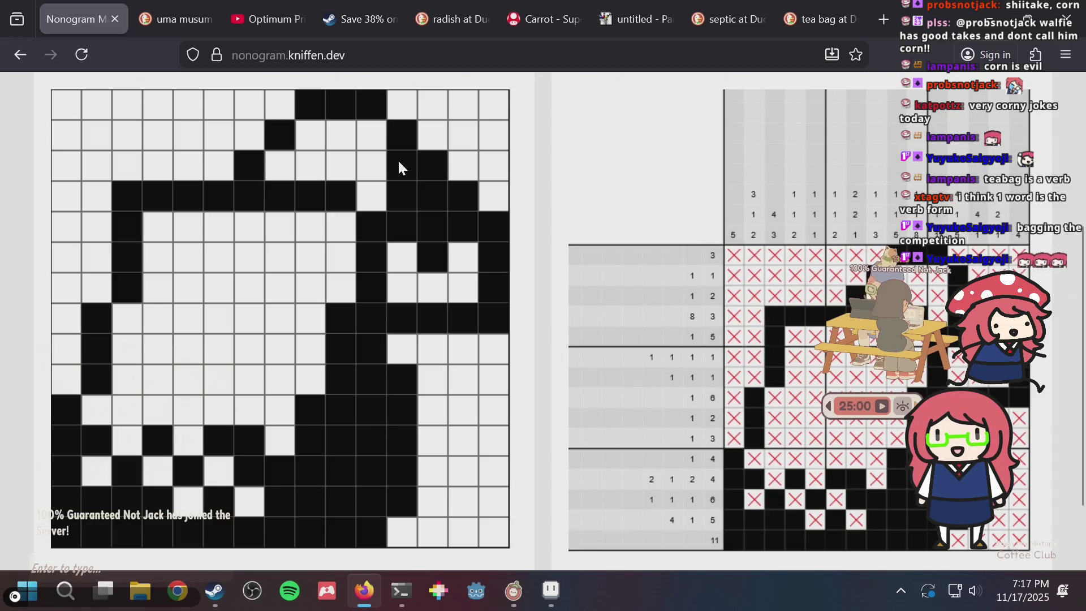
scroll(784, 195, "down", 2)
key("alt+Tab")
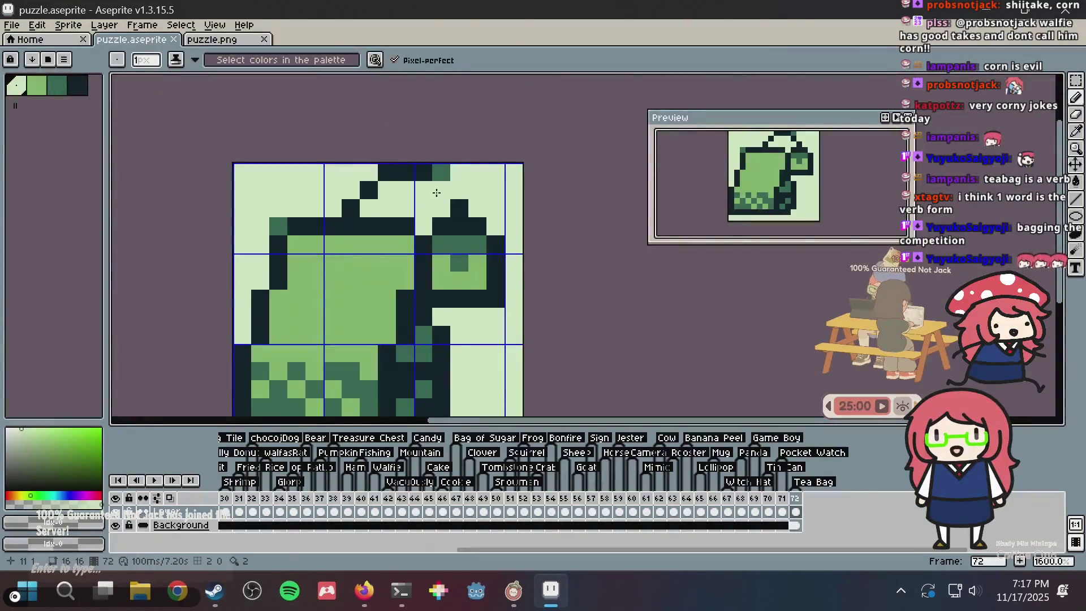
Darken a pixel near the top and lighten a top-row pixel to background green
left_click(441, 190, "alt")
left_click(441, 208)
left_click(466, 180, "alt")
left_click(444, 178)
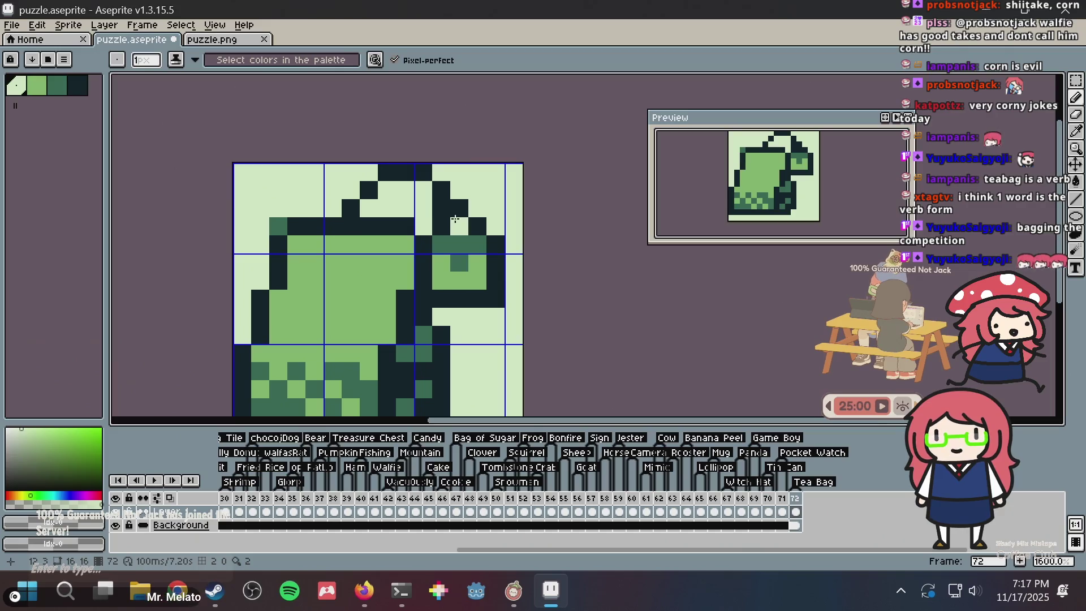
Try medium-dark green on neighbouring pixels, undo both changes, and save puzzle.aseprite
left_click(468, 243, "alt")
left_click(428, 208)
key("ctrl+z")
left_click(441, 208)
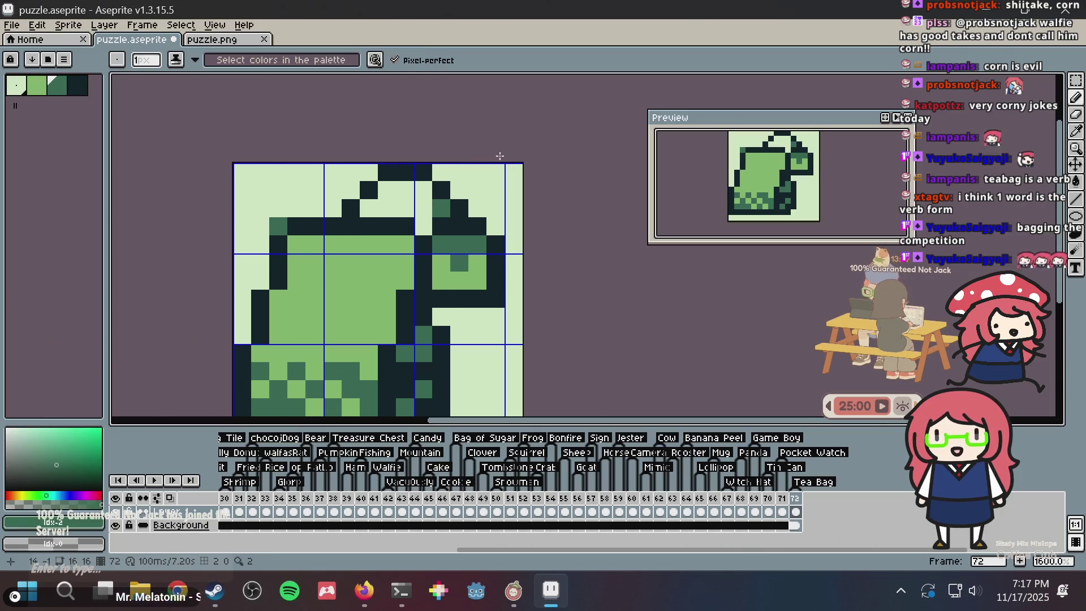
scroll(500, 156, "down", 1)
scroll(500, 156, "up", 2)
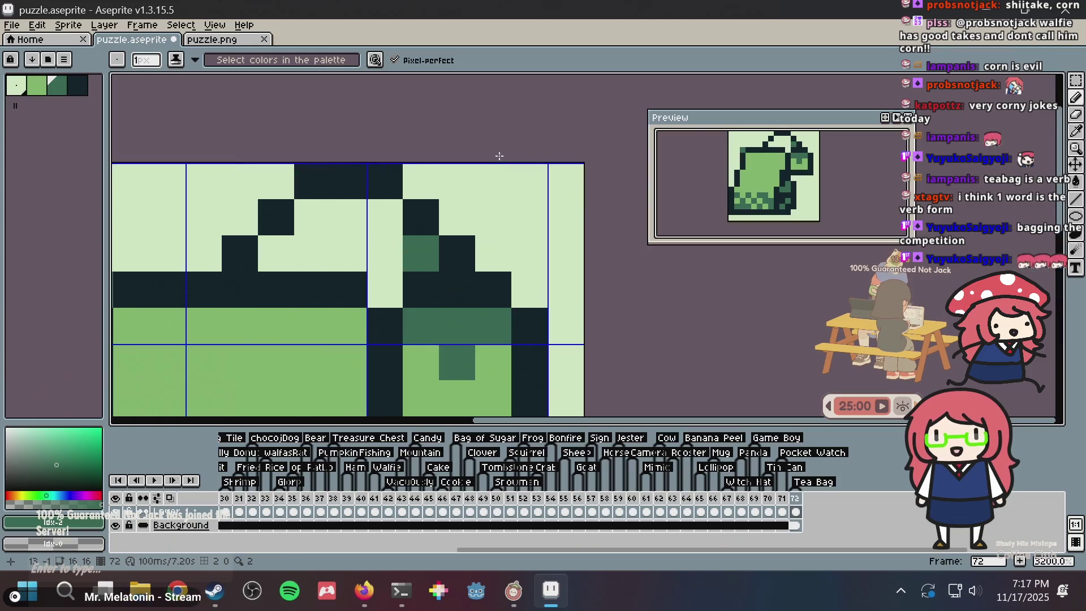
key("ctrl+z")
key("ctrl+z")
key("ctrl+z")
key("ctrl+s")
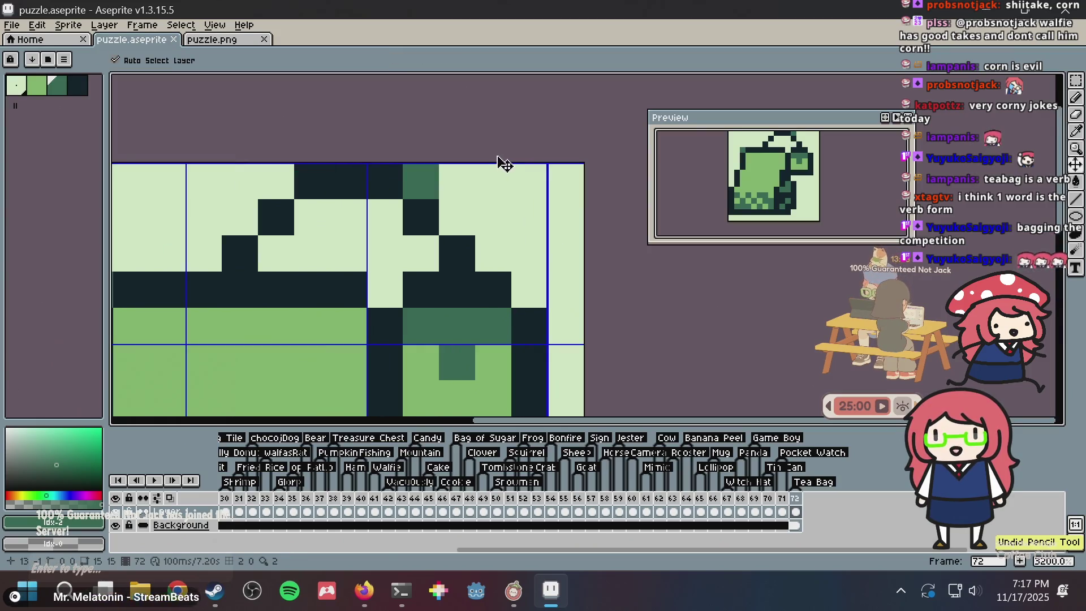
scroll(491, 156, "down", 2)
key("alt+Tab")
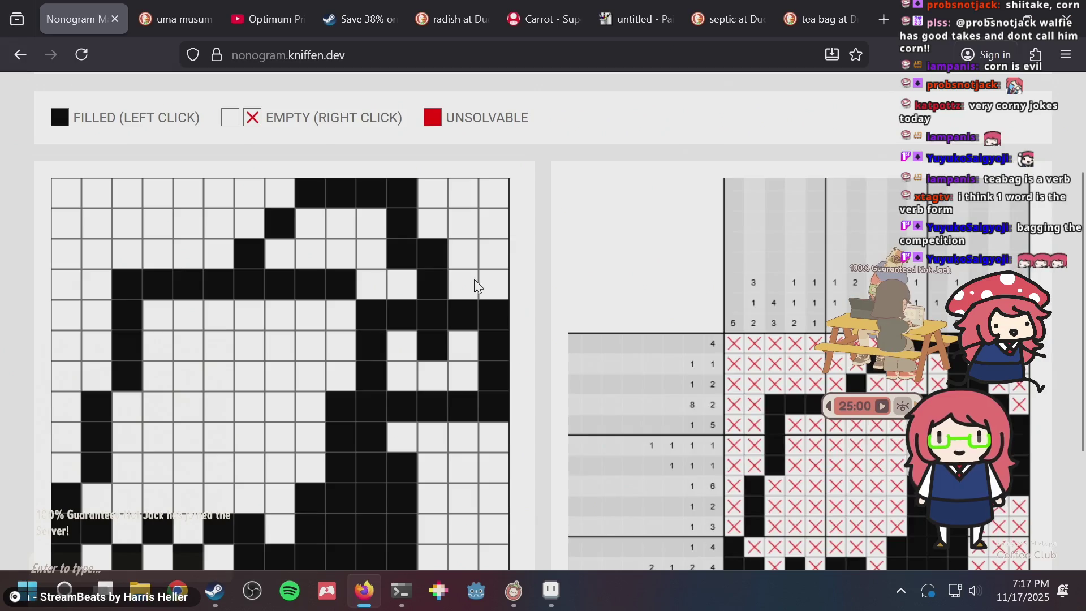
Fill the fourth grid row so its clue reads 8 3, and clear a stray row-3 cell
key("alt+Tab")
key("alt+Tab")
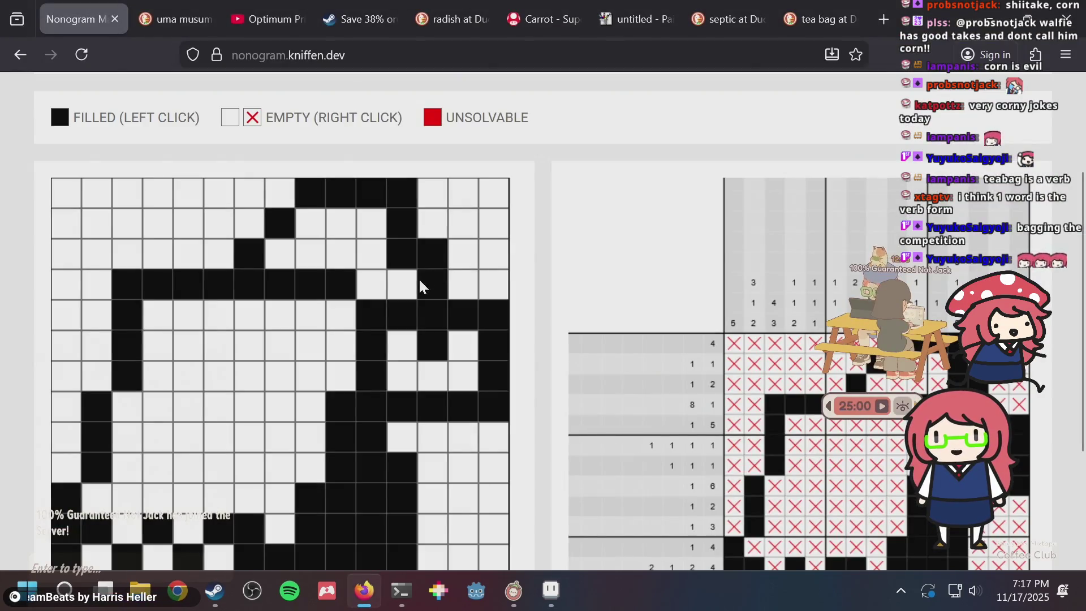
left_click_drag(403, 285, 455, 283)
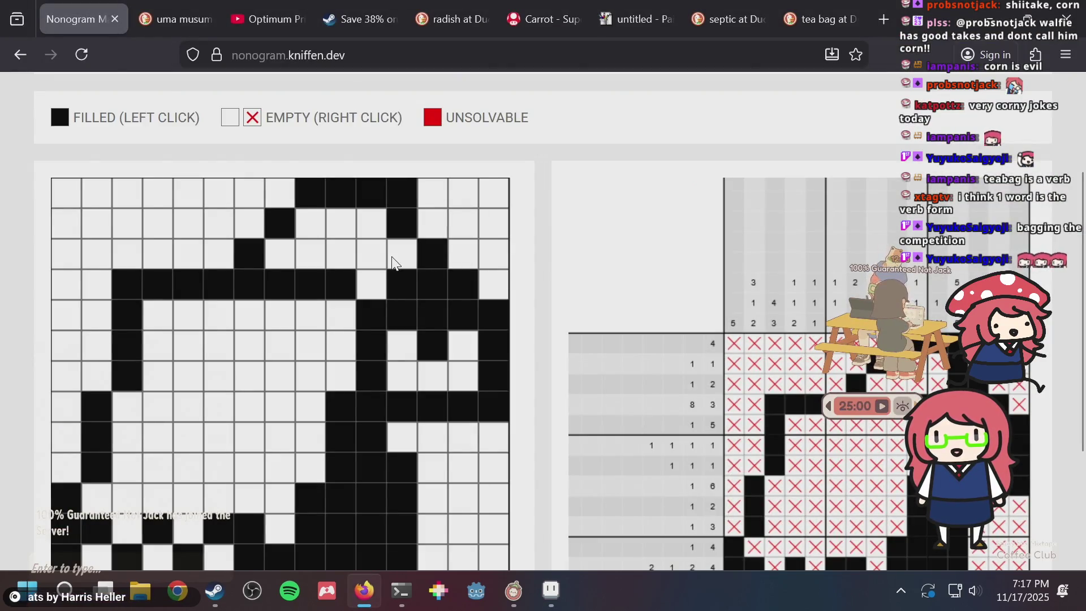
left_click(438, 253)
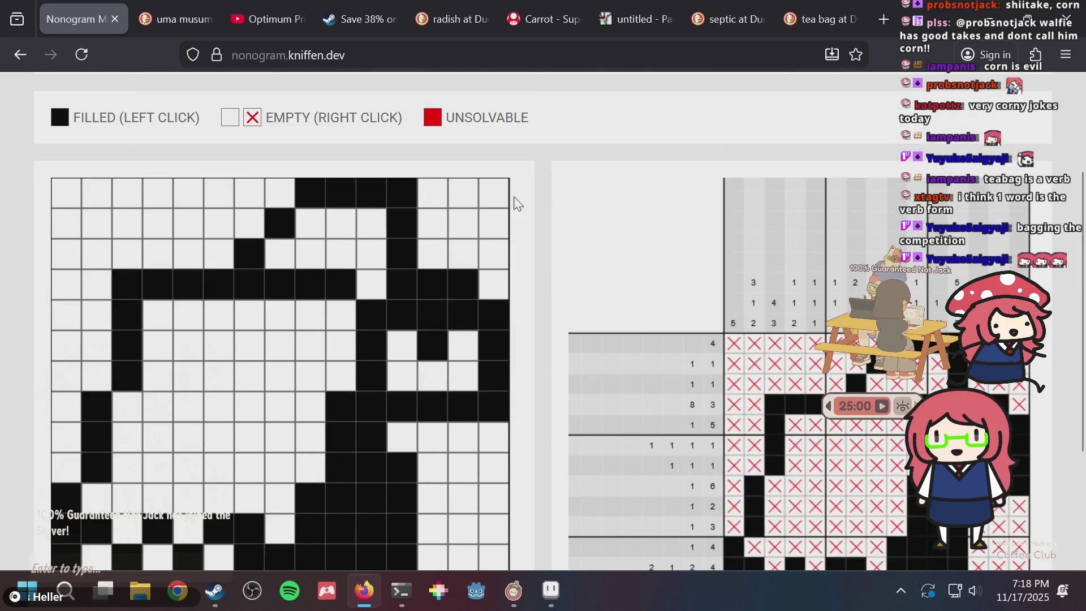
Check puzzle.png in Aseprite, then return to the nonogram page
key("alt+Tab")
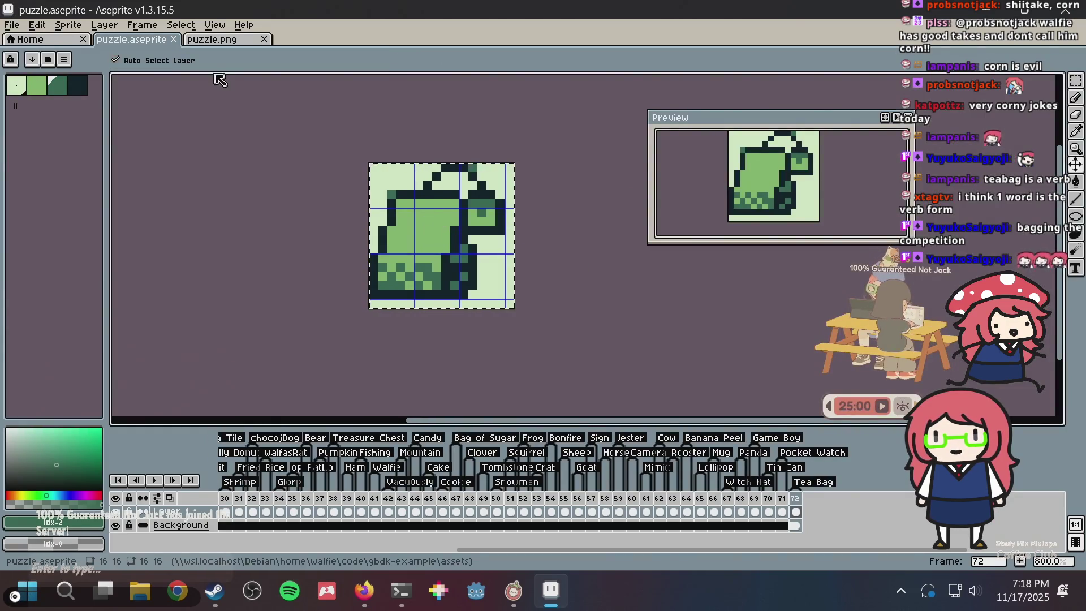
left_click(219, 39)
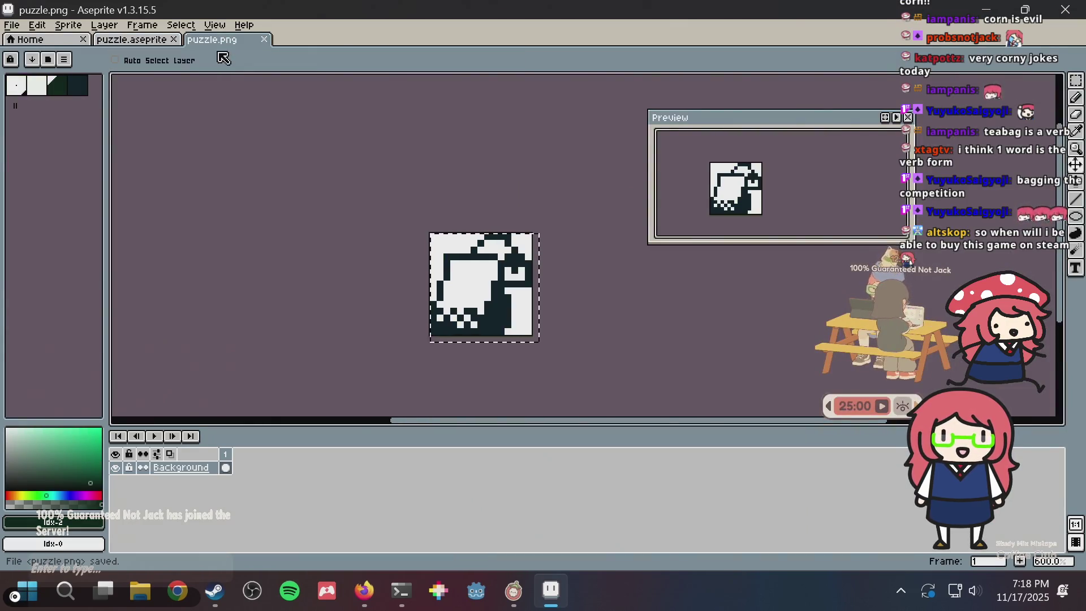
key("alt+Tab")
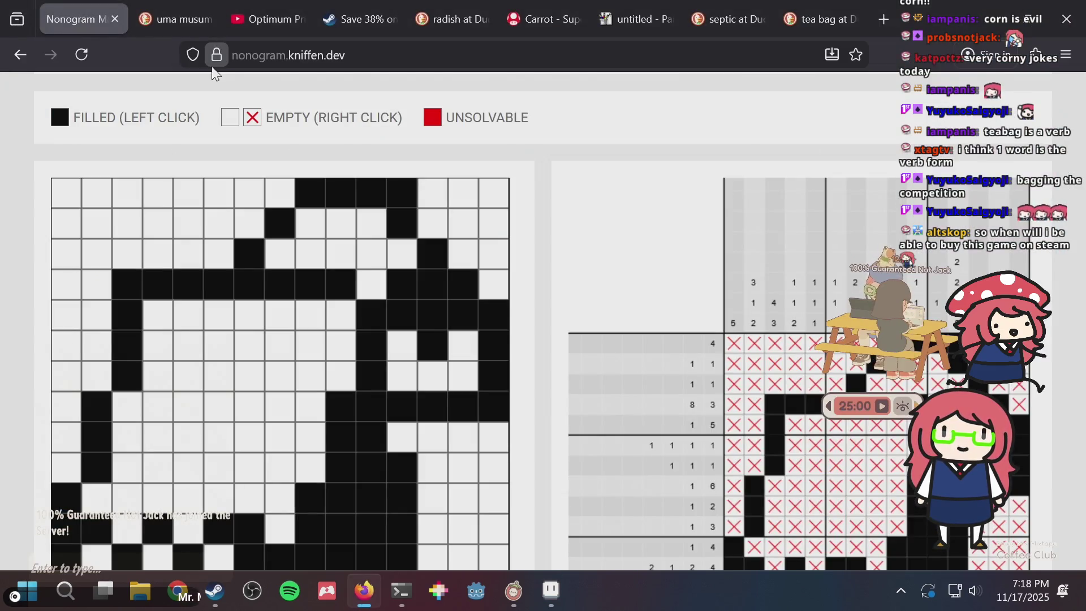
Generate the nonogram grid from puzzle.png and scroll through the recalculated puzzle
scroll(385, 274, "up", 3)
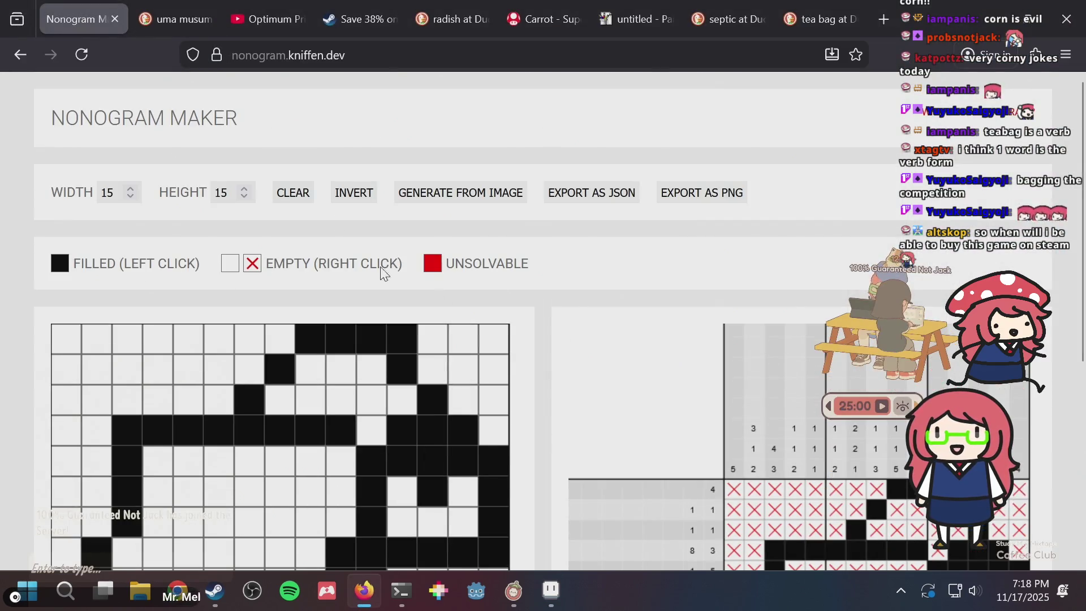
left_click(424, 194)
double_click(390, 190)
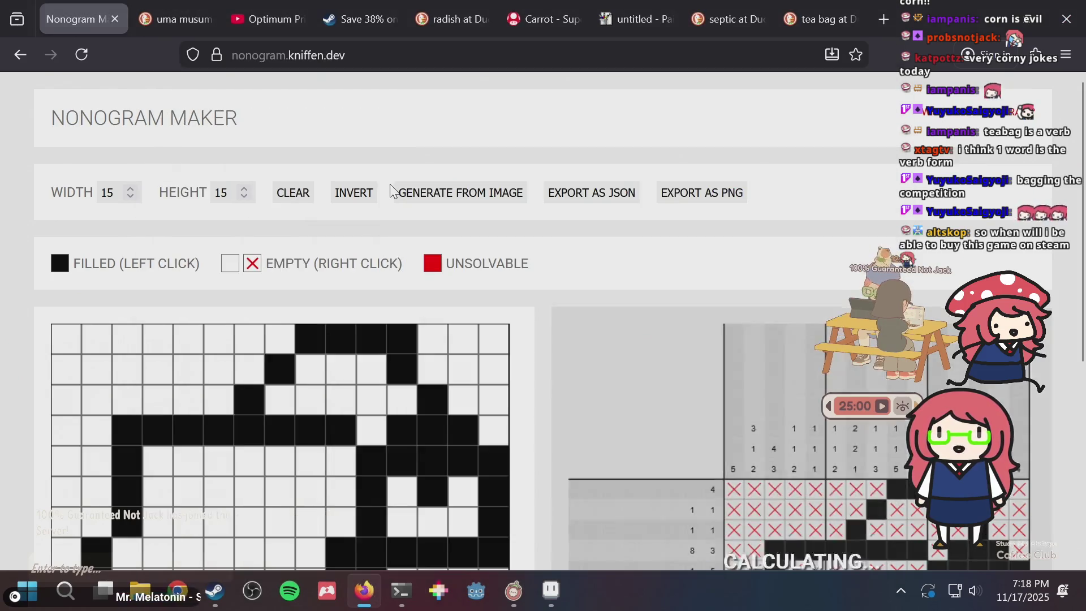
scroll(537, 261, "down", 5)
scroll(538, 261, "up", 5)
scroll(535, 257, "down", 6)
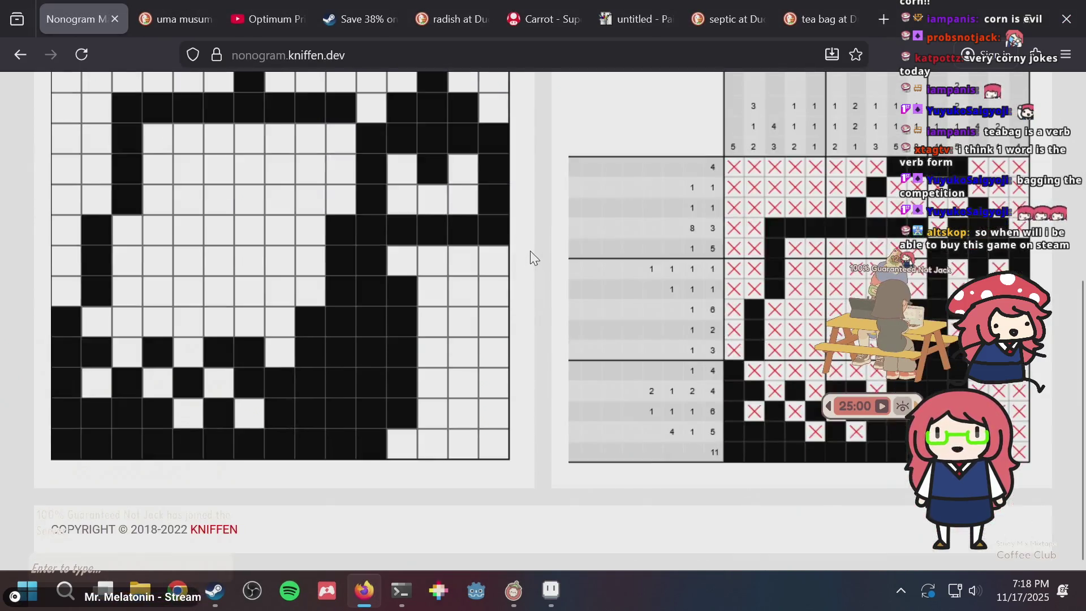
scroll(531, 251, "up", 2)
key("alt+Tab")
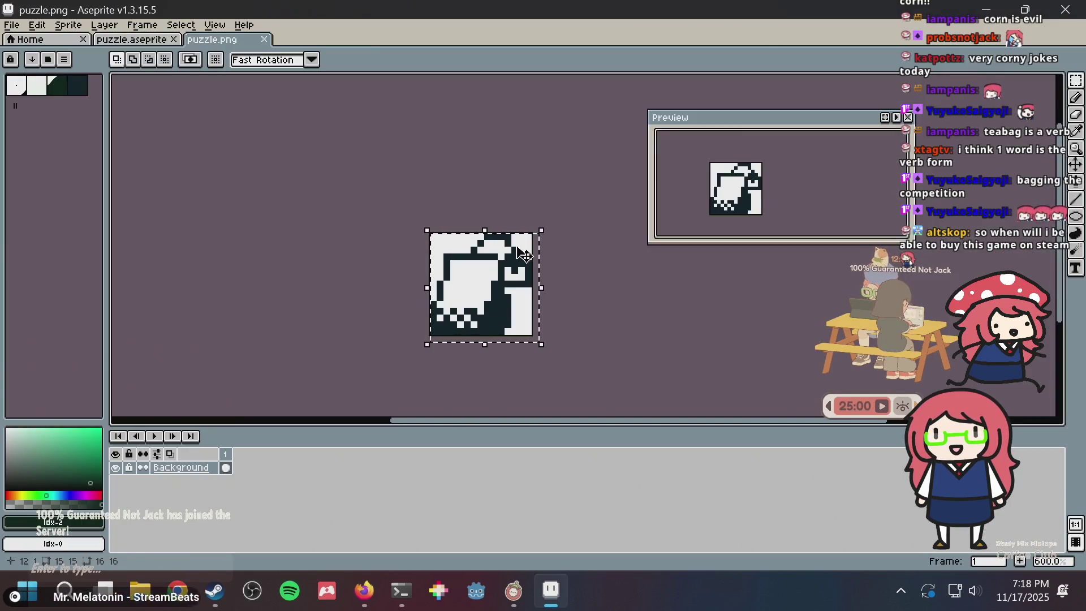
Bring puzzle.aseprite back after checking the nonogram page, and save it
left_click(132, 39)
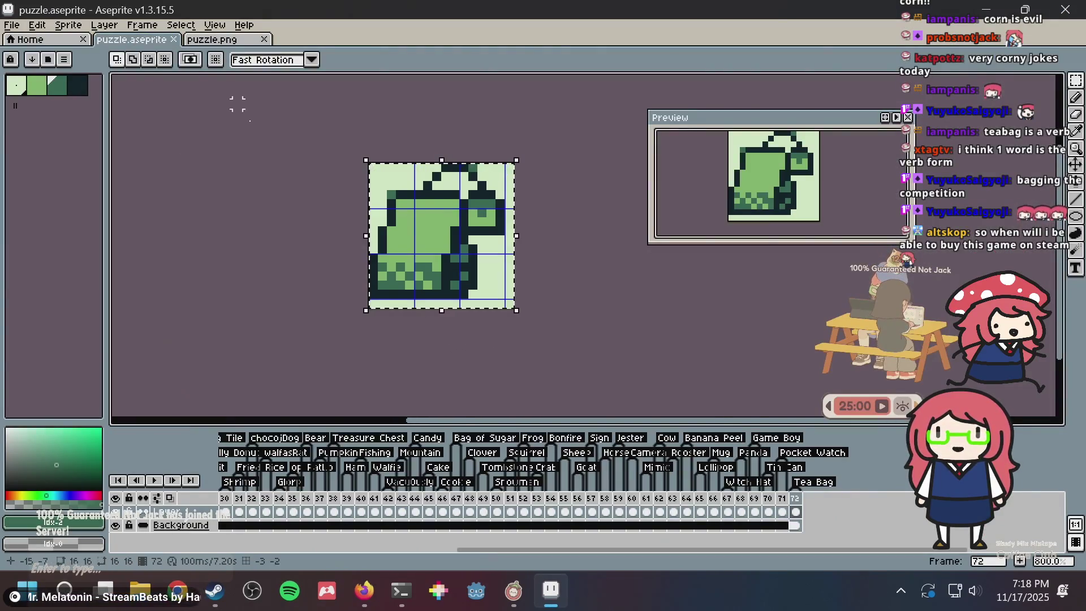
key("alt+Tab")
key("alt+Tab")
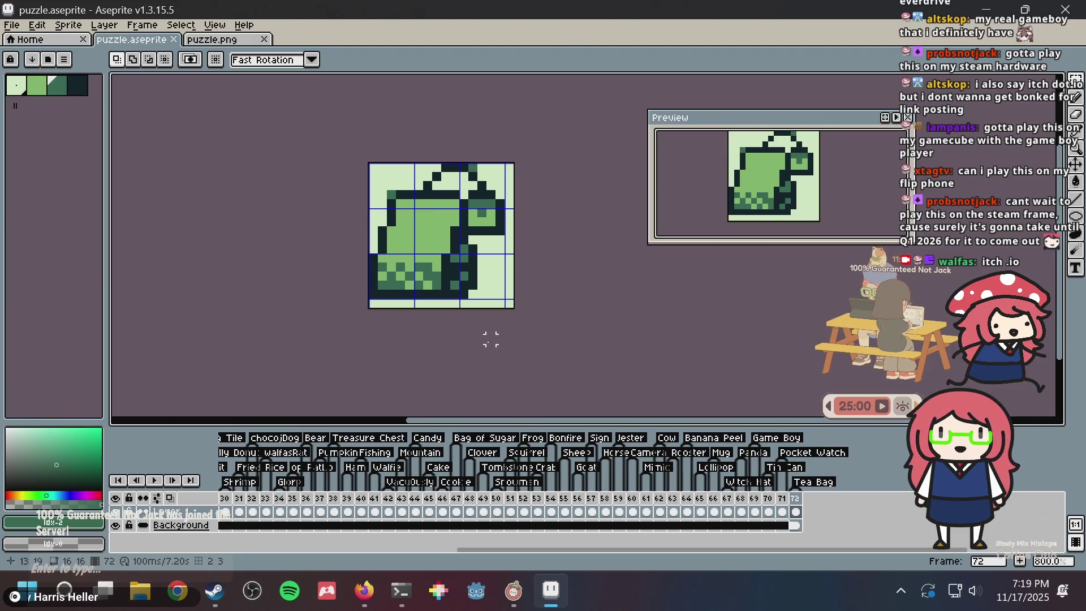
scroll(499, 330, "up", 2)
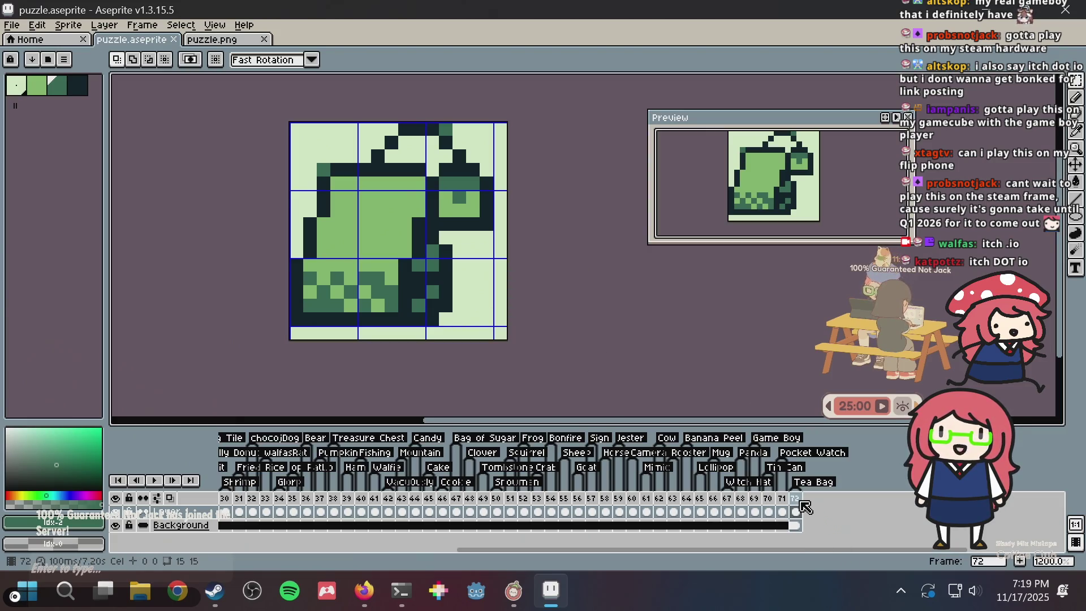
key("ctrl+s")
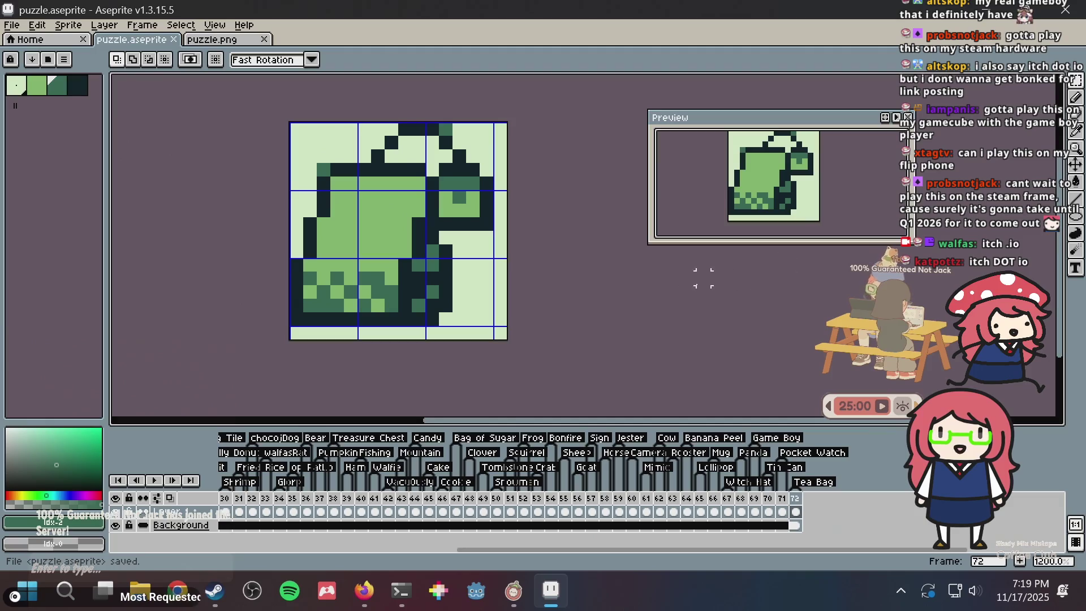
Shift the sprite view left and down, and compare it against the browser's nonogram
left_click_drag(703, 272, 560, 342)
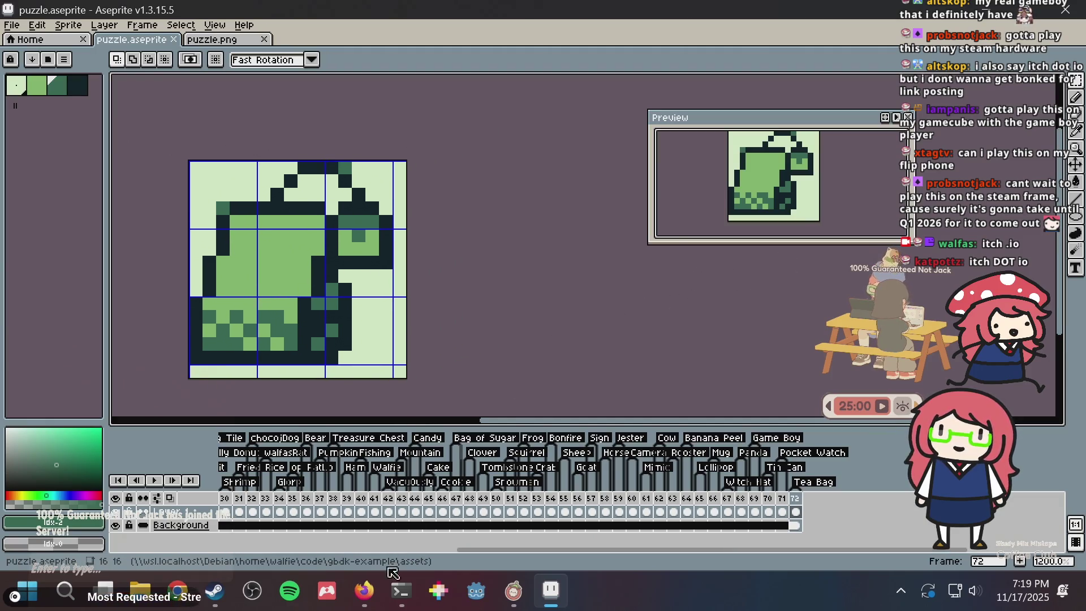
left_click(365, 591)
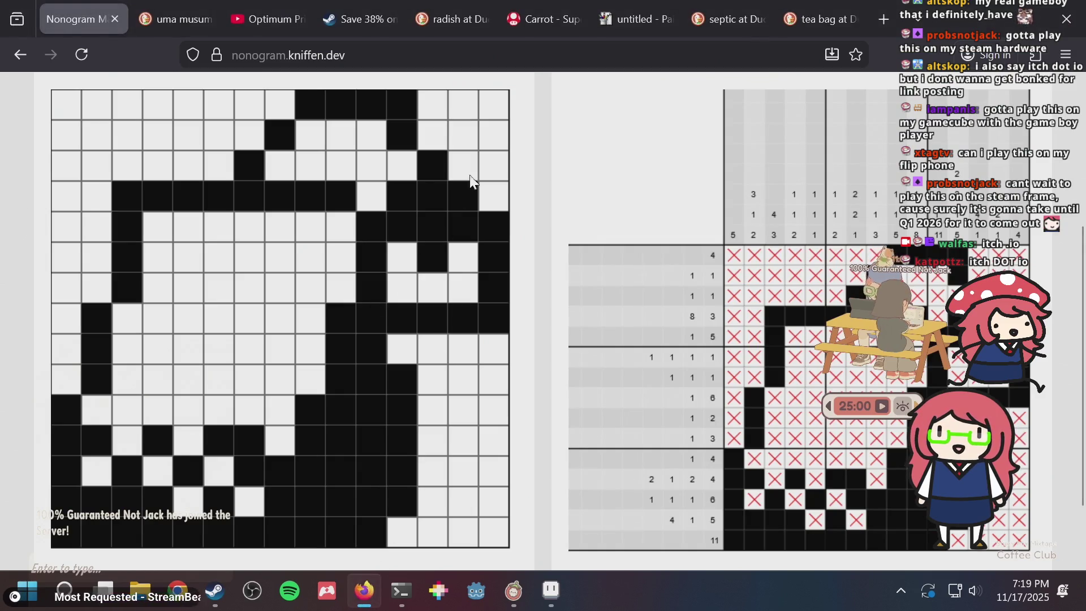
key("alt+Tab")
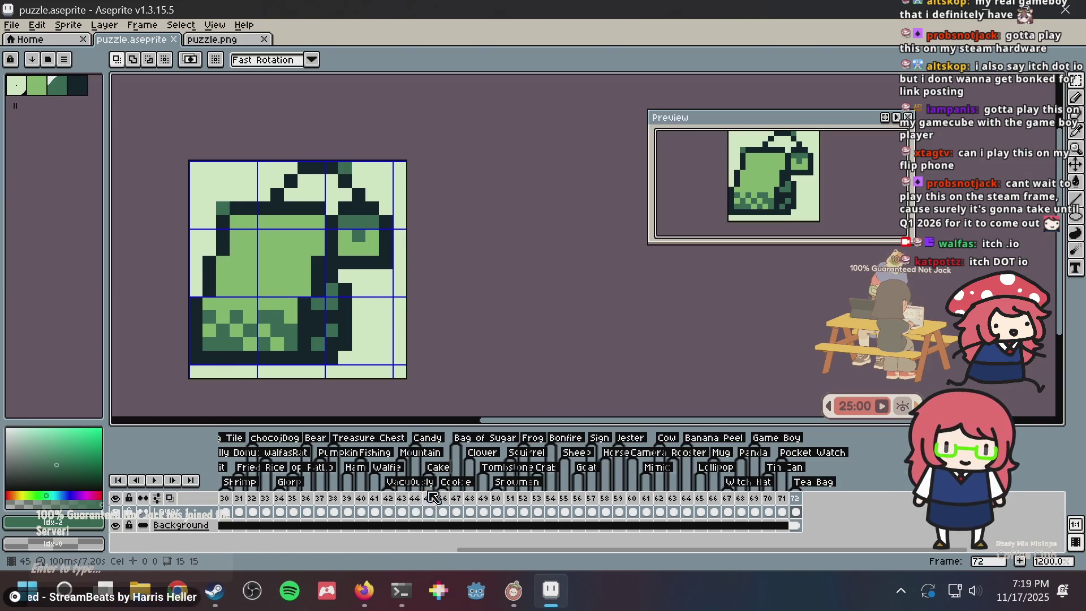
Save the sprite and add frame 73 after frame 72, dismissing an unwanted New Tag dialog
mouse_move(514, 590)
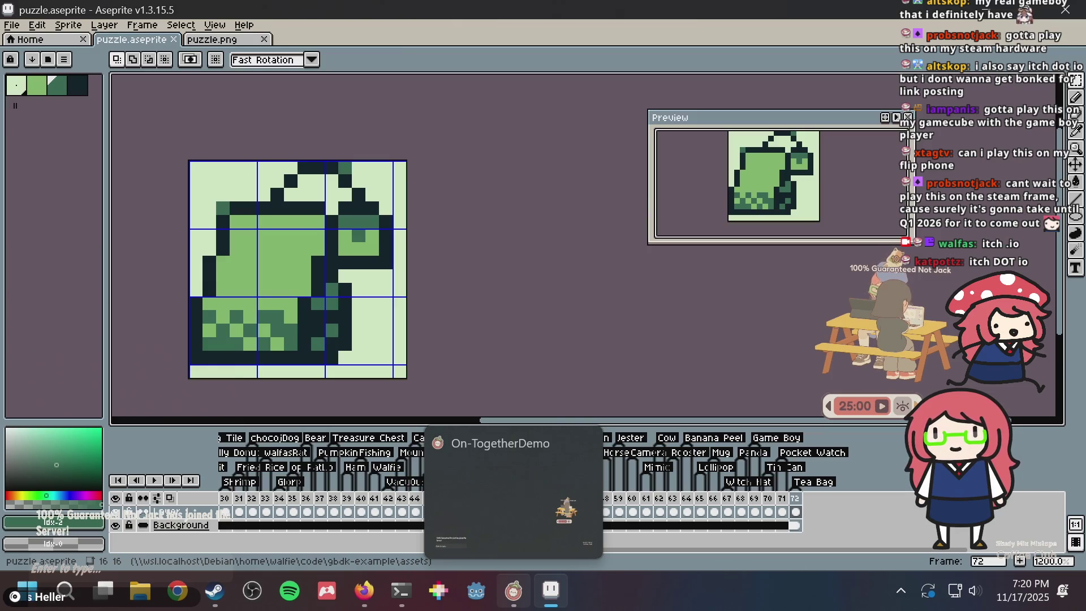
key("ctrl+s")
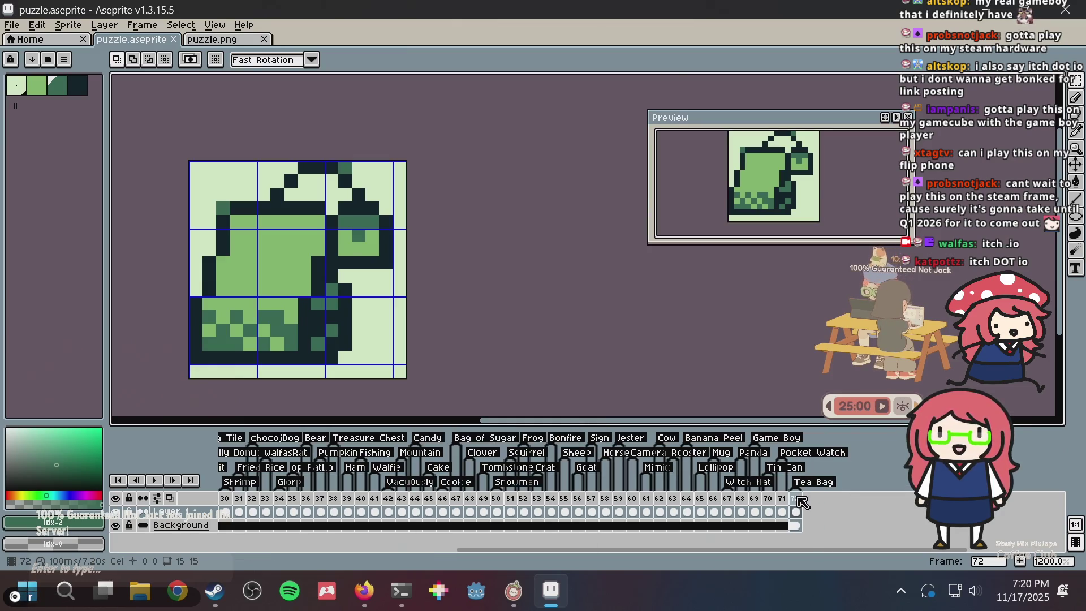
right_click(802, 503)
left_click(840, 526)
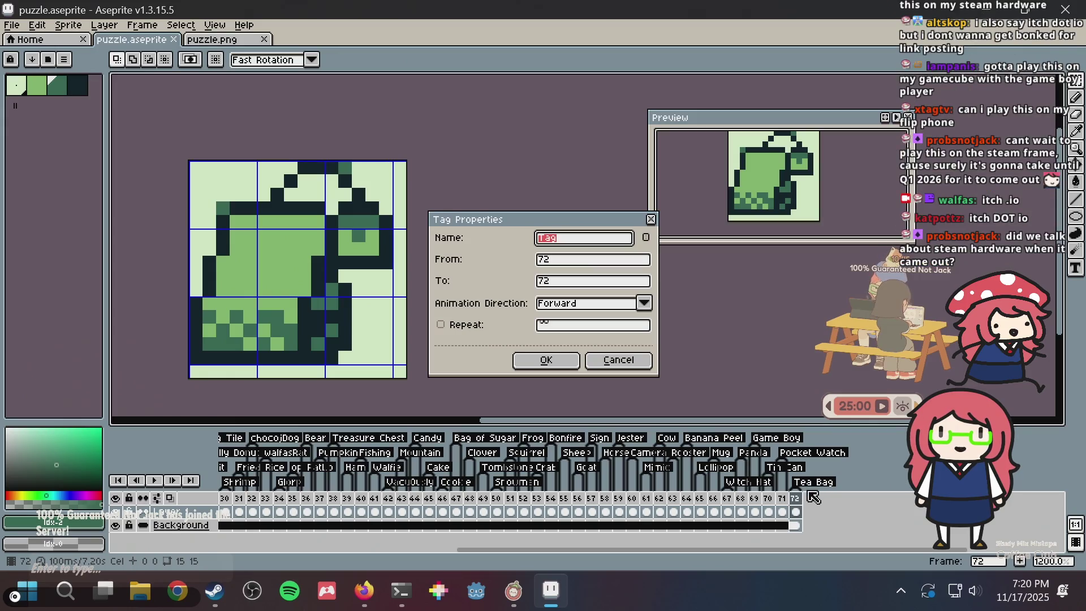
key("Escape")
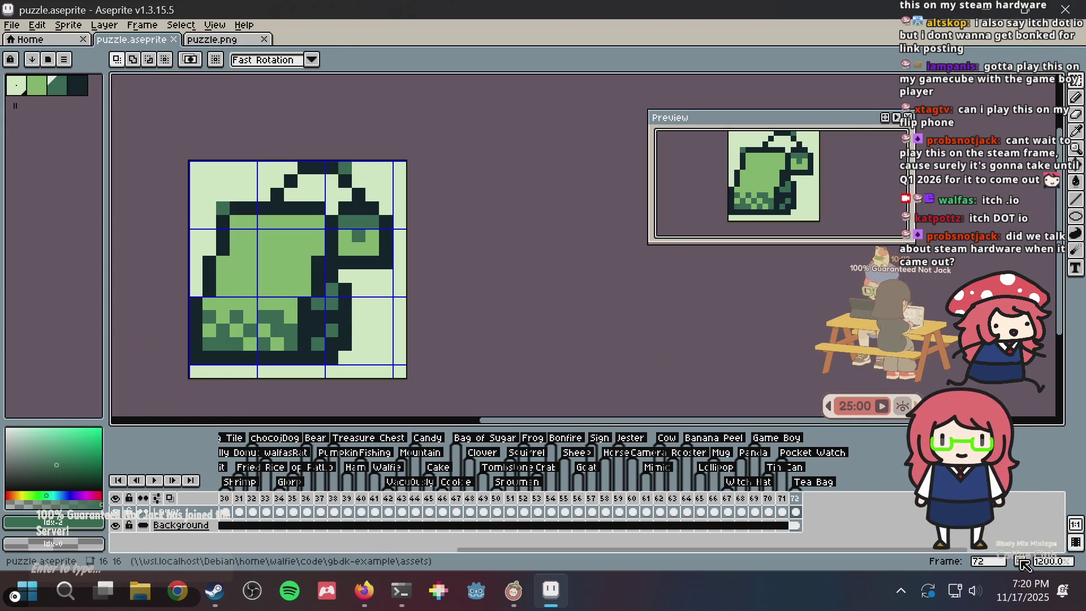
key("alt+n")
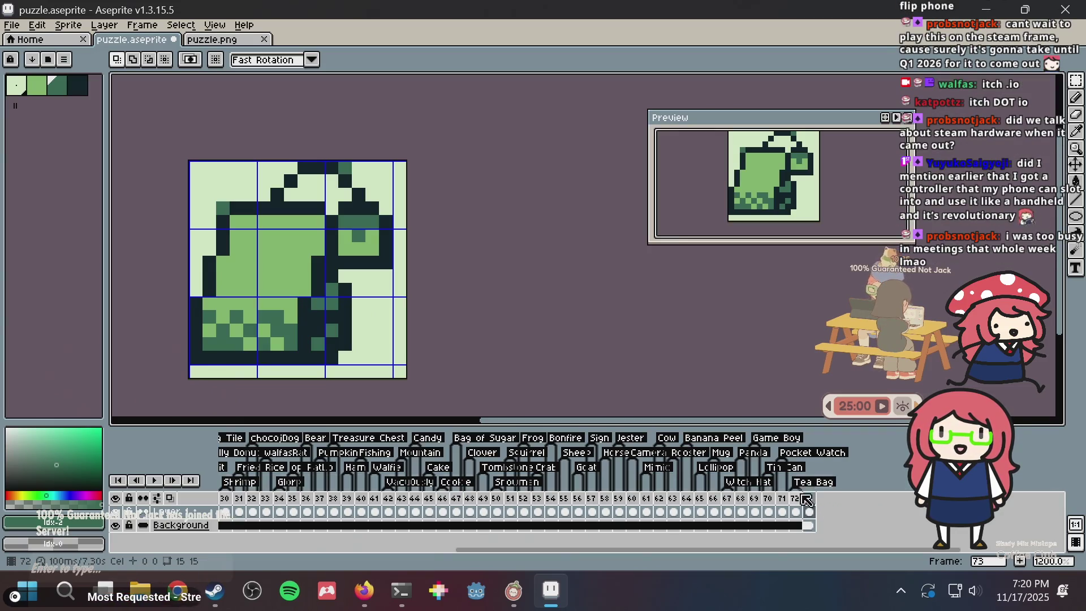
Select frame 73, take the Pencil with the darkest palette colour, zoom in and save
left_click(811, 512)
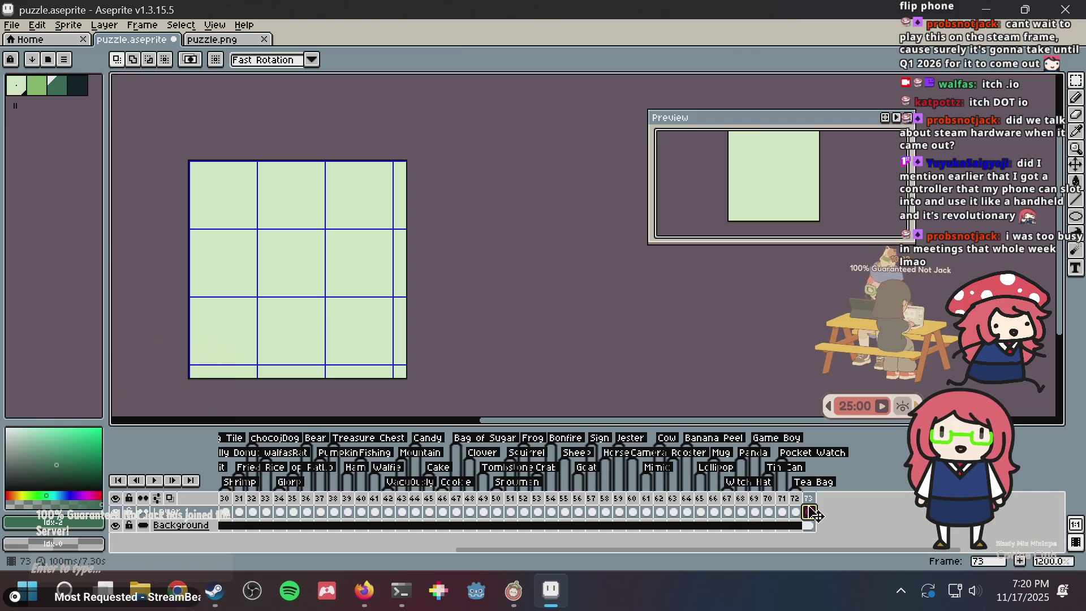
key("b")
scroll(385, 275, "up", 1)
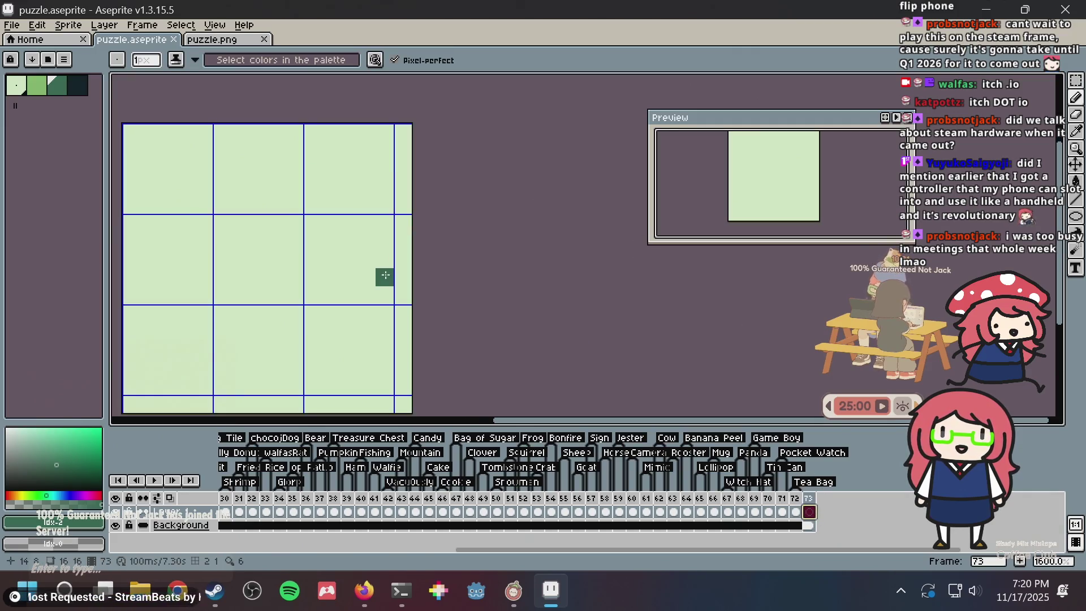
left_click_drag(385, 276, 476, 269)
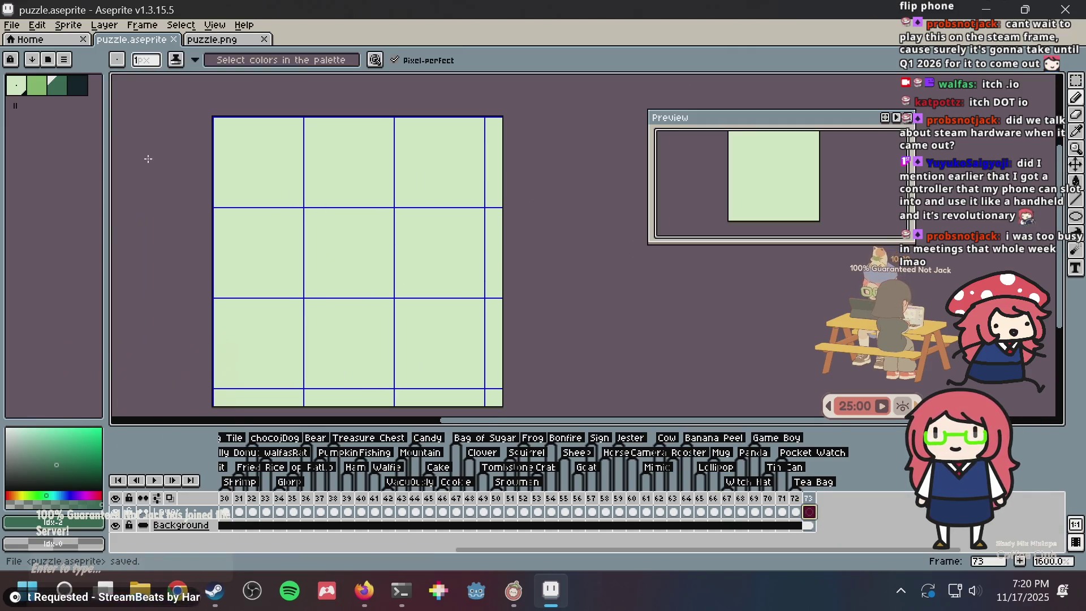
left_click(79, 91)
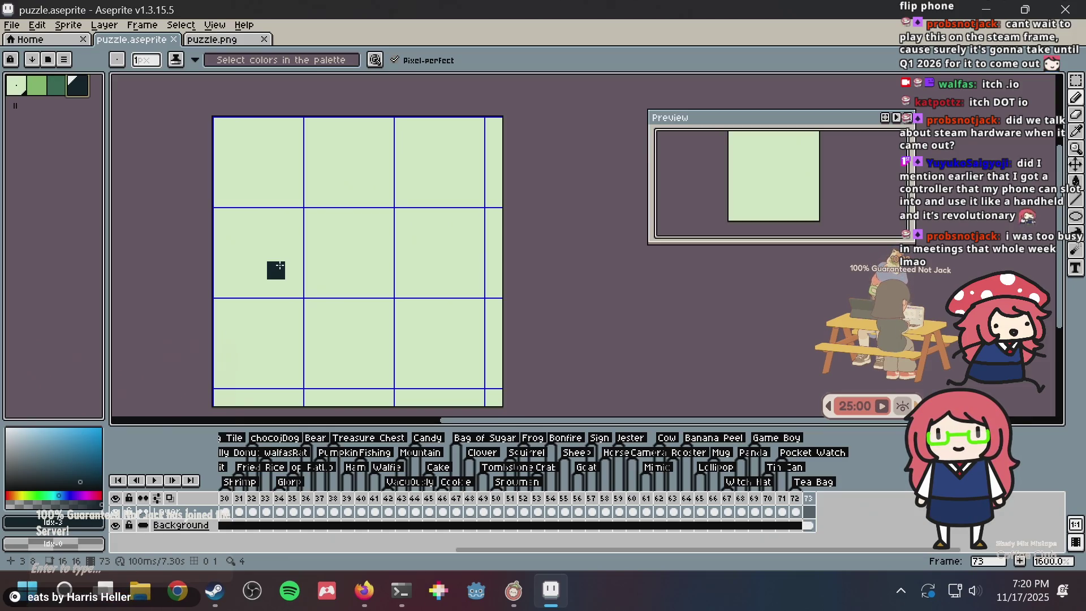
key("ctrl+s")
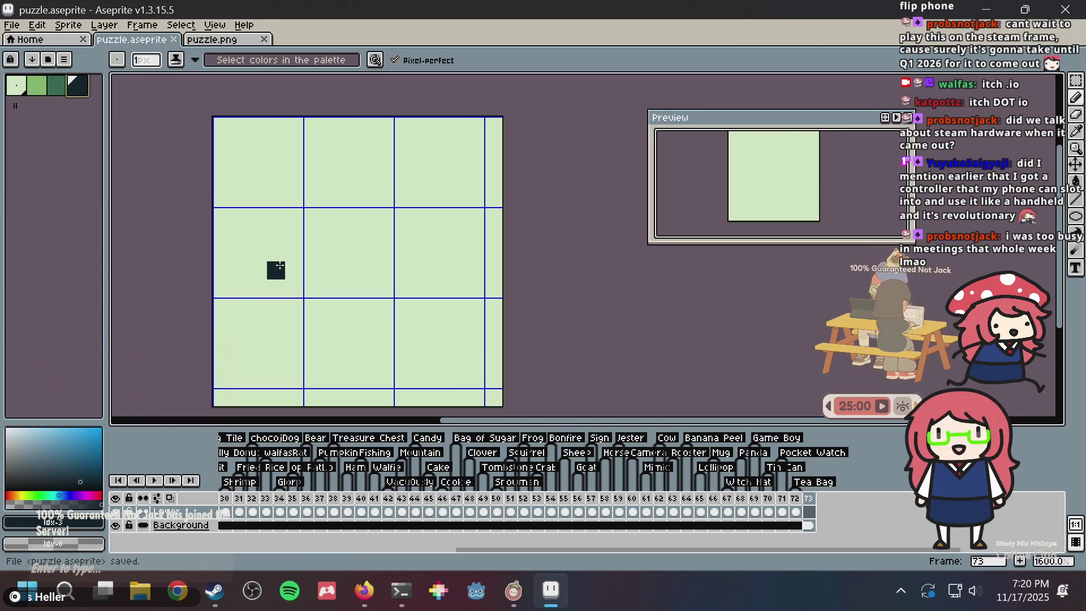
Undo a stray left-edge stroke so frame 73 stays blank, and save again
mouse_move(279, 265)
left_mouse_down()
mouse_move(261, 286)
mouse_move(228, 275)
mouse_move(226, 223)
left_mouse_up()
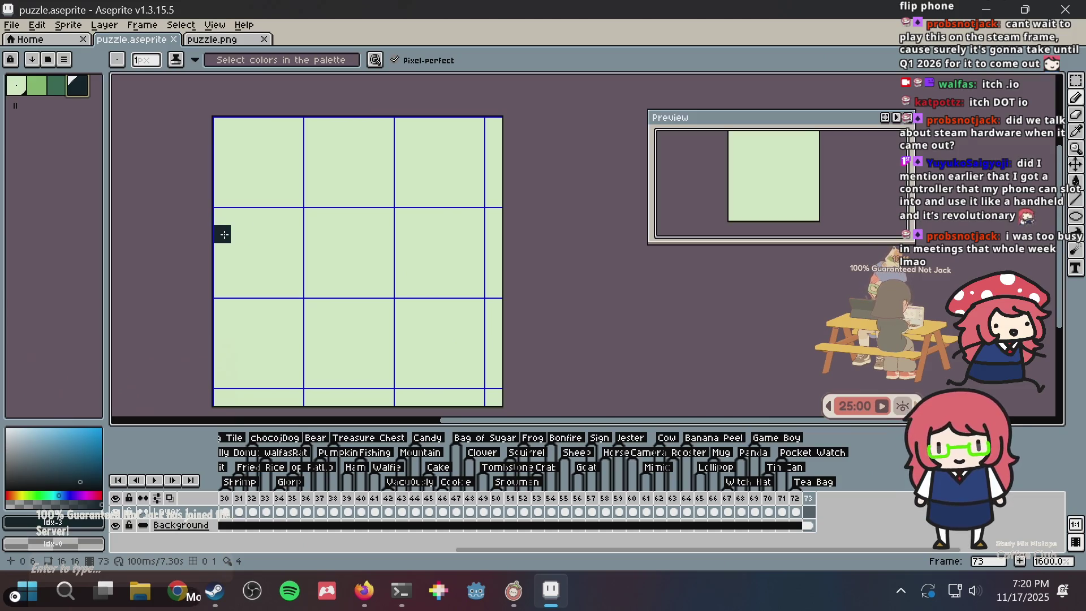
key("v")
key("ctrl+s")
key("b")
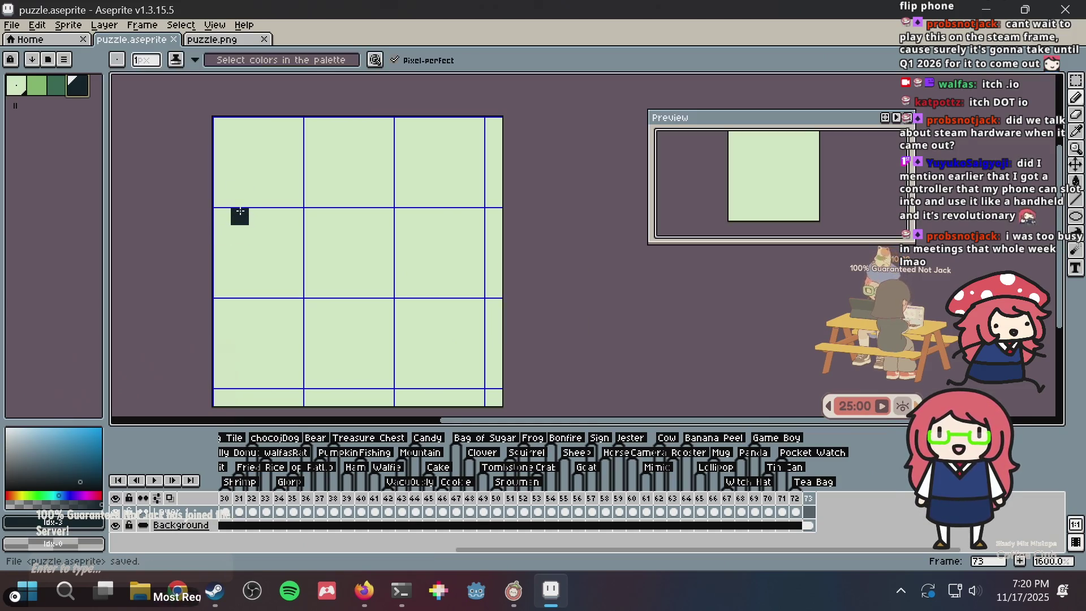
mouse_move(225, 218)
left_mouse_down()
mouse_move(222, 270)
mouse_move(234, 288)
left_mouse_up()
key("ctrl+z")
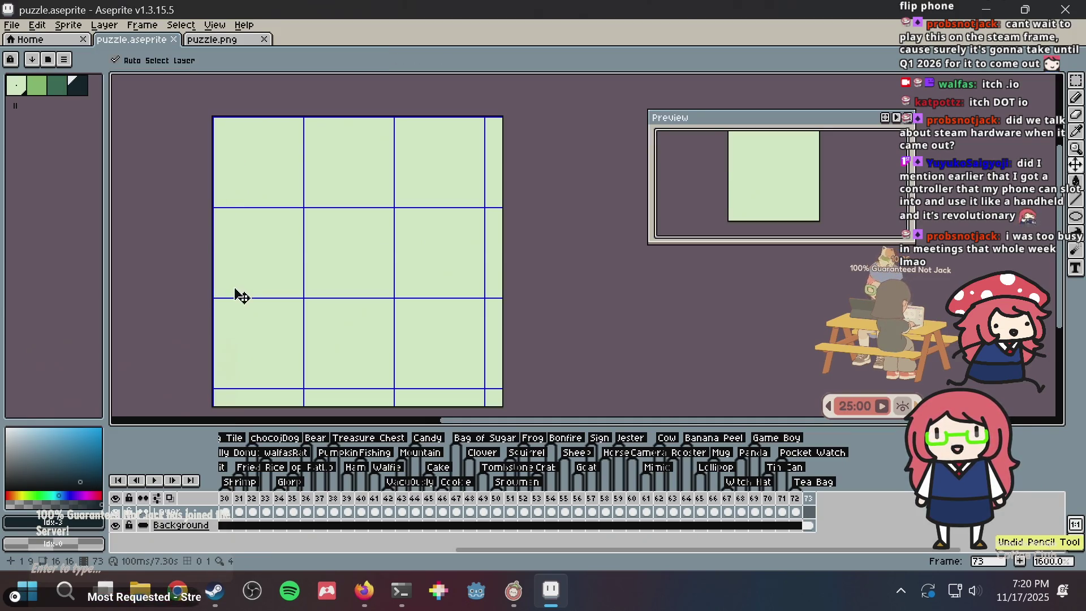
key("alt+Tab")
key("alt+Tab")
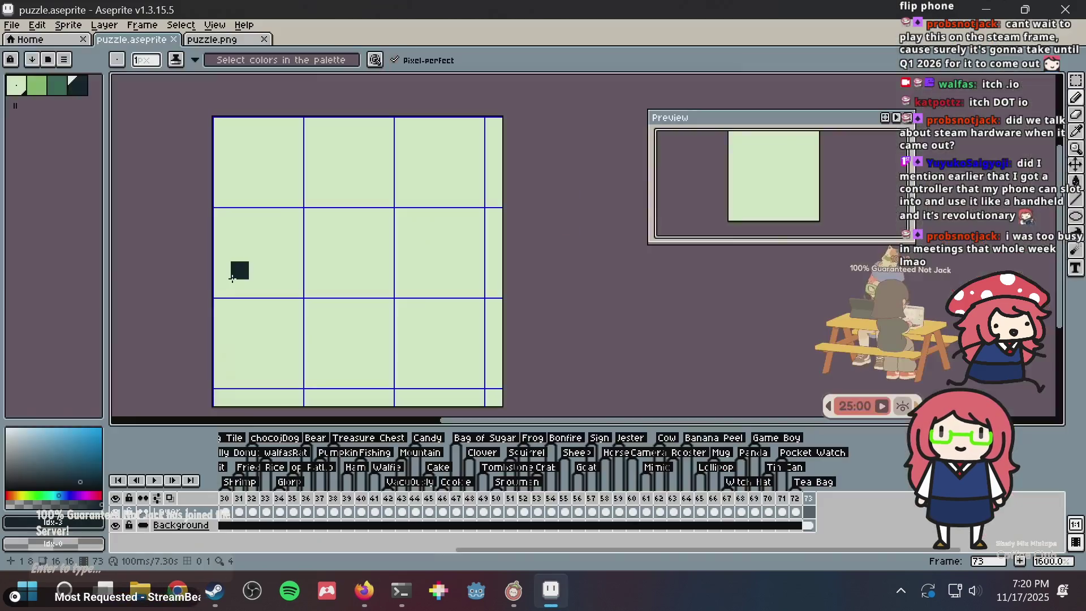
key("alt+Tab")
key("alt+Tab")
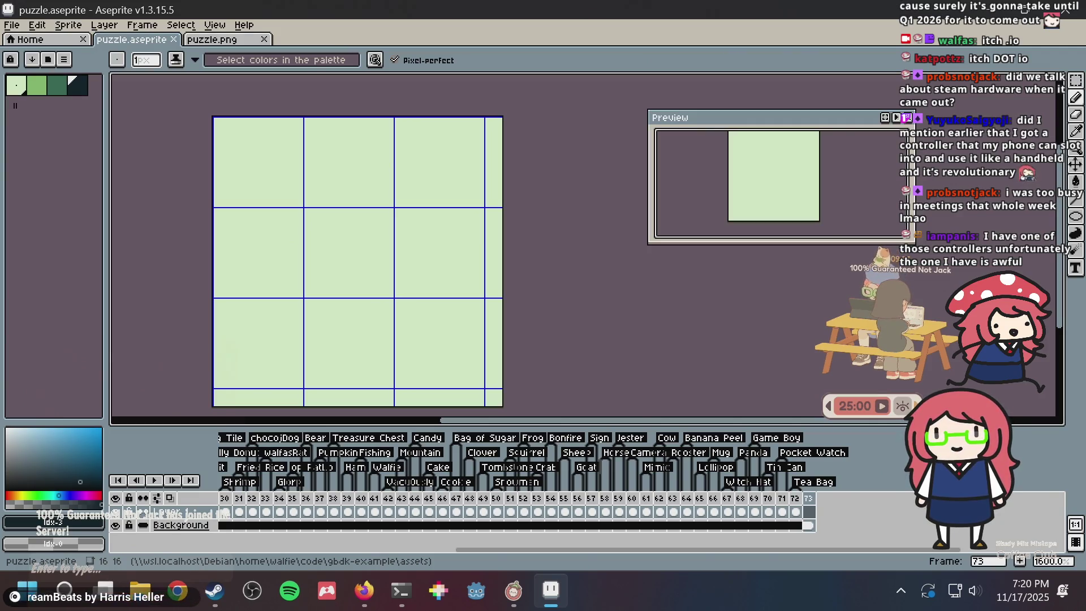
key("v")
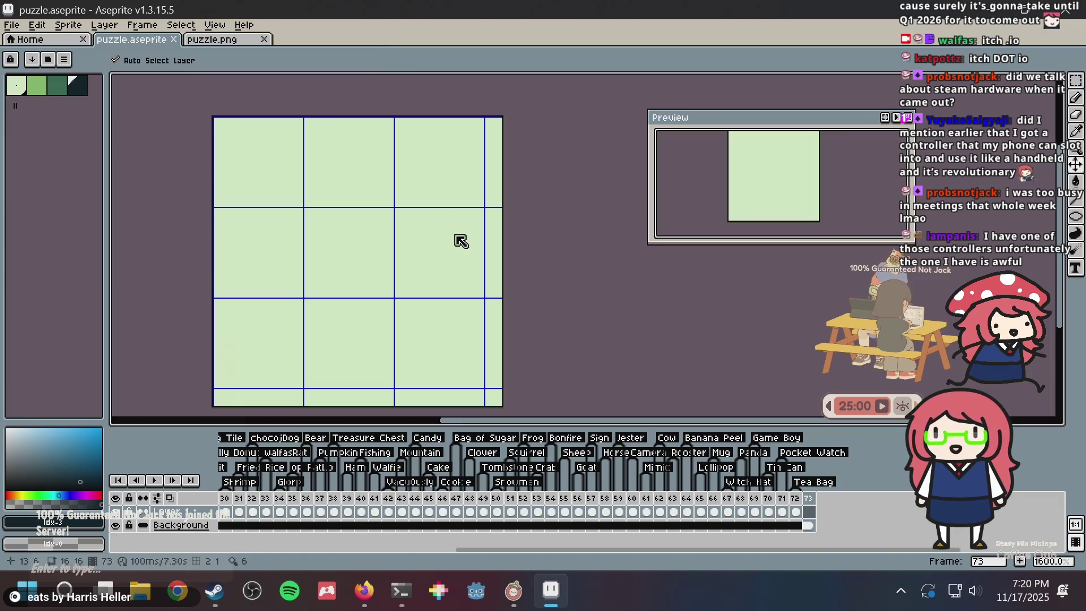
key("b")
key("ctrl+s")
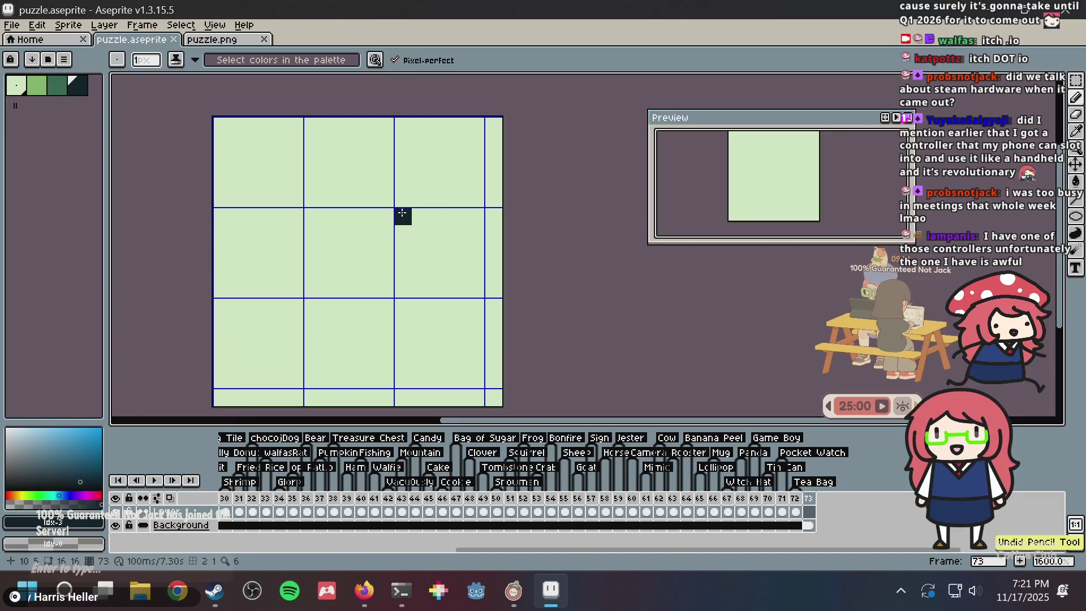
Draw a dark octagonal ear-cup ring outline in the canvas centre, undoing misplaced corner pixels
mouse_move(402, 217)
left_mouse_down()
mouse_move(436, 226)
mouse_move(453, 254)
mouse_move(452, 301)
mouse_move(428, 325)
left_mouse_up()
key("v")
key("b")
key("ctrl+z")
left_click(457, 302)
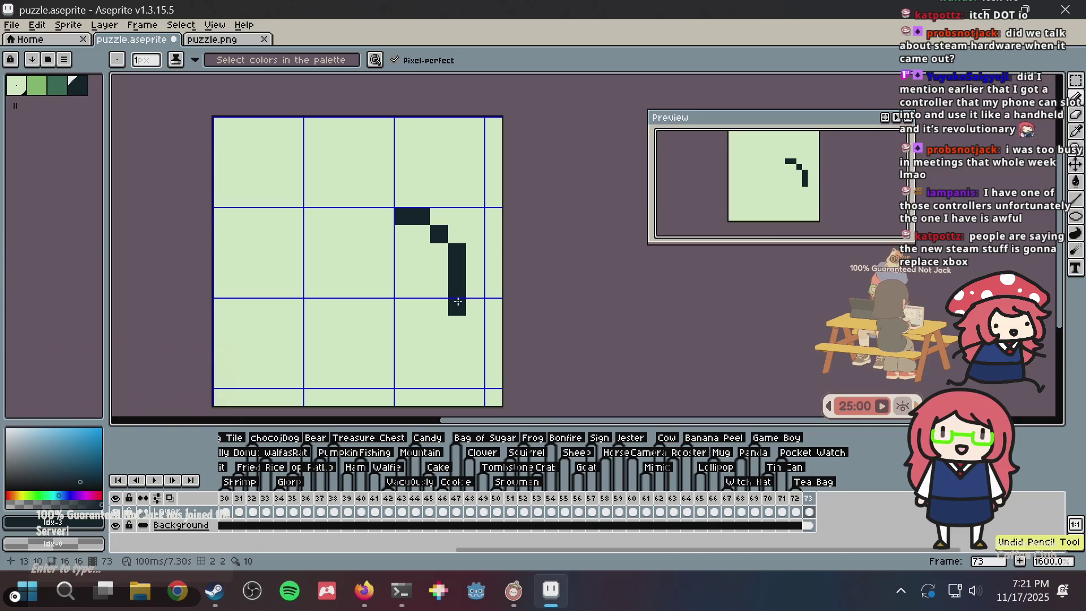
mouse_move(459, 301)
left_mouse_down()
mouse_move(456, 325)
mouse_move(419, 343)
mouse_move(403, 343)
mouse_move(403, 326)
mouse_move(379, 325)
mouse_move(385, 343)
left_mouse_up()
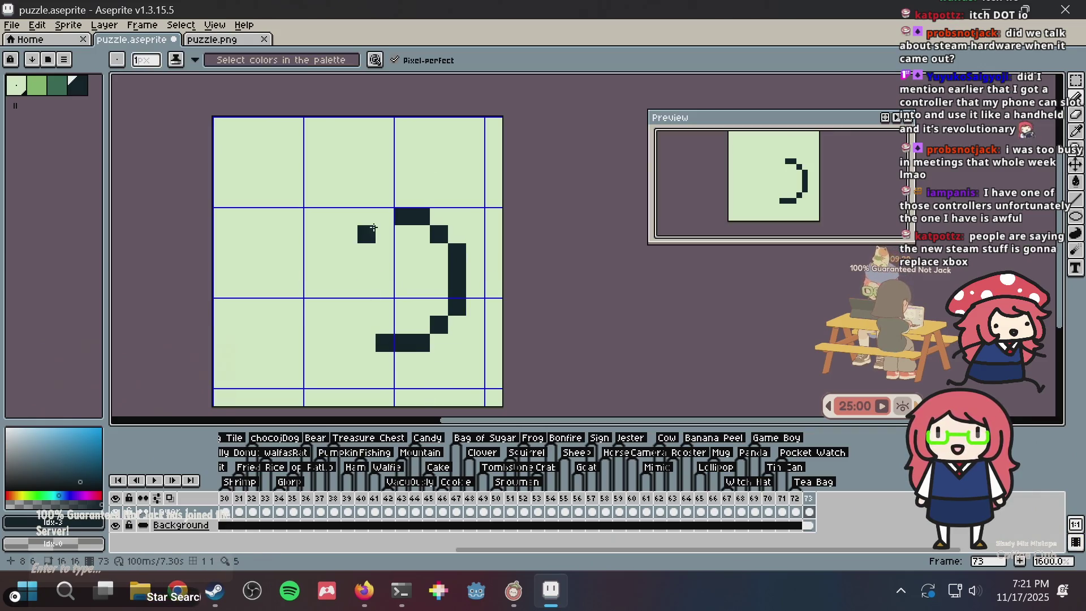
mouse_move(385, 216)
left_mouse_down()
mouse_move(348, 260)
mouse_move(350, 332)
mouse_move(364, 334)
left_mouse_up()
left_click(366, 325)
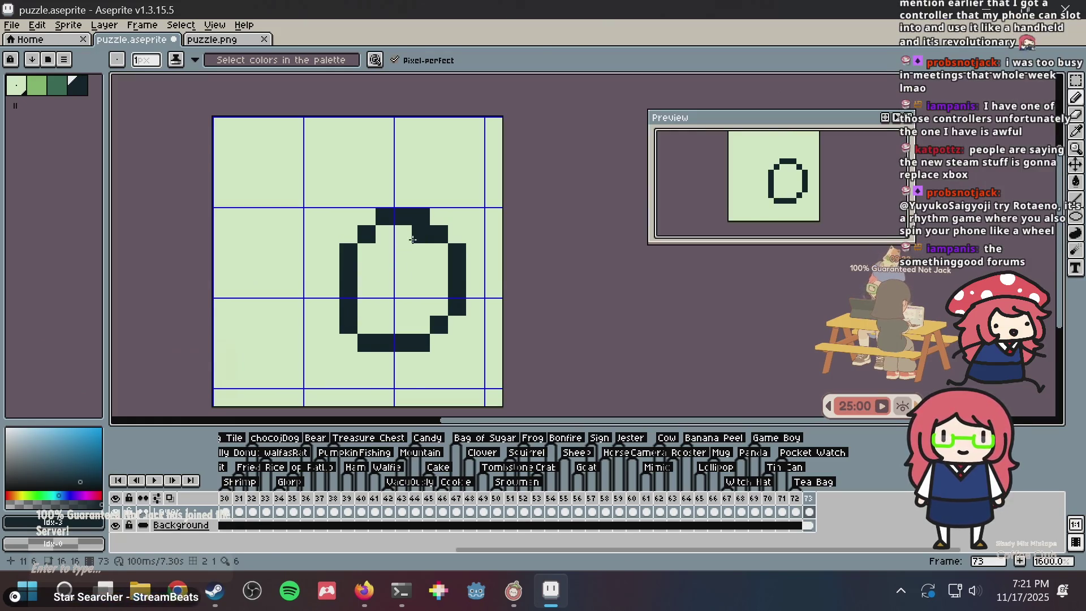
key("ctrl+z")
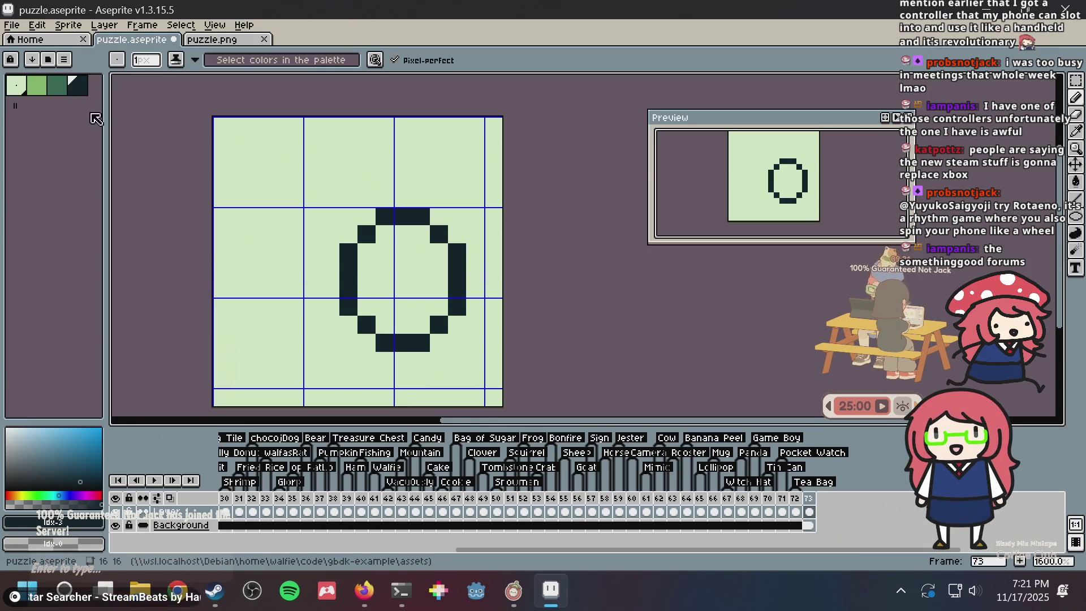
Shade the ring's top, left, lower-left and bottom inner edges in dark green
left_click(56, 90)
left_click(229, 145)
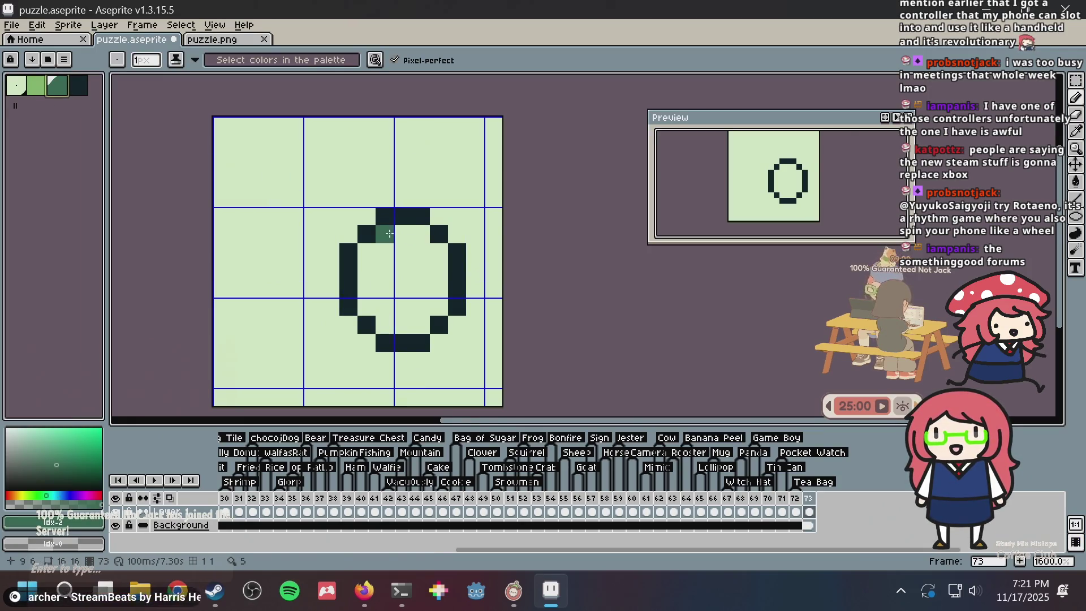
left_click_drag(384, 235, 417, 237)
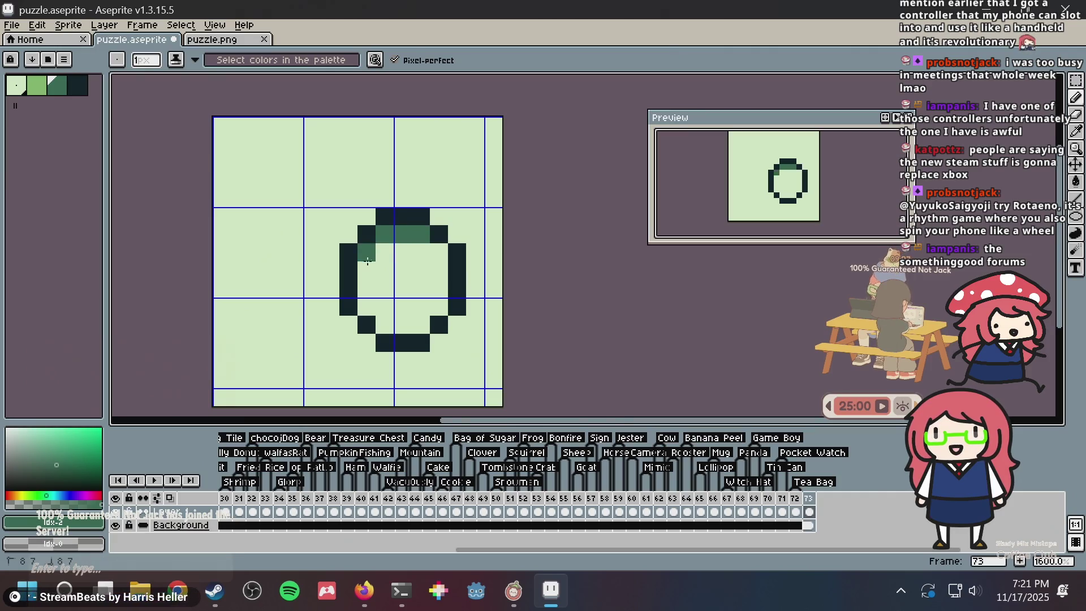
left_click_drag(368, 262, 368, 299)
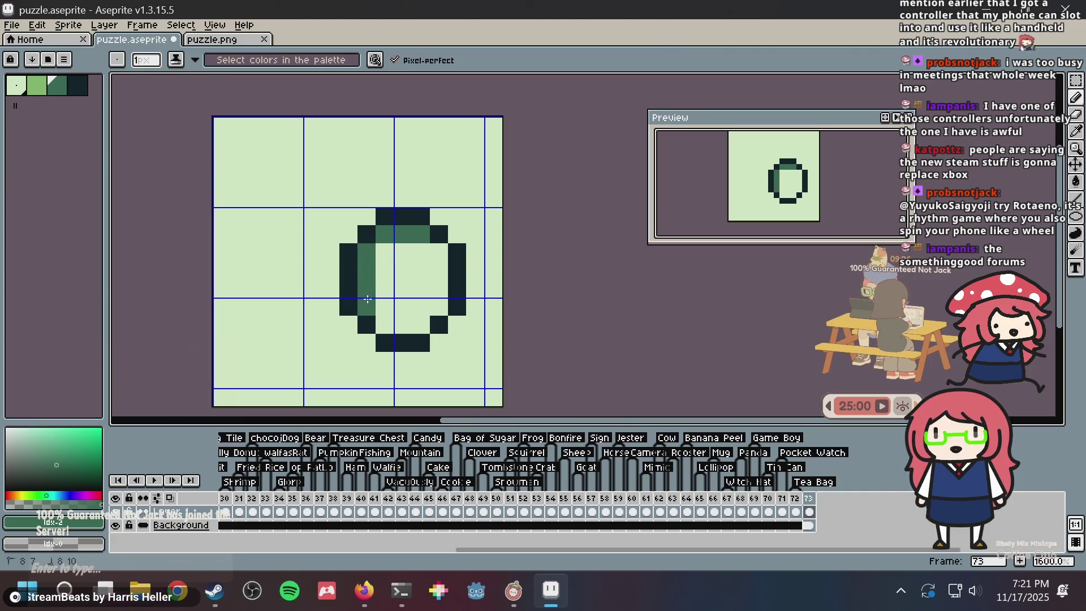
left_click(385, 253)
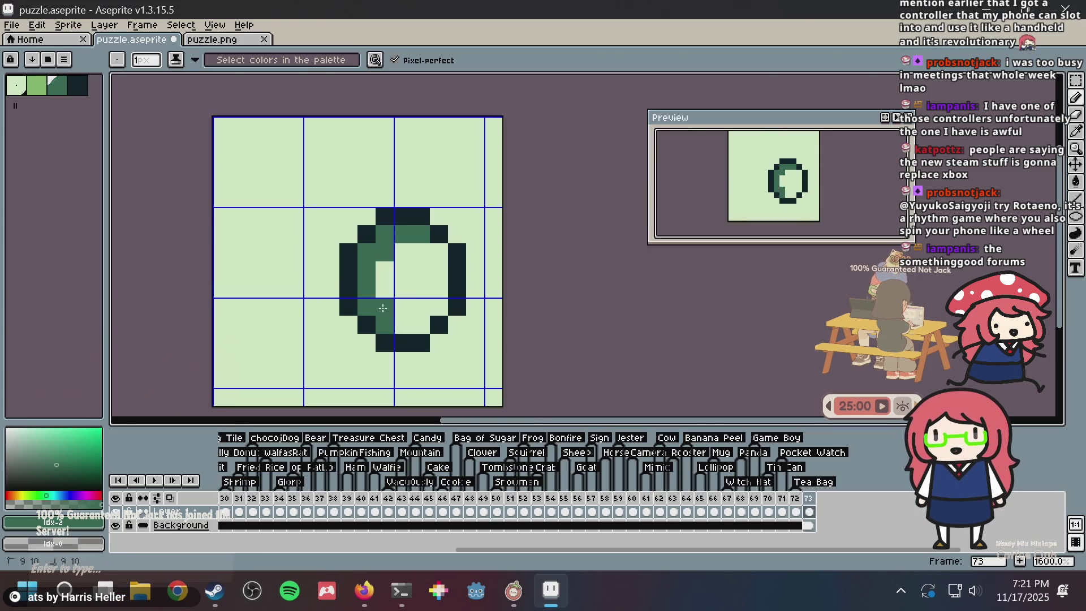
left_click_drag(383, 308, 400, 322)
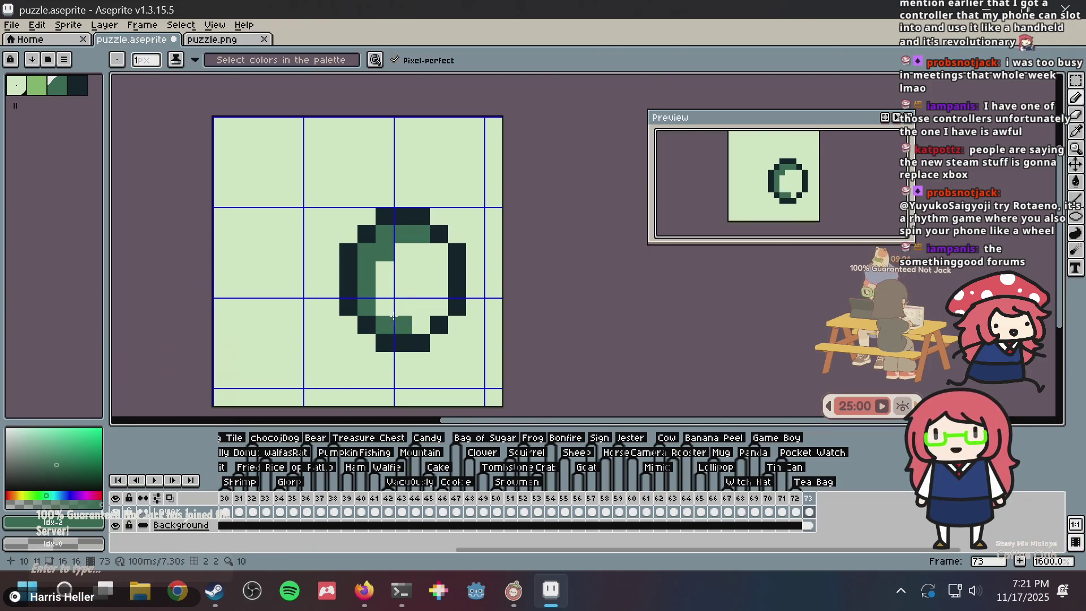
left_click(425, 318)
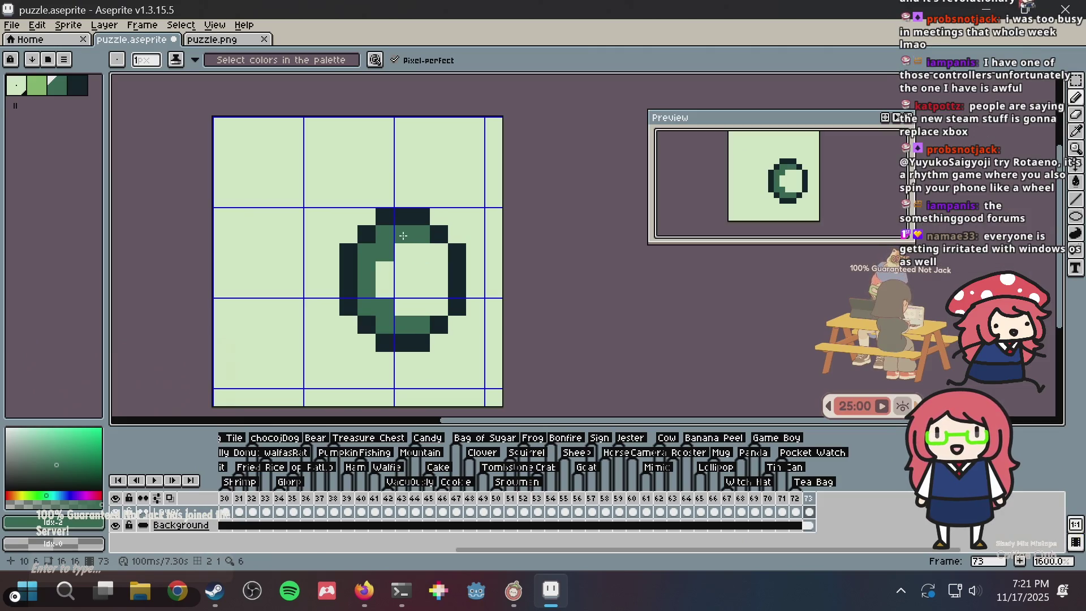
Touch up the inner-left and top-right ring shading with a mid green
left_click(398, 253, "alt")
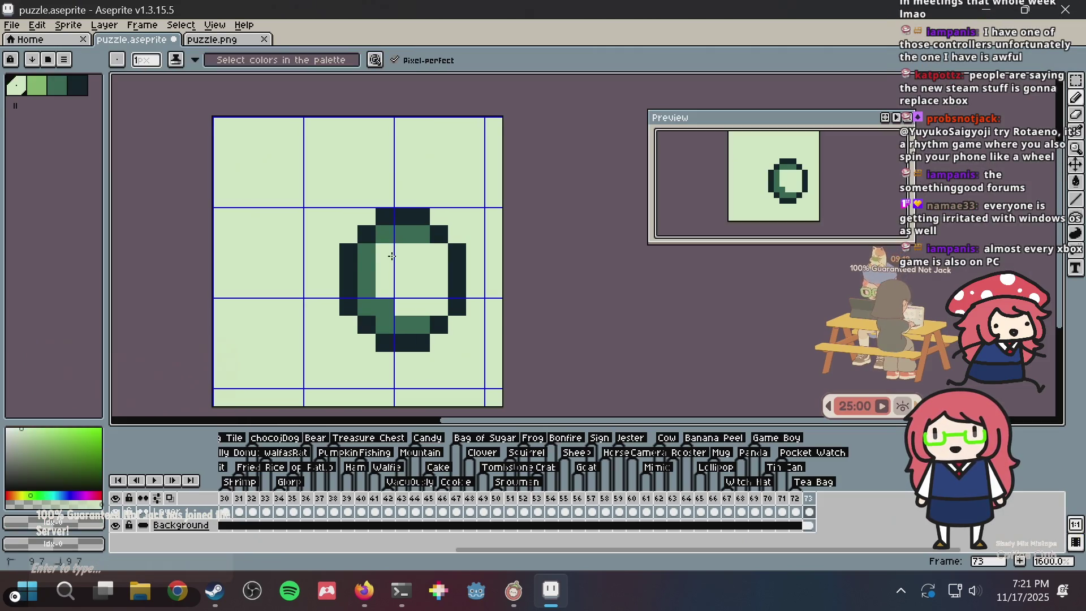
left_click(391, 300)
left_click(384, 252)
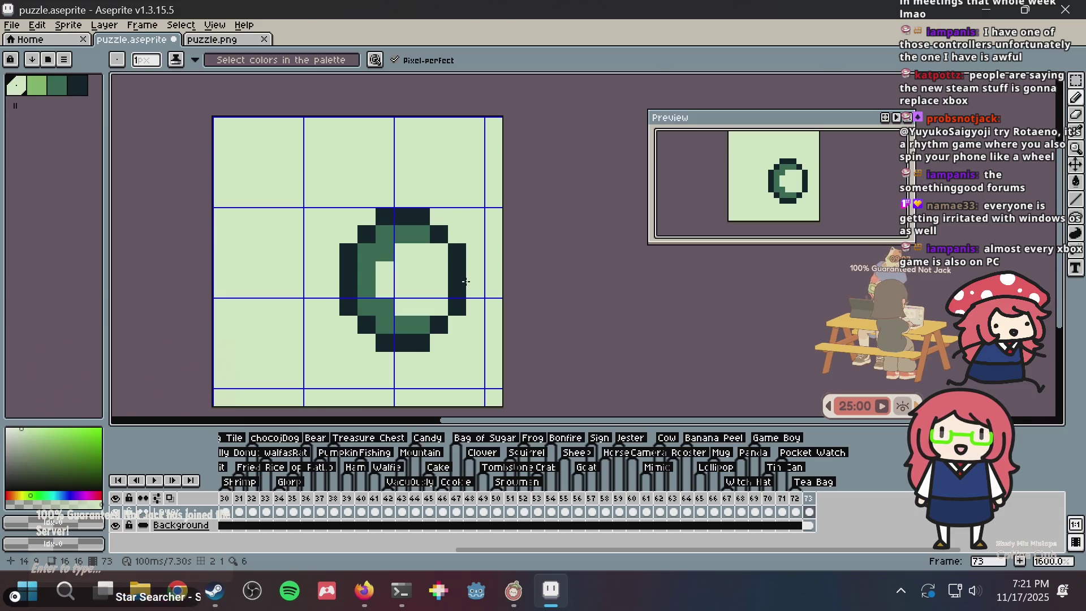
left_click(436, 235)
left_click(424, 236, "alt")
left_click(431, 252)
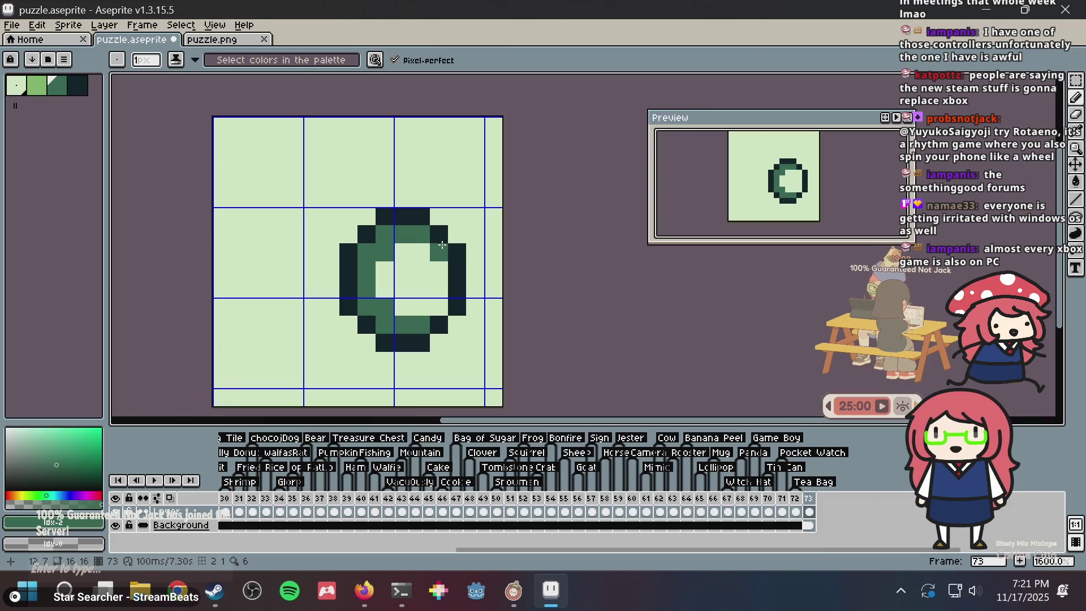
Try a light-green bucket fill of the ring's interior, then undo it
key("alt")
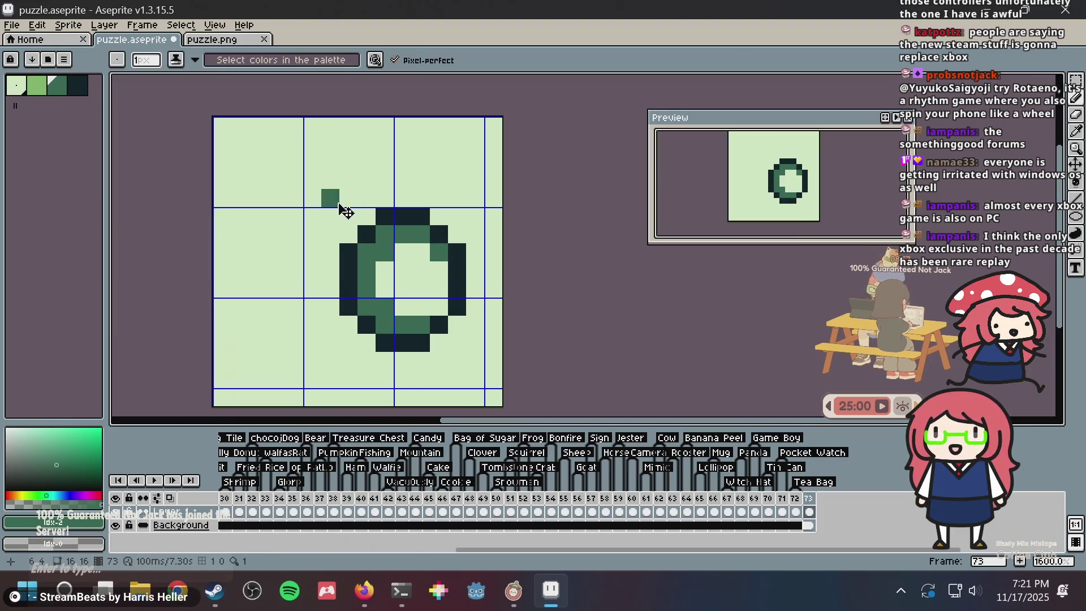
left_click(37, 85)
key("g")
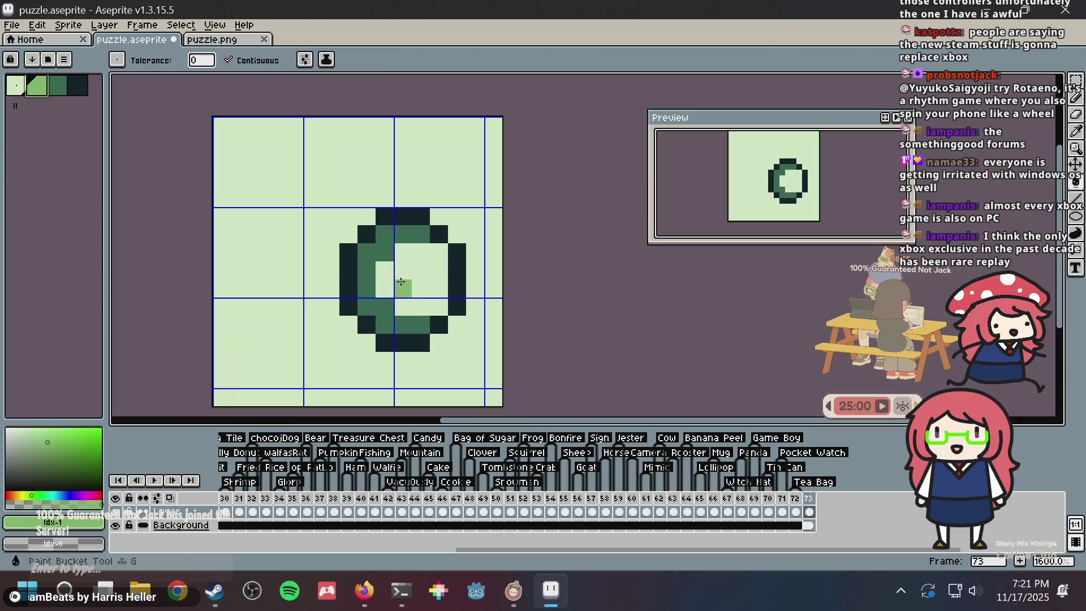
left_click(403, 285)
key("b")
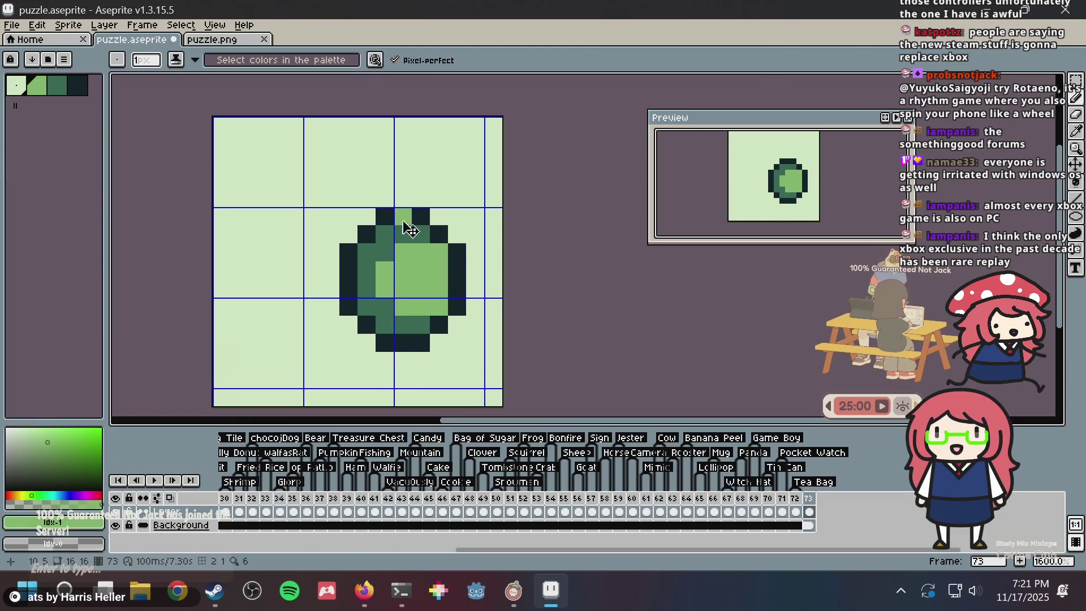
key("ctrl+z")
key("ctrl+z")
Shade the ring's lower-right corner and inner right edge, undoing a trial centre fill
left_click(412, 232, "alt")
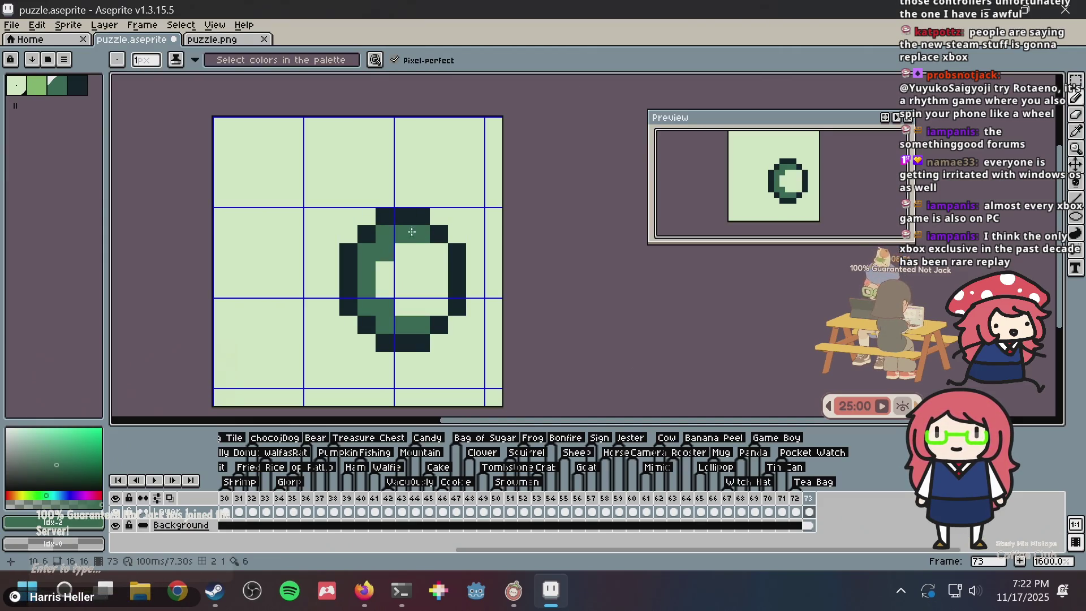
left_click(440, 311)
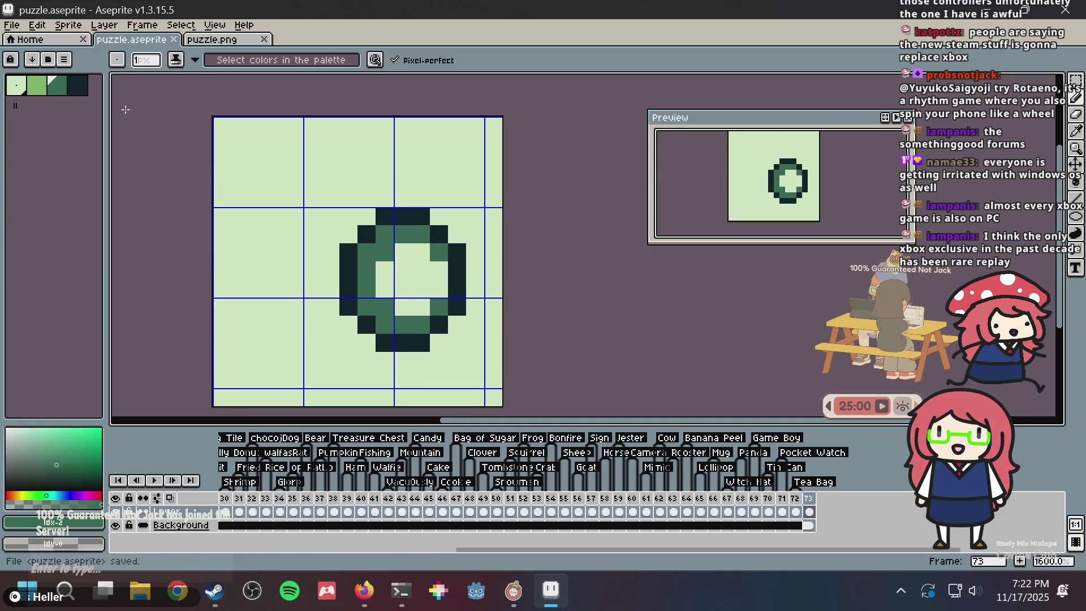
left_click(437, 287)
key("g")
left_click(435, 285)
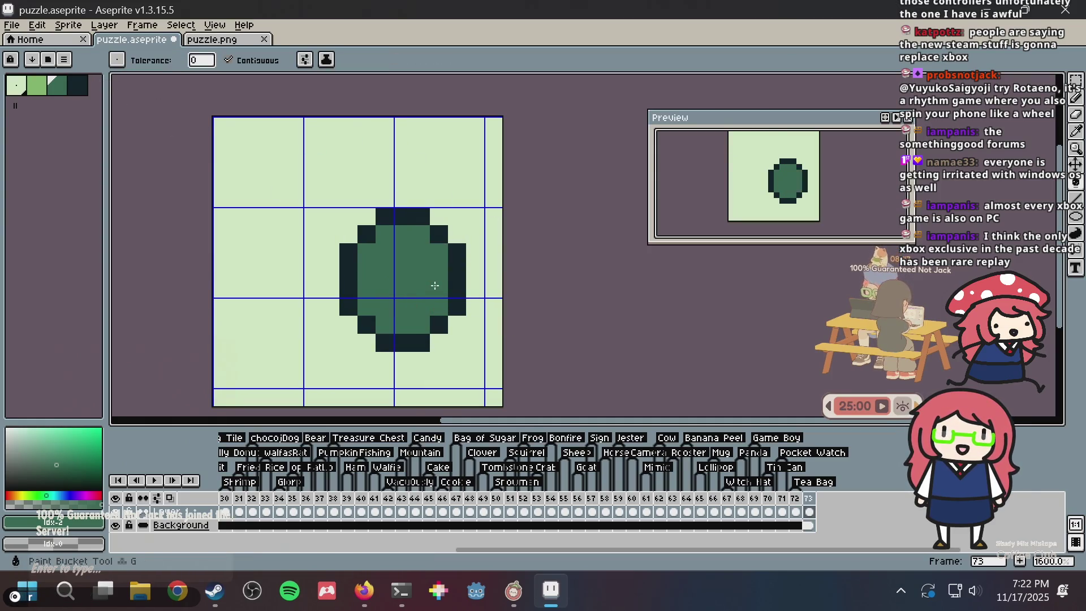
key("ctrl+z")
key("m")
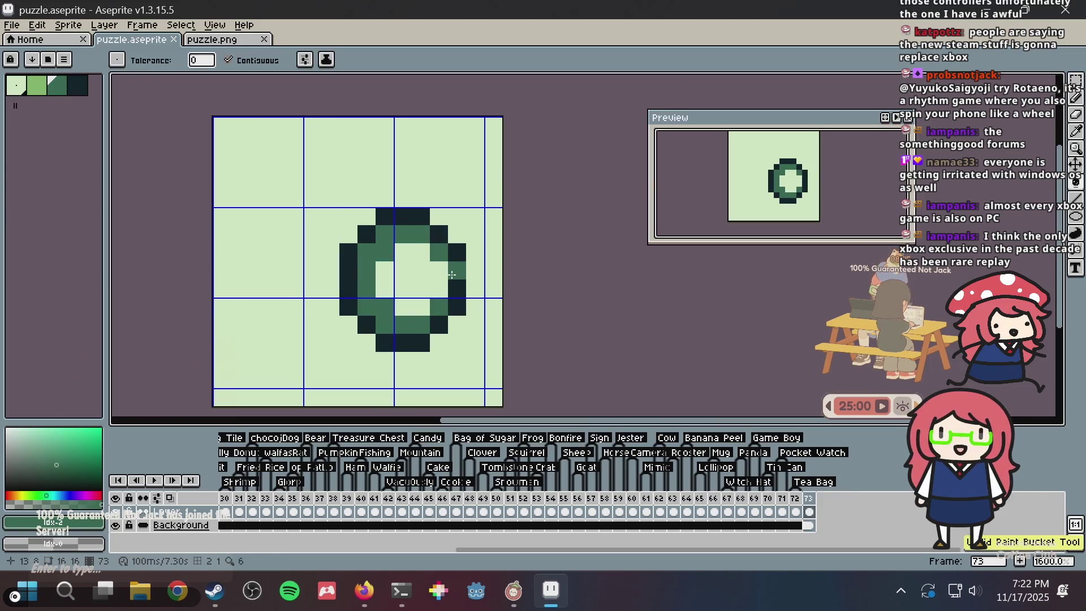
Select the shaded ring and move it lower and further right on the canvas
left_click_drag(487, 207, 304, 371)
mouse_move(388, 274)
left_mouse_down()
mouse_move(430, 282)
mouse_move(410, 292)
mouse_move(408, 309)
mouse_move(281, 310)
mouse_move(295, 313)
left_mouse_up()
key("ctrl+z")
key("ctrl+d")
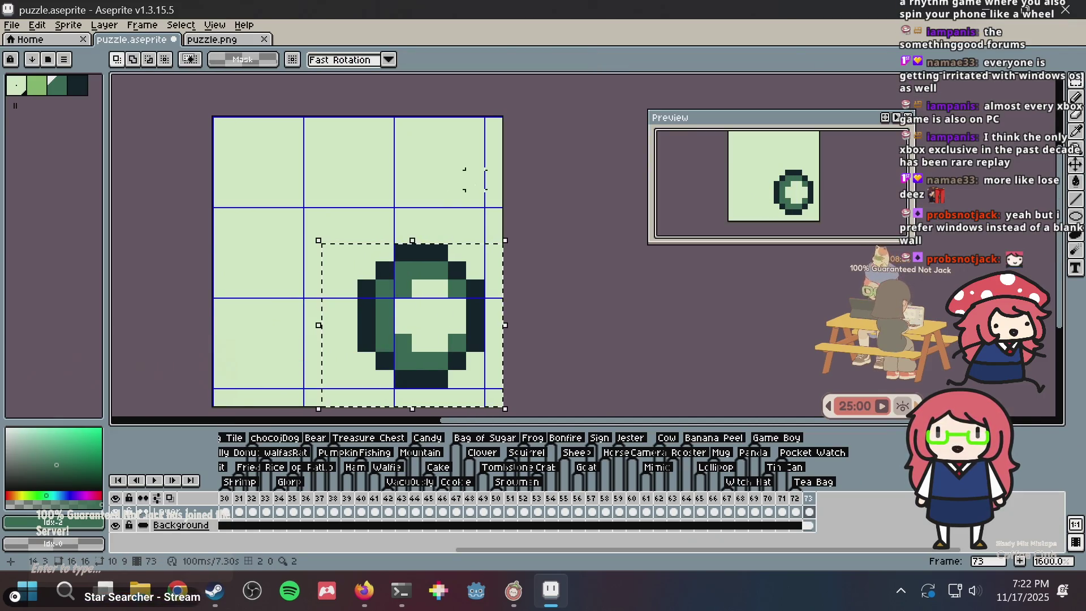
key("b")
left_click(80, 98)
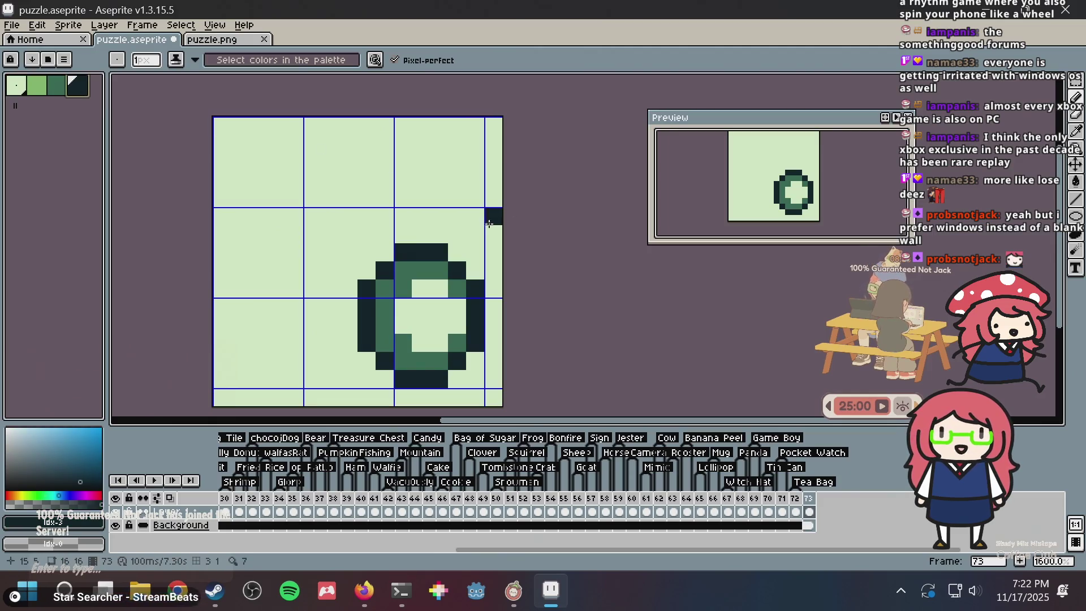
Draw a dark two-pixel stem rising from the right ring to start the headband
left_click_drag(433, 233, 436, 186)
left_click(421, 234)
key("ctrl+z")
key("ctrl+z")
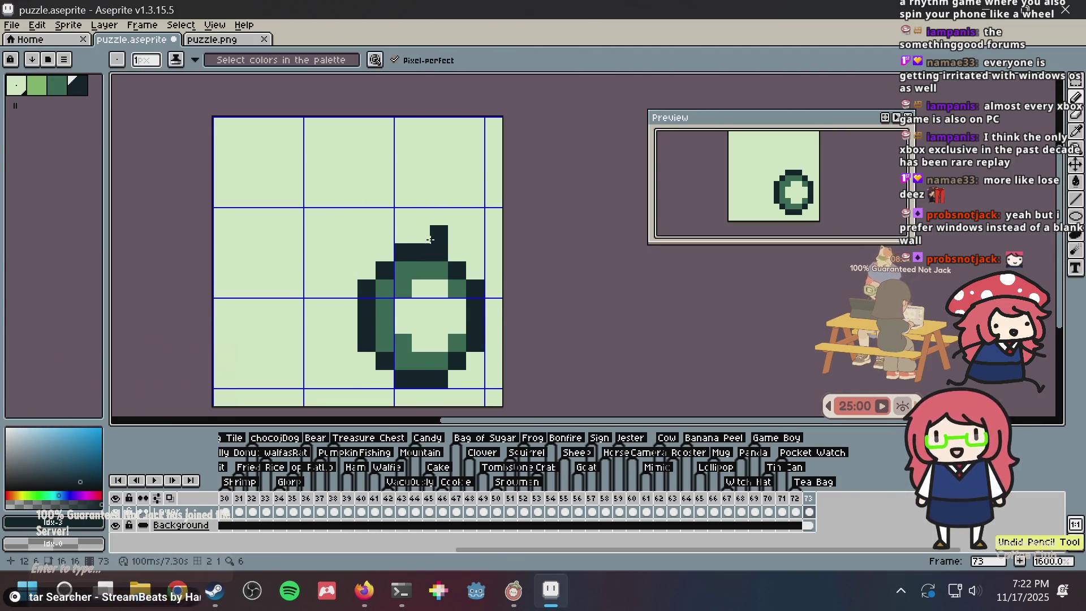
left_click(437, 216)
mouse_move(421, 234)
left_mouse_down()
mouse_move(422, 175)
mouse_move(398, 164)
mouse_move(325, 179)
mouse_move(311, 171)
mouse_move(401, 163)
left_mouse_up()
left_click(439, 198)
key("ctrl+z")
Draw the headband's upper-left arc and hook, then shift that left part one pixel right
mouse_move(330, 180)
left_mouse_down()
mouse_move(277, 180)
mouse_move(263, 202)
mouse_move(281, 208)
mouse_move(276, 198)
mouse_move(259, 217)
mouse_move(258, 233)
mouse_move(272, 234)
mouse_move(252, 251)
mouse_move(281, 253)
mouse_move(296, 306)
mouse_move(320, 337)
left_mouse_up()
key("ctrl+z")
key("ctrl+z")
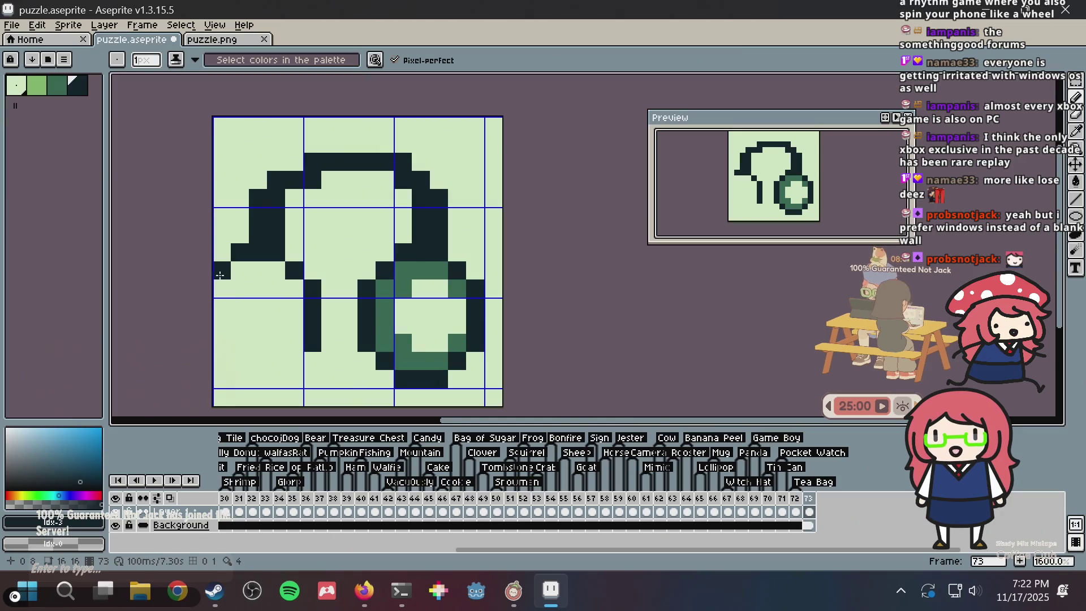
left_click(240, 271)
key("m")
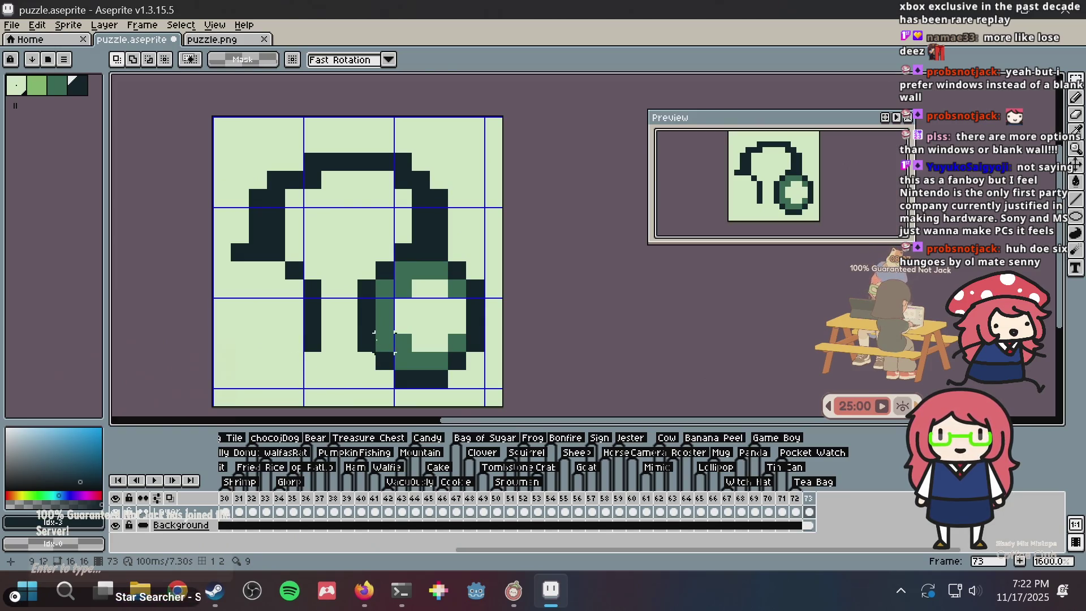
mouse_move(342, 390)
left_mouse_down()
mouse_move(165, 262)
mouse_move(165, 242)
left_mouse_up()
left_click_drag(311, 286, 328, 279)
key("ctrl+d")
Extend the headband's left side down with another dark pixel
key("b")
key("i")
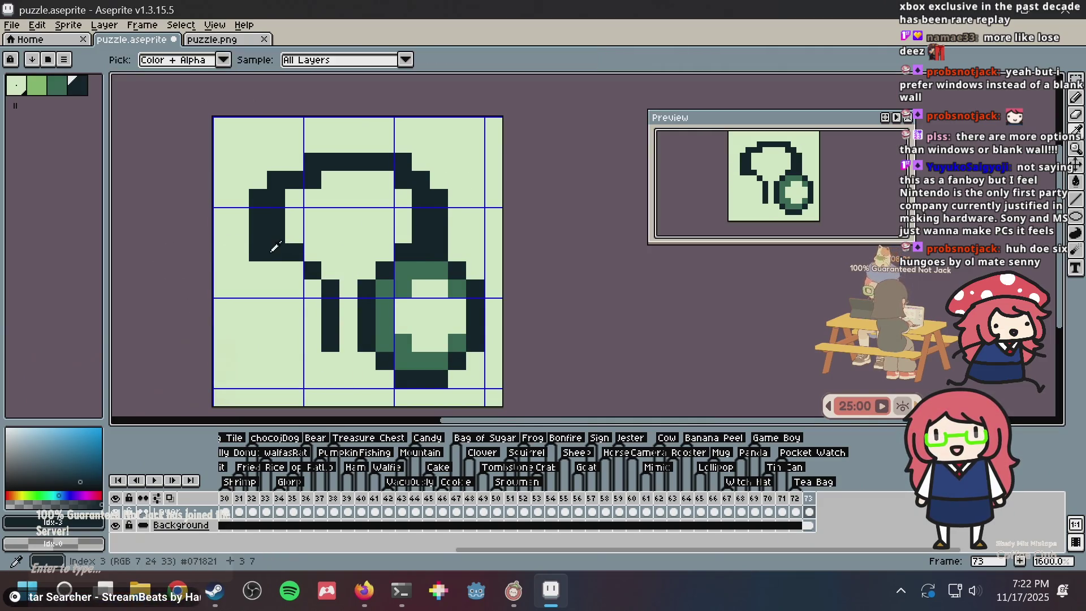
key("b")
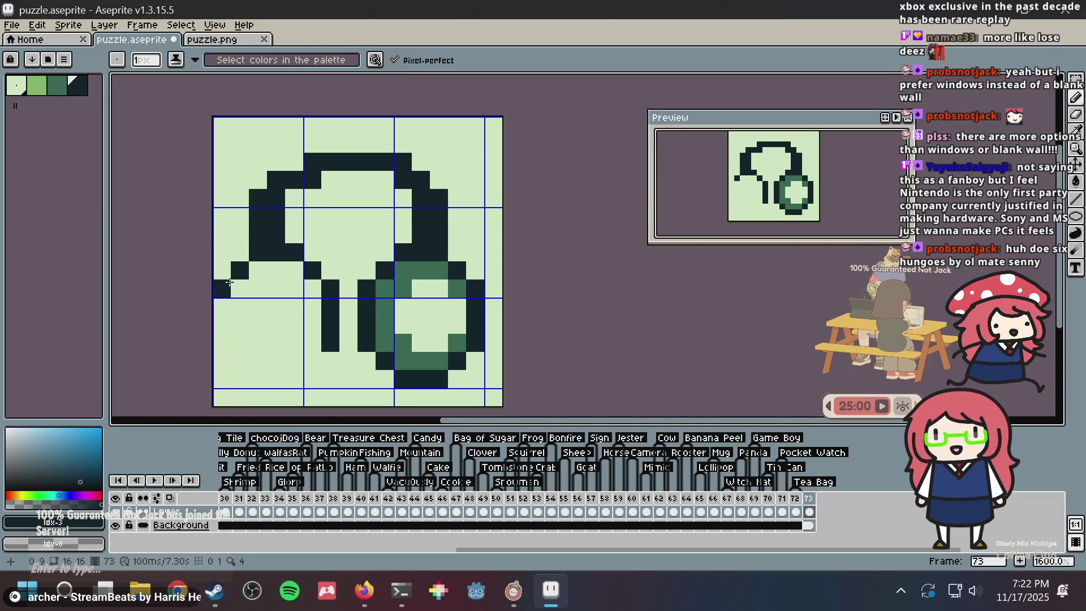
left_click(224, 325)
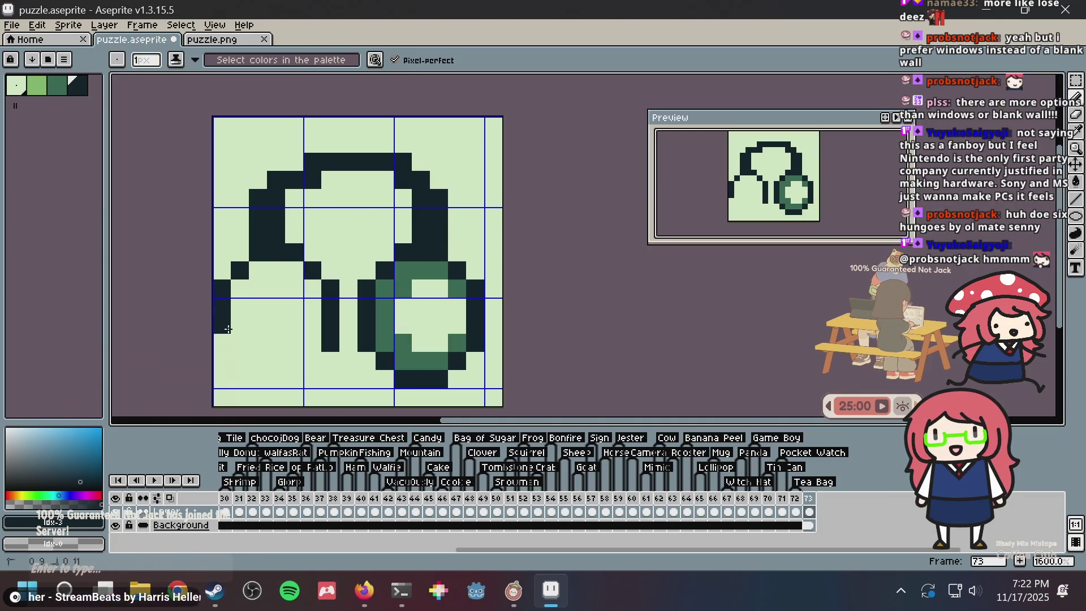
left_click(411, 591)
Find 'fastfetch --logo arch' in the terminal history search and run it
key("ctrl+r")
type("arch")
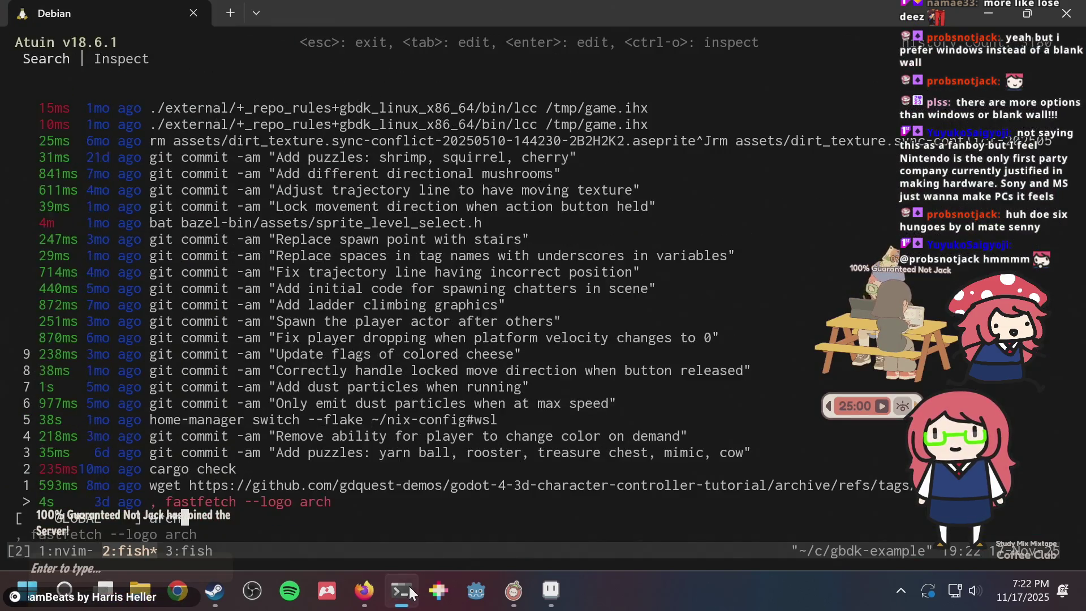
key("Return")
key("Return")
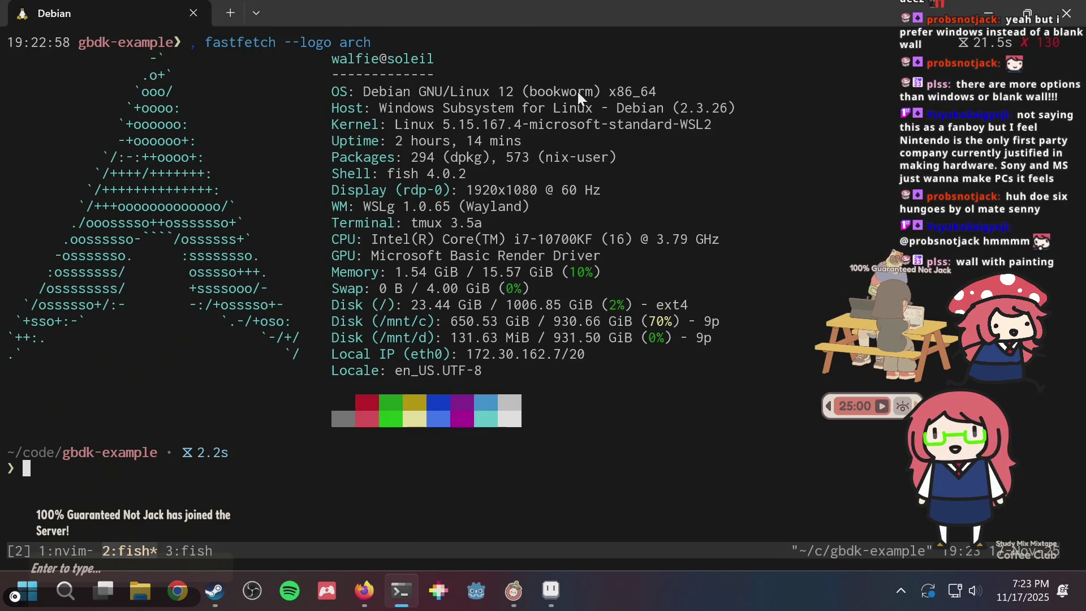
Select the Debian version, x86_64 and kernel text in the fastfetch output
left_click_drag(472, 89, 601, 87)
double_click(623, 90)
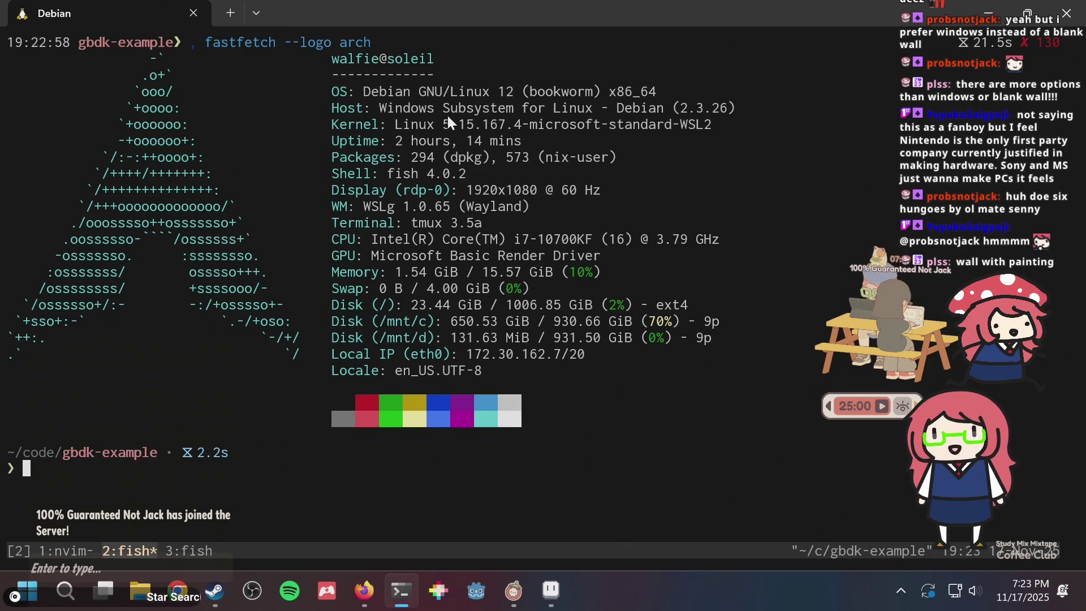
left_click_drag(449, 120, 511, 121)
Close the left ear cup's dark ring by drawing its lower curve and bottom edge, then save puzzle.aseprite
key("alt+Tab")
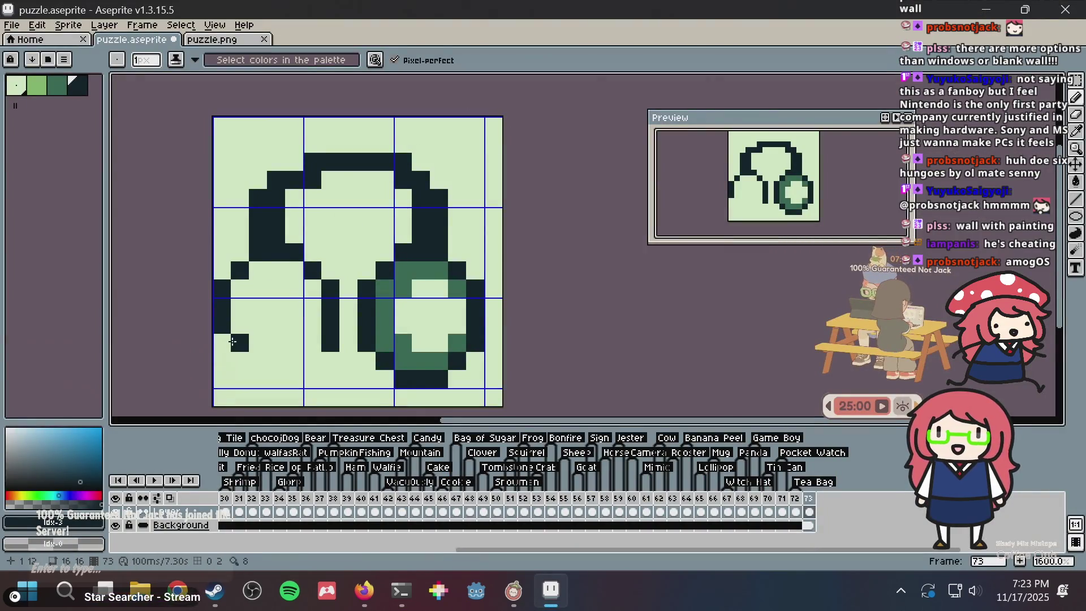
left_click(222, 343)
left_click(240, 361)
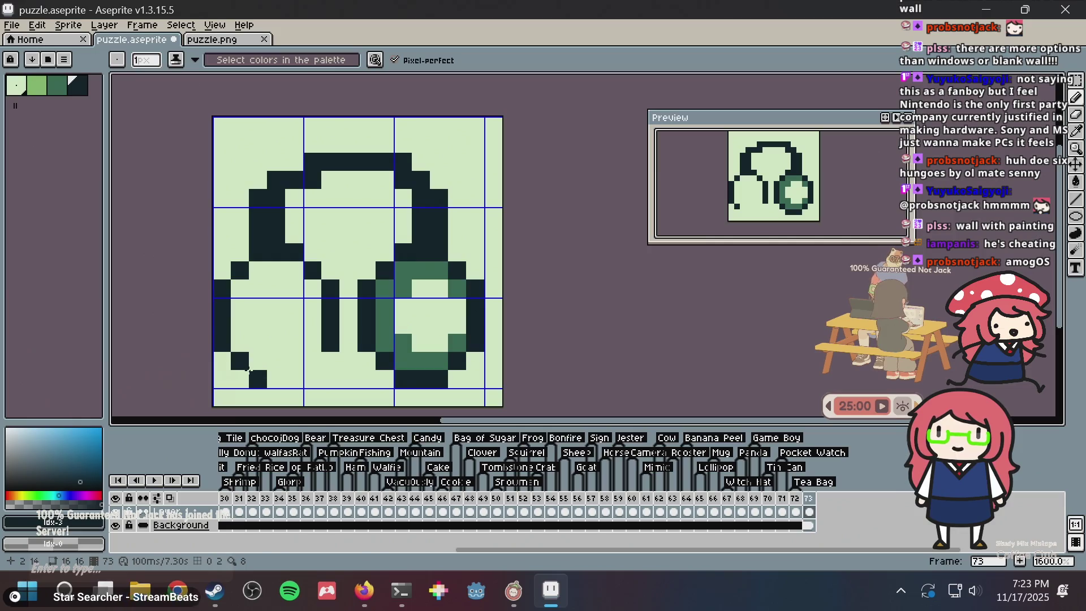
left_click_drag(252, 378, 294, 378)
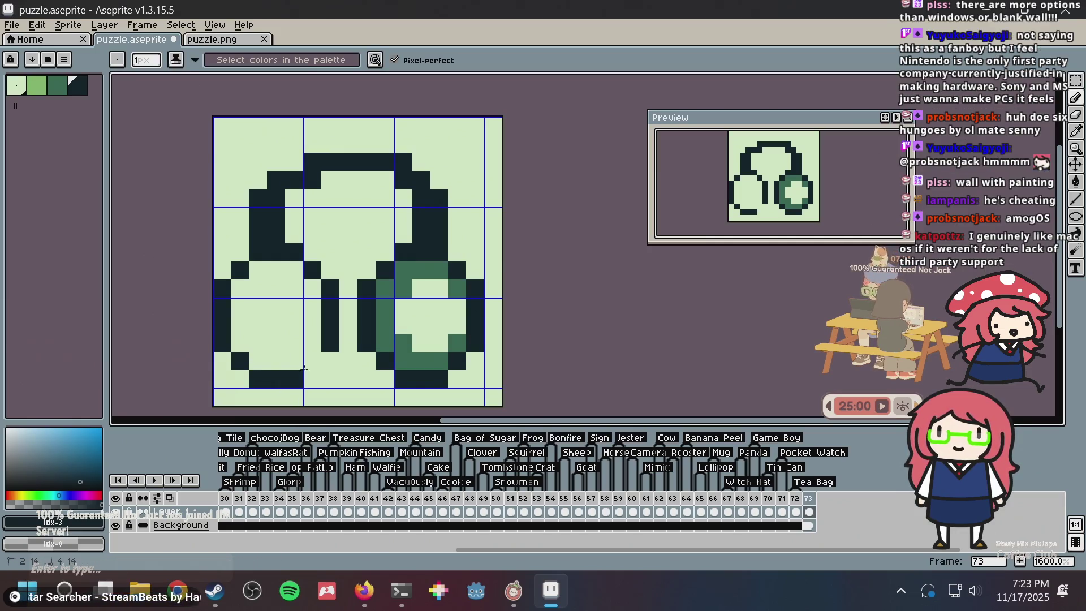
left_click(309, 362)
key("ctrl+s")
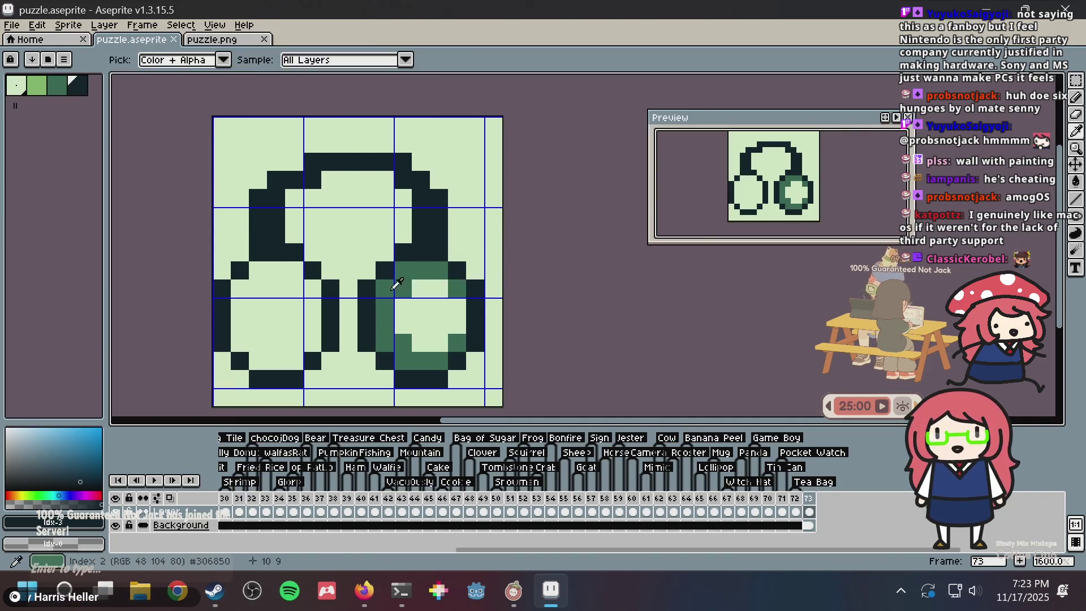
Bucket-fill the left ear cup's interior with the mid green sampled from the right cup
left_click(383, 290, "alt")
key("g")
left_click(249, 288)
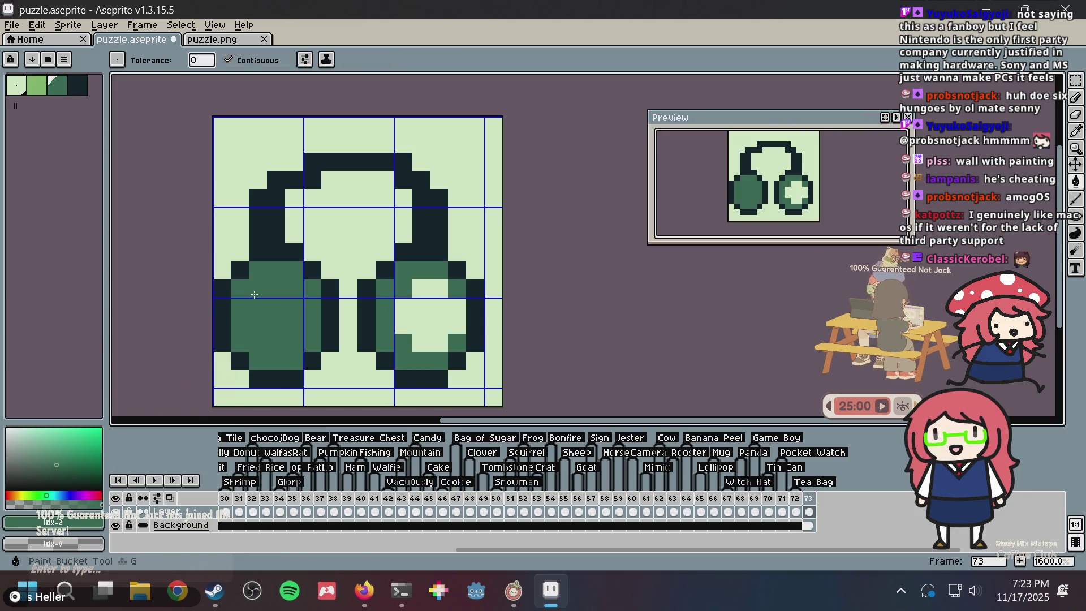
left_click(437, 298, "alt")
left_click(272, 290)
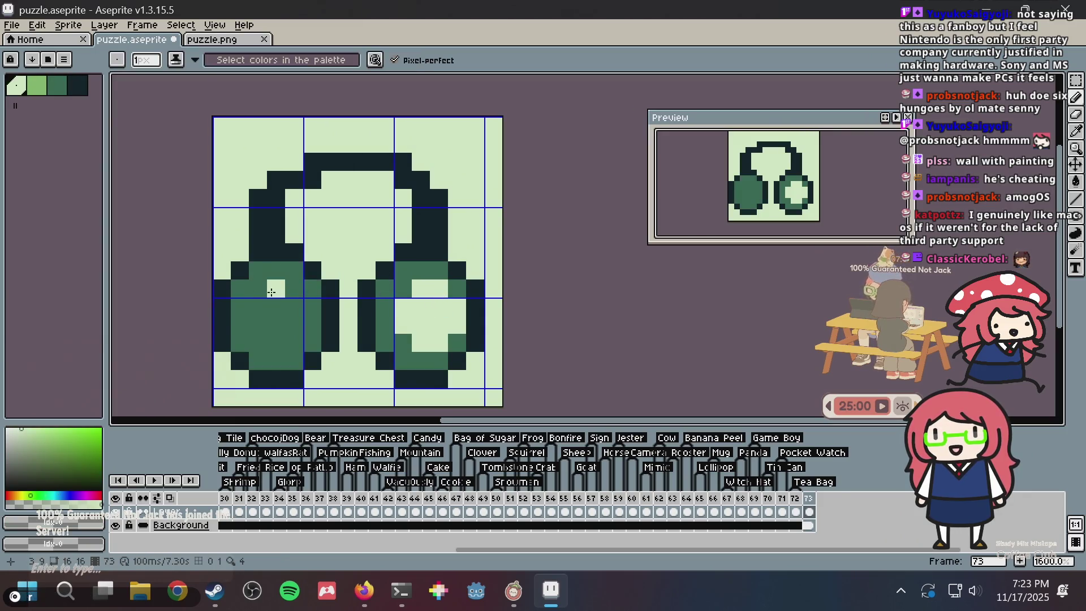
key("ctrl+z")
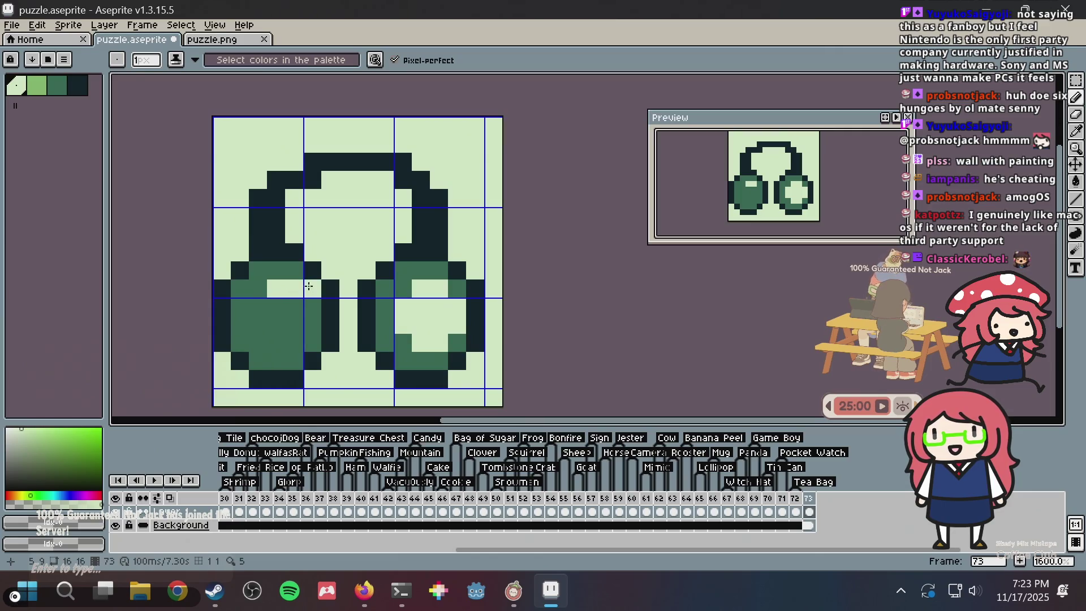
Pencil a dark inner core into the left ear cup using the darkest palette colour
left_click(323, 284, "alt")
left_click(273, 295)
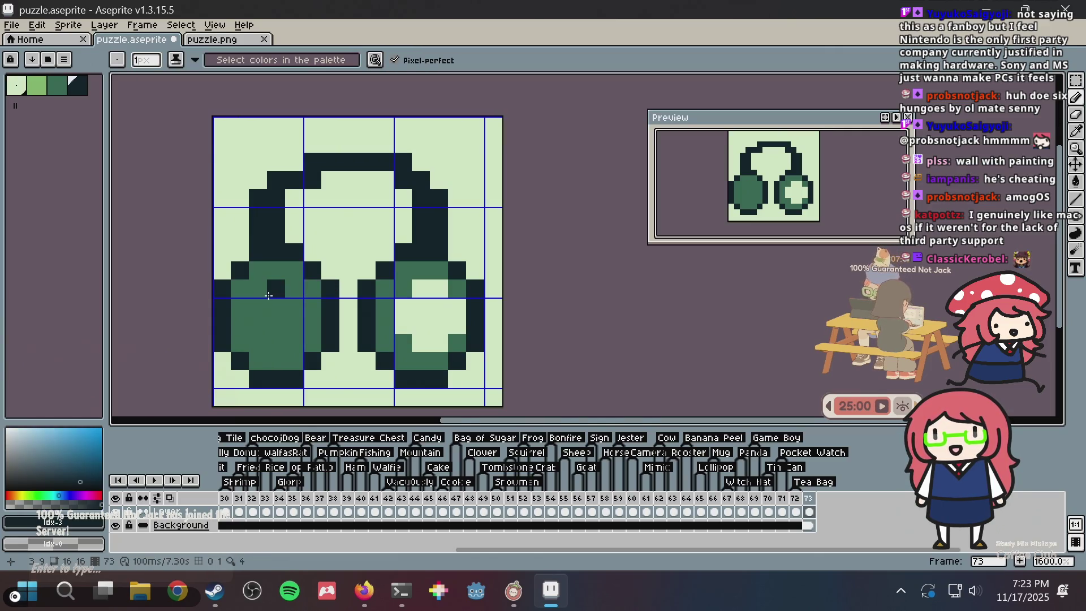
left_click(294, 288)
mouse_move(258, 307)
left_mouse_down()
mouse_move(260, 344)
mouse_move(297, 339)
mouse_move(309, 322)
left_mouse_up()
mouse_move(305, 305)
left_mouse_down()
mouse_move(278, 309)
mouse_move(283, 327)
mouse_move(300, 325)
left_mouse_up()
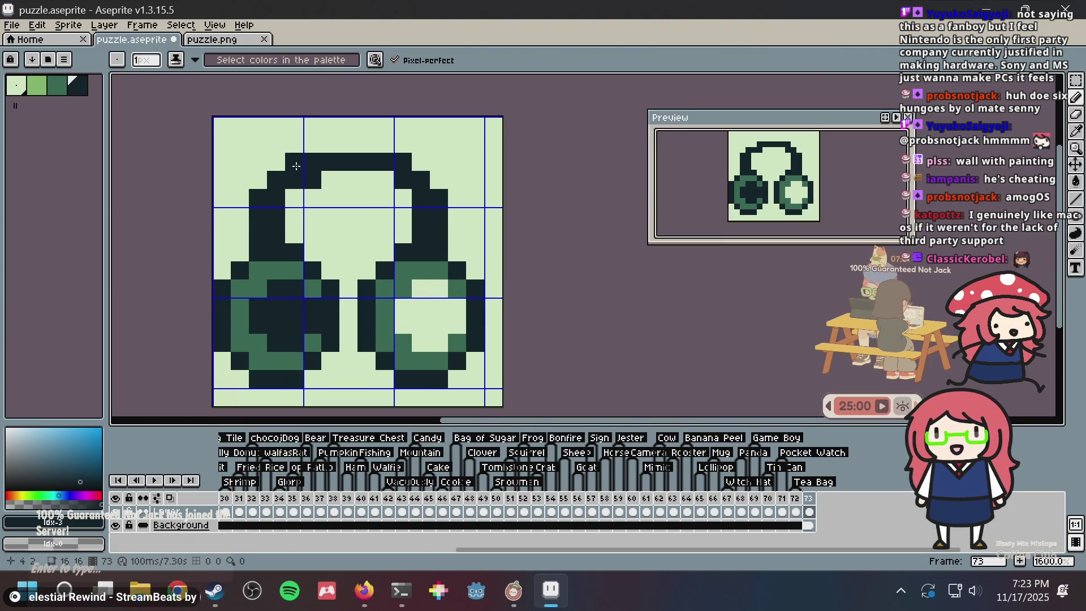
Touch up the headband's corner pixels and save the sprite
left_click(294, 164)
left_click(339, 184, "alt")
left_click(313, 181)
left_click(385, 162)
key("ctrl+z")
key("ctrl+s")
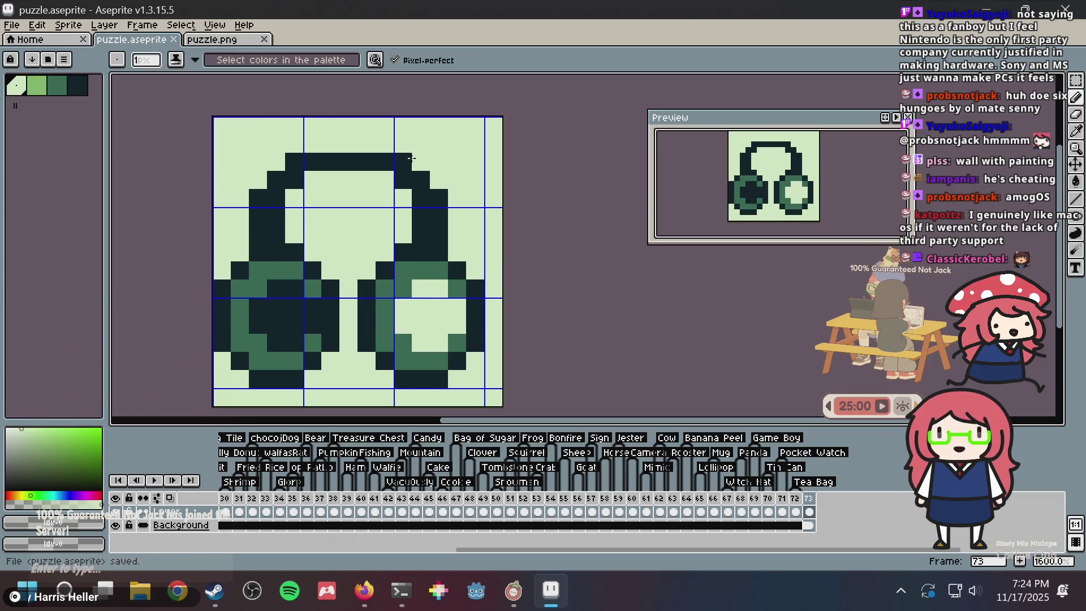
Nudge the whole sprite up one pixel and save
key("m")
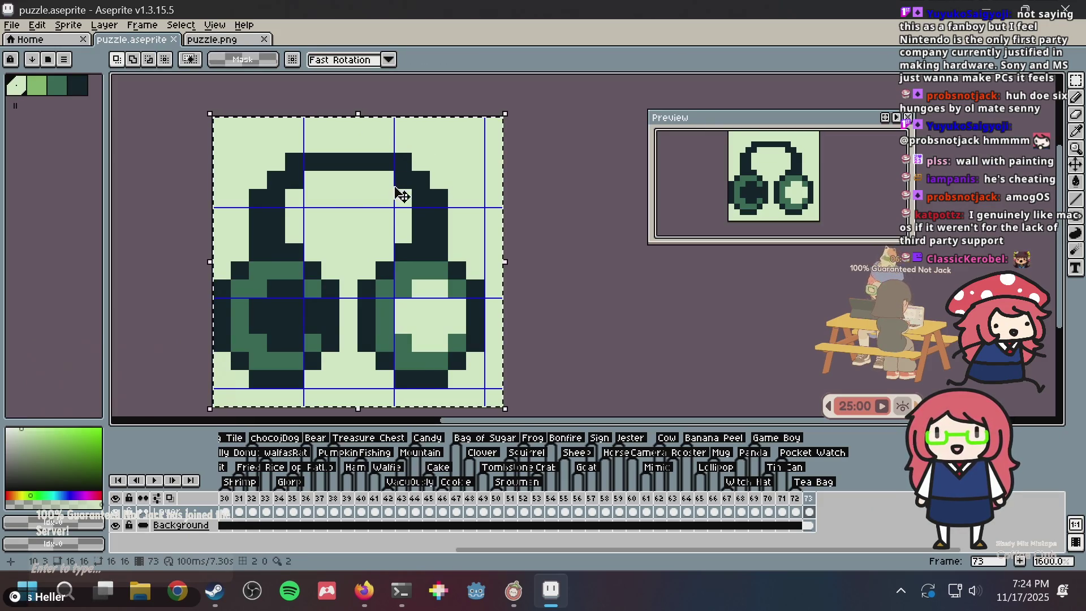
key("ctrl+a")
key("Up")
key("ctrl+d")
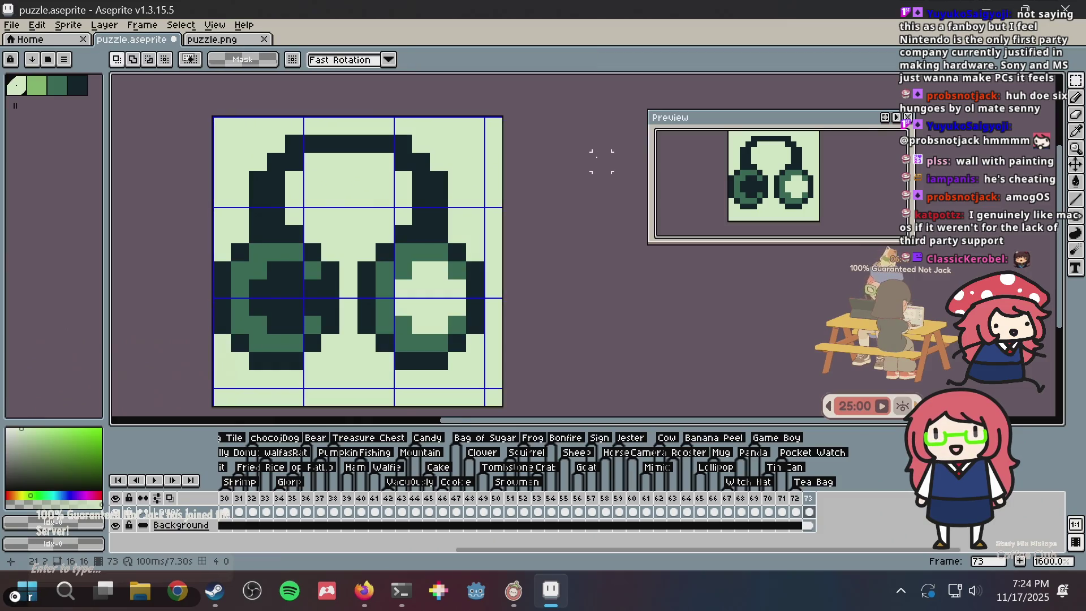
key("b")
key("ctrl+s")
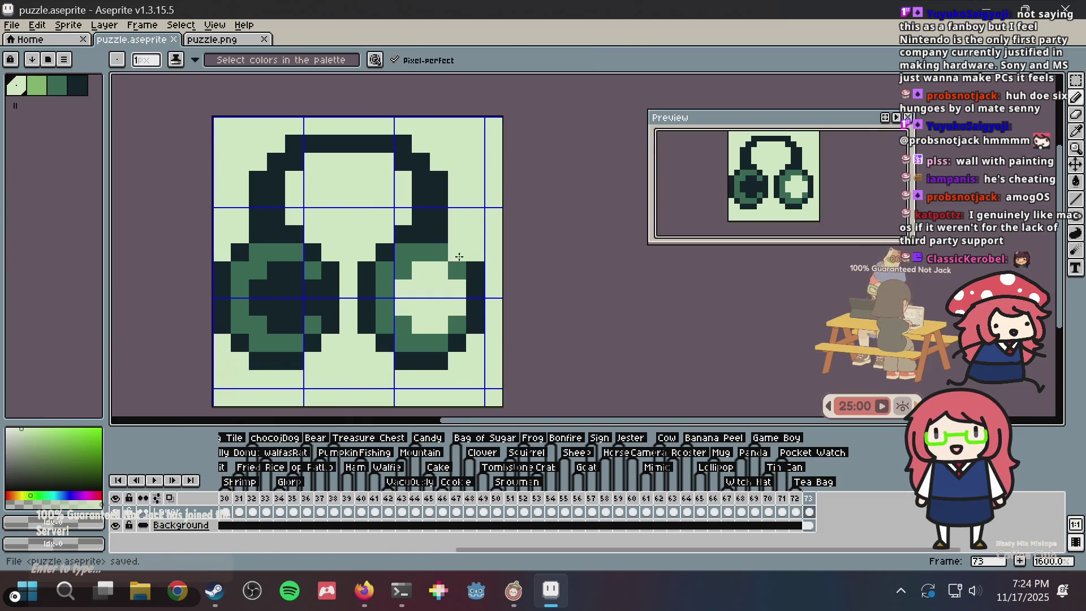
Add a mid-green shading pixel inside the right ear cup and save
key("i")
key("b")
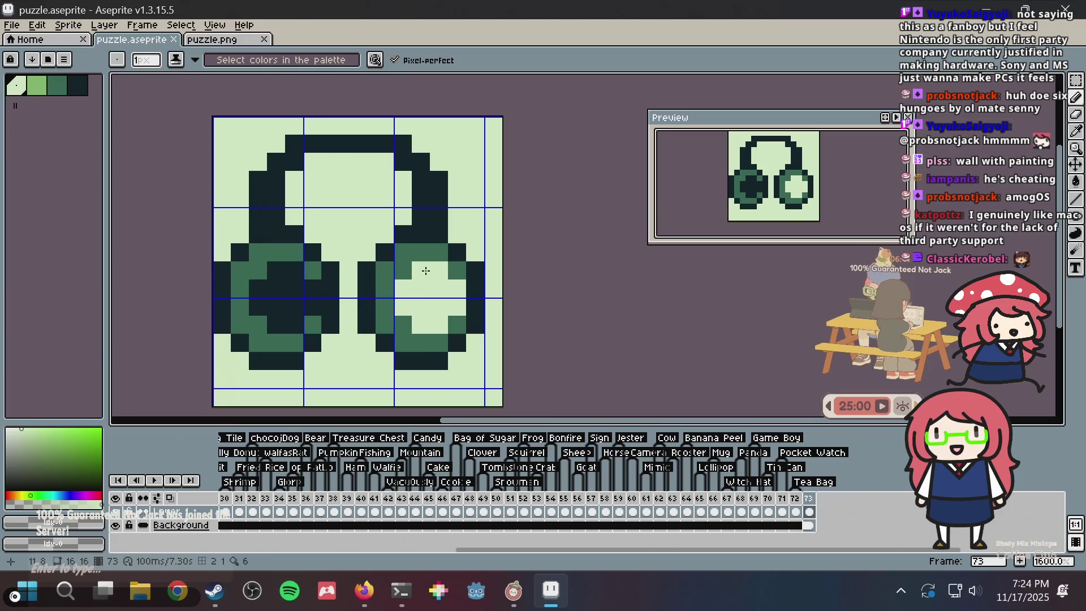
key("i")
key("b")
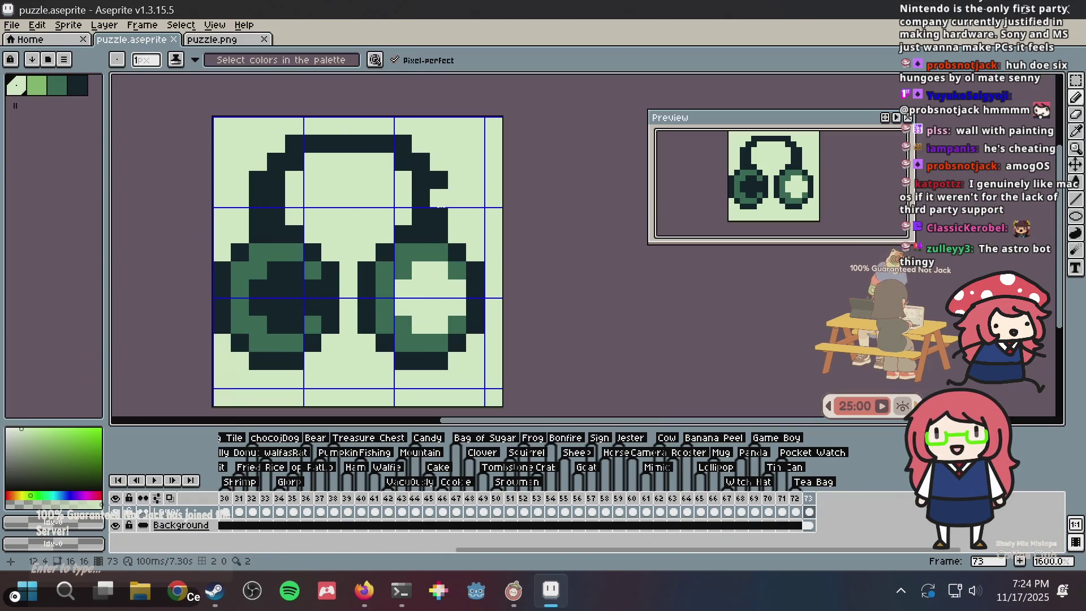
key("i")
key("b")
left_click(455, 279)
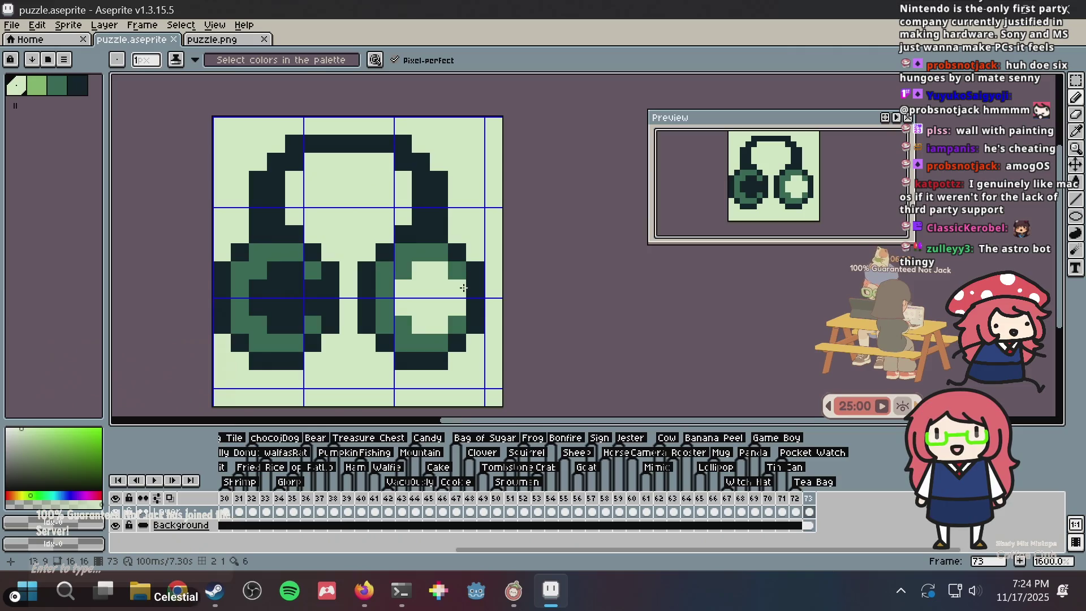
key("i")
key("b")
key("i")
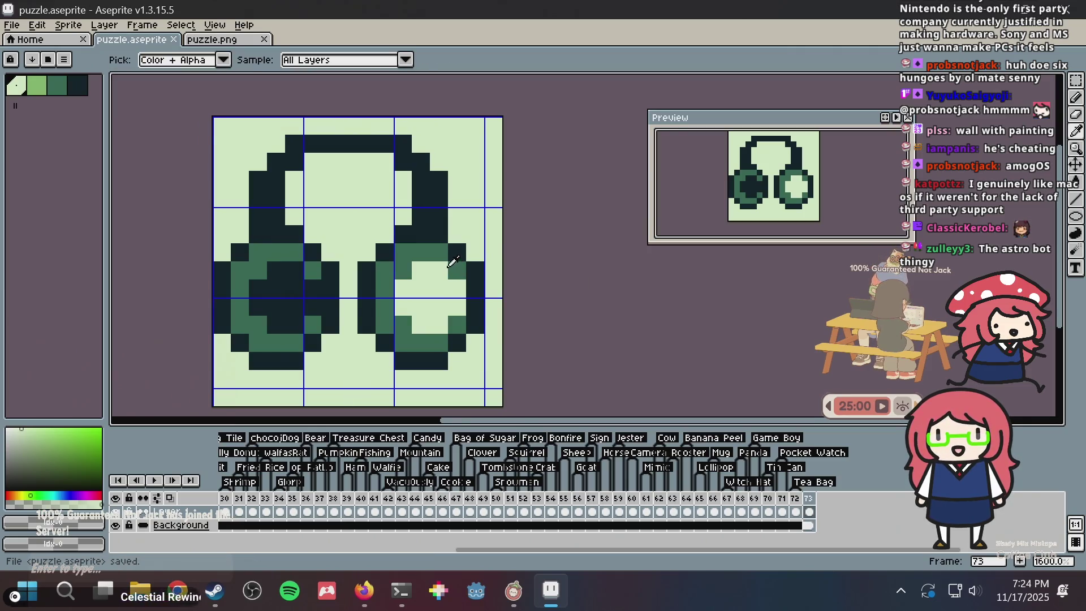
key("ctrl+s")
key("b")
key("i")
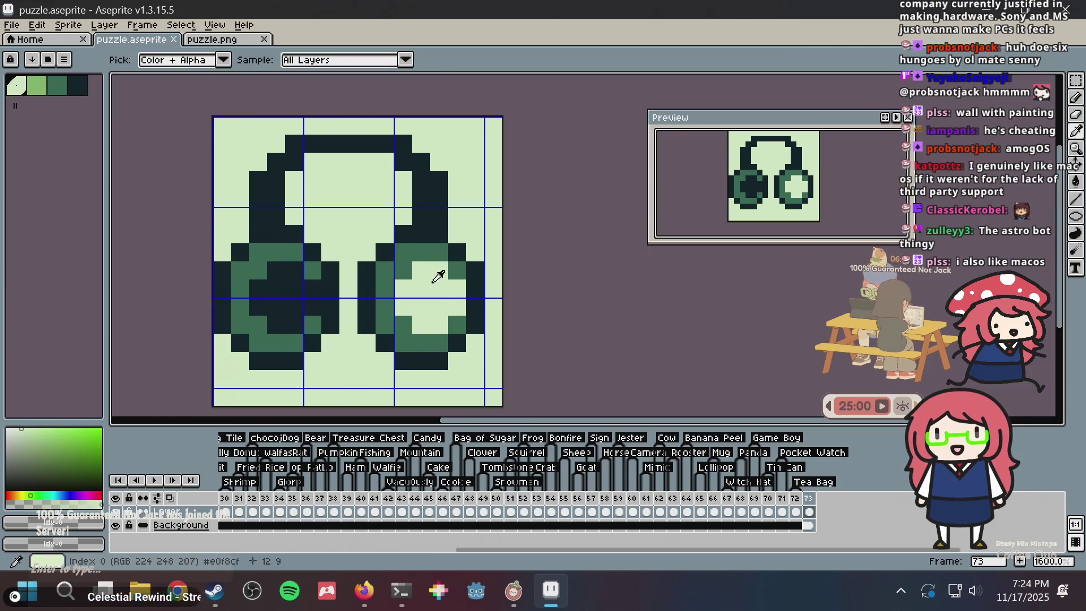
key("b")
key("i")
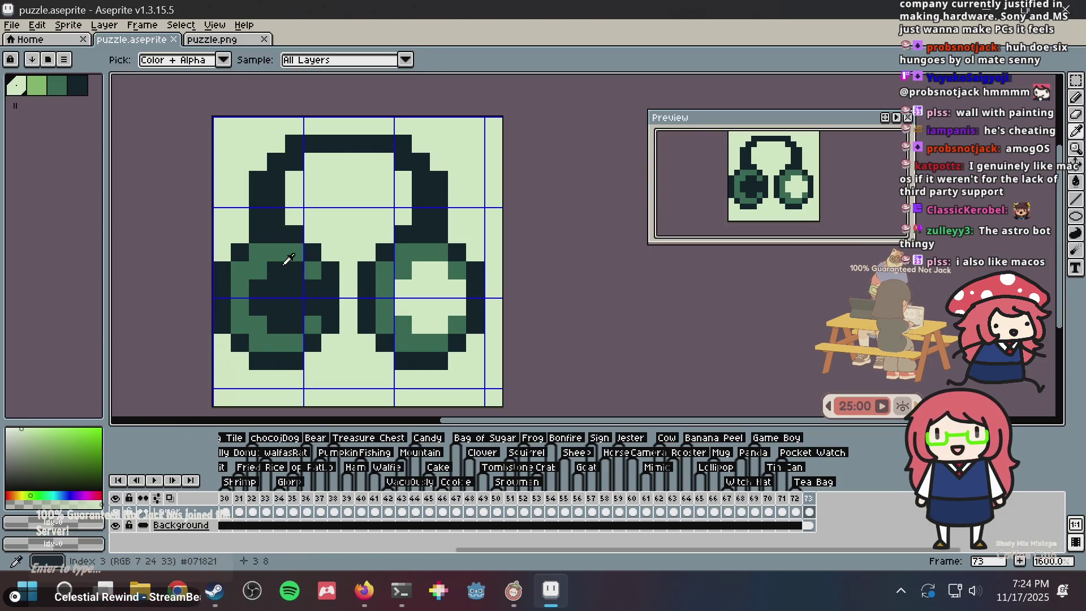
Try extra dark pixels in the left ear cup, then undo them and save
left_click(294, 260)
key("w")
left_click(308, 327)
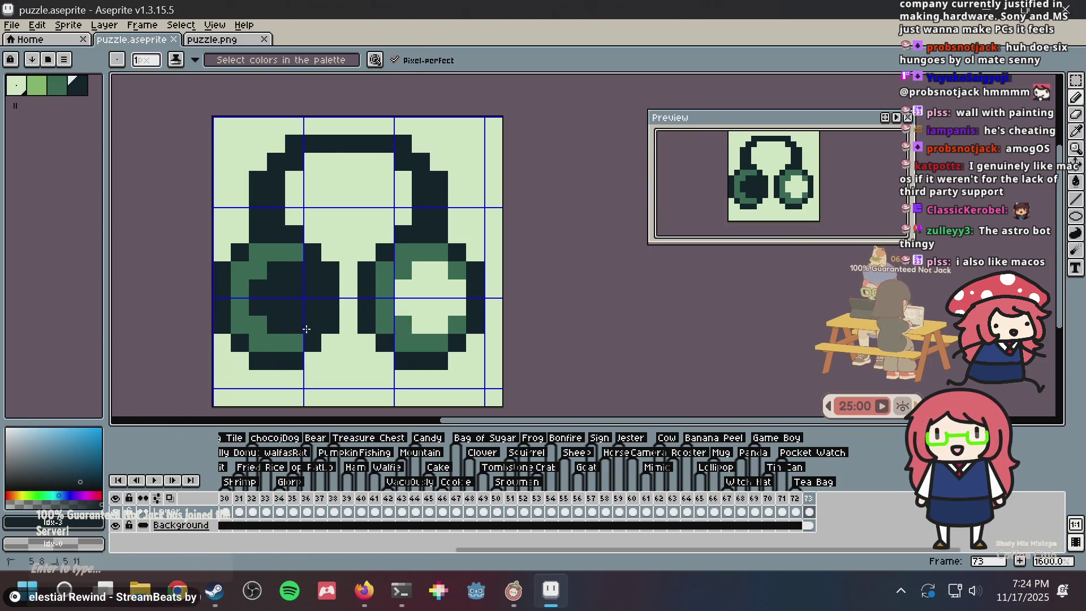
key("v")
key("ctrl+z")
key("ctrl+z")
key("ctrl+s")
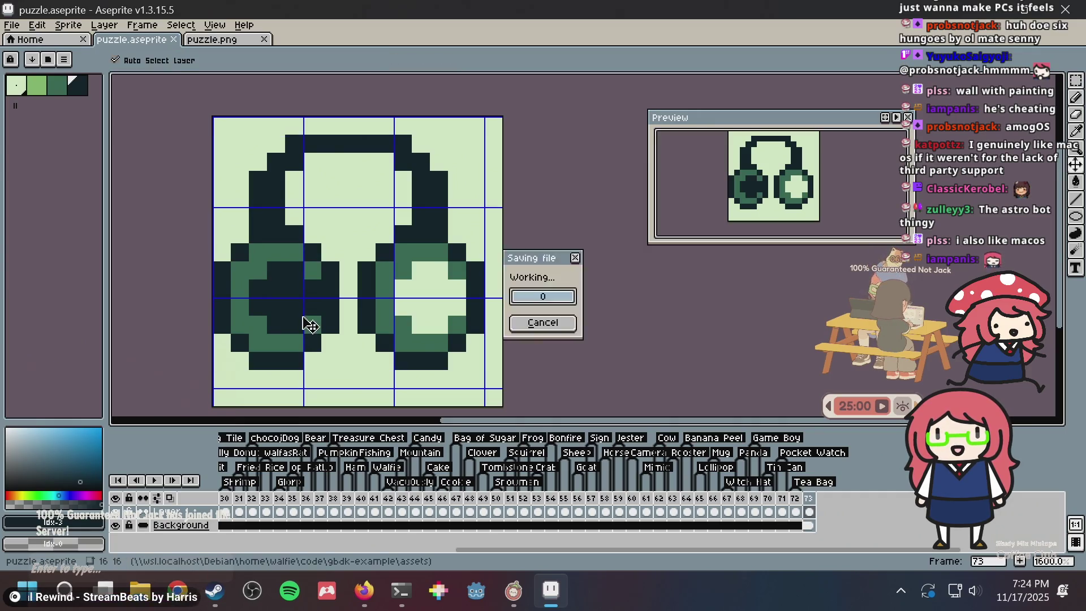
key("b")
key("i")
Redraw the right headband arm with a dark inner line and background-coloured outer edge, then save
left_click(423, 244)
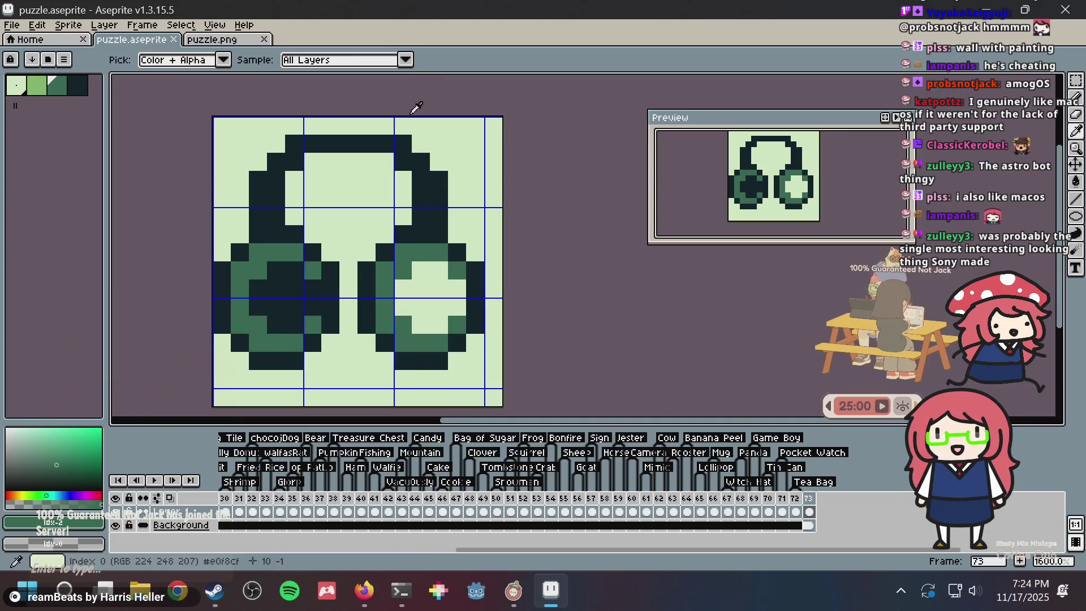
left_click(421, 163)
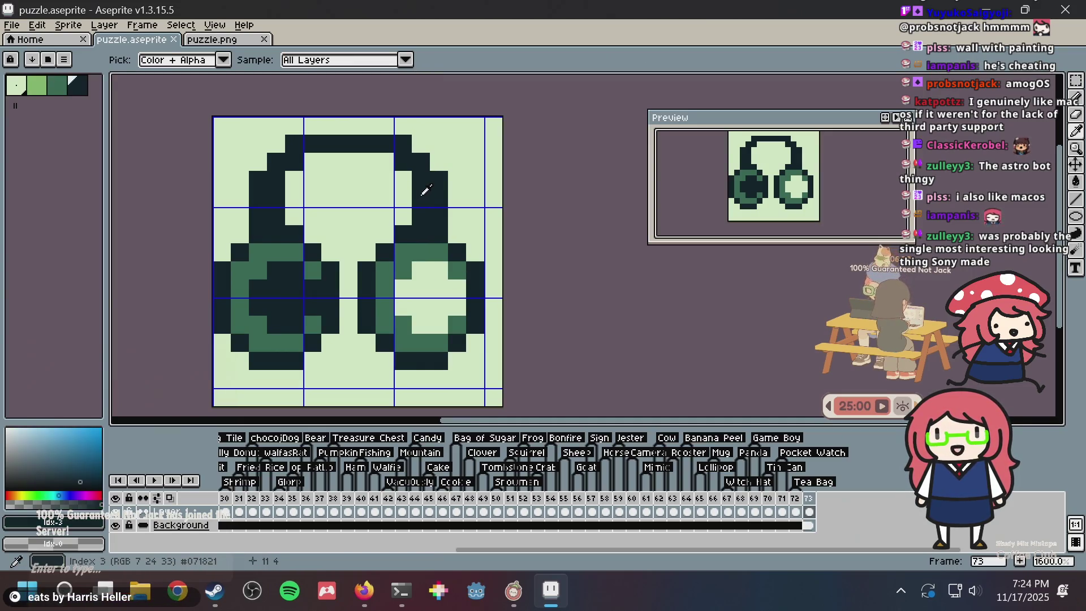
key("b")
left_click_drag(403, 180, 404, 218)
left_click(385, 162)
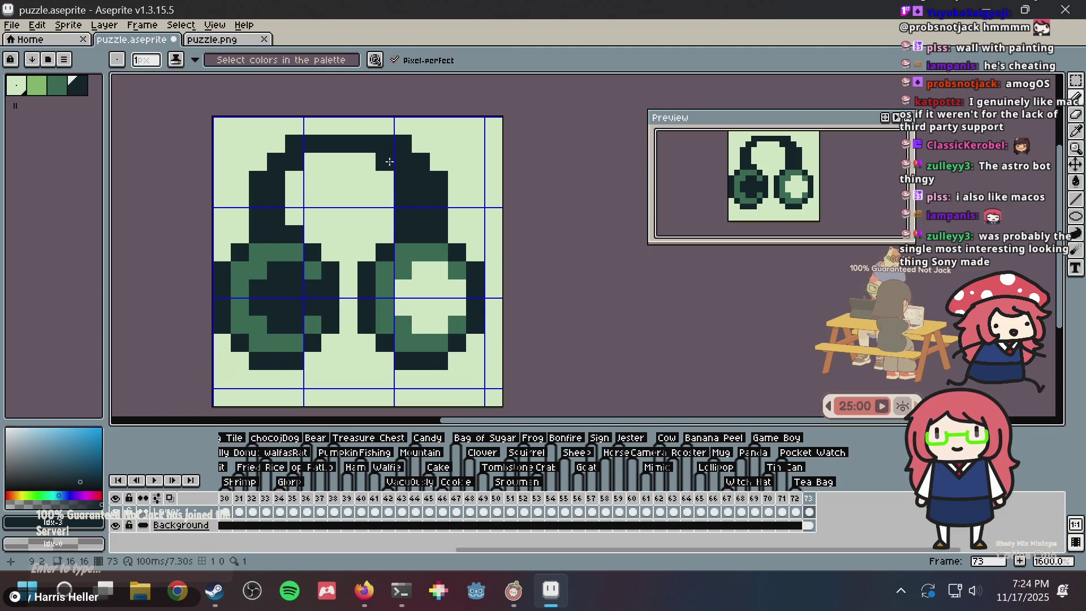
left_click(470, 182, "alt")
left_click(439, 216)
mouse_move(439, 213)
left_mouse_down()
mouse_move(439, 180)
mouse_move(403, 144)
left_mouse_up()
key("ctrl+s")
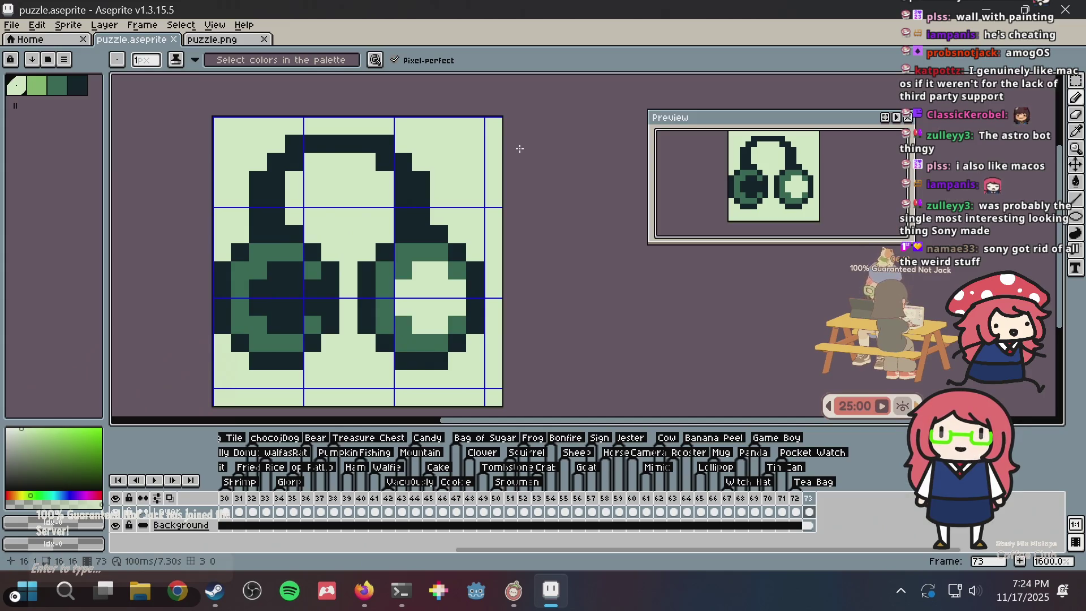
key("m")
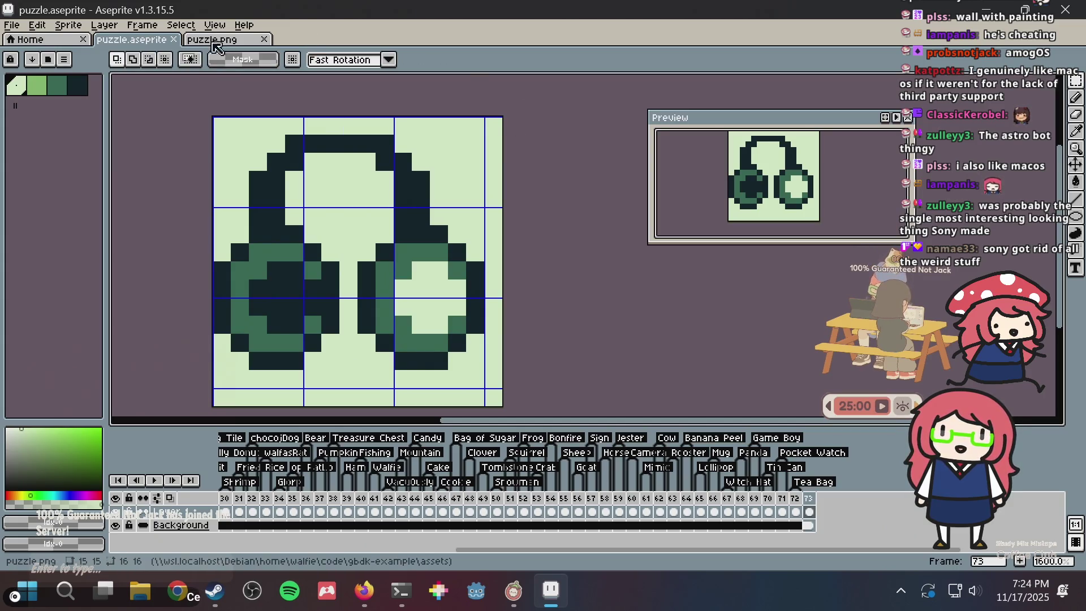
Select the top-left headband section and shift it right to centre the arch
left_click_drag(230, 133, 342, 227)
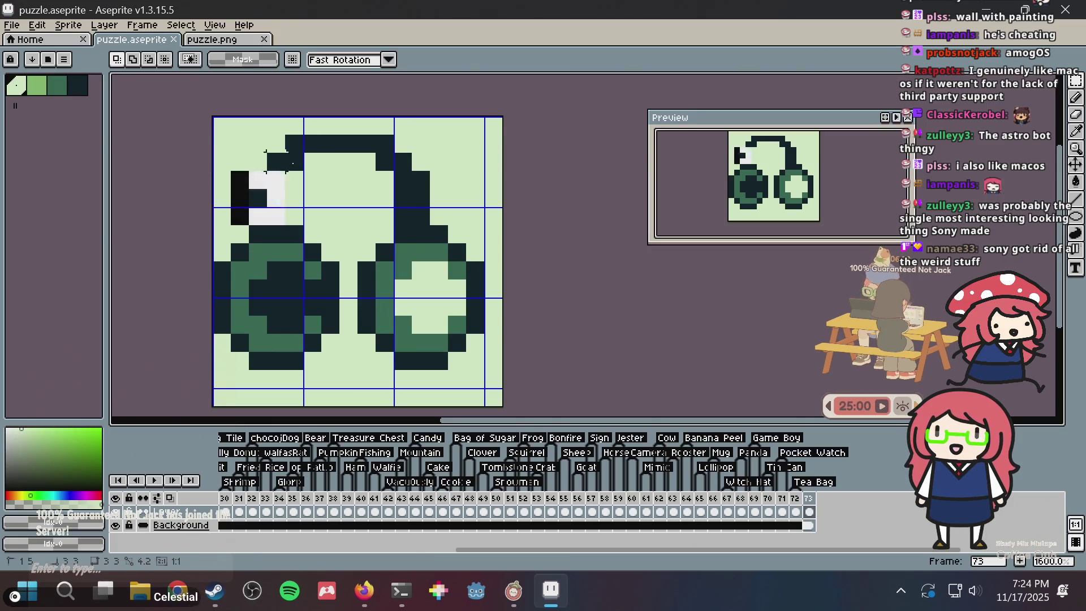
left_click(319, 158)
mouse_move(319, 159)
left_mouse_down()
mouse_move(337, 160)
mouse_move(332, 152)
left_mouse_up()
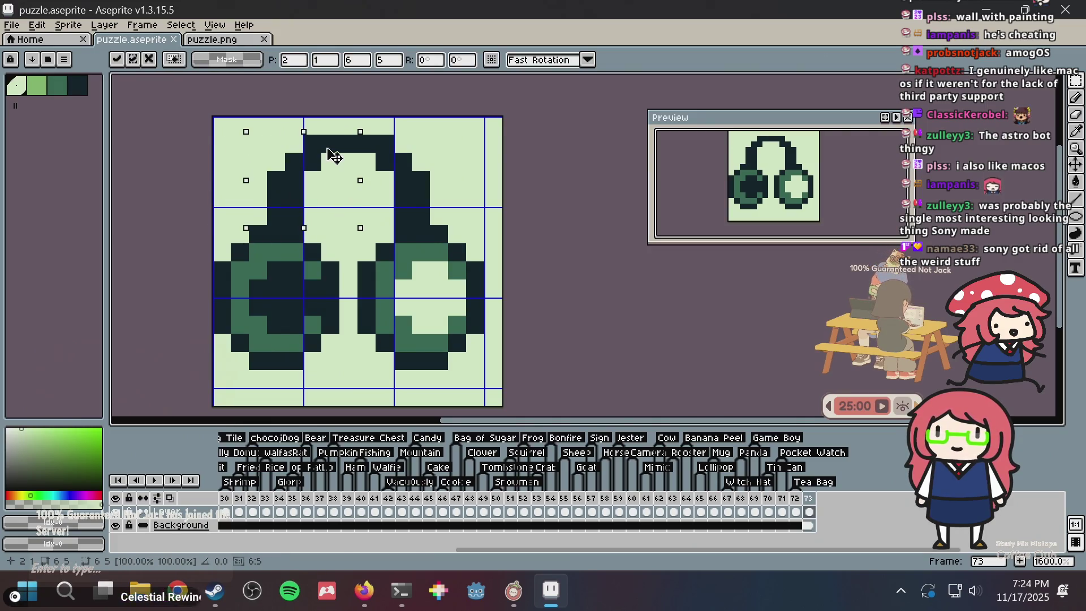
left_click(492, 140)
key("ctrl+z")
key("ctrl+z")
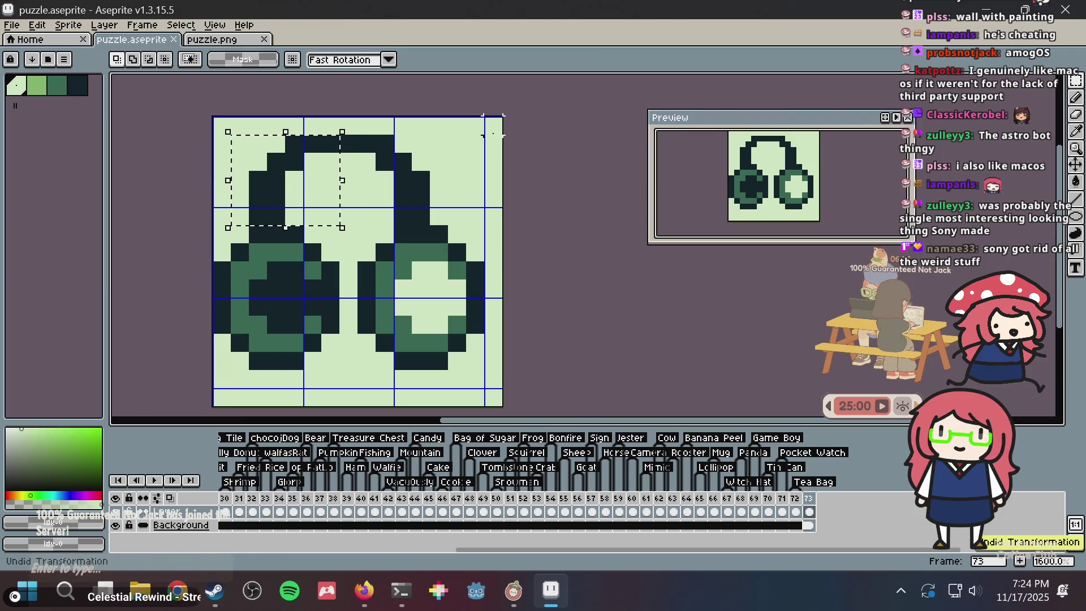
key("ctrl+s")
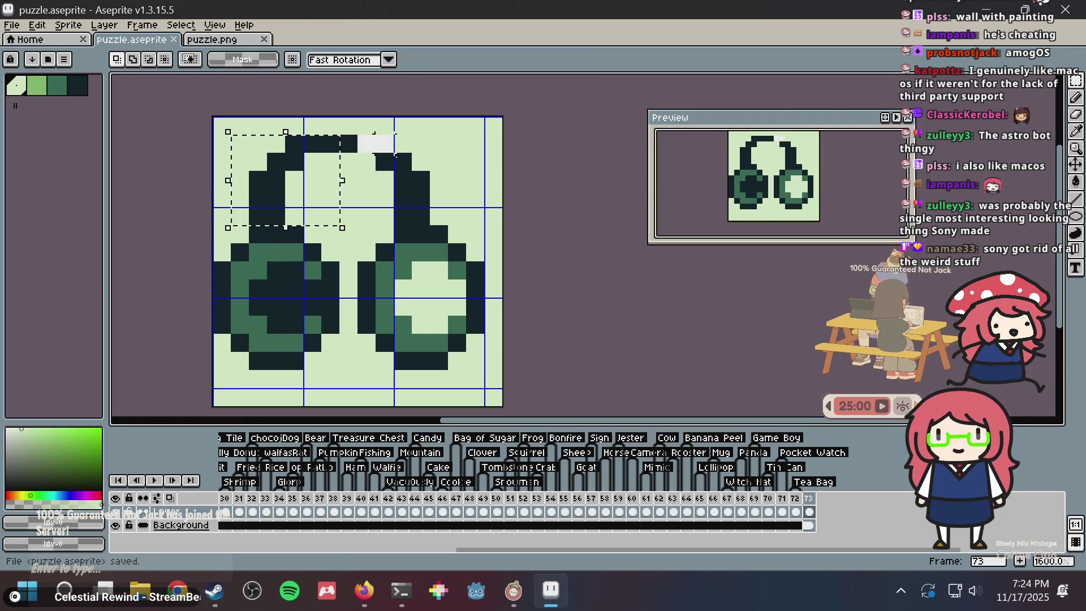
mouse_move(287, 201)
left_mouse_down()
mouse_move(436, 181)
mouse_move(417, 206)
mouse_move(431, 201)
left_mouse_up()
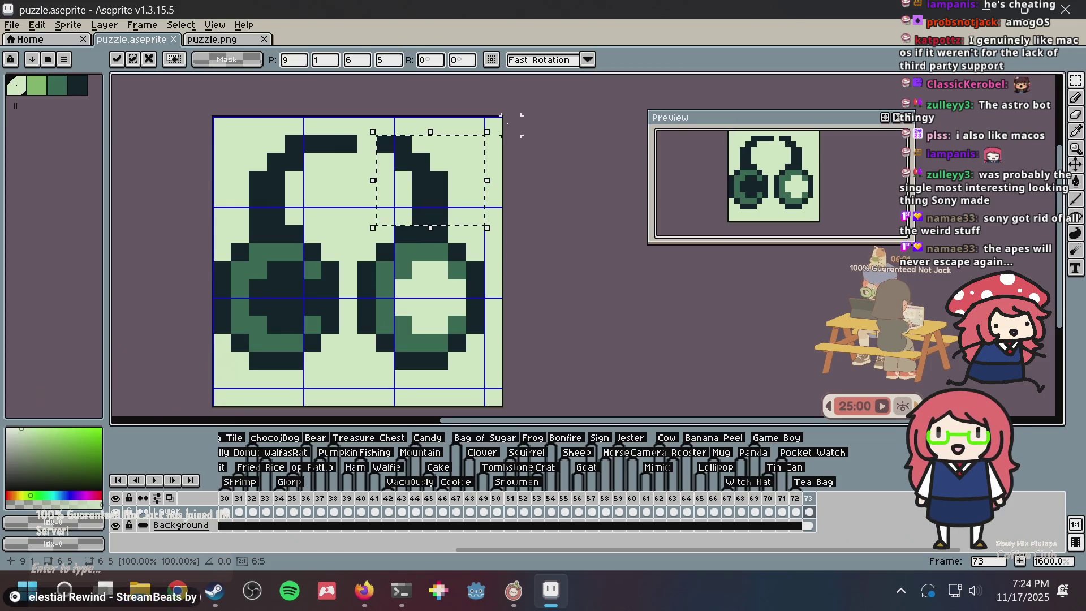
key("Return")
Fill the resulting headband gap with the dark outline colour and save
key("i")
left_click(390, 133)
key("b")
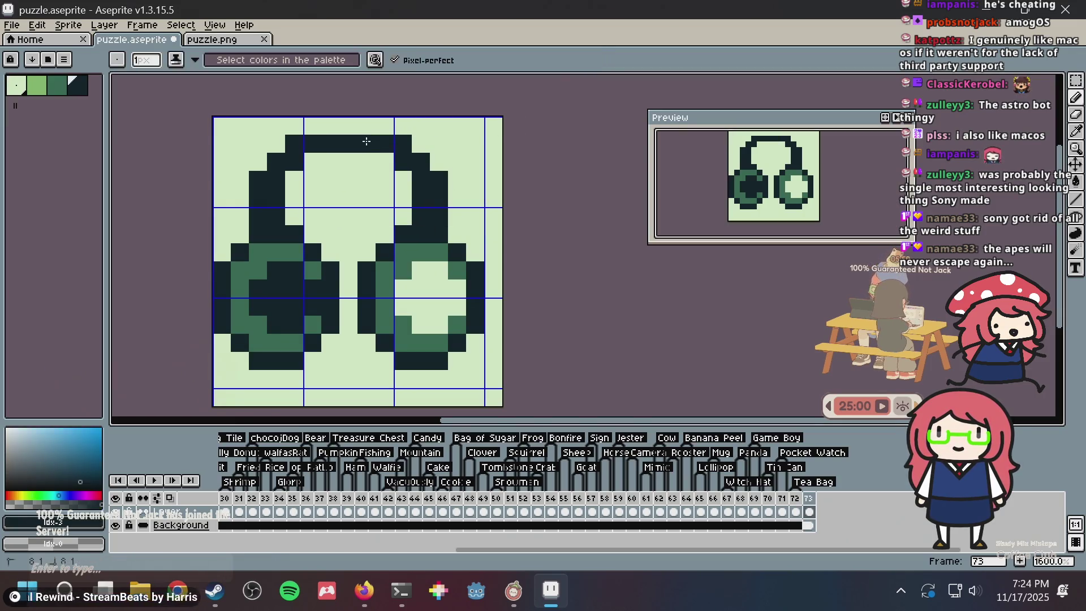
left_click(366, 143)
key("ctrl+s")
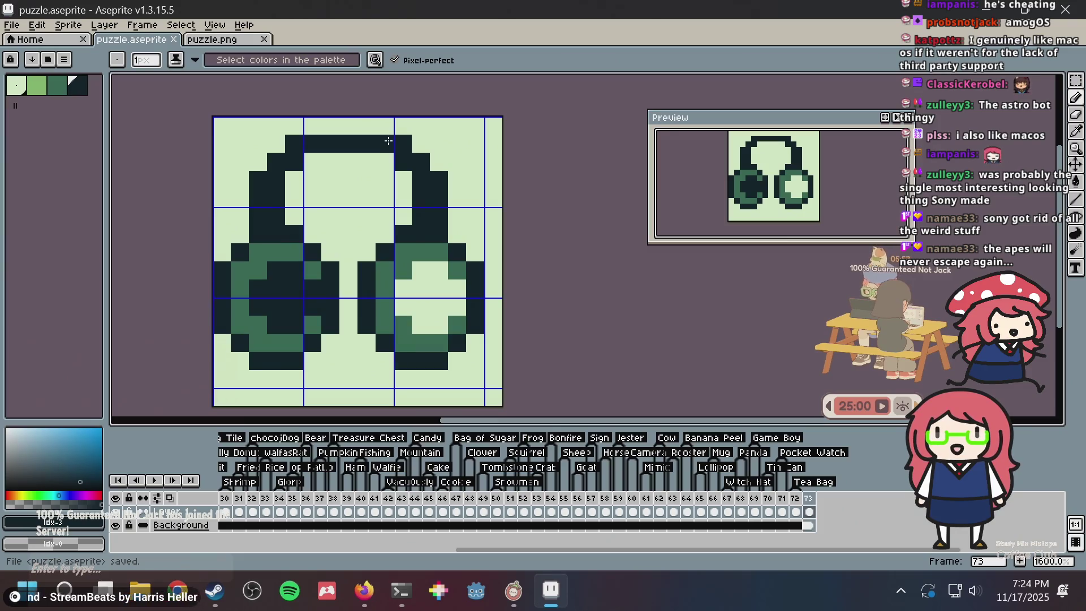
Nudge the whole headphones sprite up one pixel and save puzzle.aseprite
key("m")
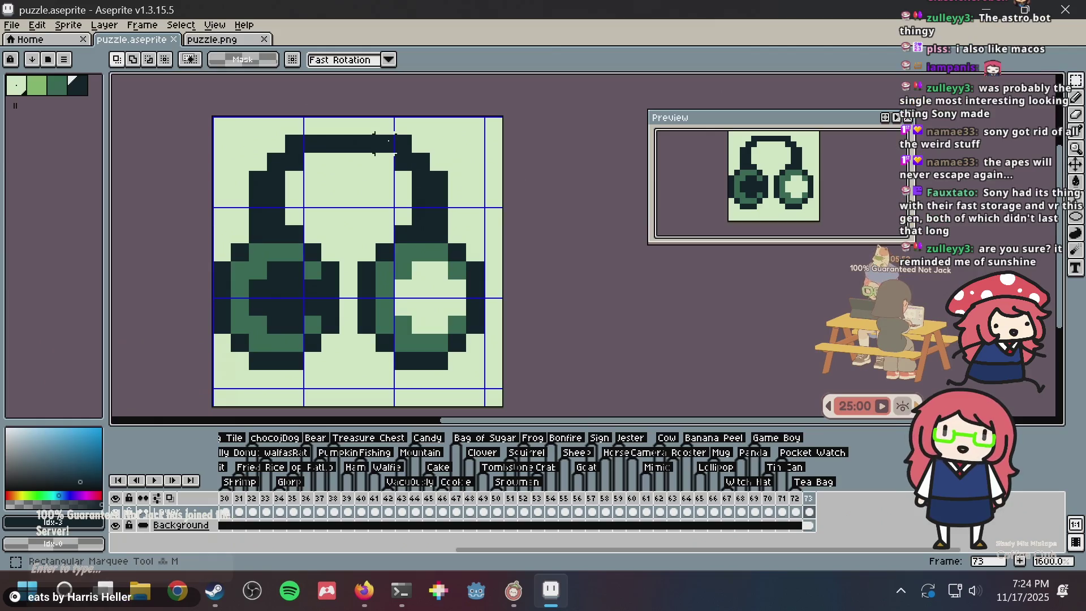
key("ctrl+s")
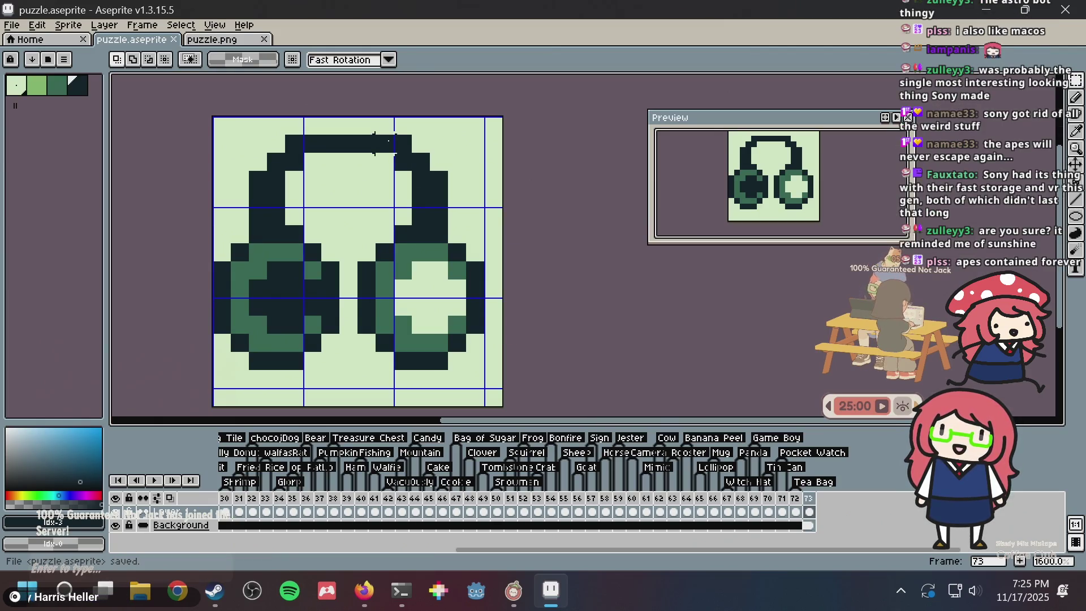
key("ctrl+b")
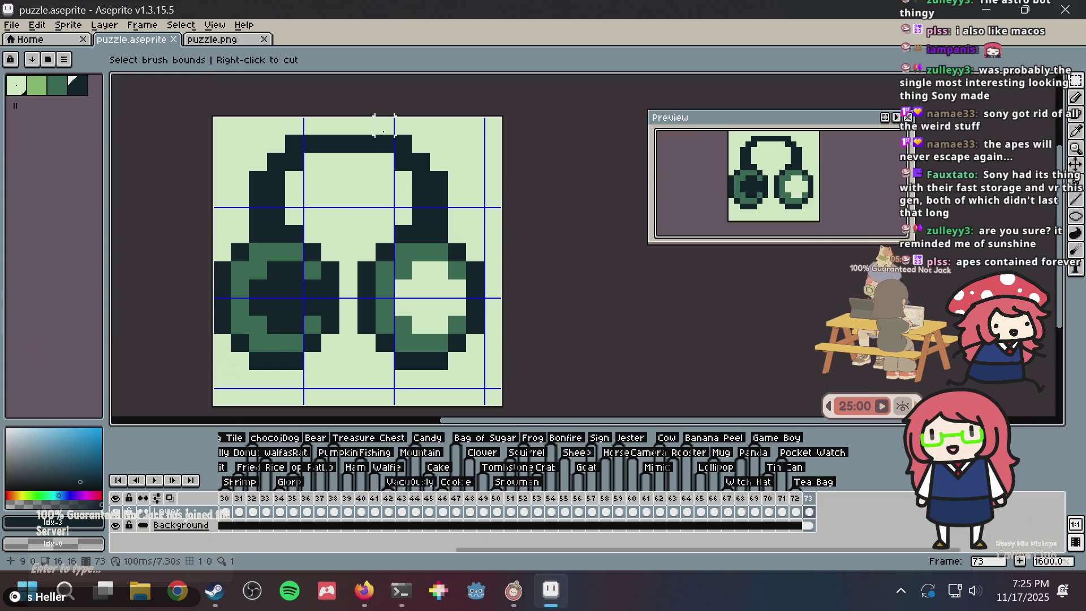
key("ctrl+s")
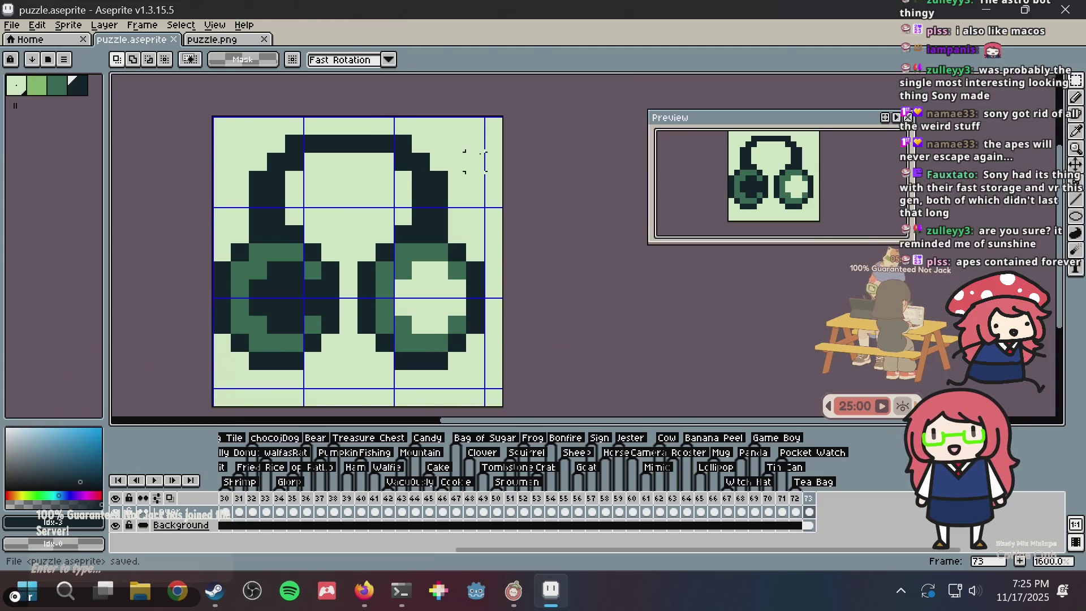
key("Escape")
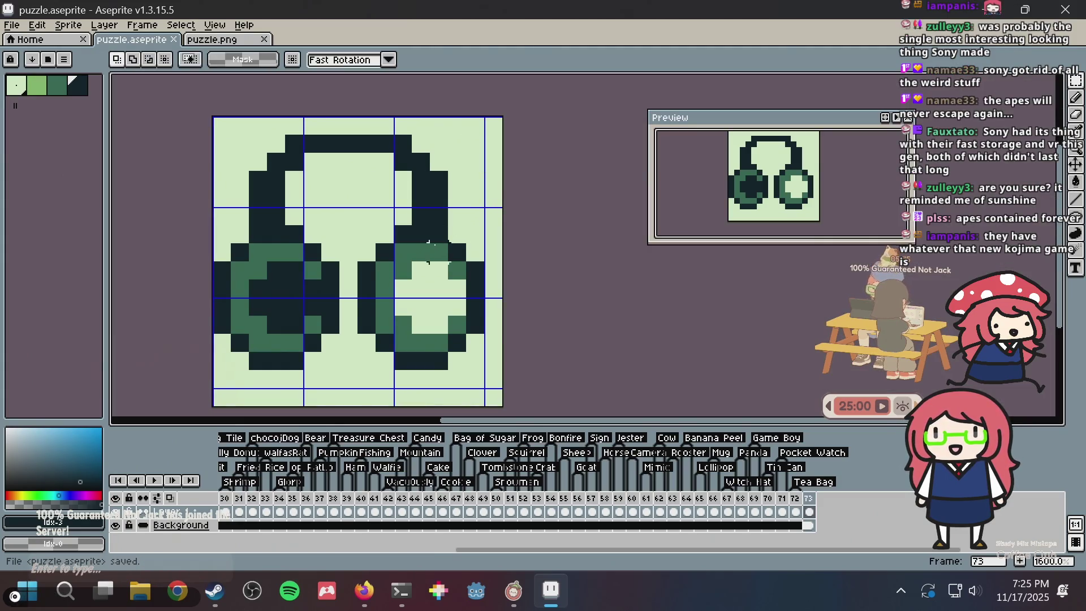
key("b")
key("m")
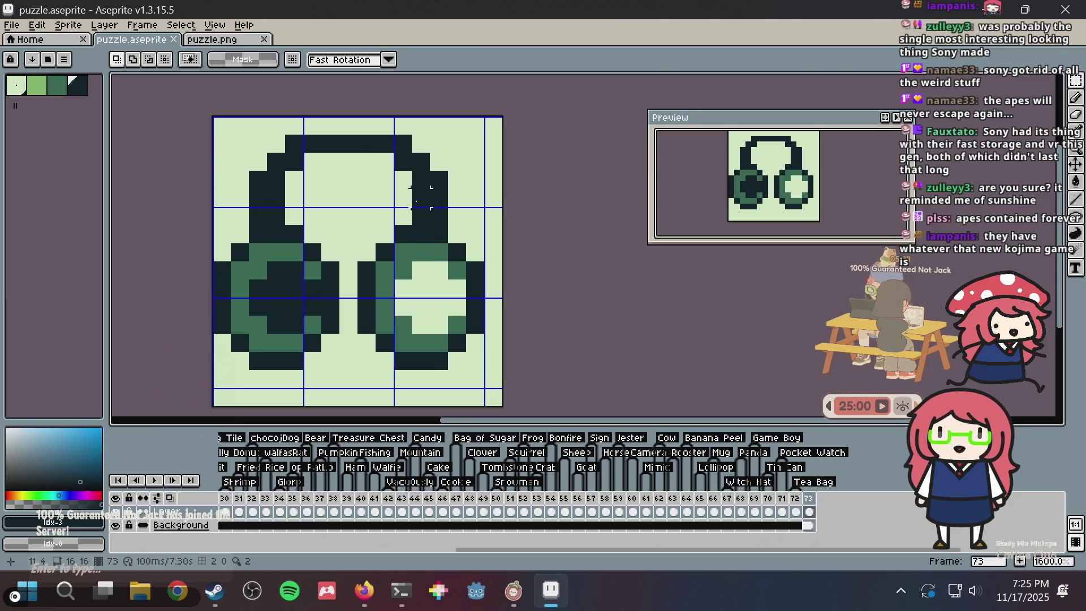
key("ctrl+a")
key("Up")
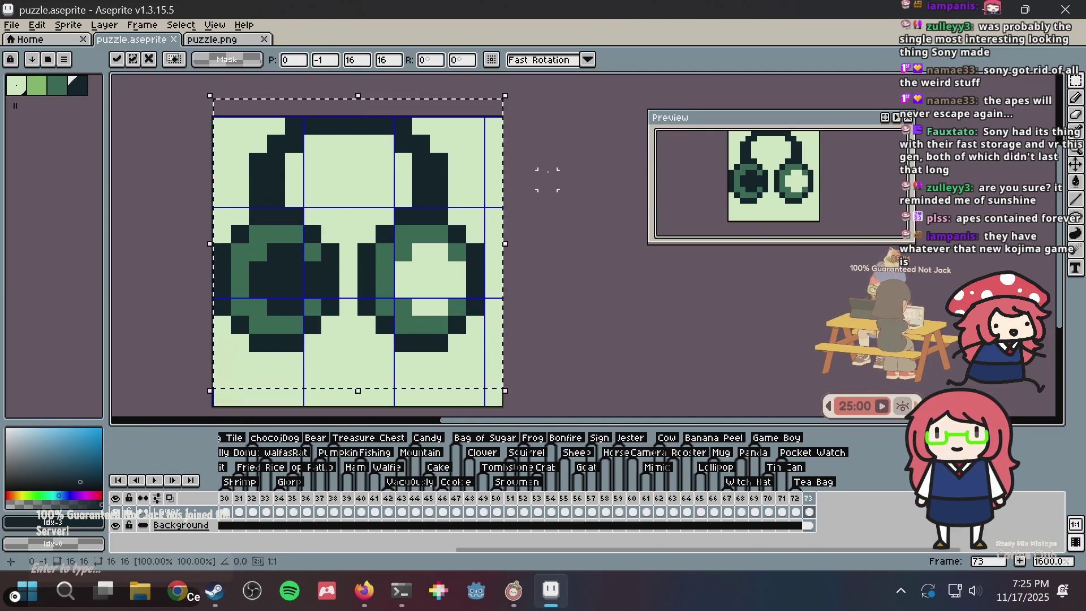
key("ctrl+d")
key("b")
key("ctrl+s")
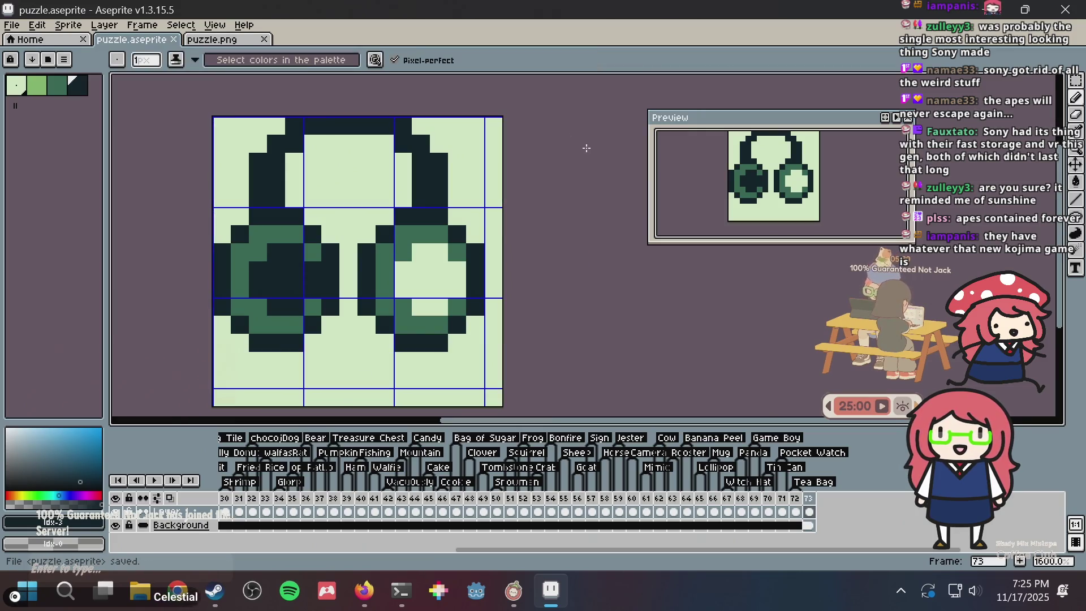
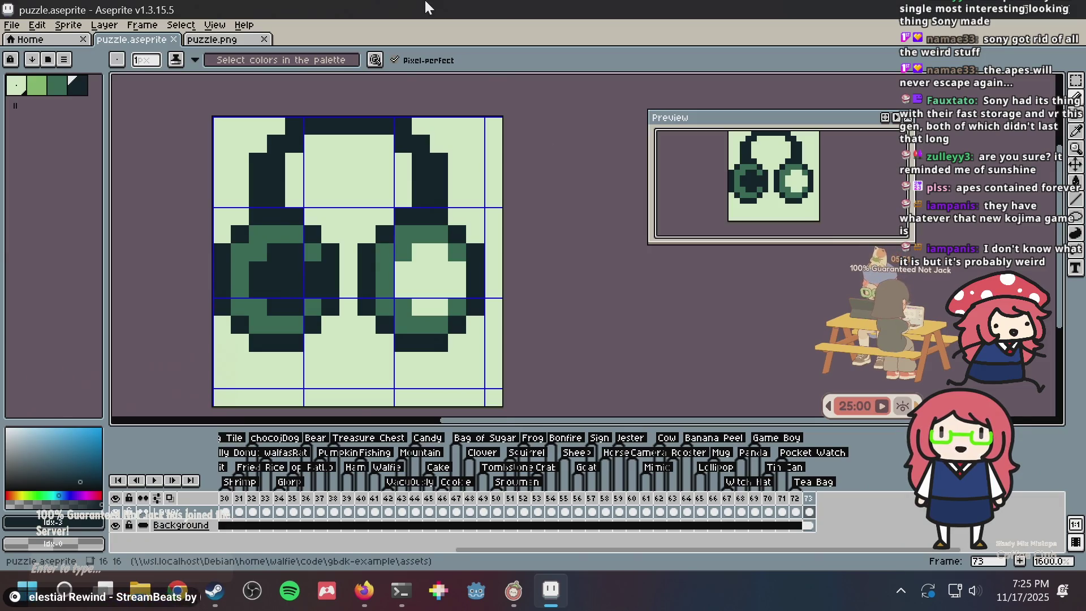
Save the icon, then paint two dark pixels below the earcups
key("ctrl+s")
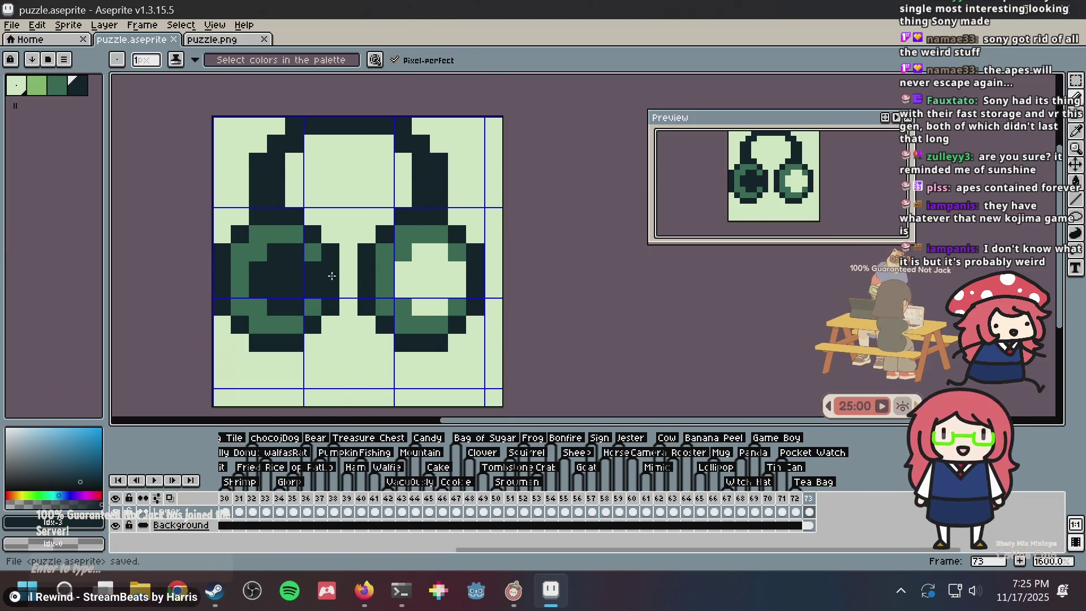
key("ctrl+s")
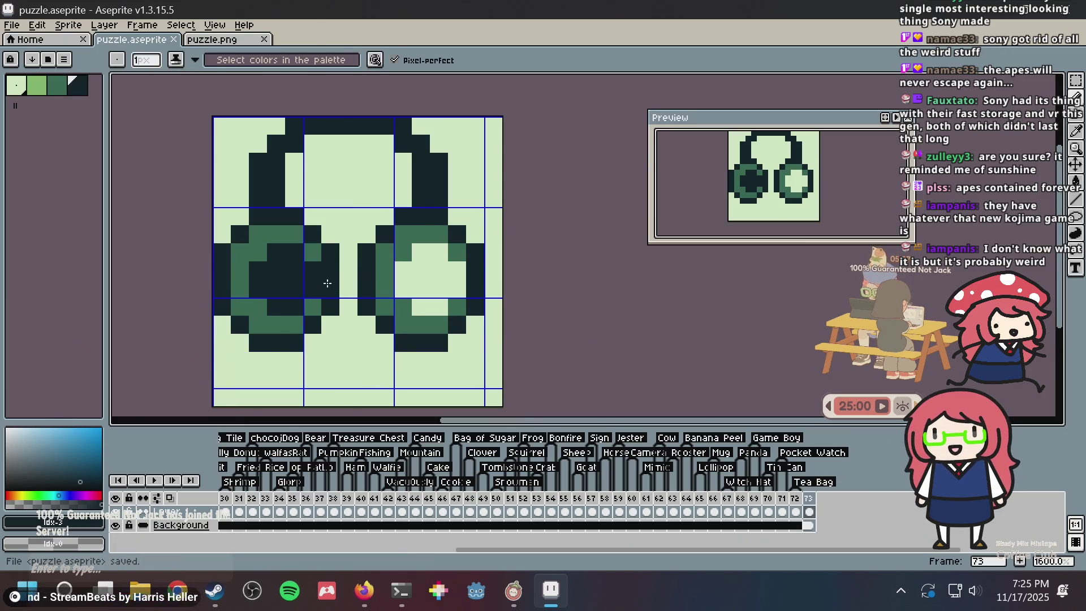
key("i")
left_click(338, 275)
key("b")
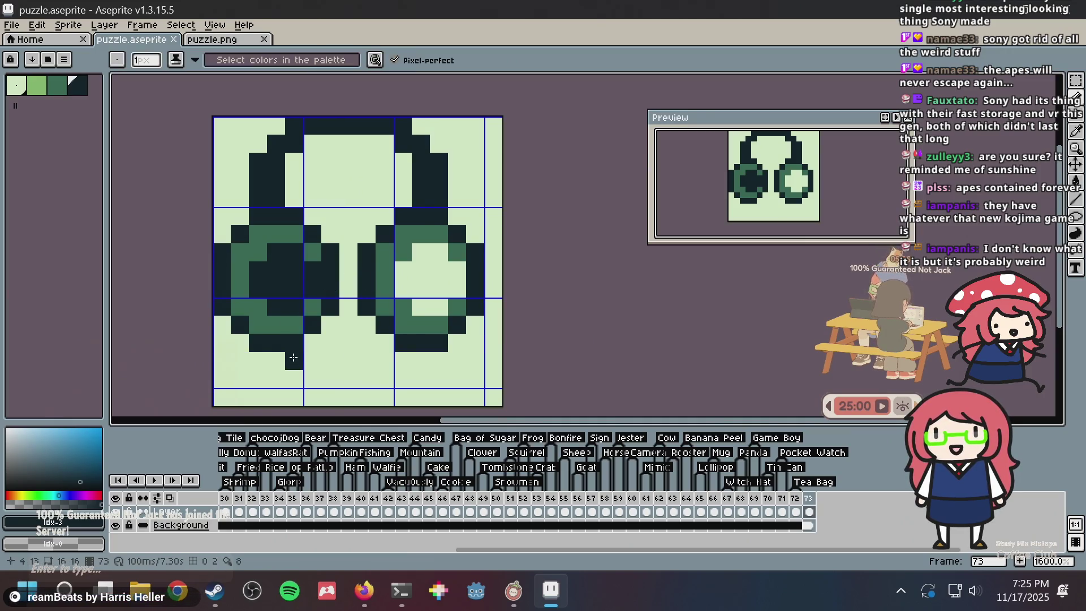
left_click(334, 343)
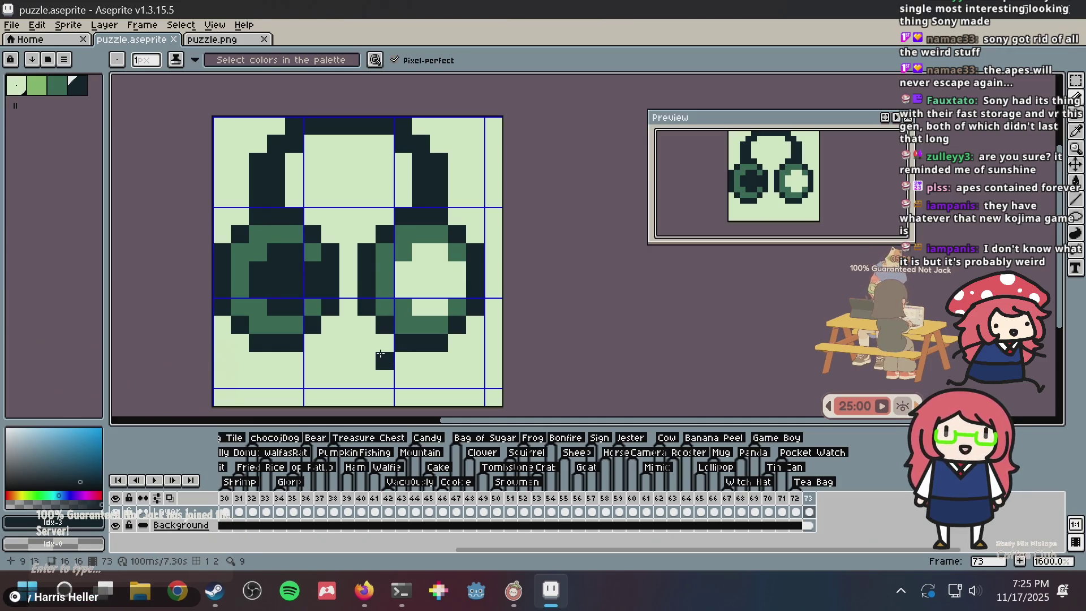
Marquee-select the headphones and shift the drawing down one pixel row, undoing botched row moves
key("m")
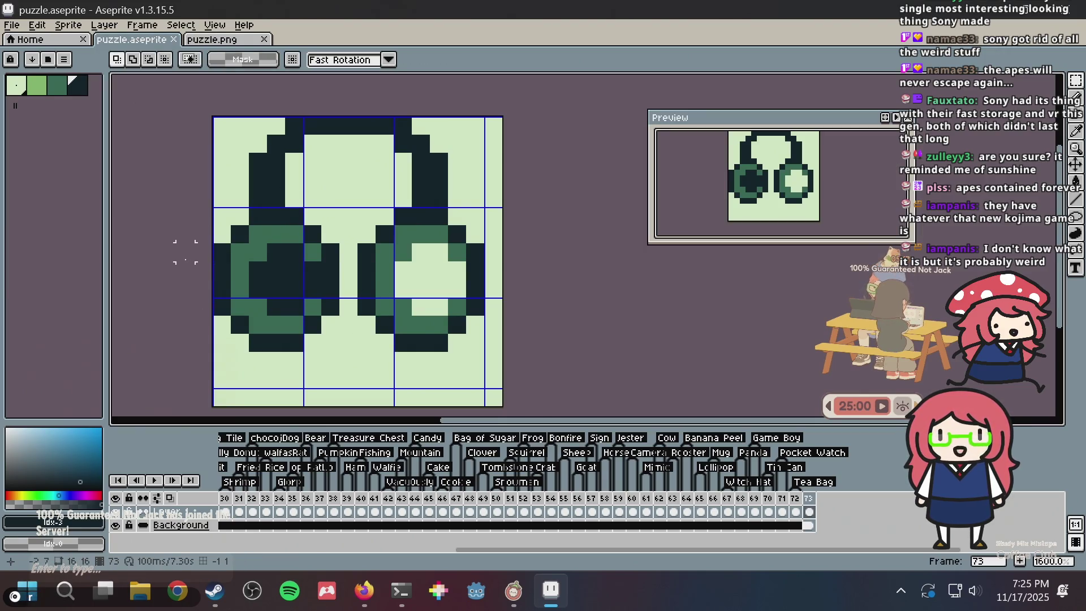
mouse_move(216, 288)
left_mouse_down()
mouse_move(602, 283)
mouse_move(635, 340)
left_mouse_up()
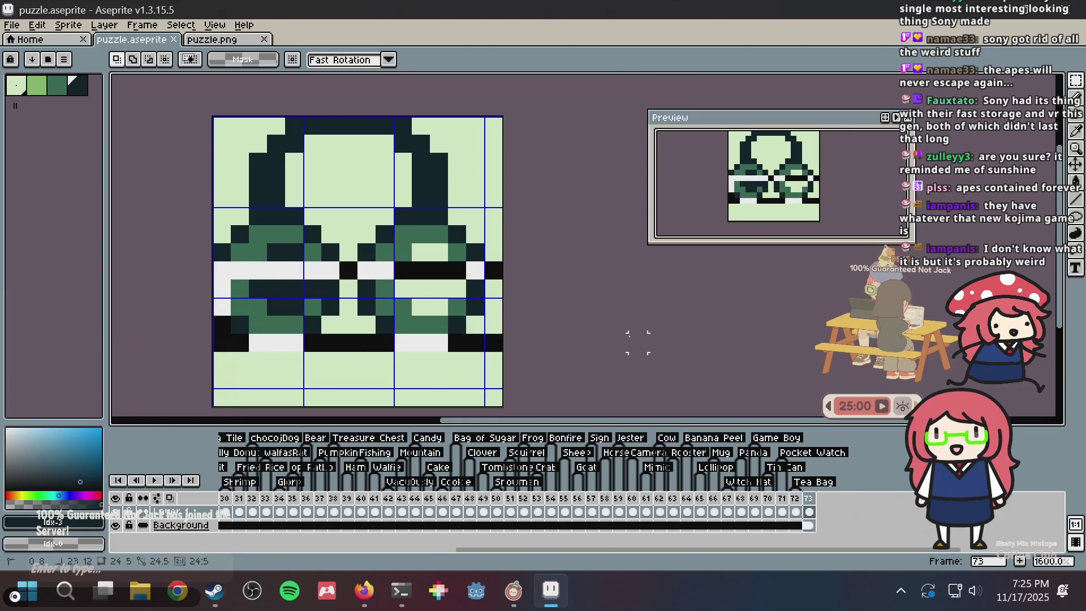
left_click_drag(392, 324, 392, 341)
key("Return")
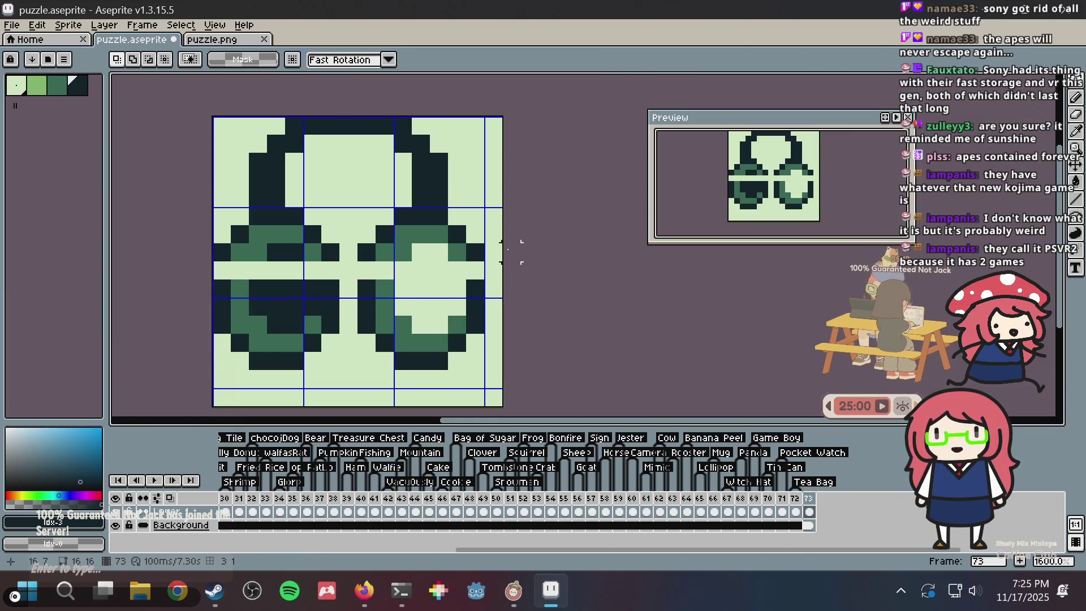
left_click_drag(185, 288, 506, 294)
left_click_drag(340, 292, 339, 281)
left_click(529, 234)
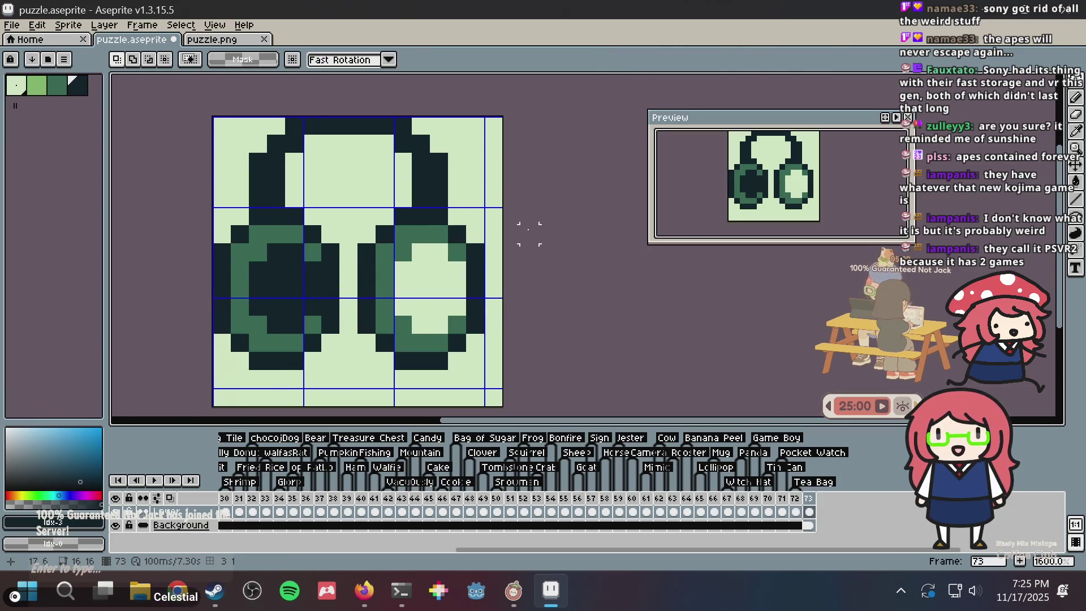
key("ctrl+z")
key("ctrl+z")
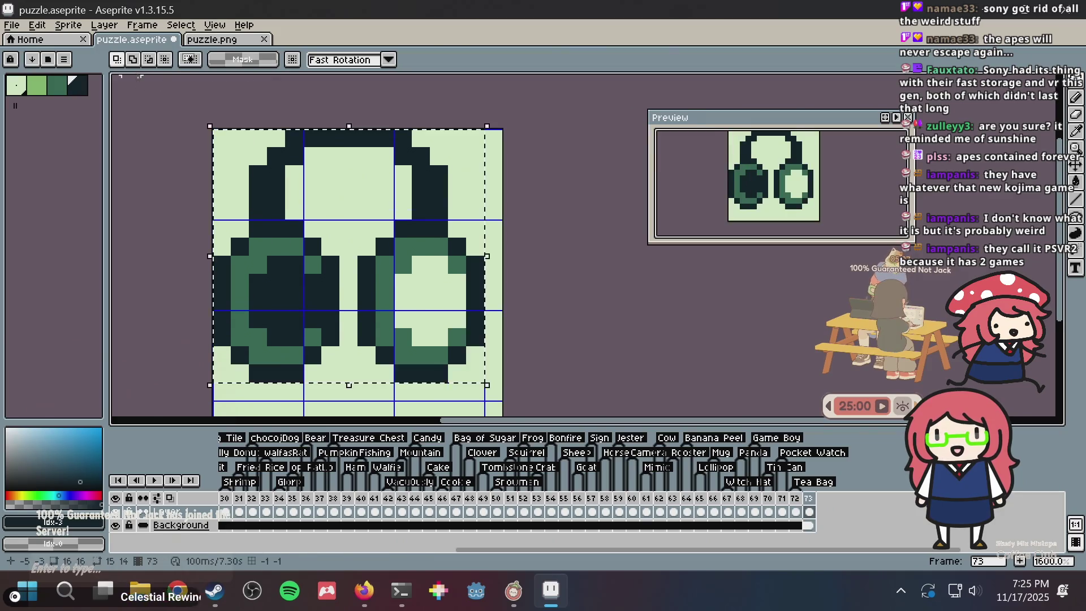
left_click_drag(298, 187, 306, 199)
Drop the shifted drawing in place, remove a stray dark pixel, and save
key("b")
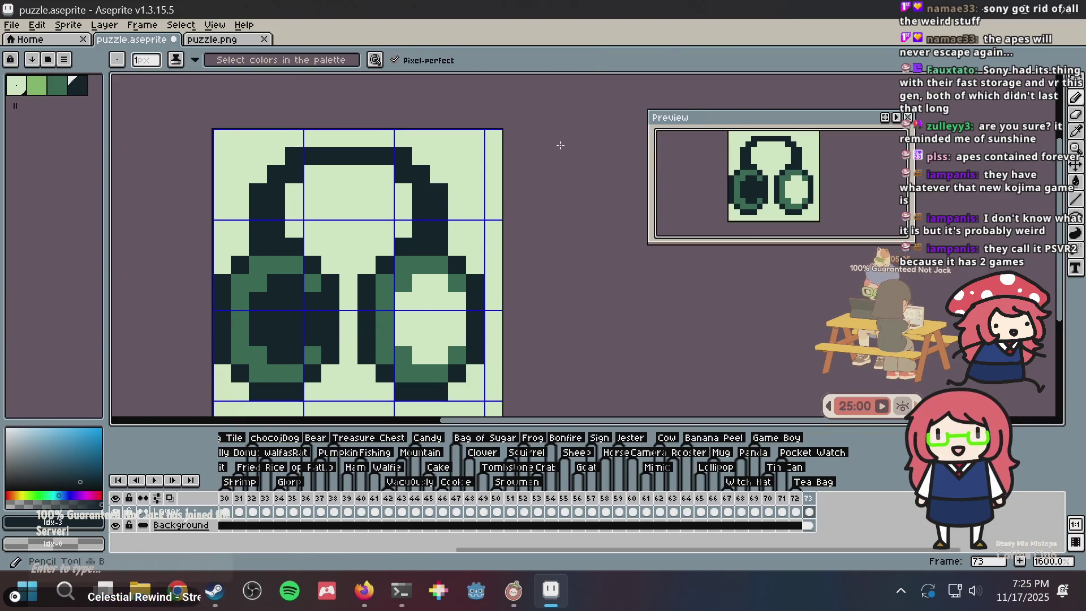
left_click(485, 150)
key("ctrl+z")
key("ctrl+s")
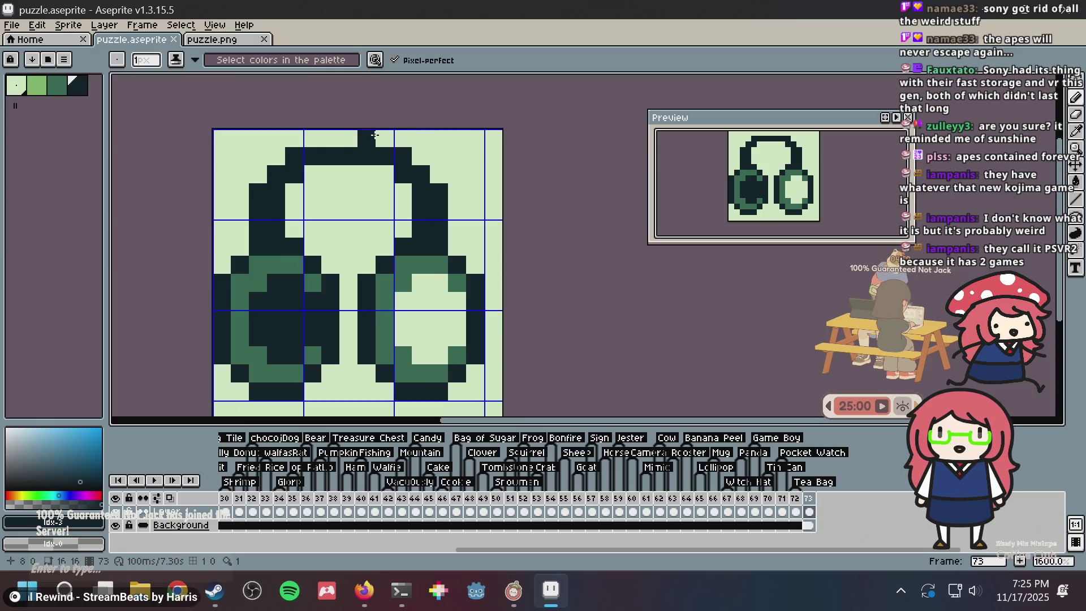
Paint a flat dark crown along the top row, widening it at both ends, and save
key("i")
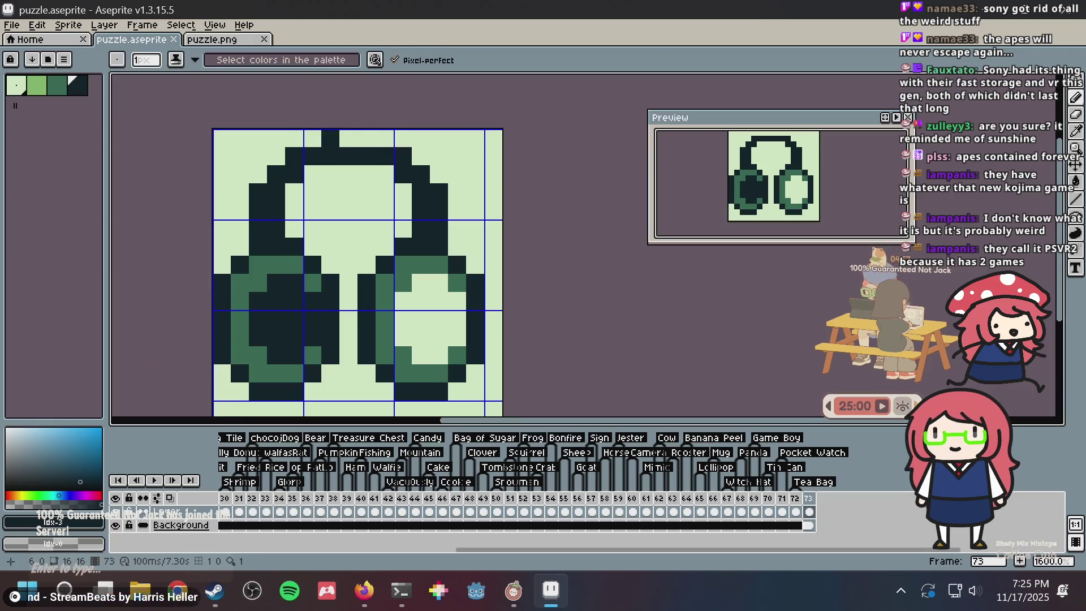
key("b")
left_click(322, 137)
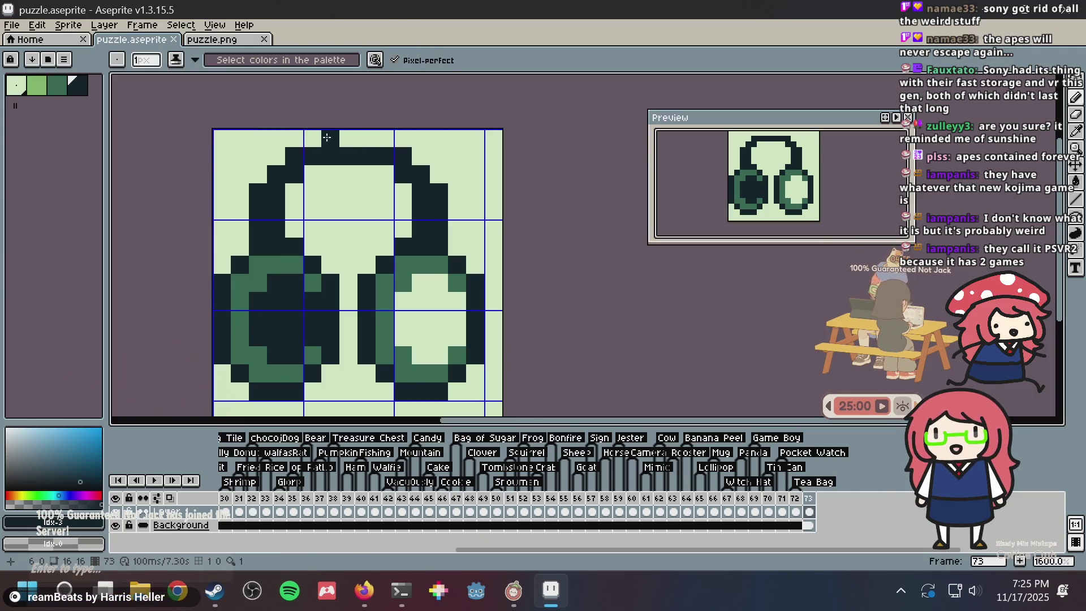
left_click_drag(321, 137, 365, 136)
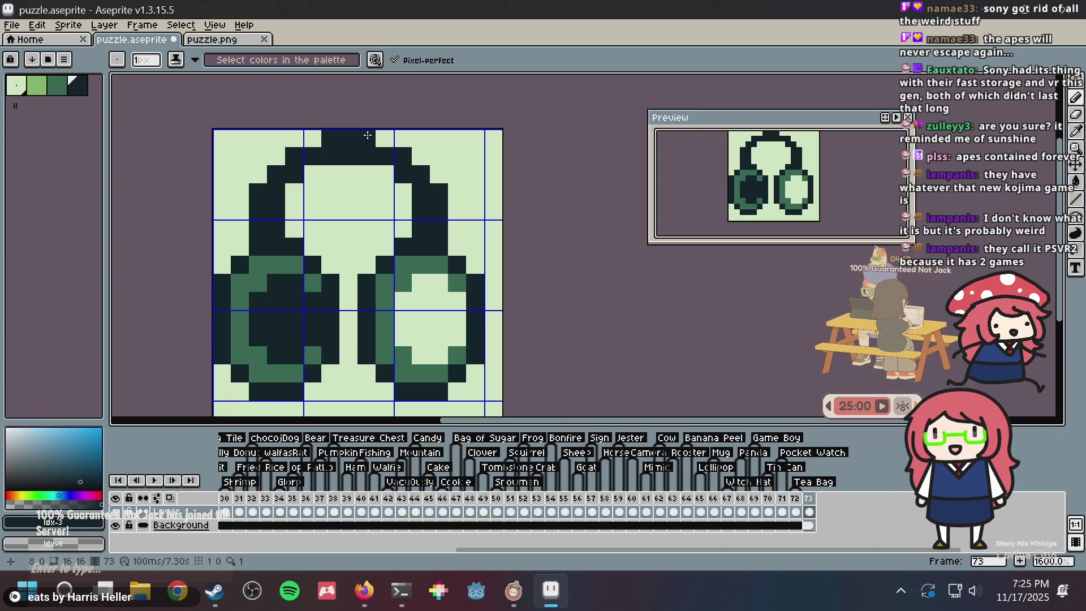
key("i")
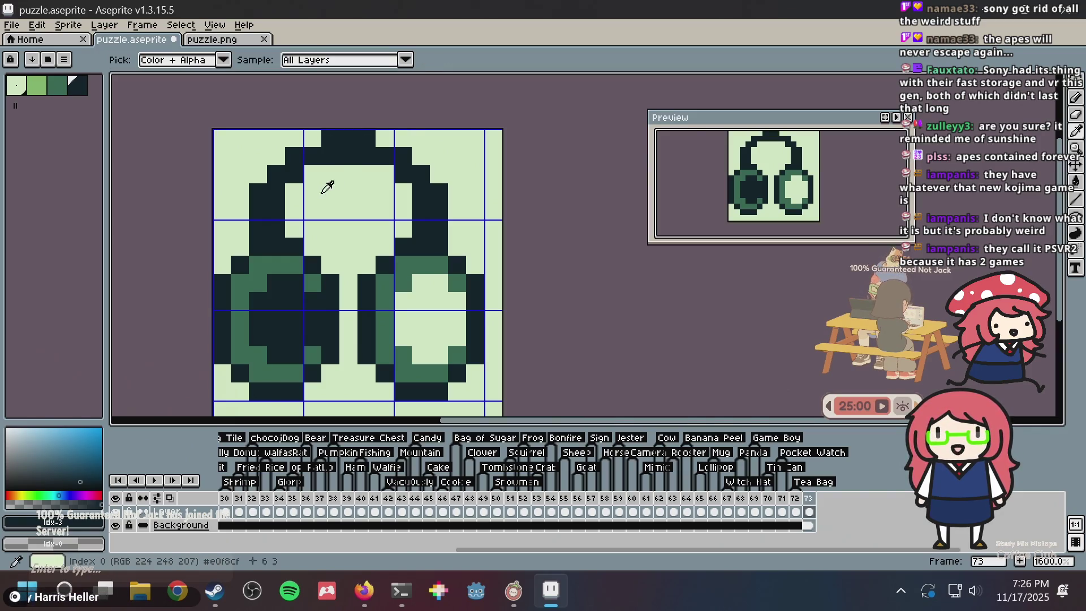
key("b")
left_click(312, 138)
left_click(383, 137)
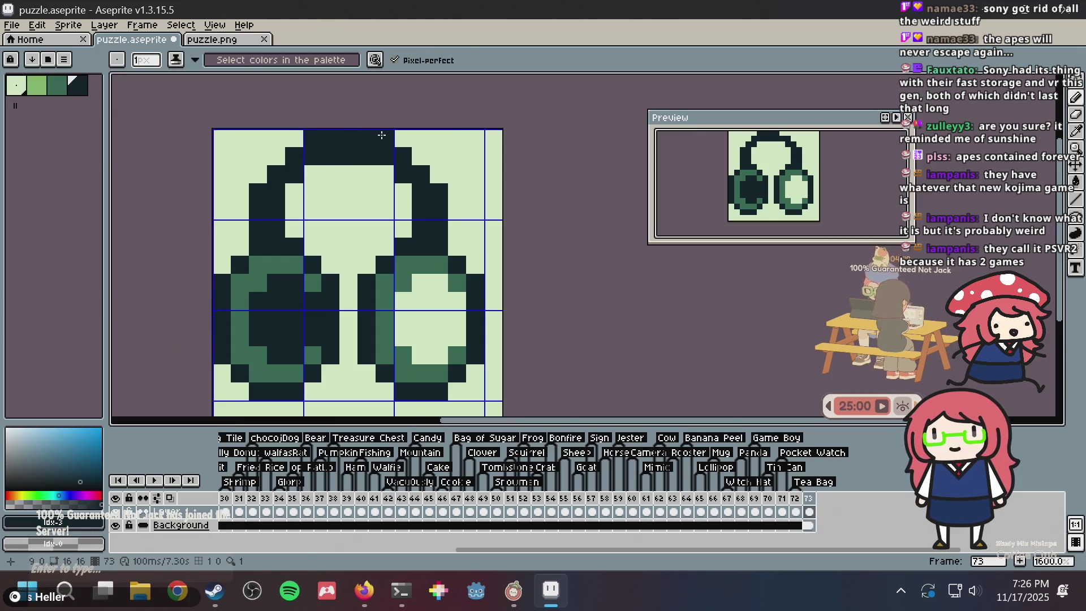
key("ctrl+s")
Thicken the headband's inner edges with dark pixels, undoing stray ones
left_click(295, 193)
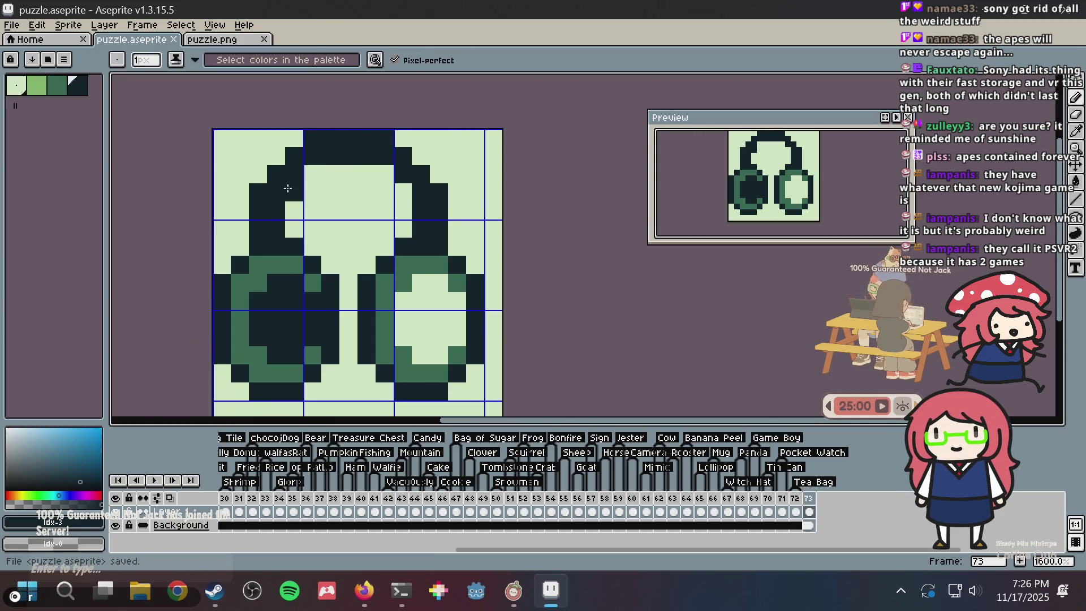
key("ctrl+z")
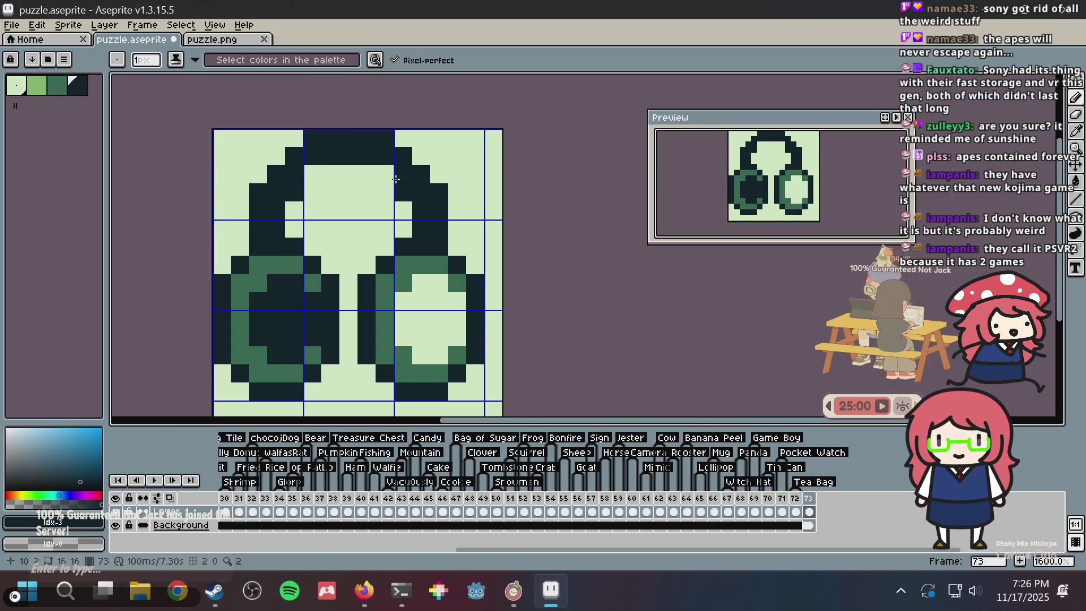
left_click(388, 176)
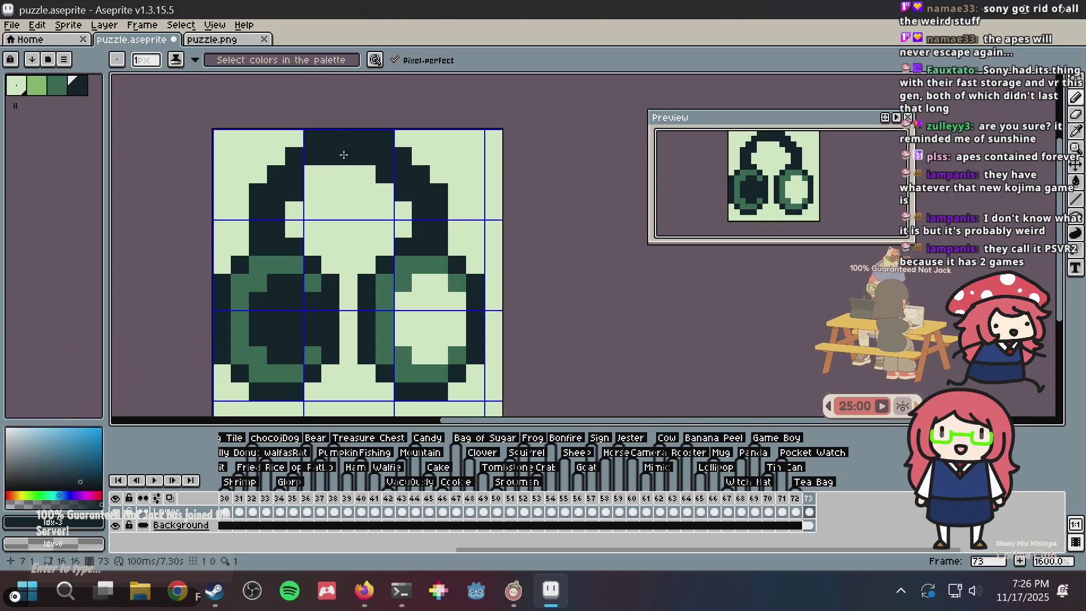
left_click(324, 168)
key("ctrl+z")
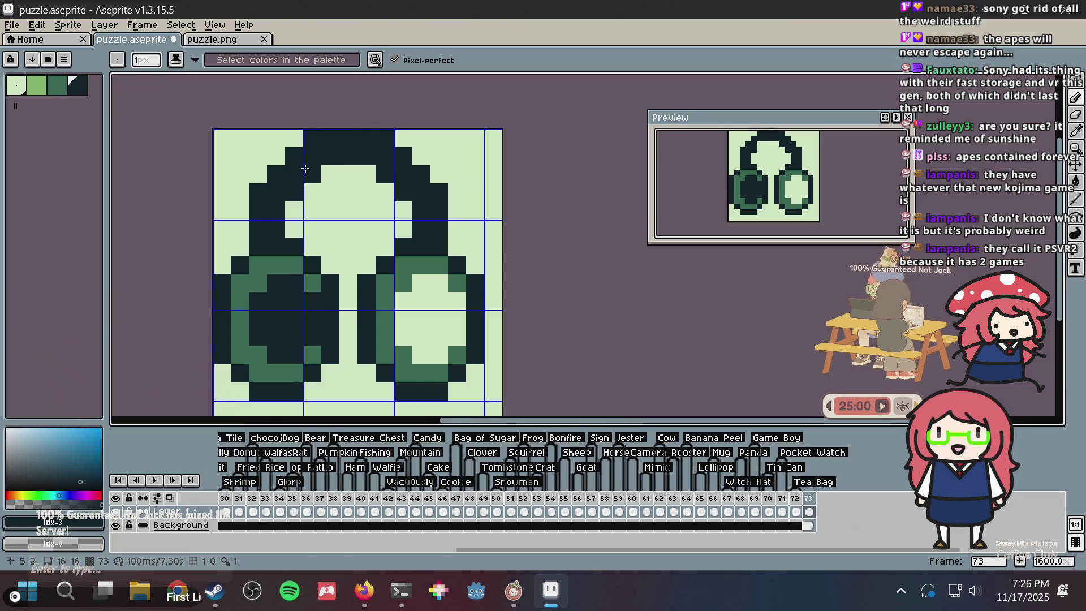
Shade the headband's left side and inner top arc mid-green
left_click(50, 89)
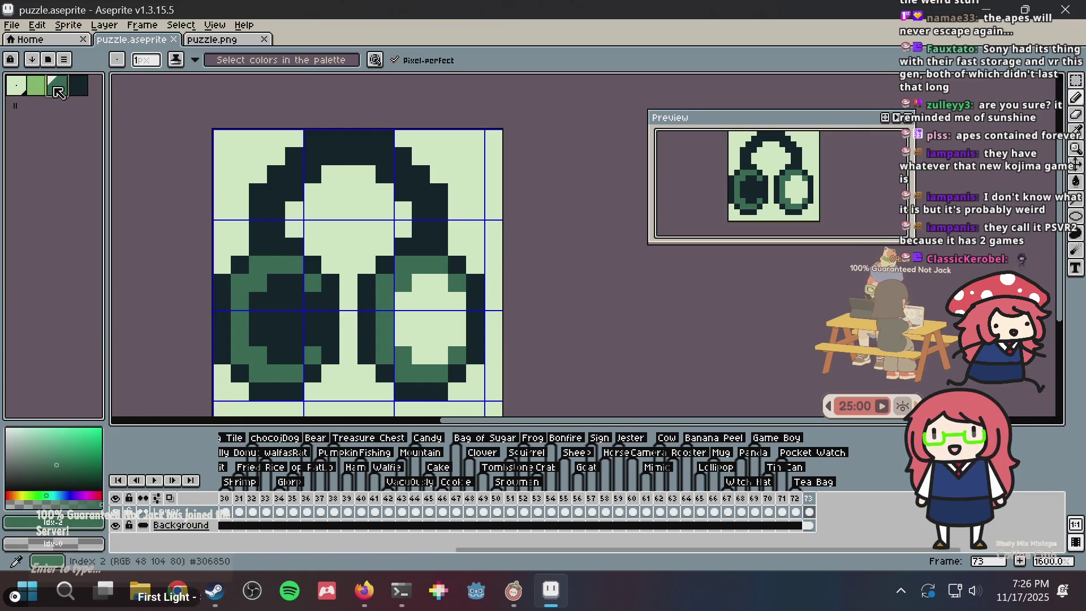
key("ctrl+s")
mouse_move(276, 228)
left_mouse_down()
mouse_move(275, 201)
mouse_move(292, 187)
left_mouse_up()
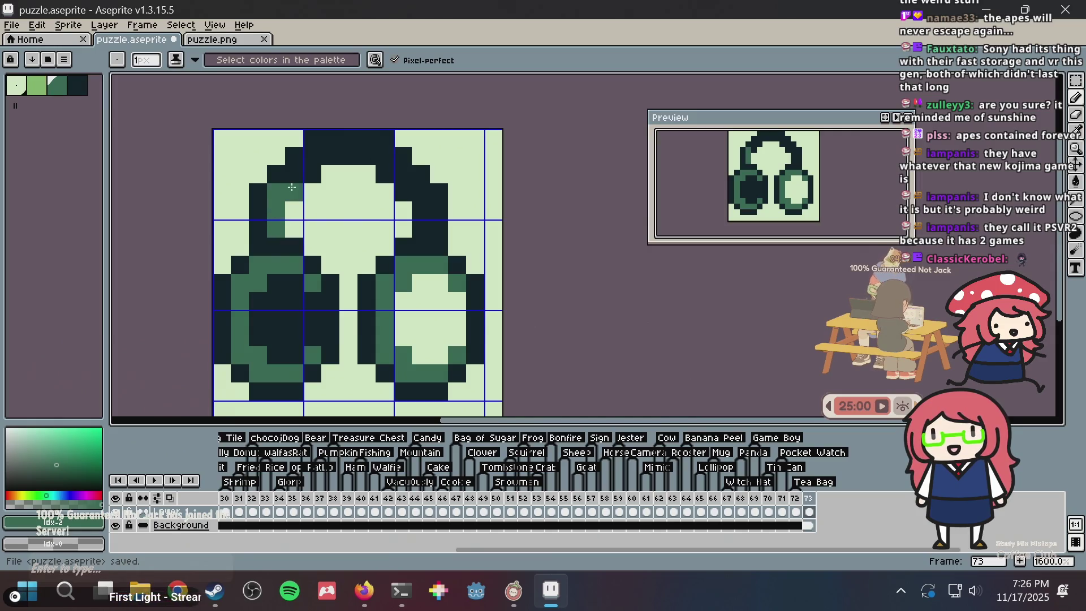
left_click(313, 173)
left_click(294, 174)
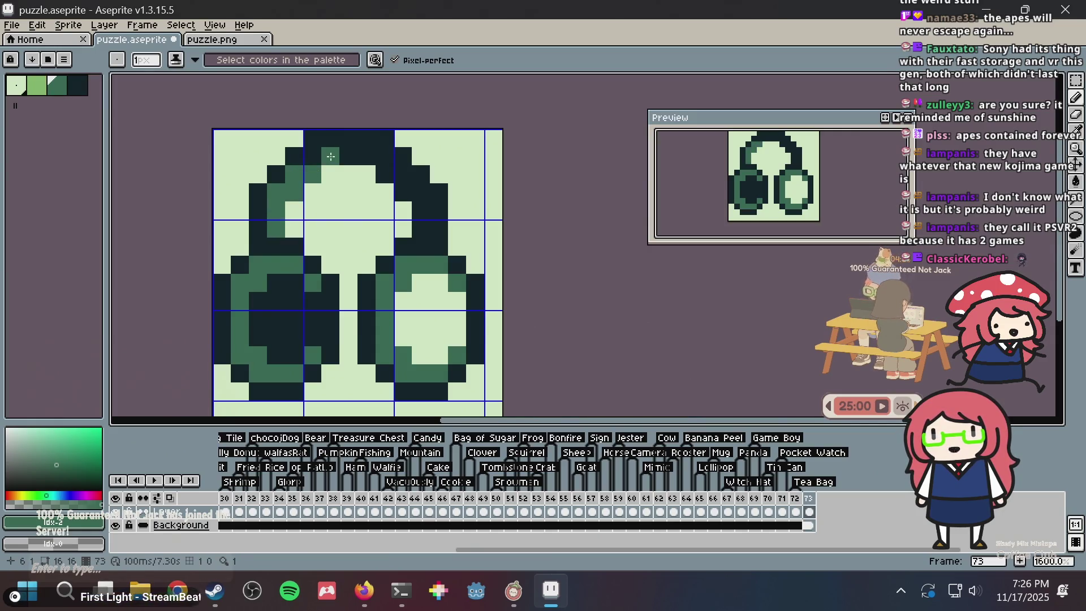
left_click(314, 157)
mouse_move(317, 157)
left_mouse_down()
mouse_move(360, 154)
mouse_move(383, 173)
left_mouse_up()
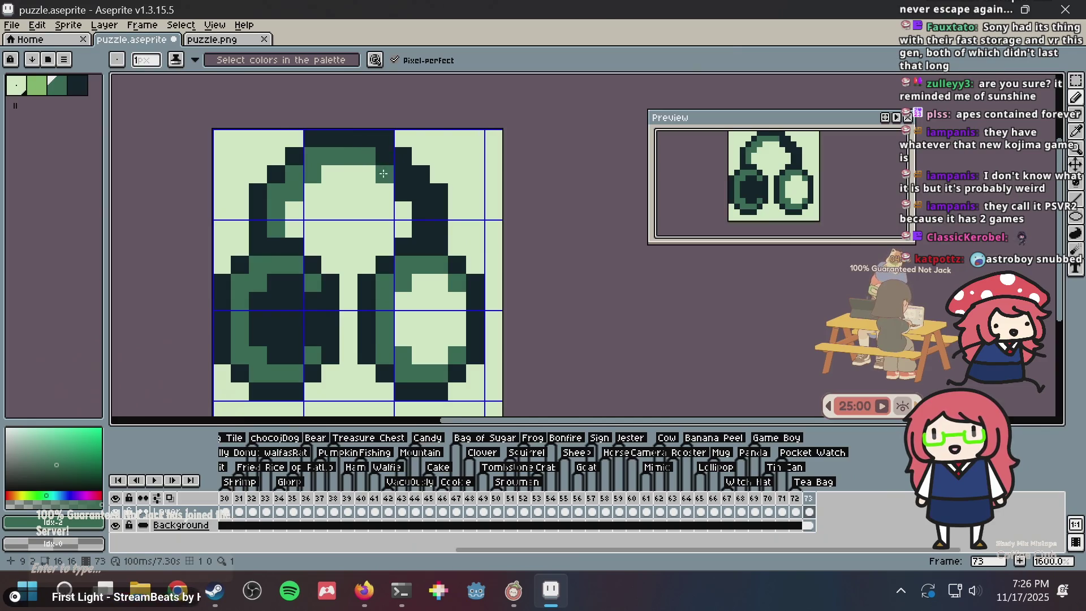
left_click(402, 193)
scroll(465, 231, "down", 4)
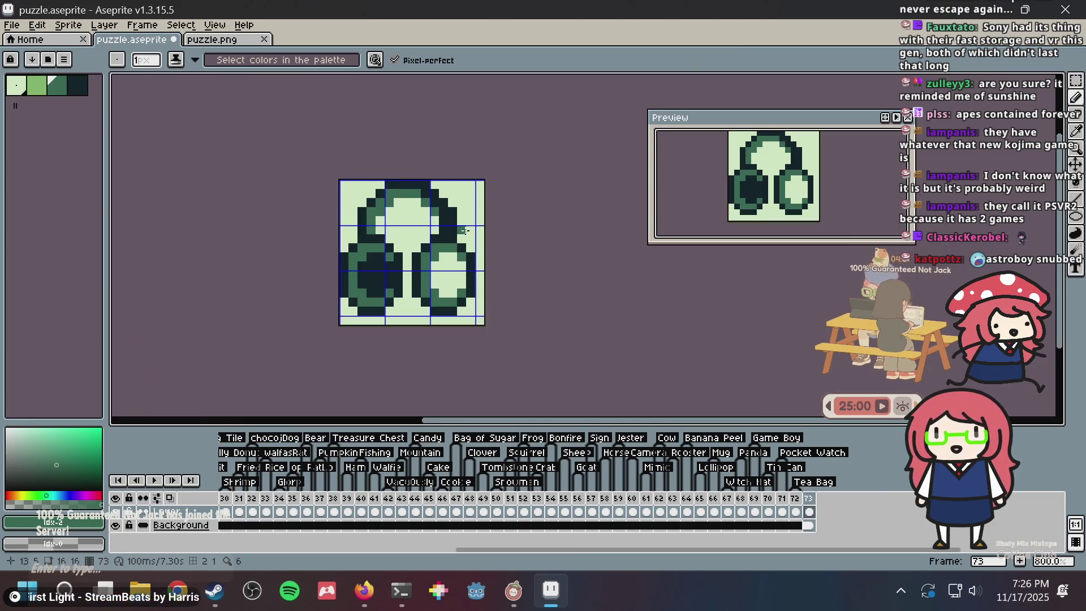
scroll(465, 230, "up", 4)
left_click(312, 228)
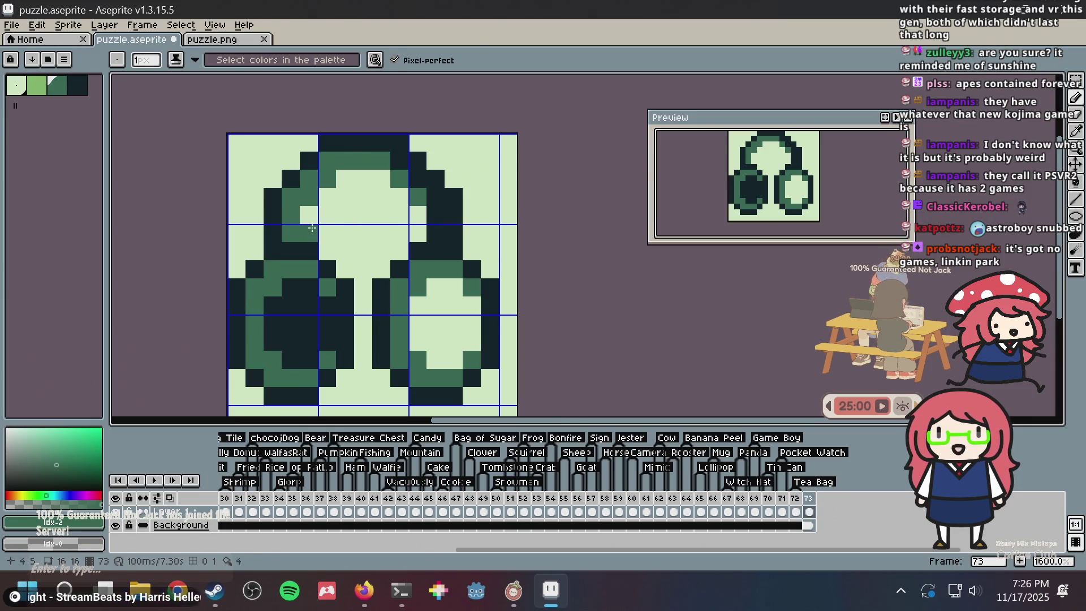
Outline the headband with darkest-colour pixels under the top arc and down the right side, then save
left_click(309, 245, "alt")
left_click(309, 233)
left_click(309, 215)
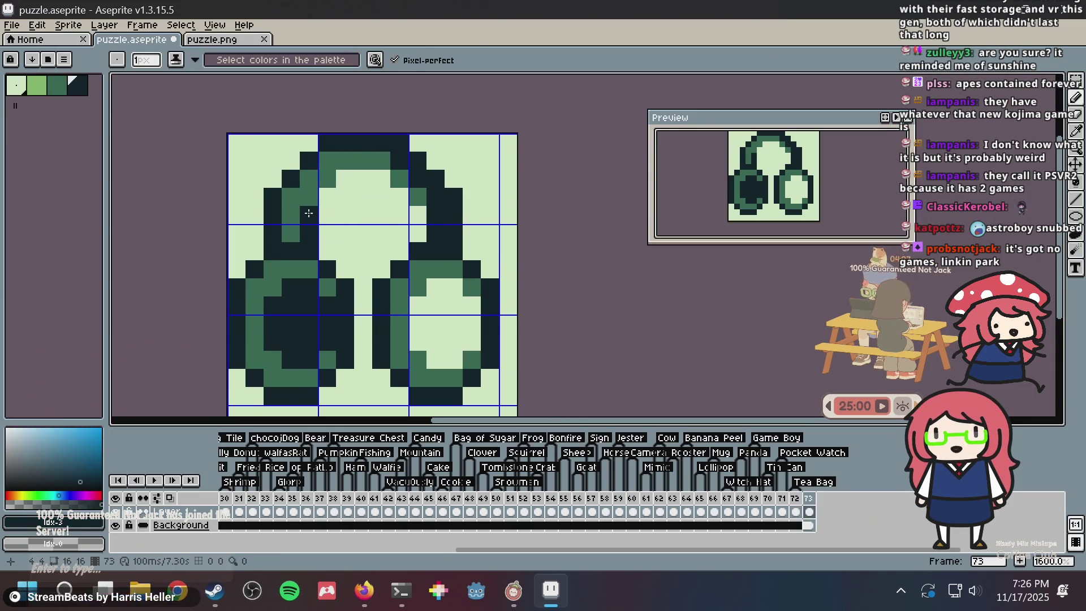
left_click(332, 193)
left_click_drag(343, 180, 385, 180)
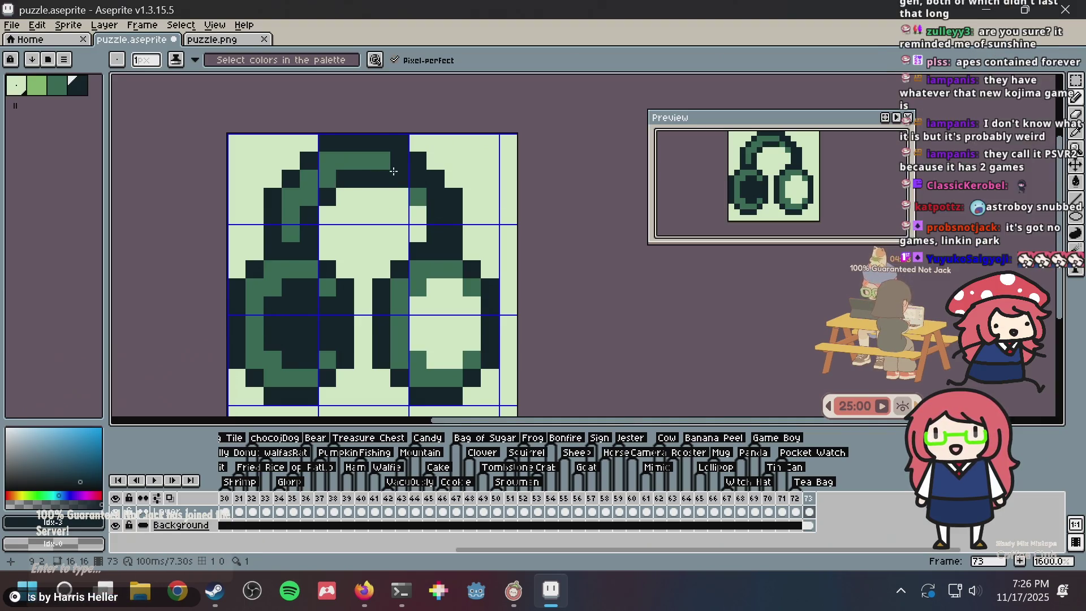
left_click(412, 192)
left_click_drag(412, 201, 419, 233)
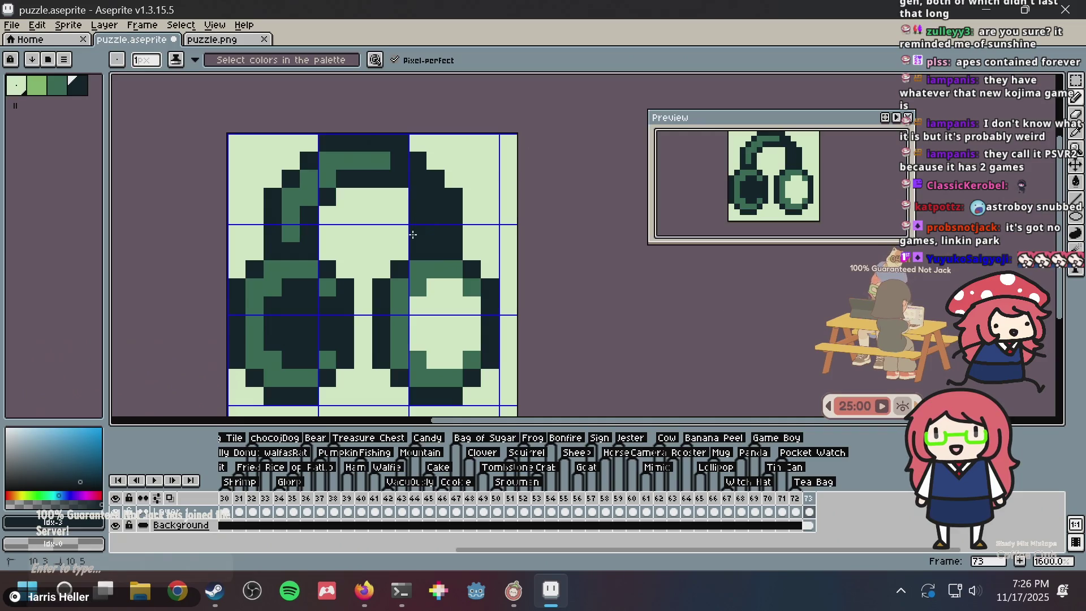
key("ctrl+s")
Add a mid-green pixel on the top arc and a dark pixel beneath it
key("i")
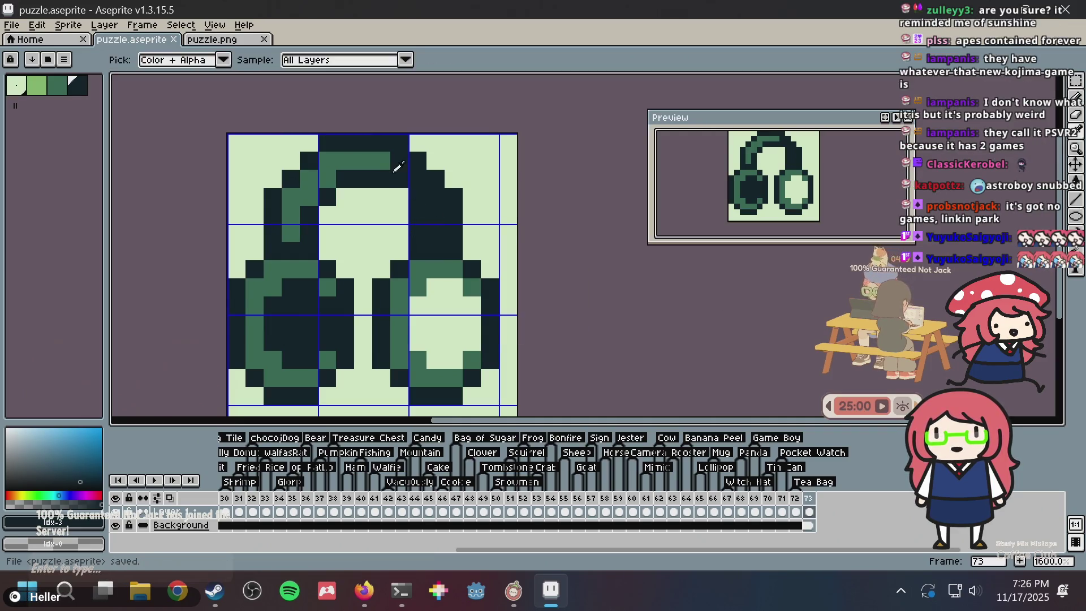
left_click(385, 154)
key("b")
left_click(400, 179)
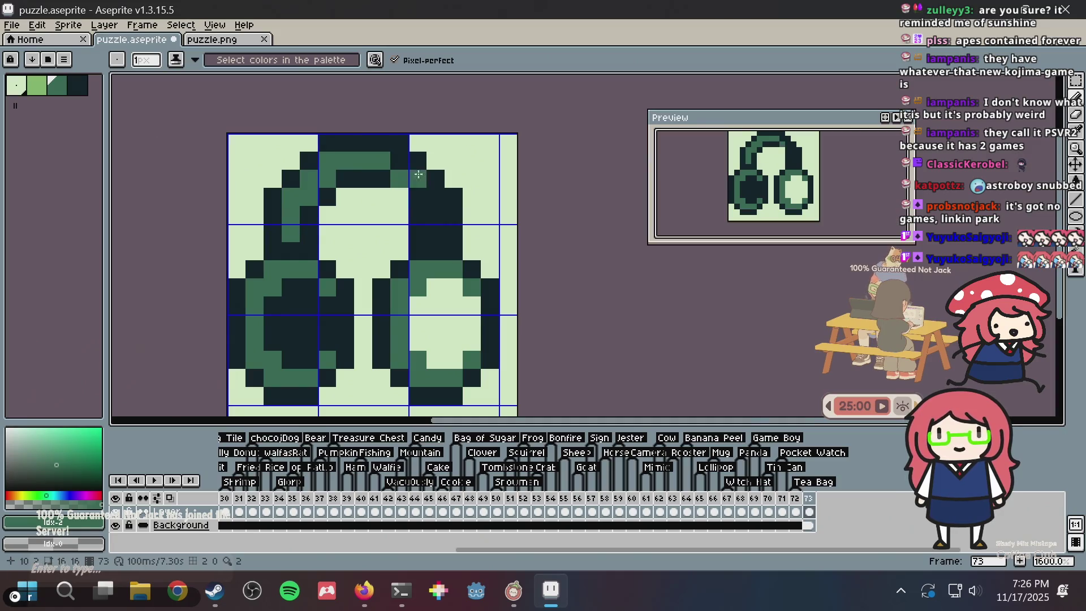
left_click(482, 197)
key("ctrl+z")
left_click(376, 176, "alt")
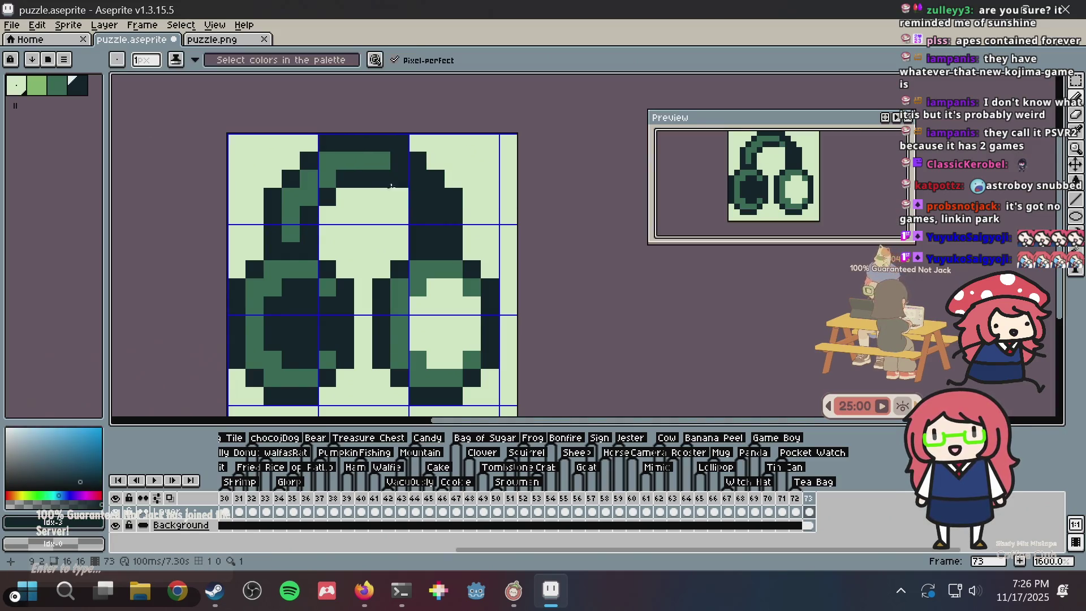
left_click(395, 195)
Undo the last two pixel edits and save puzzle.aseprite
scroll(472, 184, "down", 1)
key("ctrl+z")
scroll(472, 183, "up", 1)
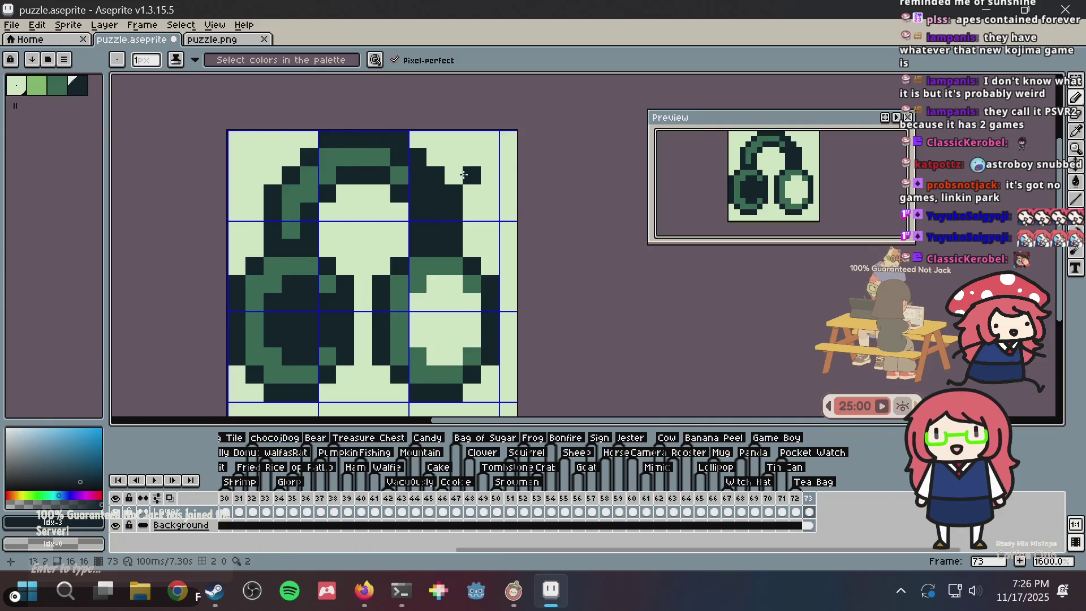
key("ctrl+z")
key("b")
scroll(453, 182, "down", 2)
key("ctrl+s")
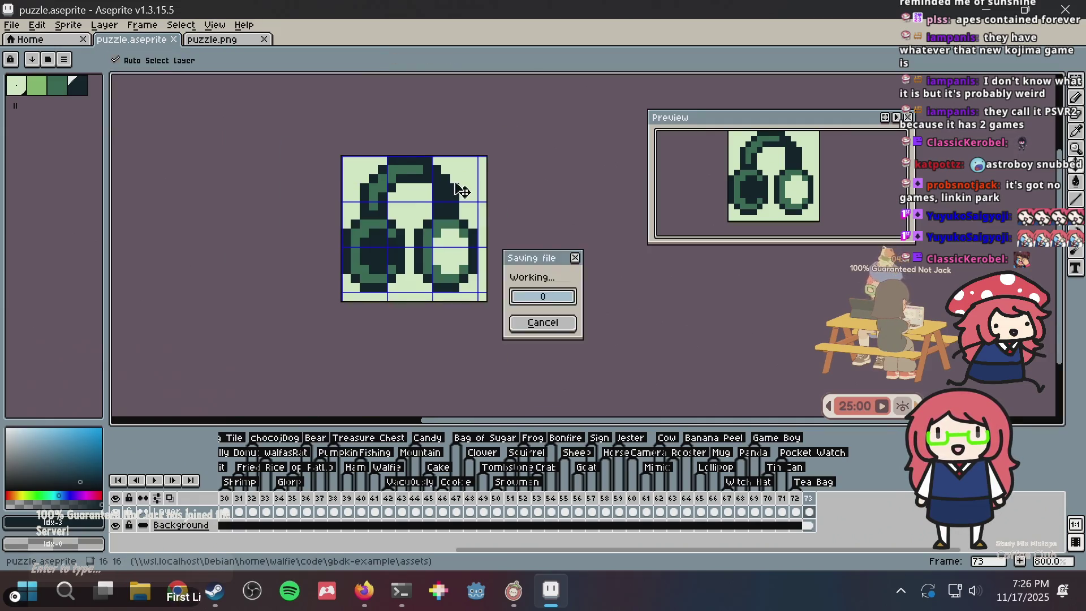
scroll(453, 183, "up", 1)
scroll(453, 182, "down", 1)
scroll(449, 186, "up", 2)
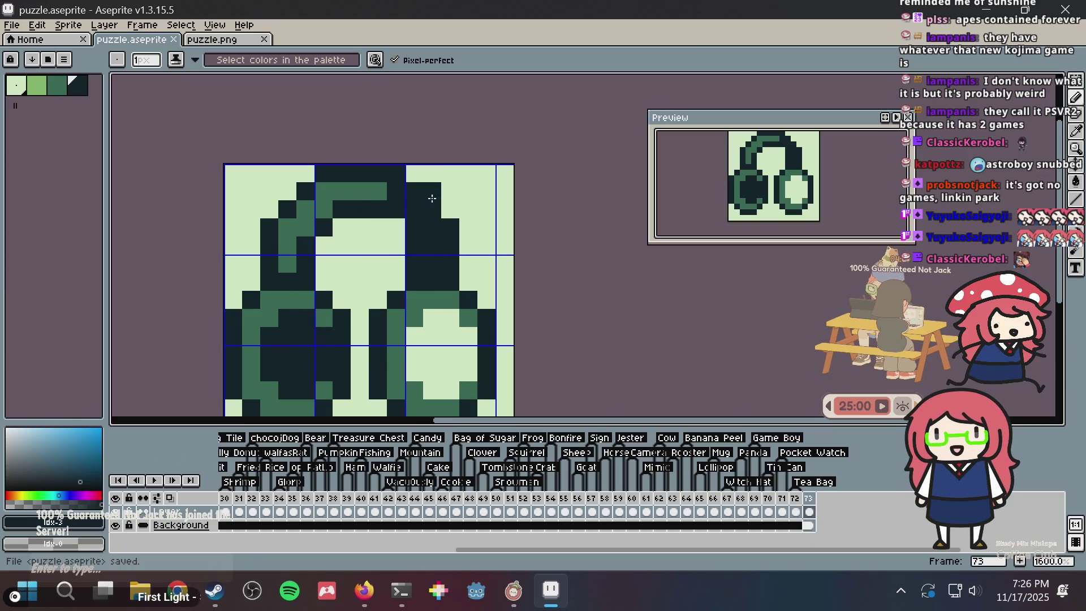
key("v")
key("ctrl+s")
key("b")
scroll(408, 242, "up", 1)
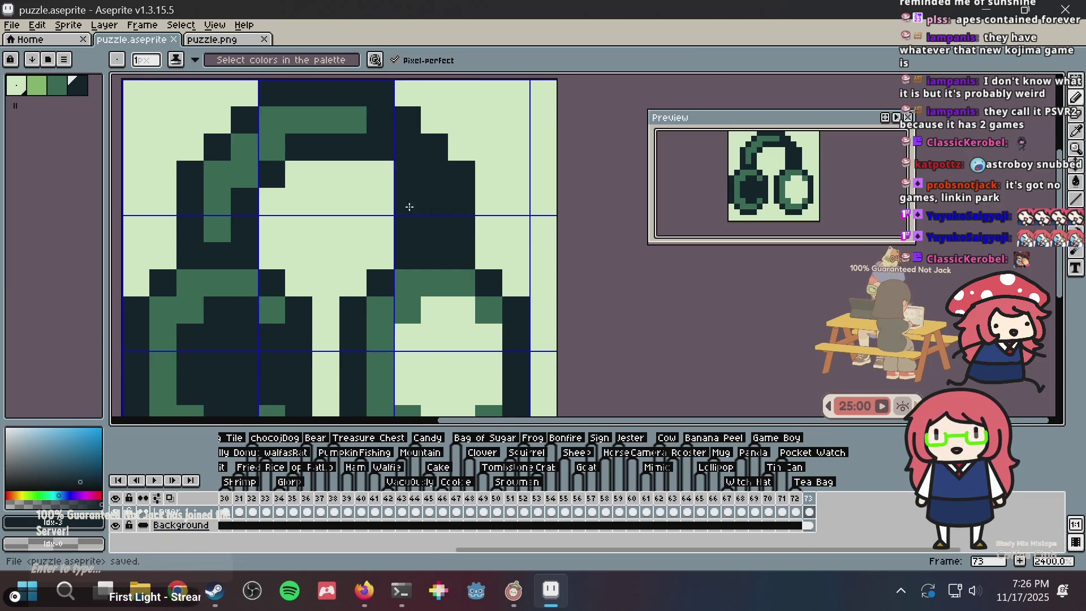
Turn several right-headband pixels mid-green, undoing and redoing those edits, and save
left_click(432, 276, "alt")
left_click(443, 237)
left_click_drag(444, 236, 436, 181)
right_click(402, 120)
key("ctrl+z")
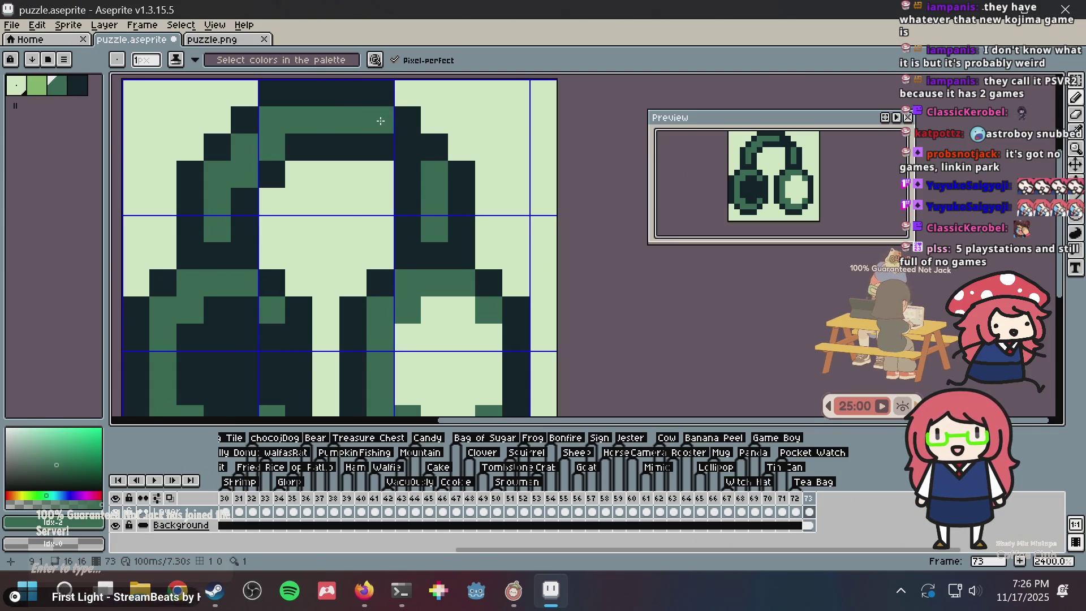
left_click(415, 139)
key("ctrl+z")
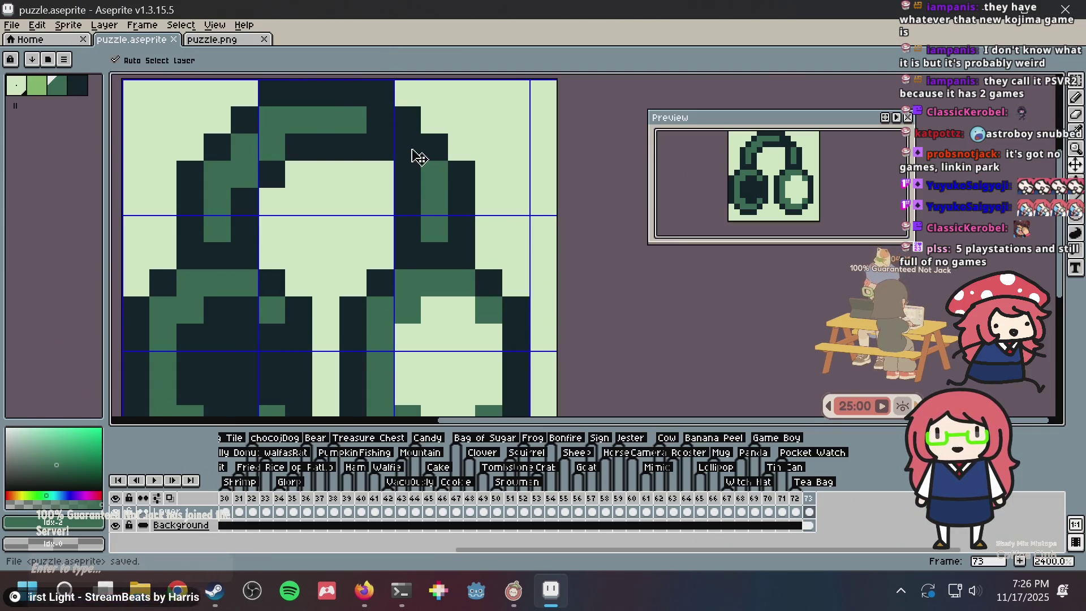
key("ctrl+z")
key("ctrl+s")
key("ctrl+y")
key("ctrl+y")
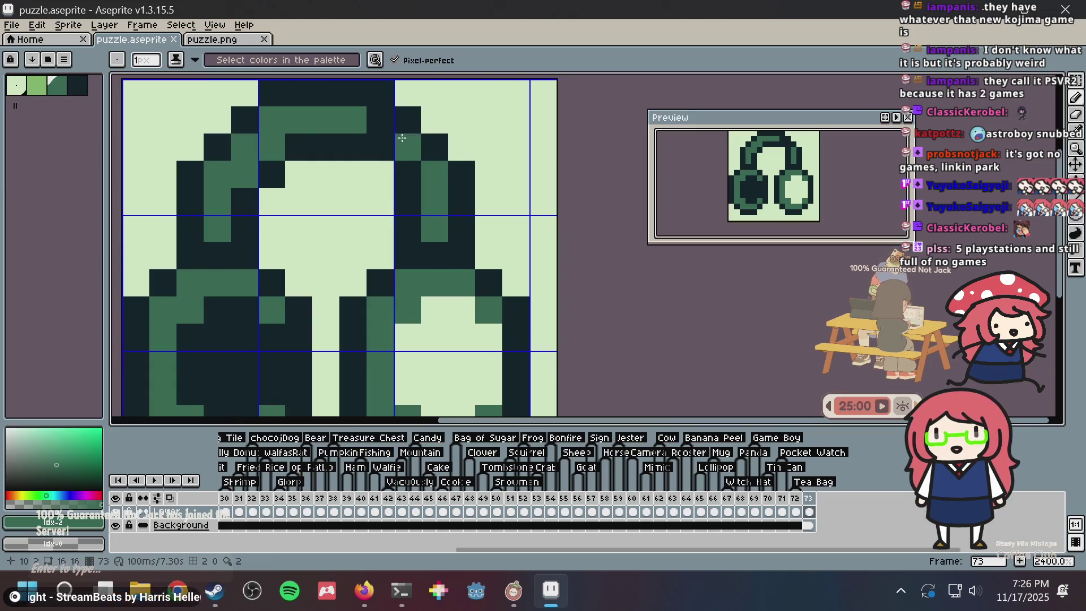
Save again and undo the final pencil edit
scroll(402, 148, "down", 3)
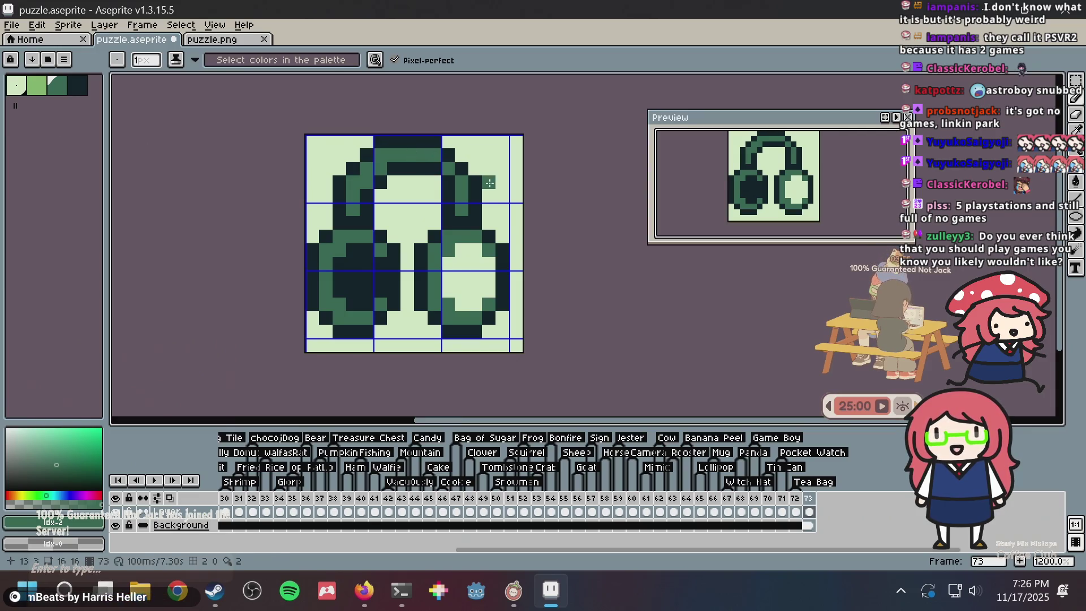
key("ctrl+s")
key("ctrl+s")
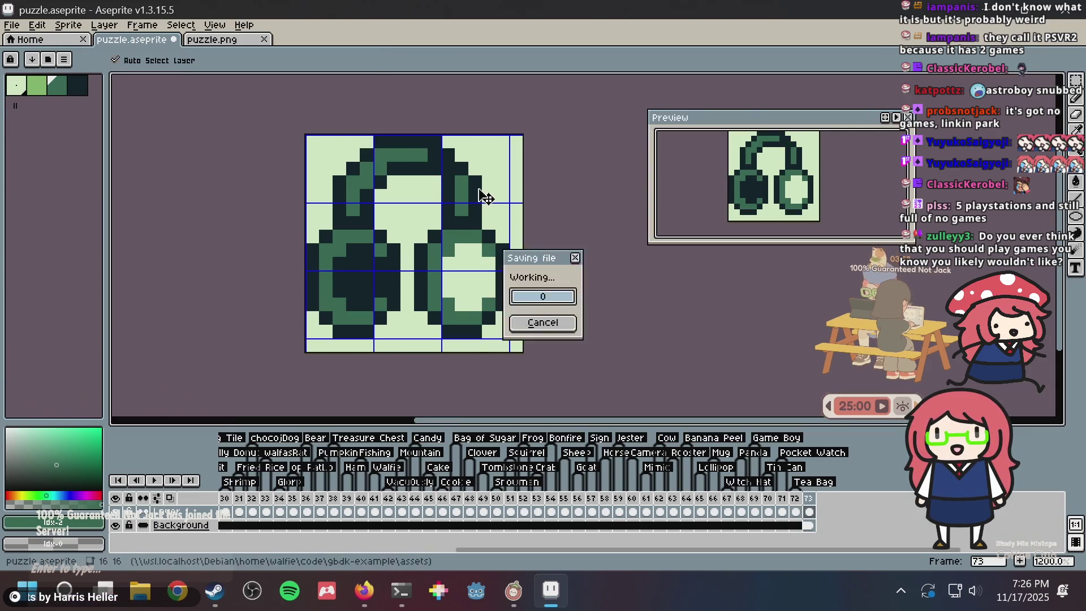
key("b")
scroll(481, 192, "down", 4)
scroll(478, 187, "up", 2)
key("v")
key("ctrl+z")
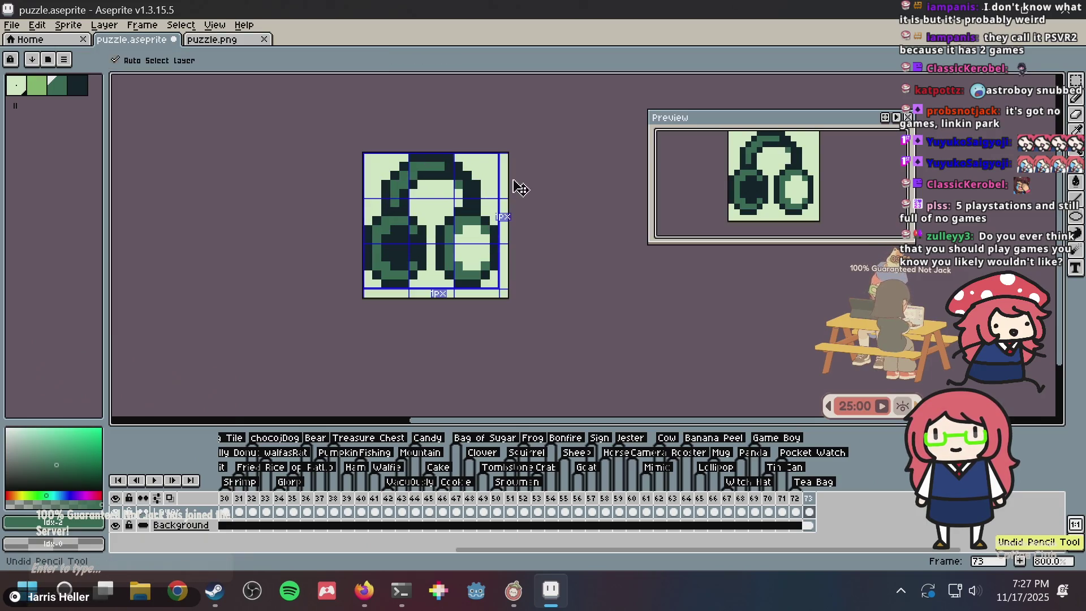
key("ctrl+y")
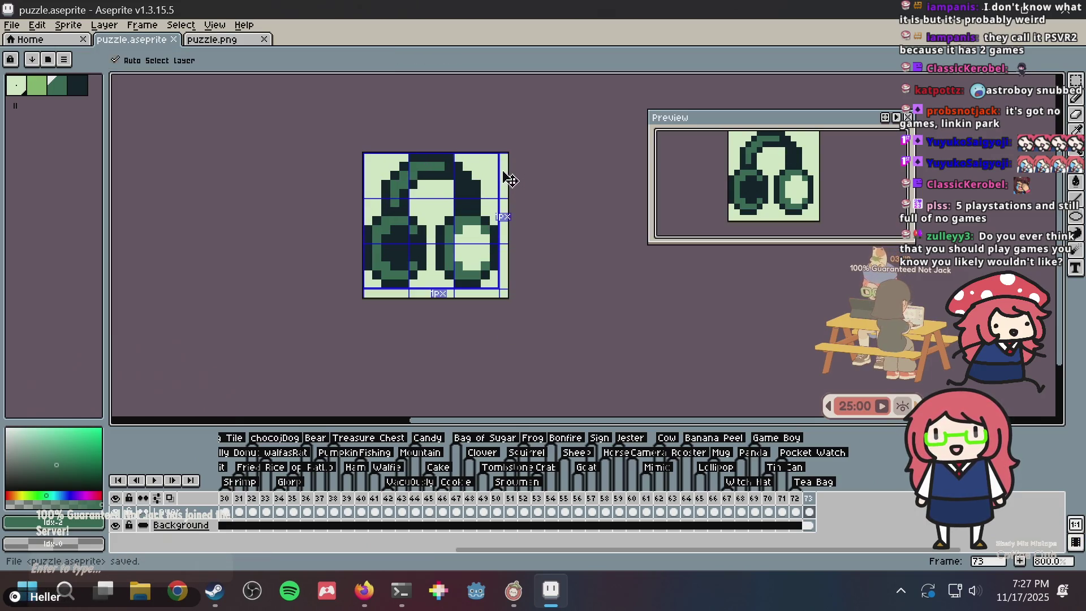
key("ctrl+z")
Clear the two mid-green pixels on the right headband back to the light background
key("b")
left_click(452, 189, "alt")
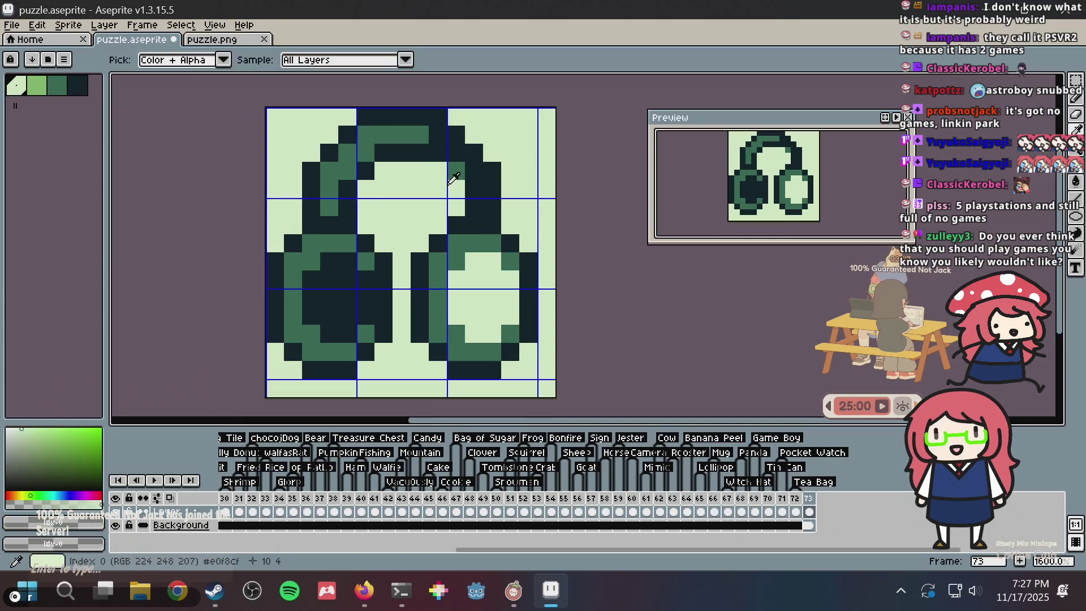
left_click_drag(452, 206, 450, 171)
key("ctrl+z")
key("ctrl+z")
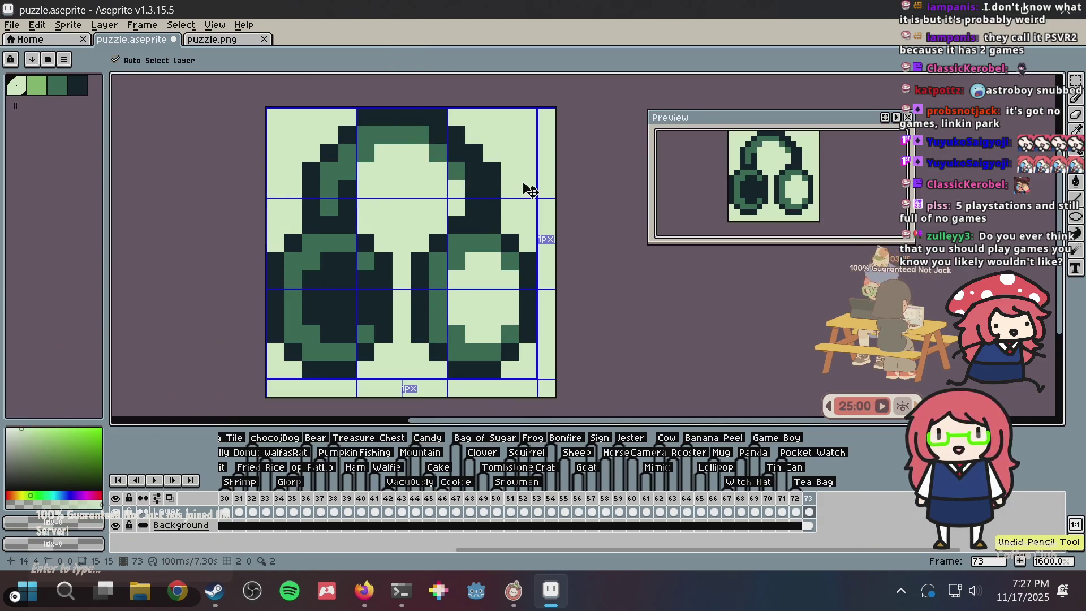
key("ctrl+y")
key("ctrl+y")
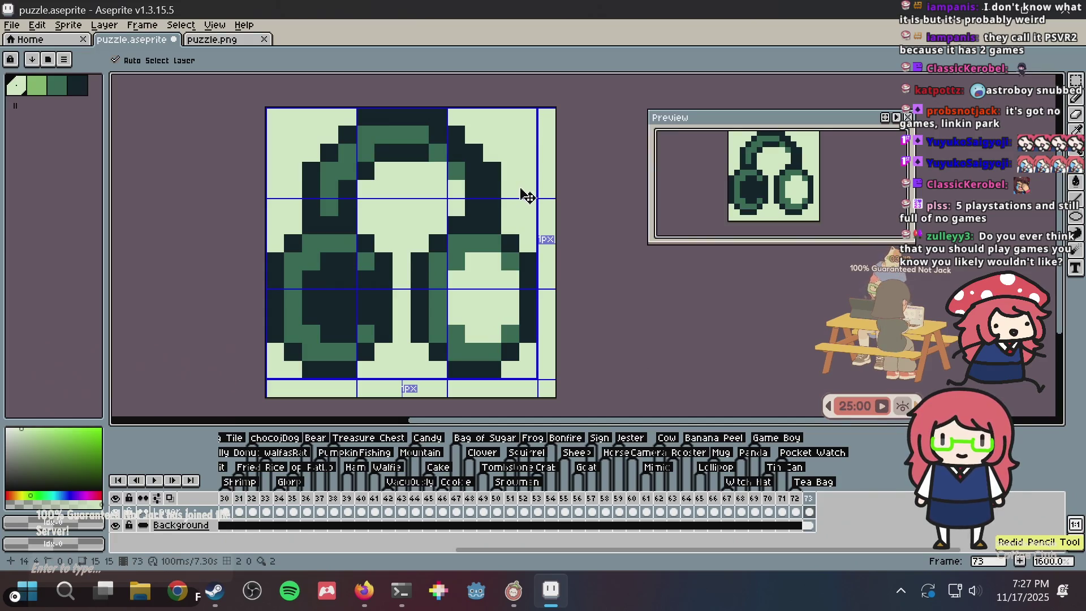
key("ctrl+z")
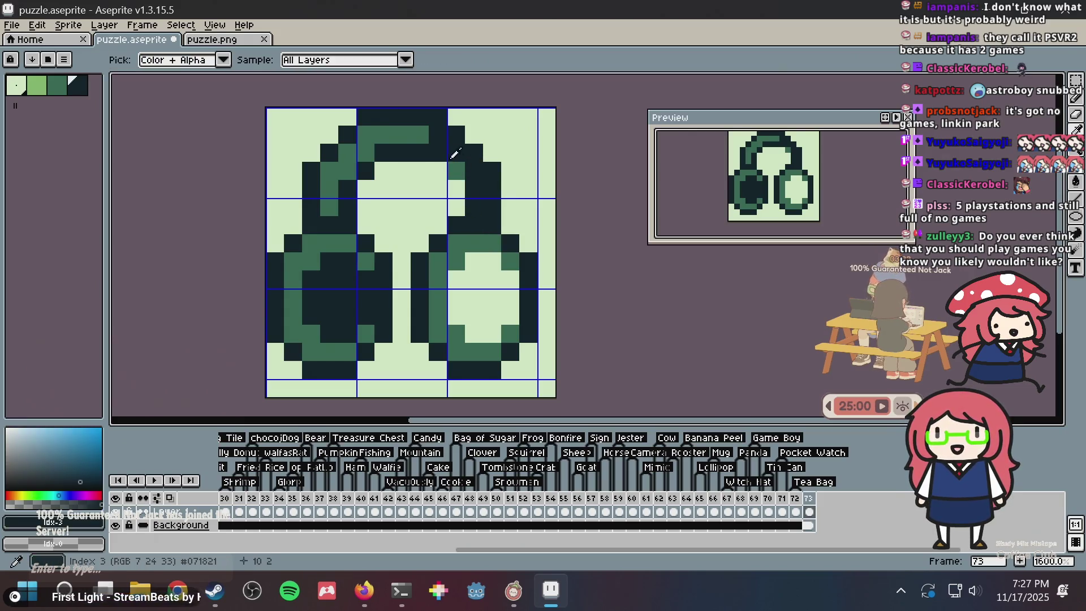
Paint two right-headband pixels in the darkest colour and save
left_click(454, 171, "alt")
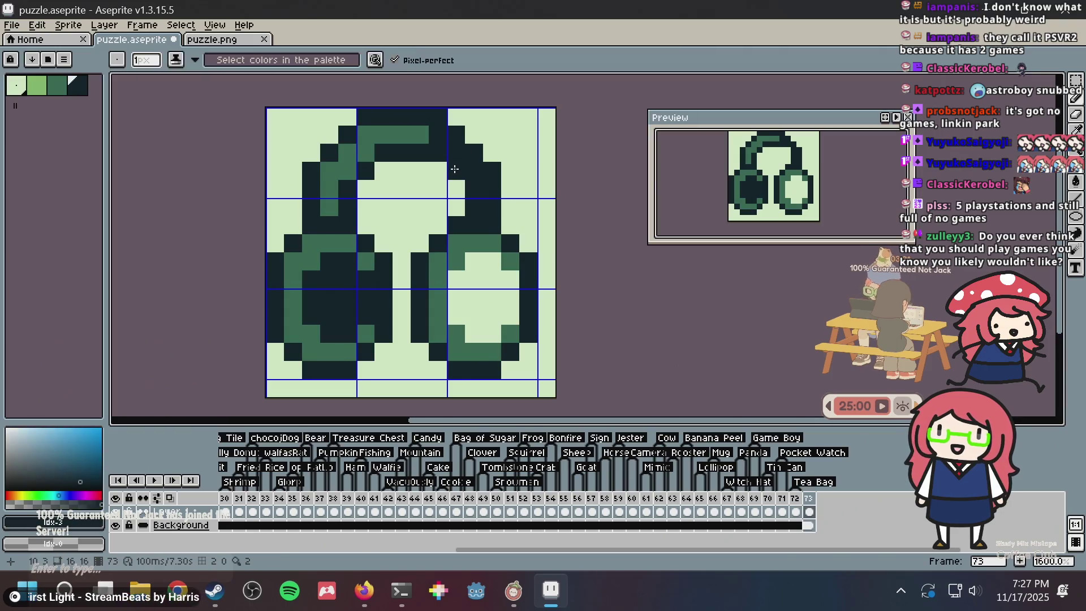
key("ctrl+s")
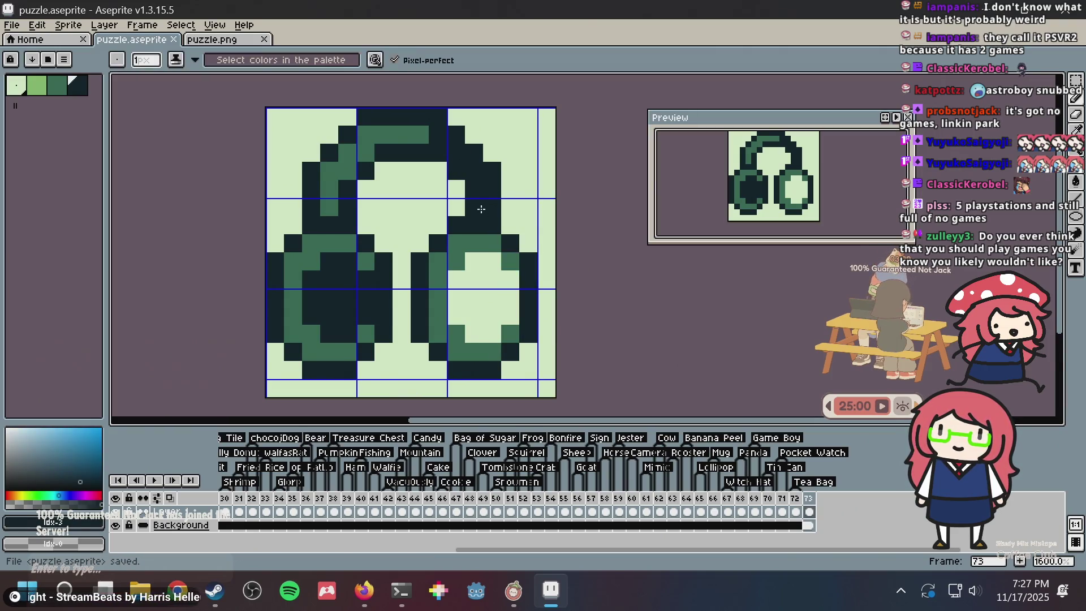
scroll(482, 209, "down", 3)
scroll(478, 209, "up", 3)
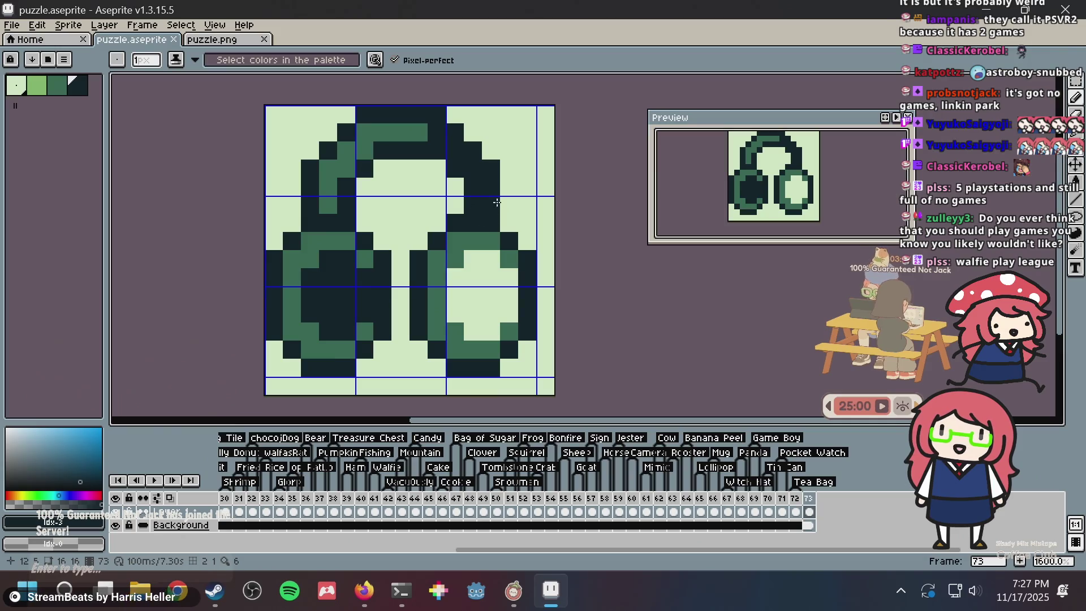
left_click(455, 187)
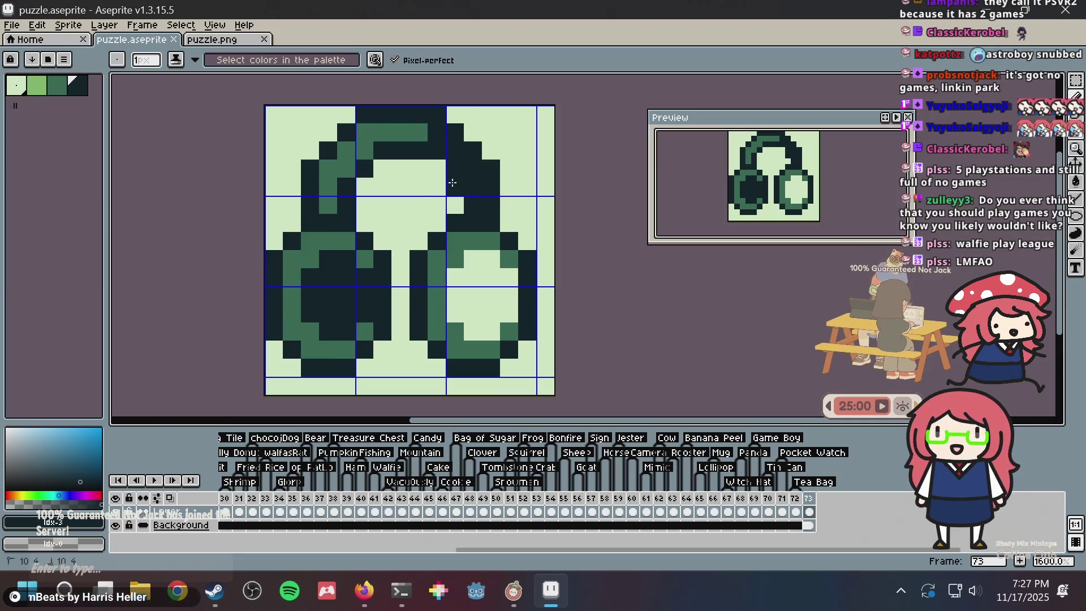
left_click(455, 207)
key("v")
key("ctrl+s")
key("b")
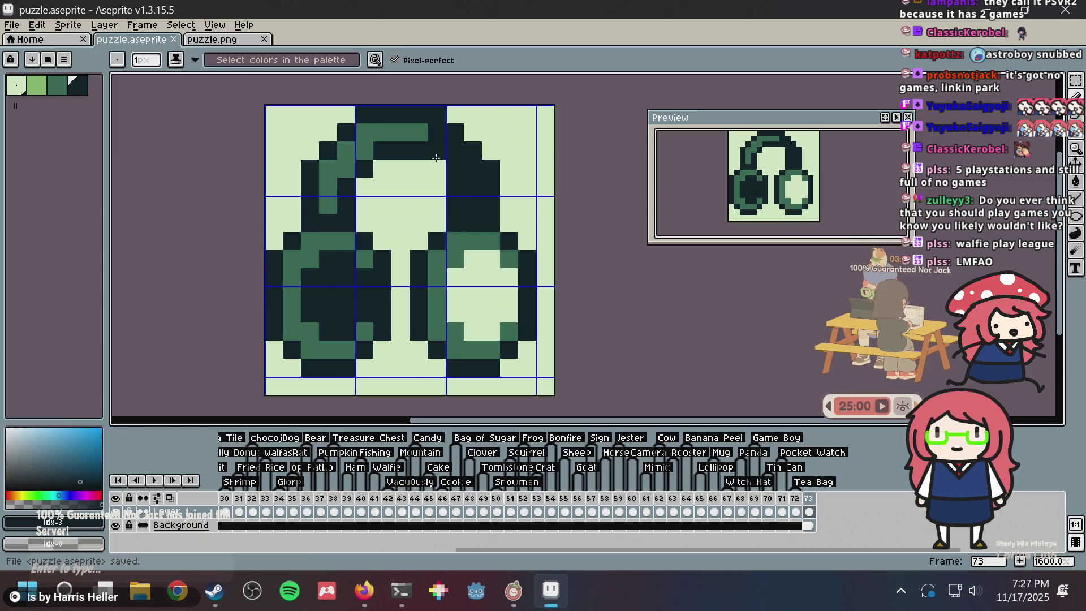
Darken the remaining top-headband pixels, including two in the second row, and save
left_click(434, 164)
scroll(452, 215, "down", 1)
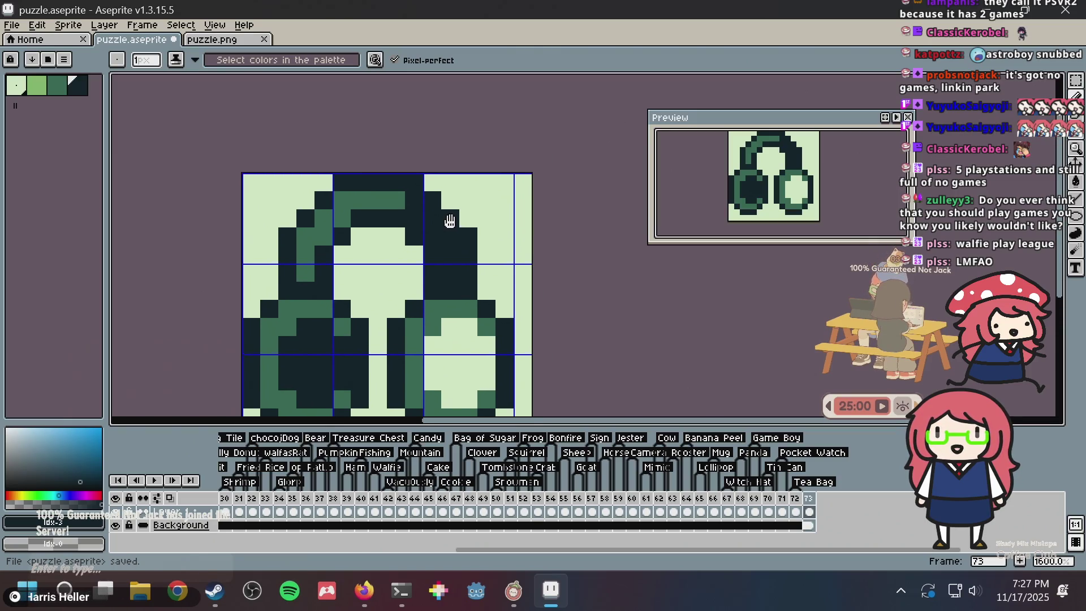
key("ctrl+z")
key("ctrl+y")
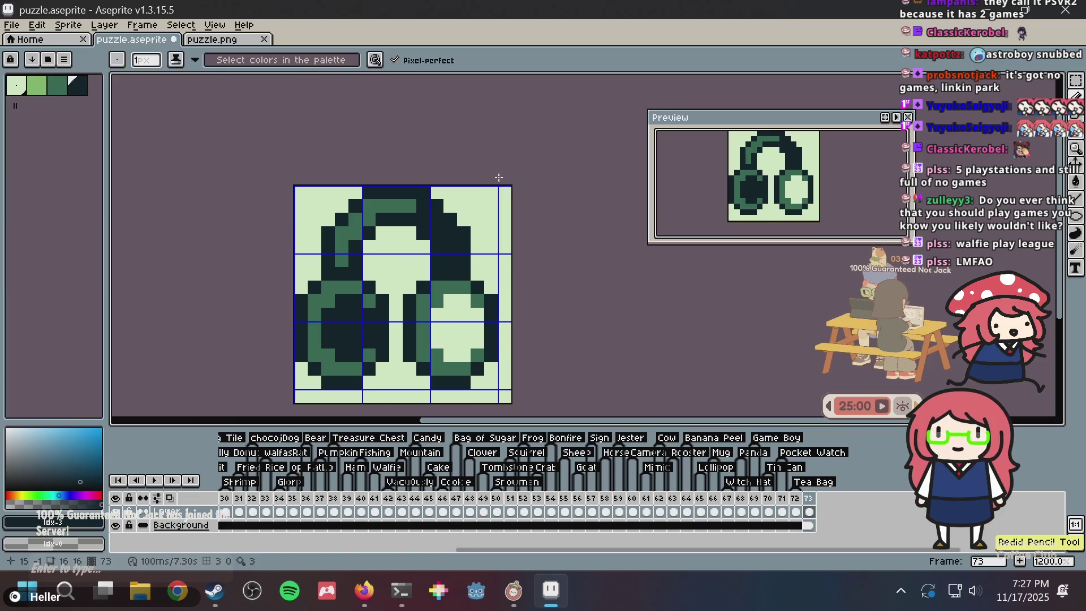
key("ctrl+s")
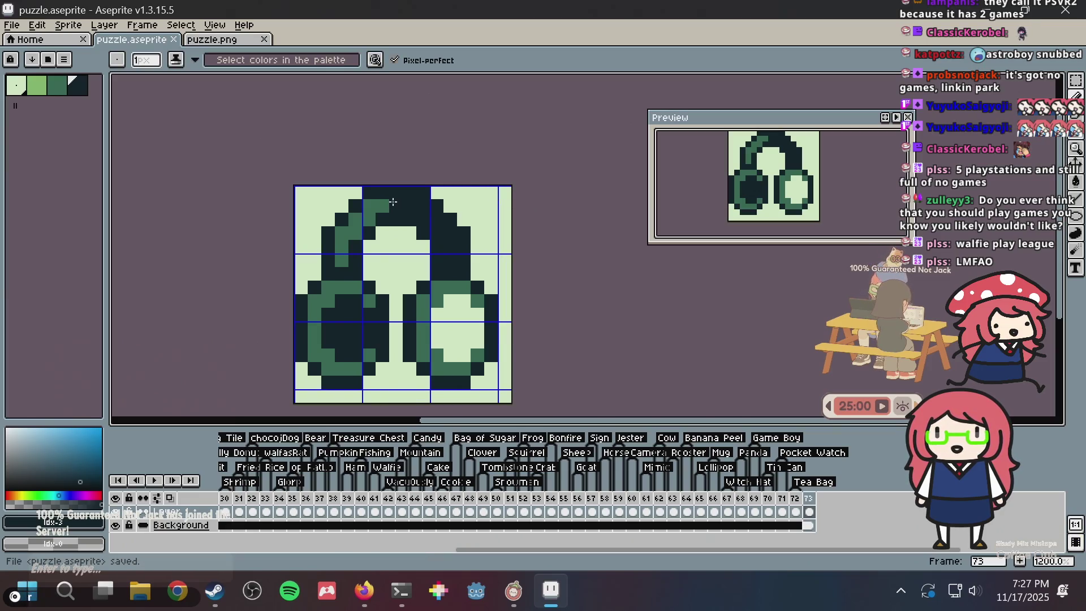
left_click_drag(394, 202, 368, 204)
key("ctrl+s")
scroll(520, 163, "down", 1)
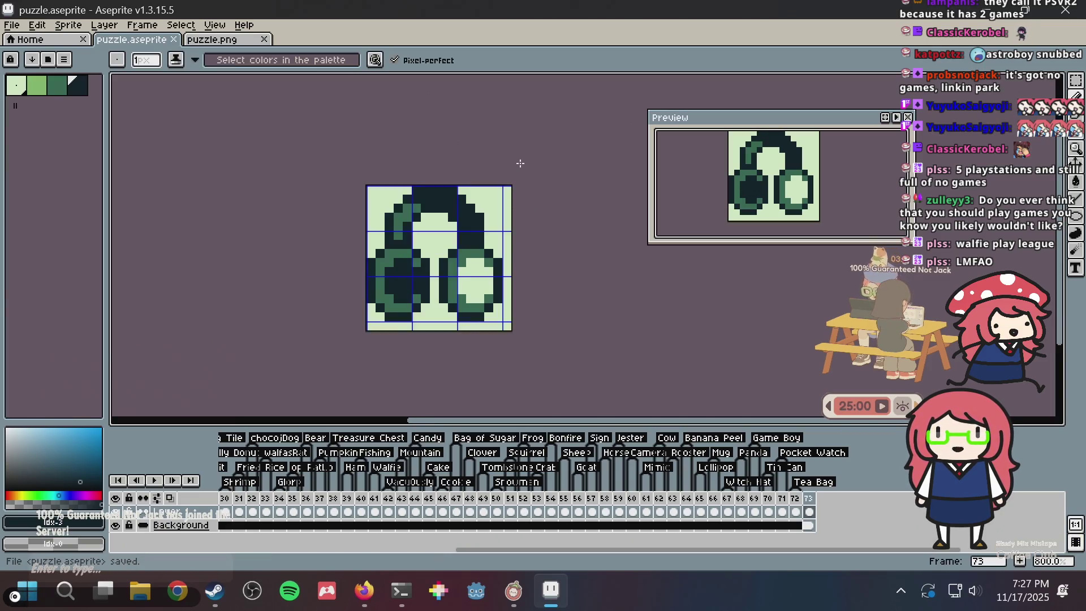
scroll(507, 173, "up", 1)
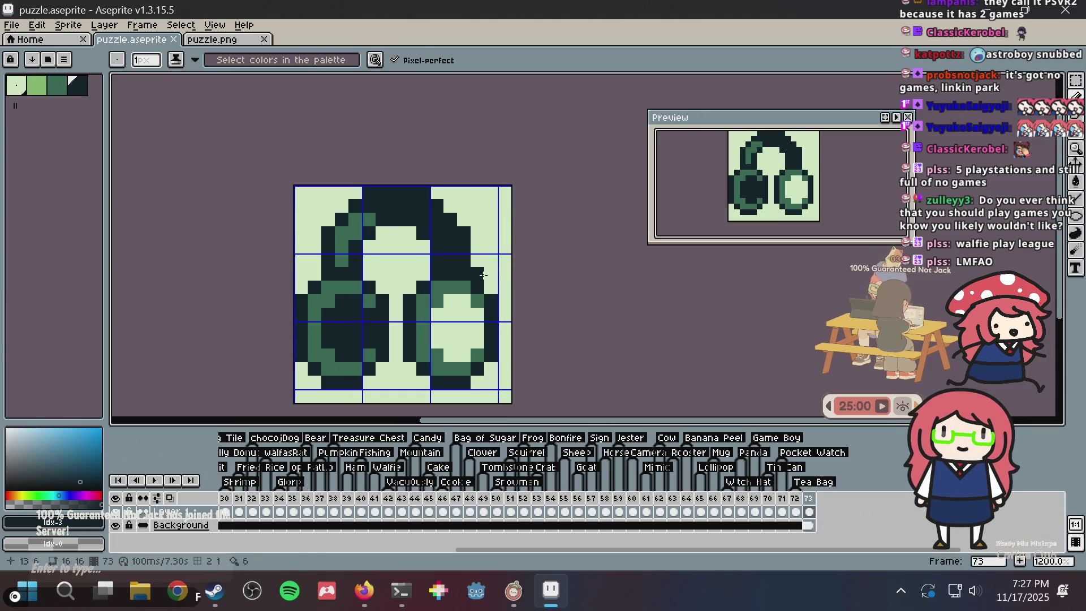
left_click_drag(475, 284, 450, 264)
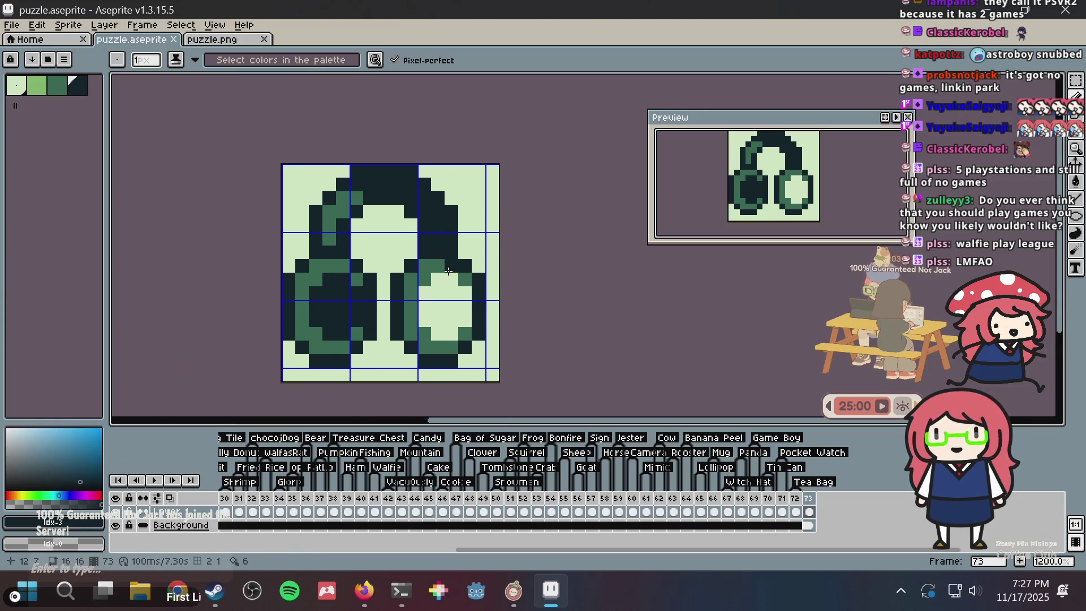
Select the right earcup with the Rectangular Marquee, nudge its pixels, deselect and save
key("m")
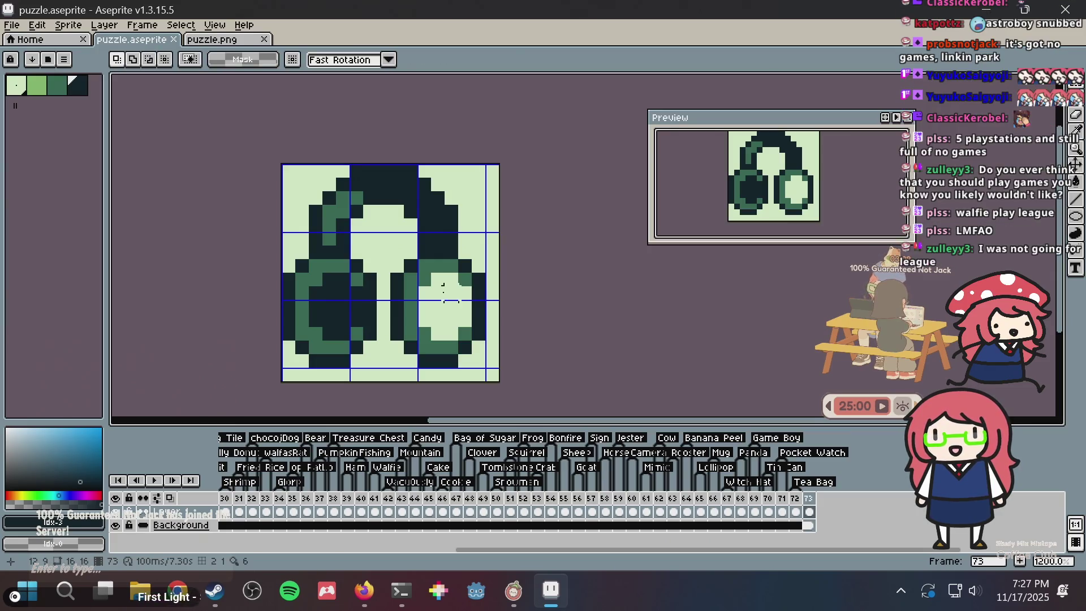
left_click_drag(401, 256, 475, 385)
mouse_move(444, 340)
left_mouse_down()
mouse_move(437, 328)
mouse_move(447, 333)
left_mouse_up()
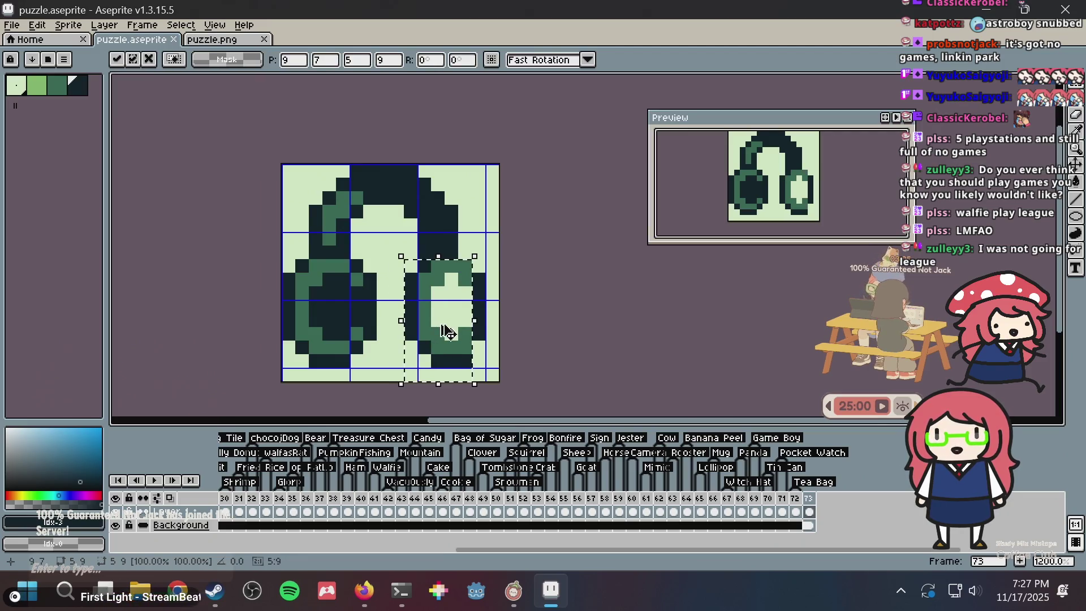
key("ctrl+d")
key("ctrl+s")
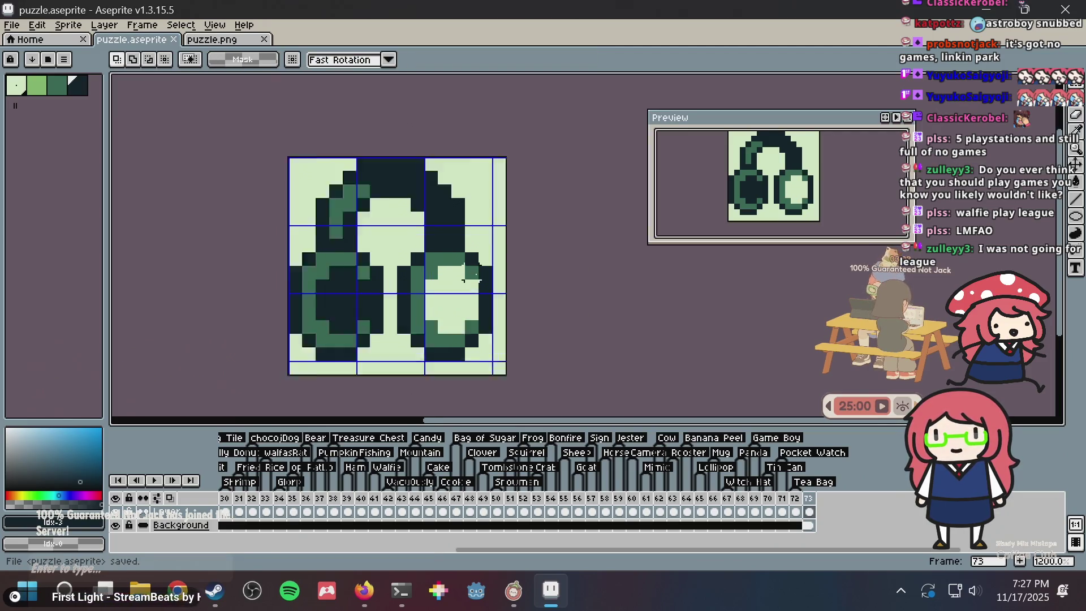
Make light green the pencil colour, undo a trial pixel, and save puzzle.aseprite
scroll(449, 281, "up", 1)
key("i")
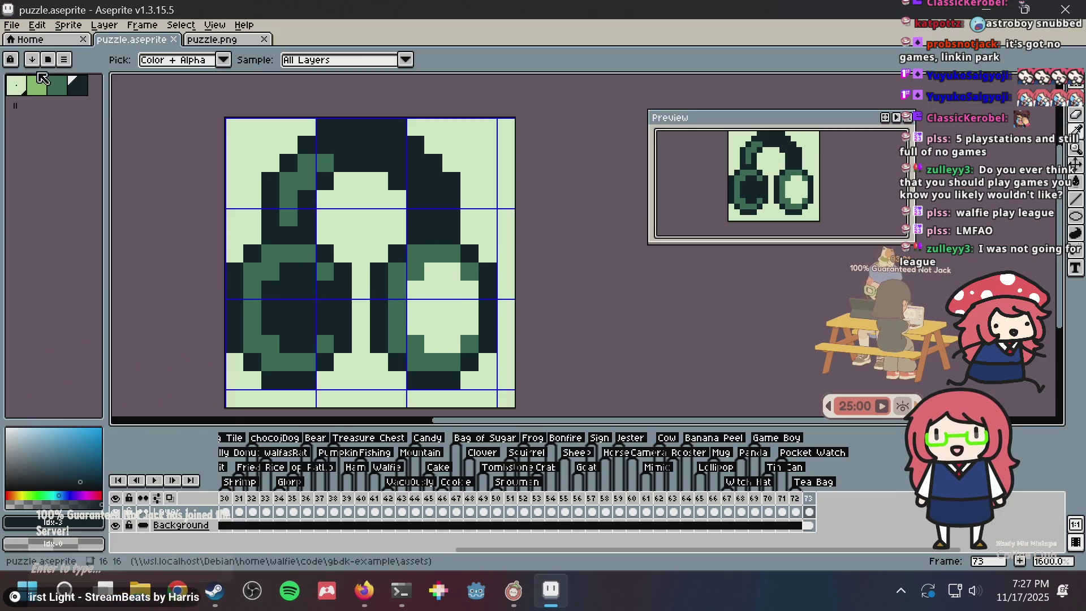
left_click(37, 85)
key("b")
left_click(433, 308)
key("ctrl+z")
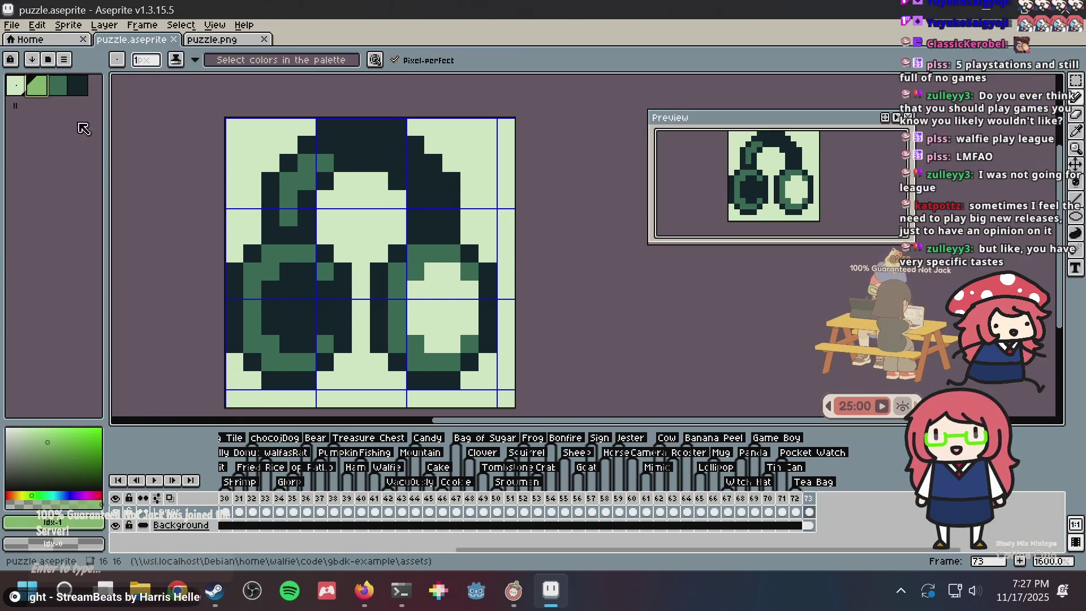
key("v")
key("ctrl+s")
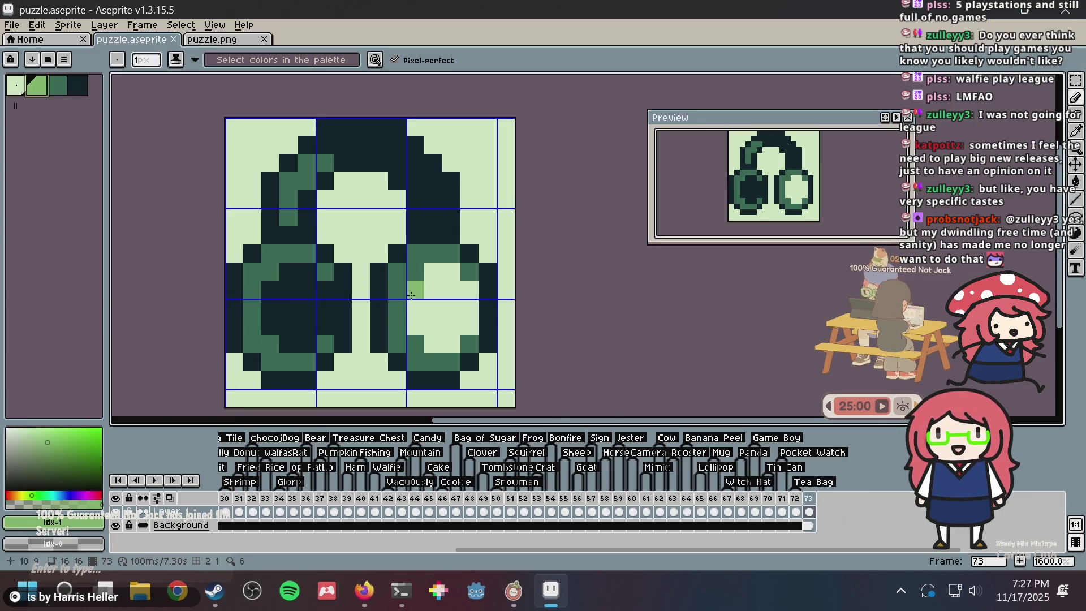
Paint light green down the right earcup's inner left edge, top-left and lower-left pixels, then save
left_click_drag(412, 290, 415, 327)
left_click(433, 272)
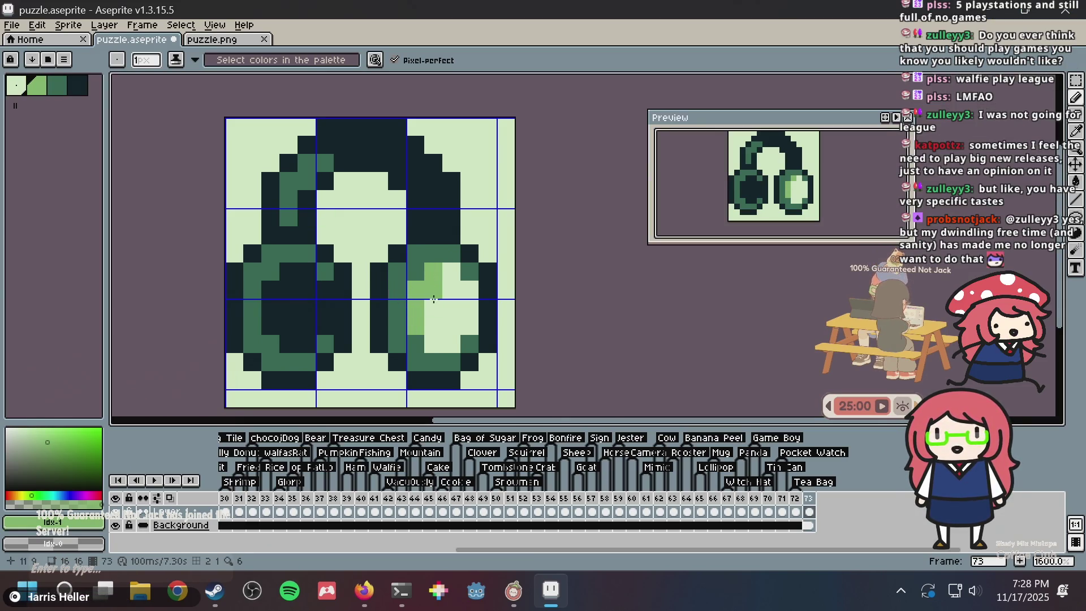
left_click(441, 346)
key("ctrl+s")
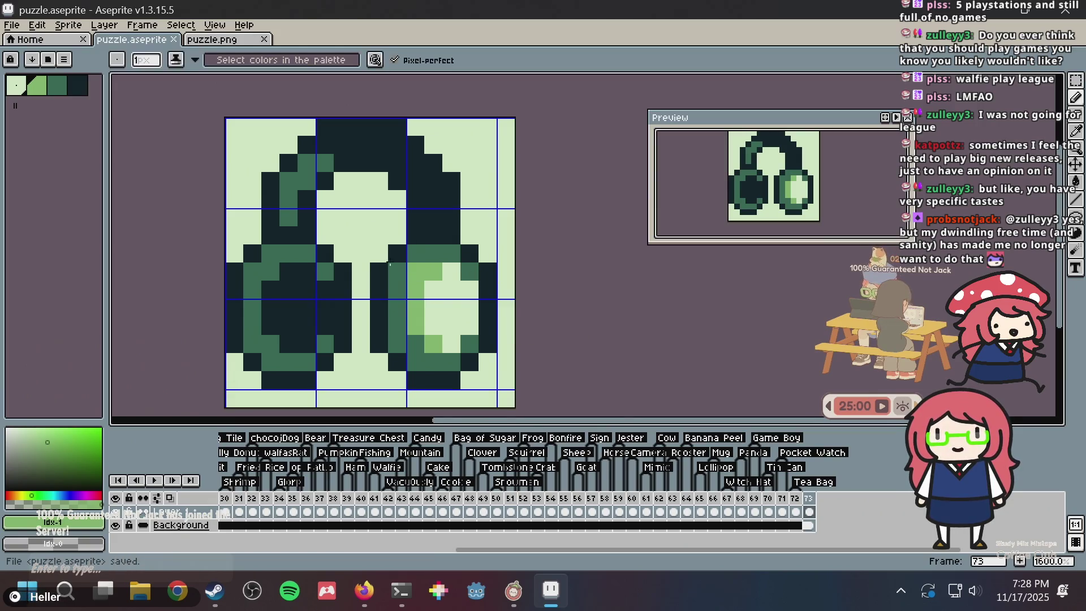
Paint a mid-green column on the right earcup's left and recolour its dark top and bottom pixels
left_click(297, 251, "alt")
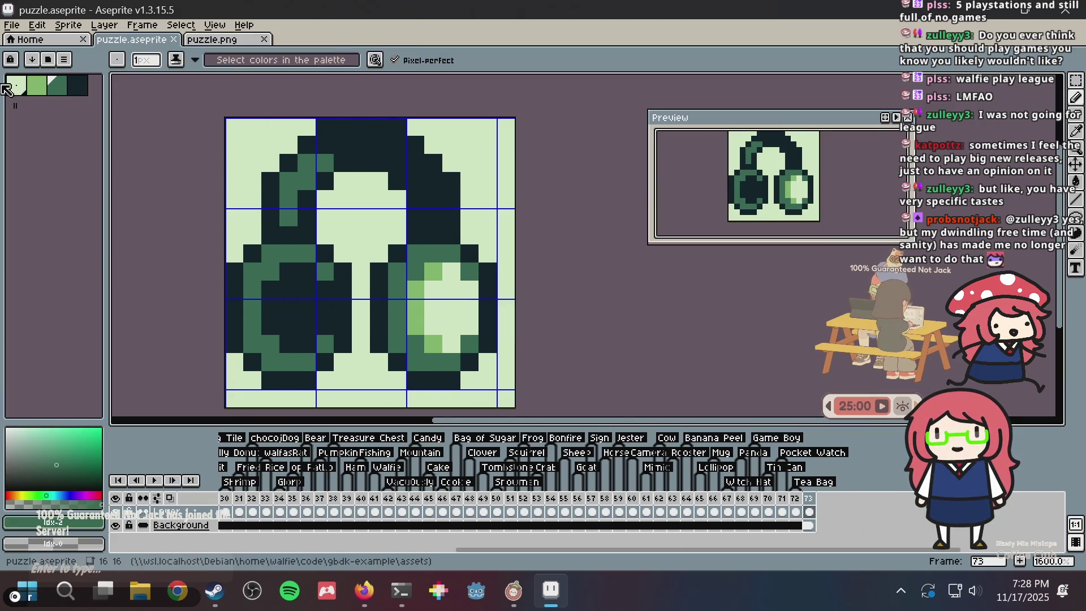
left_click(38, 89)
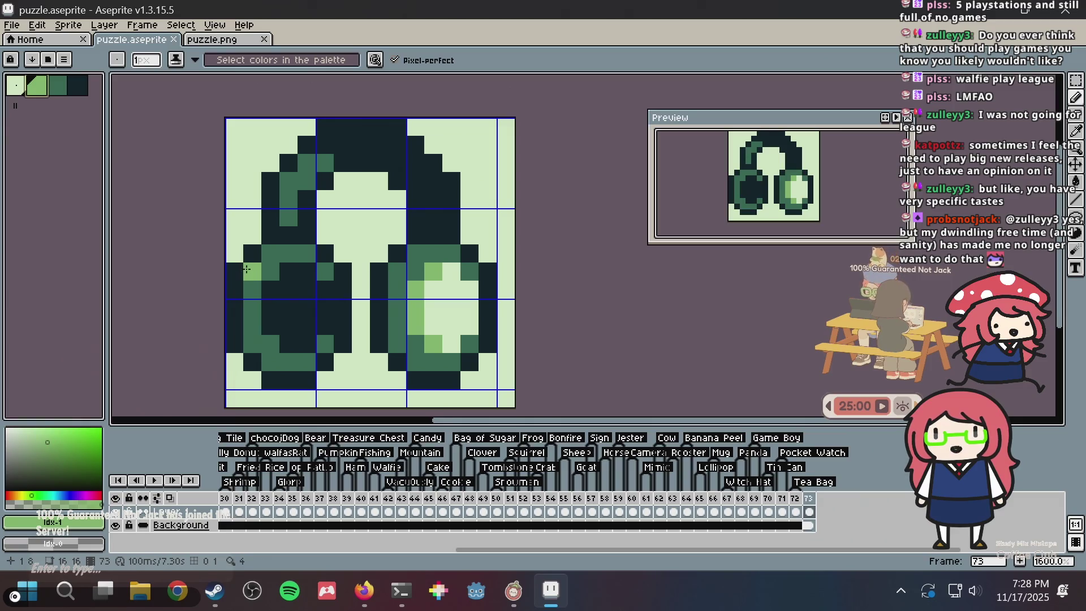
left_click(401, 278, "alt")
left_click_drag(379, 273, 384, 339)
left_click(398, 354)
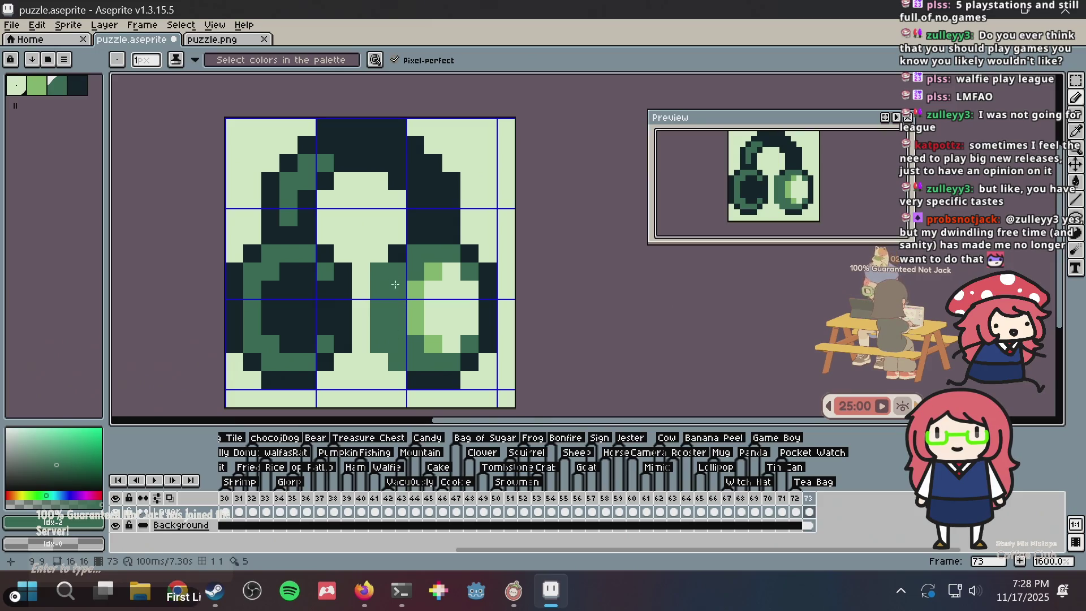
left_click(397, 253)
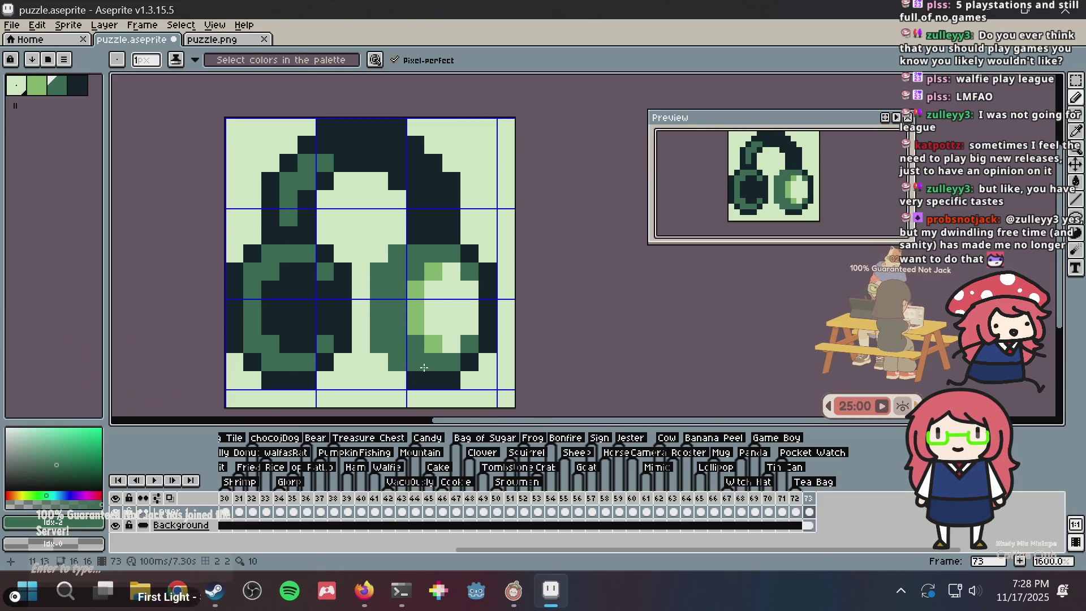
Paint the right earcup's bottom row and the left earcup's outer column mid green
mouse_move(424, 368)
left_mouse_down()
mouse_move(419, 380)
mouse_move(444, 388)
left_mouse_up()
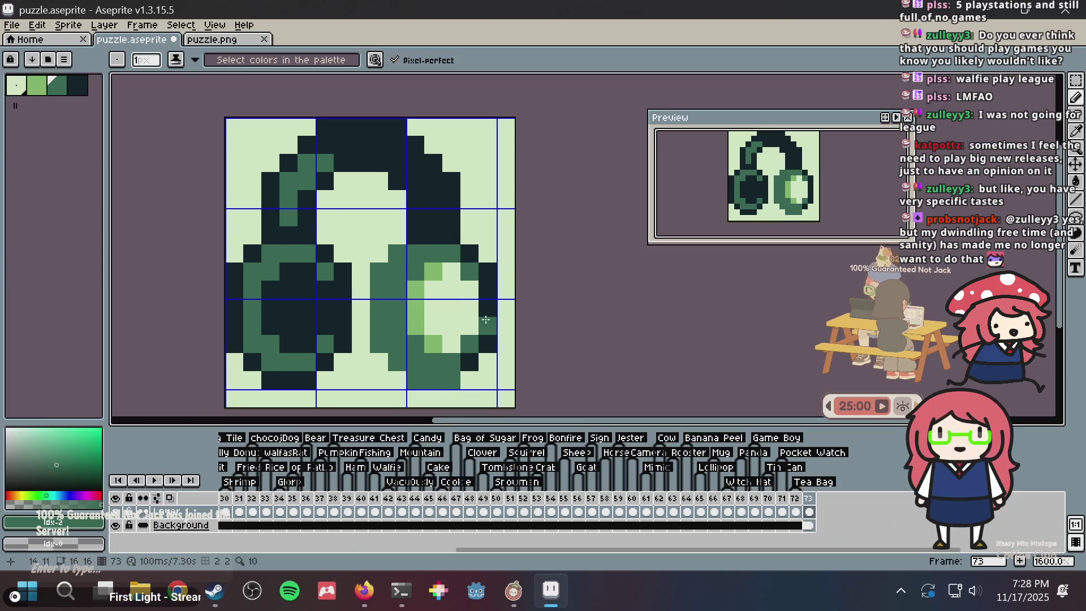
left_click(267, 238)
mouse_move(260, 245)
left_mouse_down()
mouse_move(235, 270)
mouse_move(238, 351)
mouse_move(270, 379)
mouse_move(299, 382)
left_mouse_up()
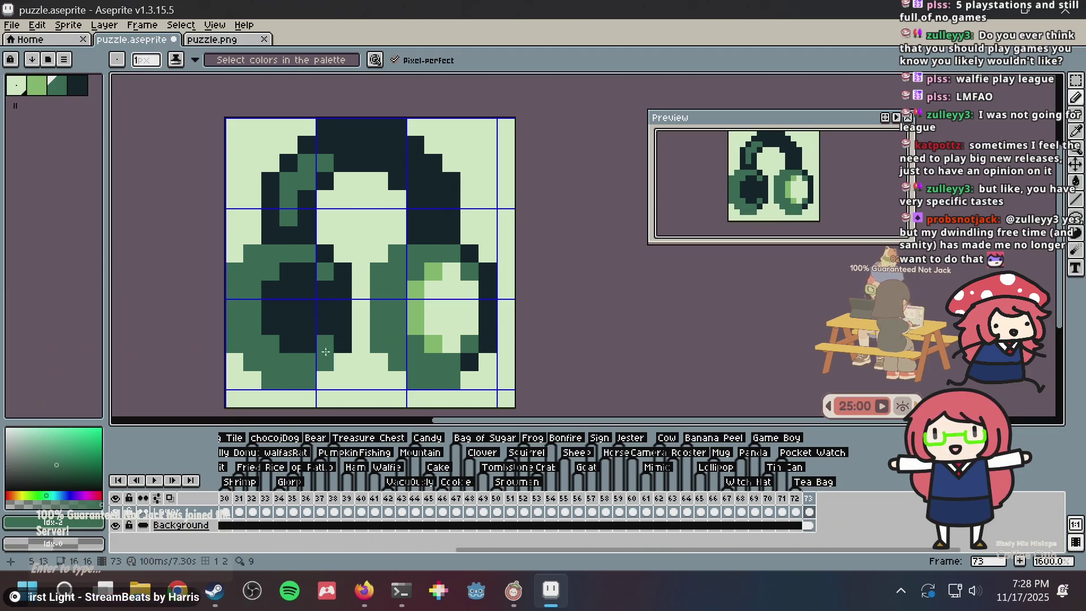
Paint the headband's left column mid green up from the left earcup
scroll(376, 302, "down", 5)
scroll(376, 301, "up", 4)
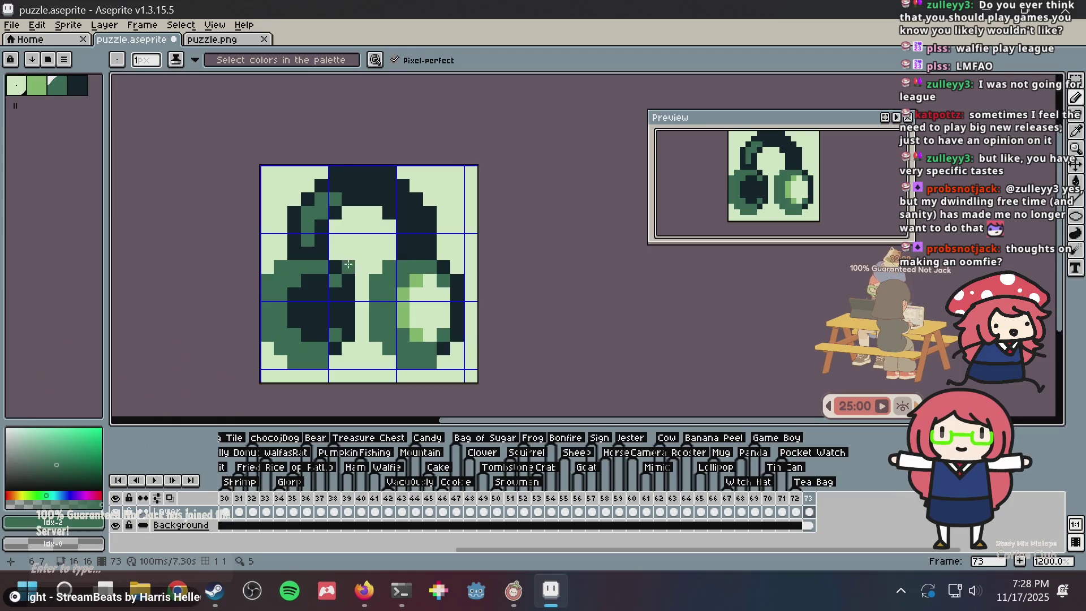
scroll(348, 264, "up", 3)
key("i")
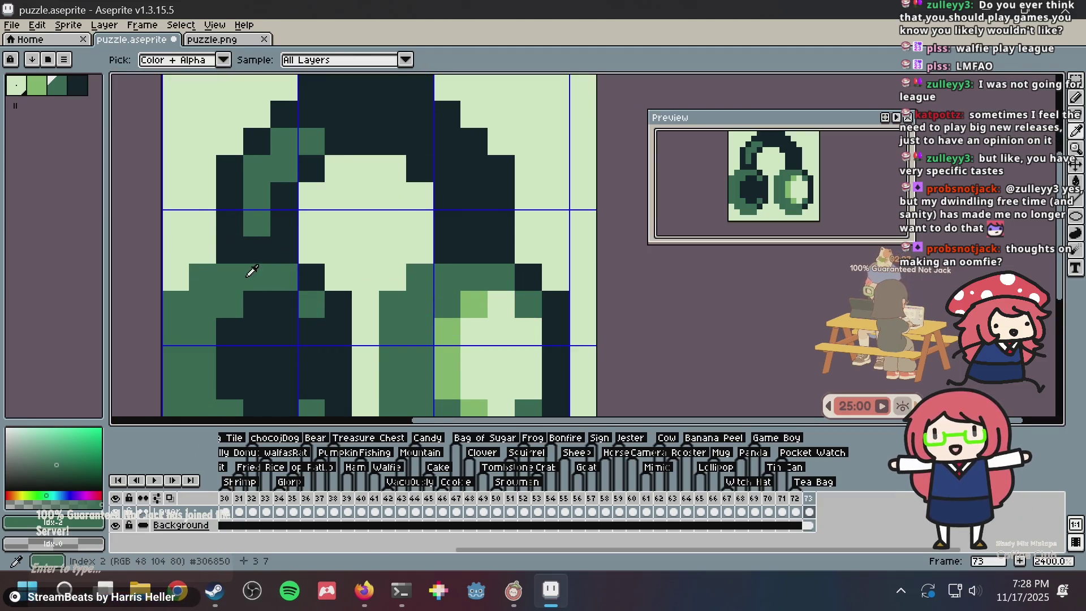
key("b")
left_click(257, 243)
mouse_move(256, 250)
left_mouse_down()
mouse_move(231, 225)
mouse_move(231, 251)
mouse_move(244, 153)
mouse_move(273, 123)
mouse_move(311, 113)
mouse_move(317, 95)
left_mouse_up()
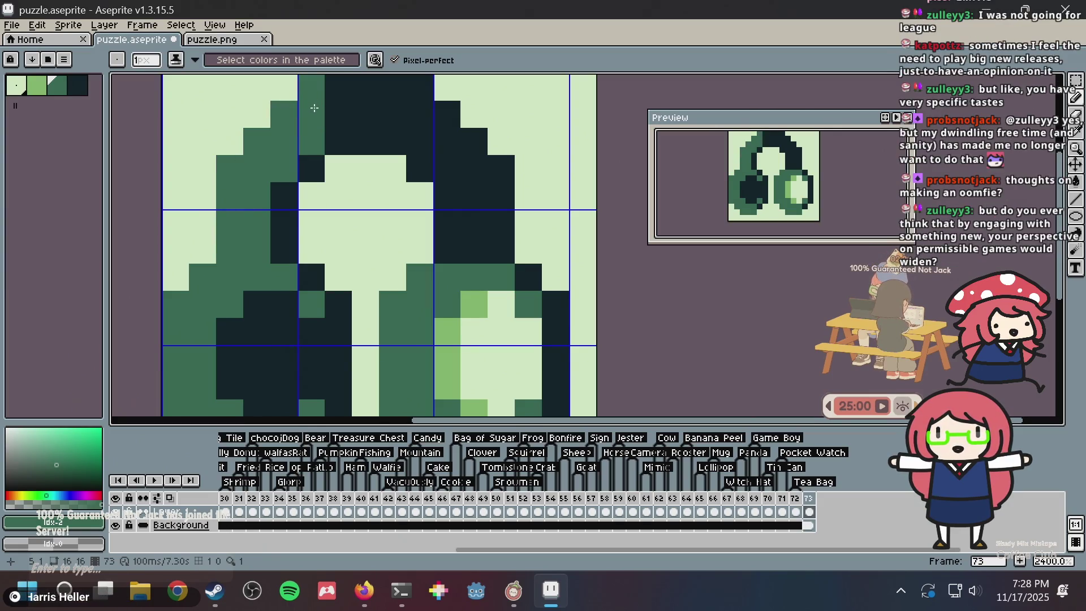
Undo the mid-green strokes on the headband top so it stays dark
scroll(331, 181, "down", 5)
scroll(332, 181, "up", 2)
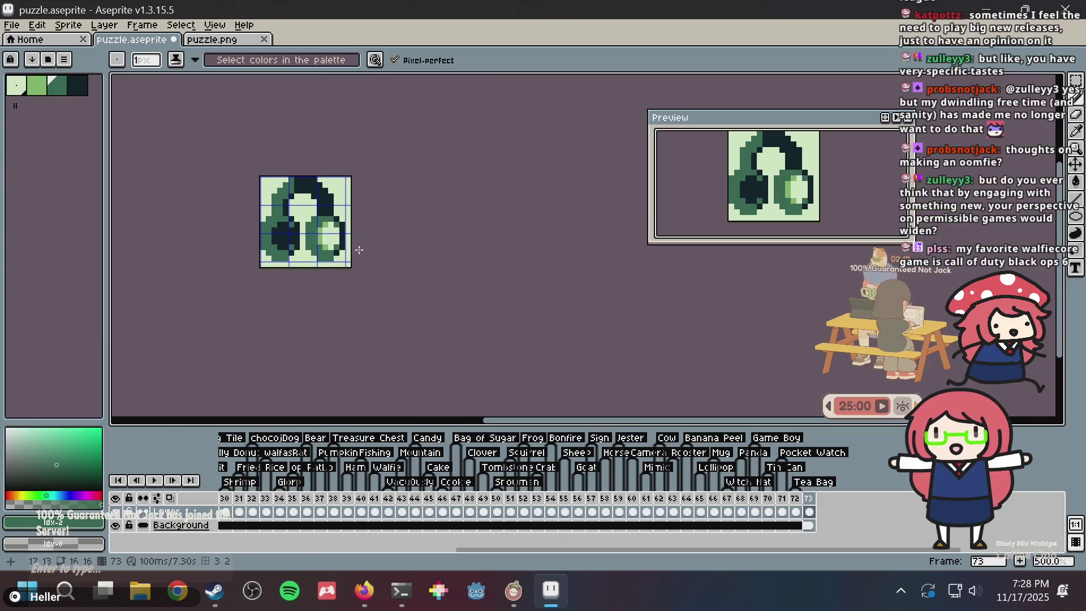
scroll(286, 189, "up", 2)
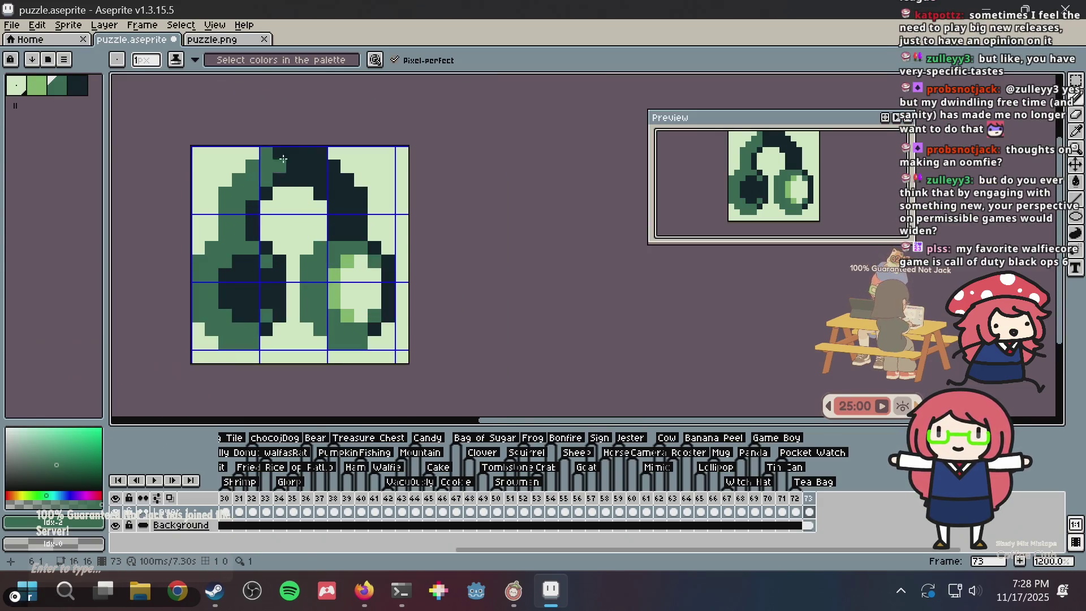
left_click_drag(280, 152, 291, 148)
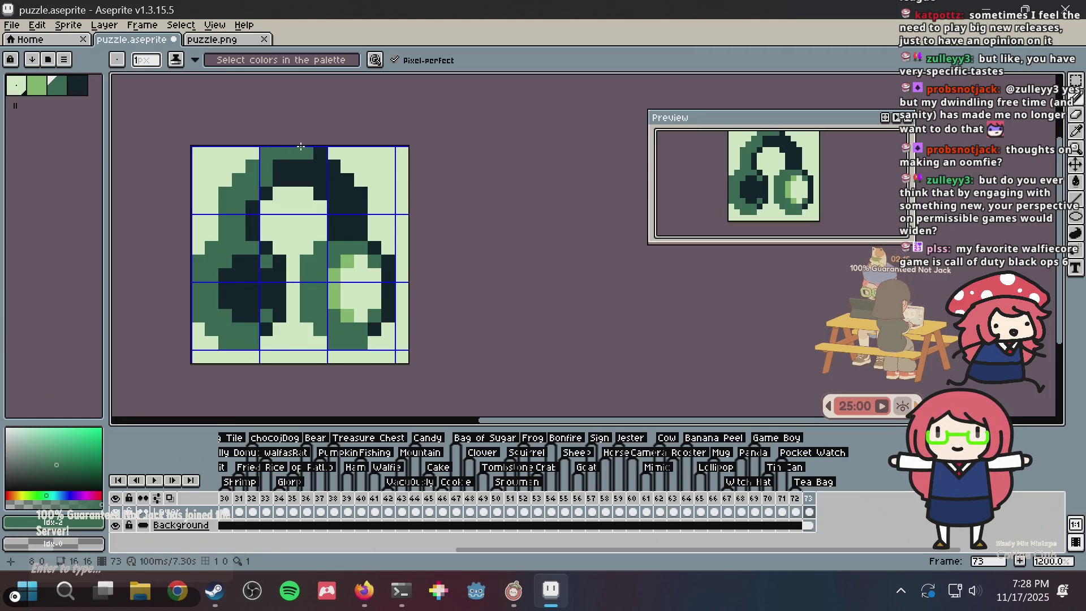
key("ctrl+z")
key("ctrl+z")
left_click(279, 166)
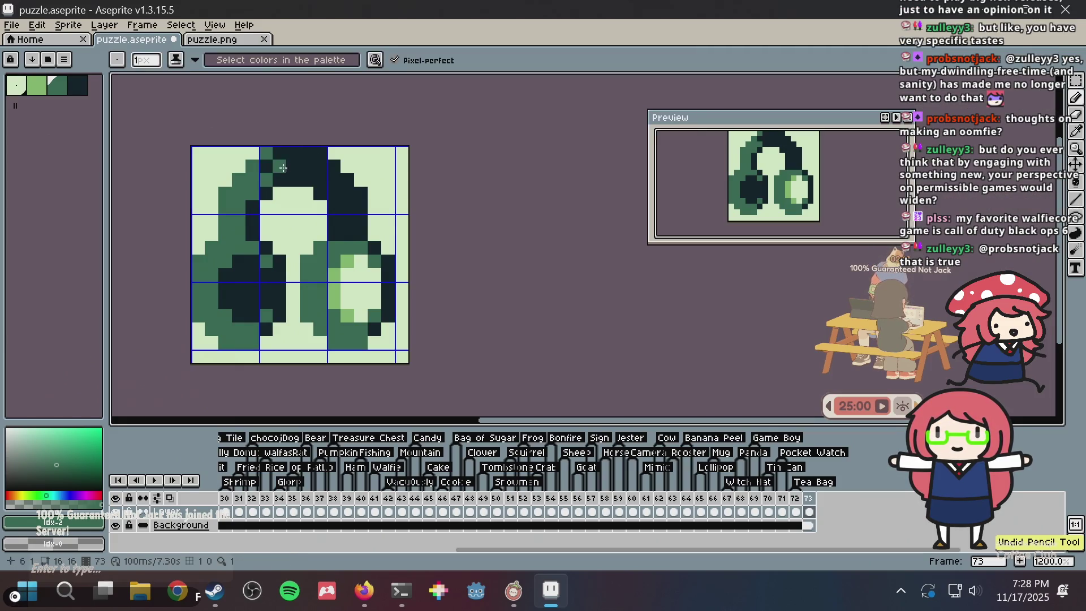
key("ctrl+z")
Draw a dark shading line down the headband's left side and save
left_click(266, 181, "alt")
left_click(239, 193)
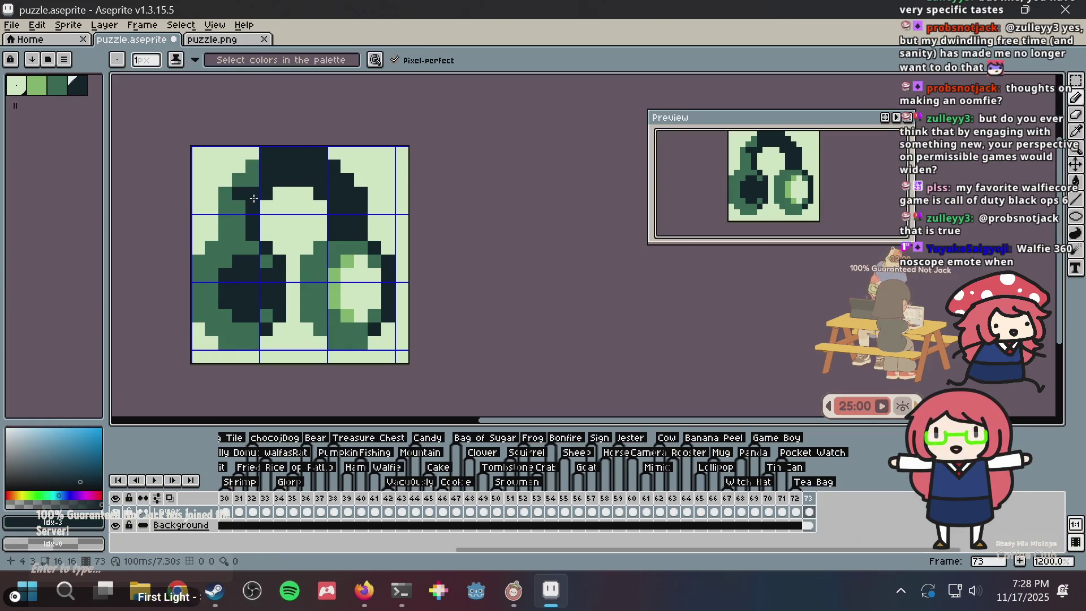
left_click(242, 209)
left_click_drag(242, 209, 240, 232)
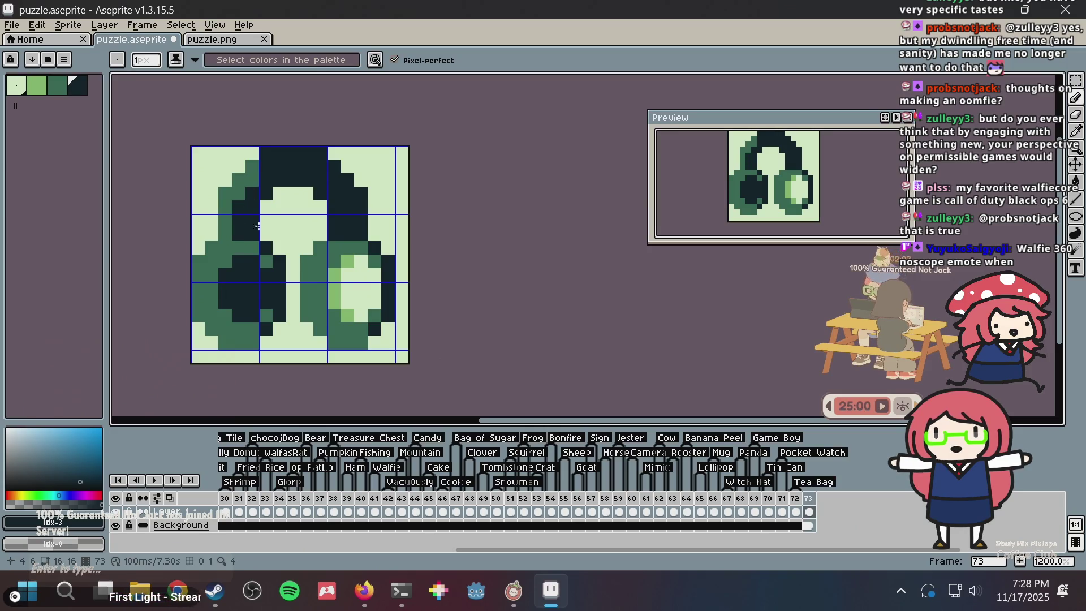
scroll(339, 201, "down", 2)
key("ctrl+s")
Recolour a top band pixel green and the right band column lighter green, then save
left_click(281, 178, "alt")
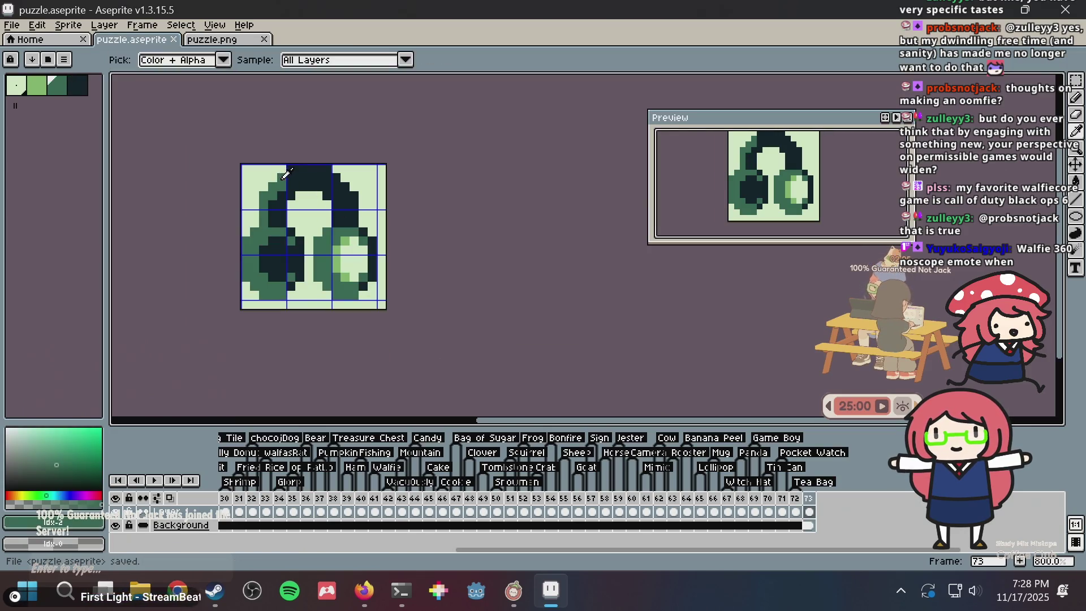
left_click(288, 169)
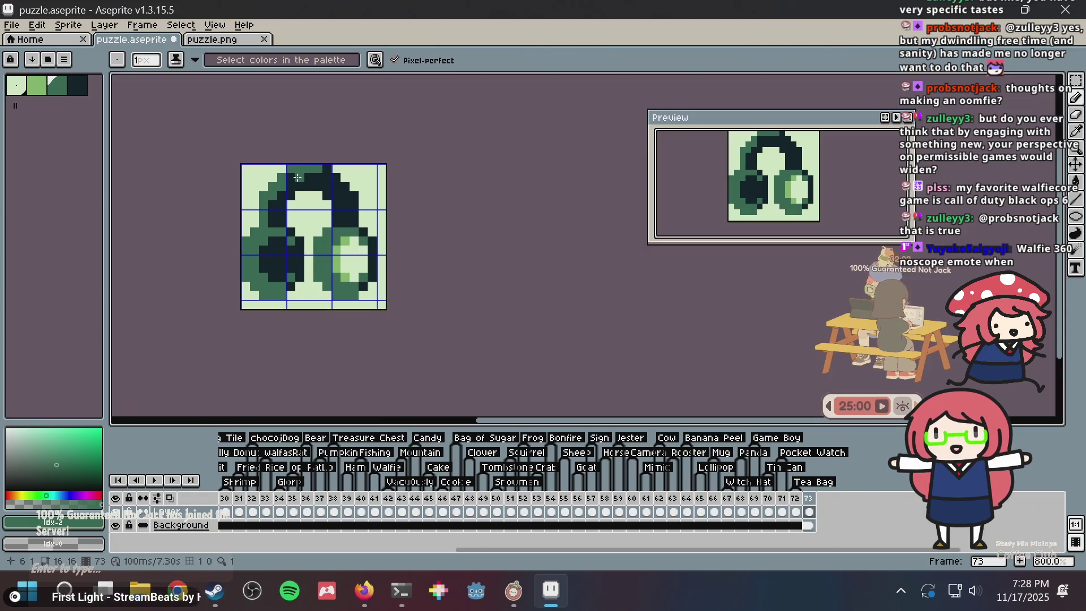
key("ctrl+s")
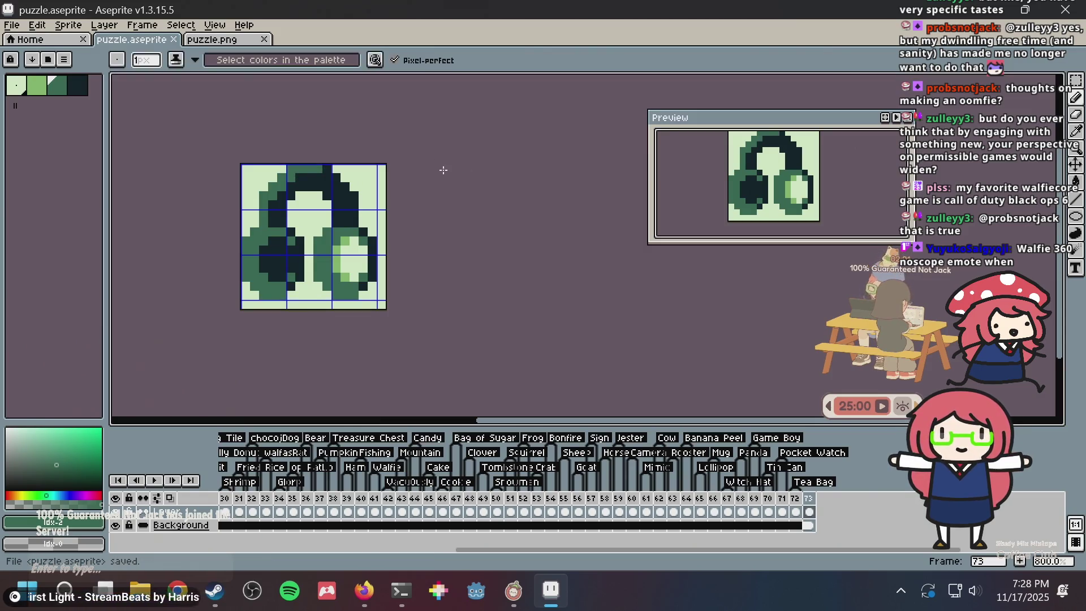
scroll(352, 212, "up", 2)
left_click_drag(328, 225, 331, 201)
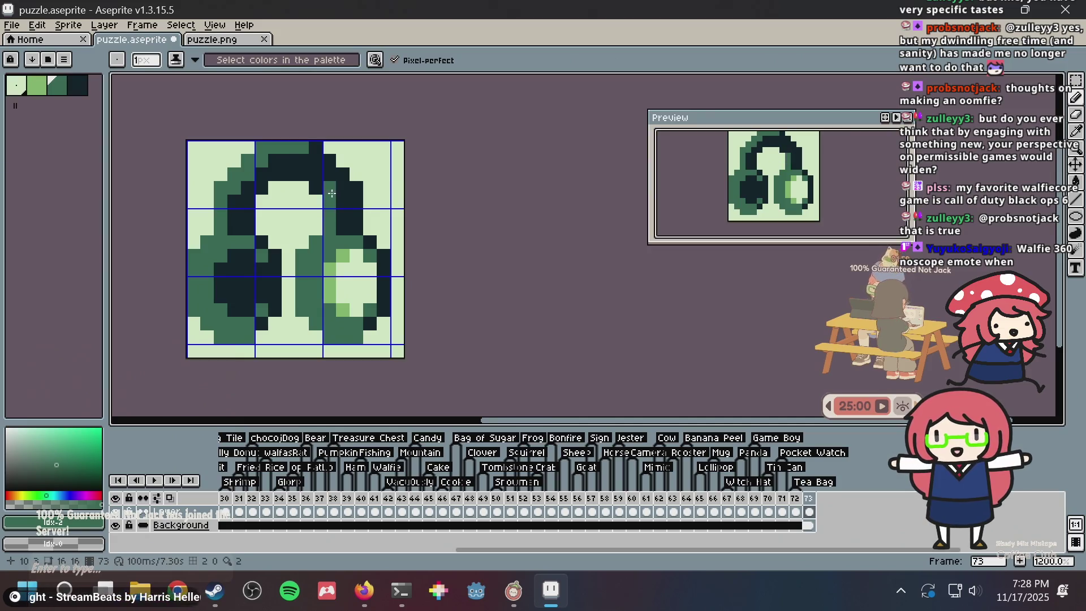
key("ctrl+s")
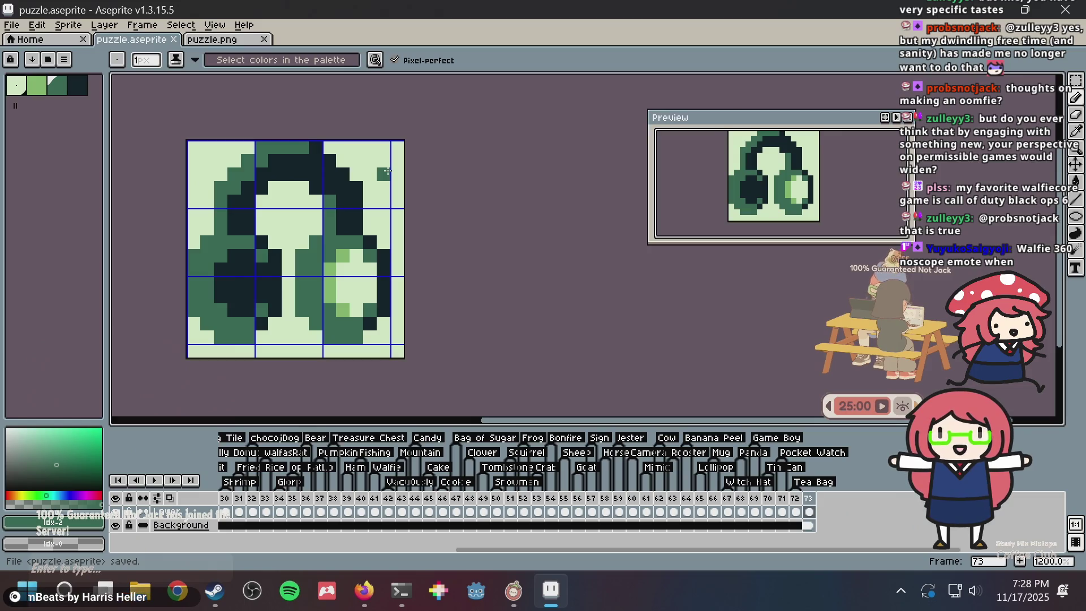
key("ctrl+s")
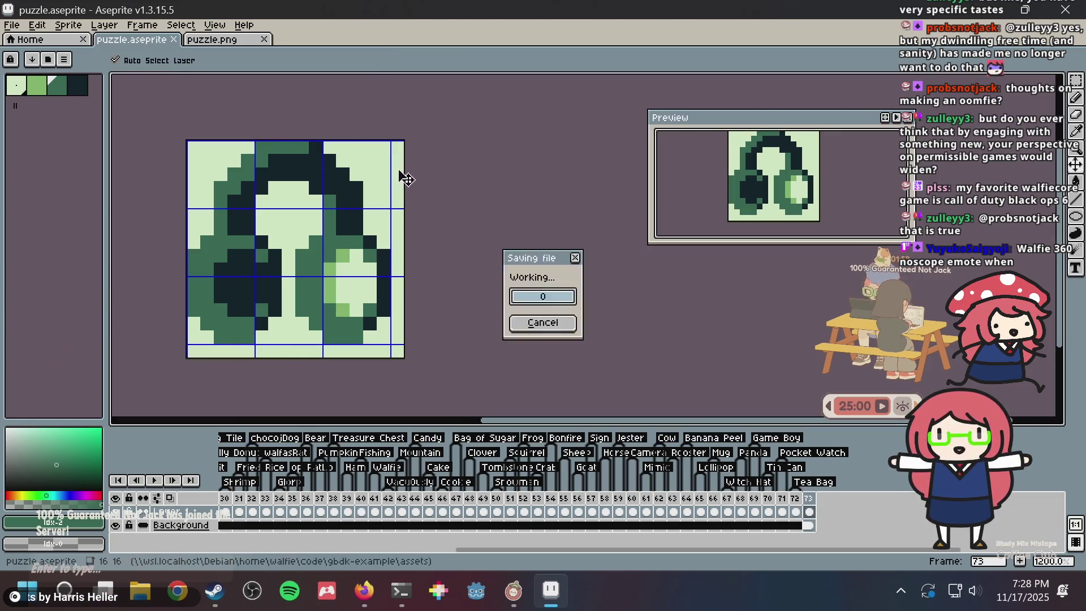
Centre the sprite, save, and recolour a dark band pixel medium green
left_click_drag(339, 178, 424, 193)
scroll(390, 213, "up", 1)
left_click(388, 212)
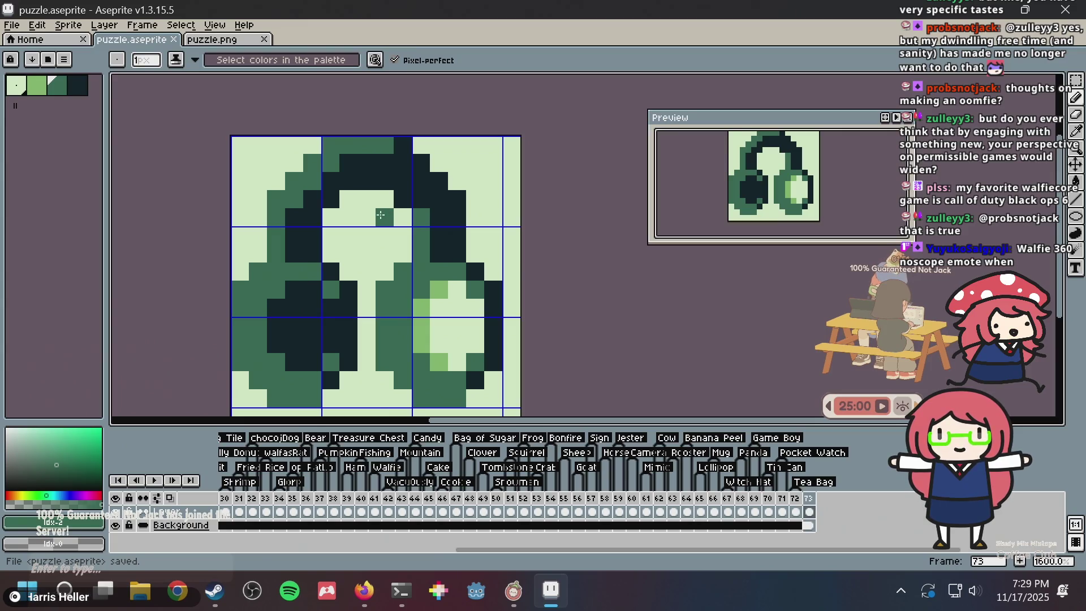
scroll(379, 209, "down", 2)
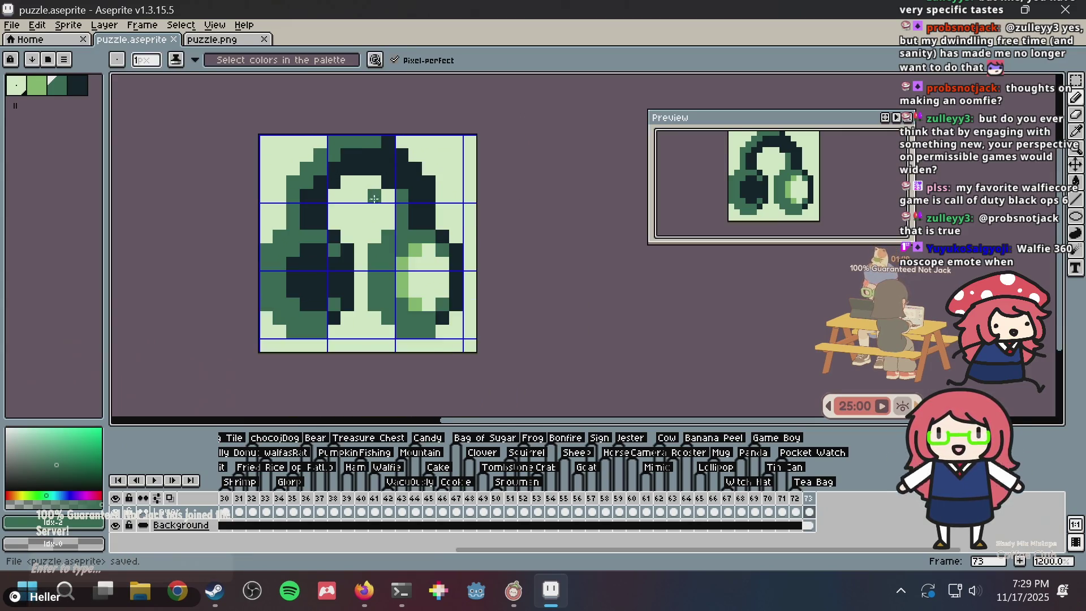
scroll(375, 199, "up", 1)
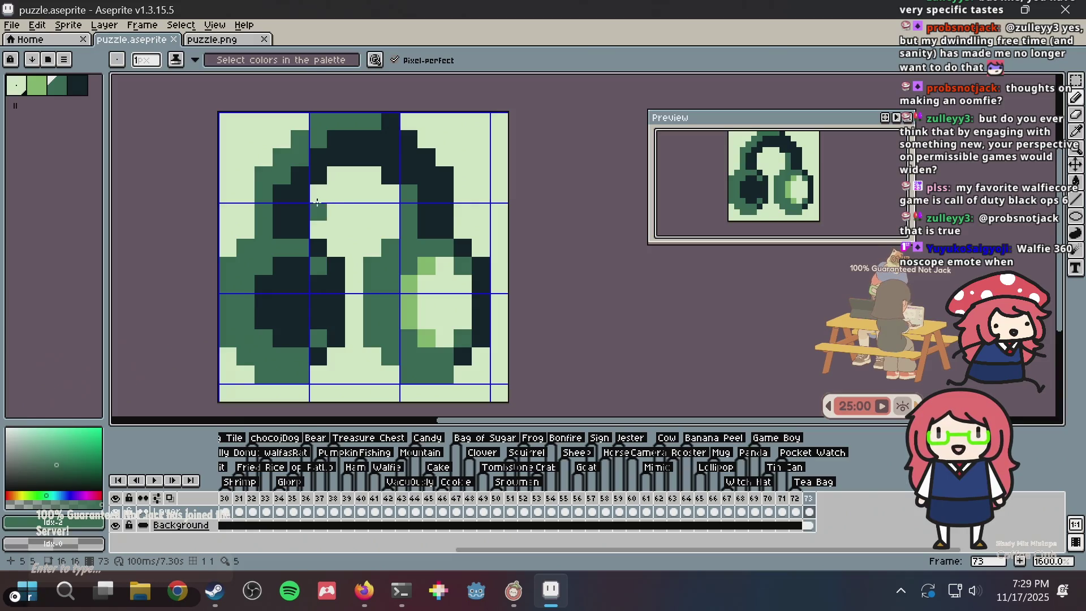
key("alt")
key("ctrl")
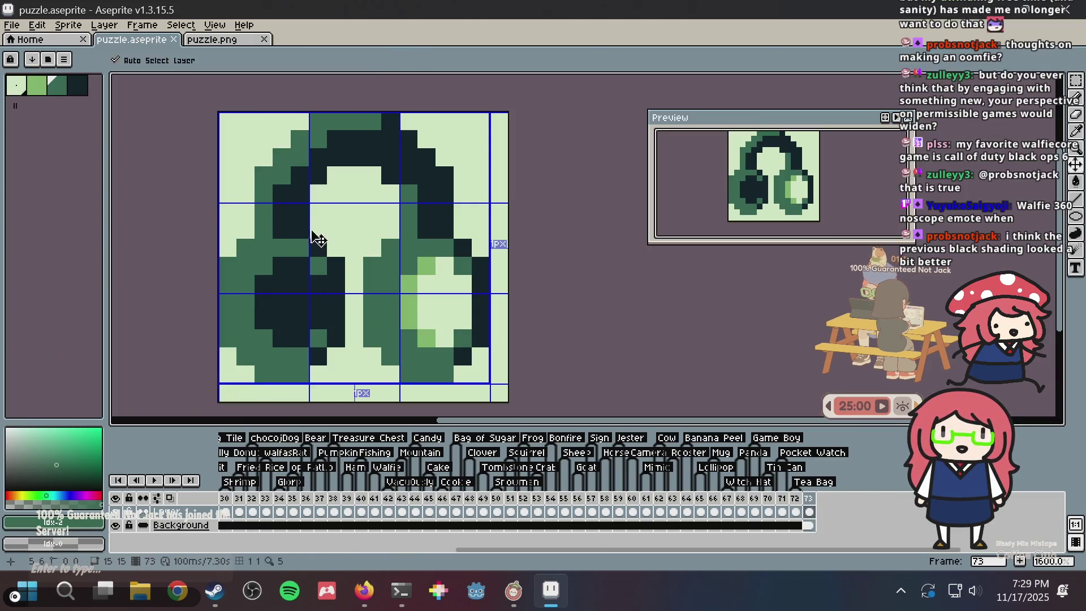
key("ctrl+s")
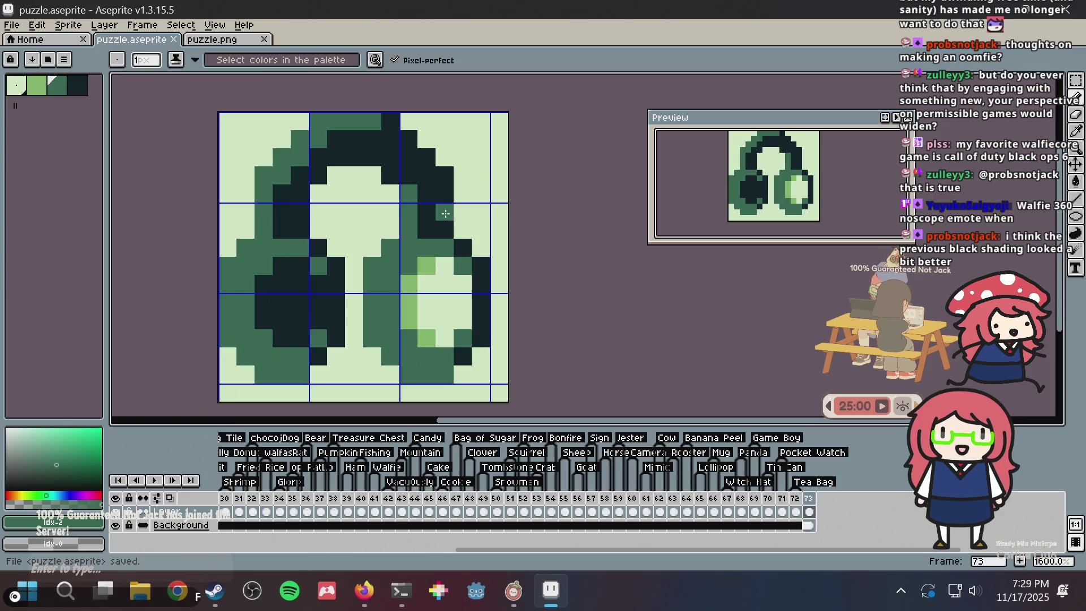
left_click(435, 202)
Paint a light-green (Idx-1) highlight column down the left earcup's outer edge
scroll(429, 201, "down", 5)
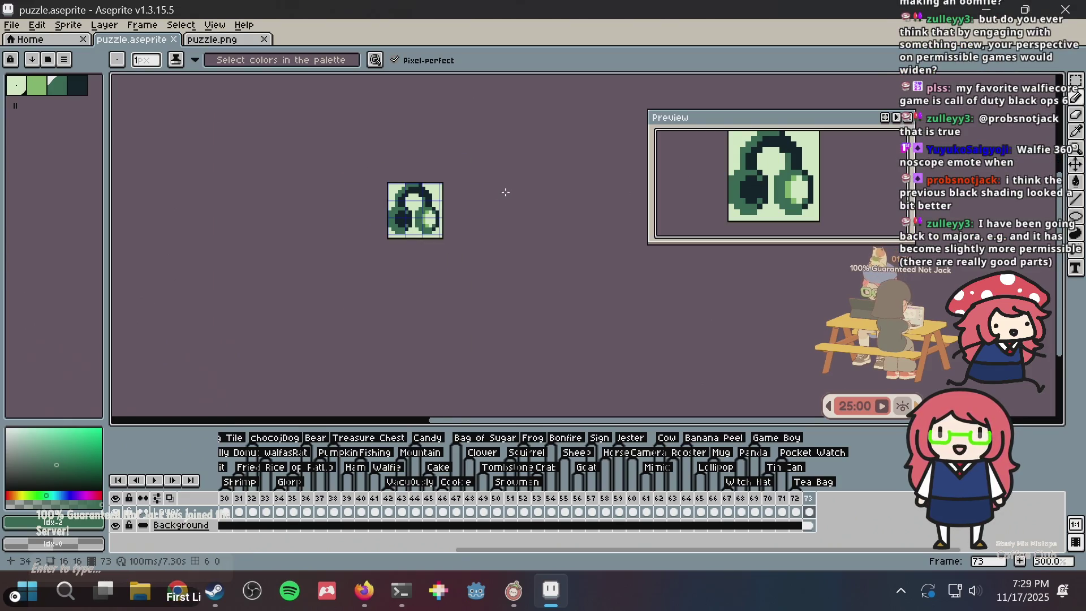
scroll(478, 199, "down", 3)
scroll(470, 201, "up", 4)
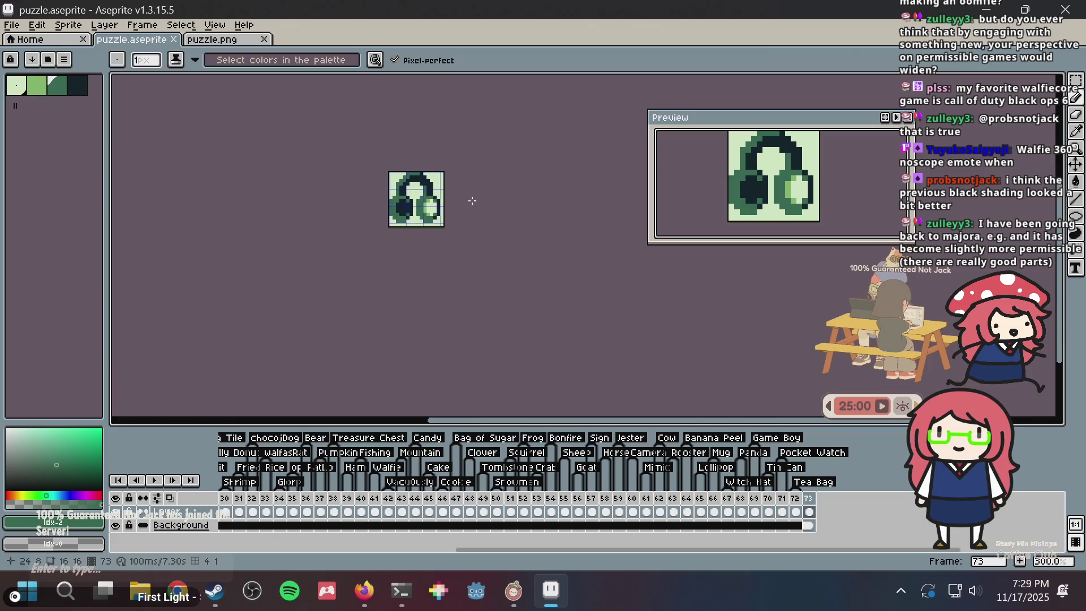
scroll(466, 201, "up", 6)
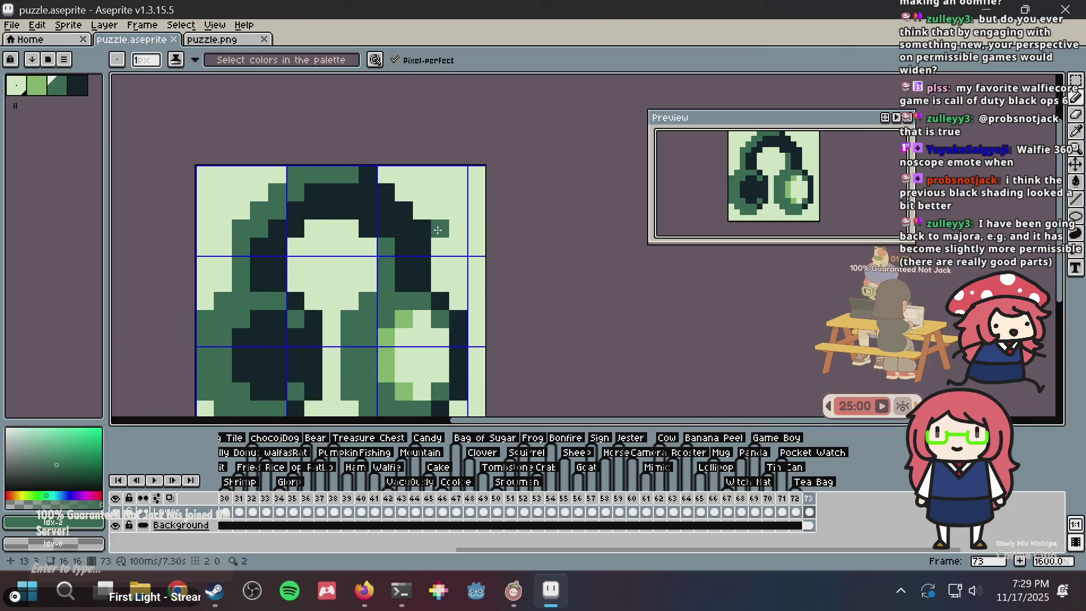
scroll(451, 187, "up", 1)
scroll(473, 175, "down", 2)
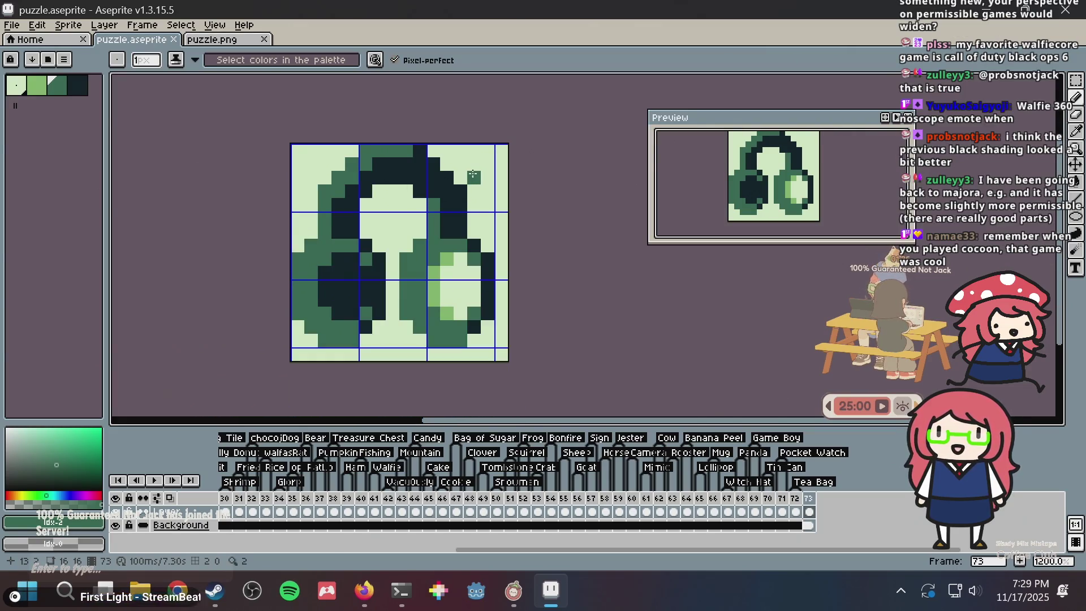
scroll(473, 174, "up", 1)
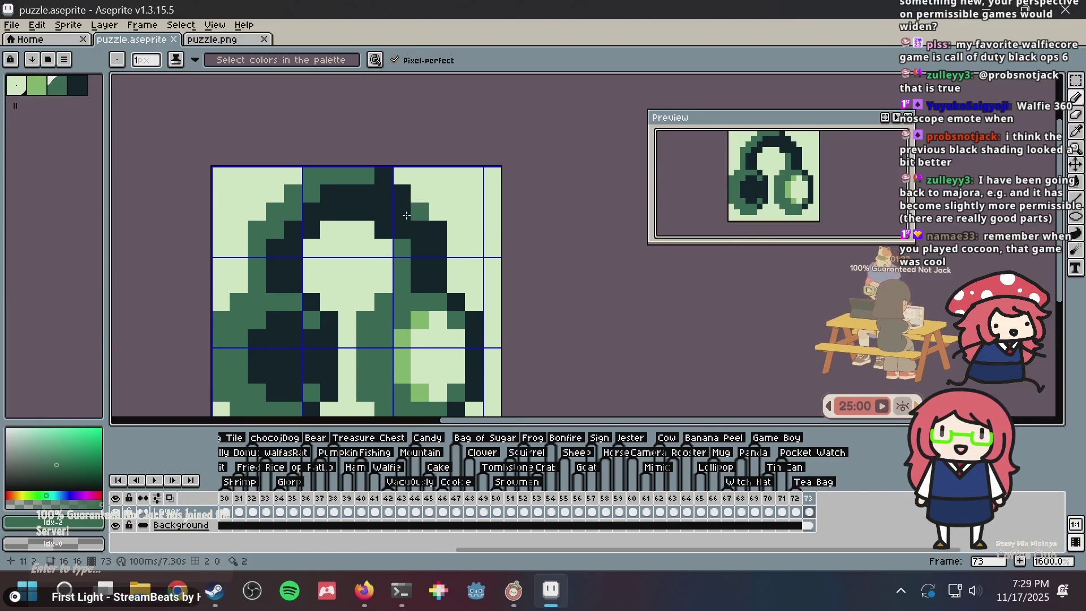
scroll(394, 219, "down", 3)
scroll(395, 220, "up", 3)
scroll(457, 179, "down", 4)
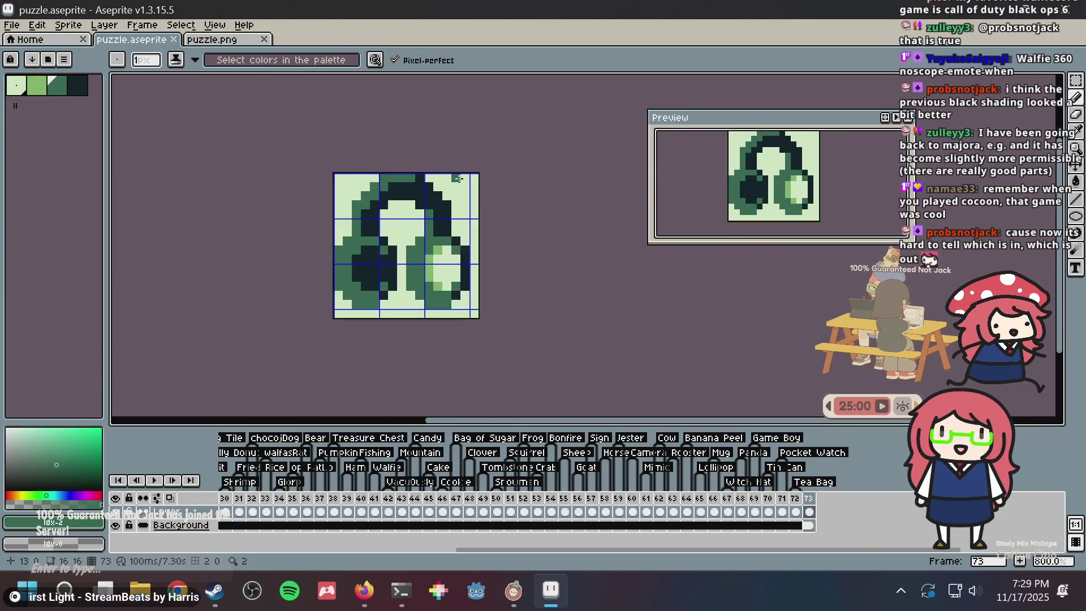
scroll(481, 198, "up", 5)
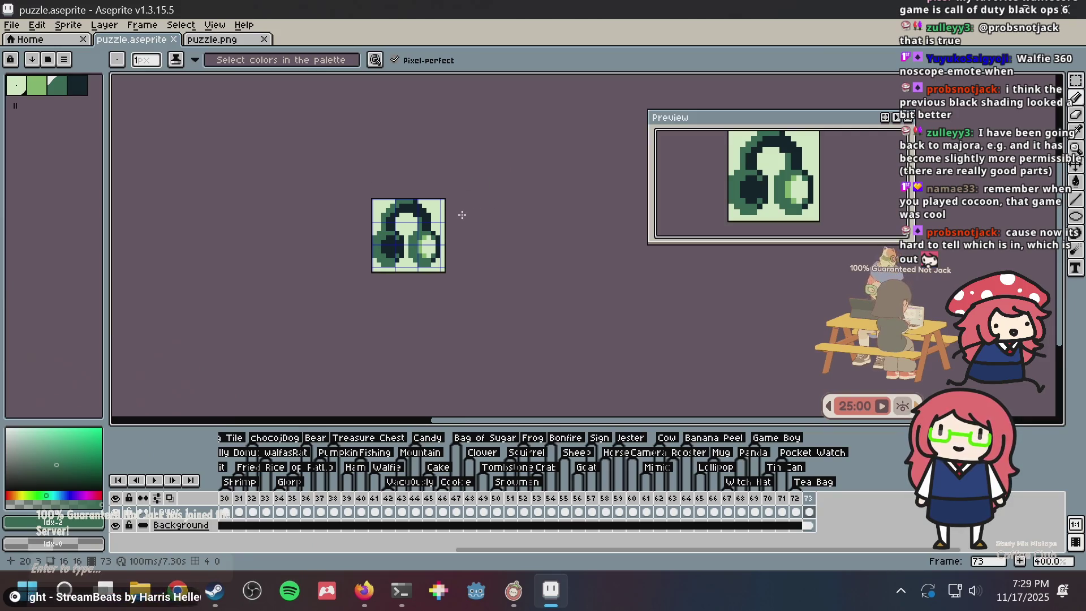
left_click(42, 90)
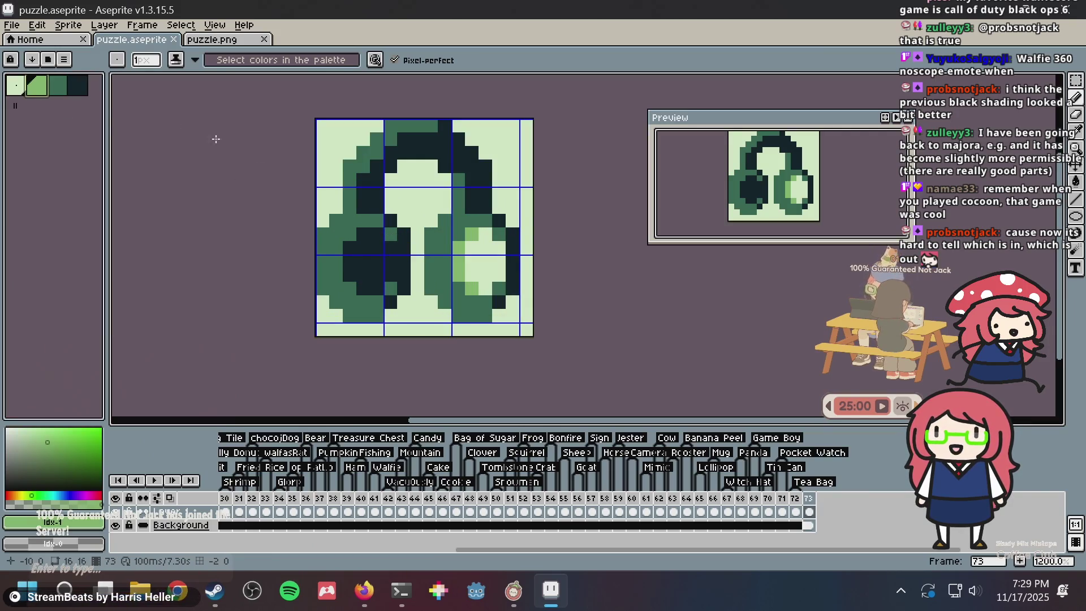
left_click(331, 226)
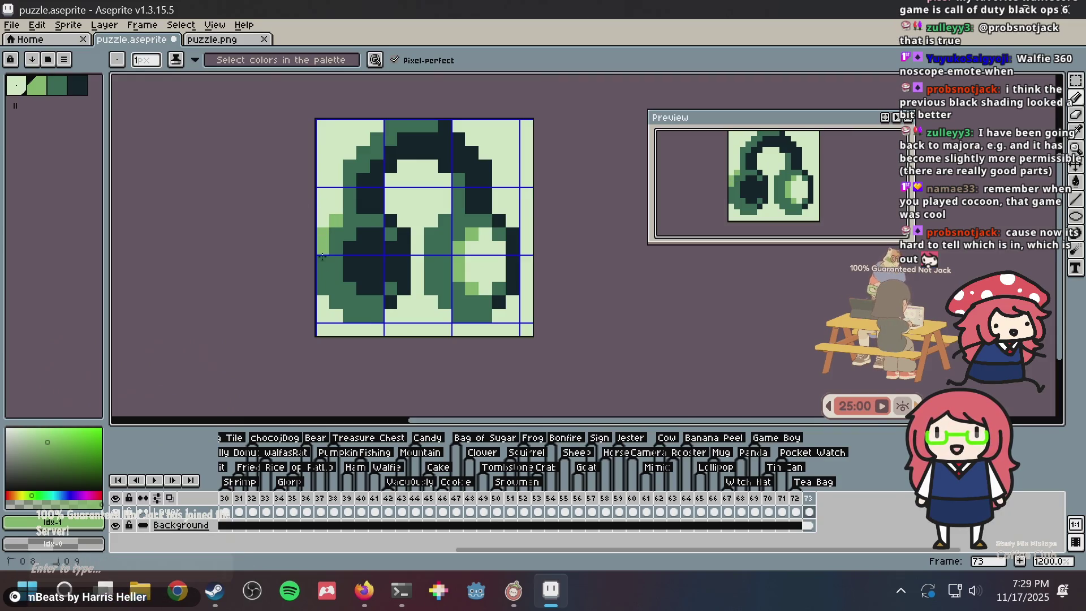
mouse_move(322, 257)
left_mouse_down()
mouse_move(322, 280)
mouse_move(345, 312)
left_mouse_up()
scroll(436, 241, "up", 2)
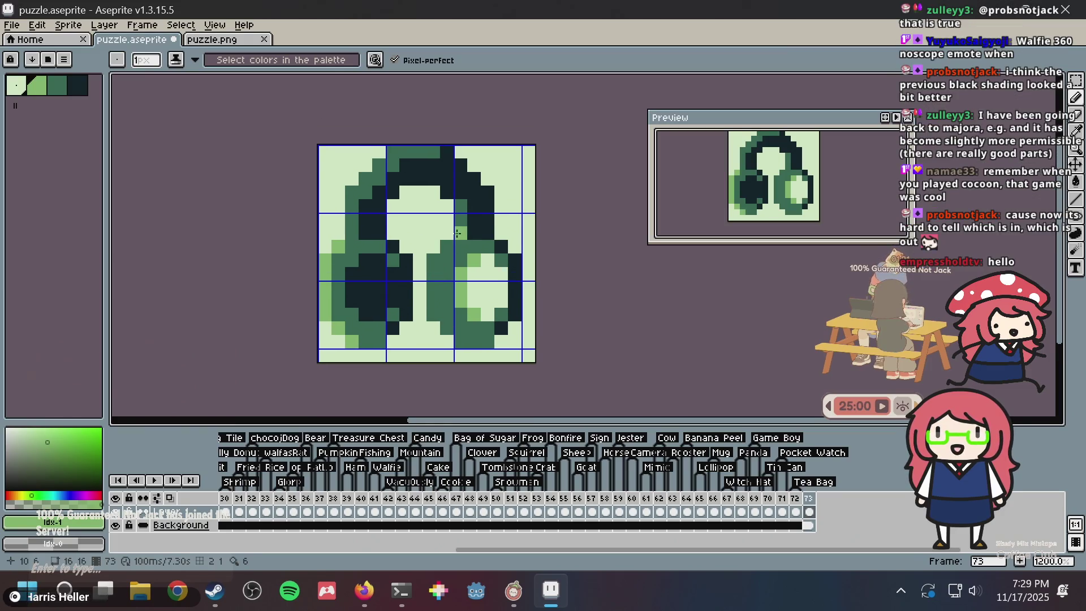